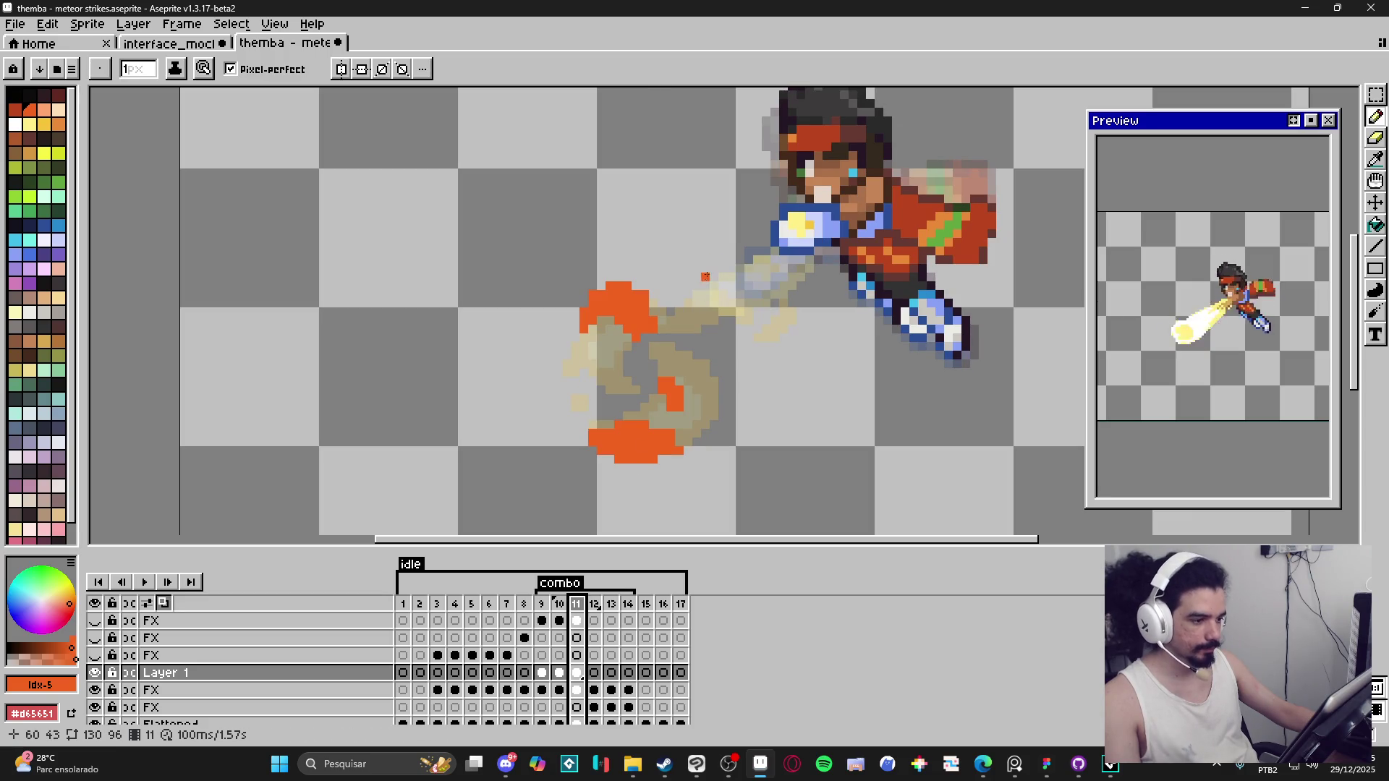
Step: Dab 1px orange pixels to the right of and below the burst's small block on frame 11
click(705, 282)
key(plus)
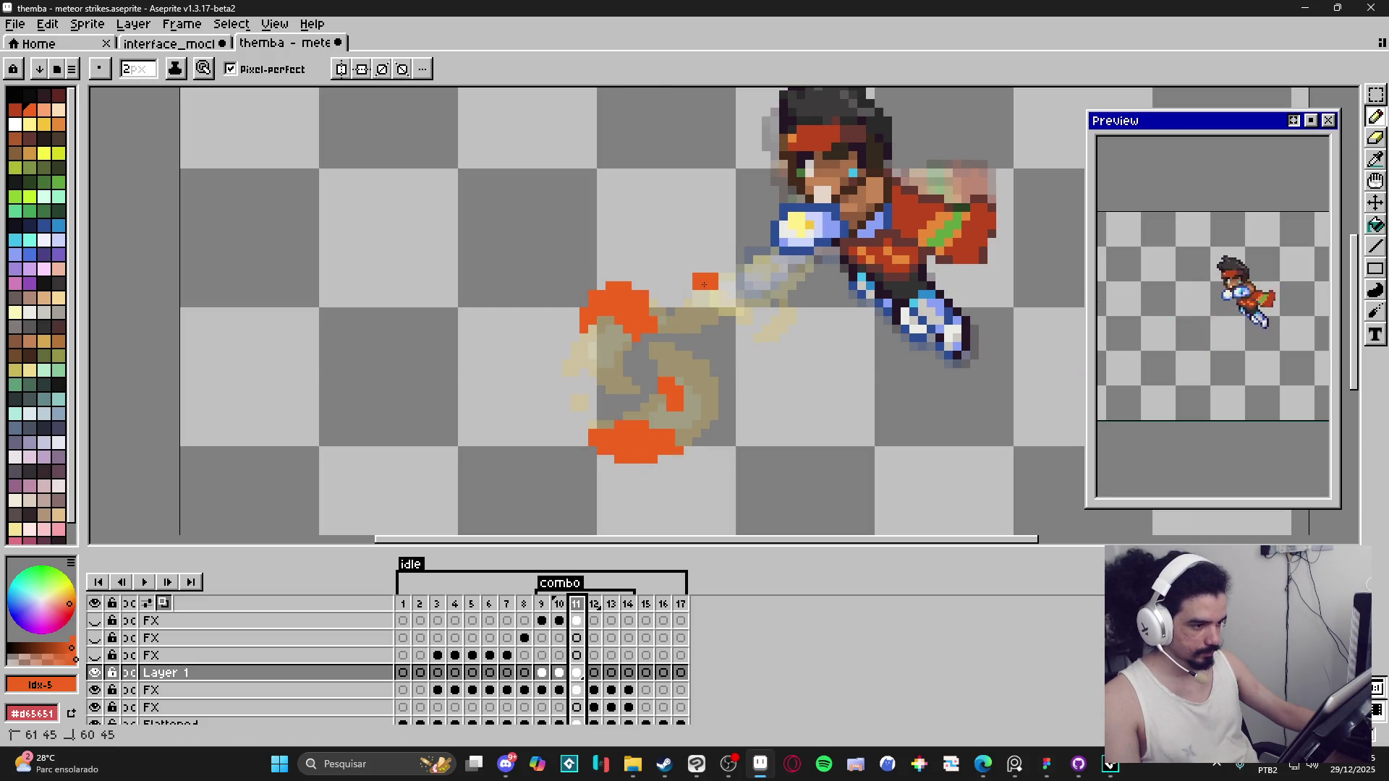
key(minus)
drag(722, 285, 714, 297)
click(714, 301)
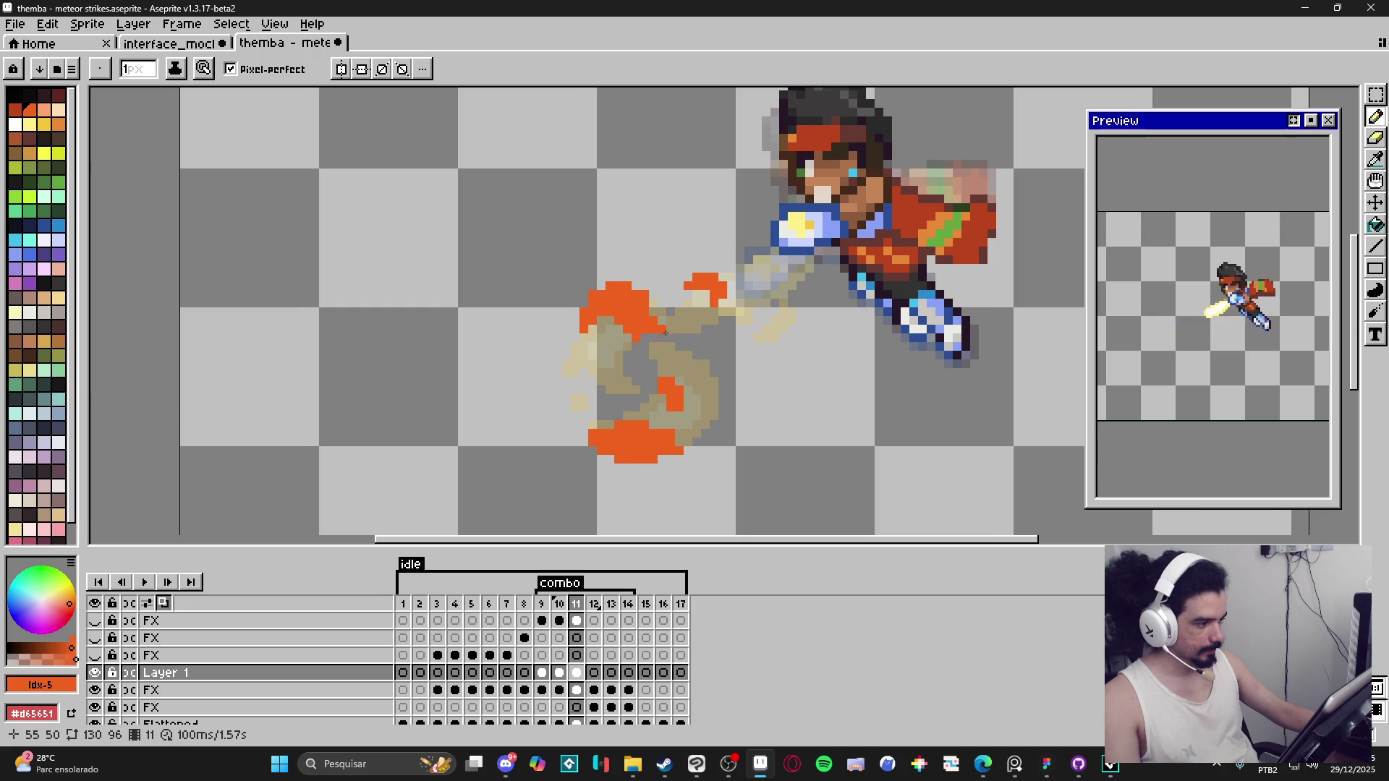
Step: Paint 2px orange blocks on the burst and extend the small block downward
drag(664, 330, 649, 329)
key(plus)
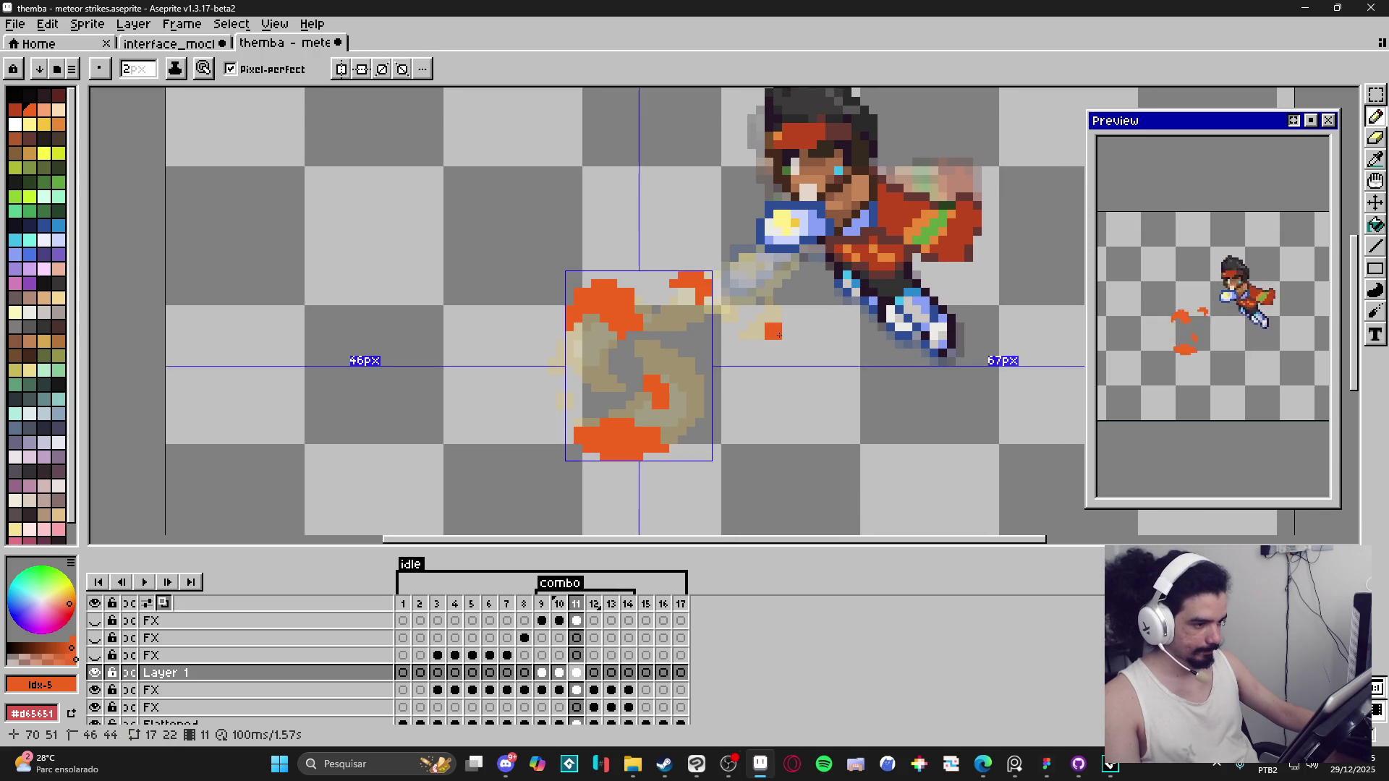
click(773, 333)
click(757, 339)
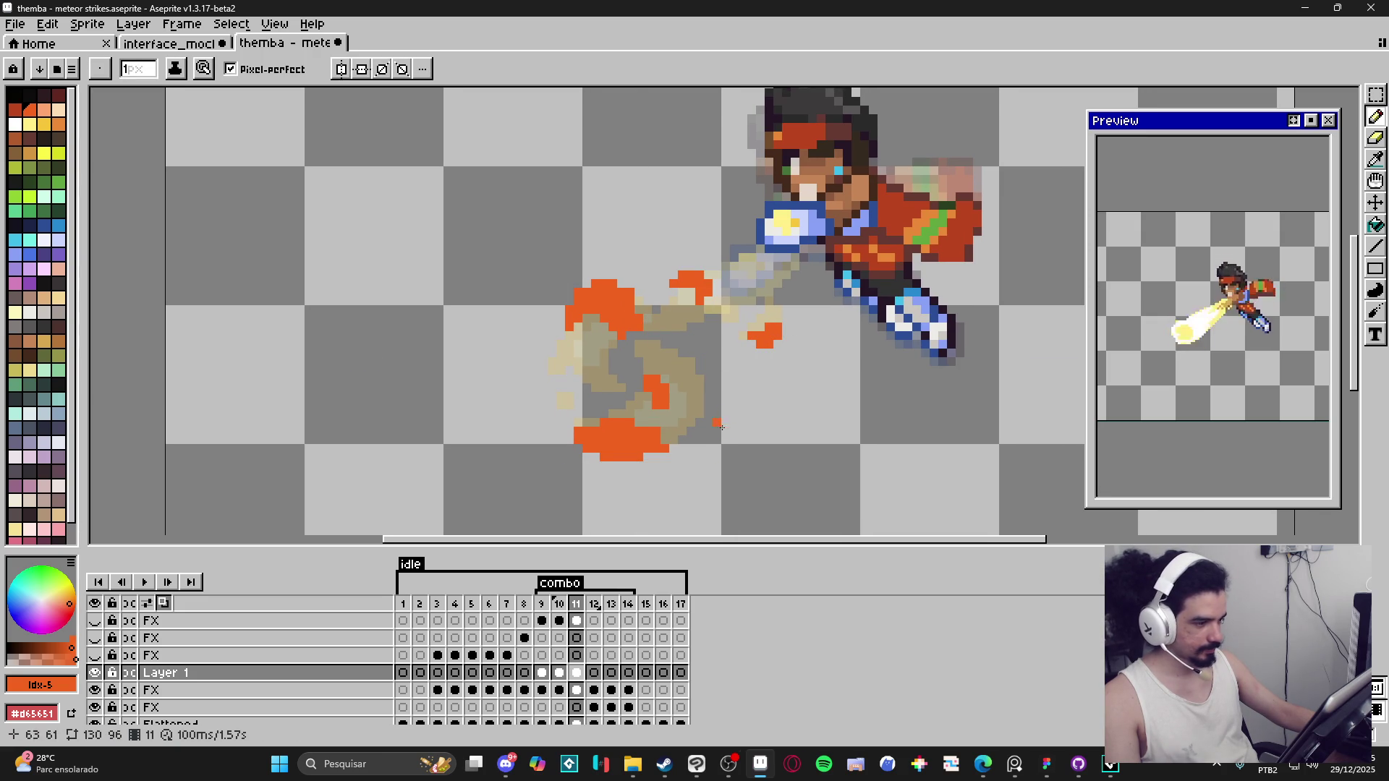
key(plus)
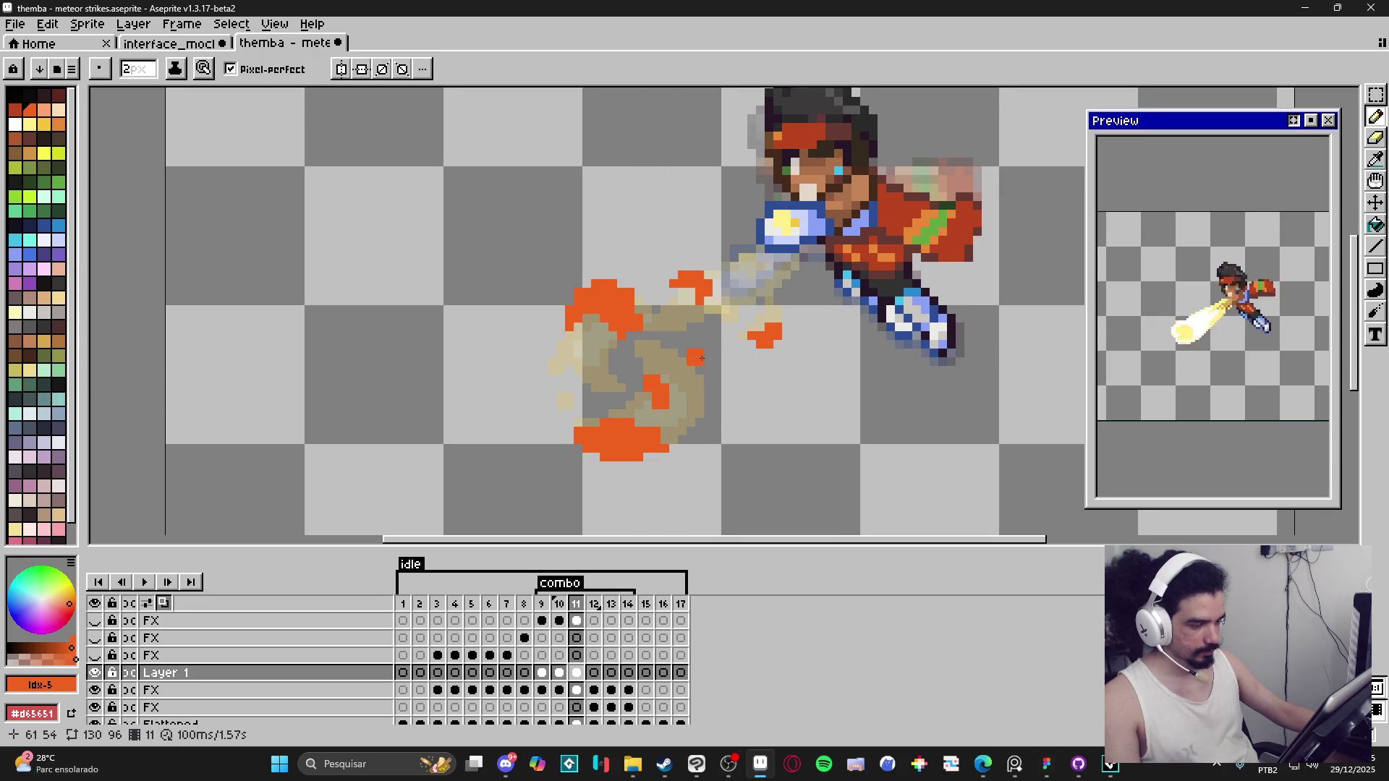
drag(701, 358, 701, 376)
key(minus)
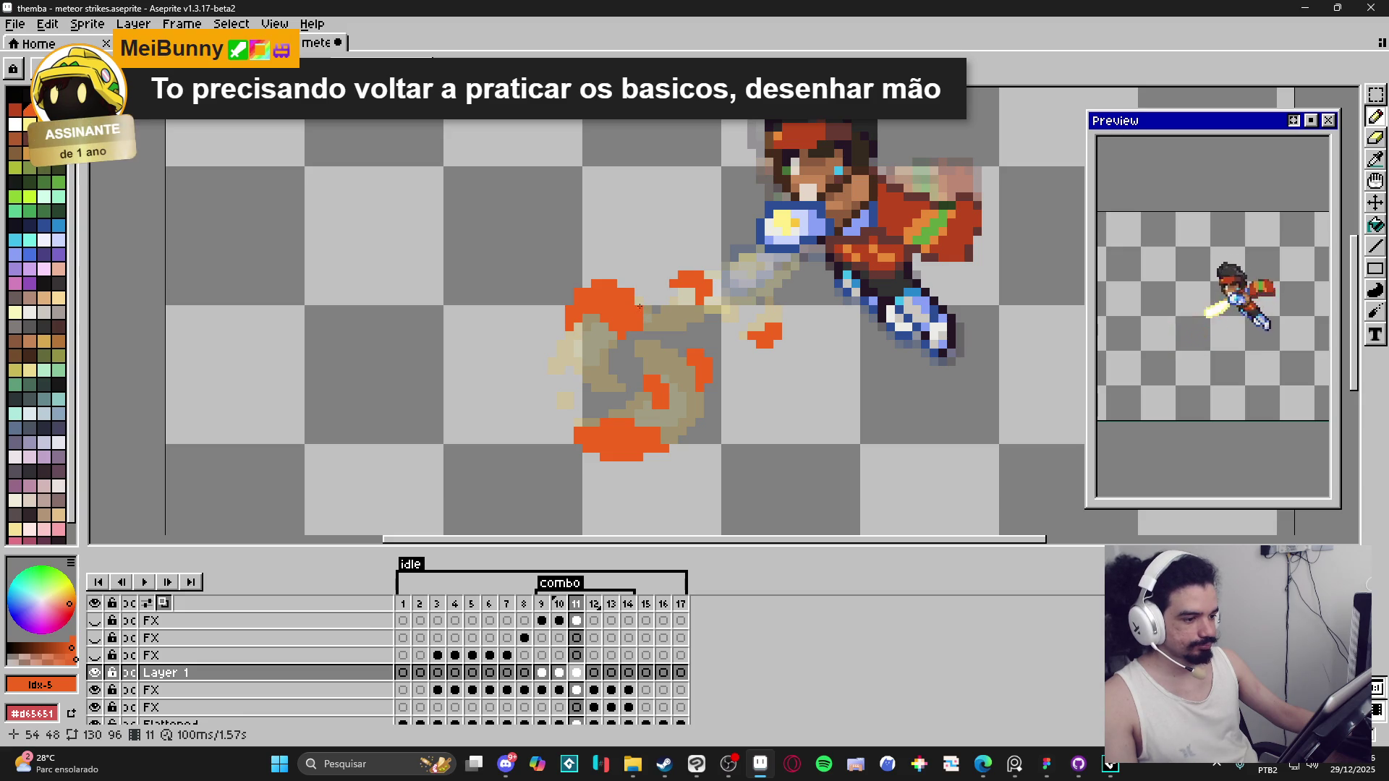
Step: Step through frames 9, 10 and 11 to review the orange burst
scroll(651, 362, down, 3)
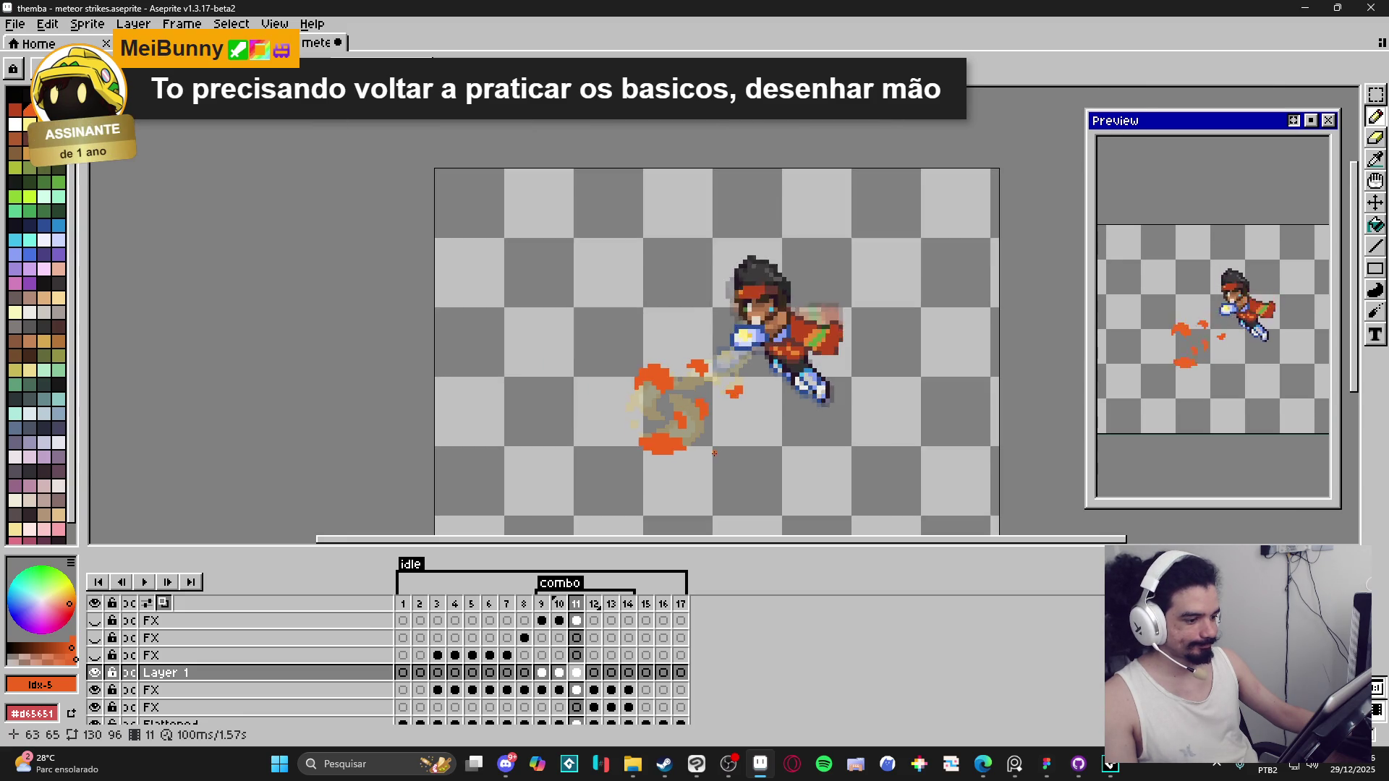
key(e)
scroll(651, 362, up, 4)
scroll(687, 470, down, 1)
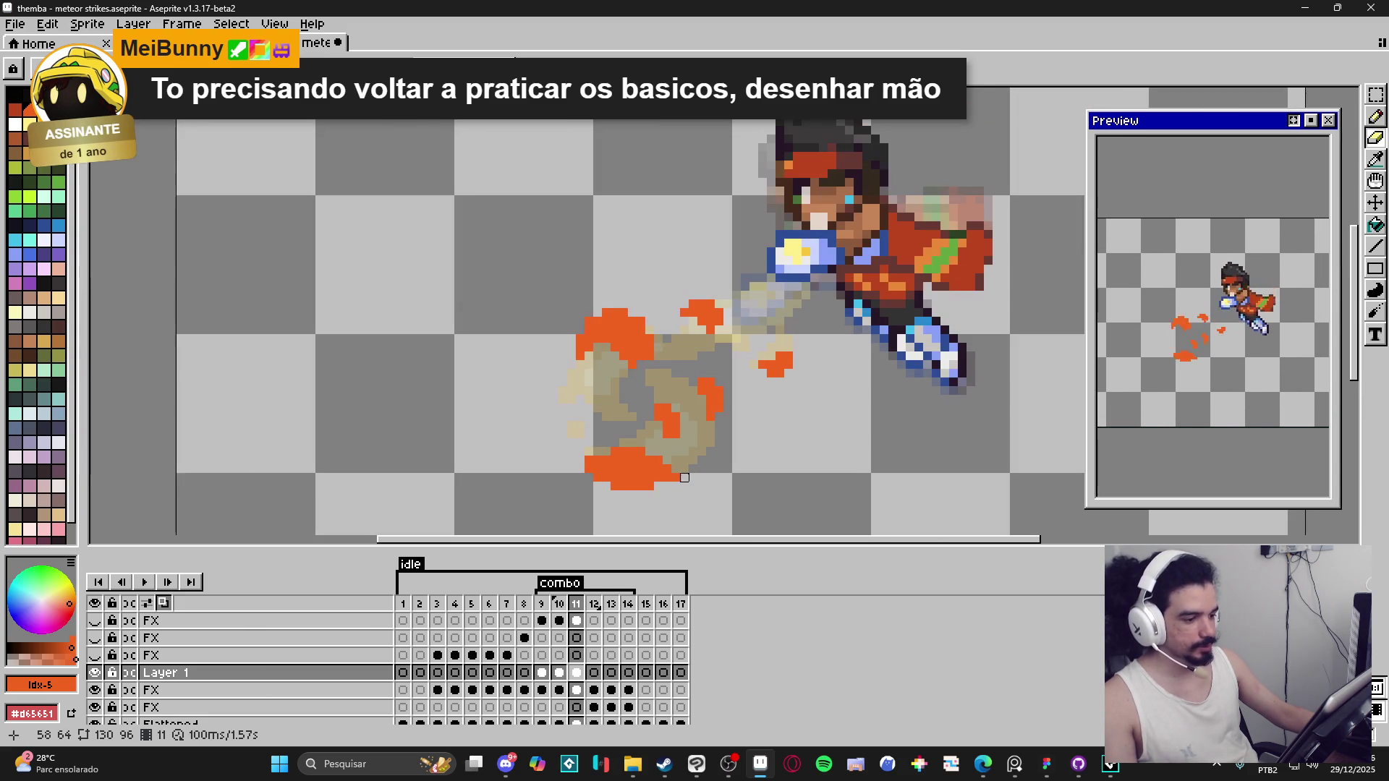
key(b)
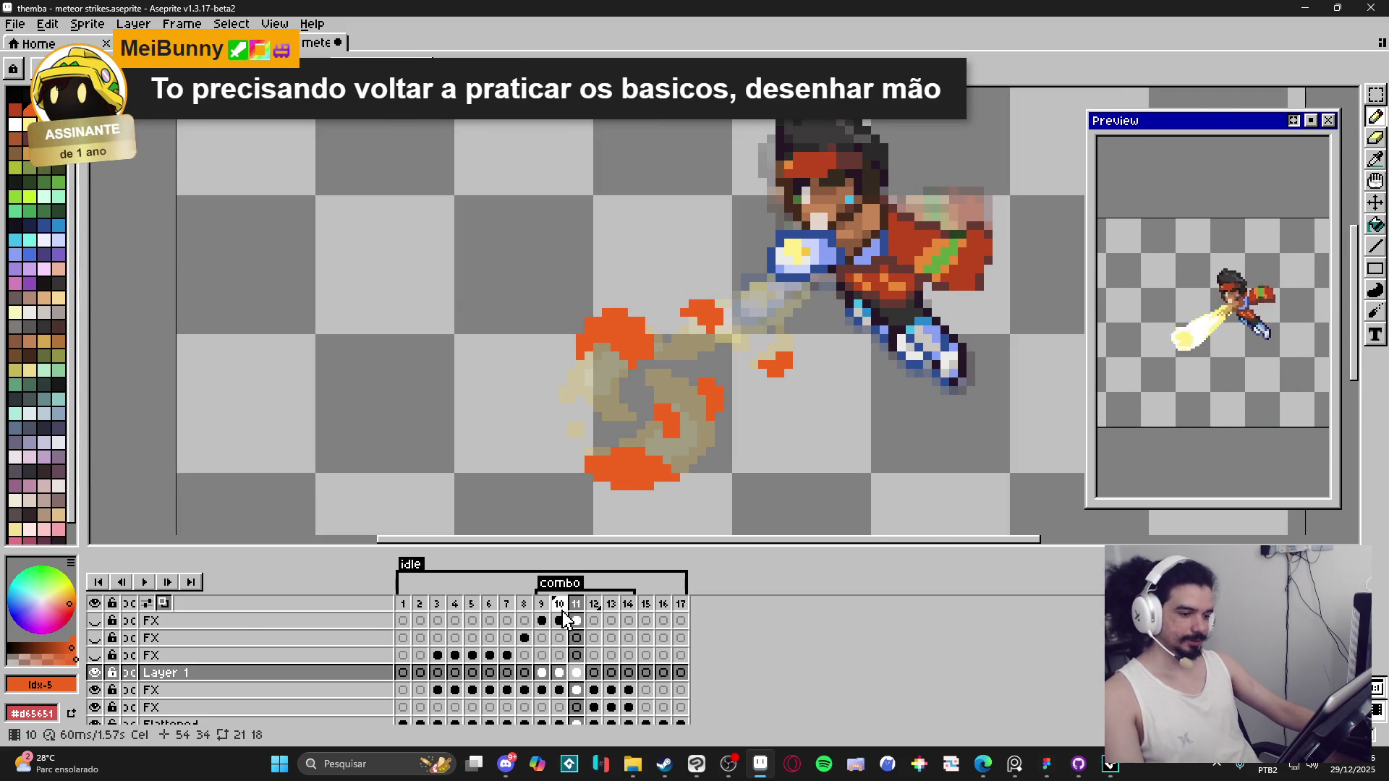
key(Left)
key(Right)
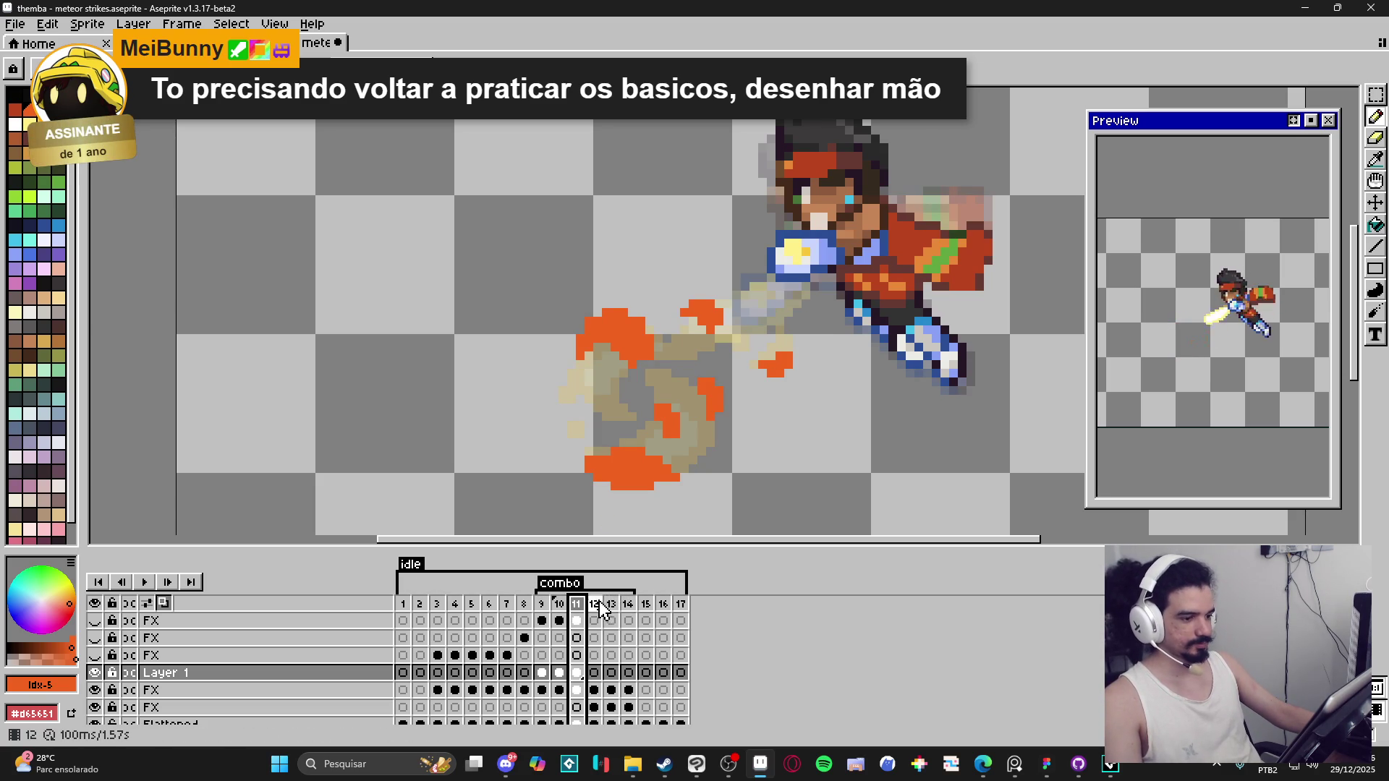
click(544, 606)
click(560, 608)
click(578, 608)
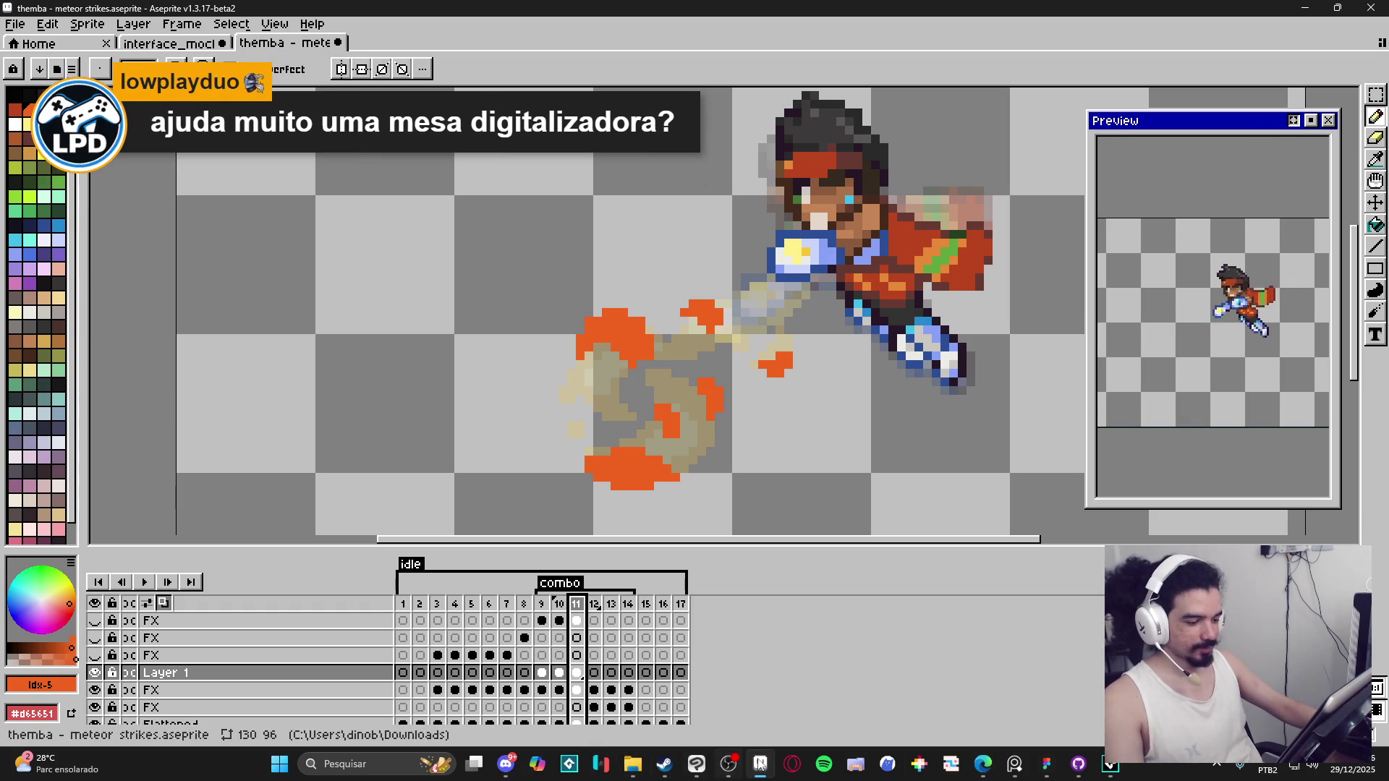
Step: Zoom out, play the fighter animation and stop it, then switch to Clip Studio Paint
scroll(691, 388, down, 2)
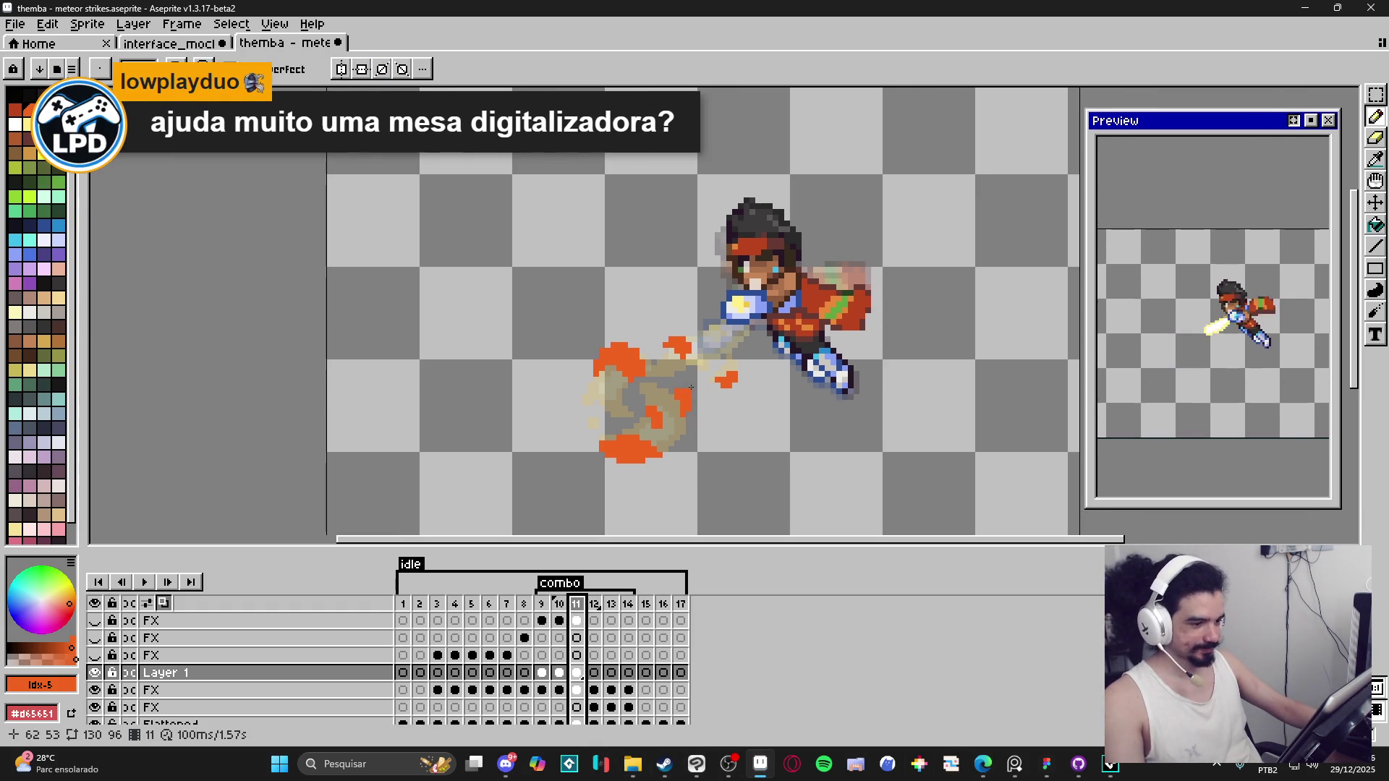
scroll(691, 388, up, 2)
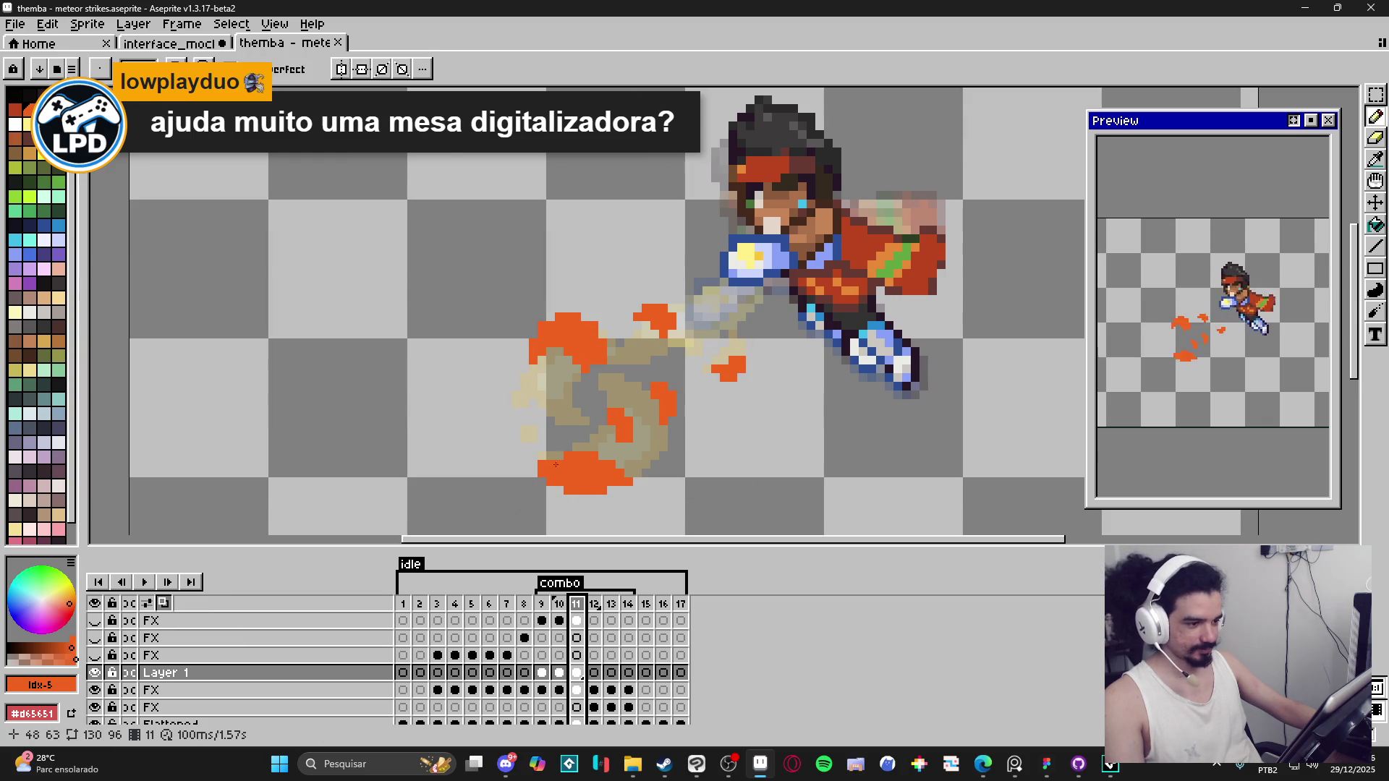
scroll(556, 465, down, 2)
click(144, 582)
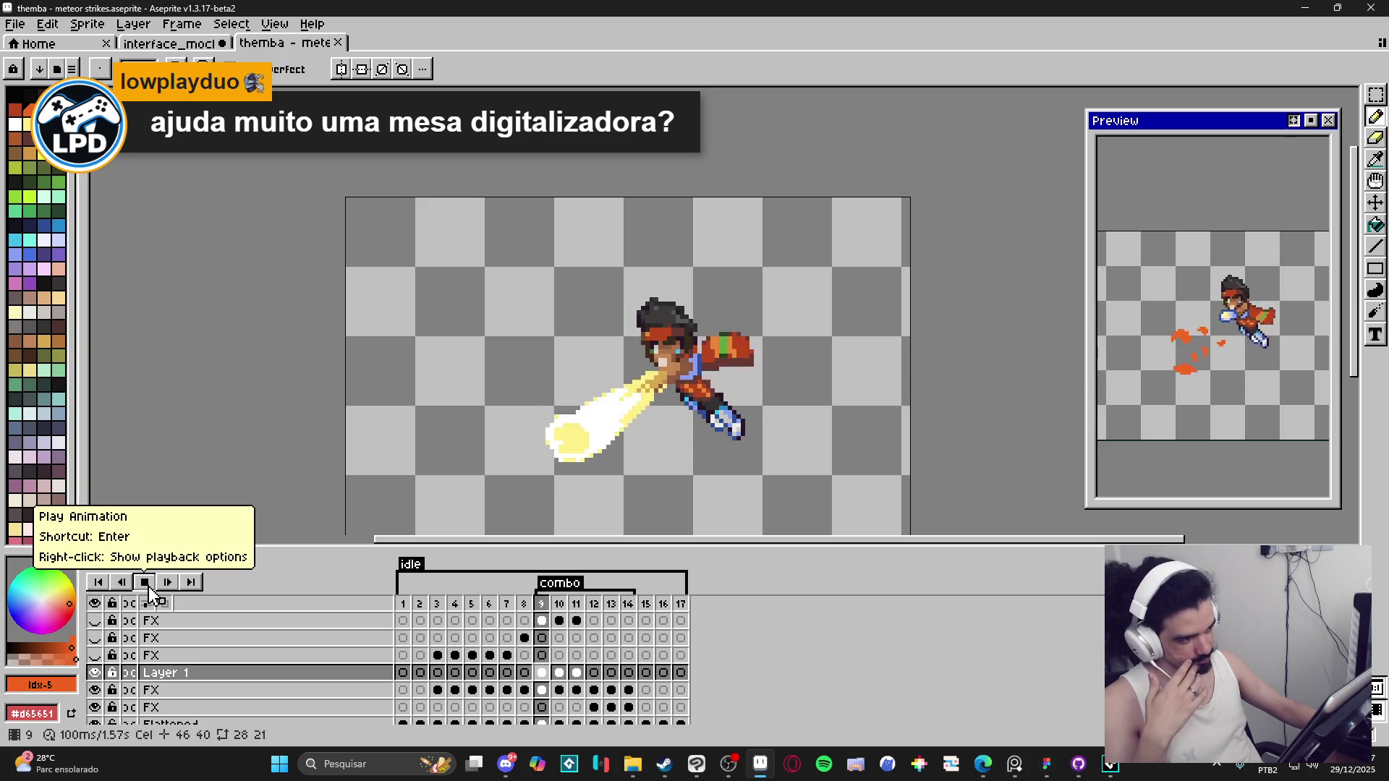
click(148, 586)
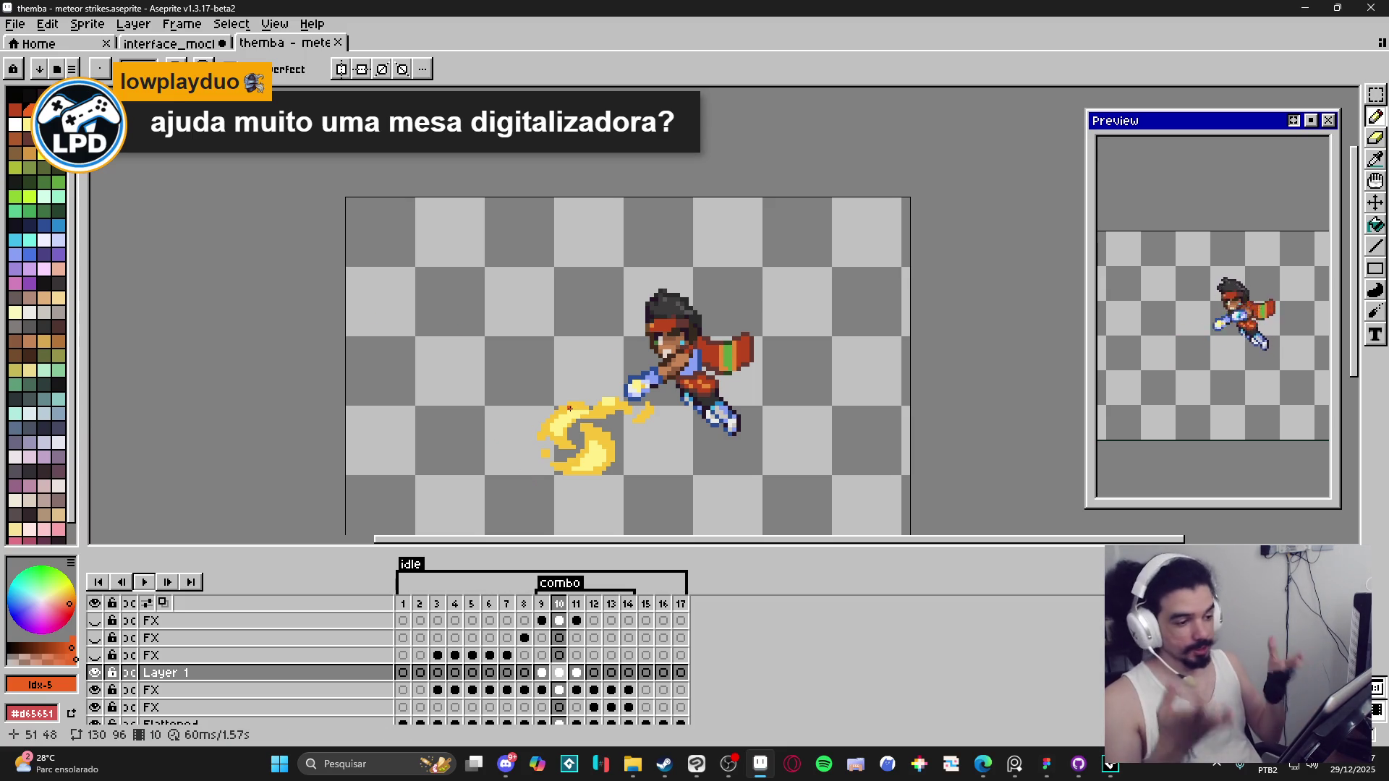
click(696, 764)
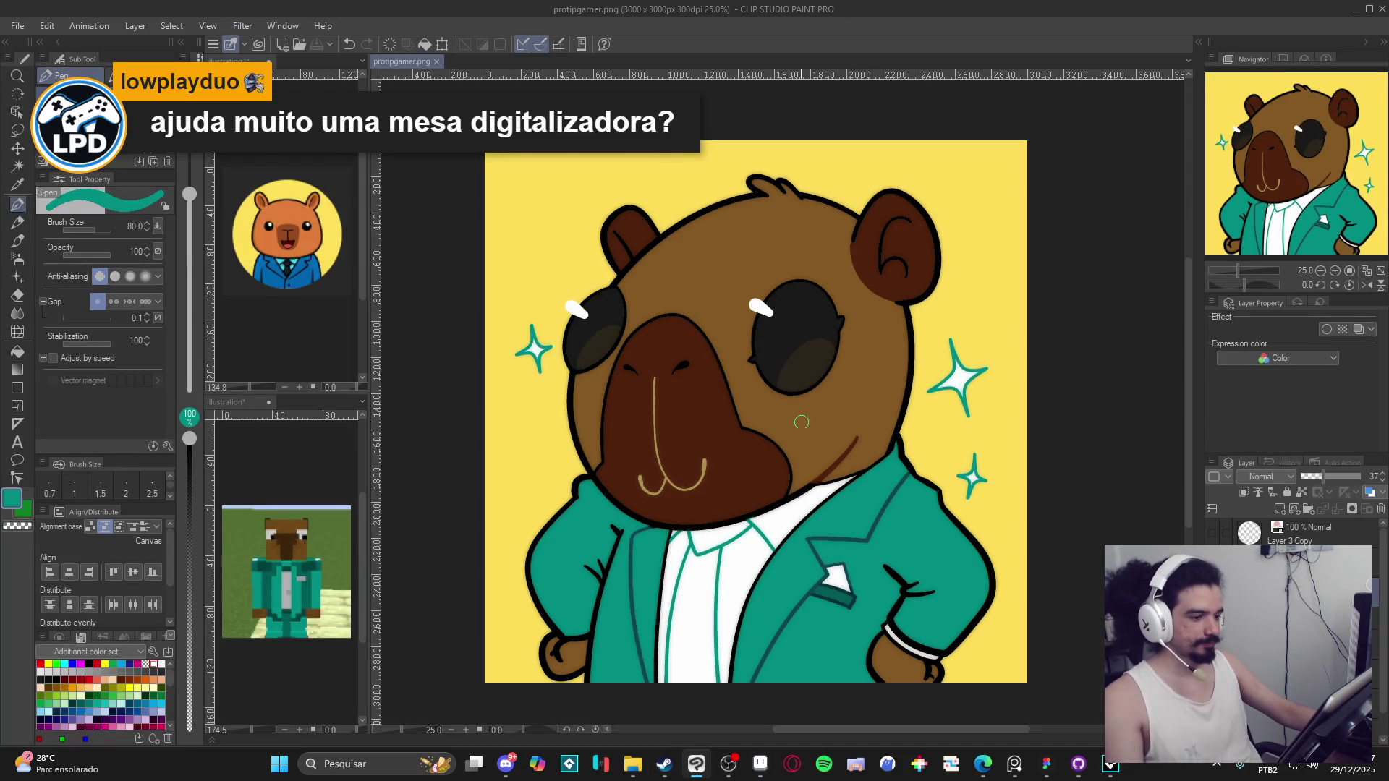
click(1359, 18)
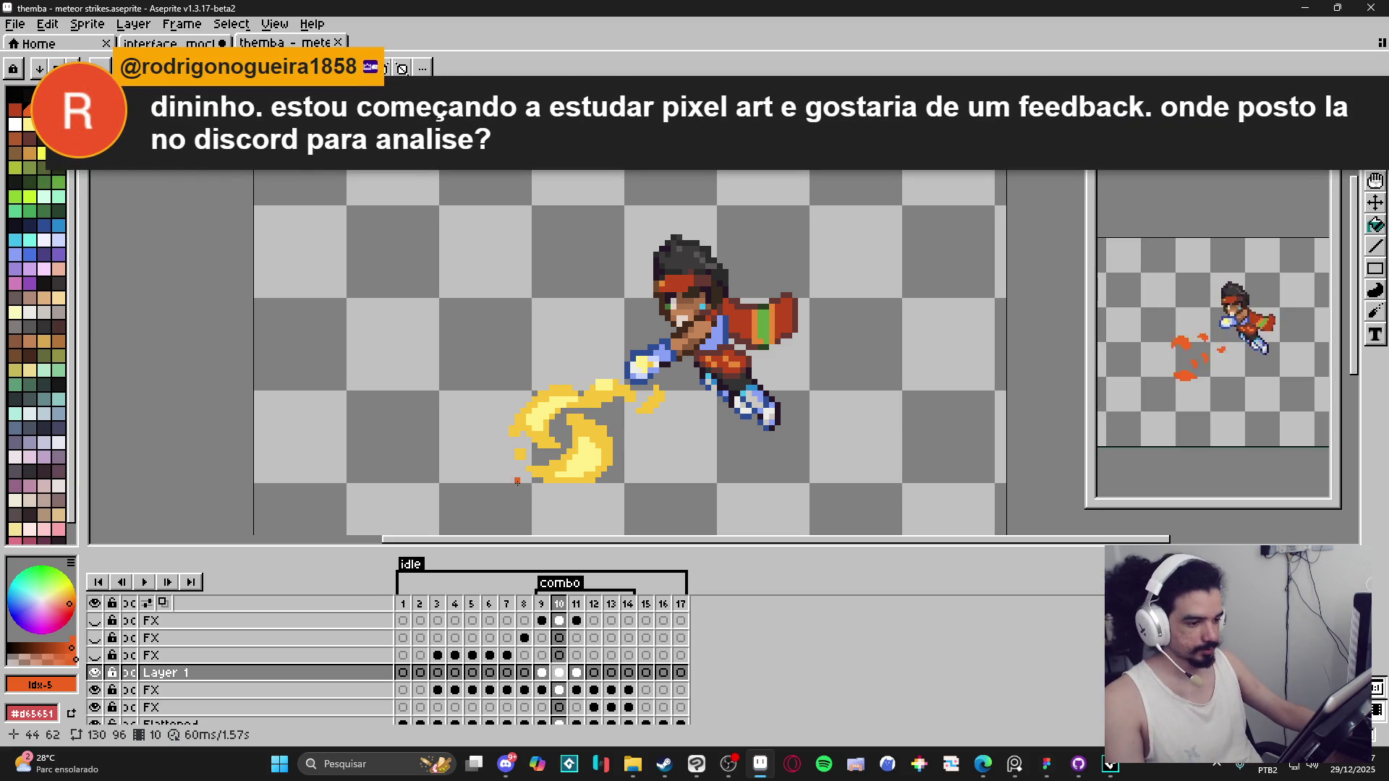
Step: Review frames 9 through 12, then enable onion skinning on frame 12
click(576, 604)
click(594, 604)
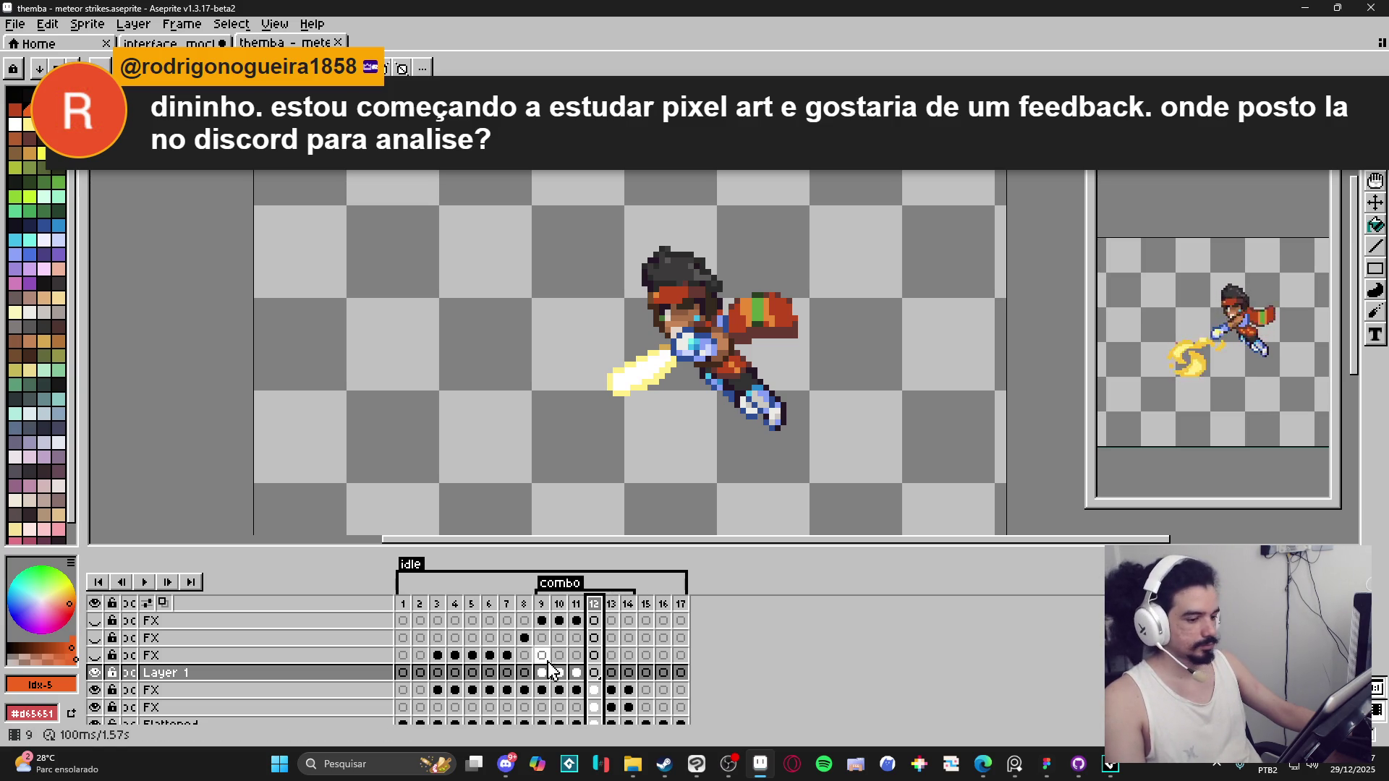
click(577, 606)
click(562, 613)
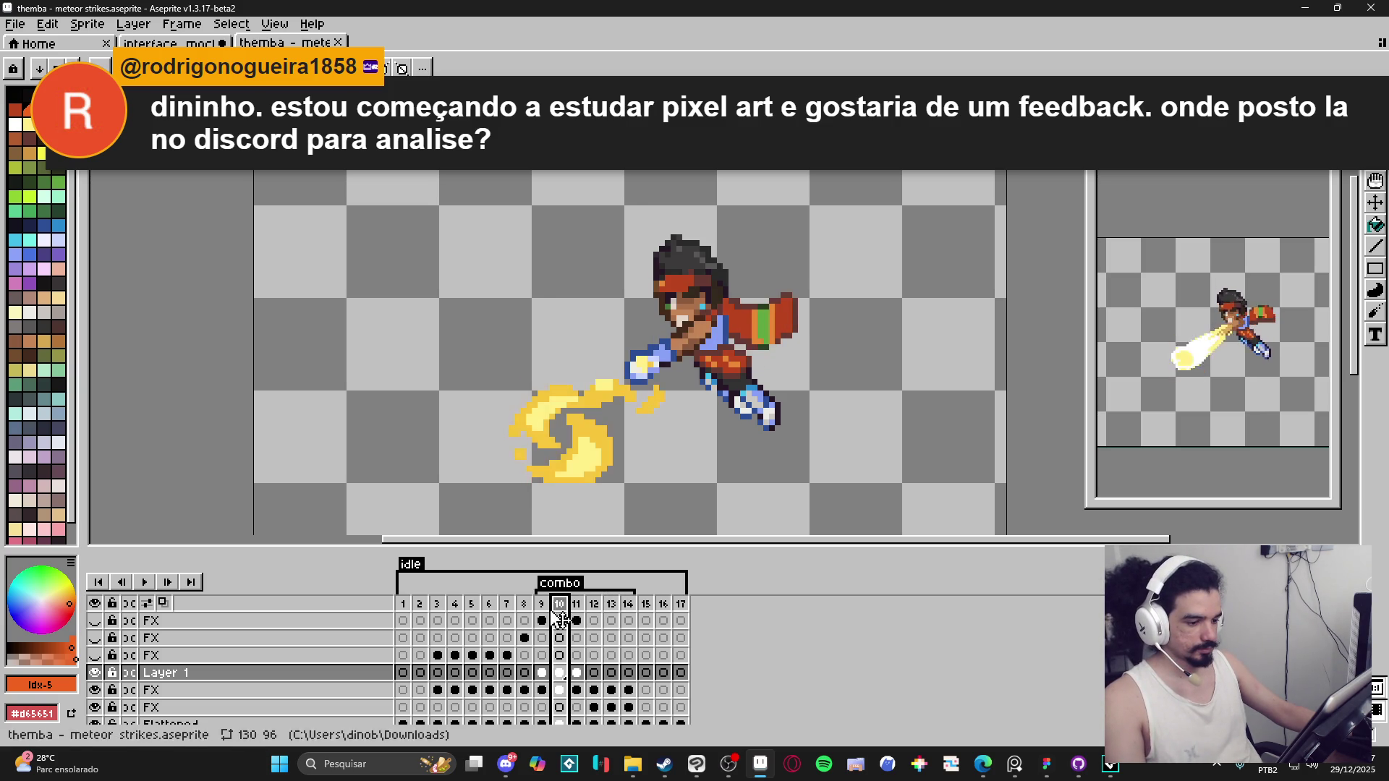
click(547, 613)
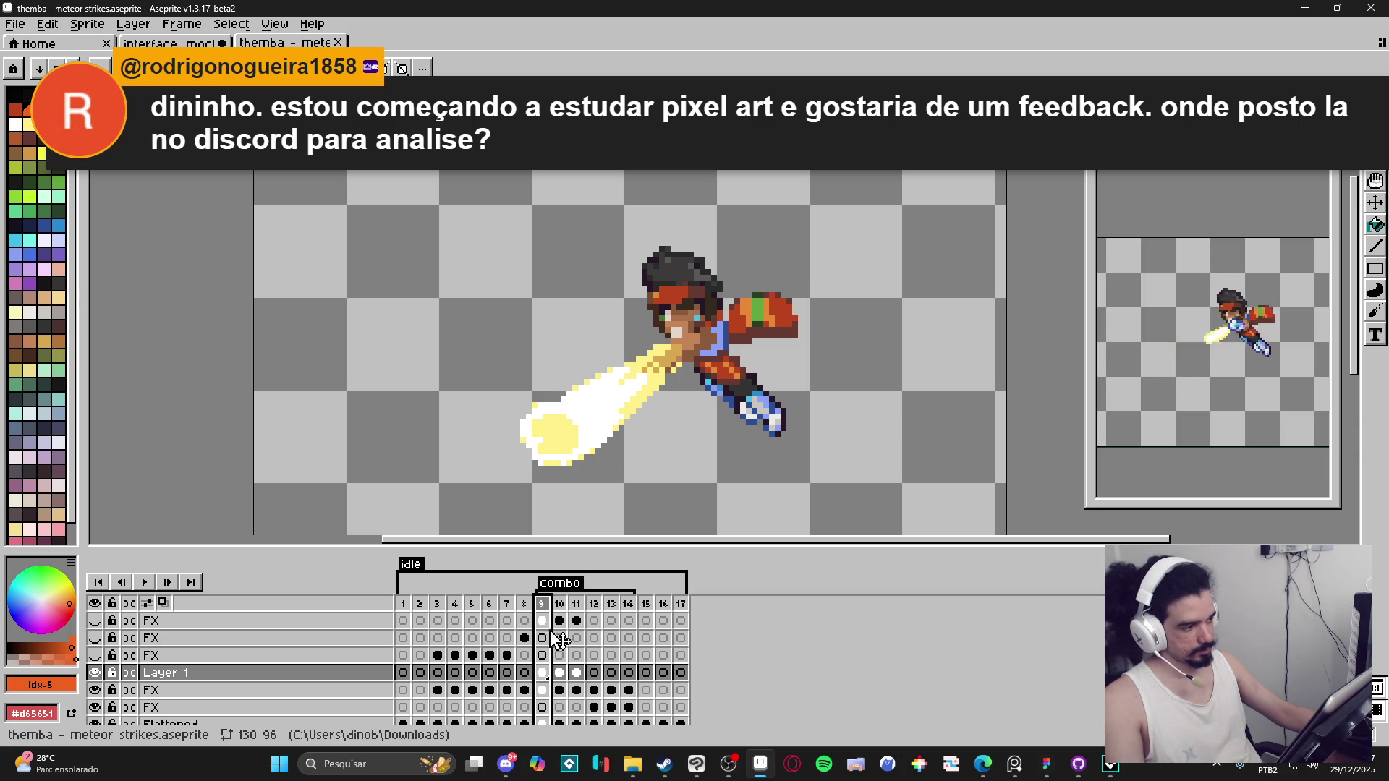
click(561, 614)
click(579, 614)
click(594, 614)
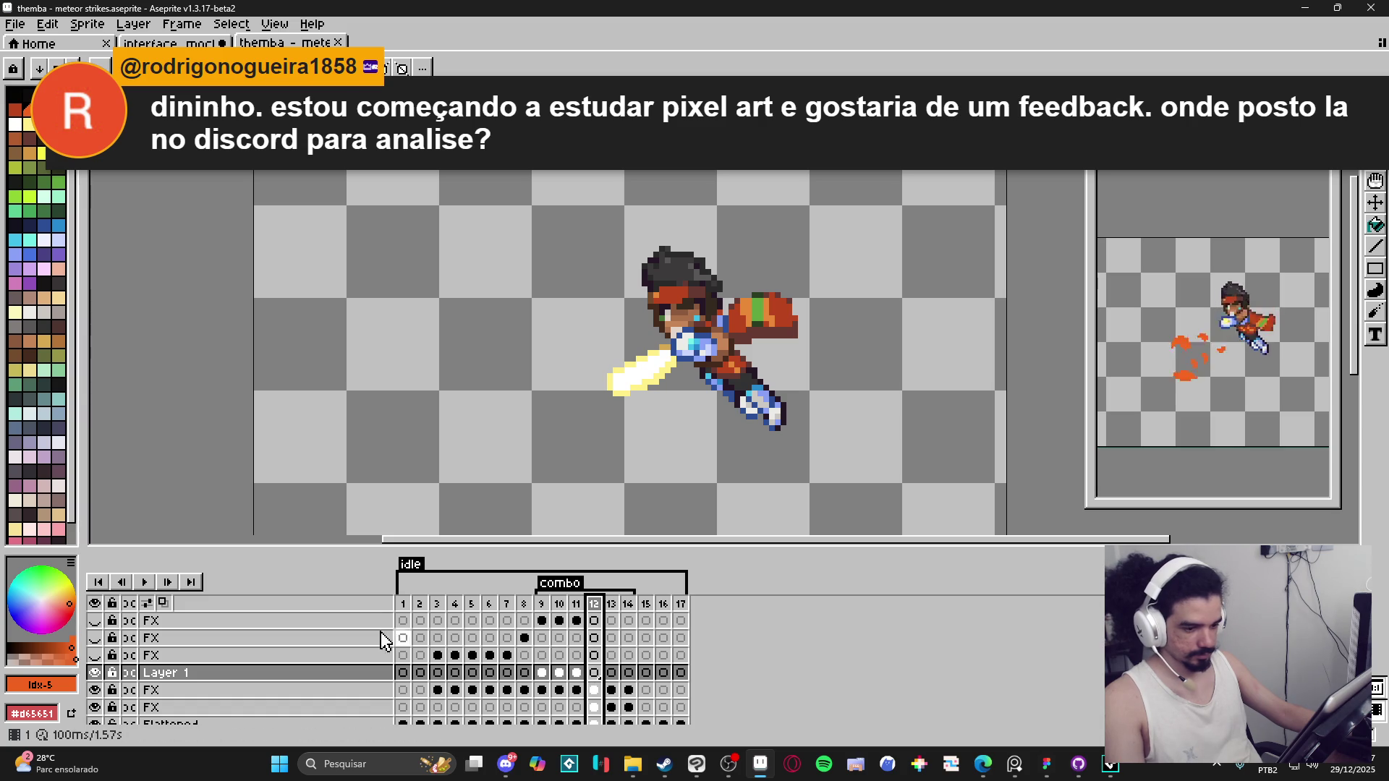
click(164, 604)
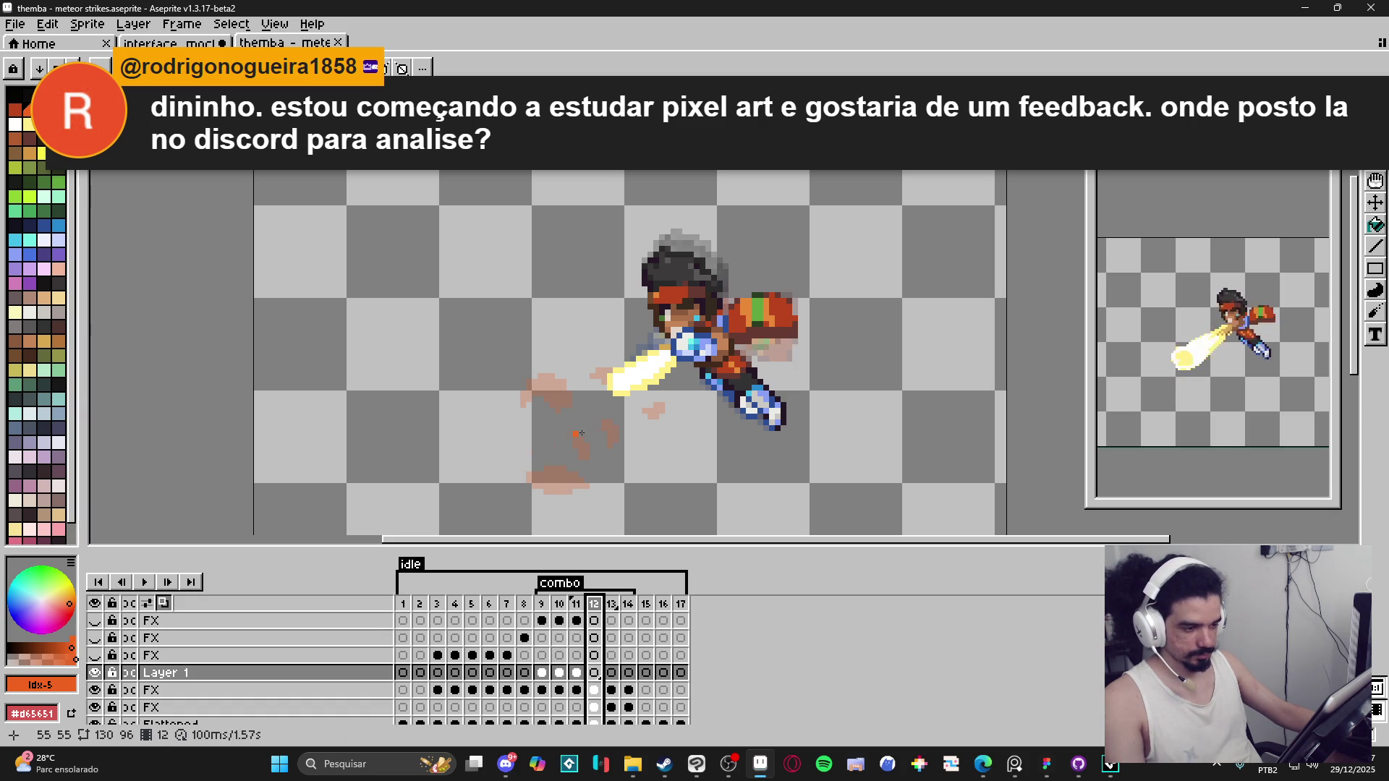
Step: Pick white and draw a thick curved slash from the sword tip sweeping down-left
alt+click(658, 364)
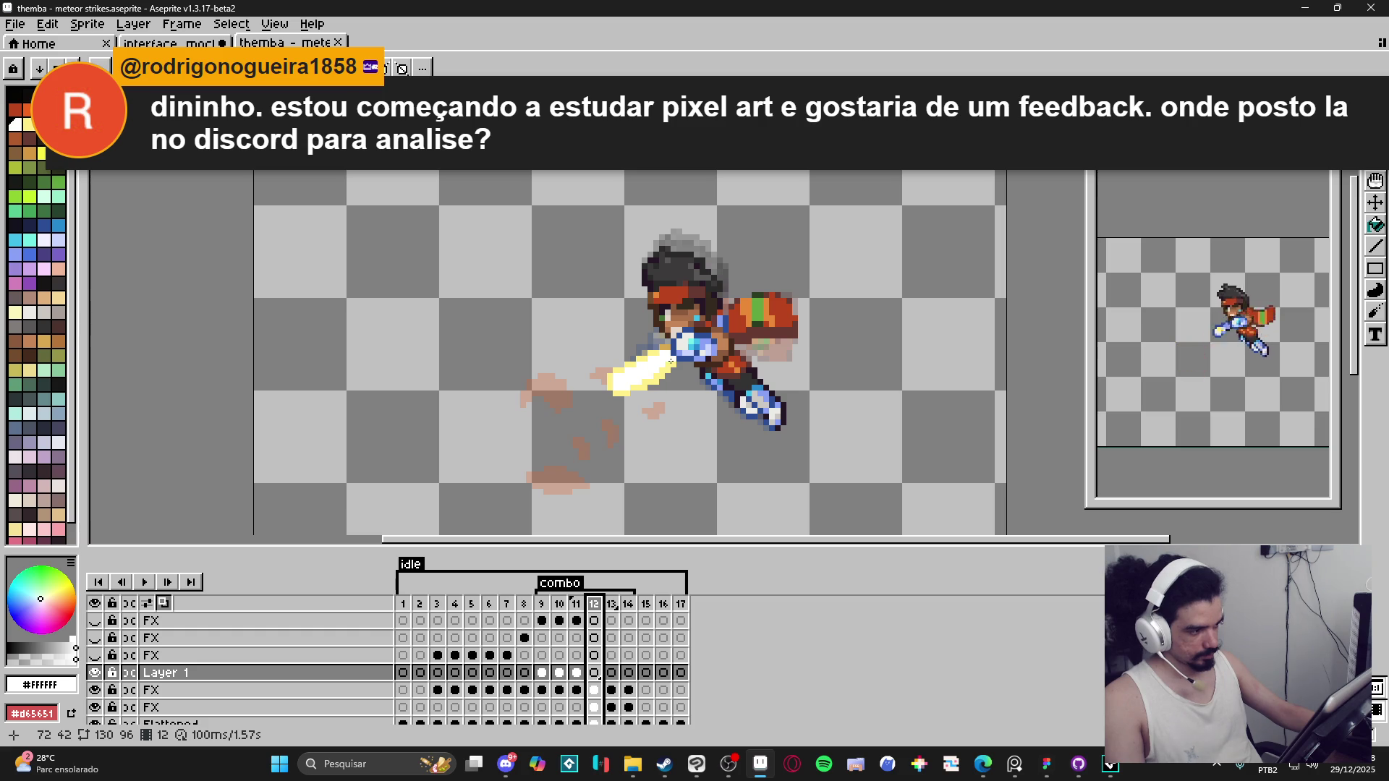
mouse_move(665, 352)
mouse_down()
mouse_move(521, 394)
mouse_move(507, 428)
mouse_move(527, 447)
mouse_move(564, 439)
mouse_up()
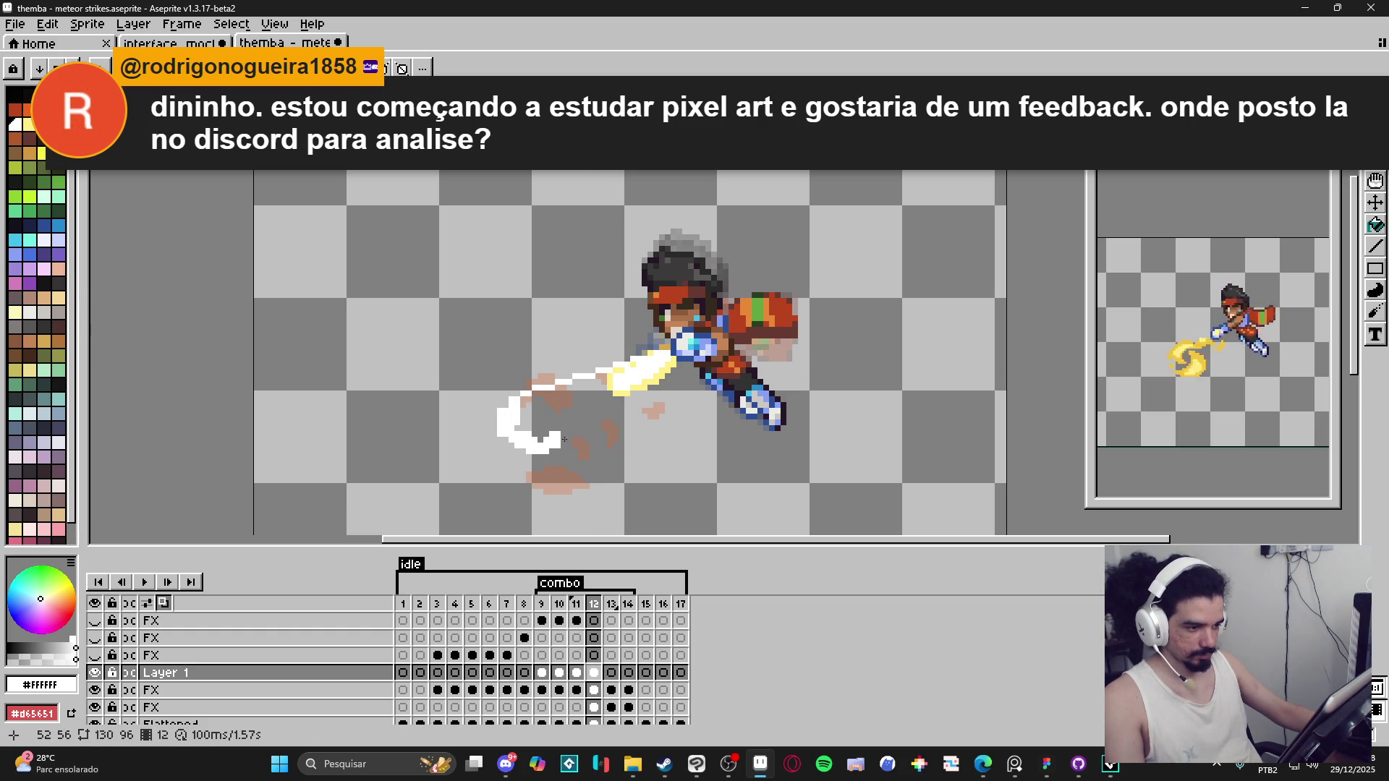
mouse_move(660, 375)
mouse_down()
mouse_move(590, 423)
mouse_move(513, 447)
mouse_up()
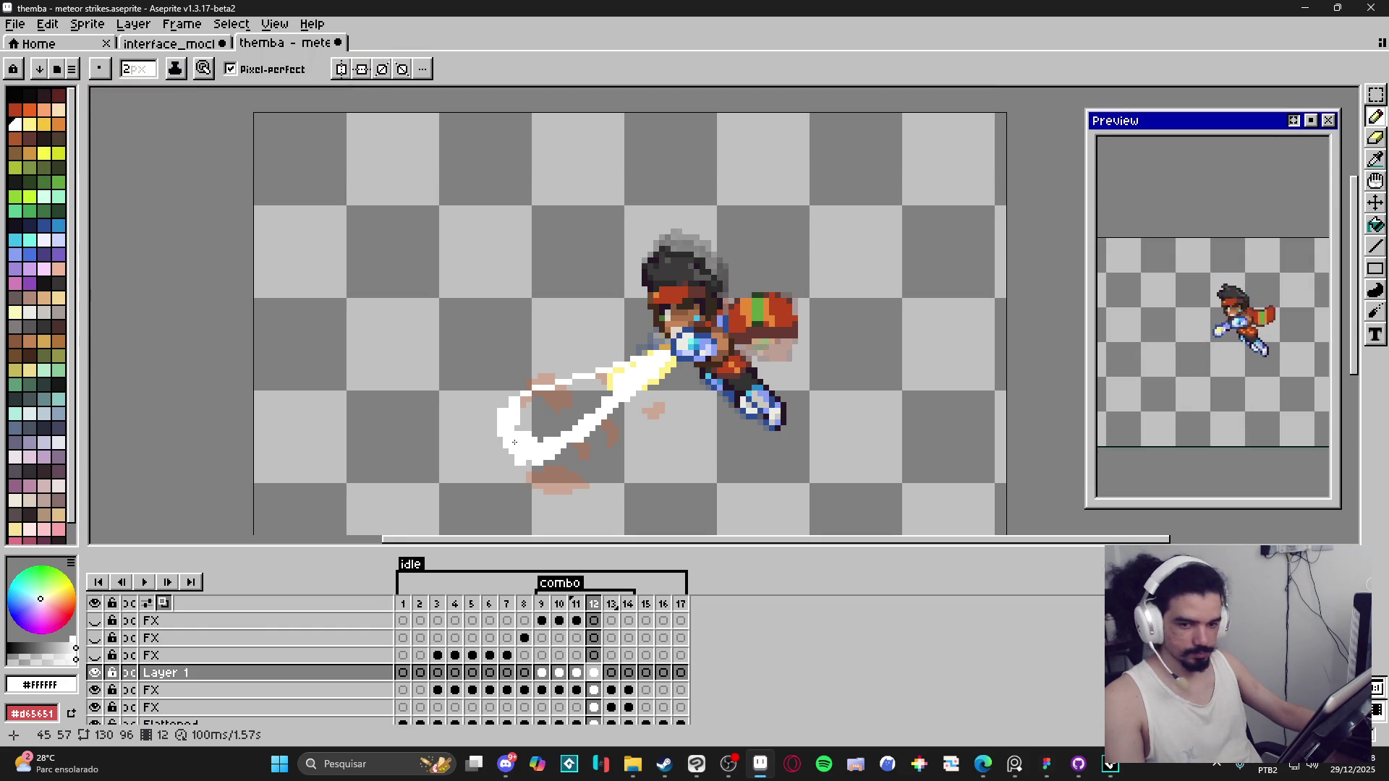
scroll(506, 435, right, 1)
key(minus)
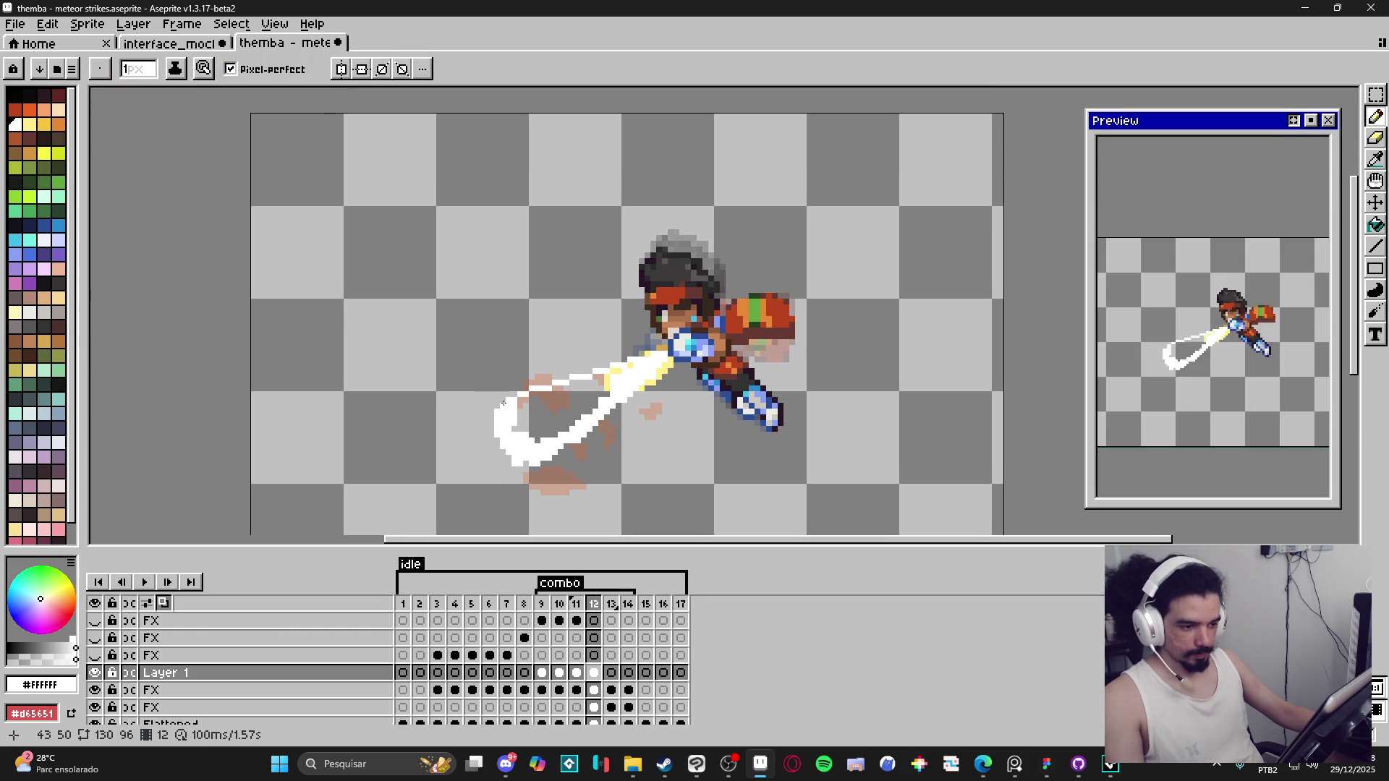
drag(496, 439, 512, 461)
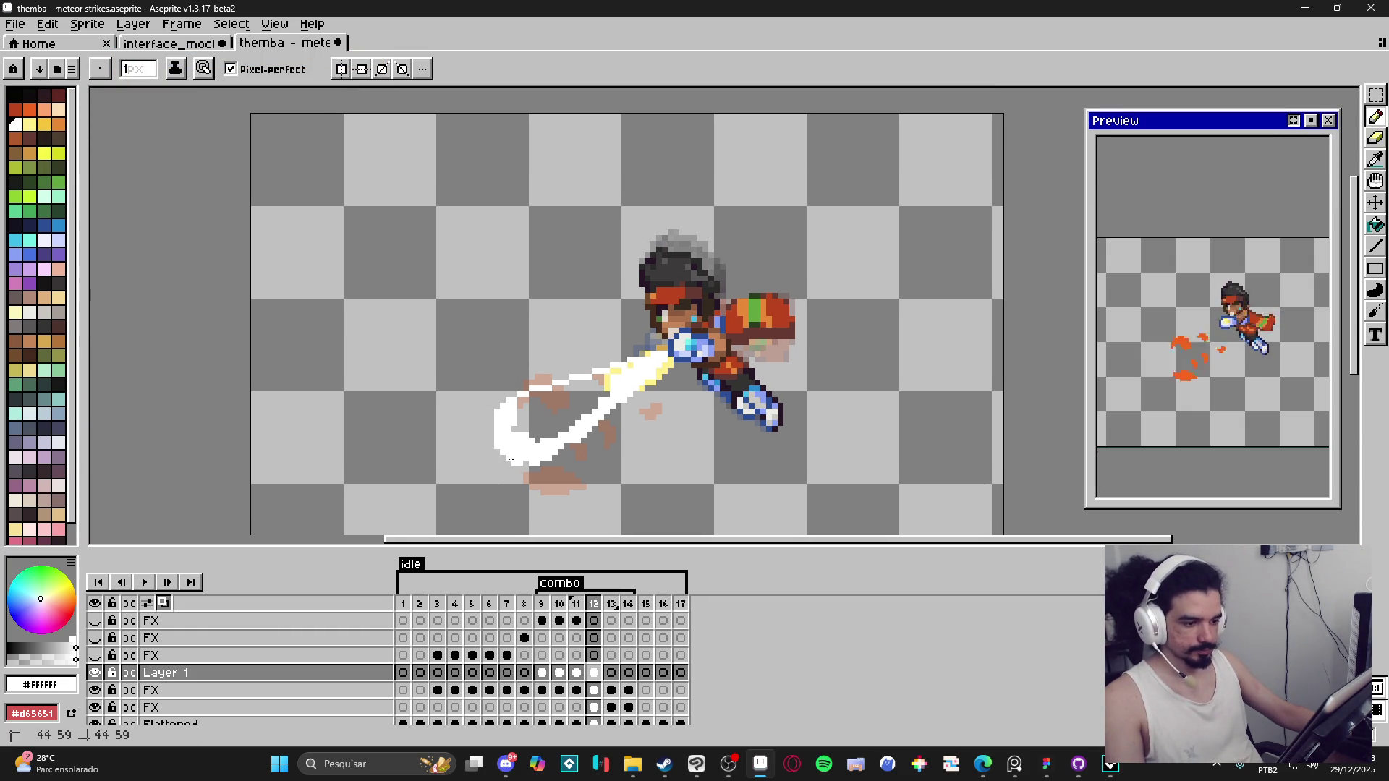
key(e)
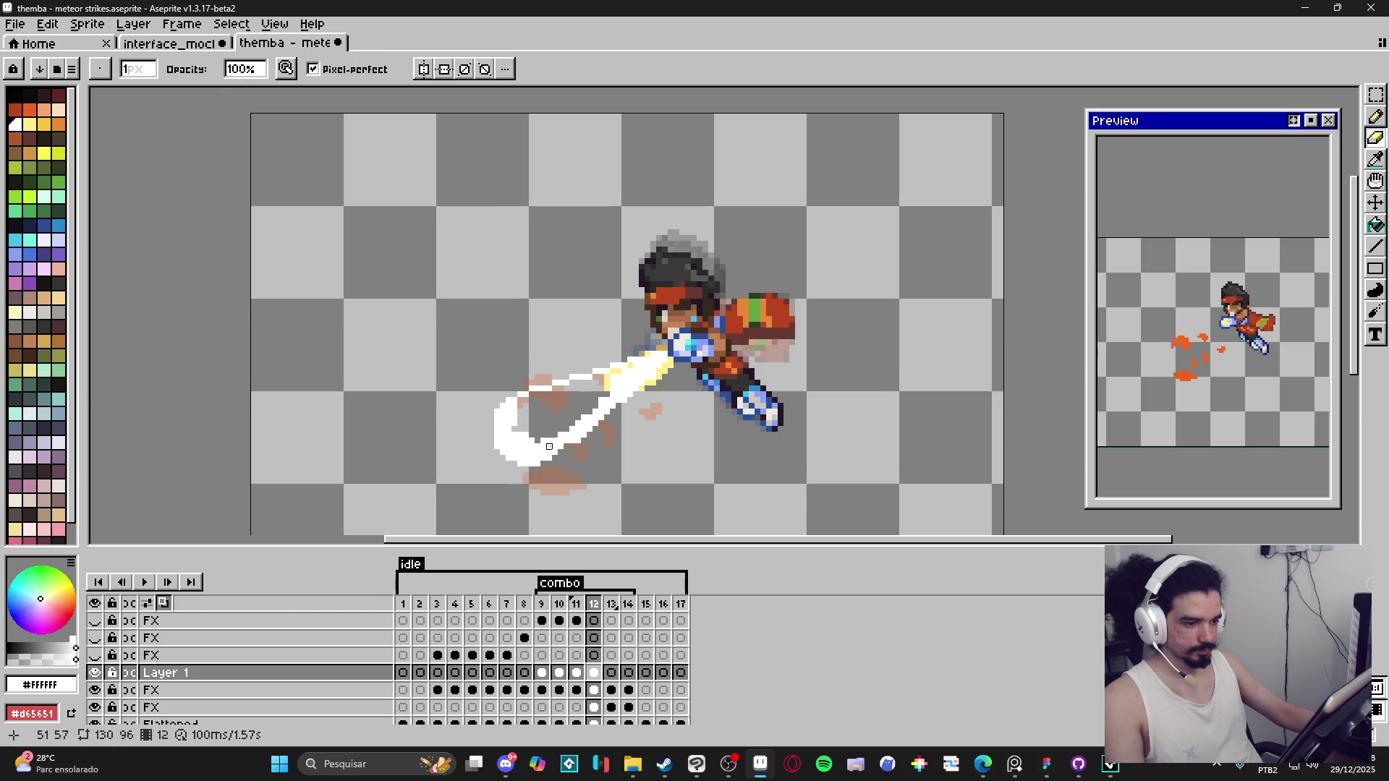
key(b)
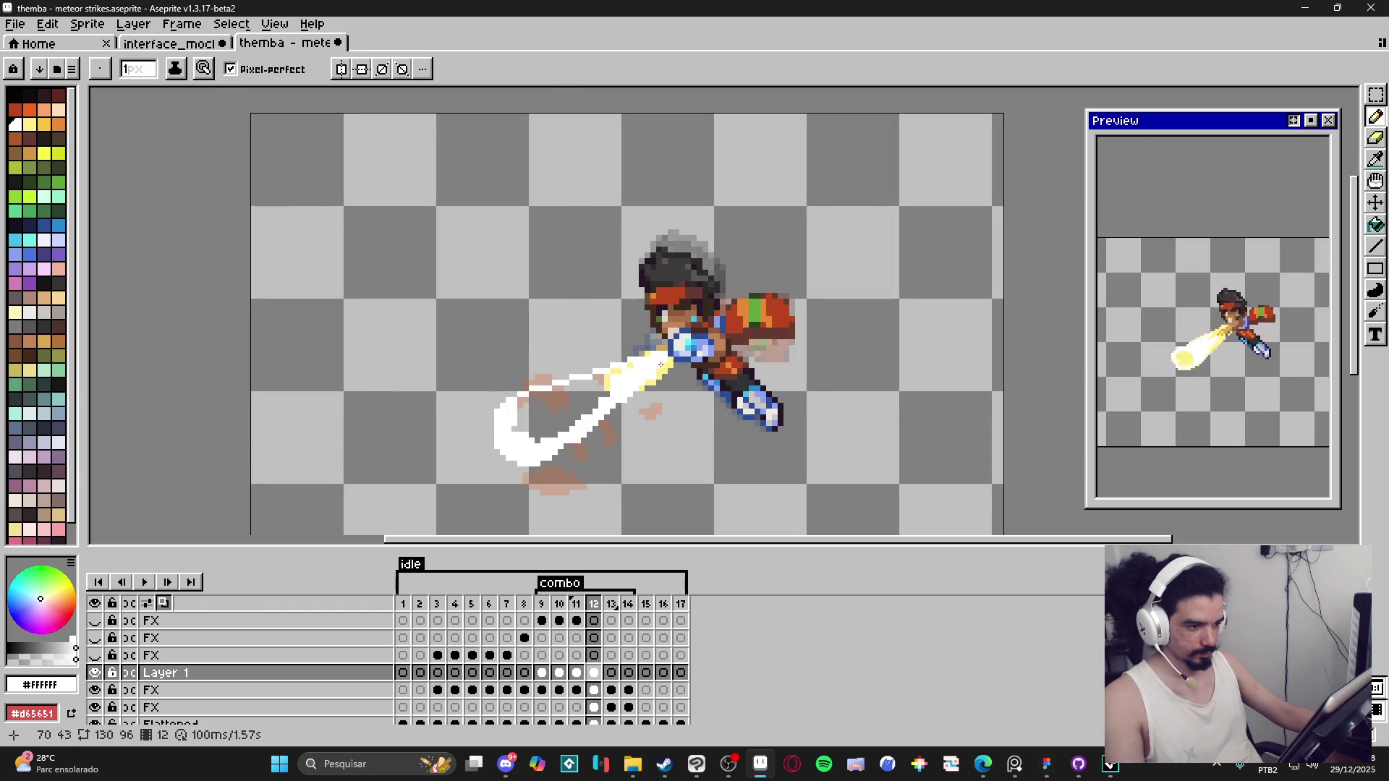
key(shift)
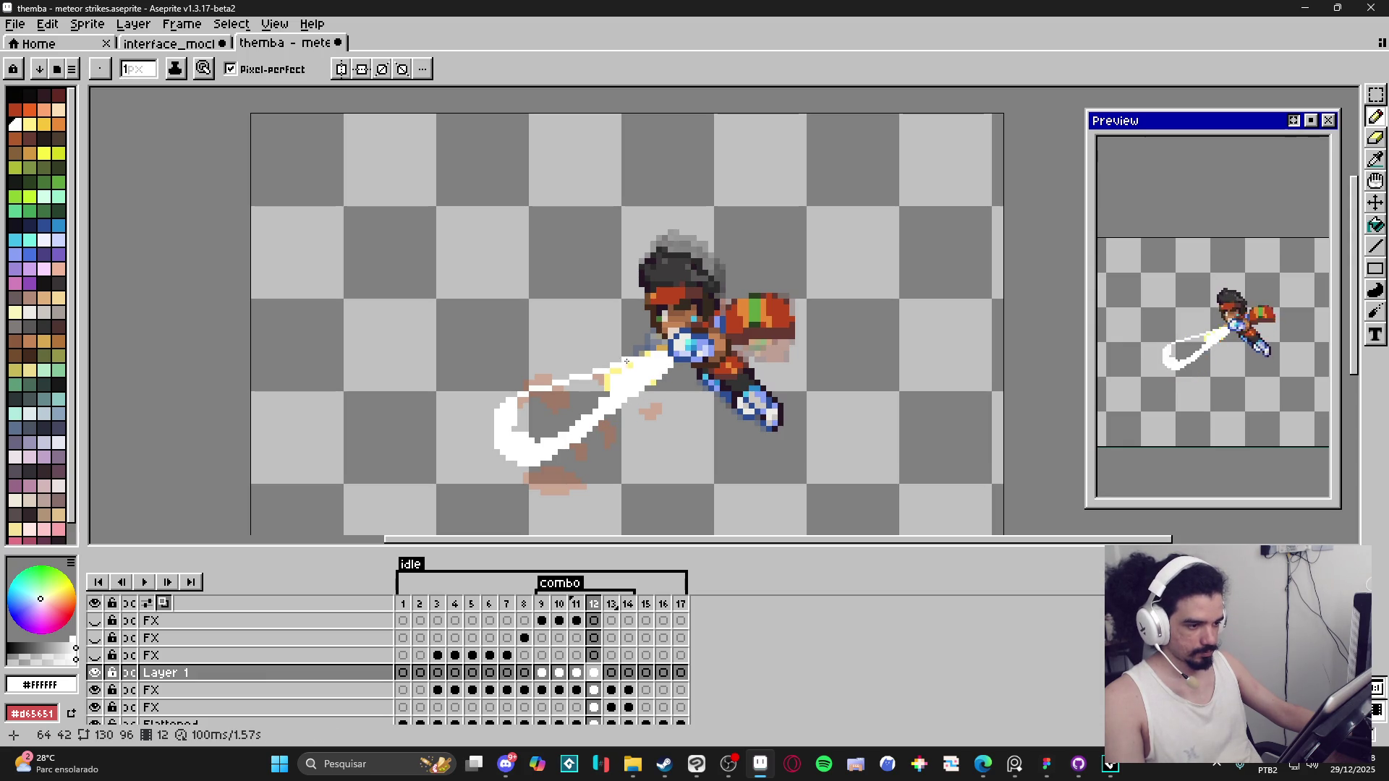
Step: Fill the swoosh interior solid white with the Paint Bucket
key(g)
click(588, 397)
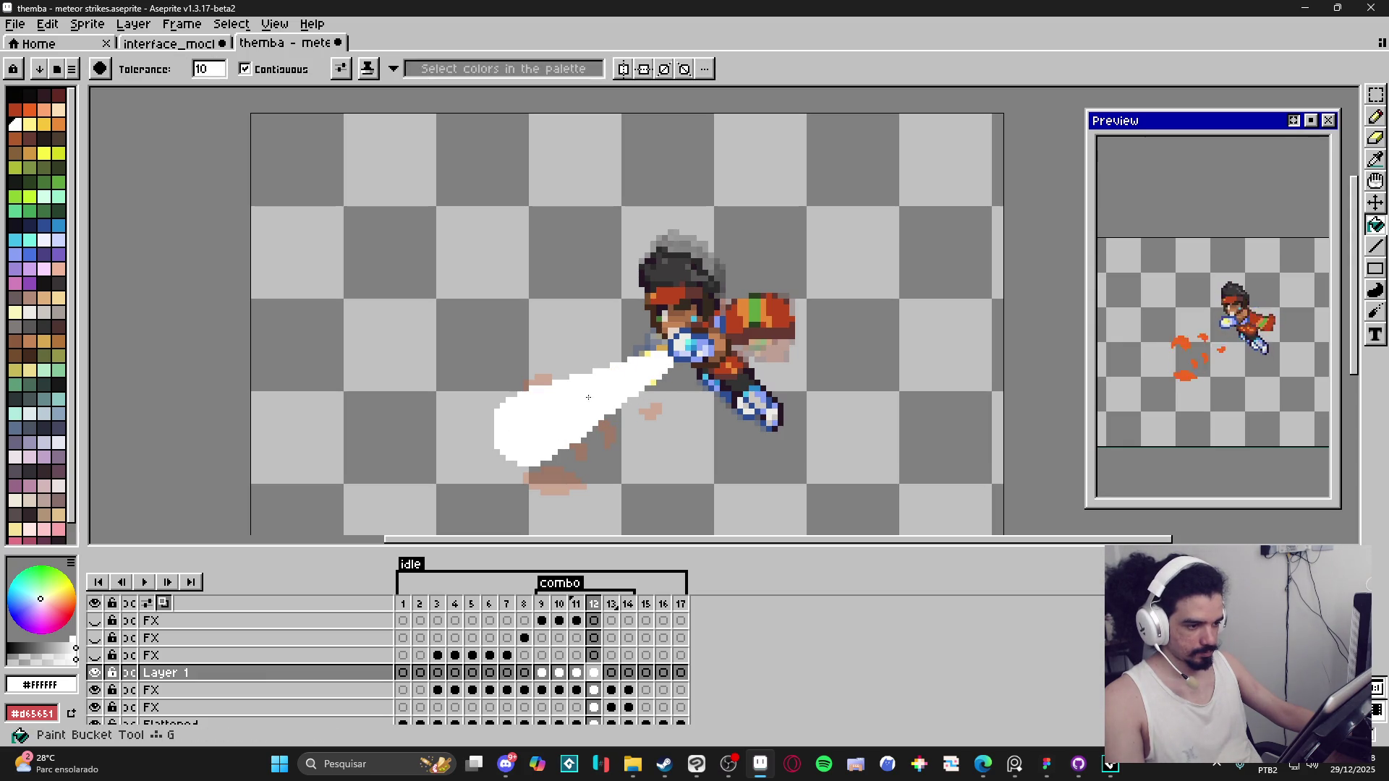
key(b)
Step: Extend the swoosh's left edge and lower-left side with extra white pixels
click(492, 425)
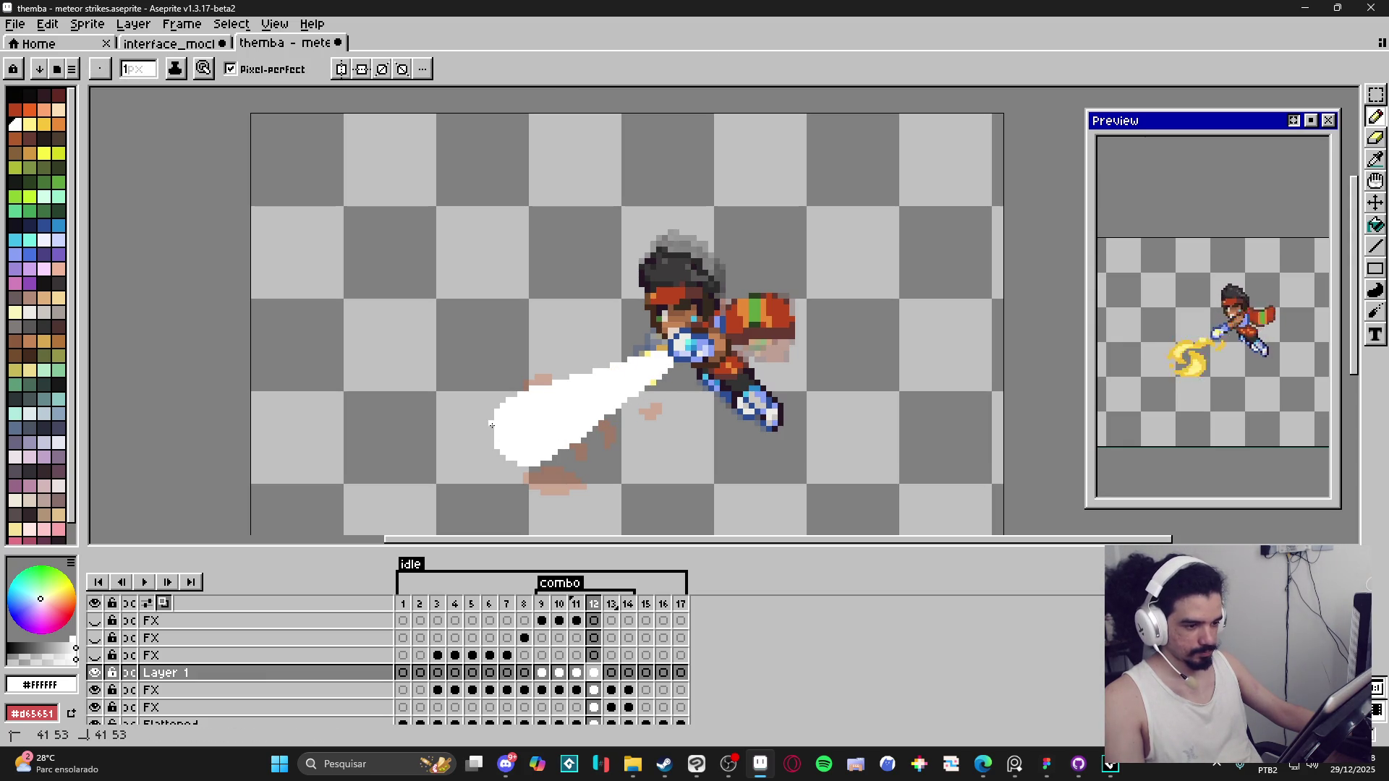
click(492, 436)
scroll(598, 420, up, 1)
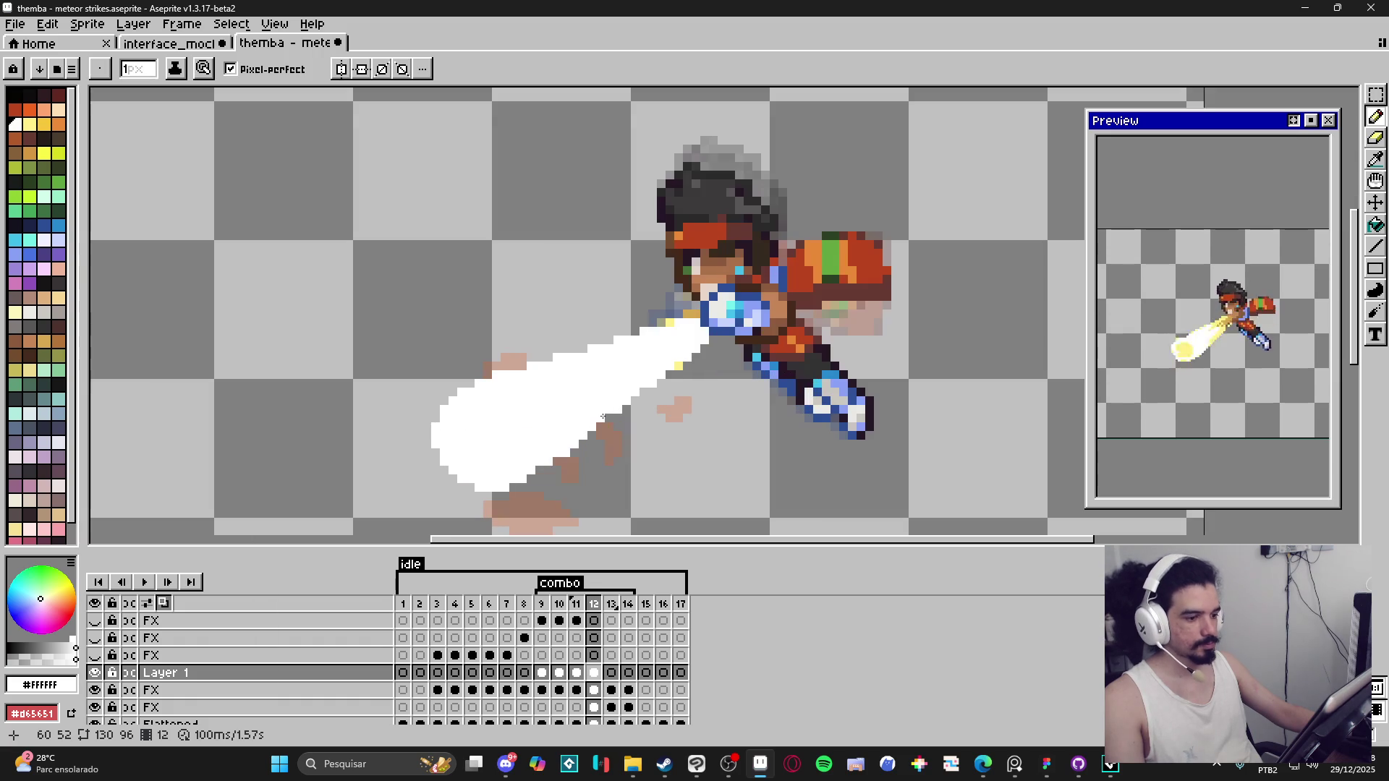
drag(604, 417, 516, 479)
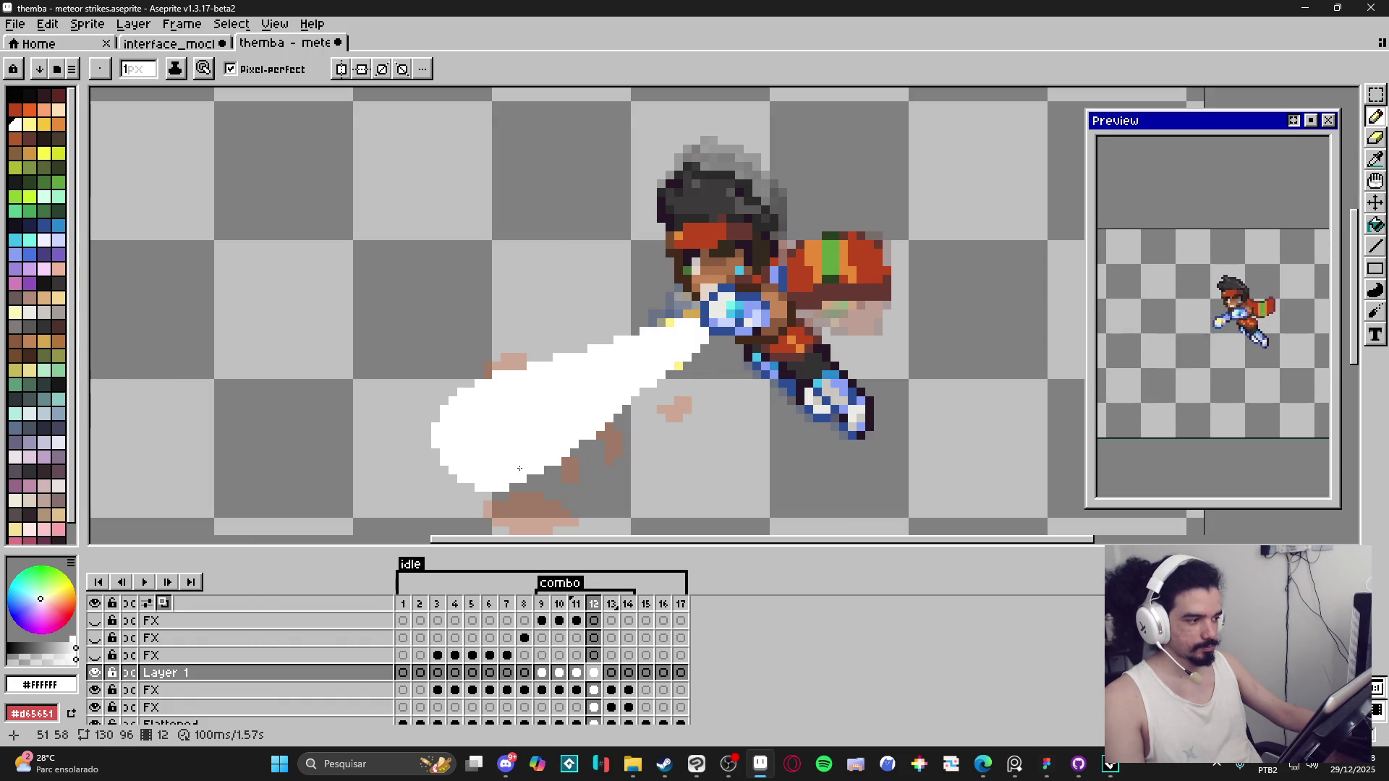
scroll(507, 440, down, 1)
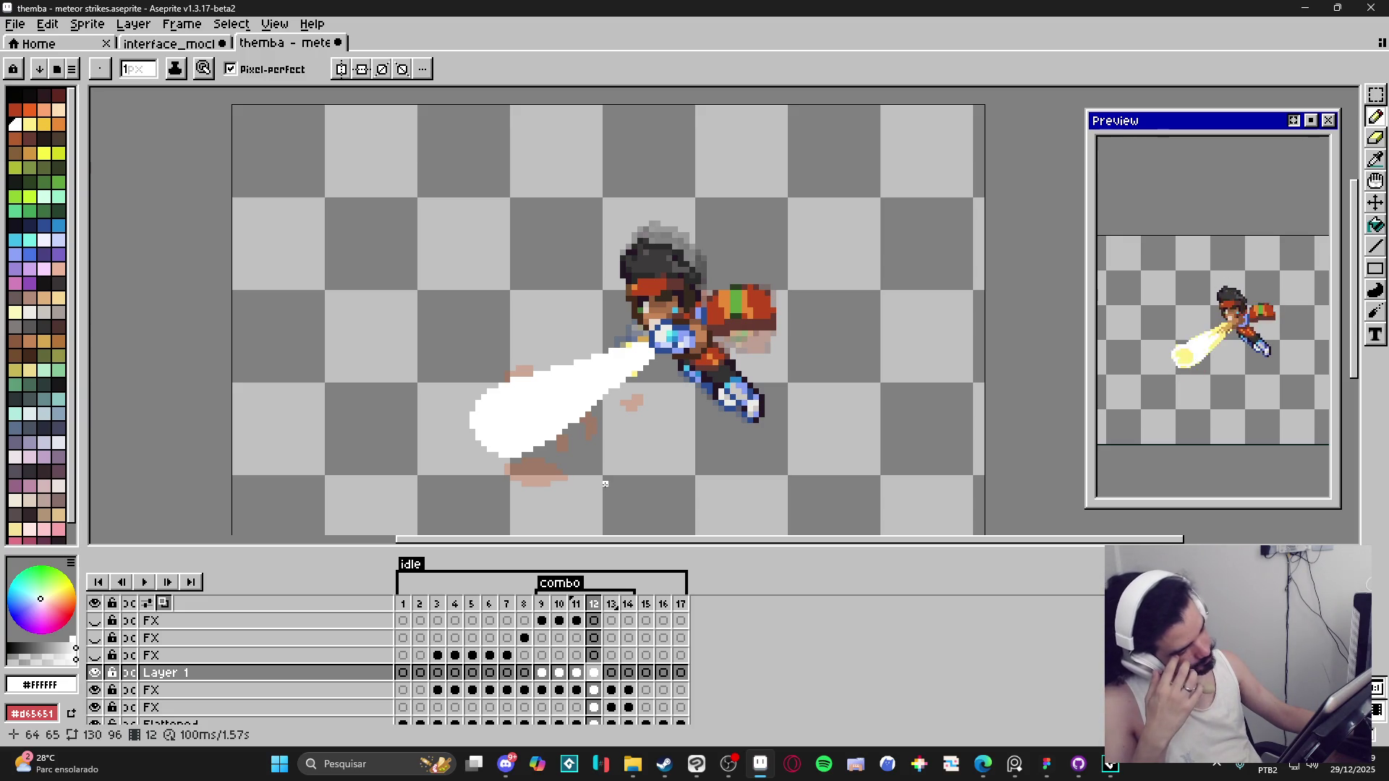
Step: Move the white beam up and rotate it to a flatter angle on frame 12
click(541, 604)
click(595, 605)
key(v)
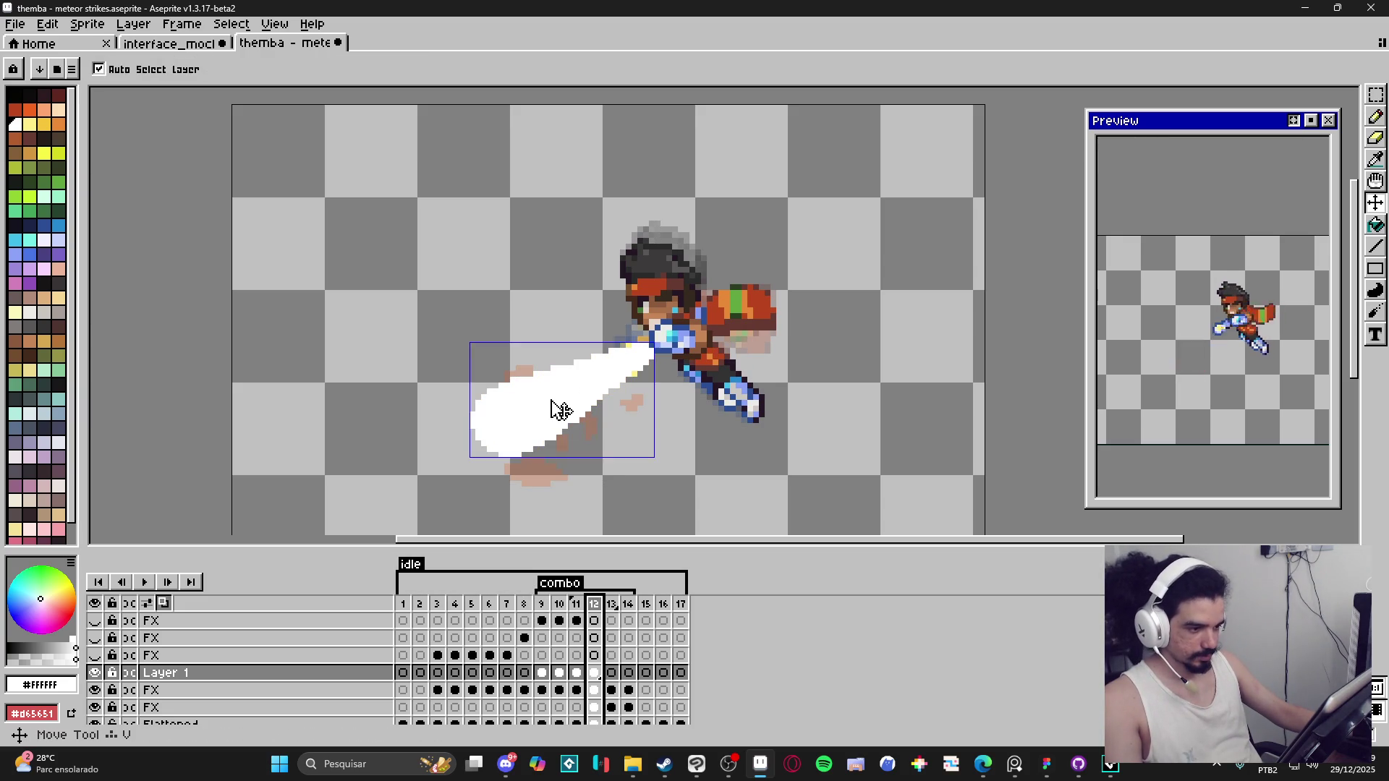
drag(544, 412, 533, 394)
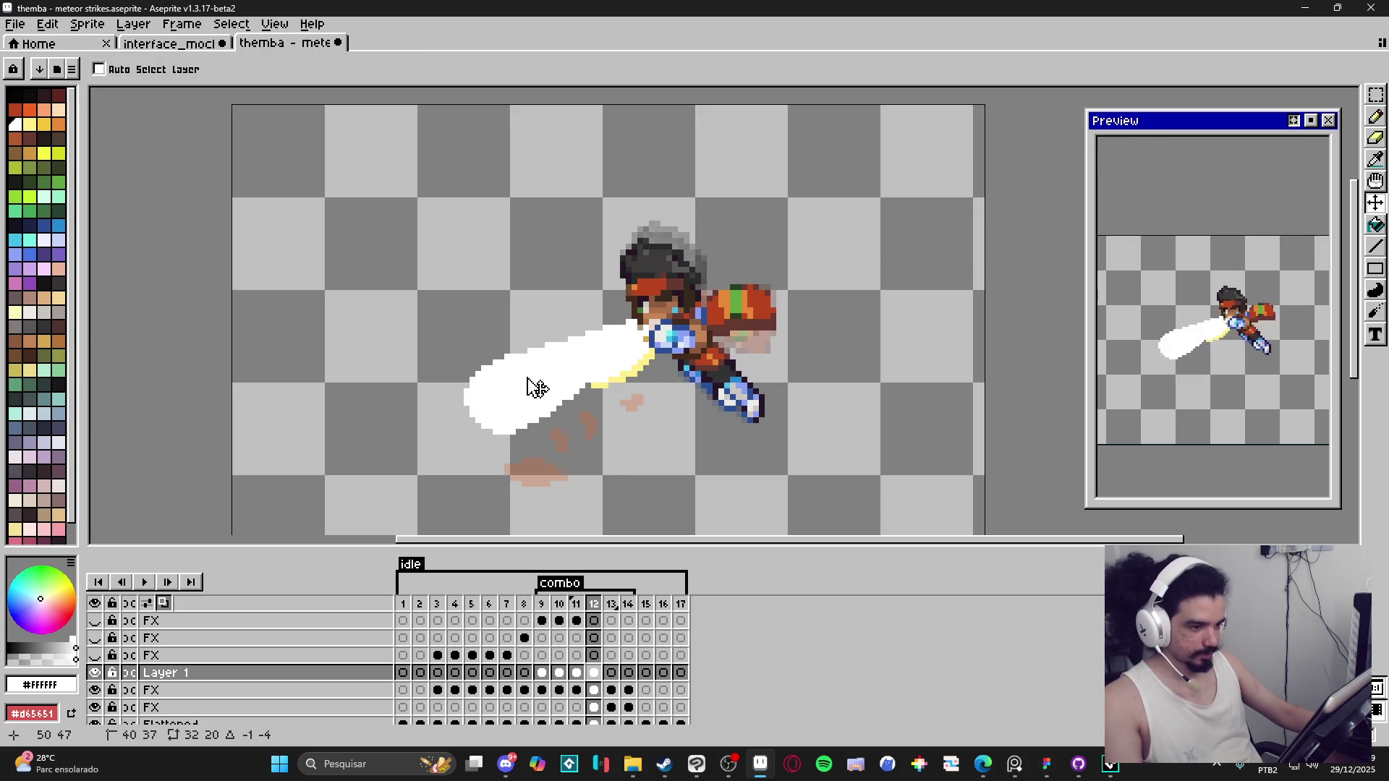
key(m)
mouse_move(460, 439)
mouse_down()
mouse_move(652, 315)
mouse_move(687, 352)
mouse_move(589, 366)
mouse_up()
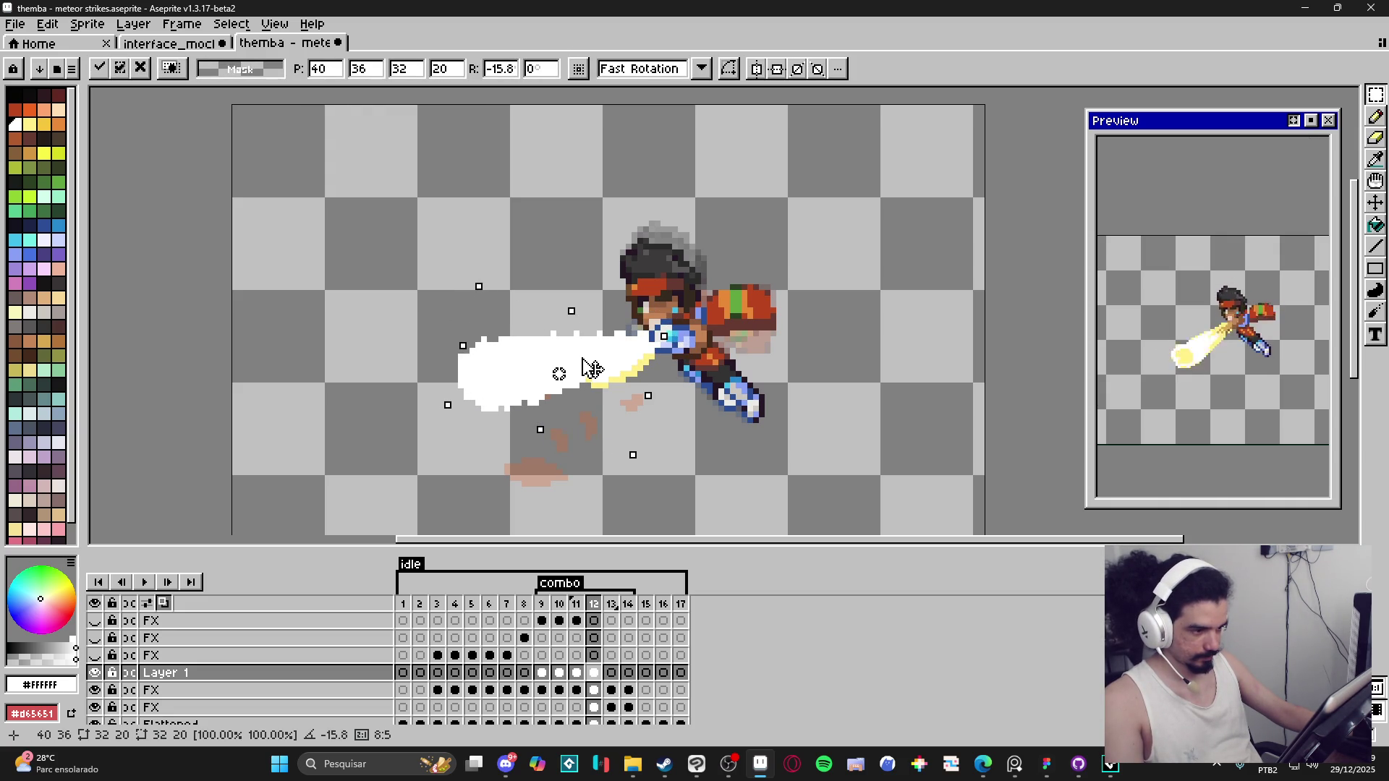
key(Down)
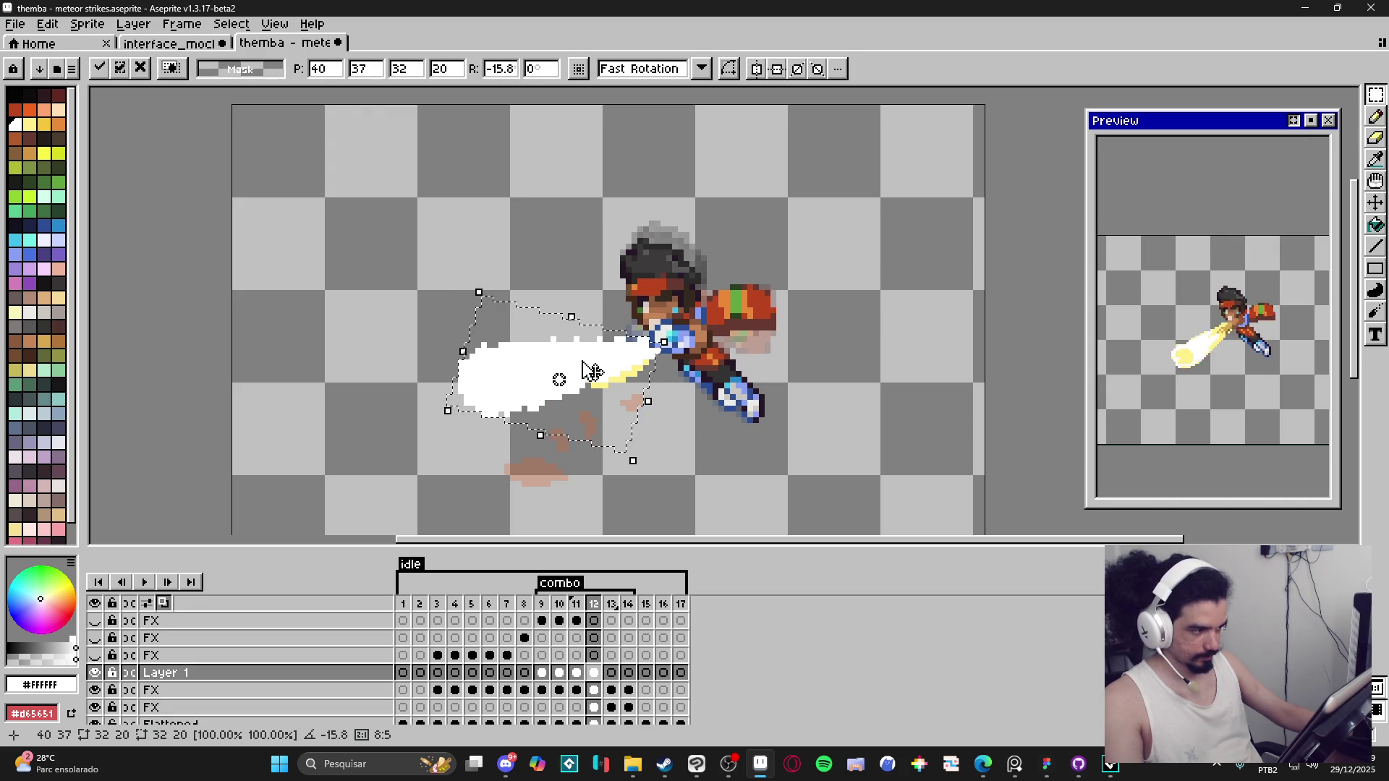
key(b)
Step: Smooth the beam's ragged top edge with white pixels and erase a bump
scroll(555, 358, up, 1)
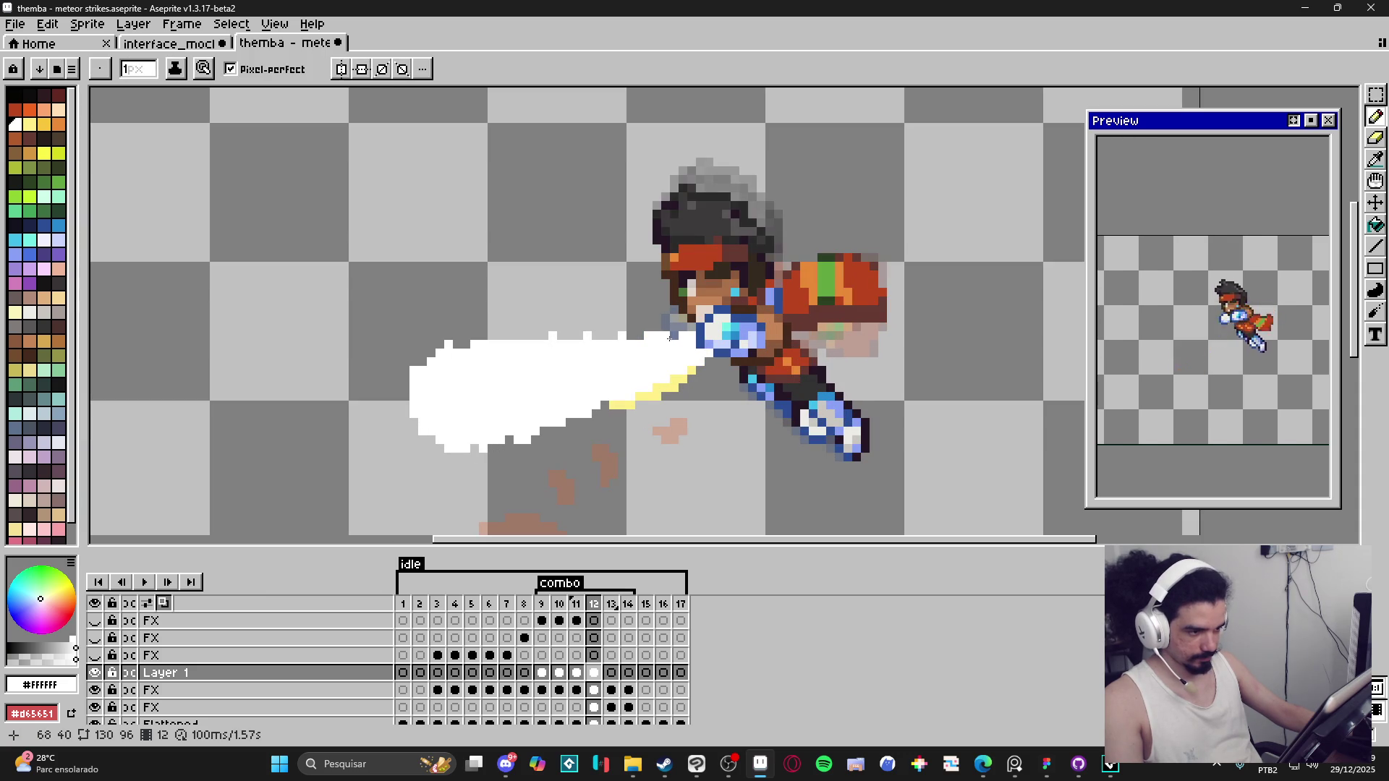
drag(669, 338, 453, 347)
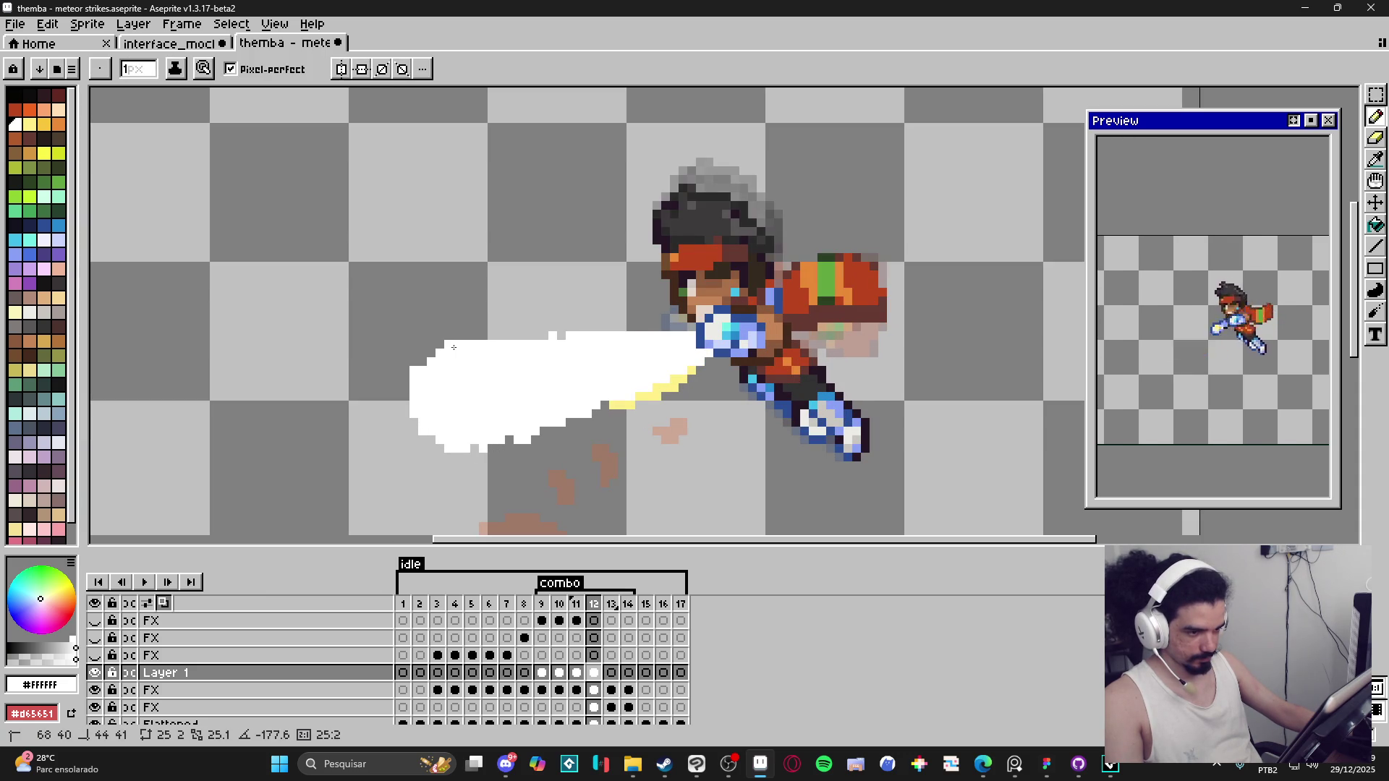
click(432, 353)
key(e)
click(553, 335)
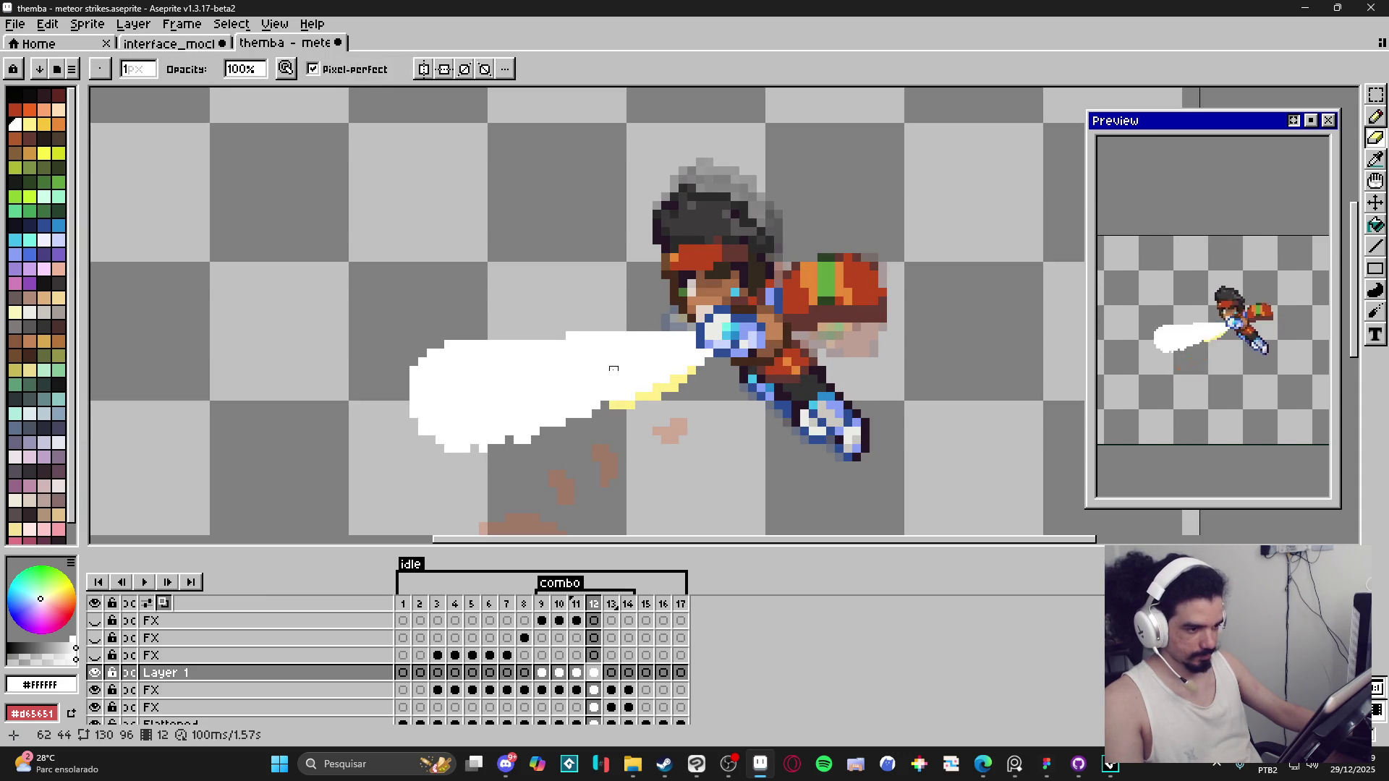
key(b)
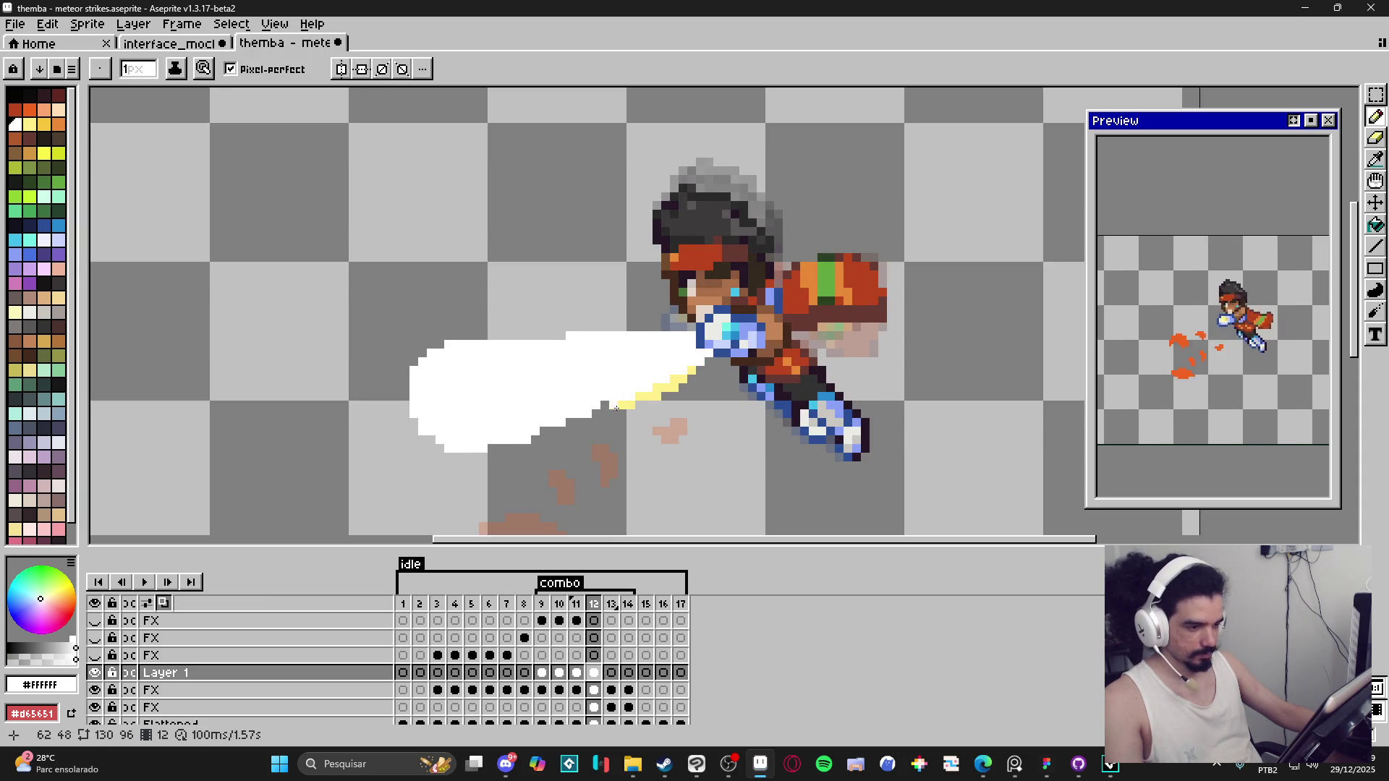
Step: Erase the FX layer's yellow pixels along the beam's lower edge, then reselect Layer 1
key(v)
click(624, 411)
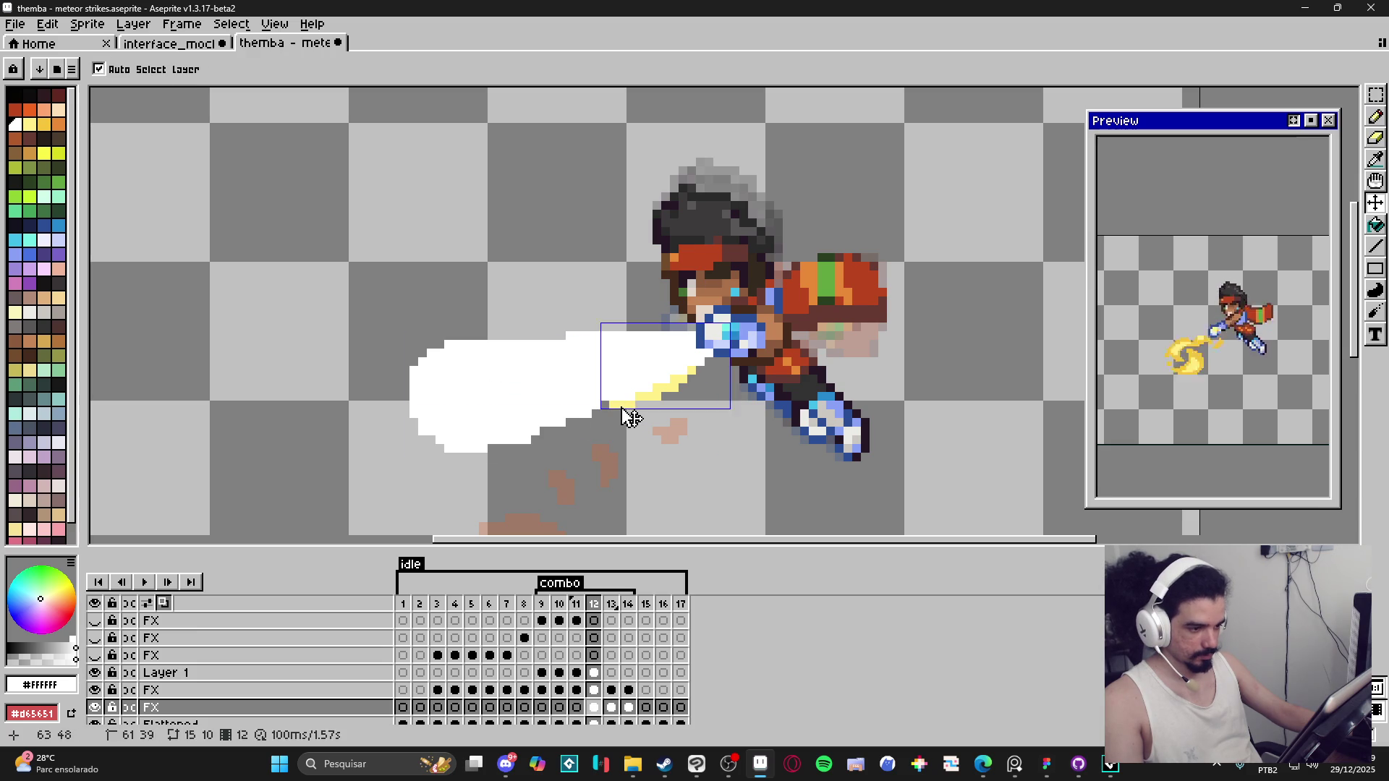
key(e)
mouse_move(613, 405)
mouse_down()
mouse_move(682, 387)
mouse_move(622, 405)
mouse_move(686, 374)
mouse_up()
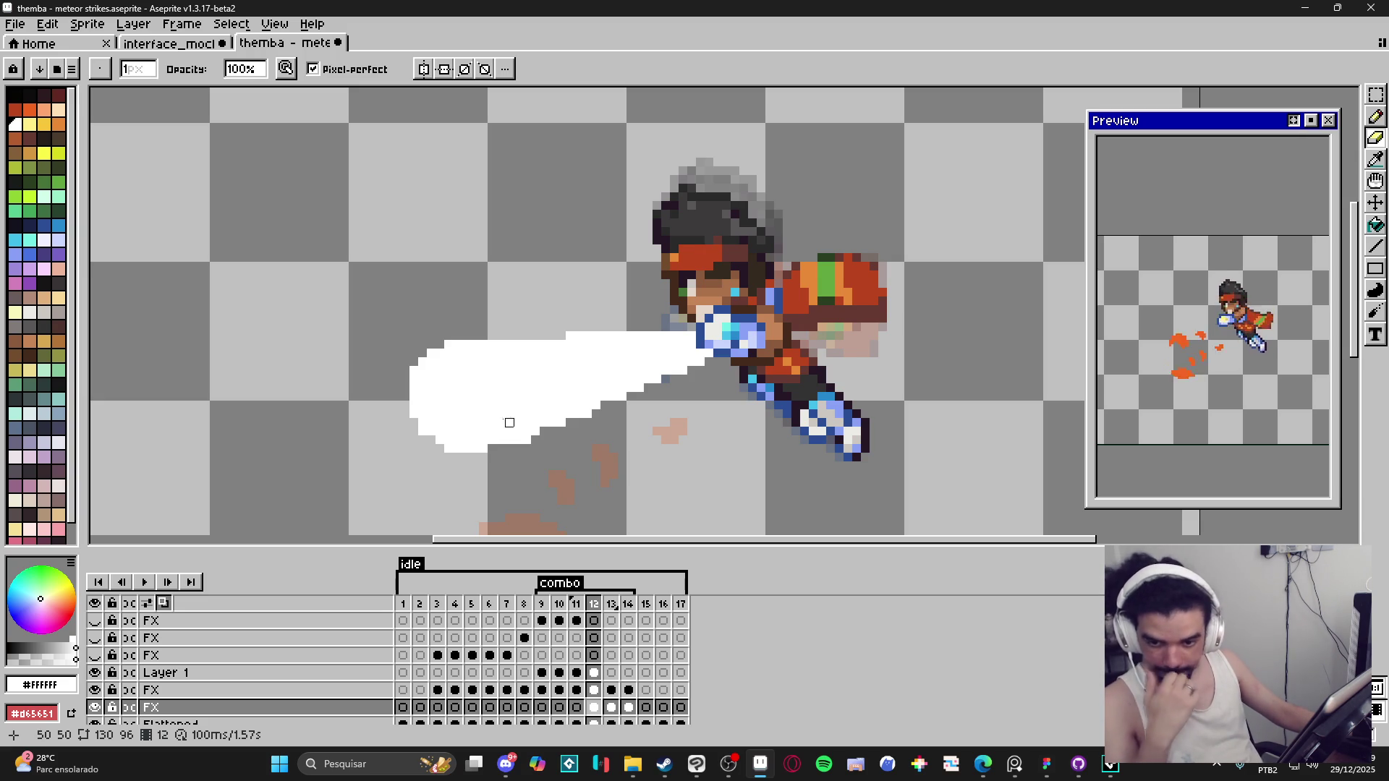
ctrl+click(466, 396)
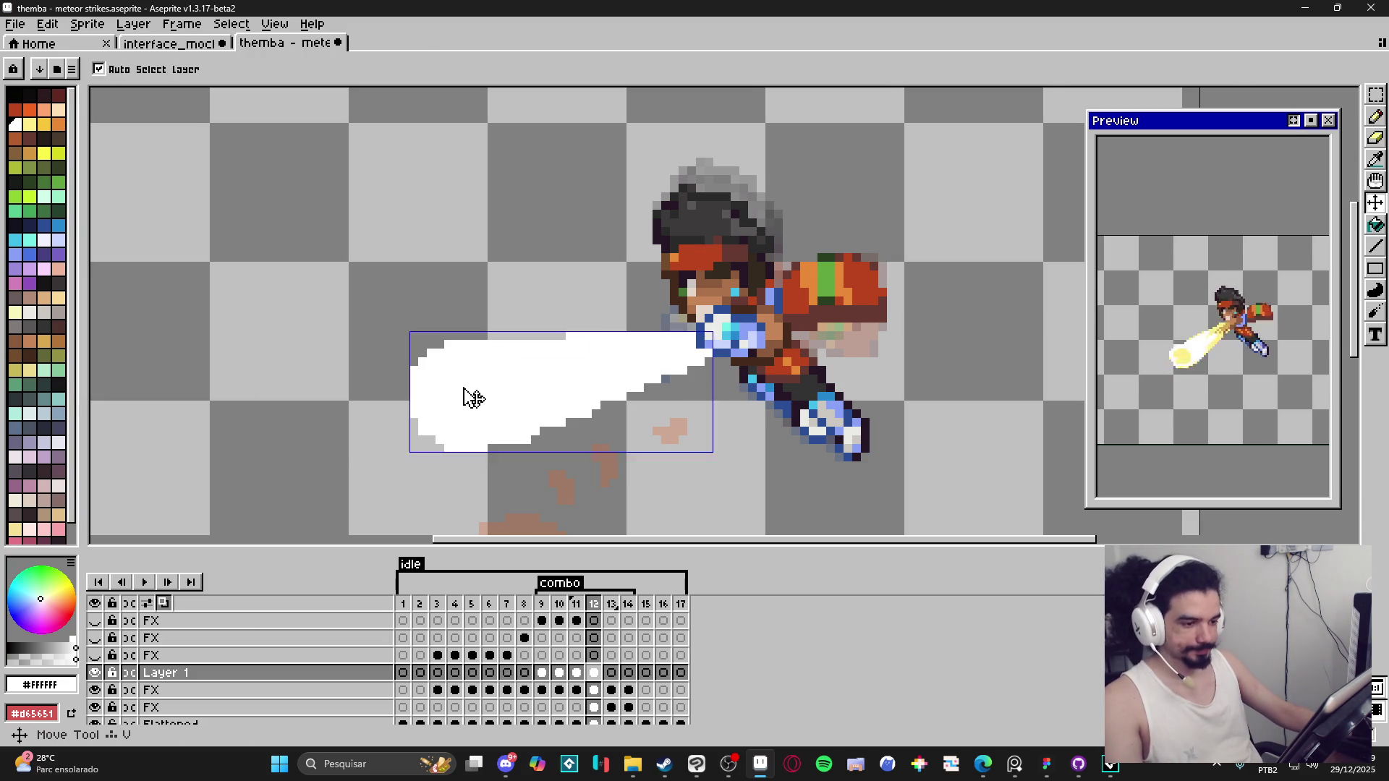
scroll(443, 358, up, 1)
scroll(443, 358, down, 2)
Step: Paint a 2px yellow core into the beam's head and along its top
click(574, 605)
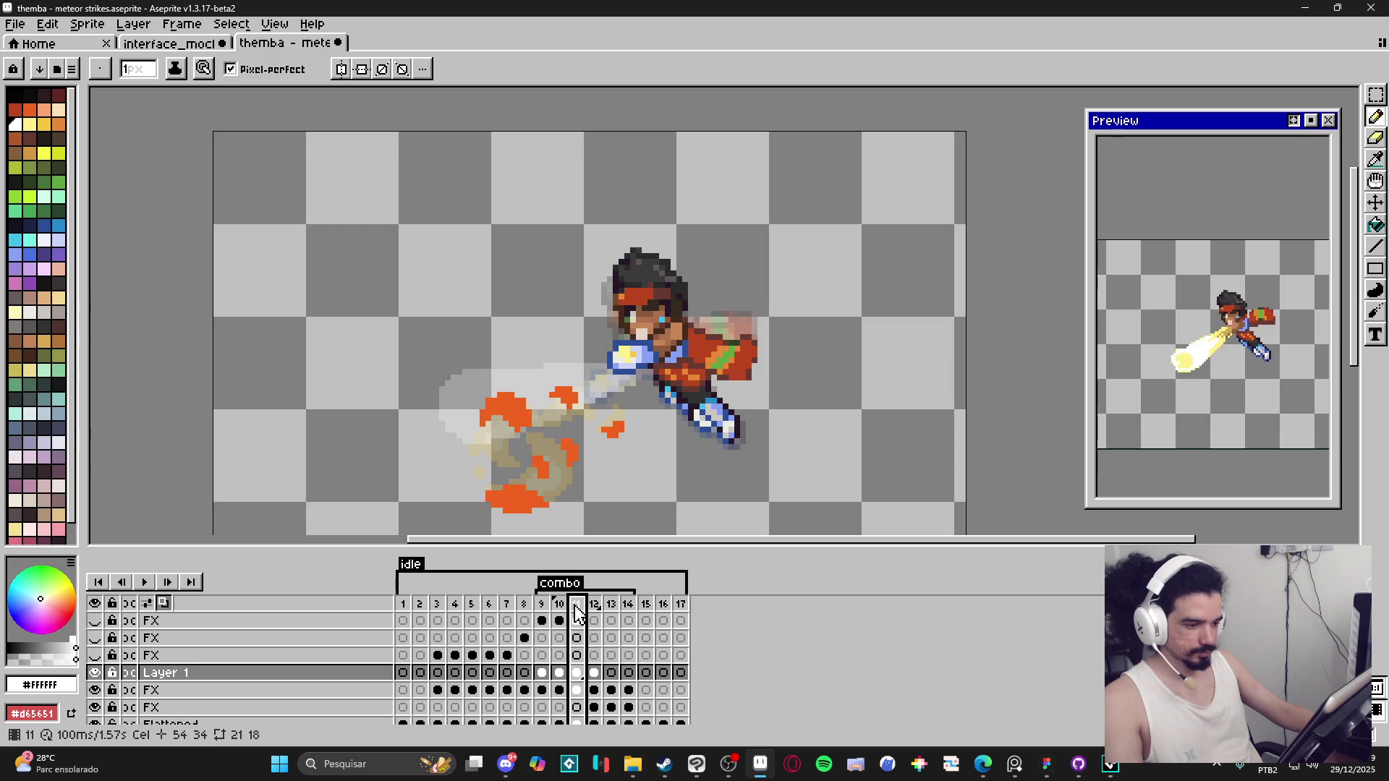
click(542, 605)
key(plus)
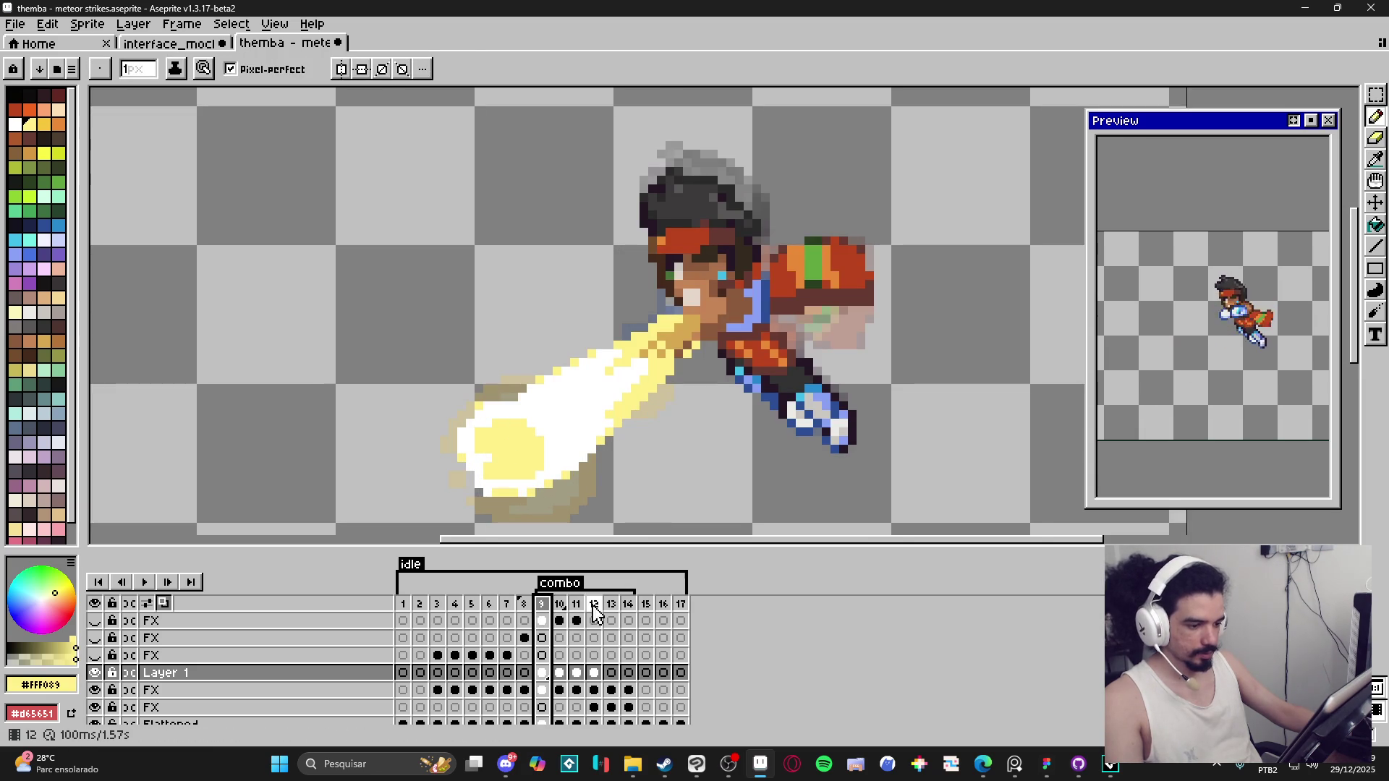
click(594, 606)
scroll(440, 374, up, 1)
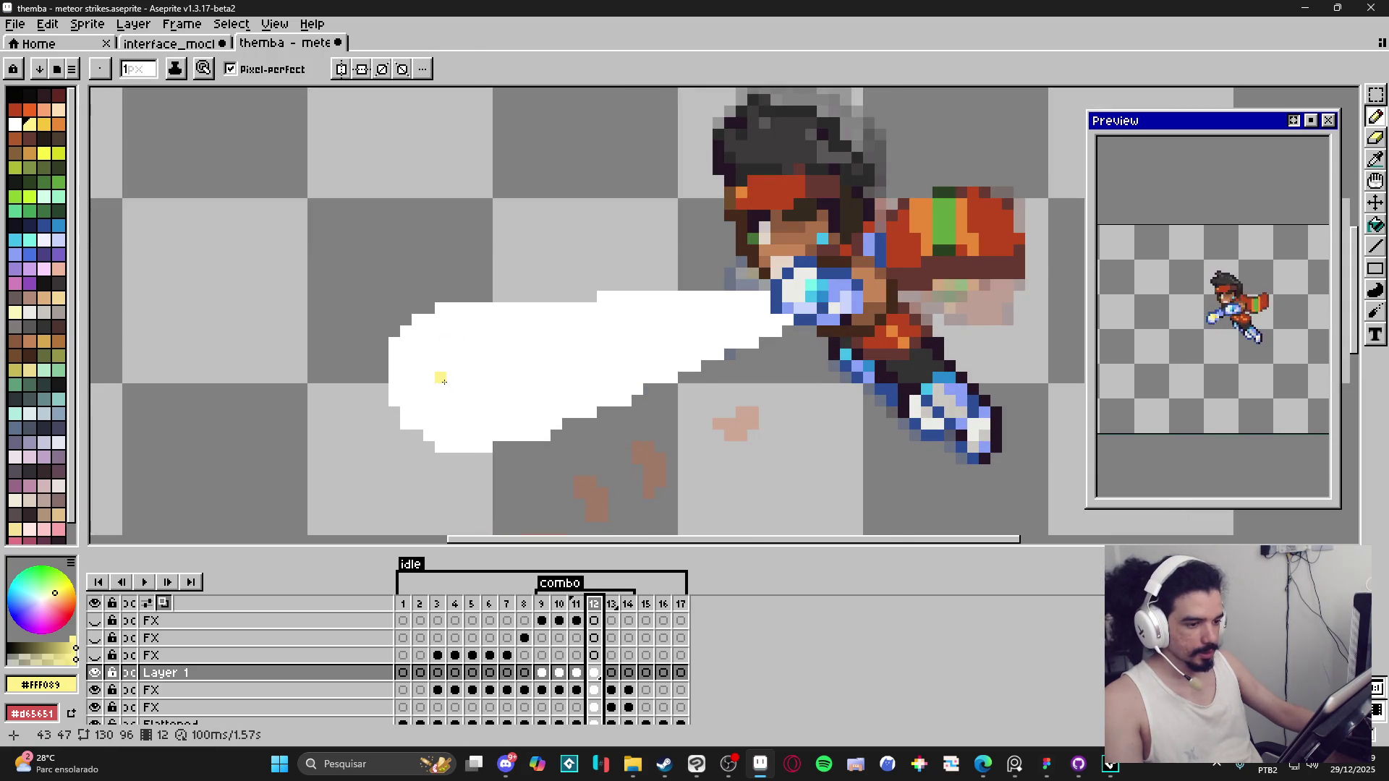
key(ctrl+plus)
mouse_move(426, 361)
mouse_down()
mouse_move(409, 396)
mouse_move(486, 361)
mouse_move(495, 382)
mouse_move(442, 379)
mouse_move(433, 409)
mouse_move(506, 396)
mouse_up()
drag(449, 355, 484, 354)
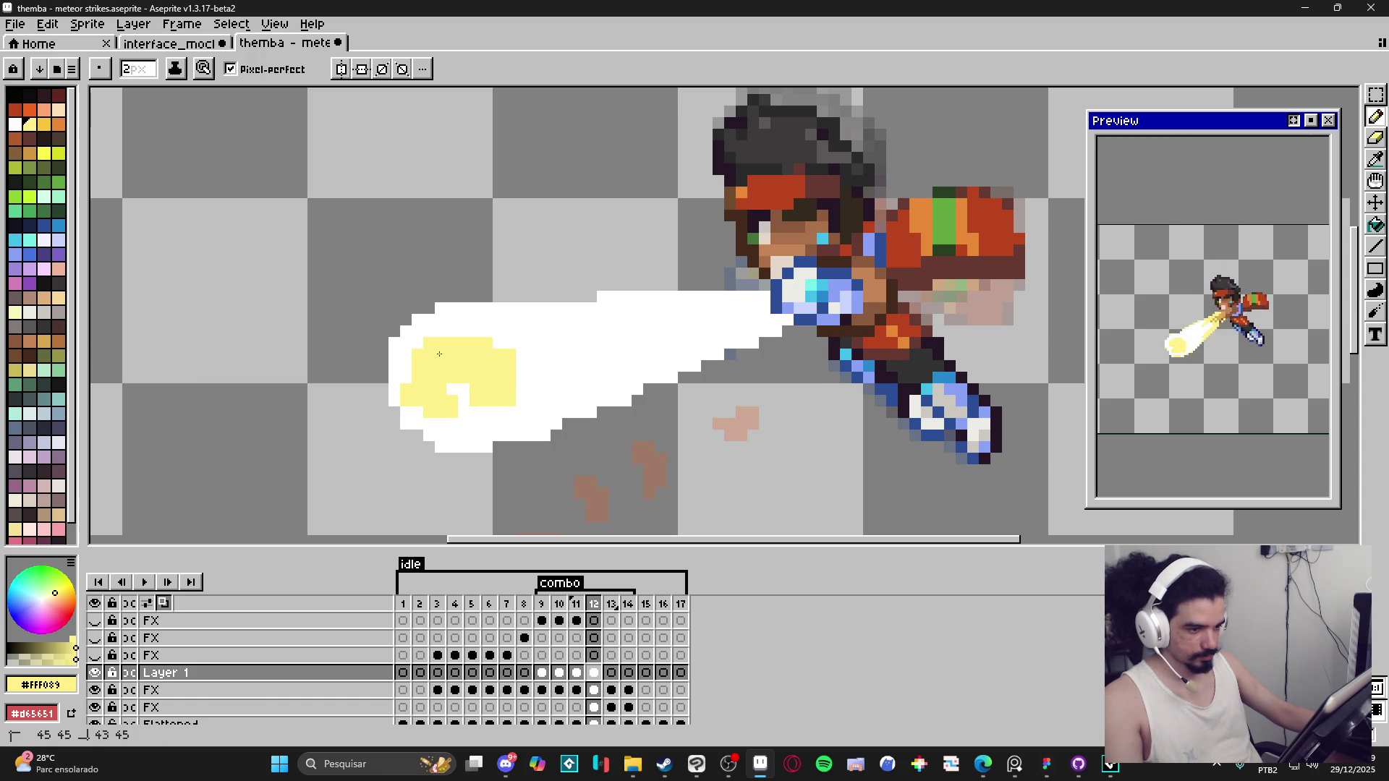
click(411, 371)
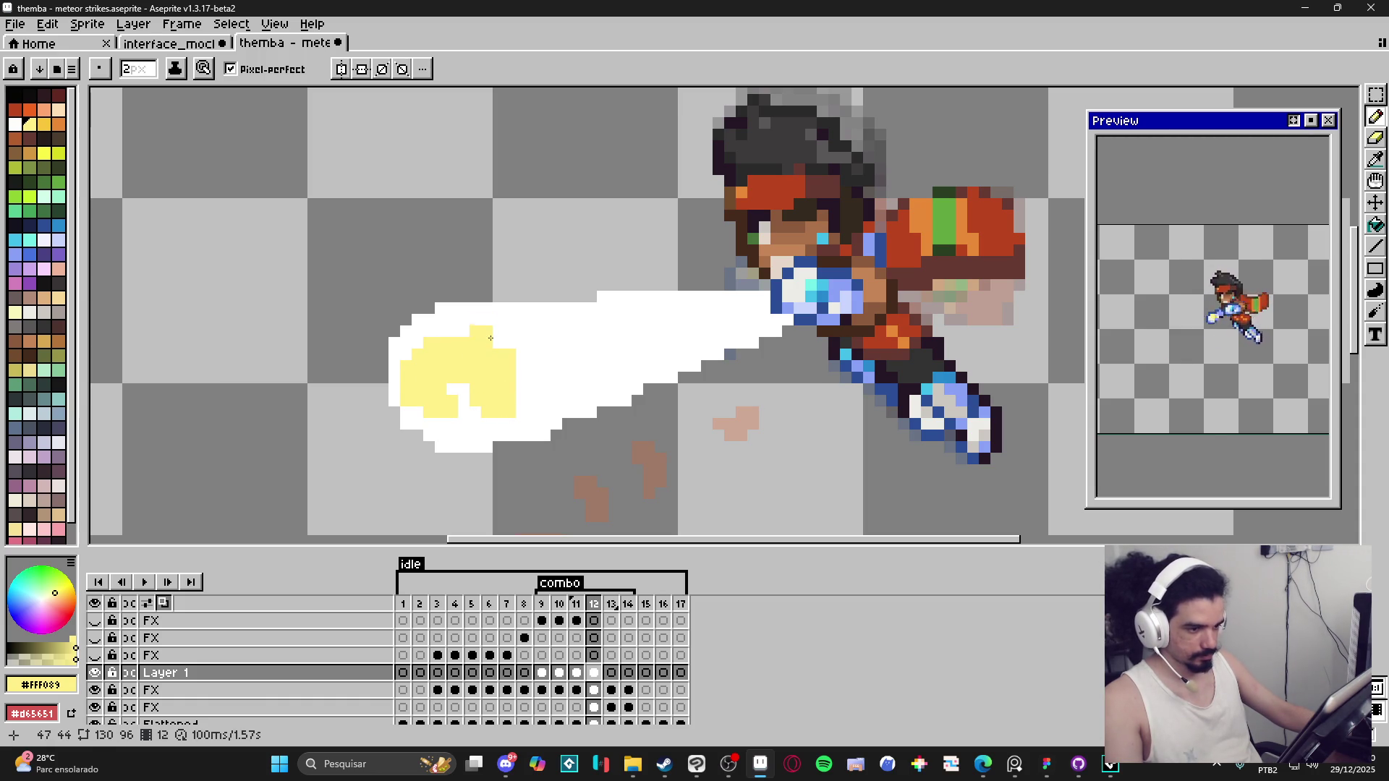
key(minus)
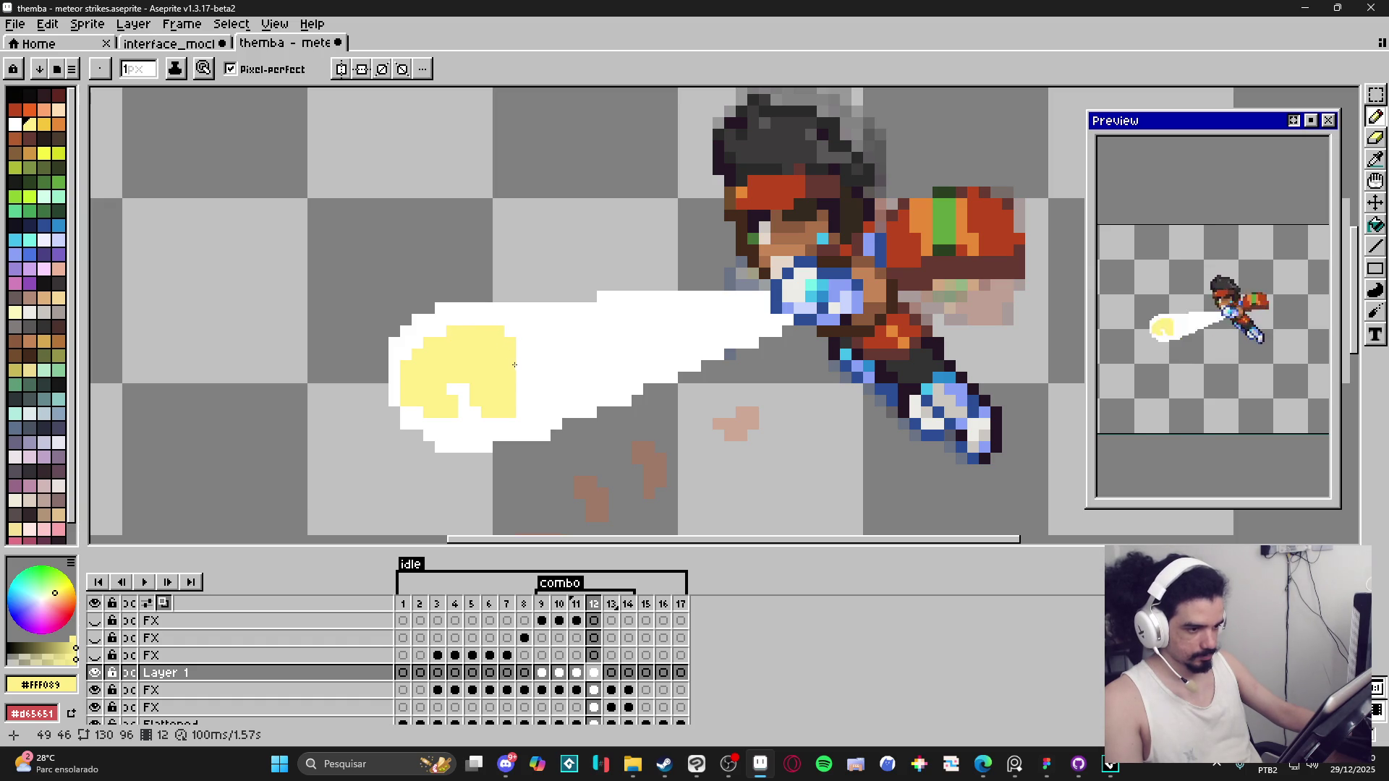
drag(521, 366, 522, 376)
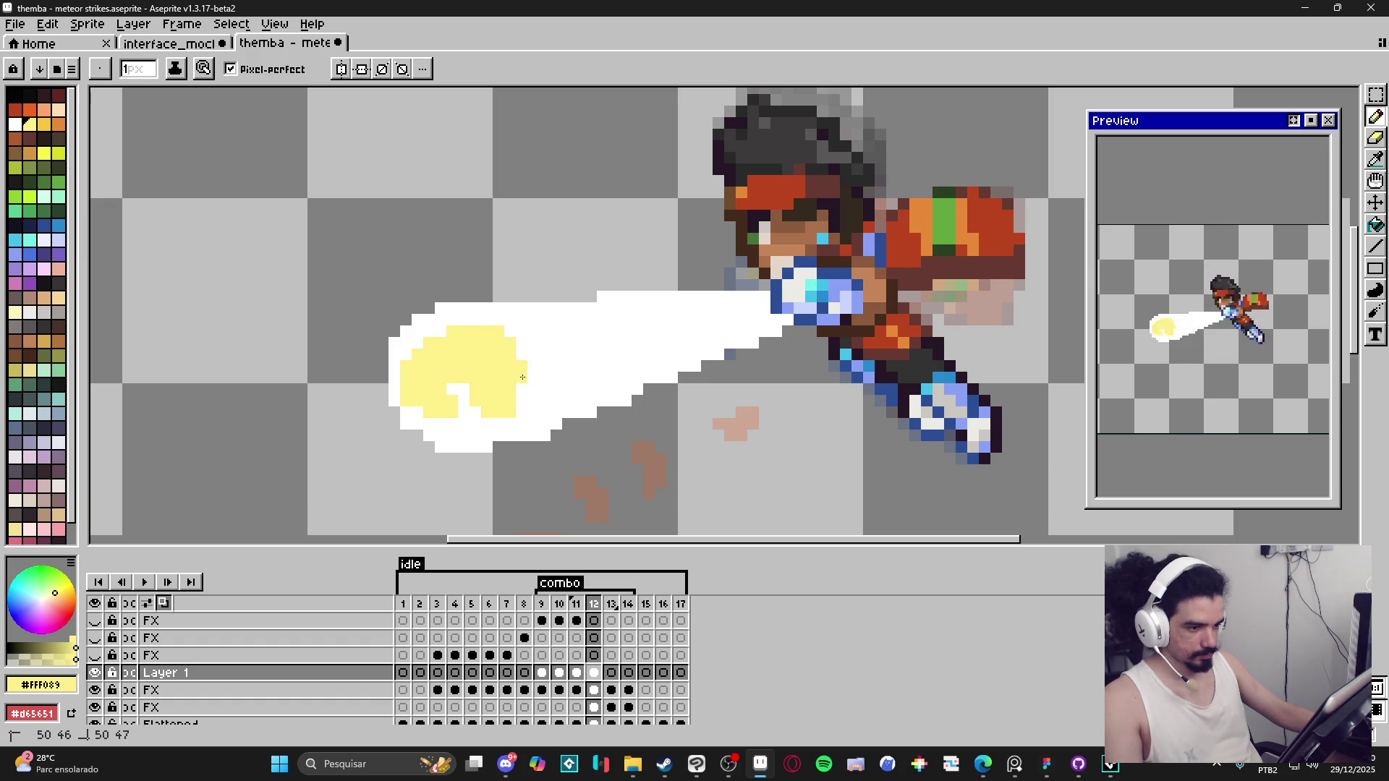
Step: Draw yellow lines along the beam's lower edge, top and through its middle
key(Left)
key(Left)
key(Left)
click(594, 605)
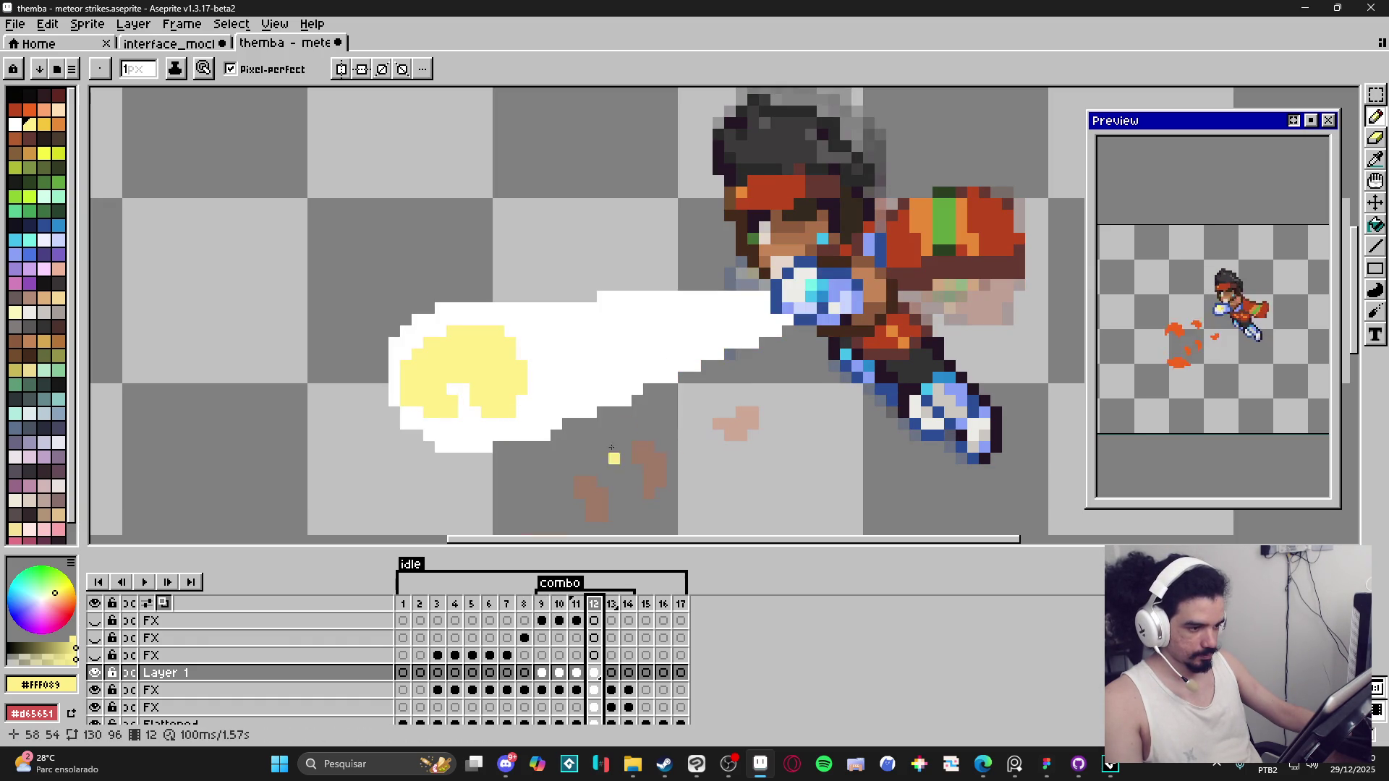
key(w)
click(775, 331)
key(ctrl+d)
key(b)
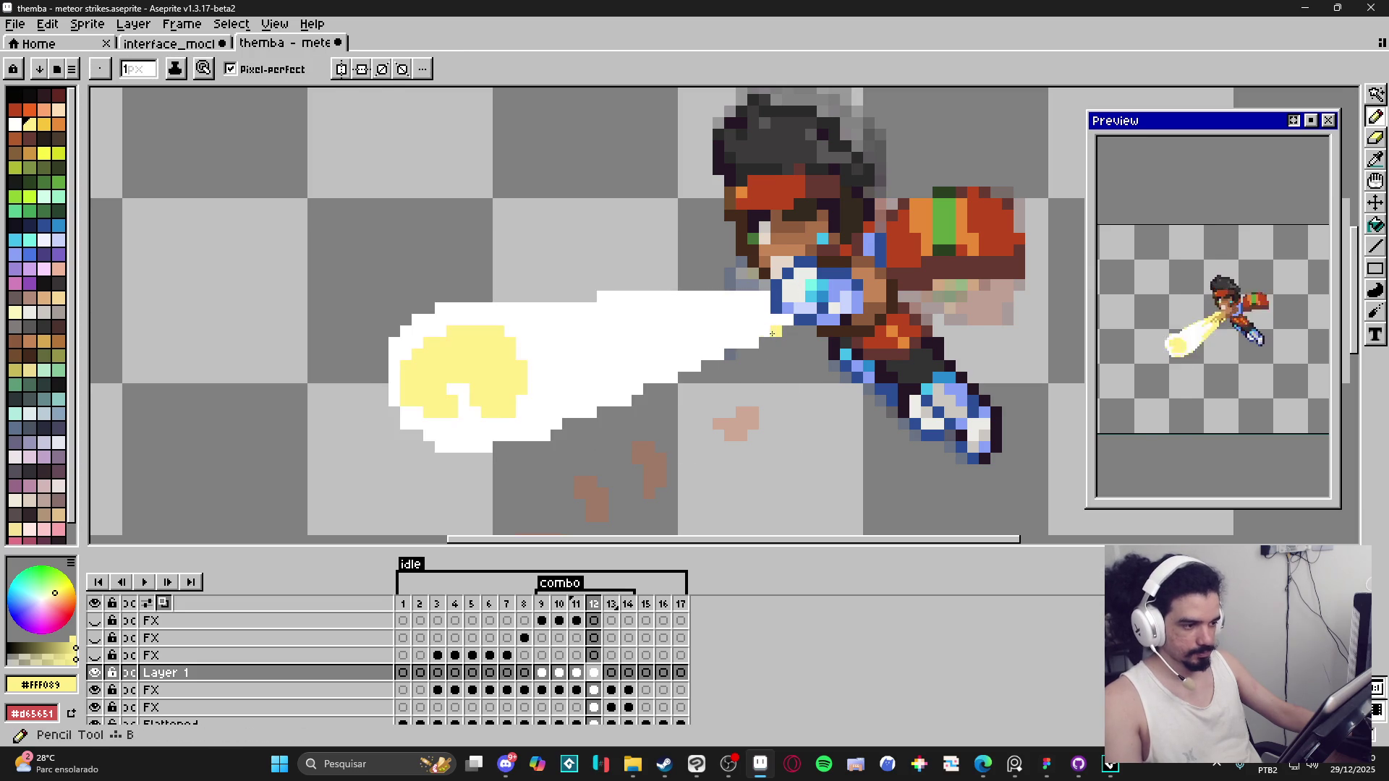
mouse_move(773, 332)
mouse_down()
mouse_move(630, 386)
mouse_move(699, 353)
mouse_up()
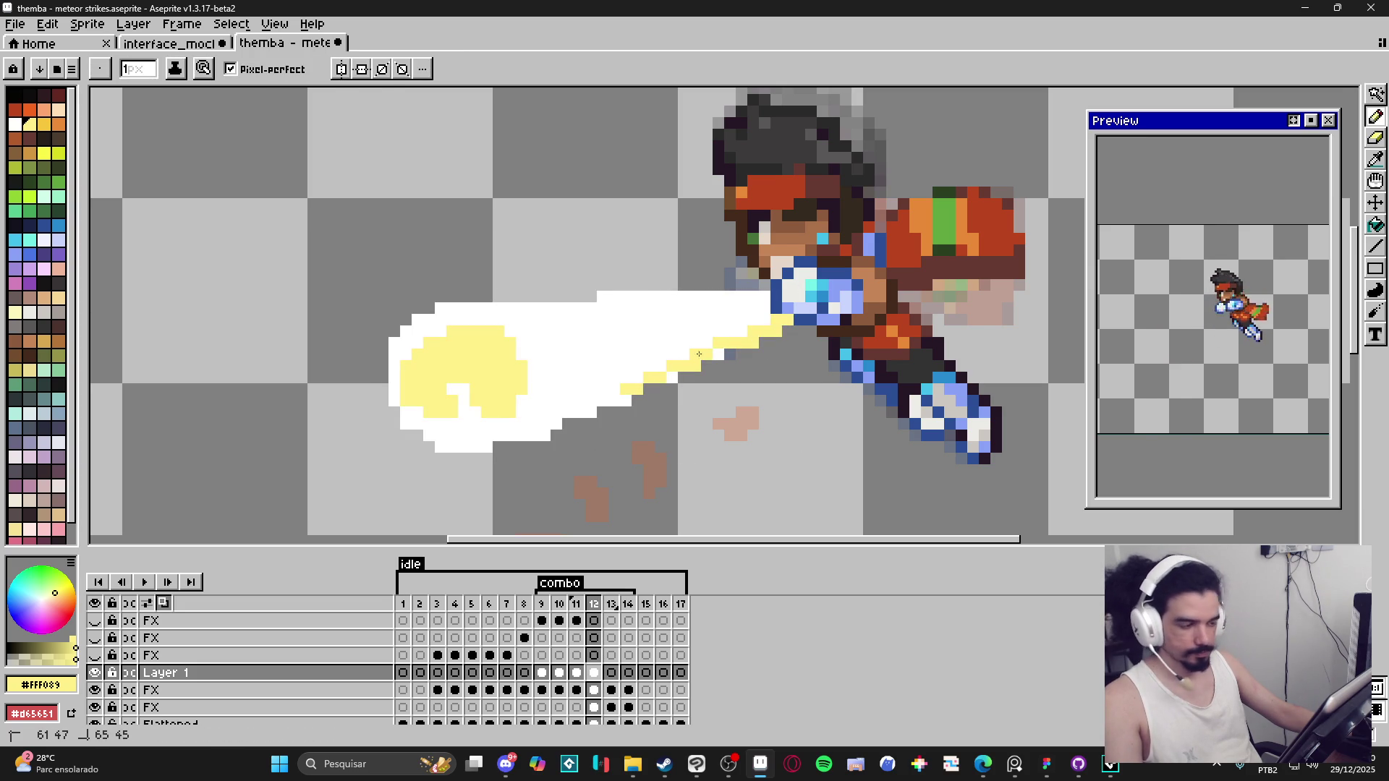
mouse_move(767, 296)
mouse_down()
mouse_move(637, 298)
mouse_move(819, 314)
mouse_up()
drag(731, 320, 625, 339)
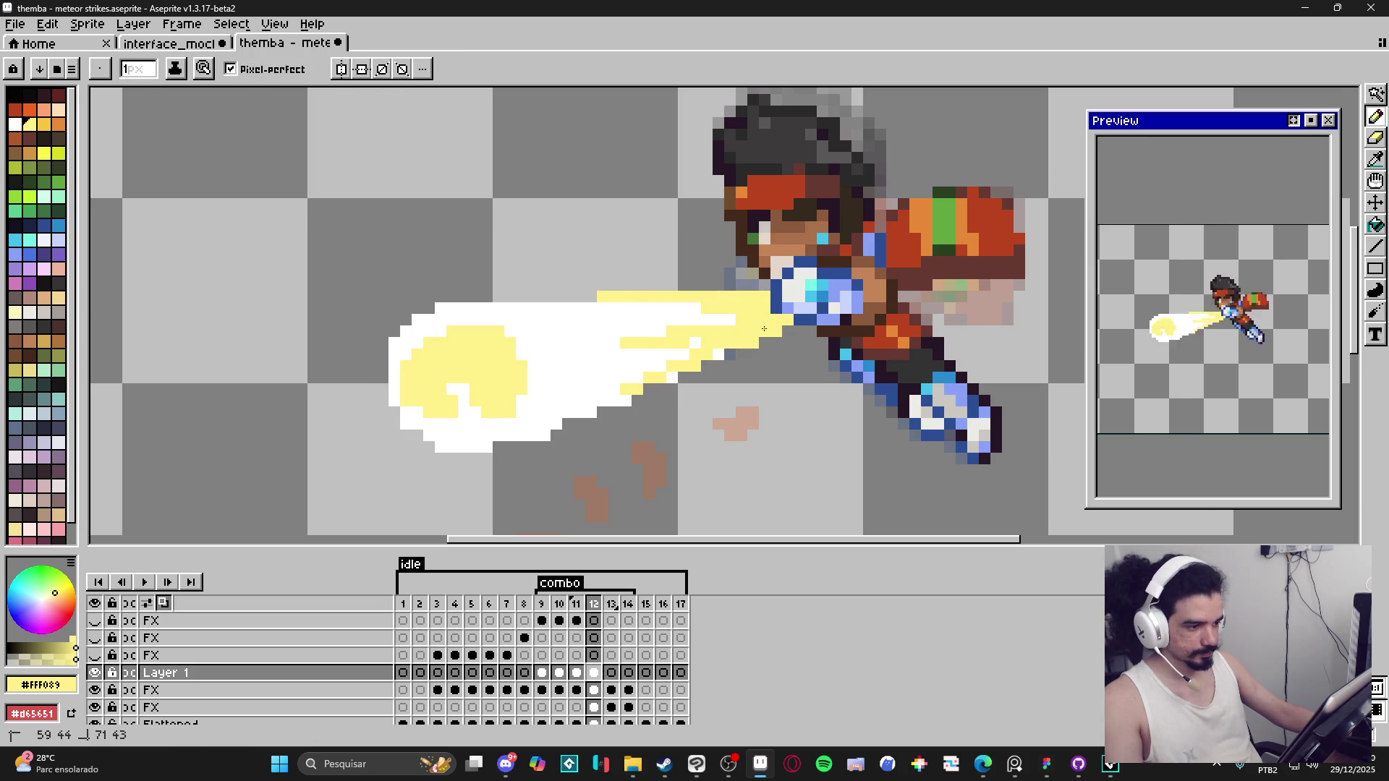
mouse_move(743, 319)
mouse_down()
mouse_move(575, 354)
mouse_move(716, 352)
mouse_up()
Step: Add yellow outline pixels along the beam's left and lower edges, erasing one stray pixel
click(476, 309)
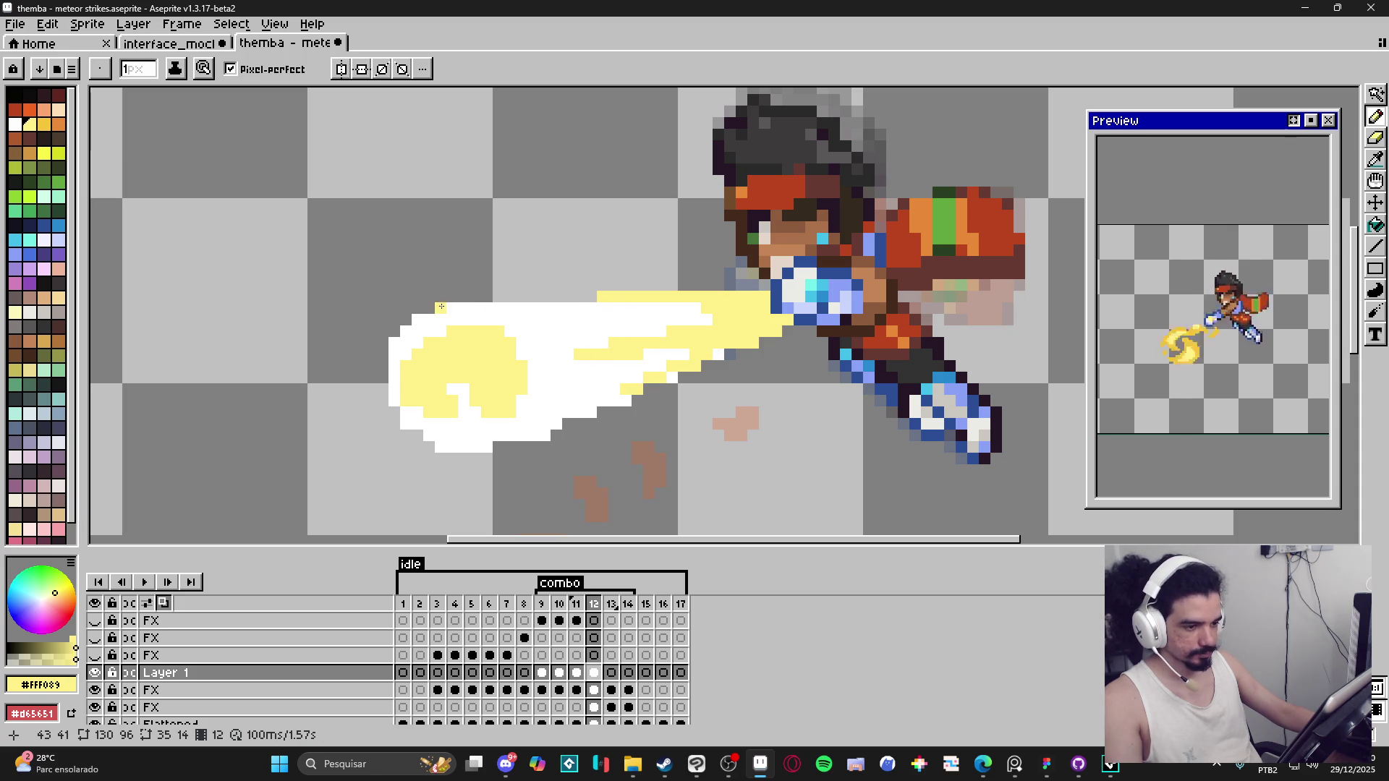
click(418, 319)
click(394, 341)
click(412, 433)
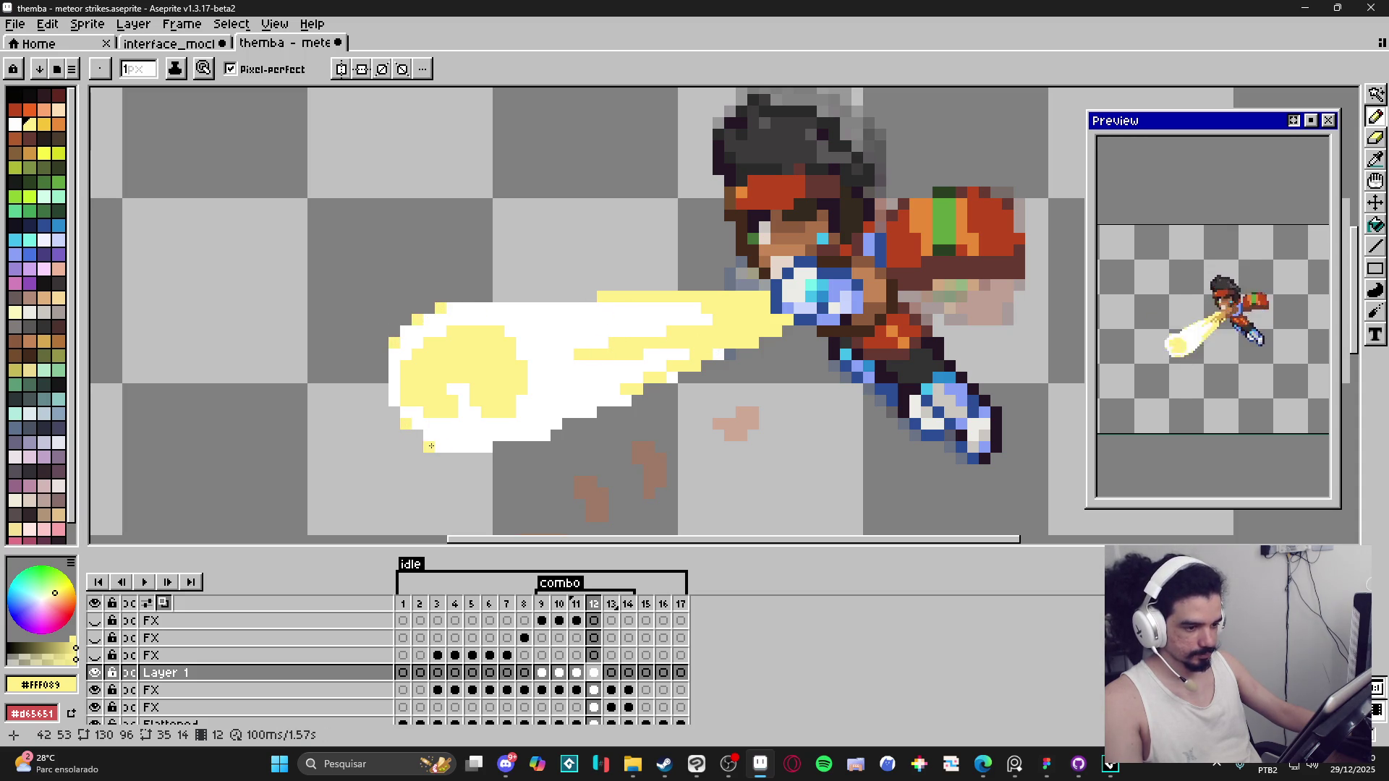
click(486, 447)
click(544, 435)
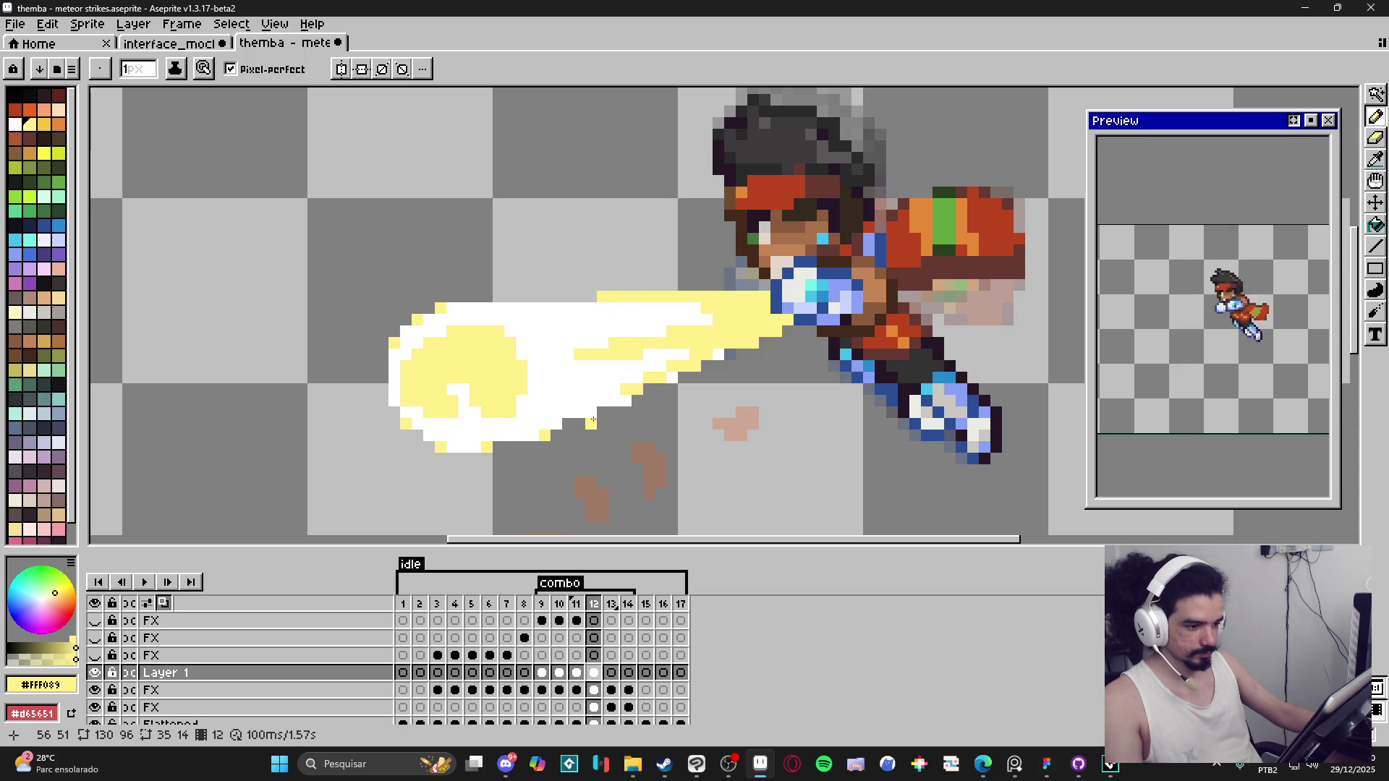
key(e)
click(672, 377)
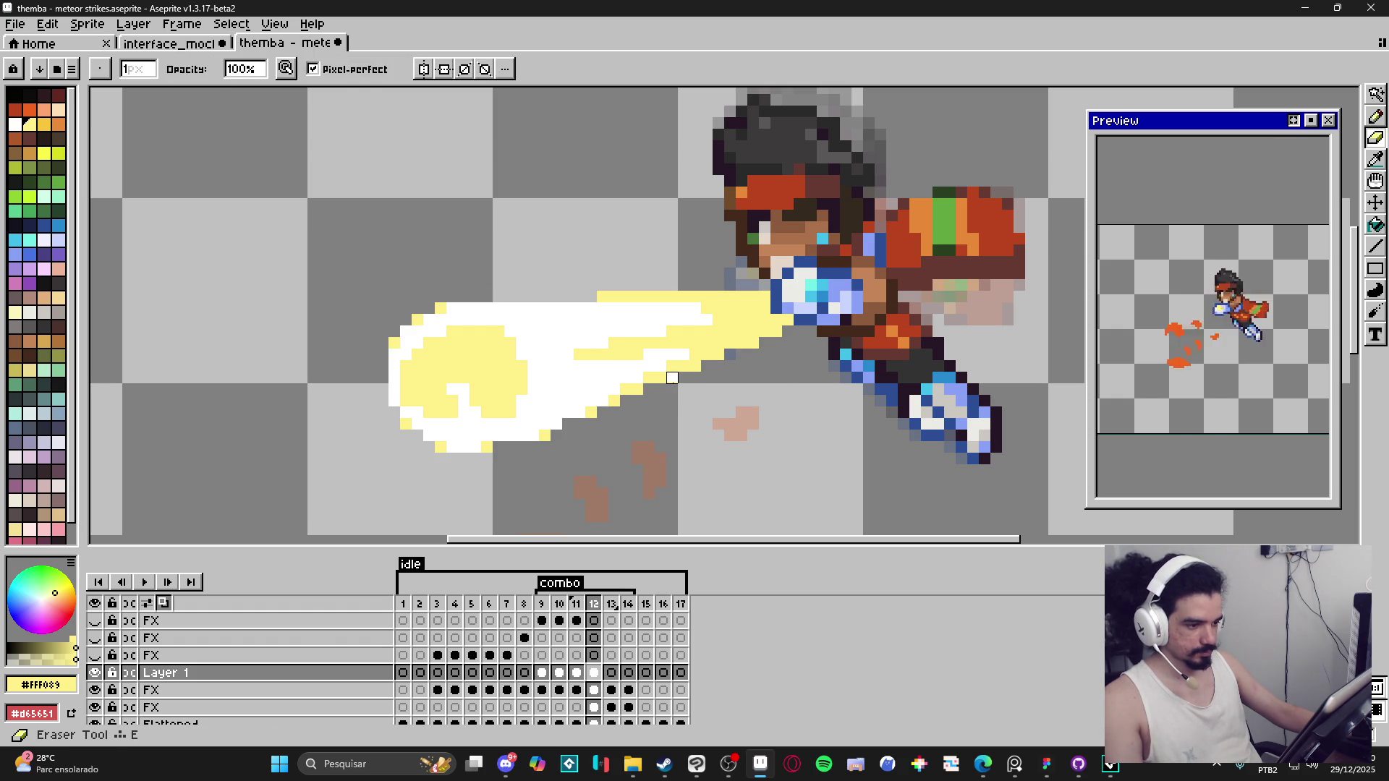
Step: Add yellow pixels at the beam's top edge
key(b)
click(486, 345)
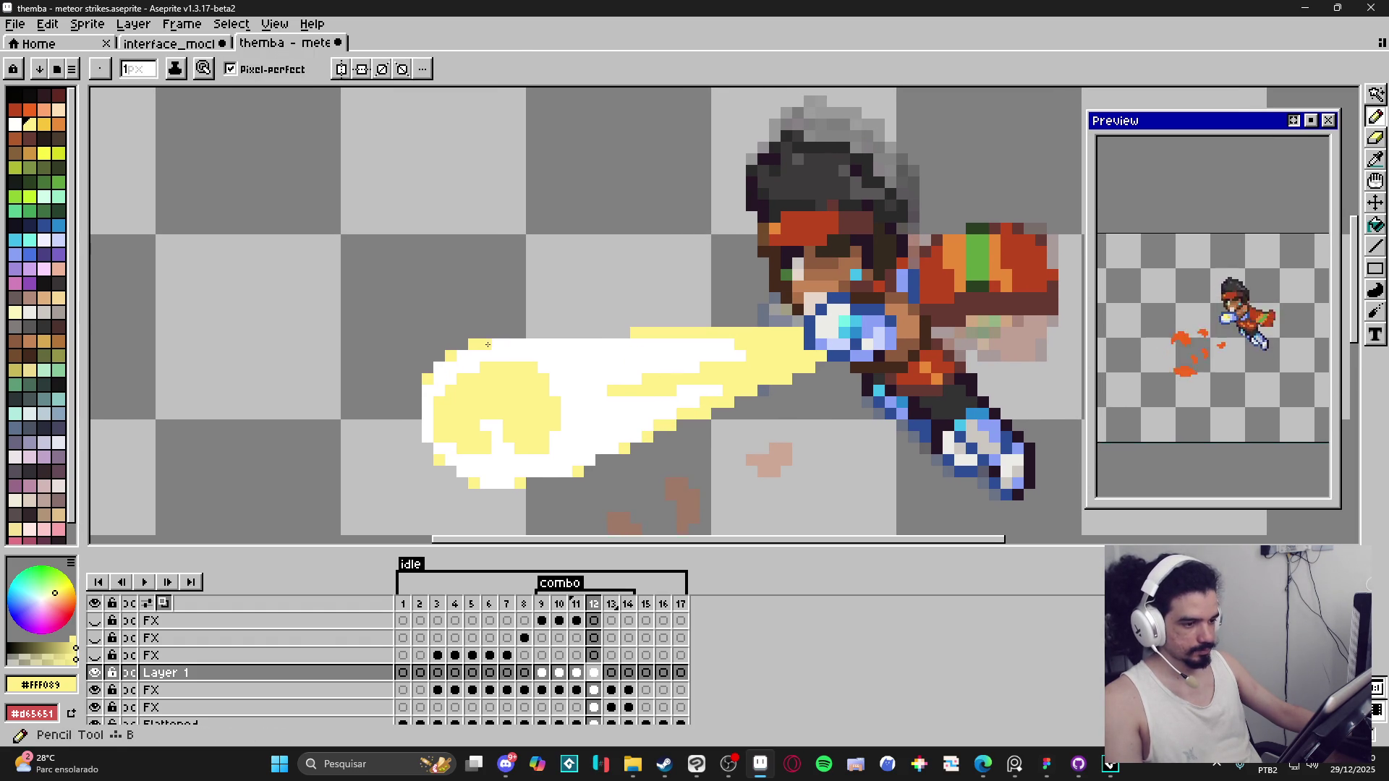
click(497, 345)
scroll(495, 345, down, 3)
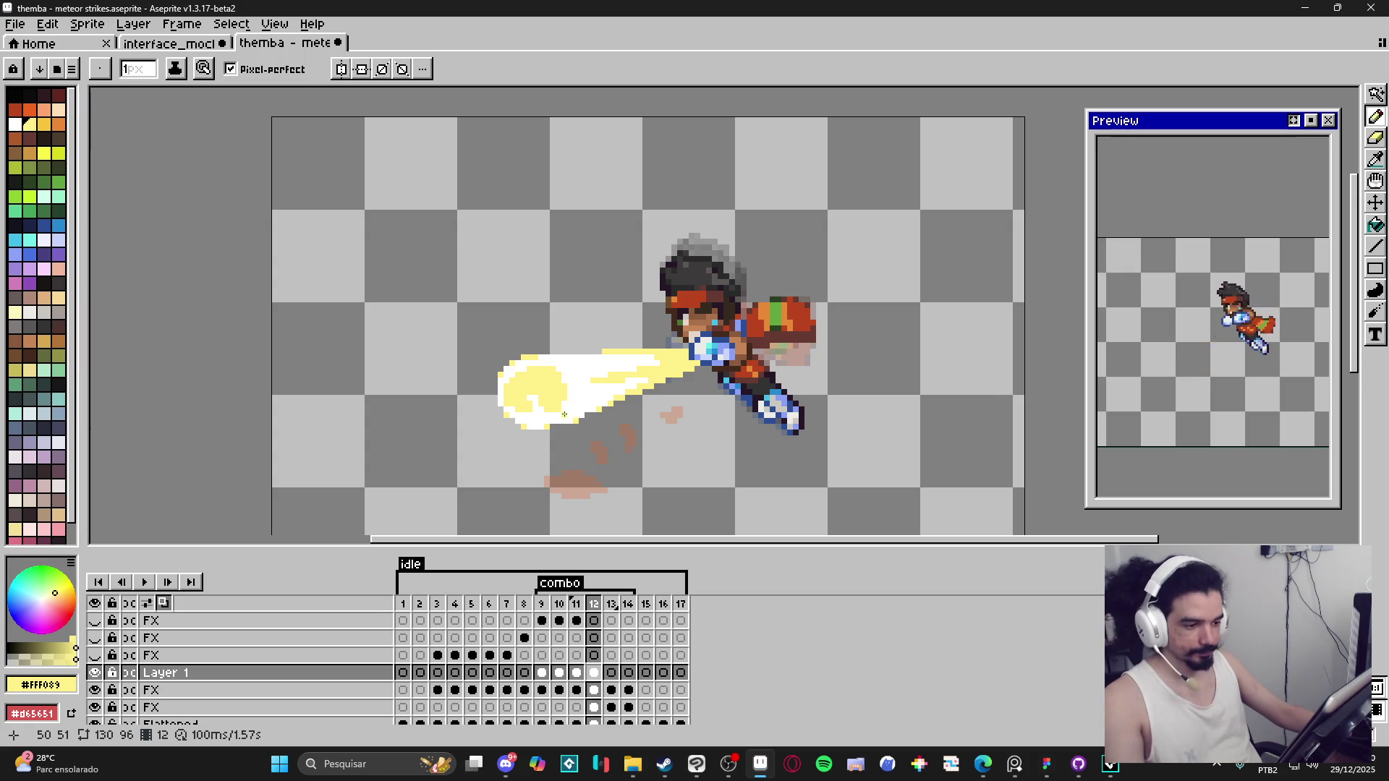
scroll(573, 405, left, 1)
scroll(573, 405, up, 2)
scroll(713, 414, down, 2)
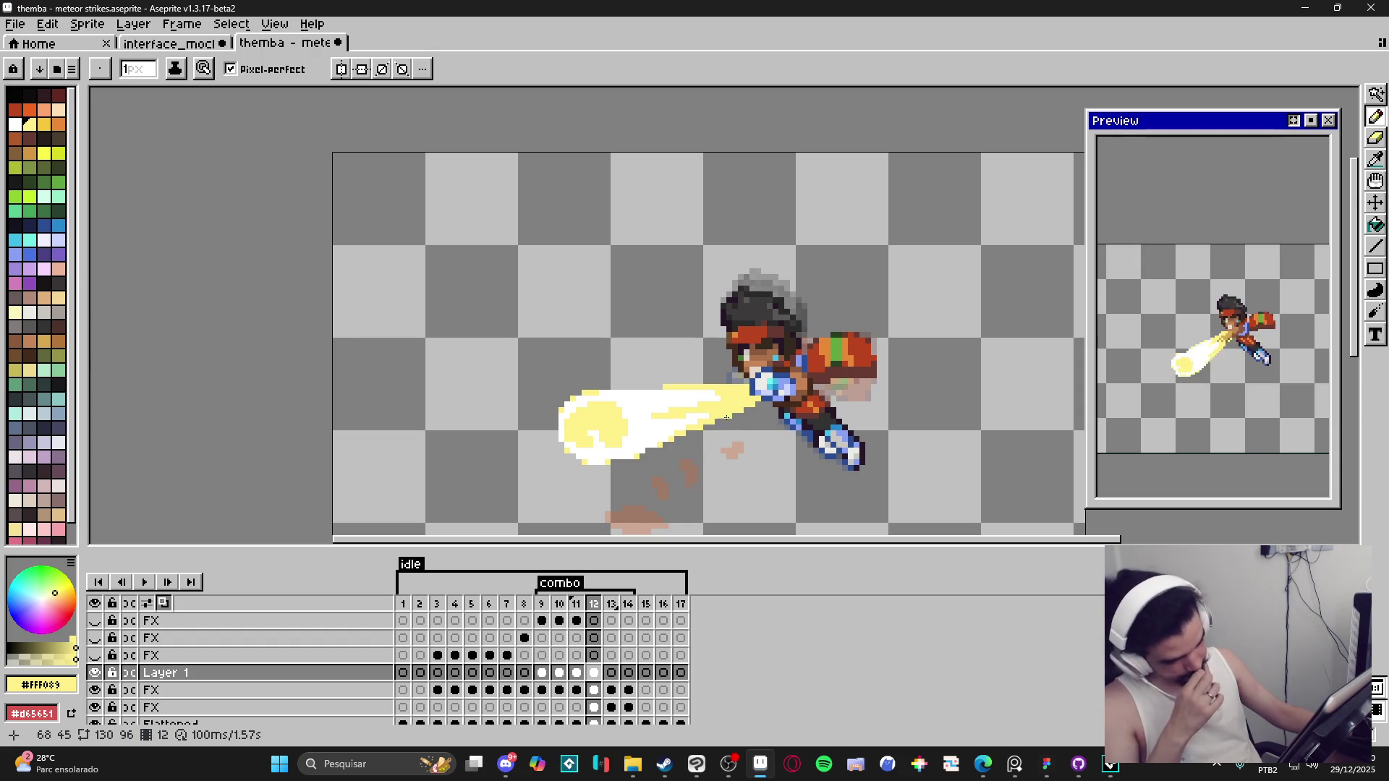
scroll(726, 418, up, 2)
Step: Pick white from the beam, turn one yellow pixel white, and go to frame 13
alt+click(651, 403)
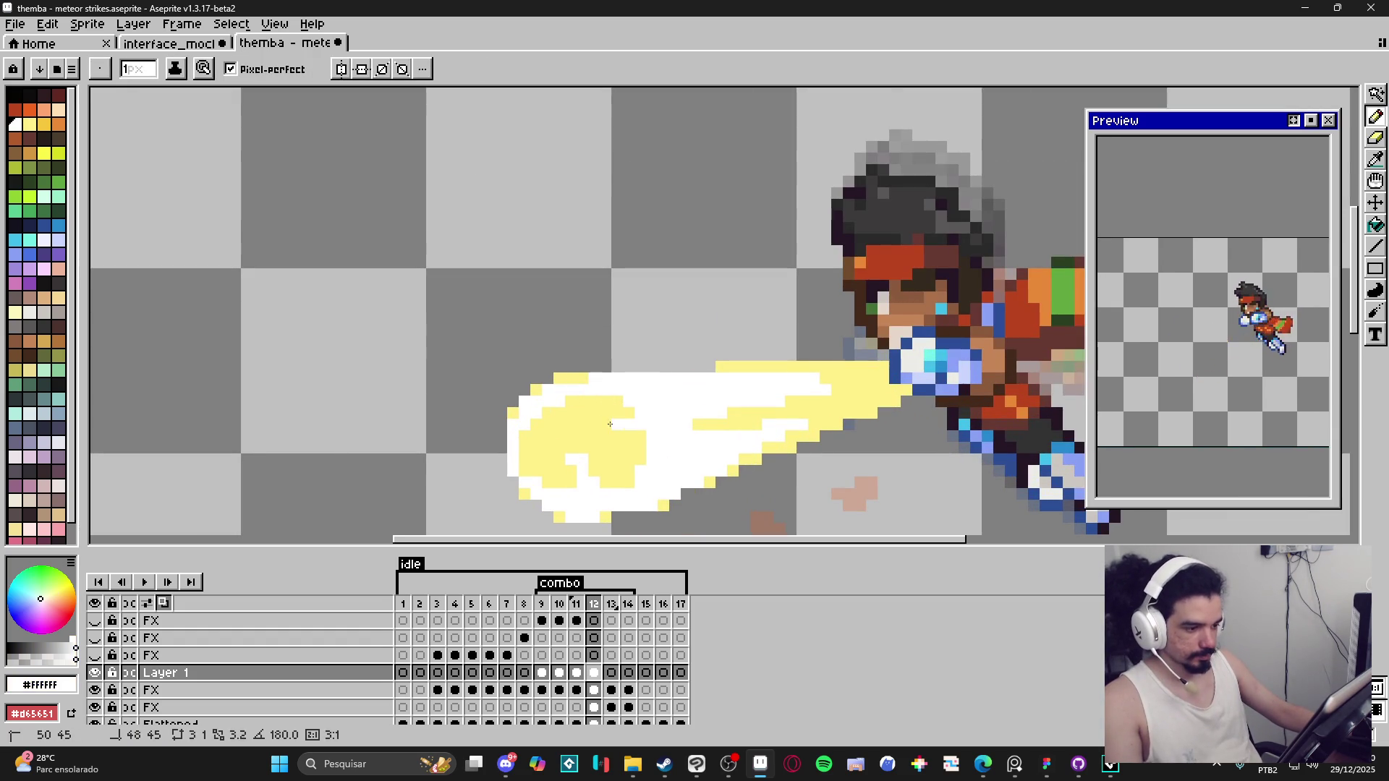
click(634, 467)
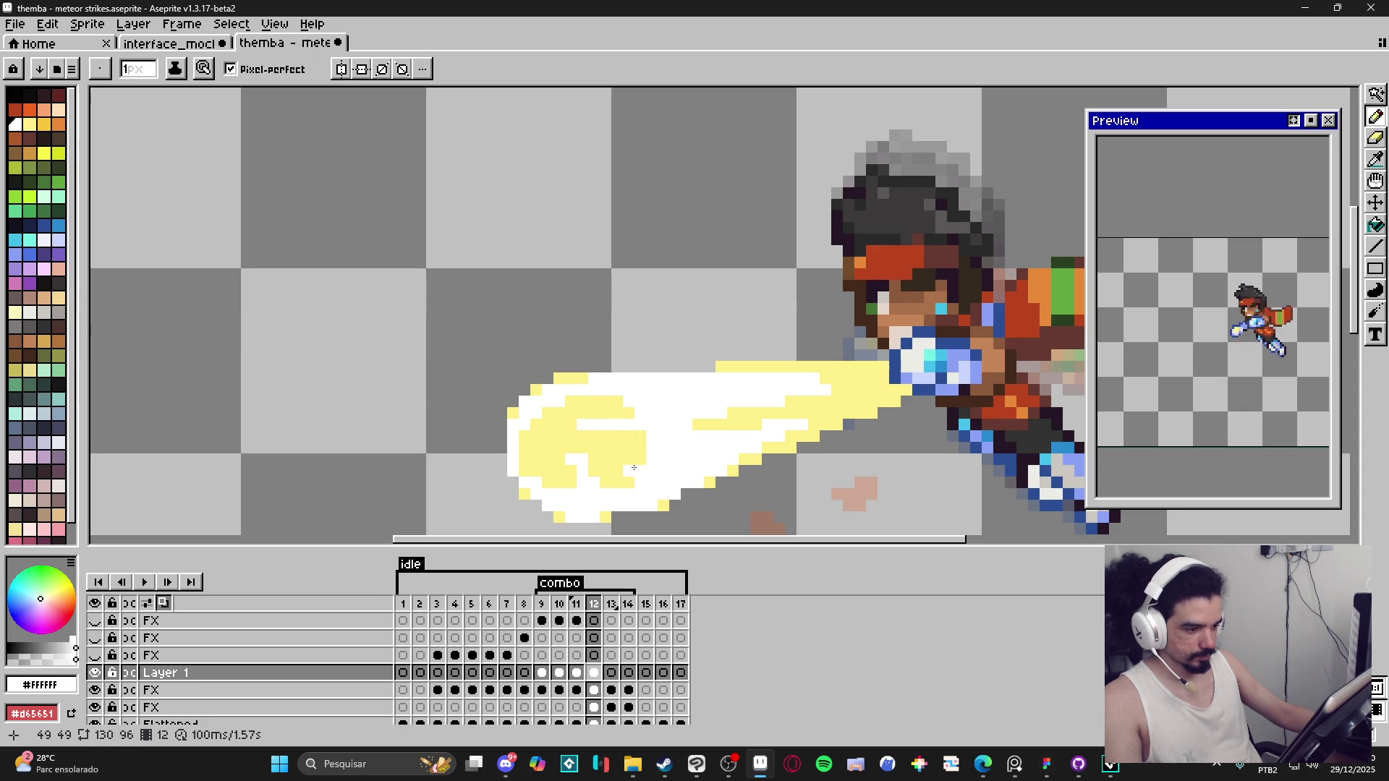
scroll(653, 470, down, 2)
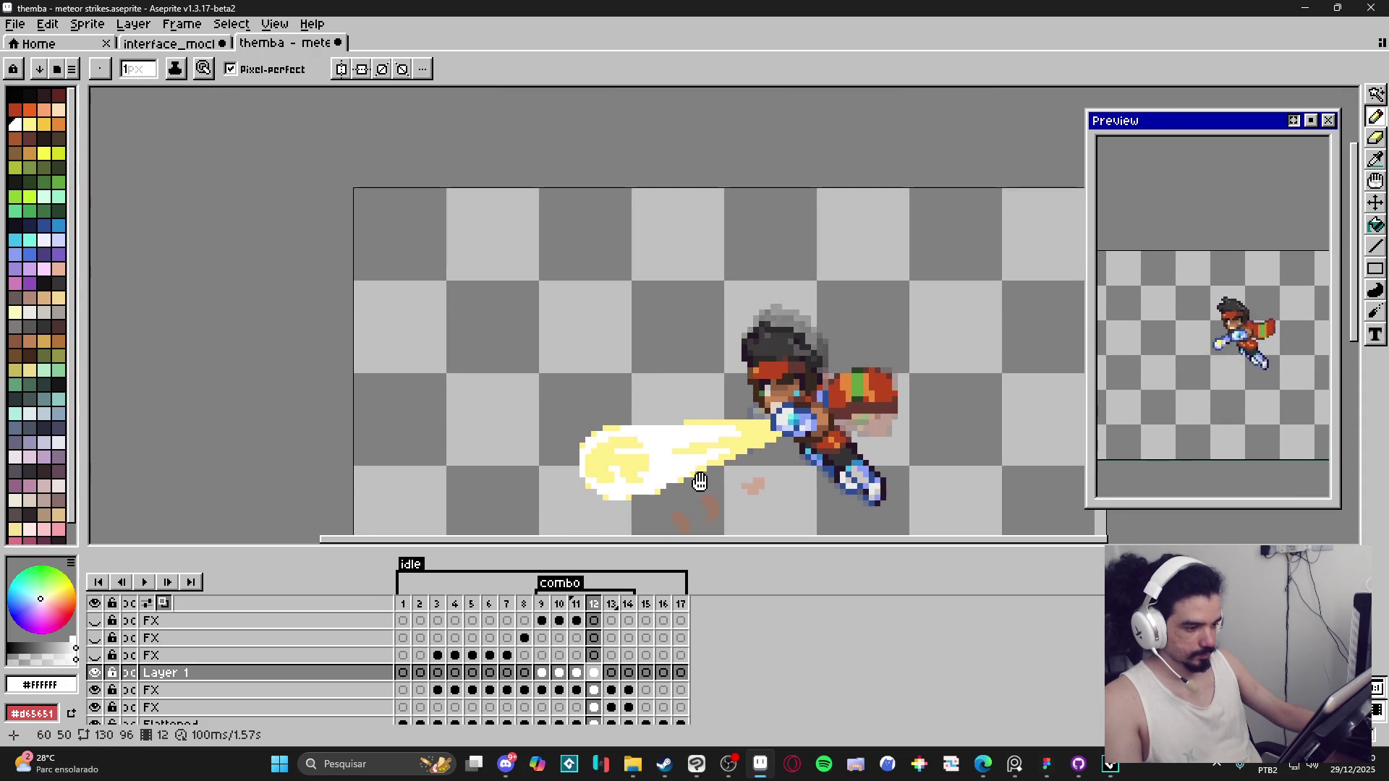
click(611, 672)
Step: Sample the golden yellow from frame 10, then ready a 2px pencil on frame 13
click(542, 604)
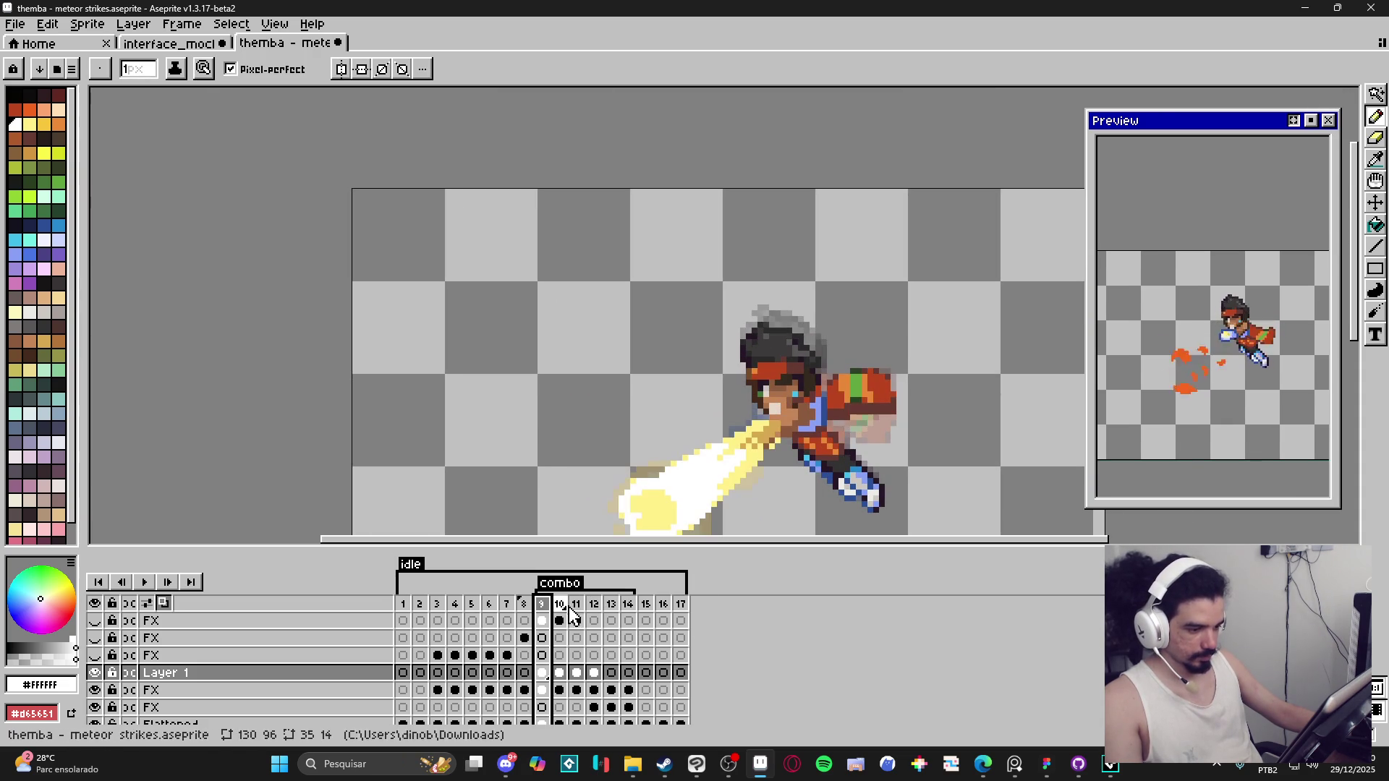
click(559, 620)
key(i)
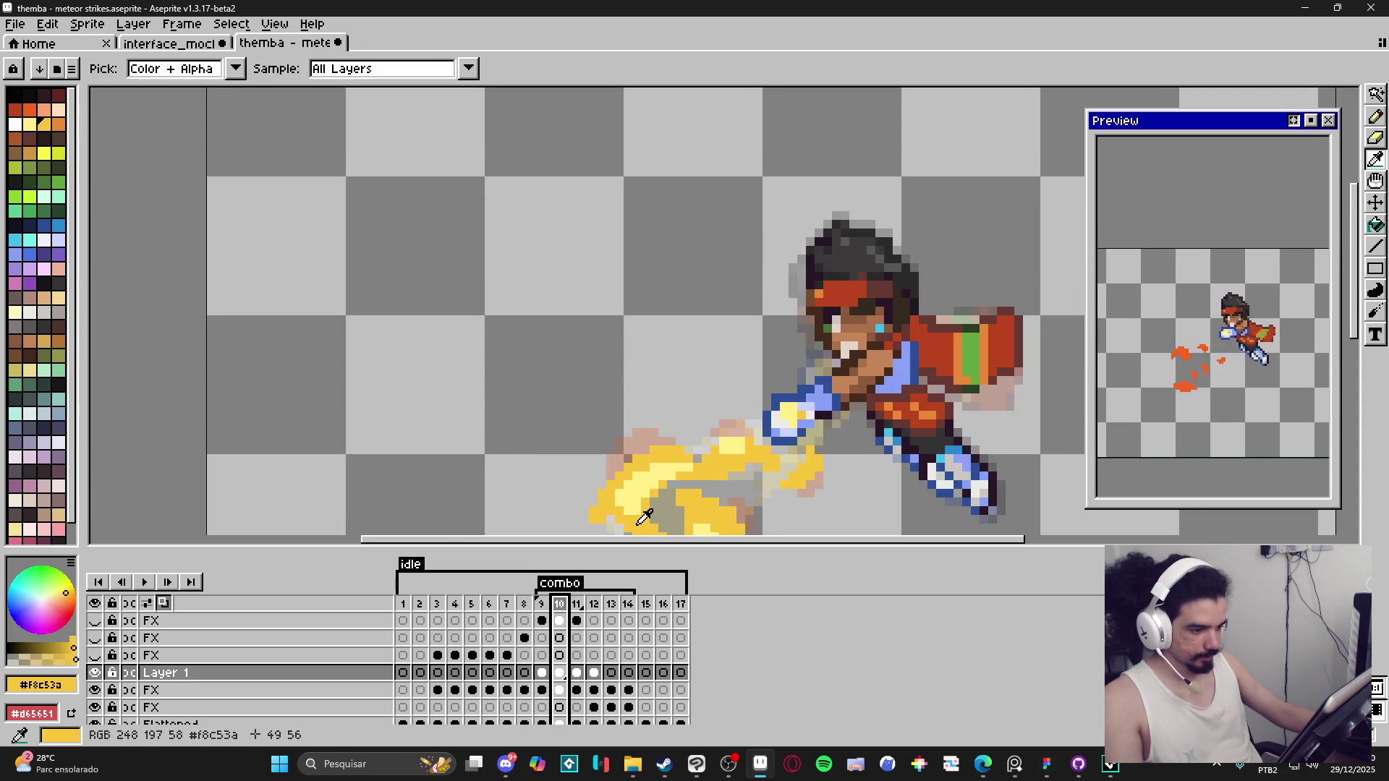
click(594, 620)
click(612, 620)
key(b)
drag(636, 505, 602, 344)
key(plus)
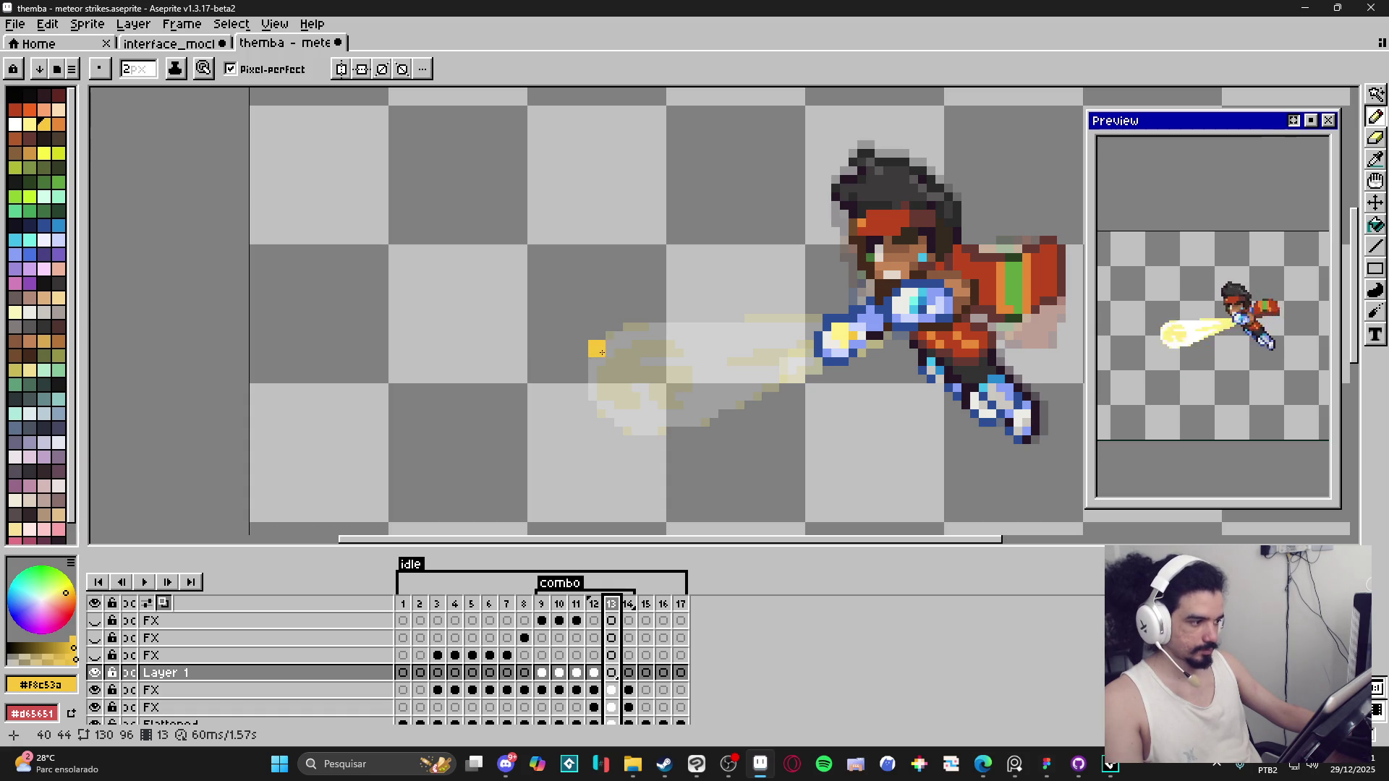
Step: Paint a yellow crescent over the beam trail and erase stray pixels along its lower edge
mouse_move(579, 371)
mouse_down()
mouse_move(589, 336)
mouse_move(626, 318)
mouse_move(607, 341)
mouse_move(628, 319)
mouse_move(655, 322)
mouse_move(681, 366)
mouse_move(654, 383)
mouse_move(684, 405)
mouse_move(718, 370)
mouse_up()
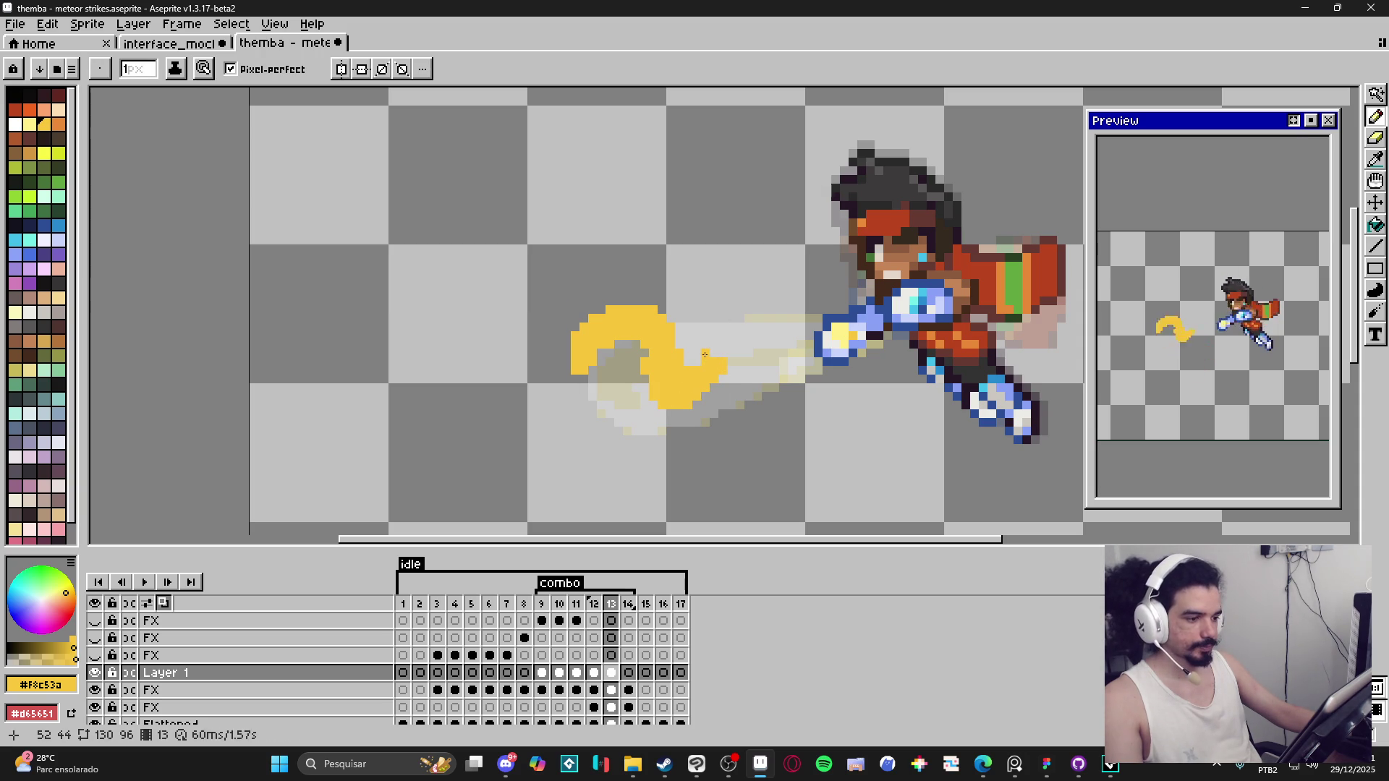
mouse_move(714, 377)
mouse_down()
mouse_move(730, 377)
mouse_move(699, 401)
mouse_up()
key(e)
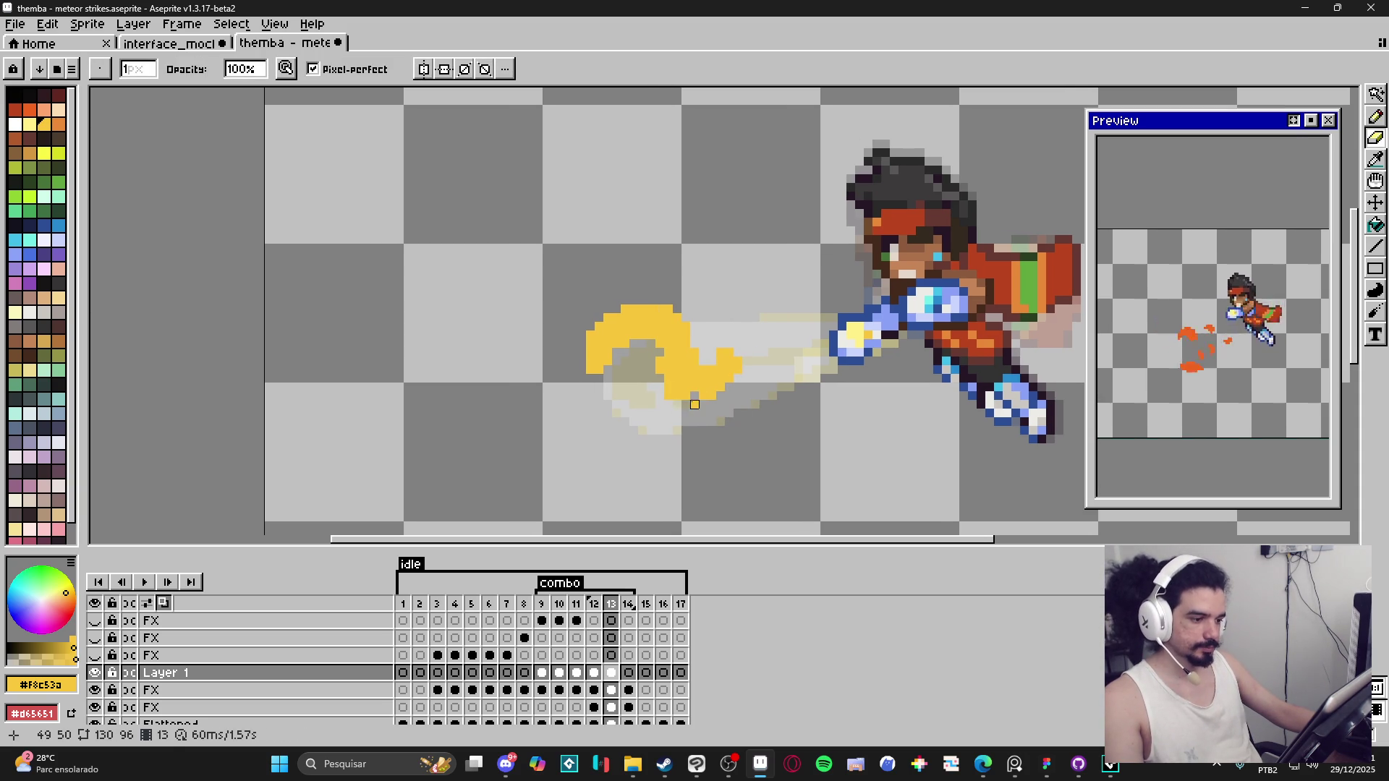
key(b)
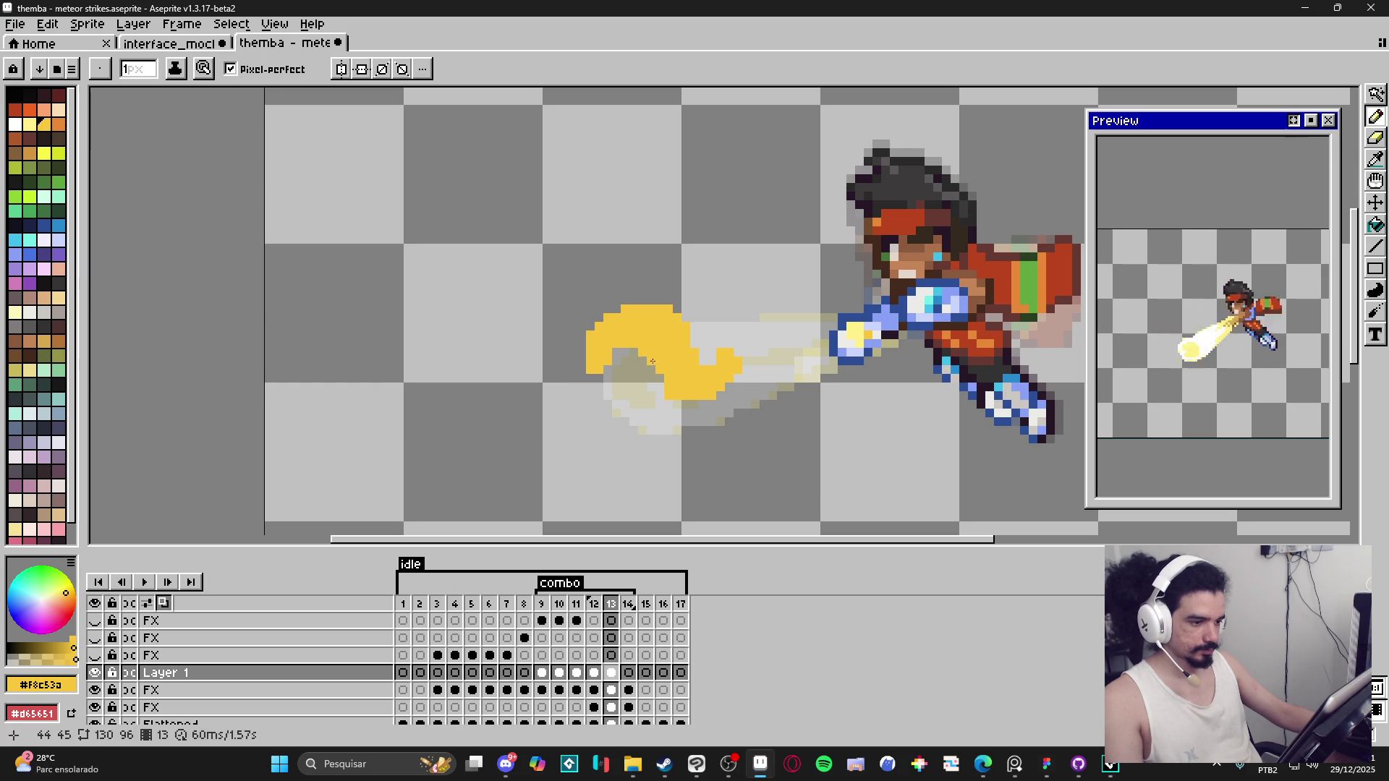
key(e)
drag(684, 397, 716, 397)
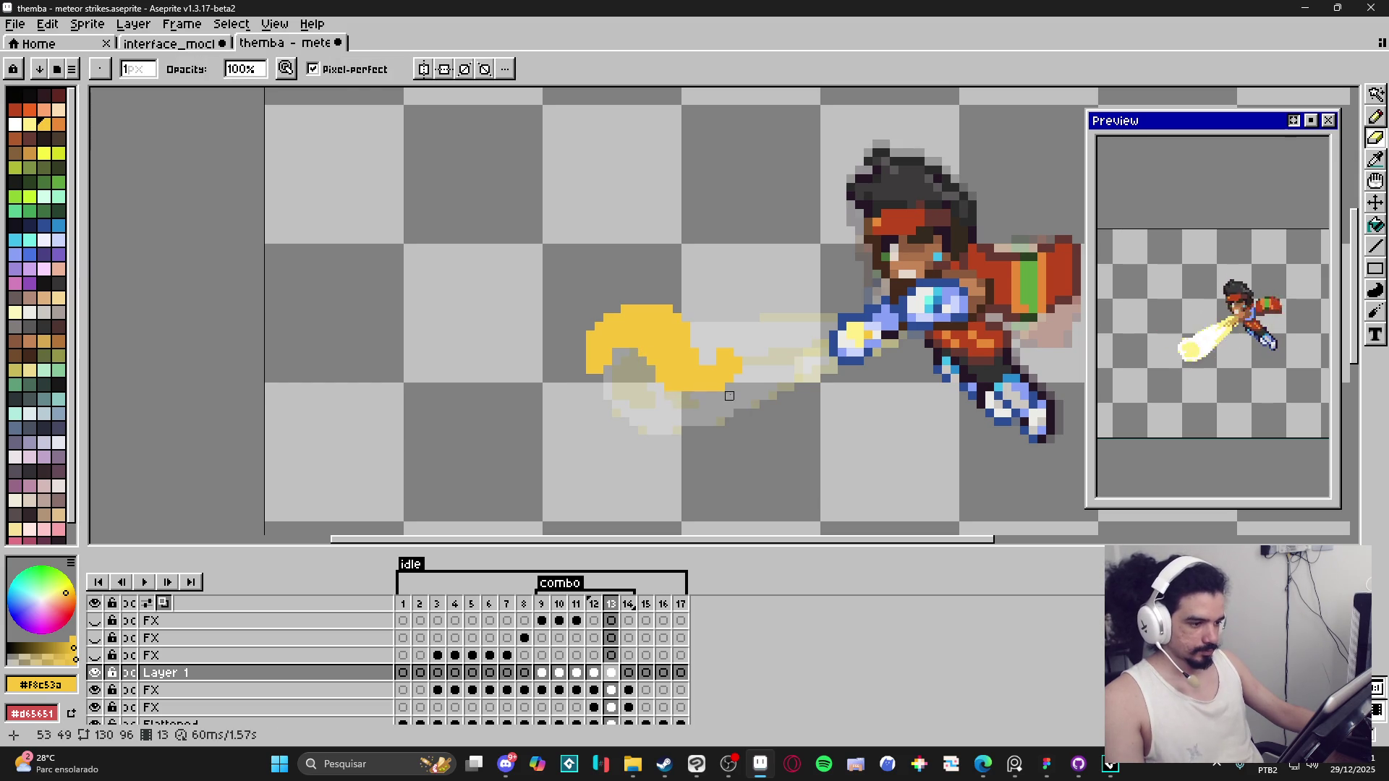
click(730, 361)
key(b)
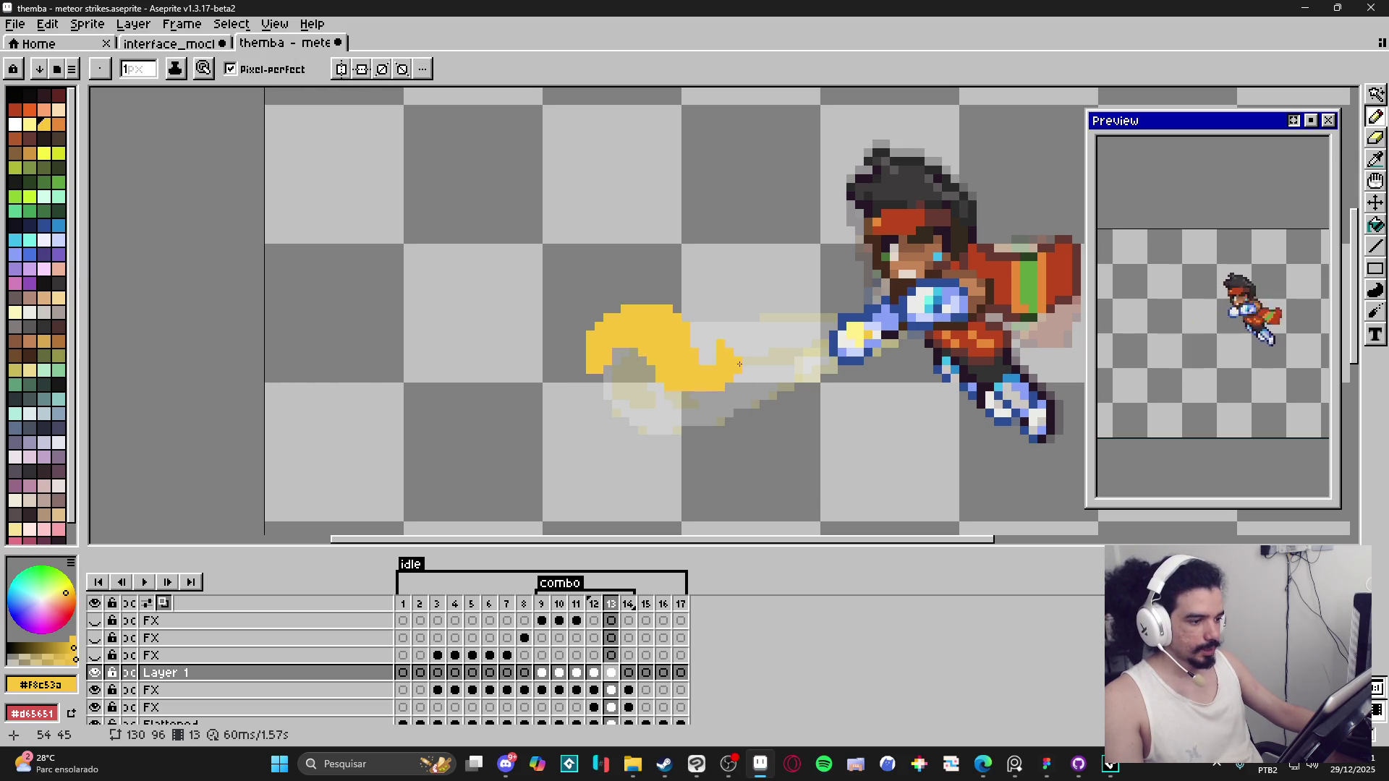
key(b)
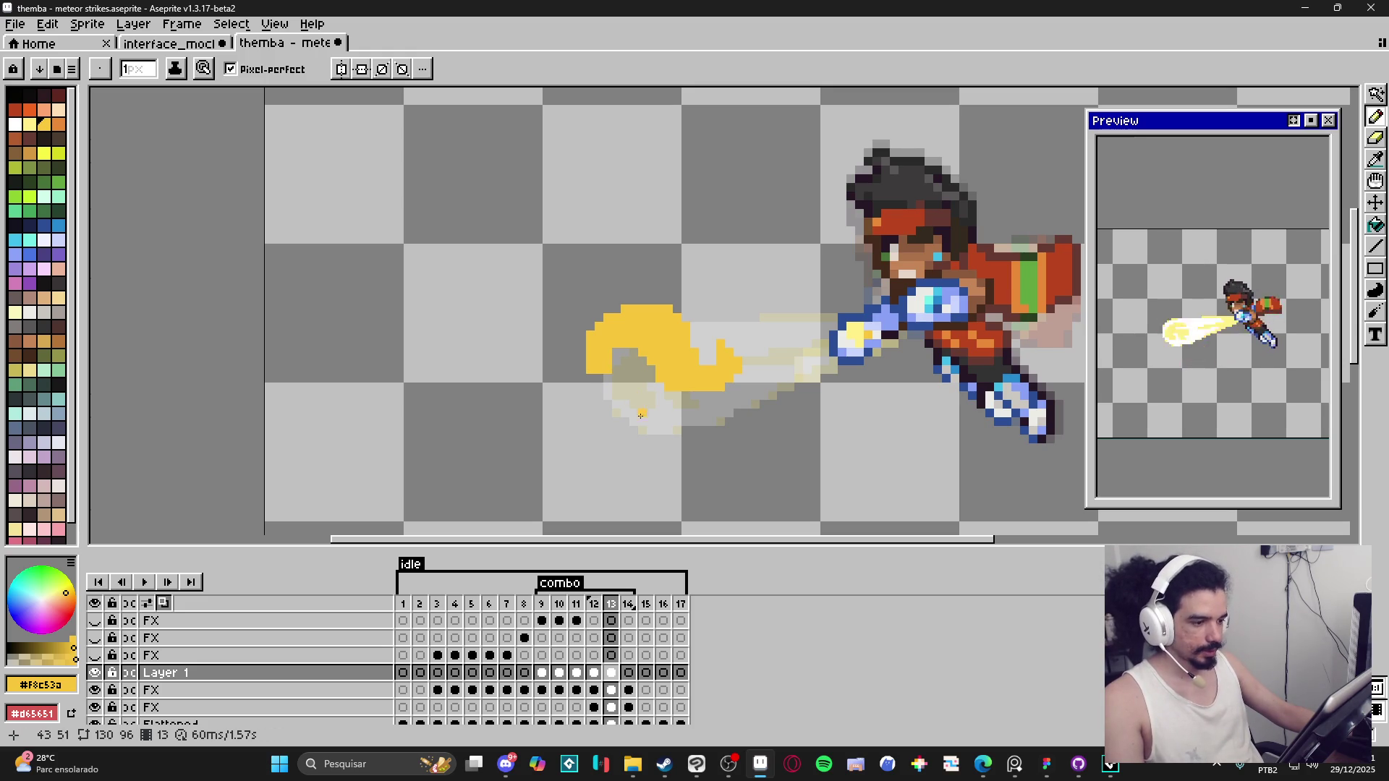
Step: Fill in yellow at the swirl's lower-left and lower-right tips with a 2px brush
key(plus)
mouse_move(630, 409)
mouse_down()
mouse_move(615, 426)
mouse_move(662, 421)
mouse_up()
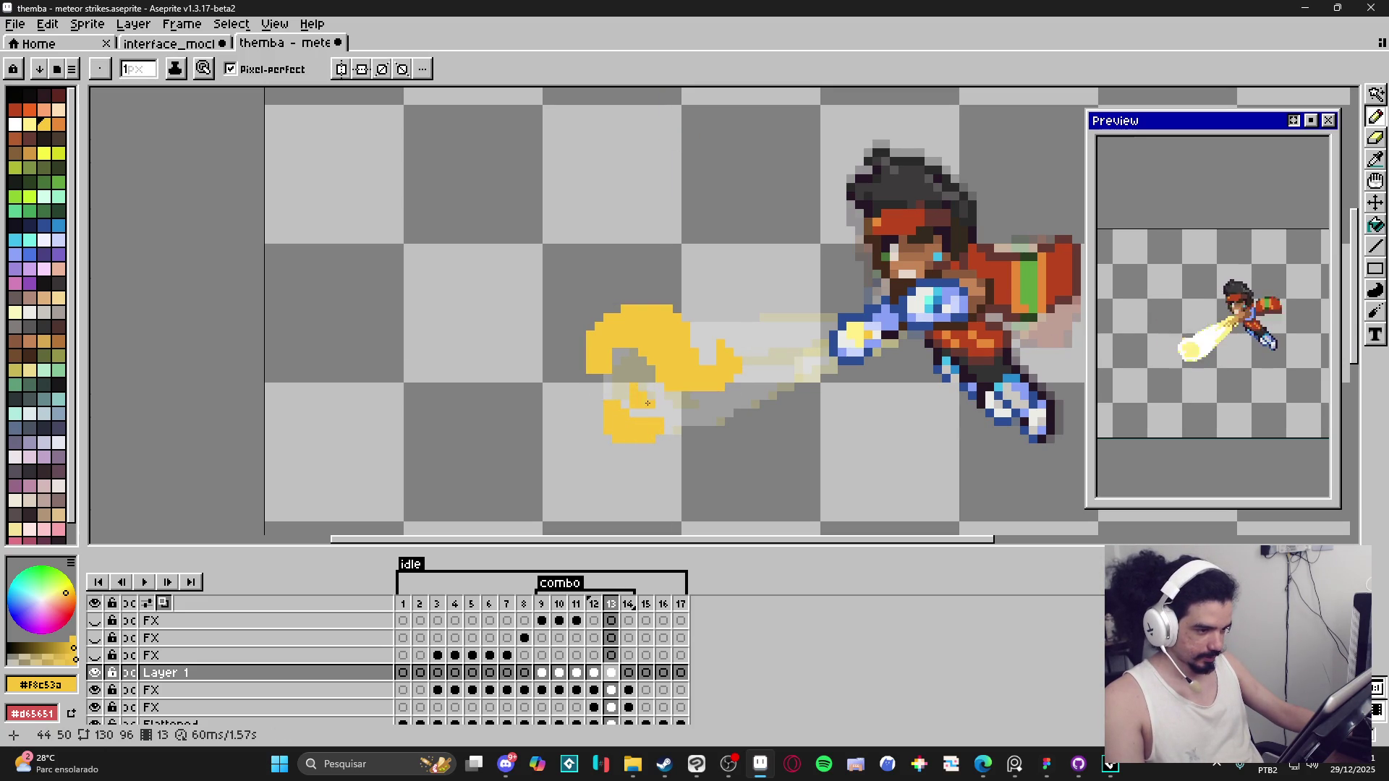
drag(648, 402, 655, 444)
click(670, 430)
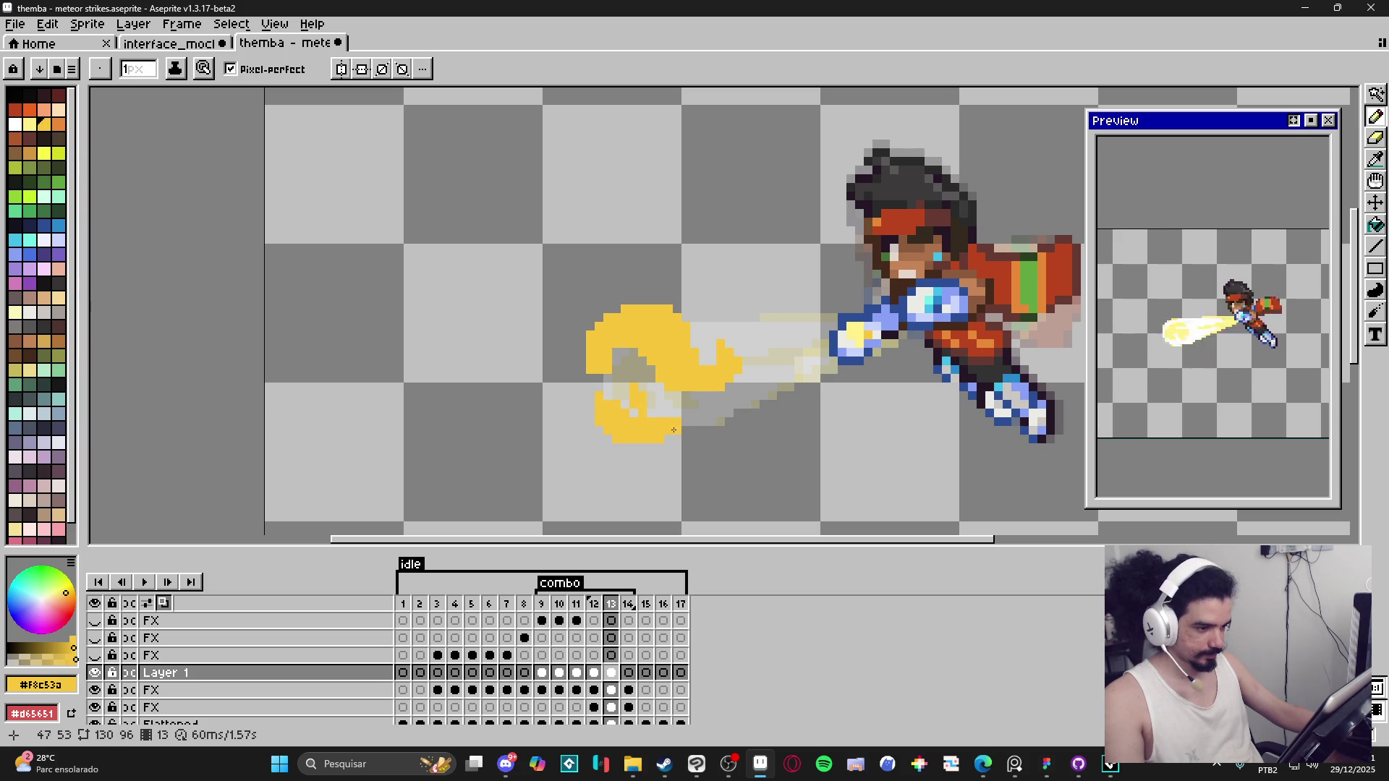
scroll(663, 432, right, 3)
scroll(707, 383, right, 1)
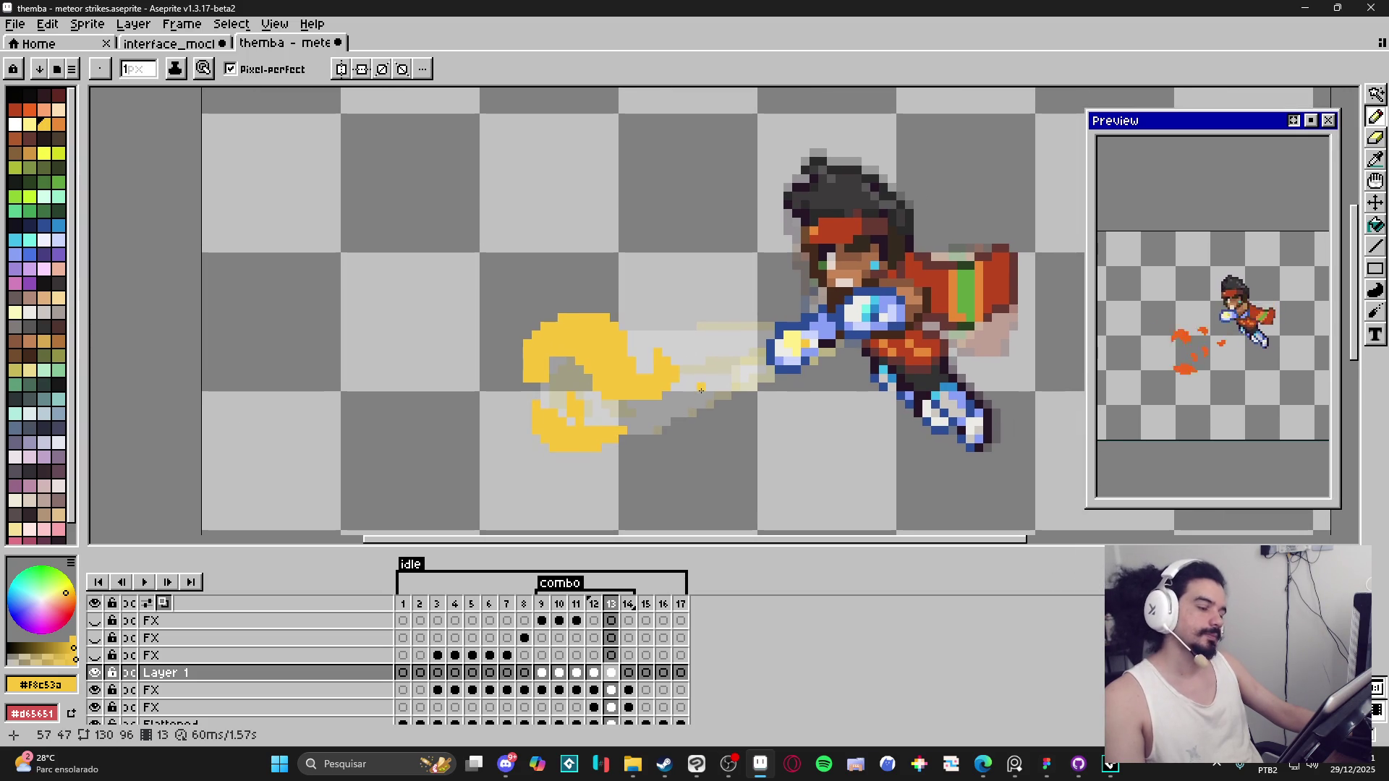
scroll(627, 353, up, 1)
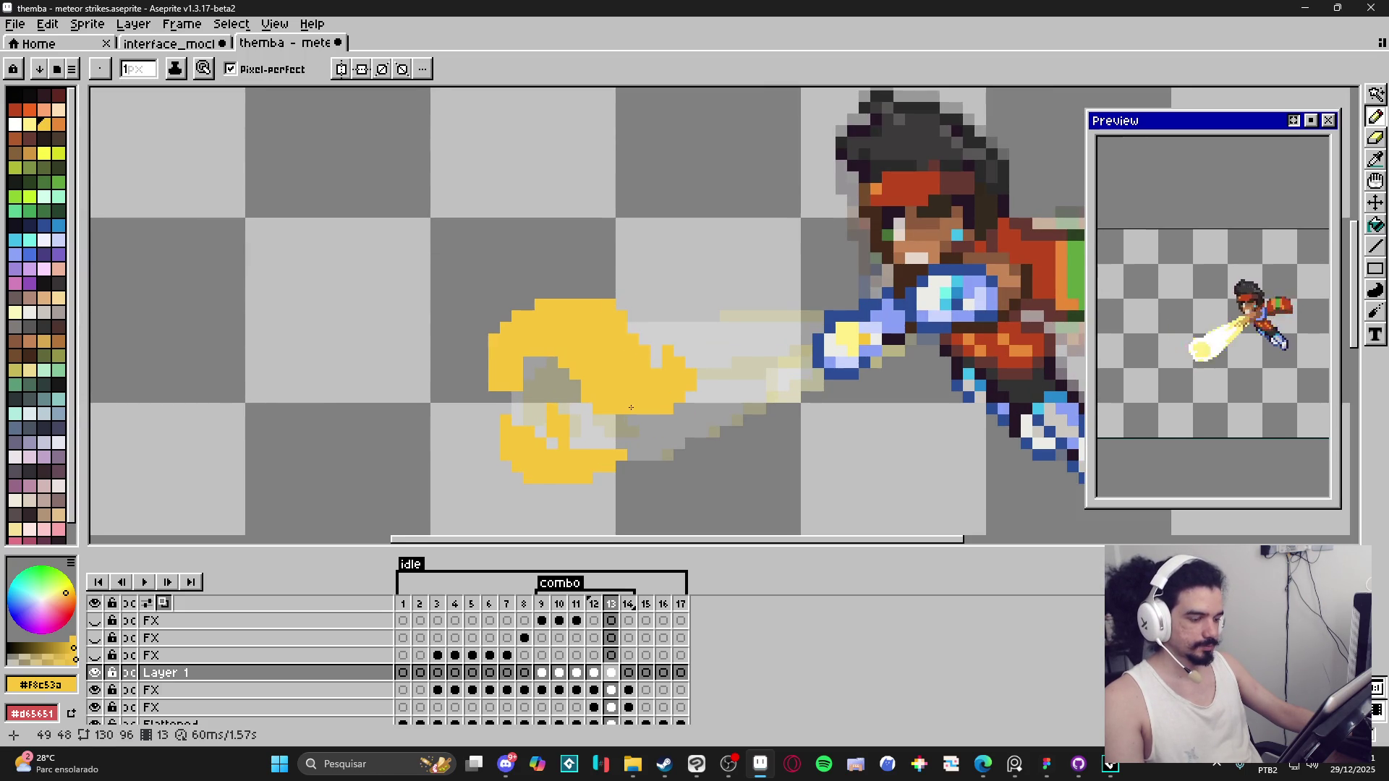
scroll(631, 407, down, 4)
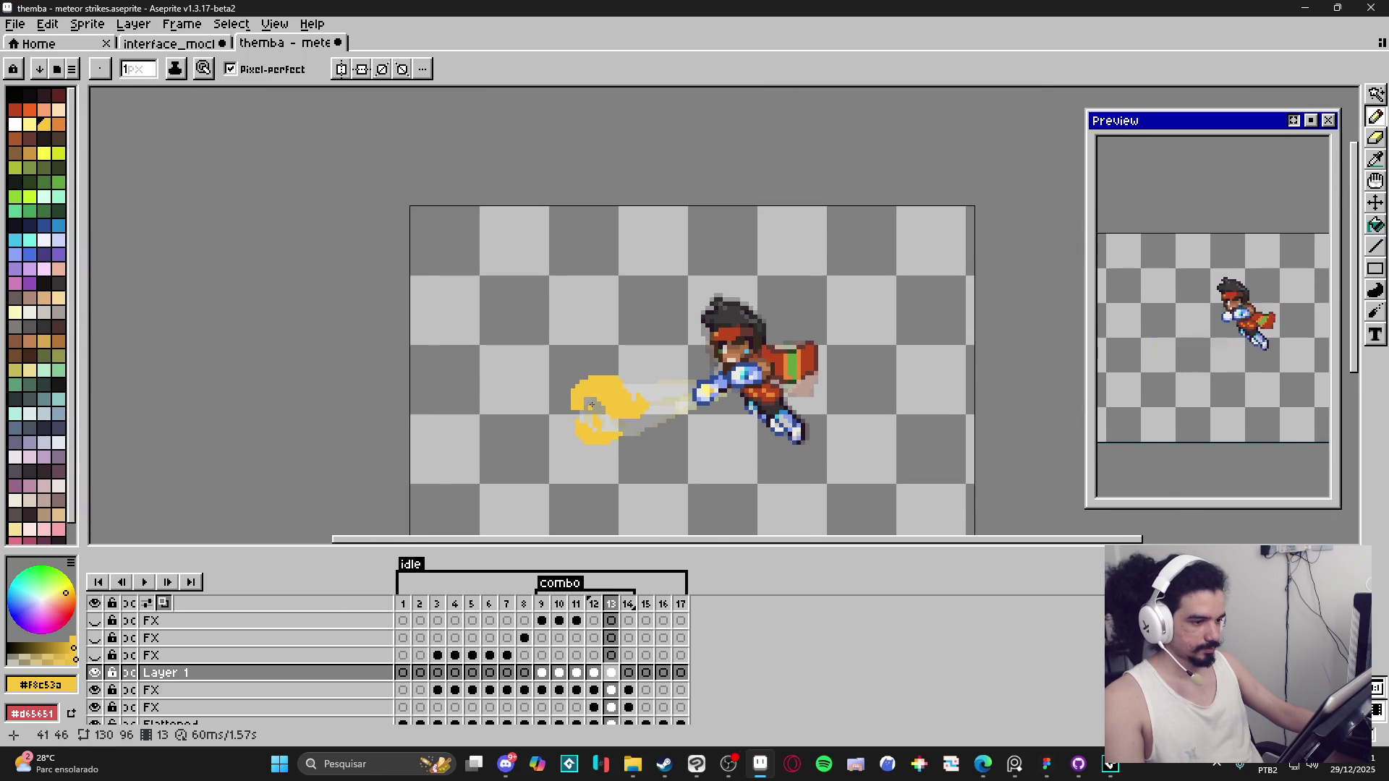
scroll(592, 404, up, 3)
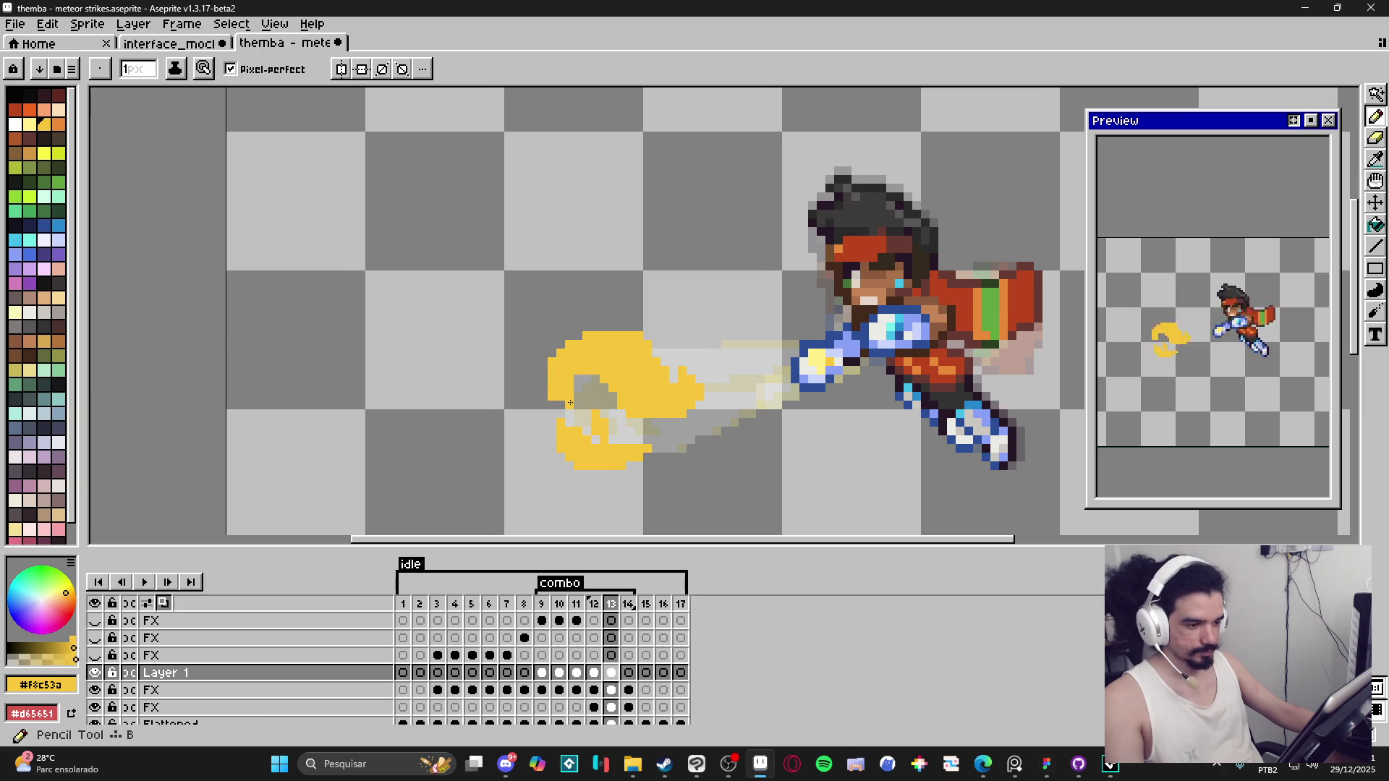
scroll(564, 401, down, 1)
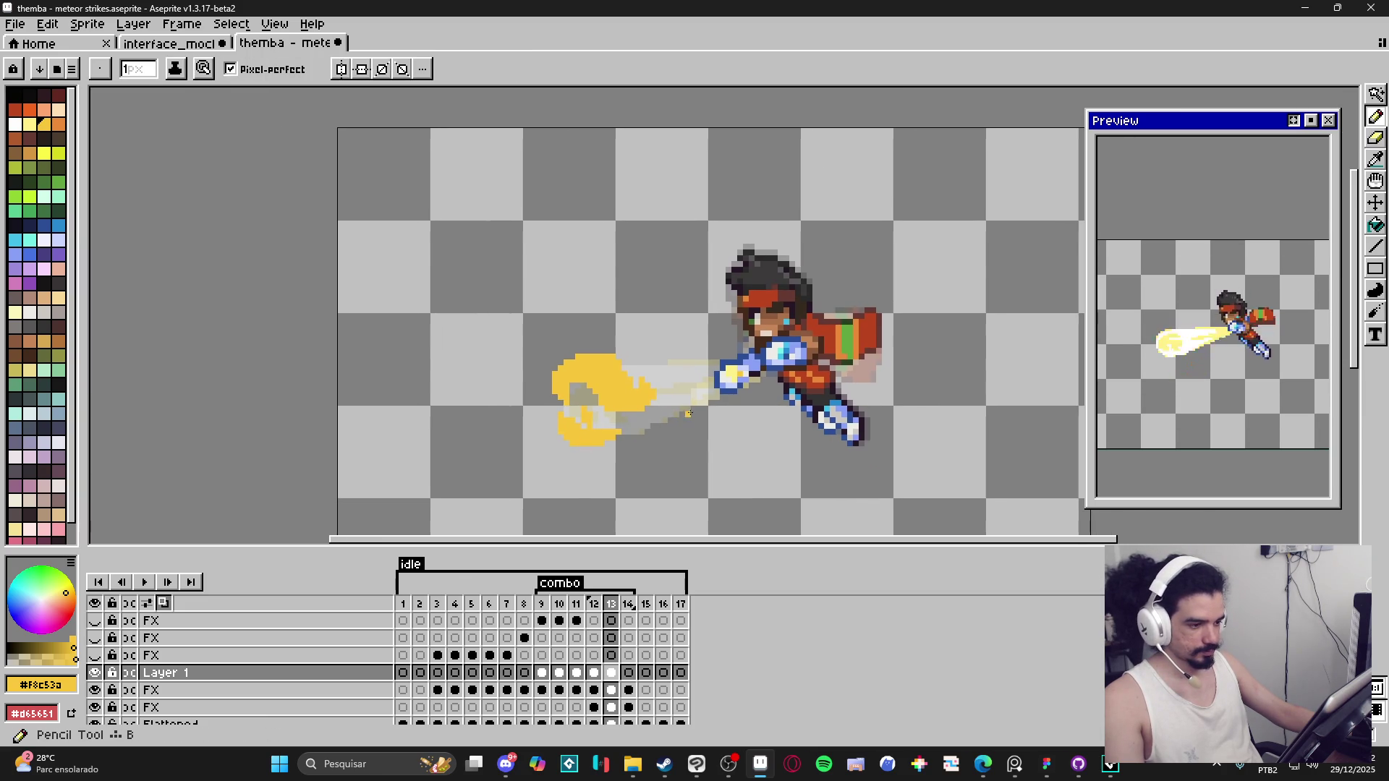
scroll(689, 413, up, 2)
Step: Add a 2px yellow flame stroke and 1px yellow details along the flame's top and edges
key(plus)
mouse_move(662, 409)
mouse_down()
mouse_move(656, 465)
mouse_move(612, 464)
mouse_move(634, 476)
mouse_move(613, 450)
mouse_move(600, 451)
mouse_move(618, 477)
mouse_move(596, 468)
mouse_up()
key(minus)
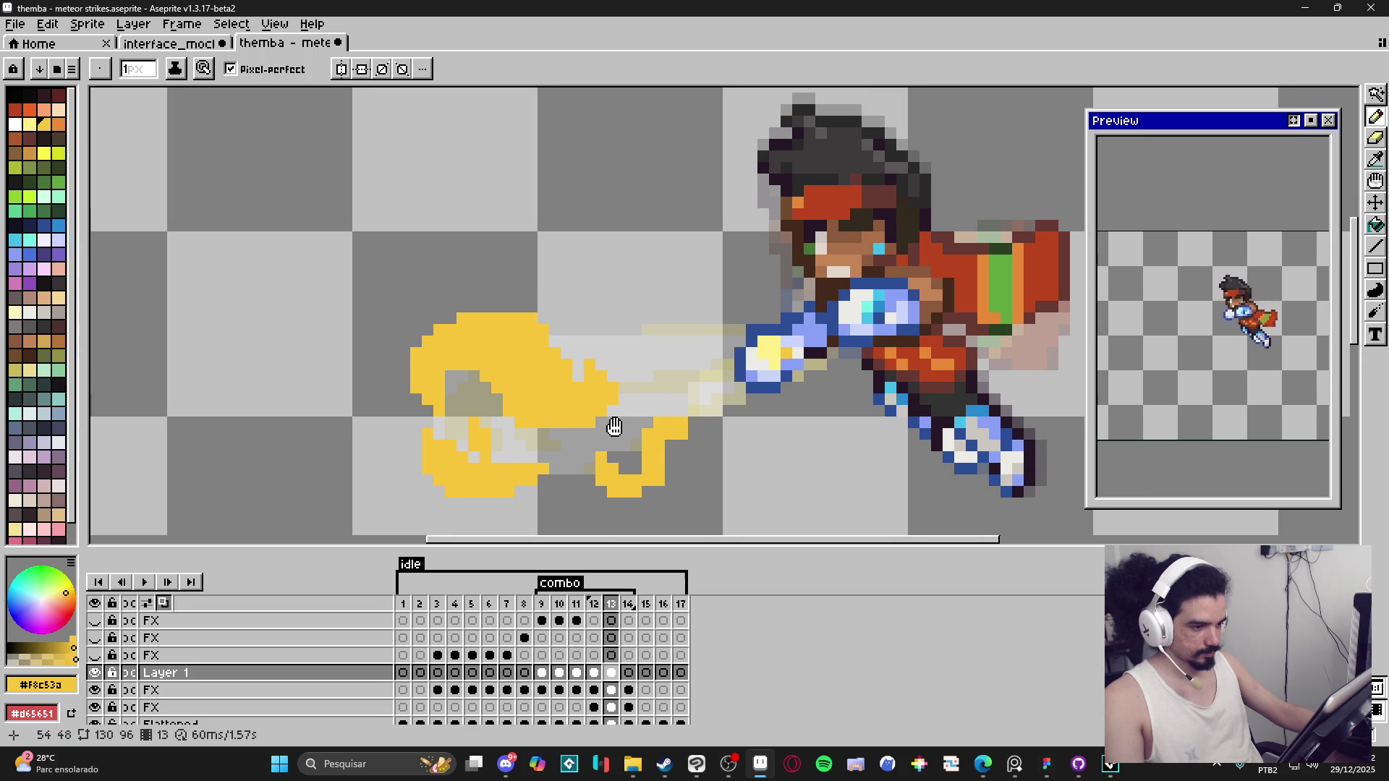
click(621, 370)
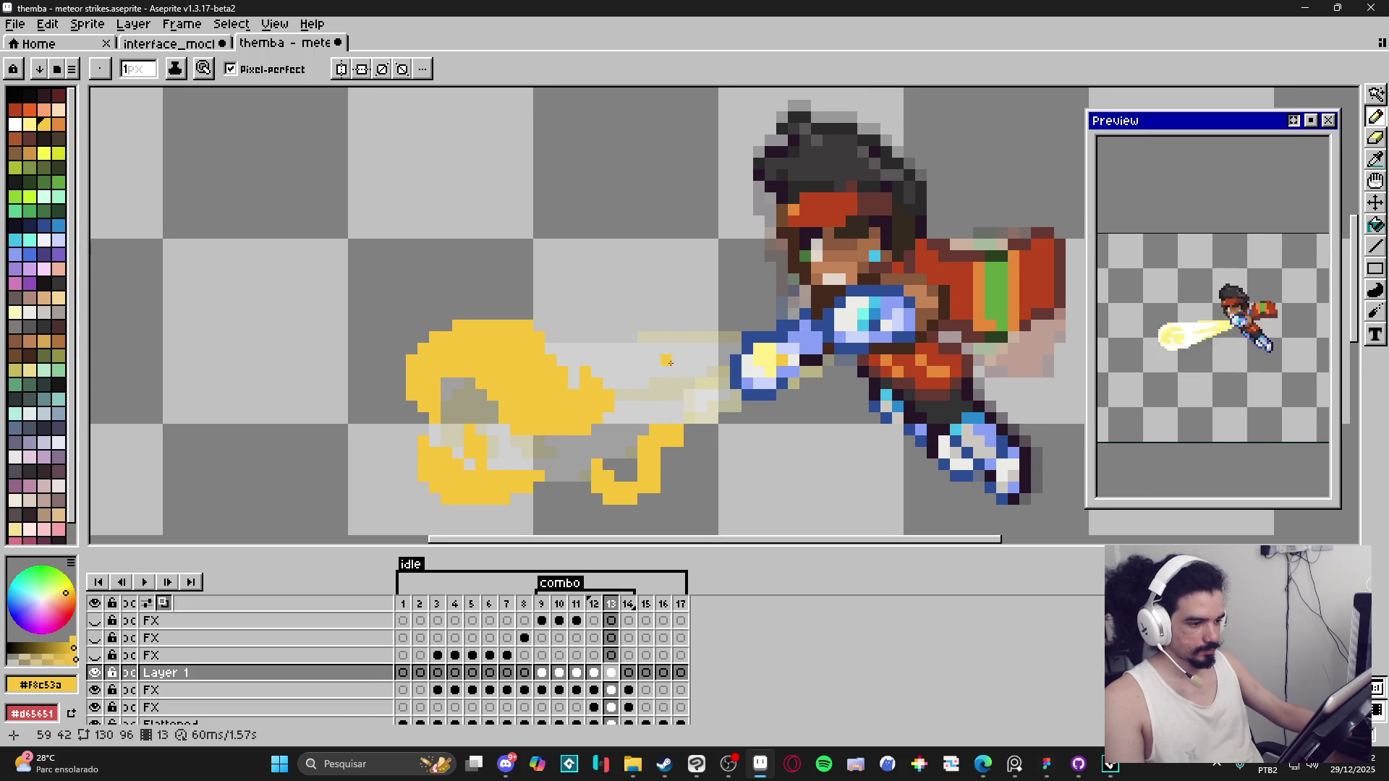
drag(651, 335, 622, 313)
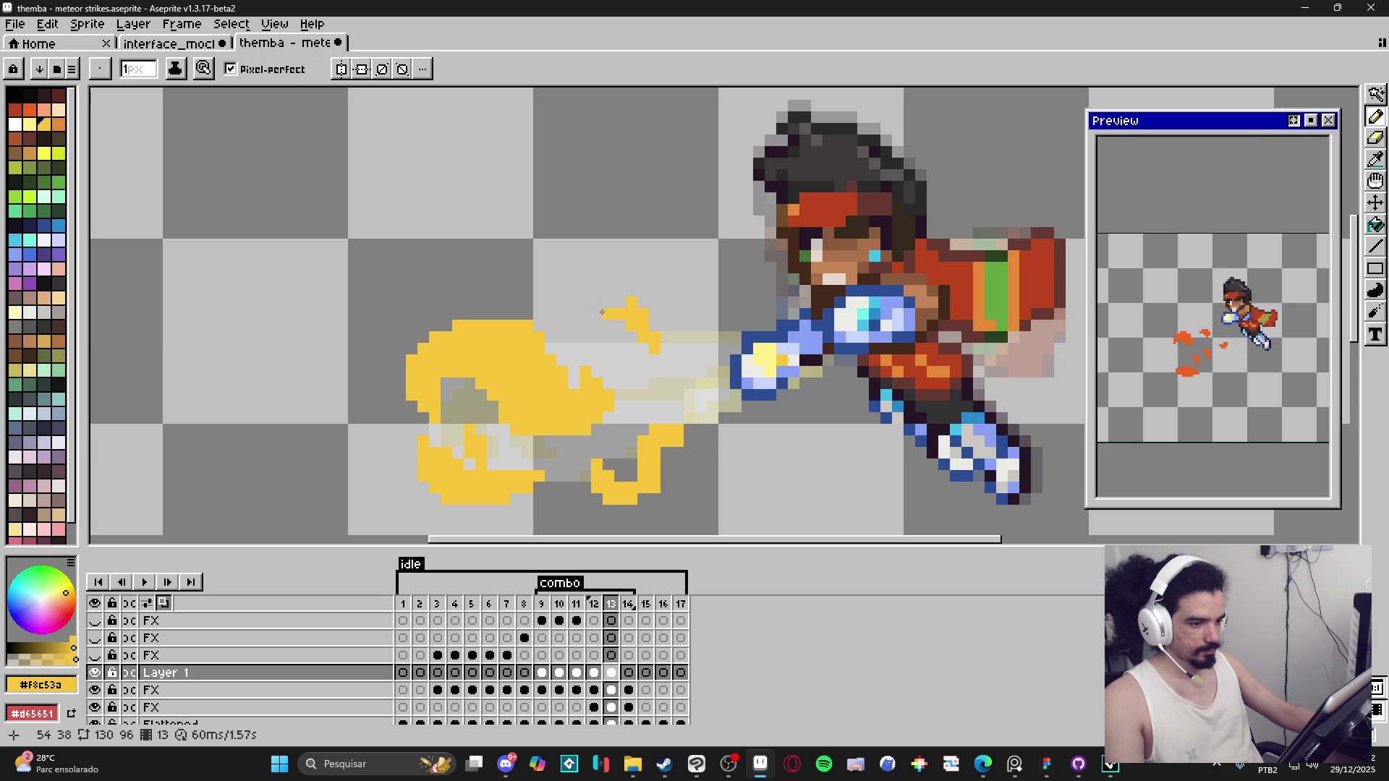
click(589, 345)
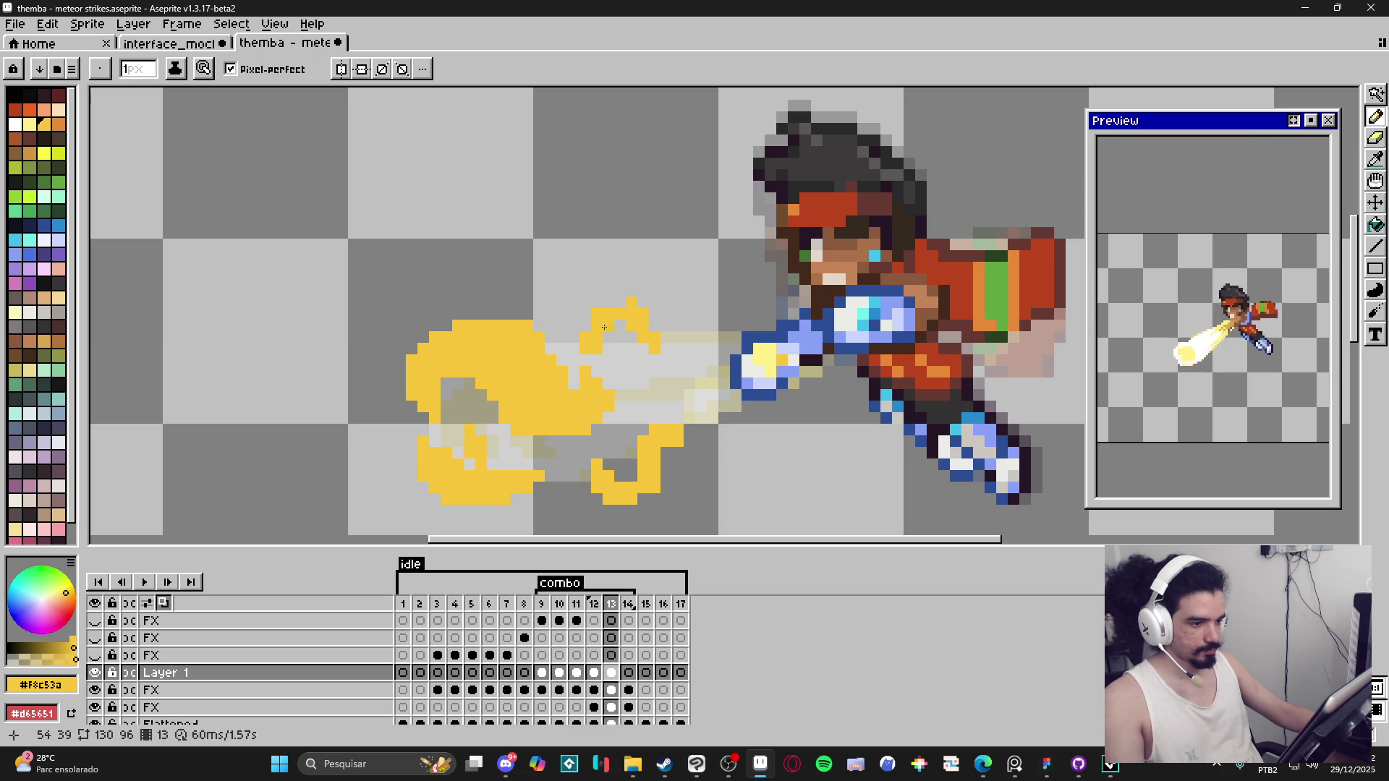
drag(606, 300, 635, 322)
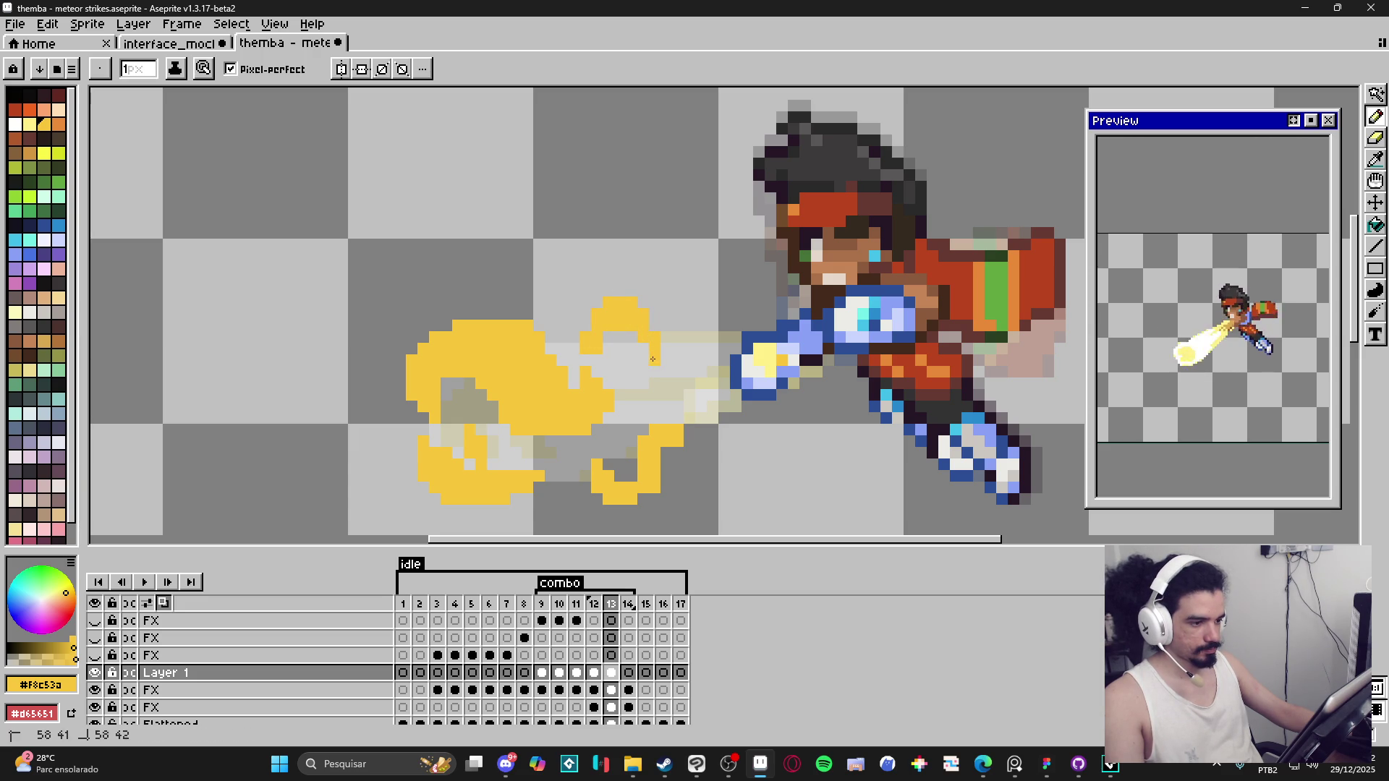
click(666, 383)
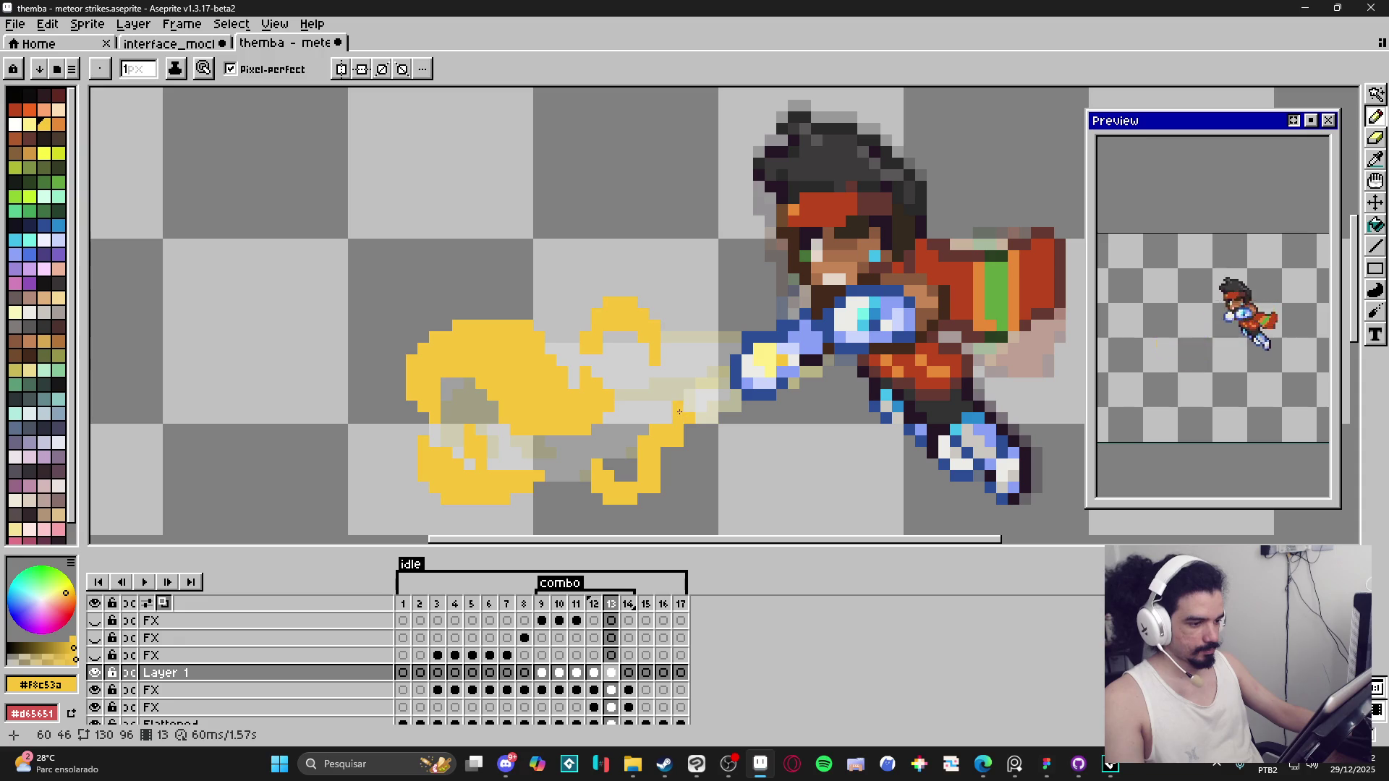
drag(662, 449, 575, 426)
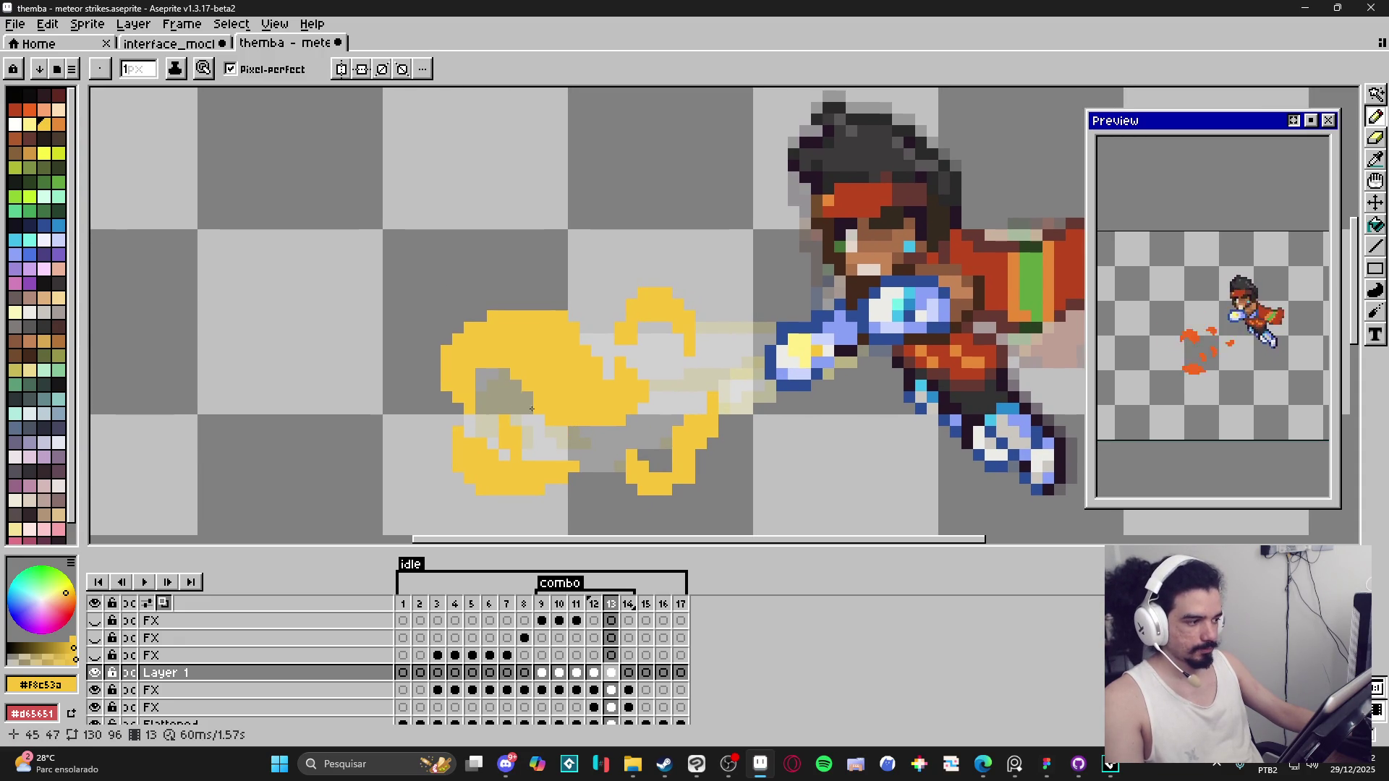
drag(519, 387, 532, 392)
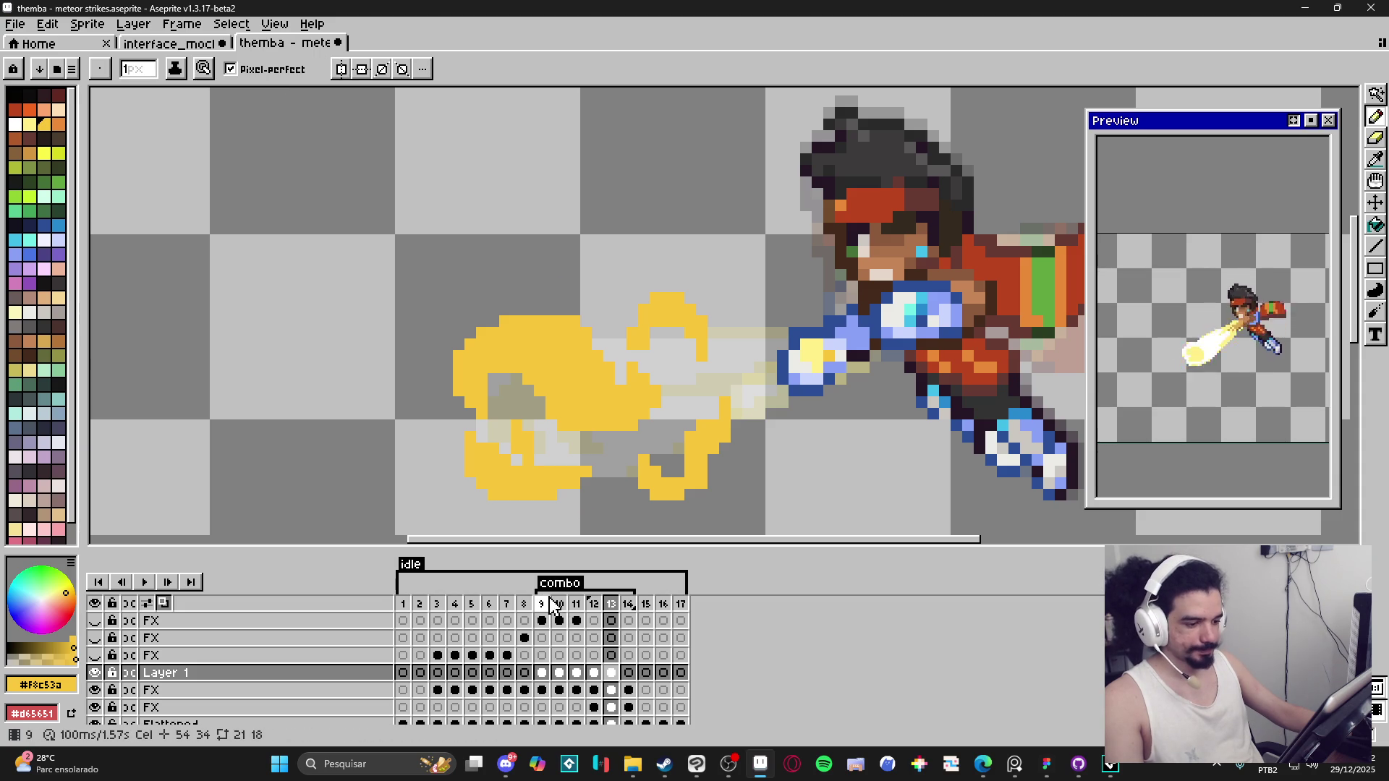
Step: Select frames 9–14 and give them a 70 ms duration in Frame Properties
drag(546, 605, 629, 605)
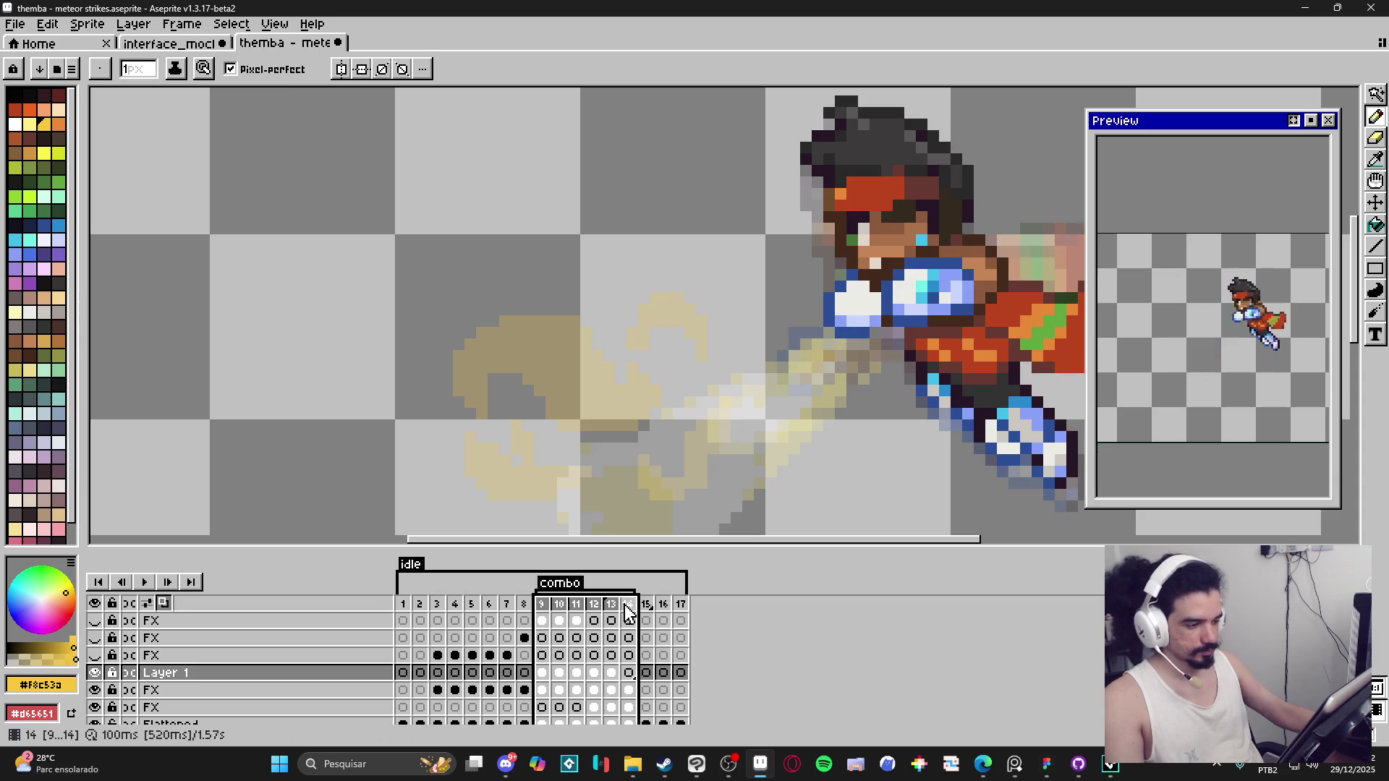
double_click(629, 606)
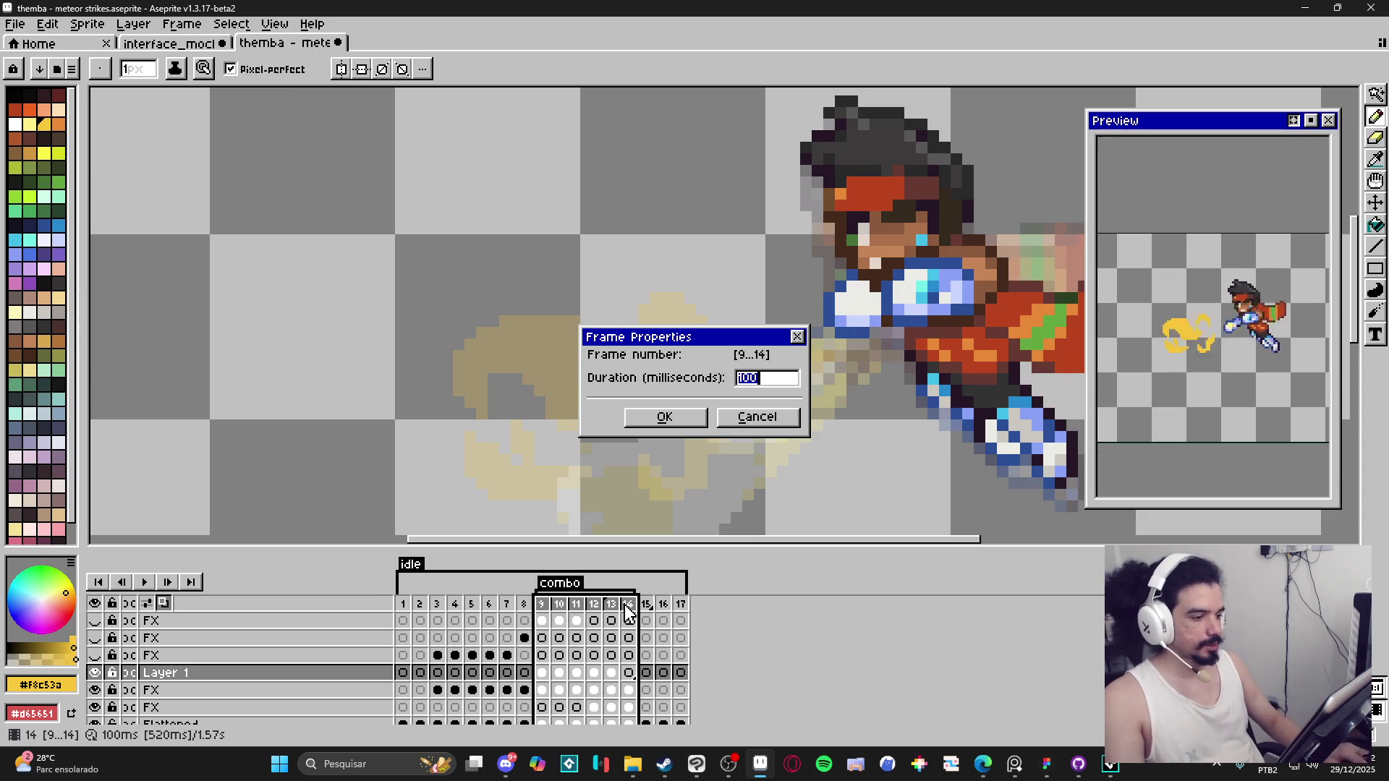
text(80)
key(Return)
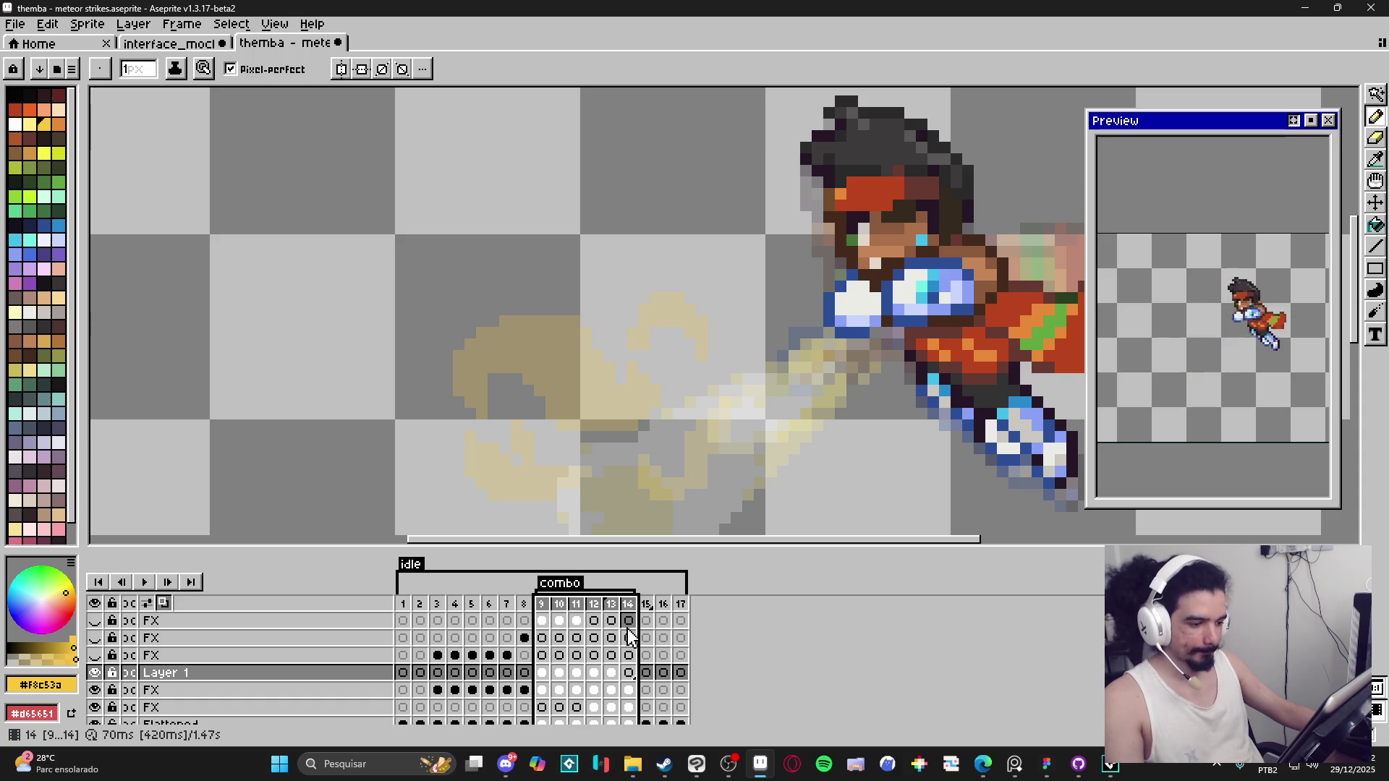
click(593, 620)
click(612, 606)
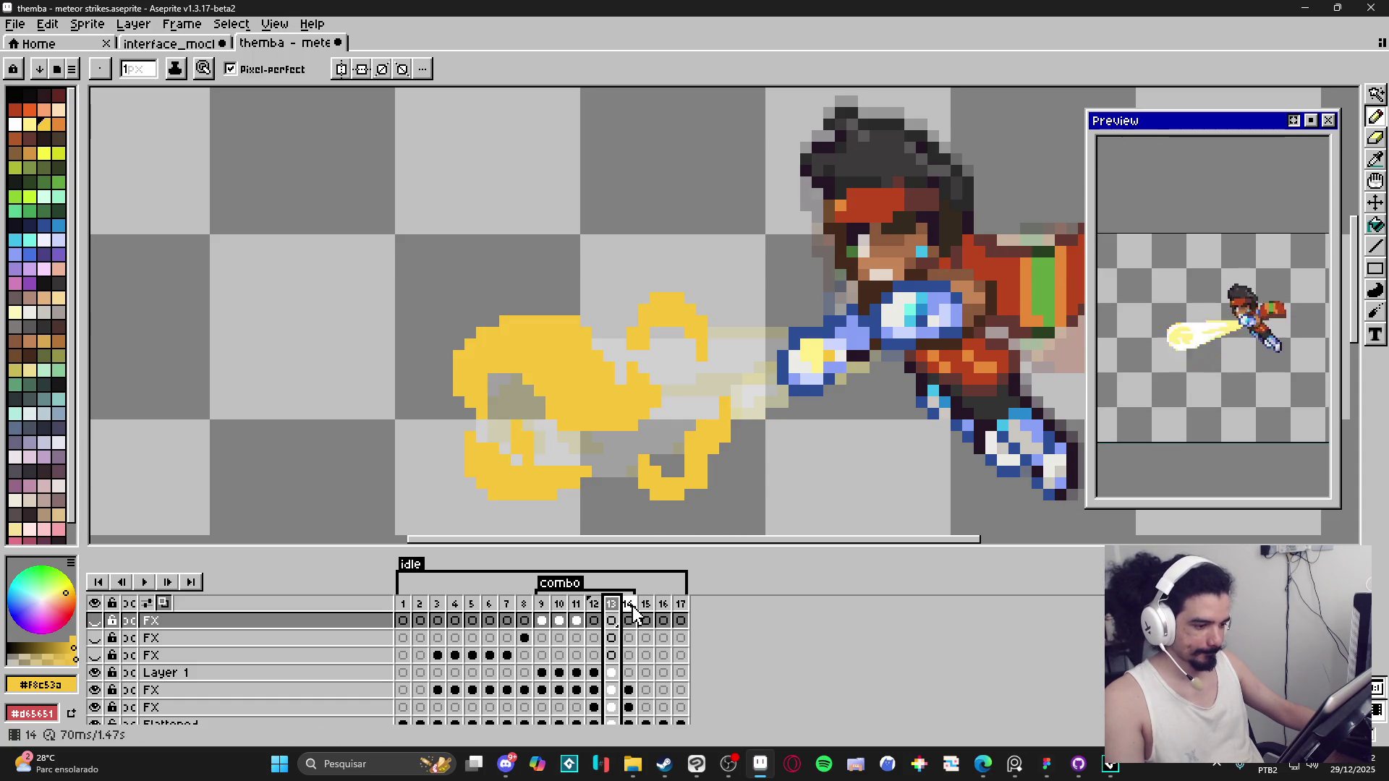
Step: Pick Layer 1 from the blast and paint yellow over the pale gap near the fist
ctrl+click(716, 423)
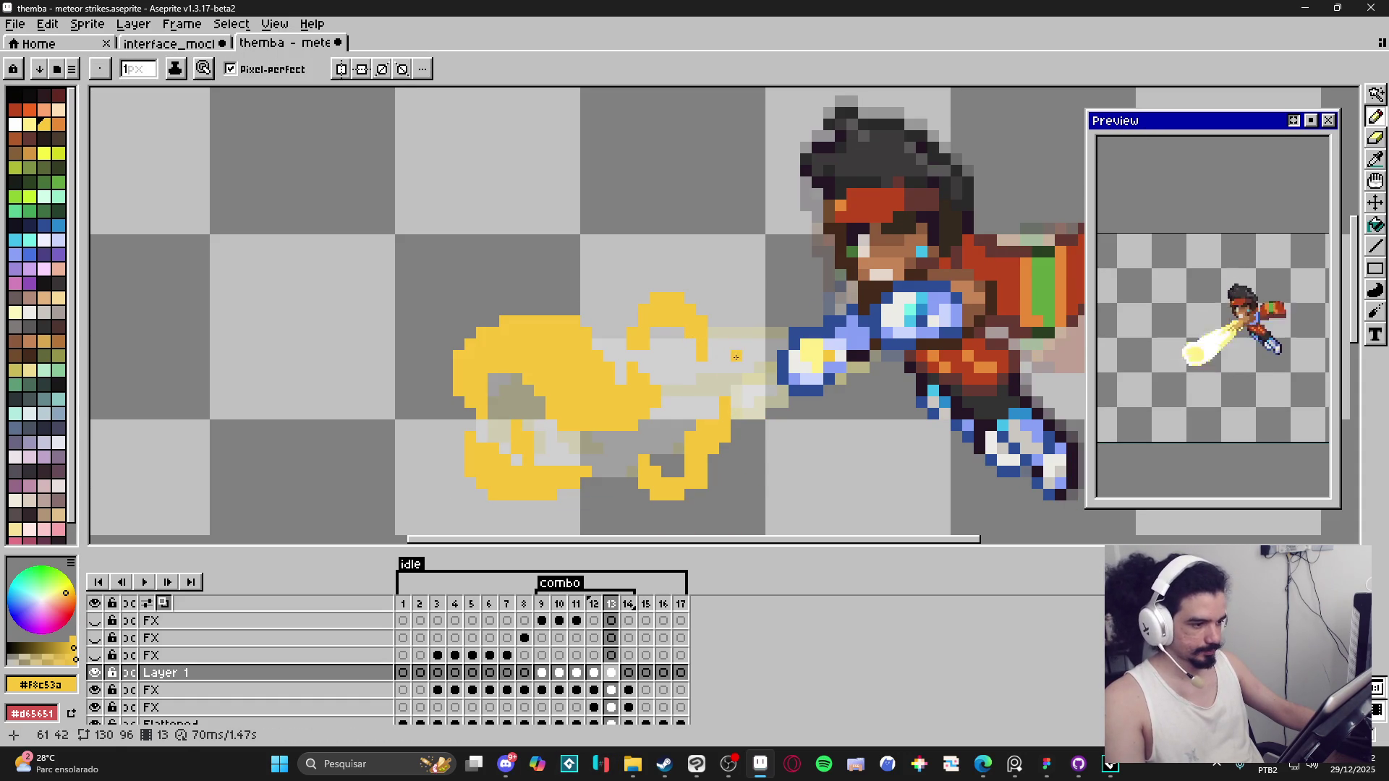
drag(752, 345, 740, 358)
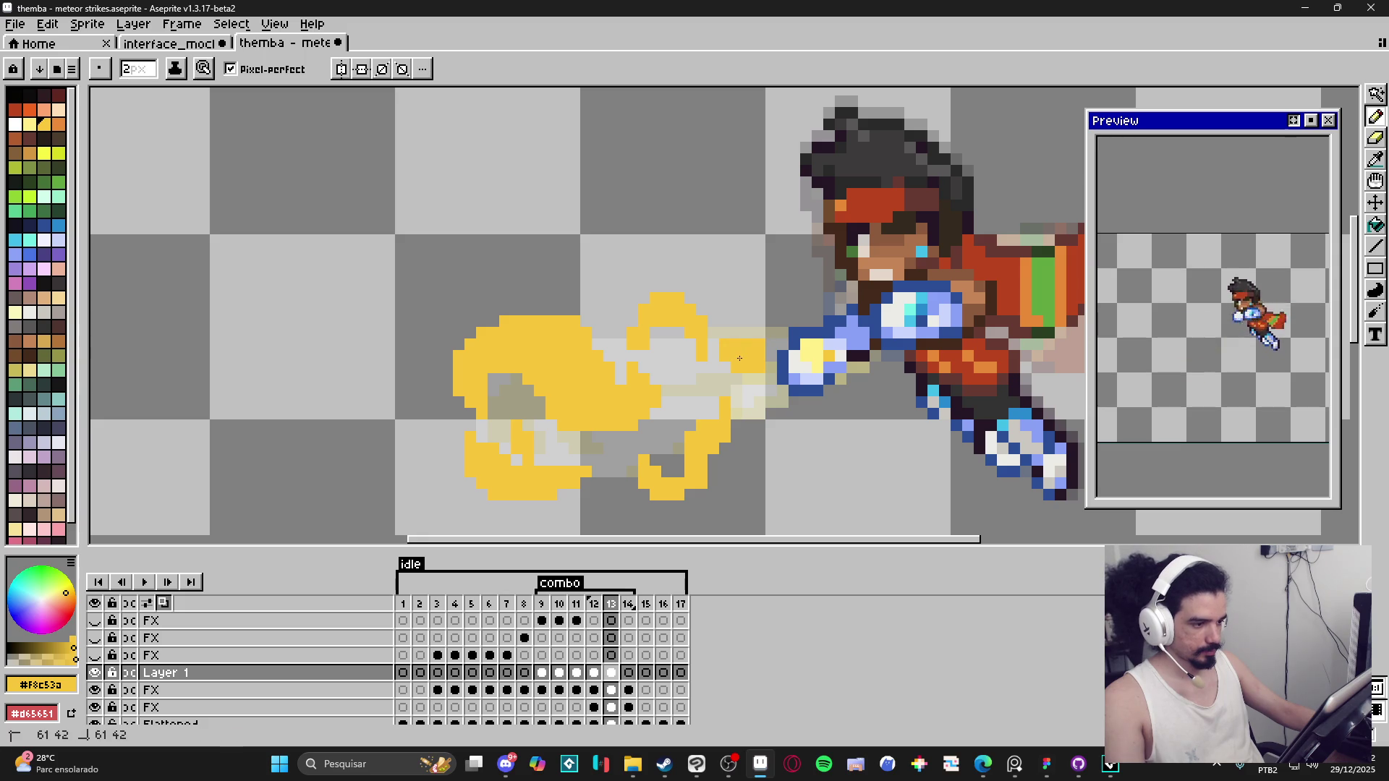
key(e)
key(b)
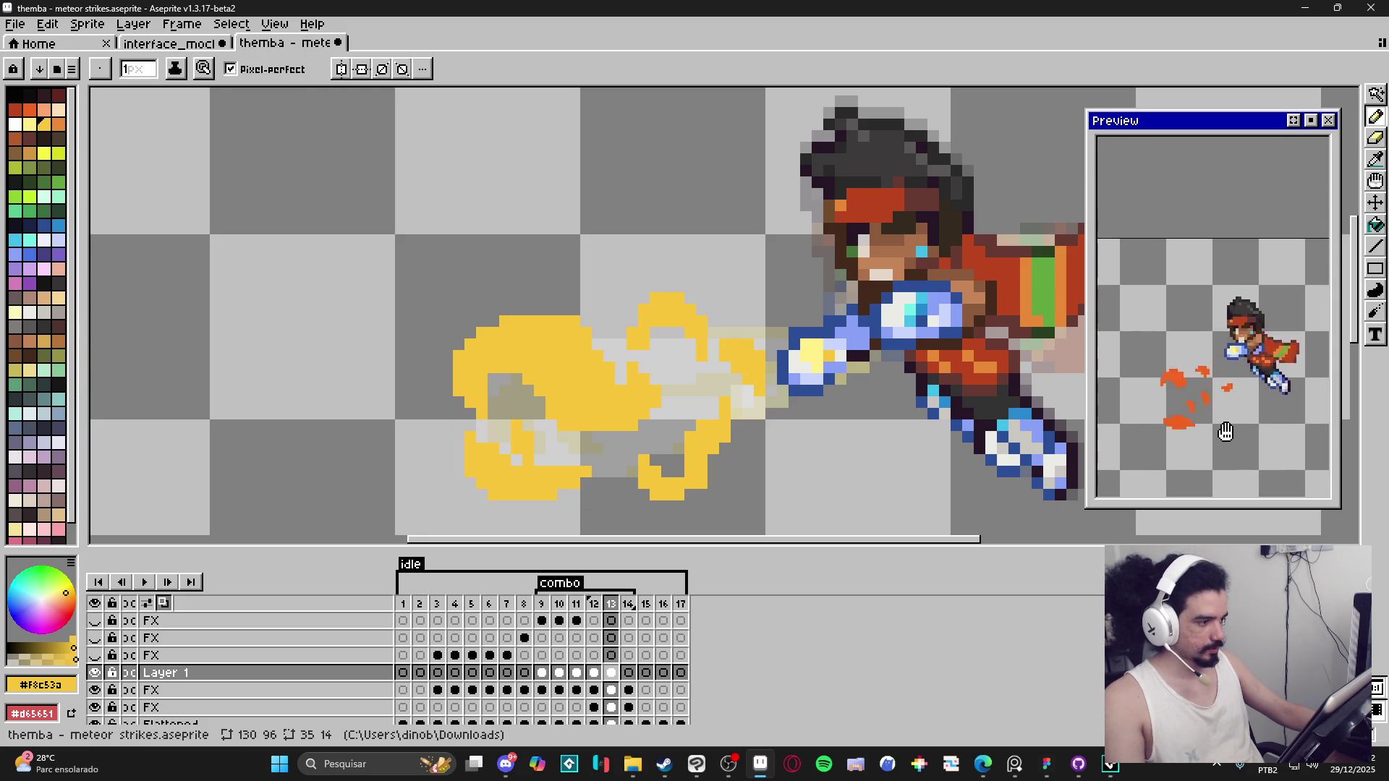
scroll(1230, 412, up, 1)
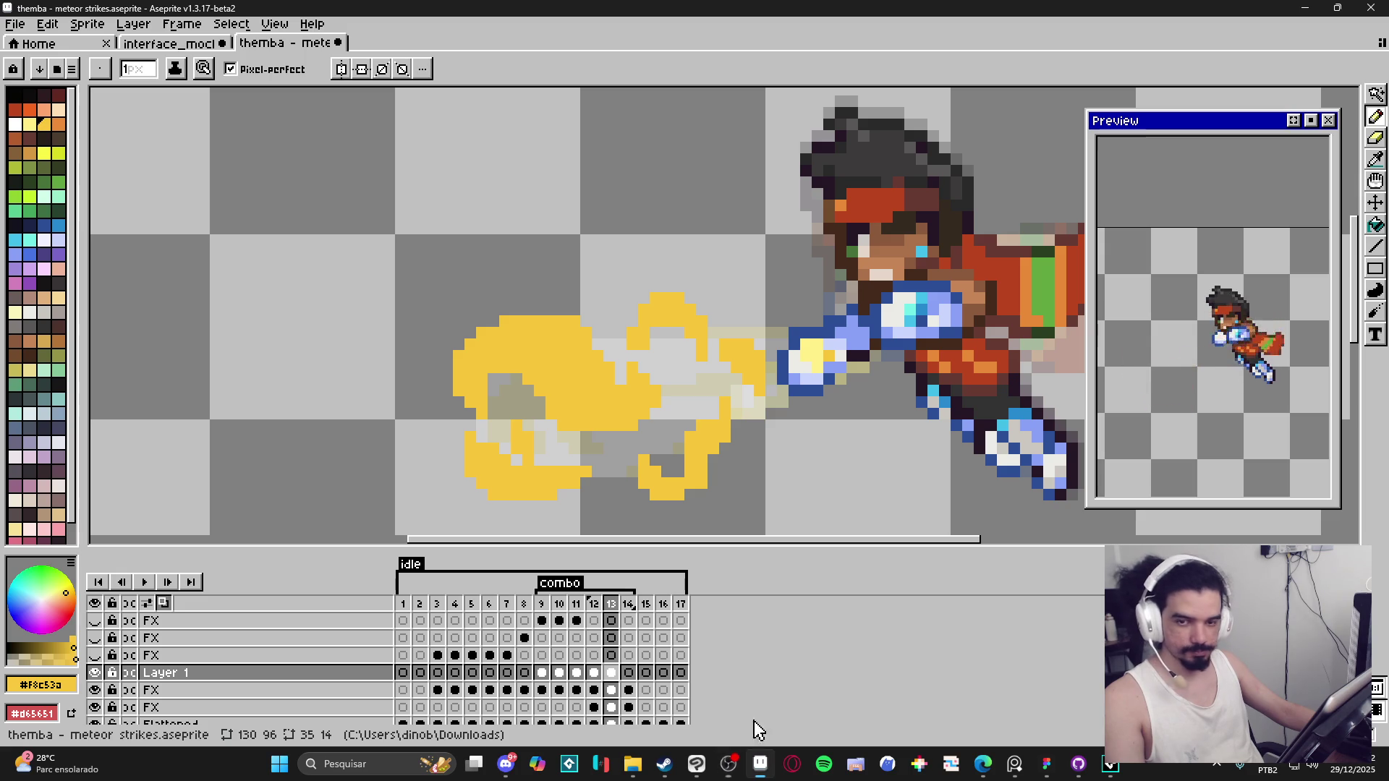
mouse_move(615, 372)
mouse_down()
mouse_move(589, 363)
mouse_move(640, 378)
mouse_move(615, 392)
mouse_up()
Step: Save the meteor strikes sprite and return to frame 9
key(ctrl+s)
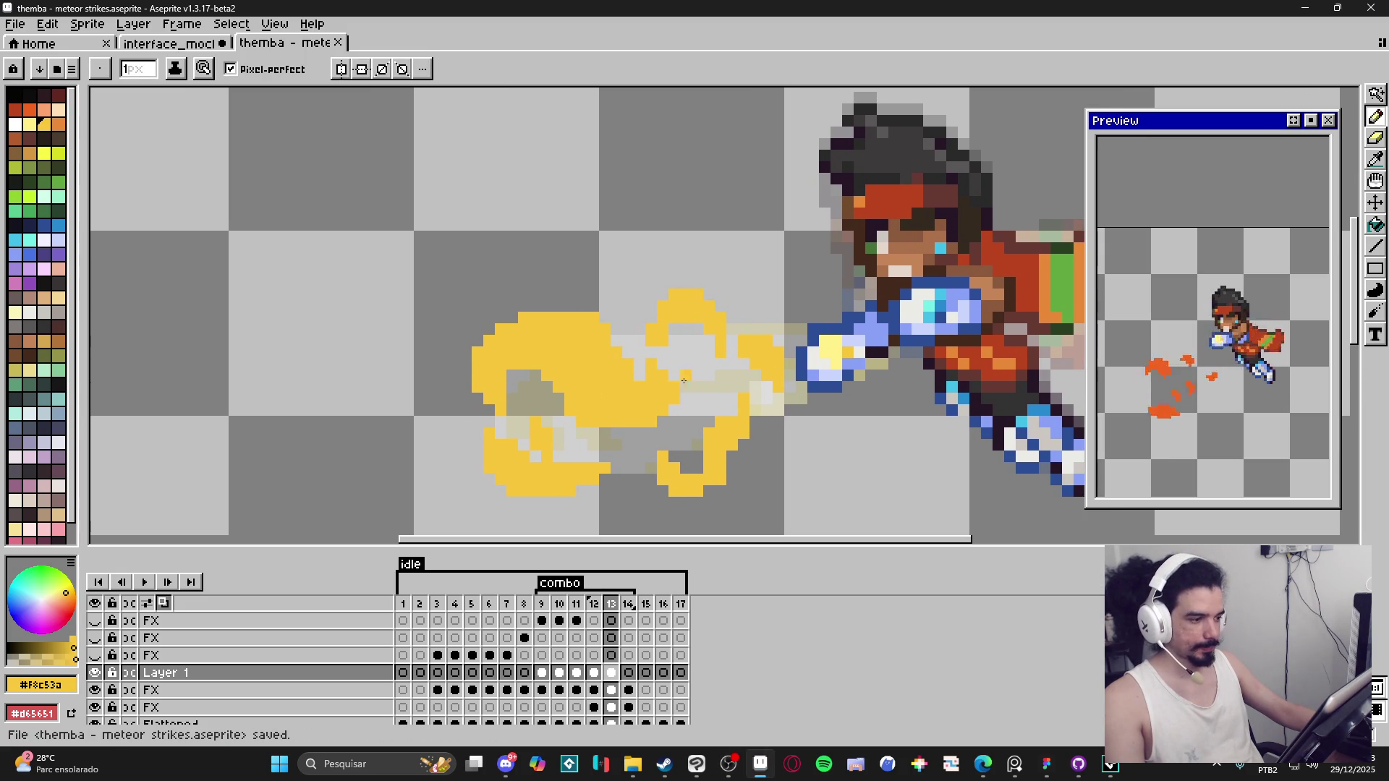
scroll(601, 372, down, 2)
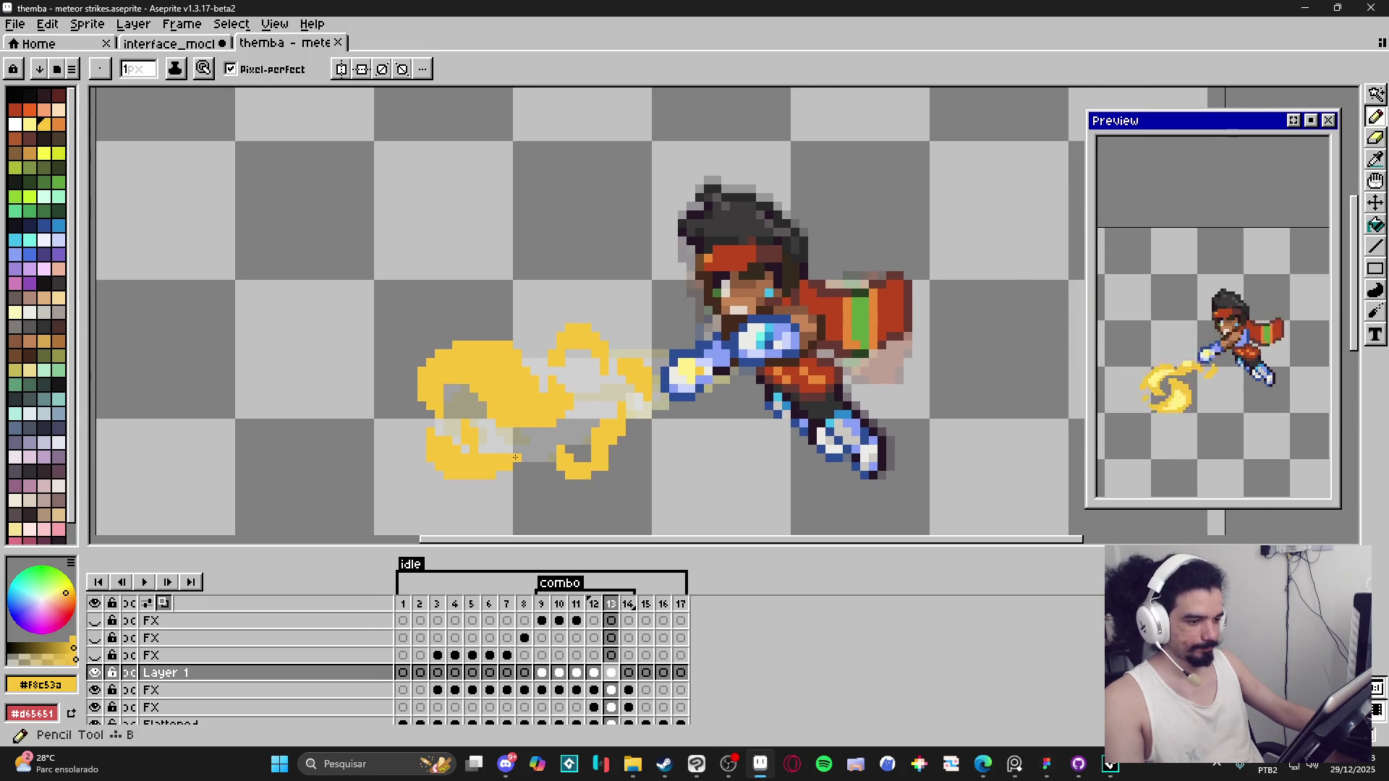
scroll(431, 362, up, 2)
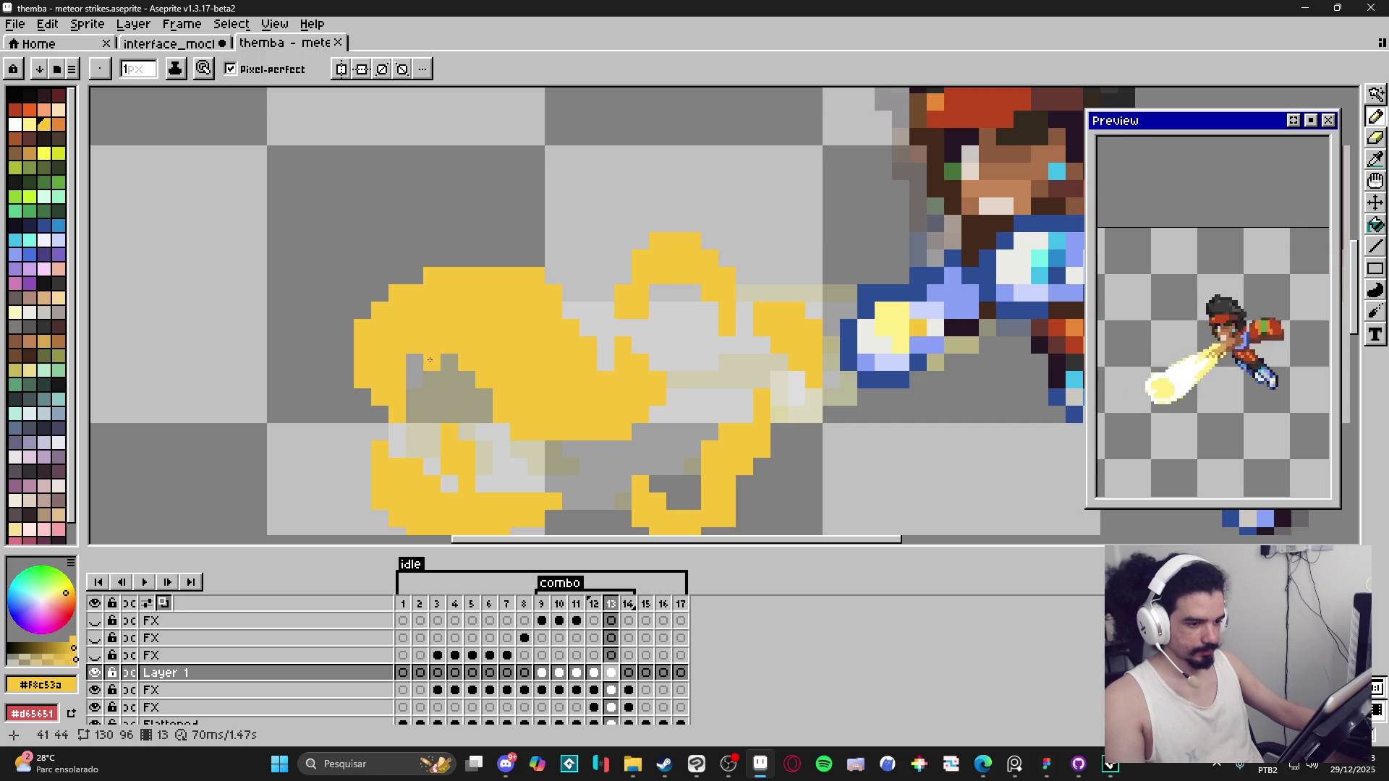
scroll(537, 402, down, 1)
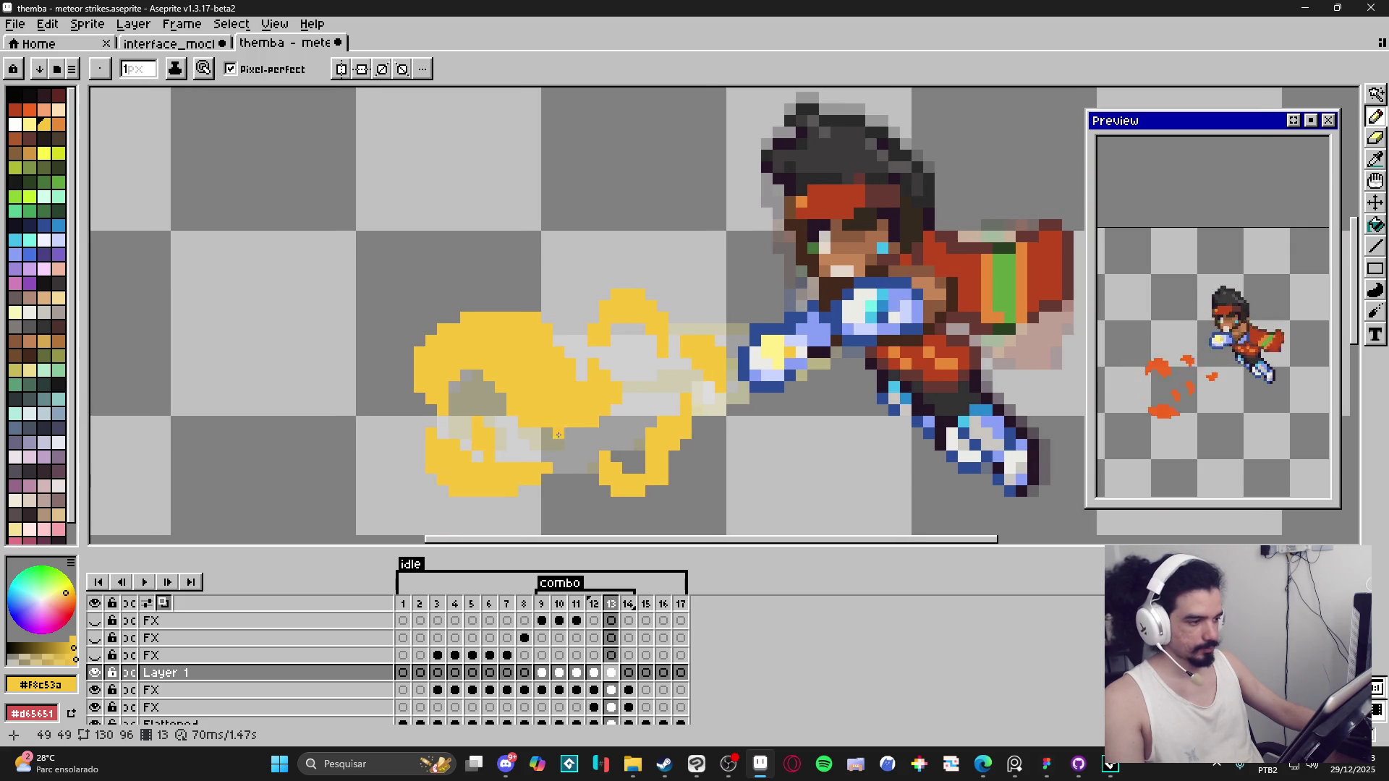
click(542, 612)
key(ctrl+s)
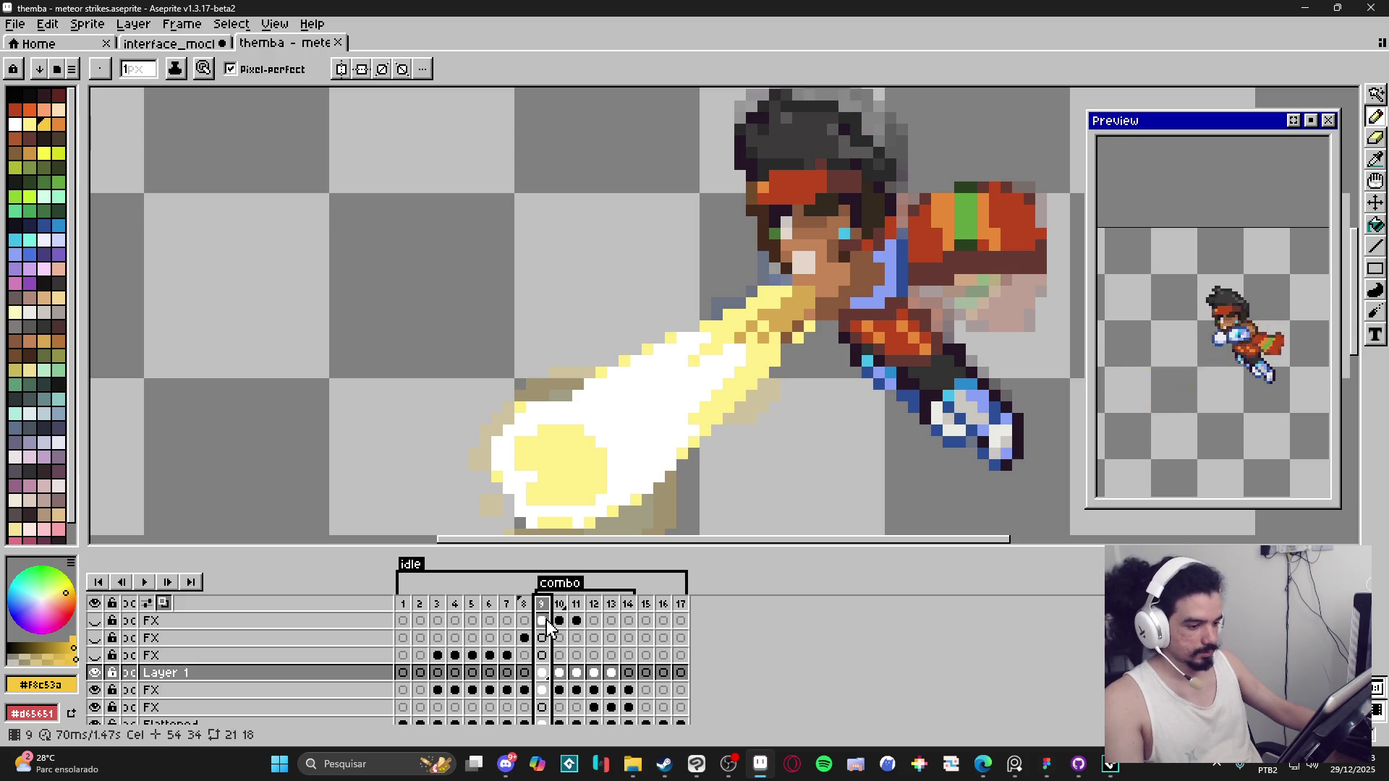
Step: Flip through frames 11, 12, 9, 14 and 10, finishing on frame 13's yellow swirl
click(575, 605)
click(594, 605)
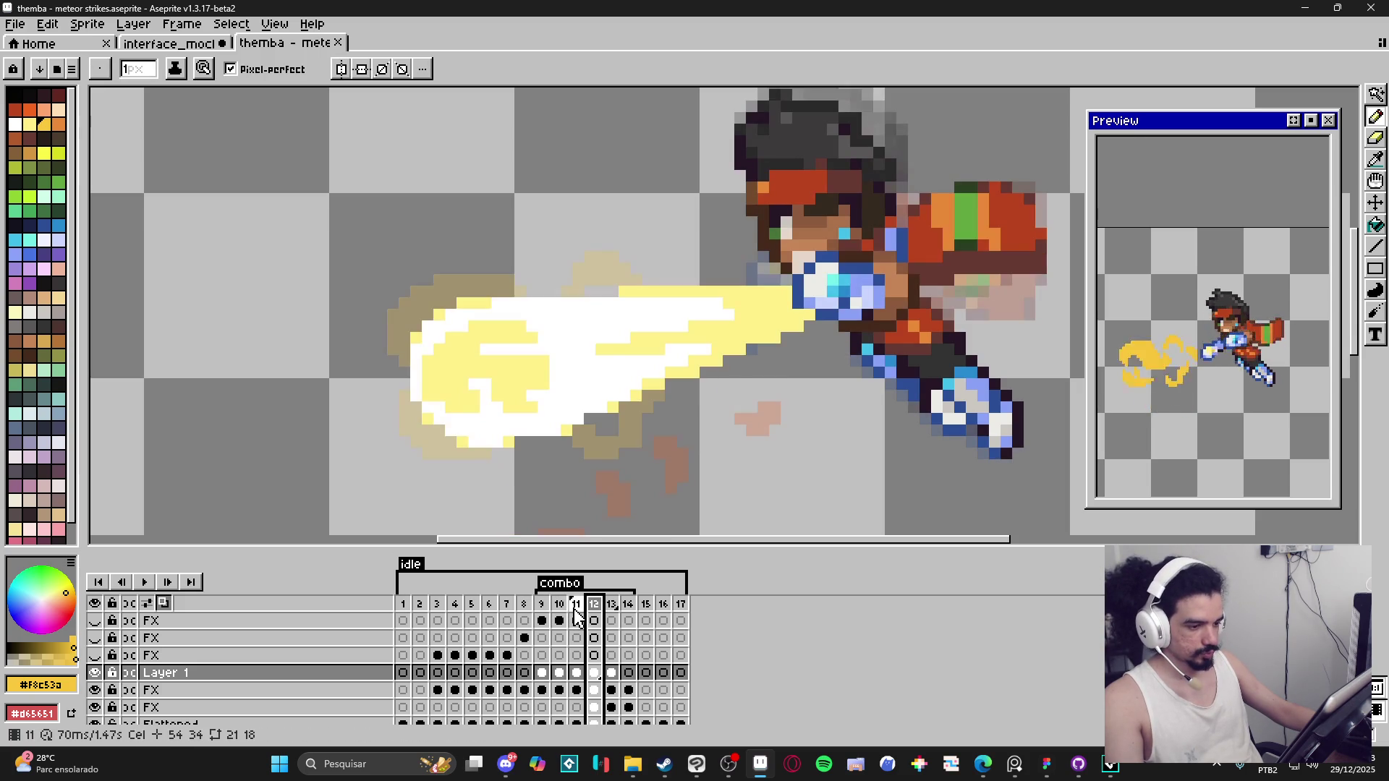
click(544, 606)
click(575, 605)
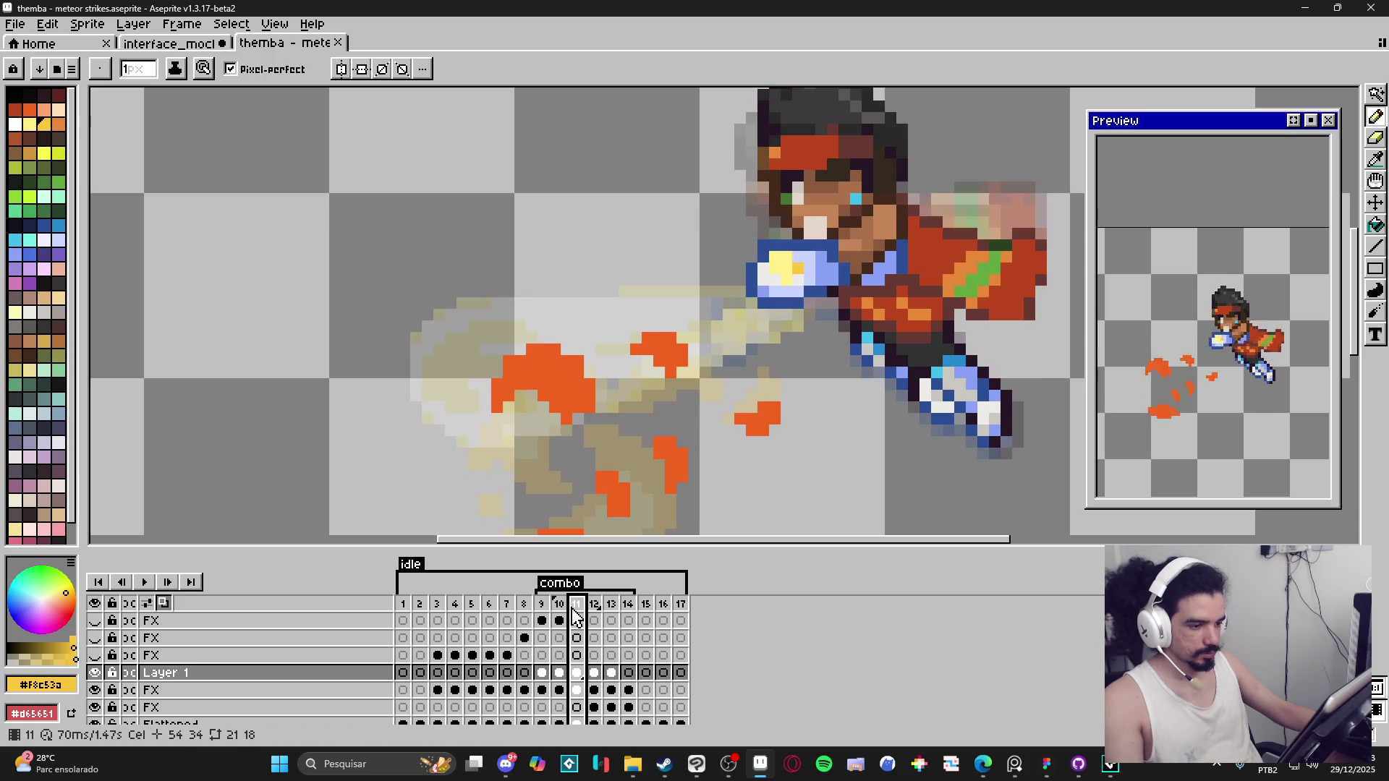
click(592, 608)
click(627, 608)
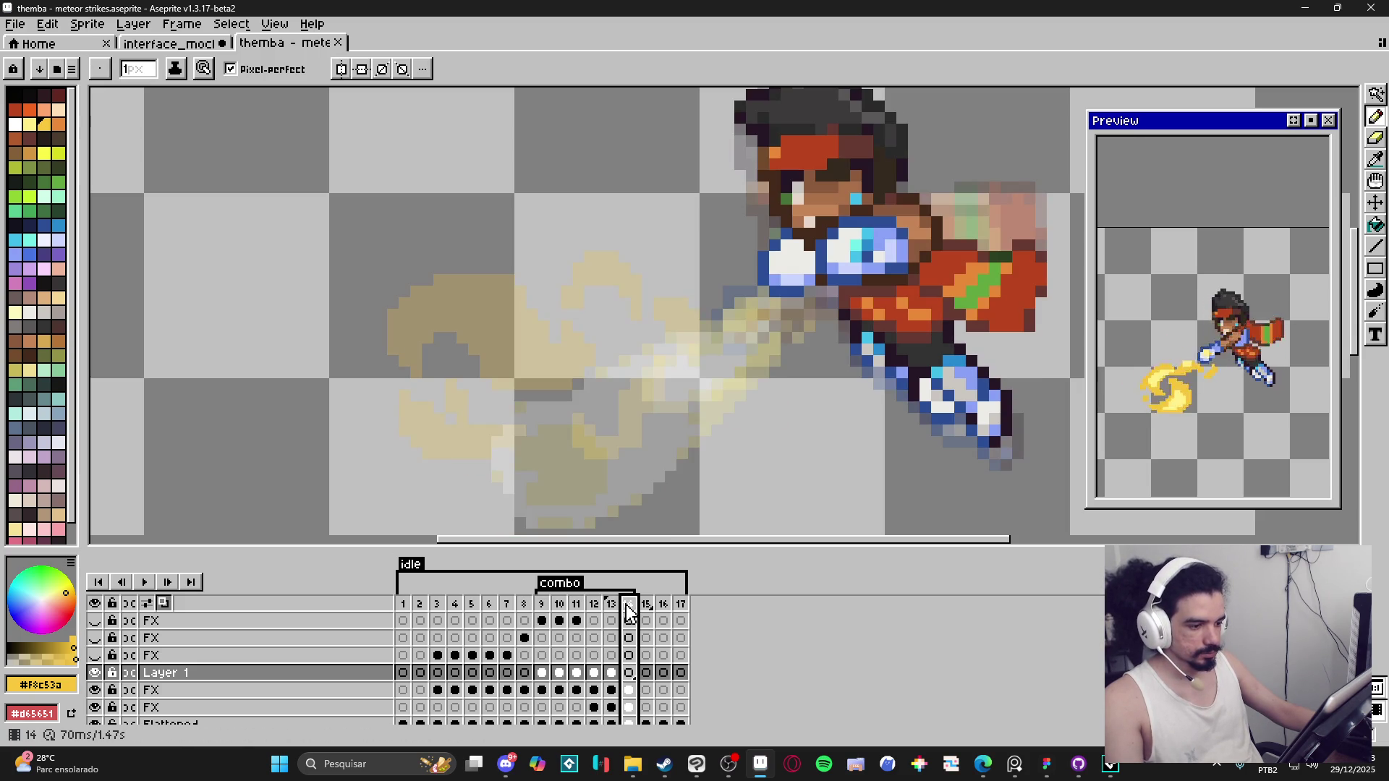
click(611, 607)
click(566, 608)
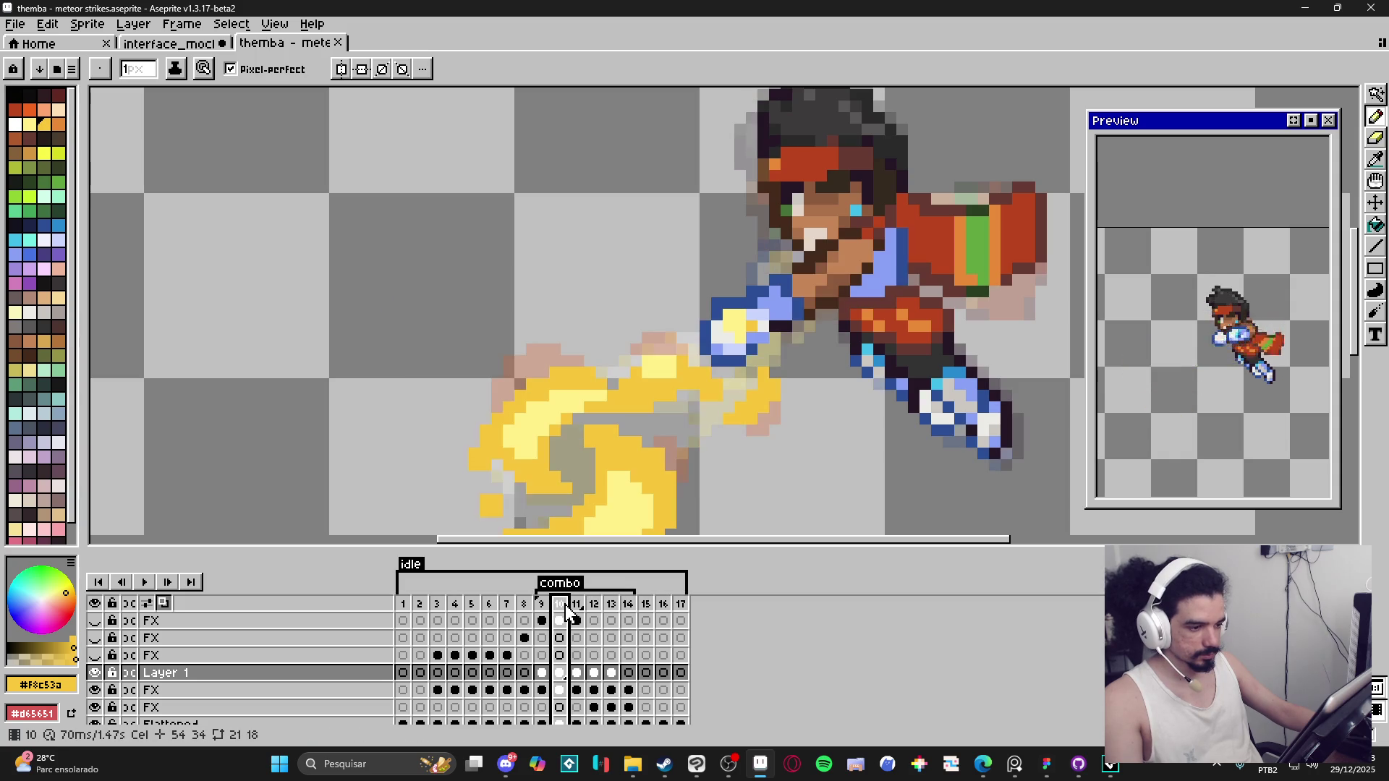
click(593, 607)
click(614, 608)
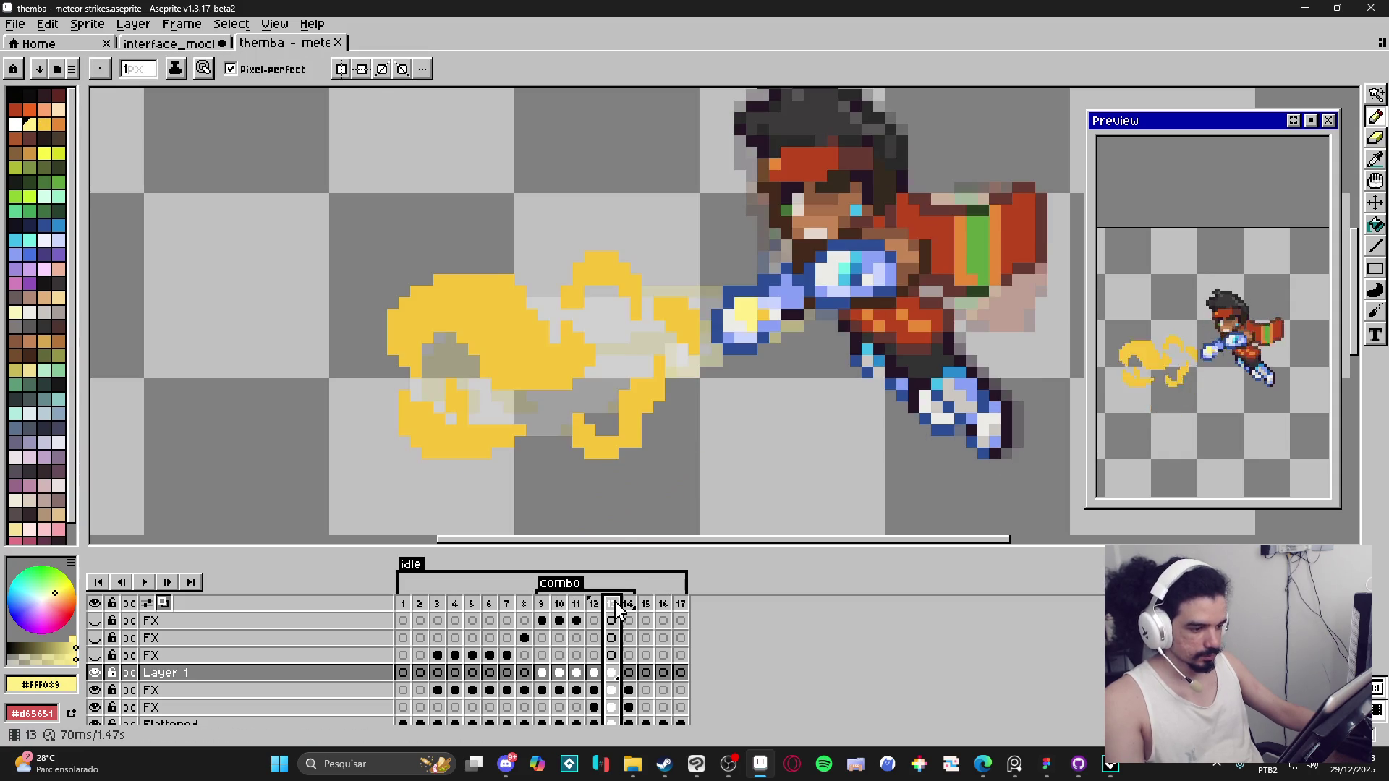
Step: Paint pale-yellow highlights on the upper swirl and along the top curl
scroll(506, 341, up, 1)
key(plus)
click(485, 267)
drag(502, 284, 514, 321)
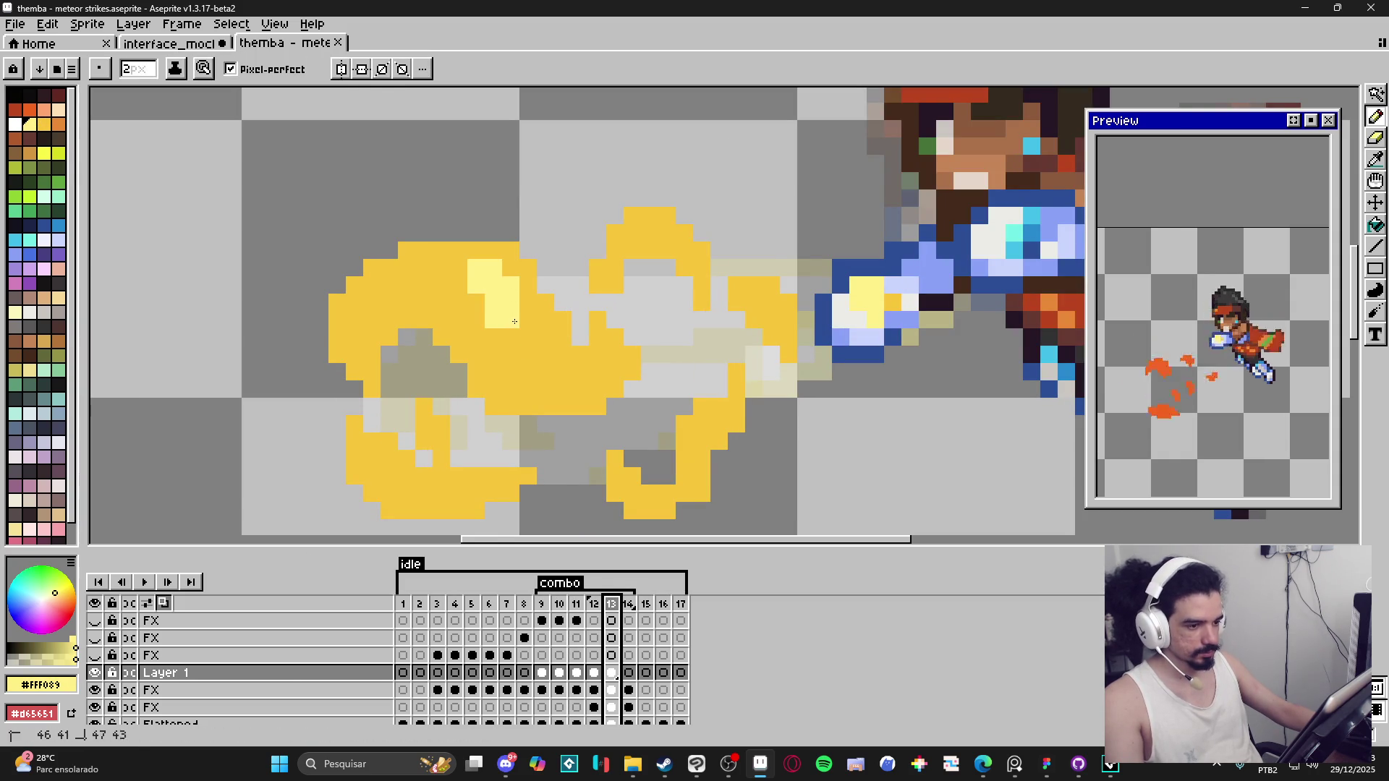
click(450, 276)
key(minus)
click(459, 302)
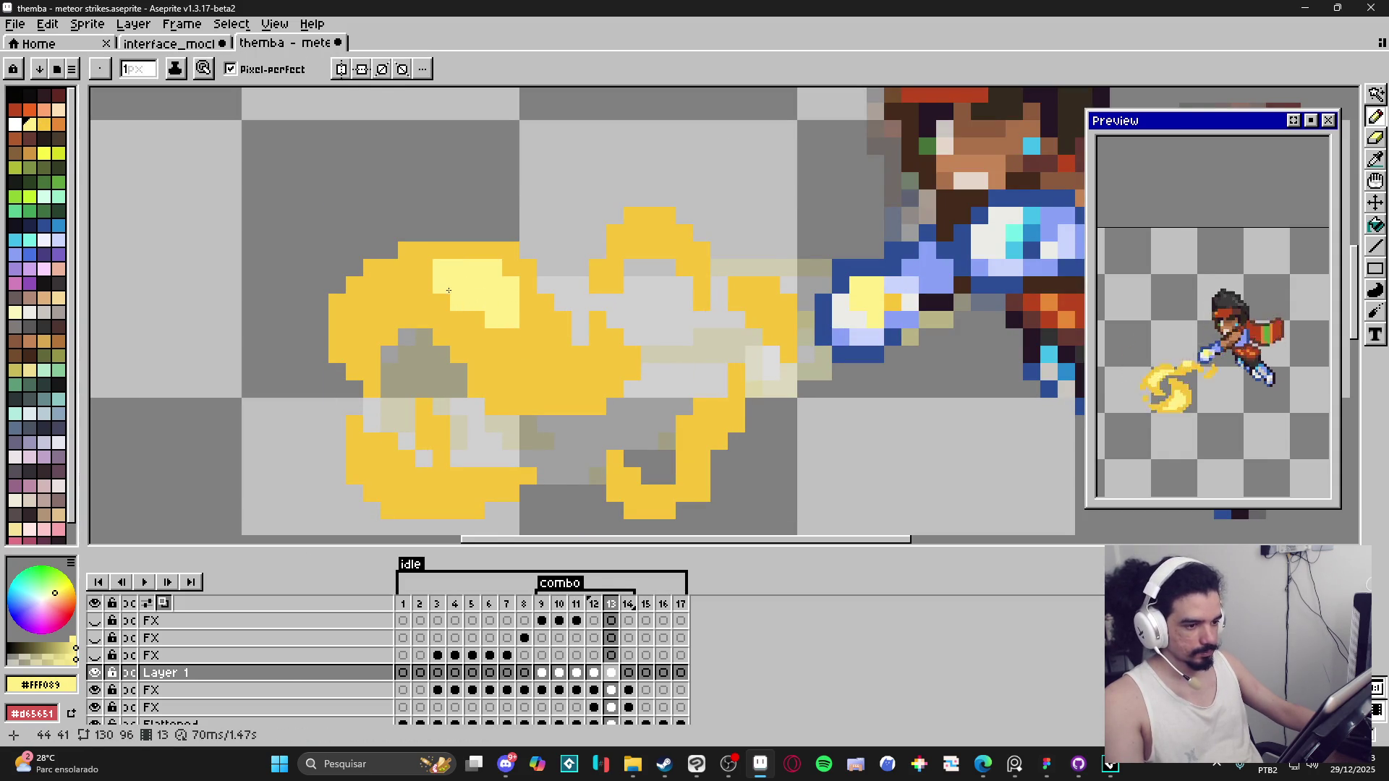
drag(433, 284, 399, 284)
click(511, 337)
drag(520, 337, 528, 356)
click(493, 355)
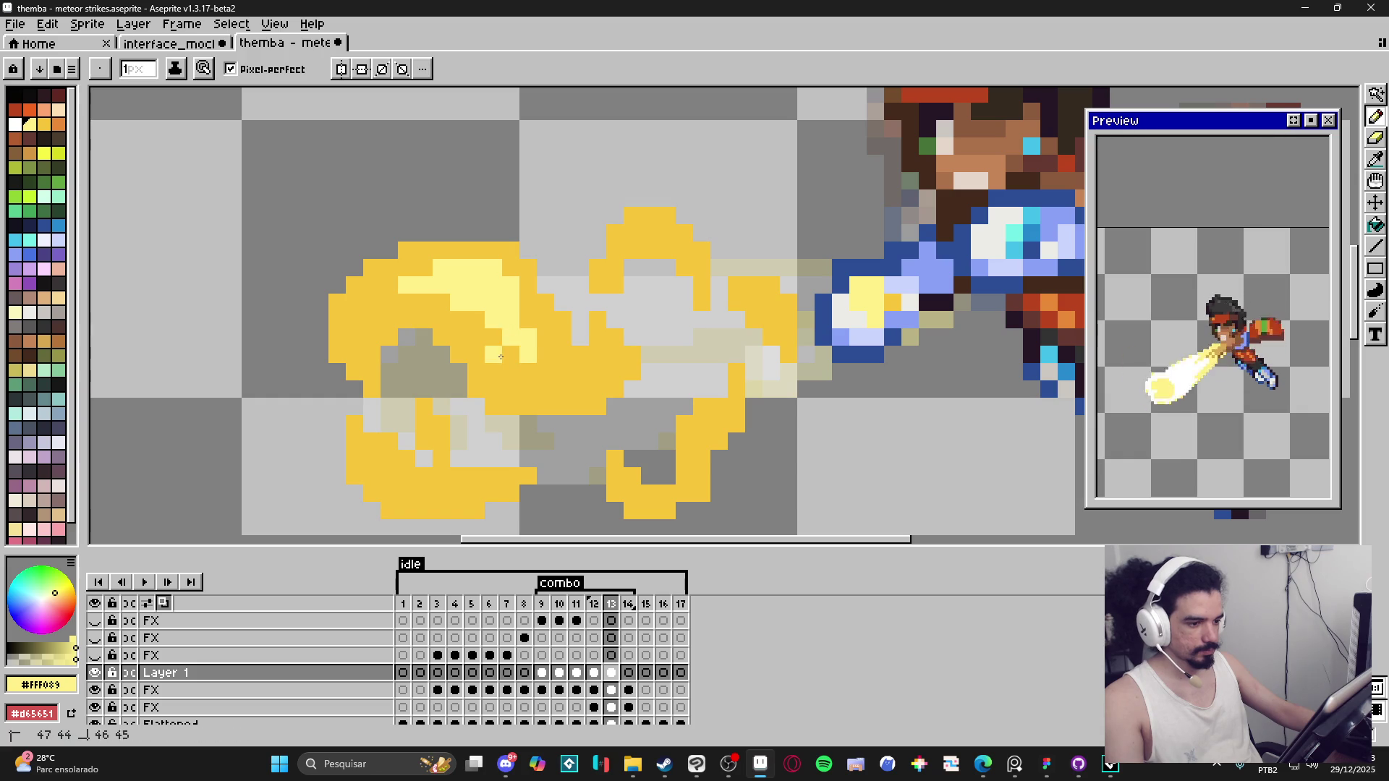
Step: Extend the pale-yellow highlight down through the swirl and widen its lower part rightward
click(529, 324)
click(493, 337)
click(510, 355)
click(526, 371)
click(528, 388)
click(510, 372)
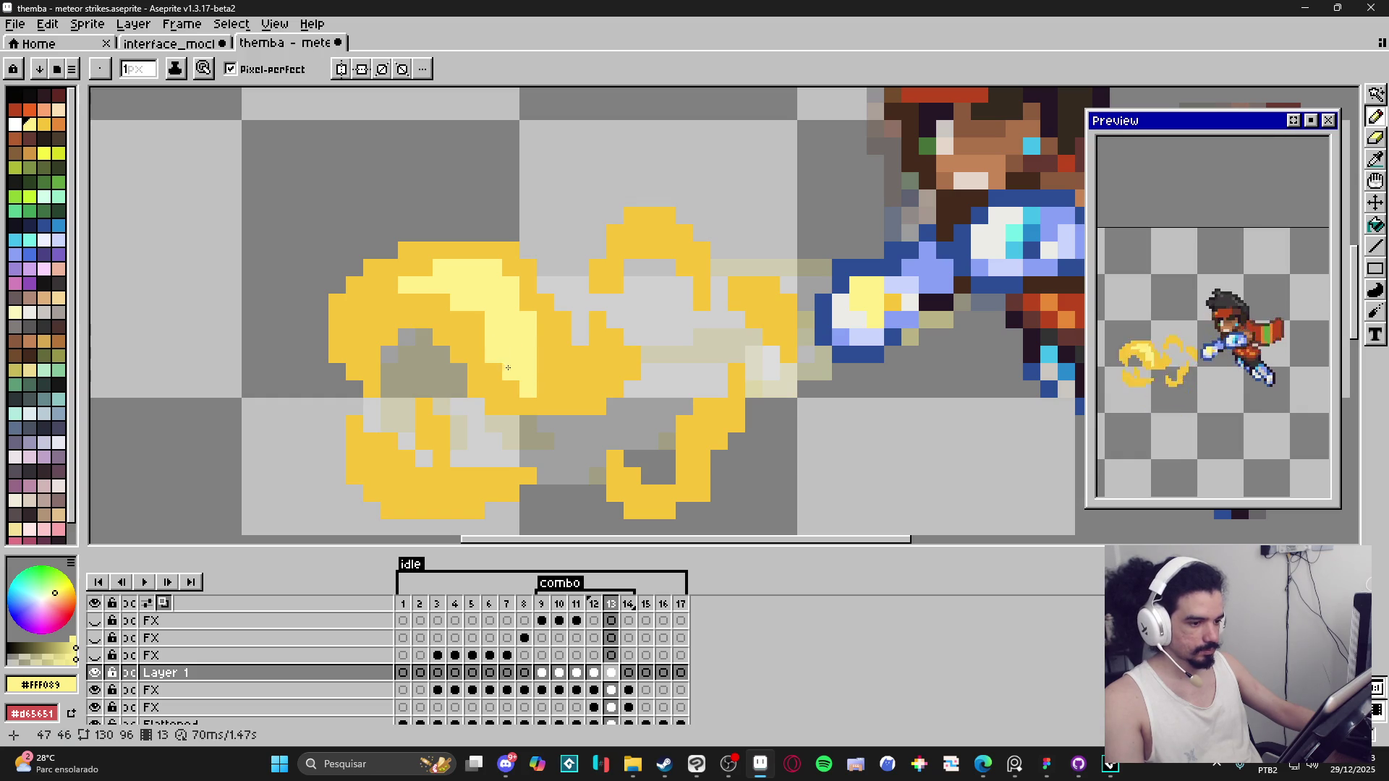
click(546, 389)
click(562, 390)
drag(546, 372, 563, 372)
click(580, 372)
click(581, 389)
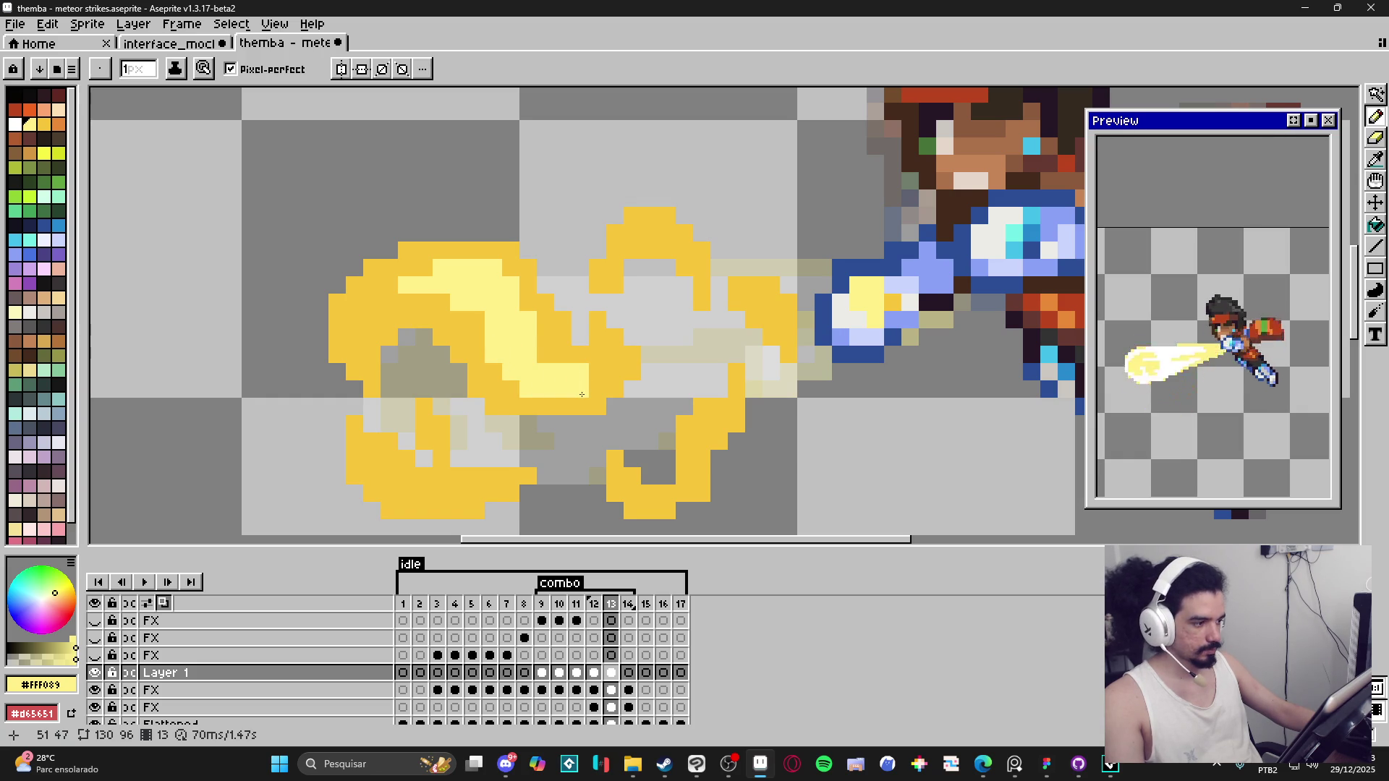
Step: Lighten the lower-left, lower-right and top curls of the blast to pale yellow
scroll(564, 380, left, 1)
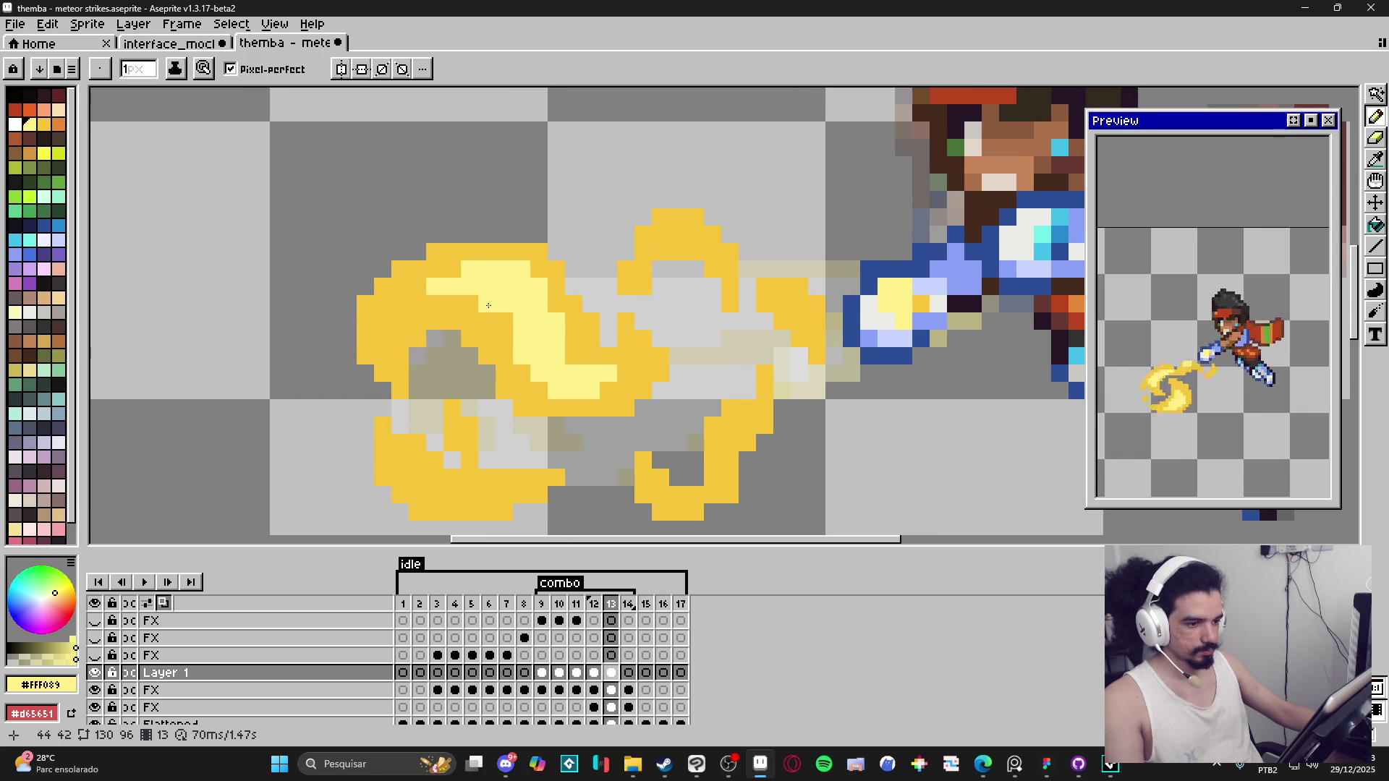
scroll(470, 391, down, 1)
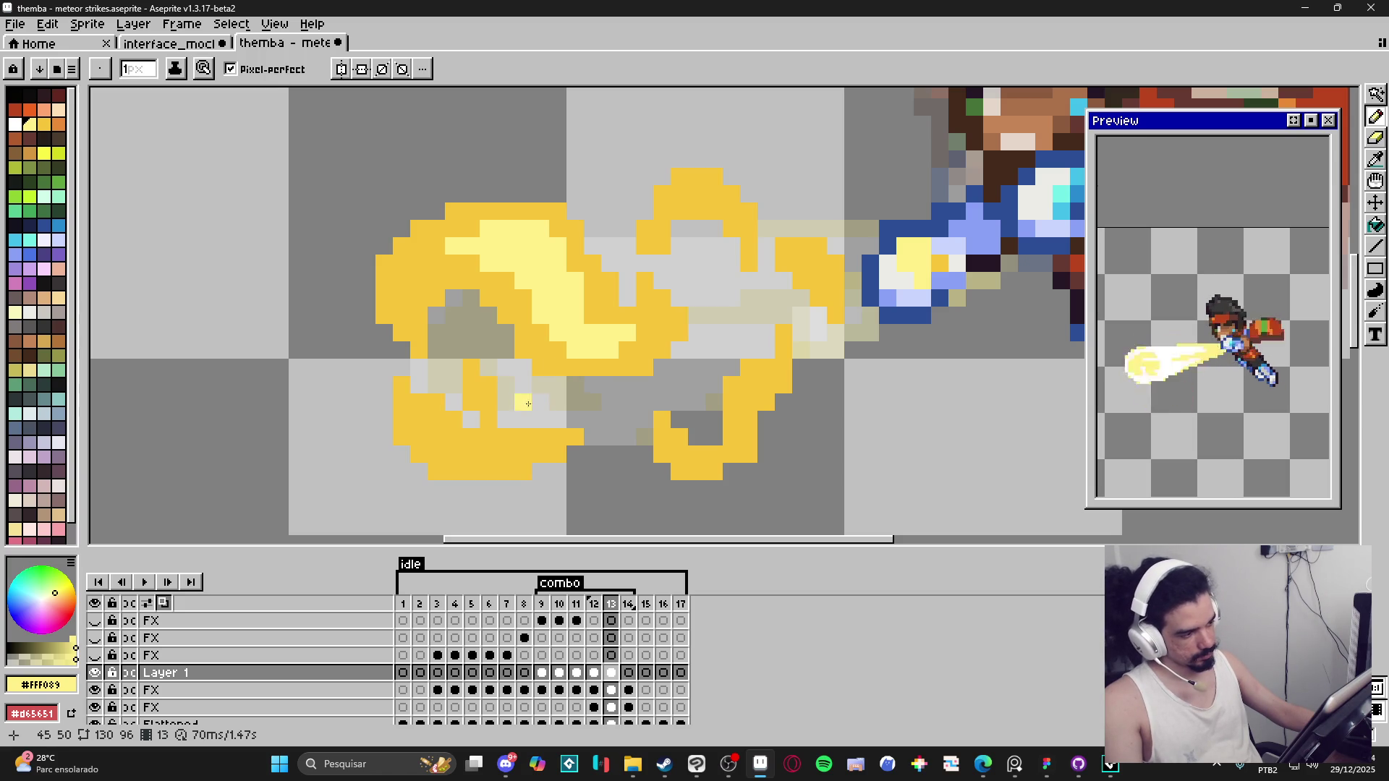
mouse_move(466, 437)
mouse_down()
mouse_move(436, 454)
mouse_move(471, 454)
mouse_move(416, 434)
mouse_up()
mouse_move(489, 471)
mouse_down()
mouse_move(489, 452)
mouse_move(511, 454)
mouse_up()
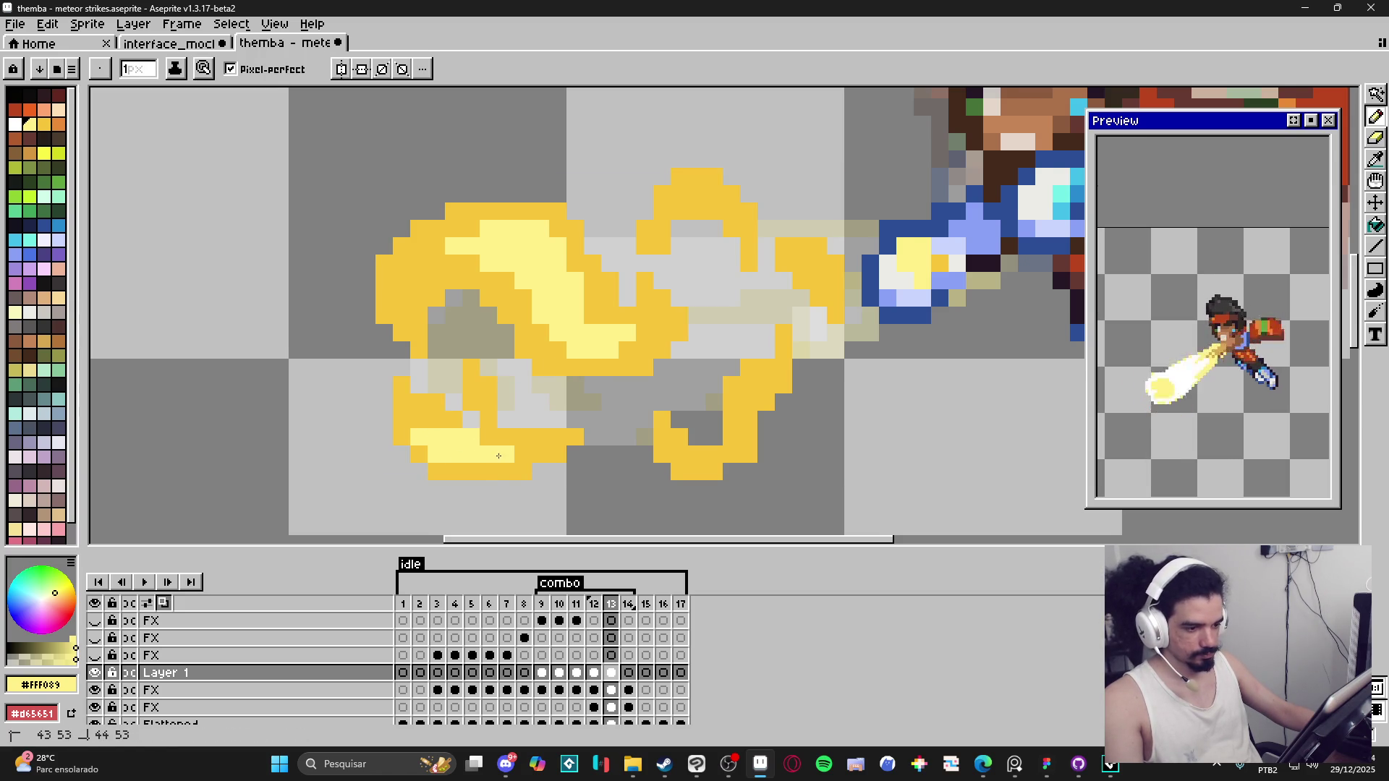
key(plus)
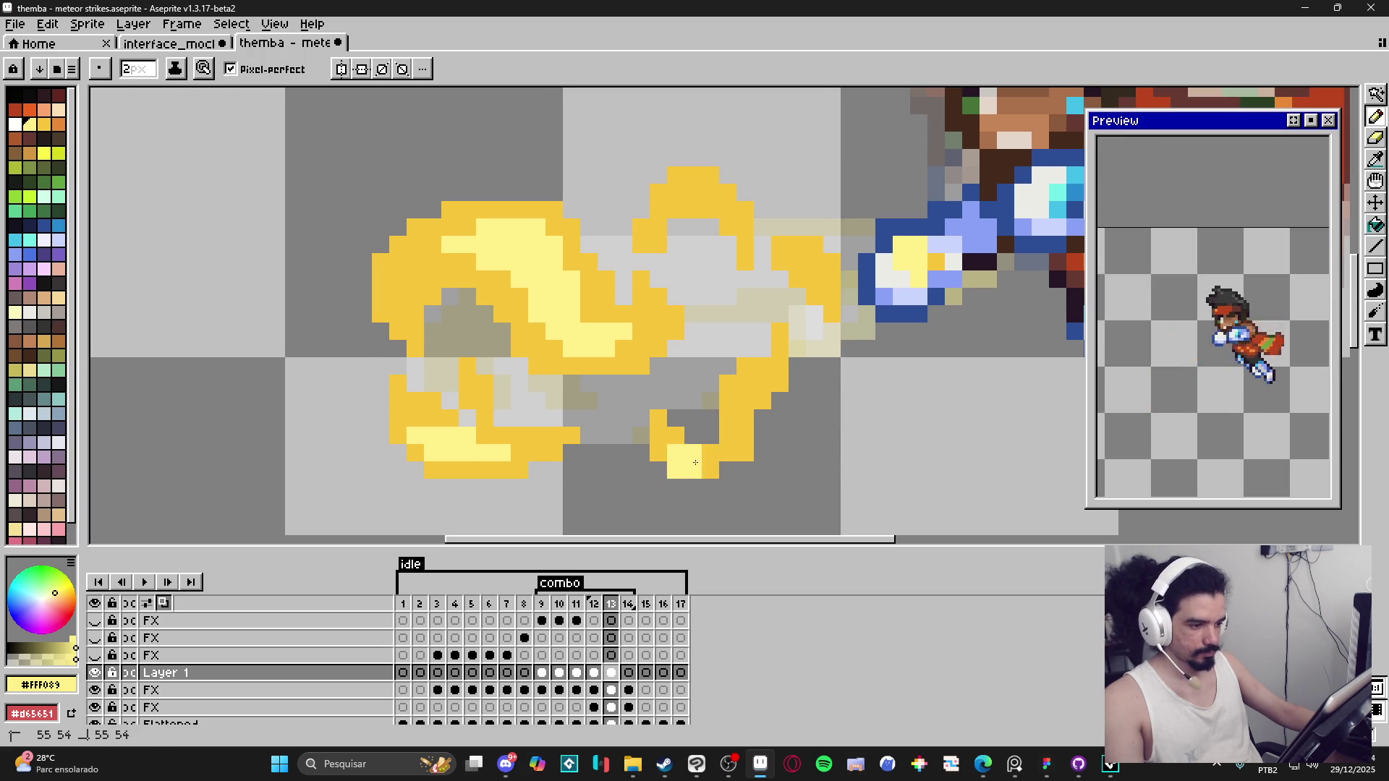
mouse_move(664, 442)
mouse_down()
mouse_move(680, 454)
mouse_move(745, 384)
mouse_move(720, 390)
mouse_move(723, 413)
mouse_up()
mouse_move(716, 217)
mouse_down()
mouse_move(680, 221)
mouse_move(695, 246)
mouse_move(722, 230)
mouse_up()
key(minus)
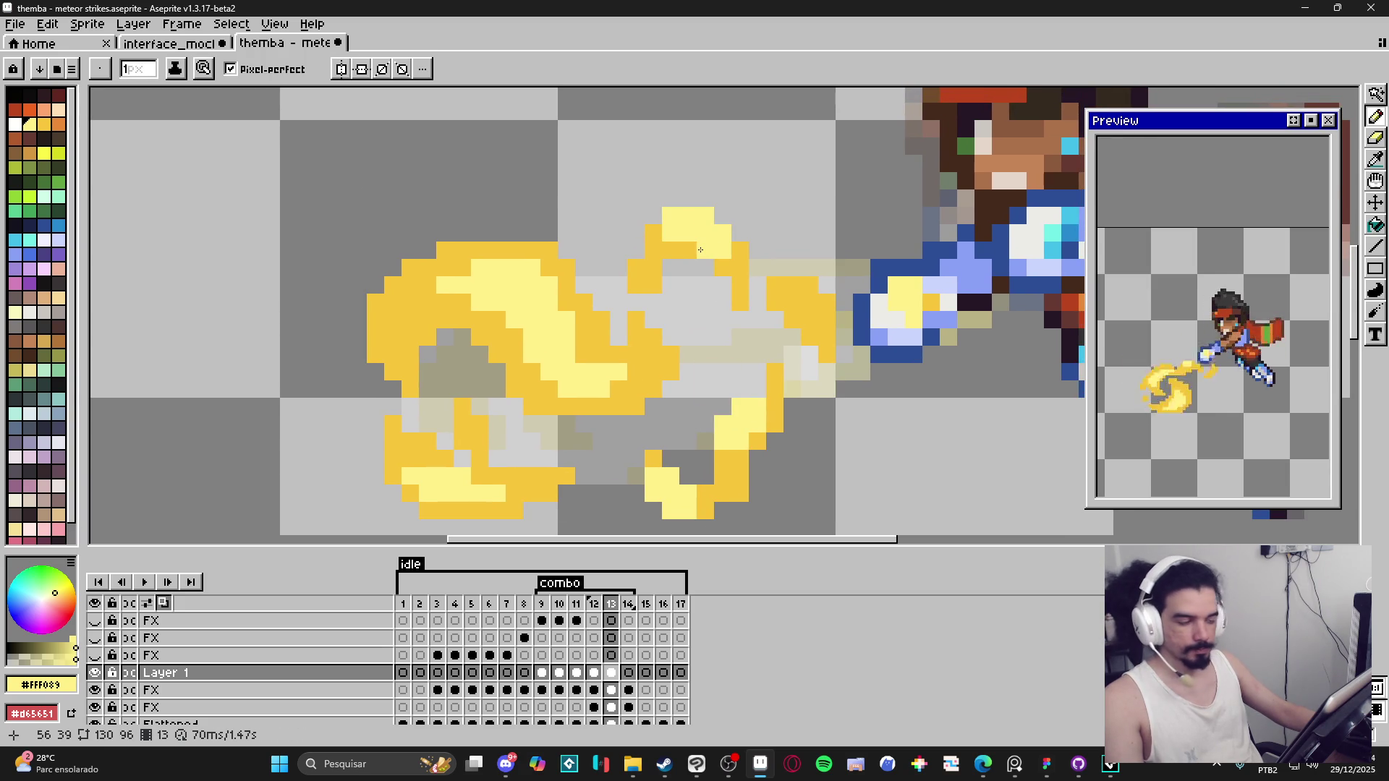
Step: Zoom out and step back to frames 12 and 11
scroll(680, 378, down, 2)
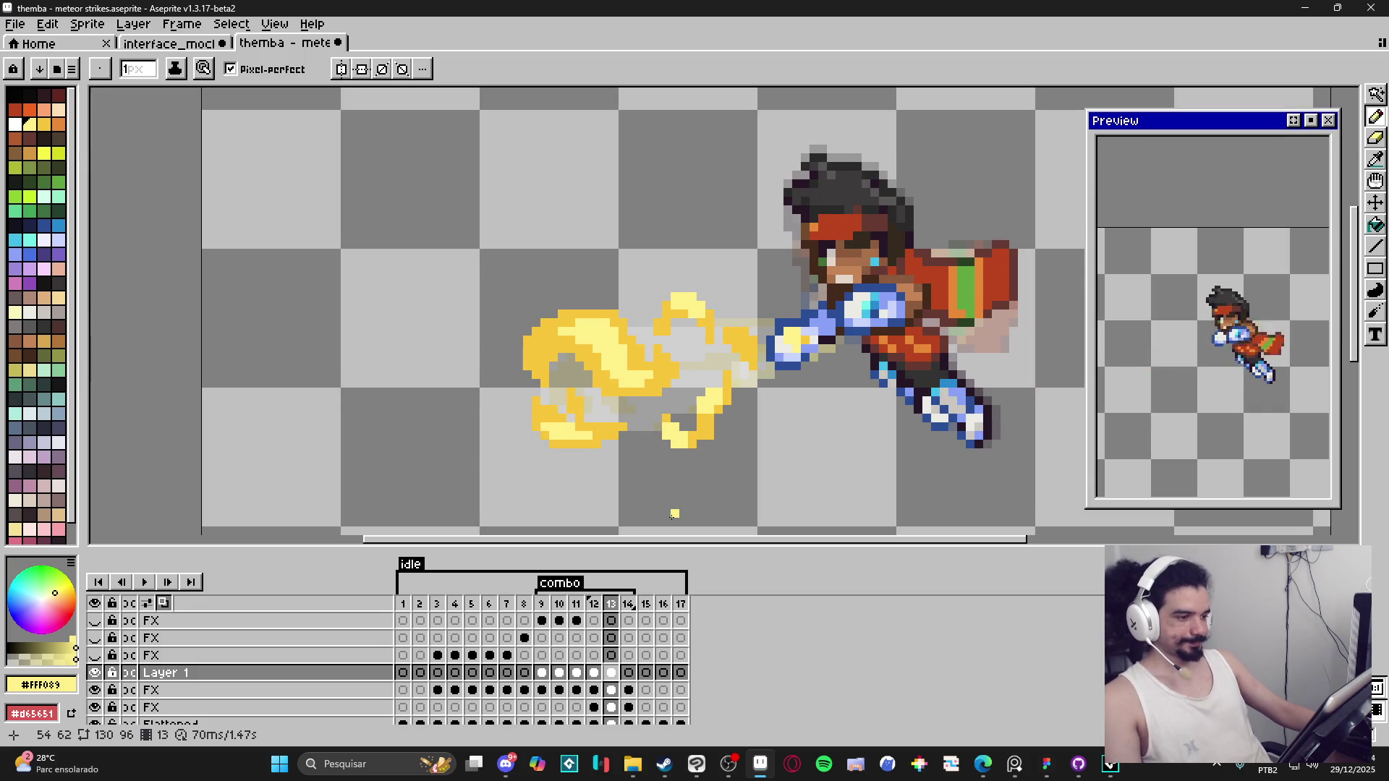
scroll(655, 459, down, 2)
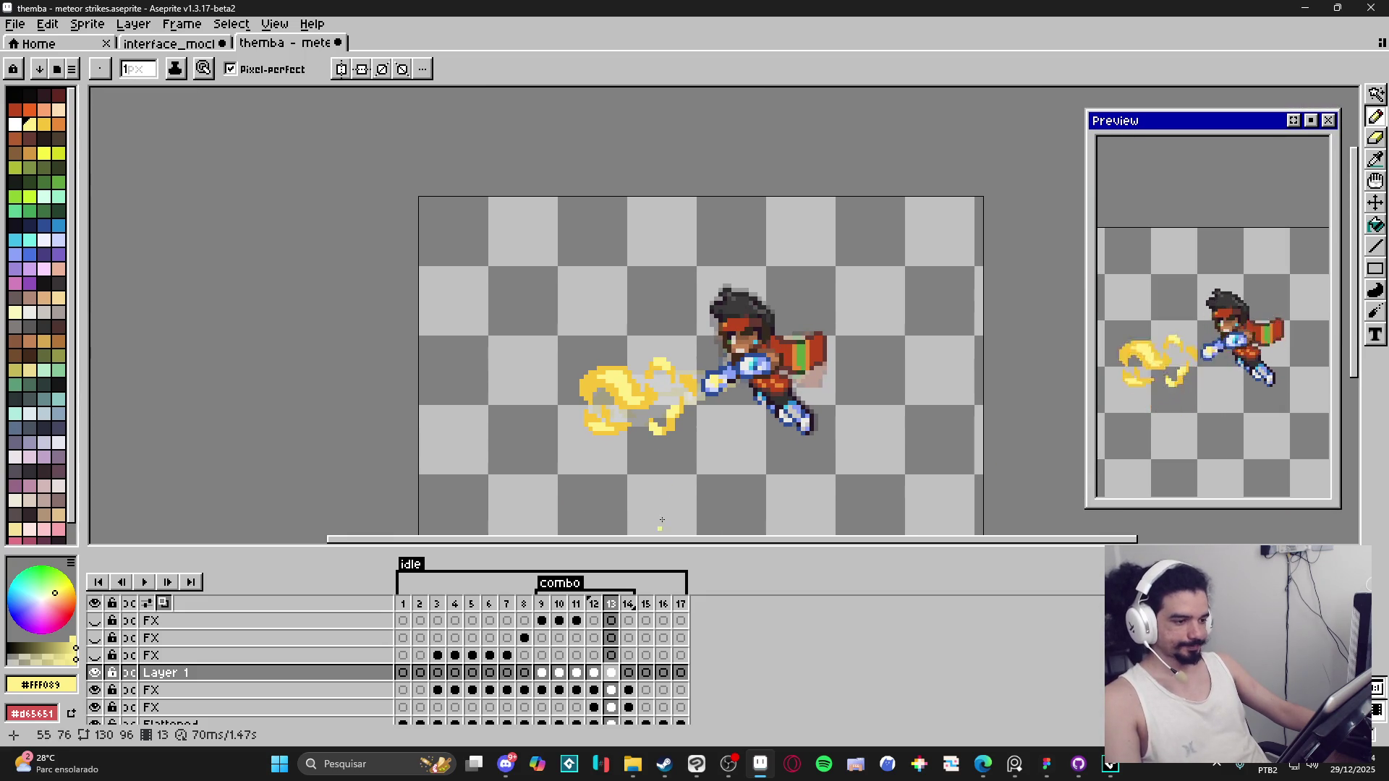
click(594, 605)
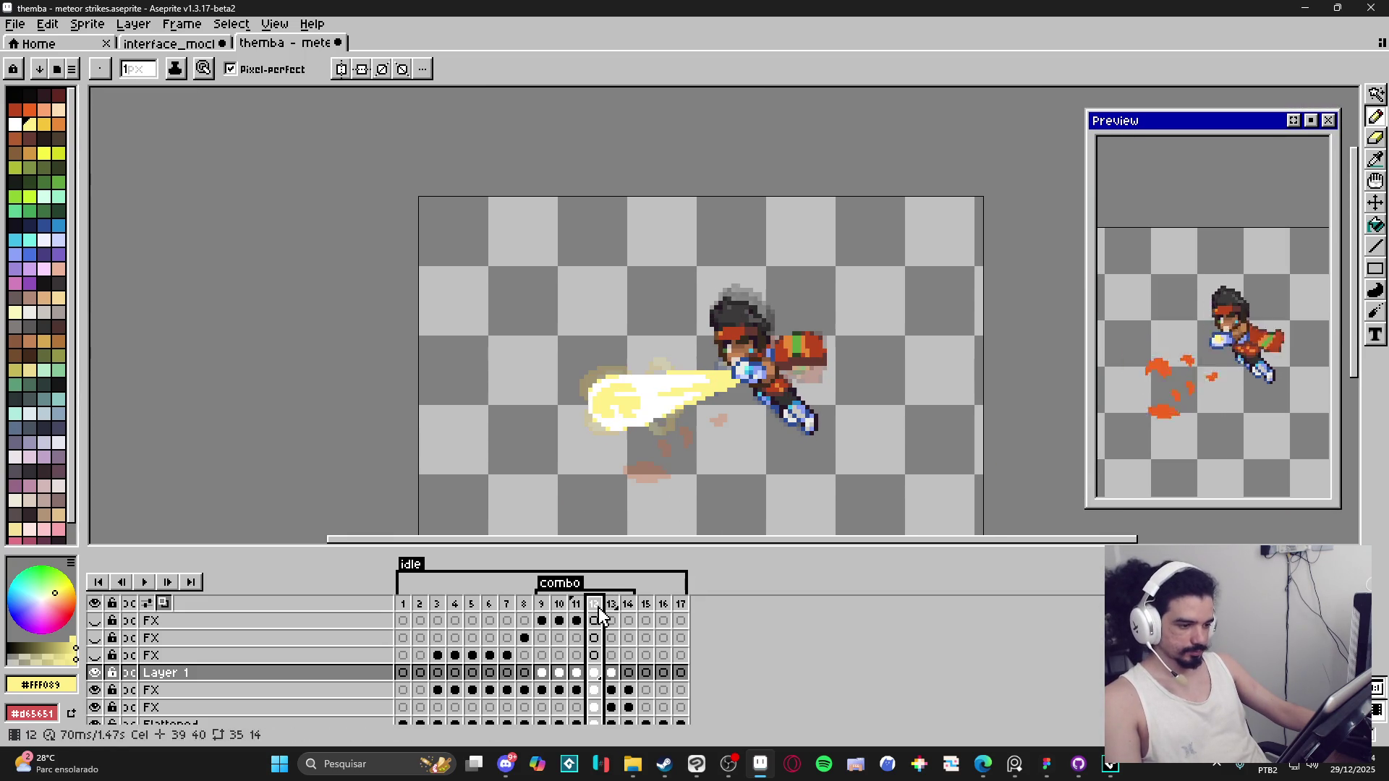
click(583, 604)
Step: Zoom in and move to frame 14 of the combo
key(plus)
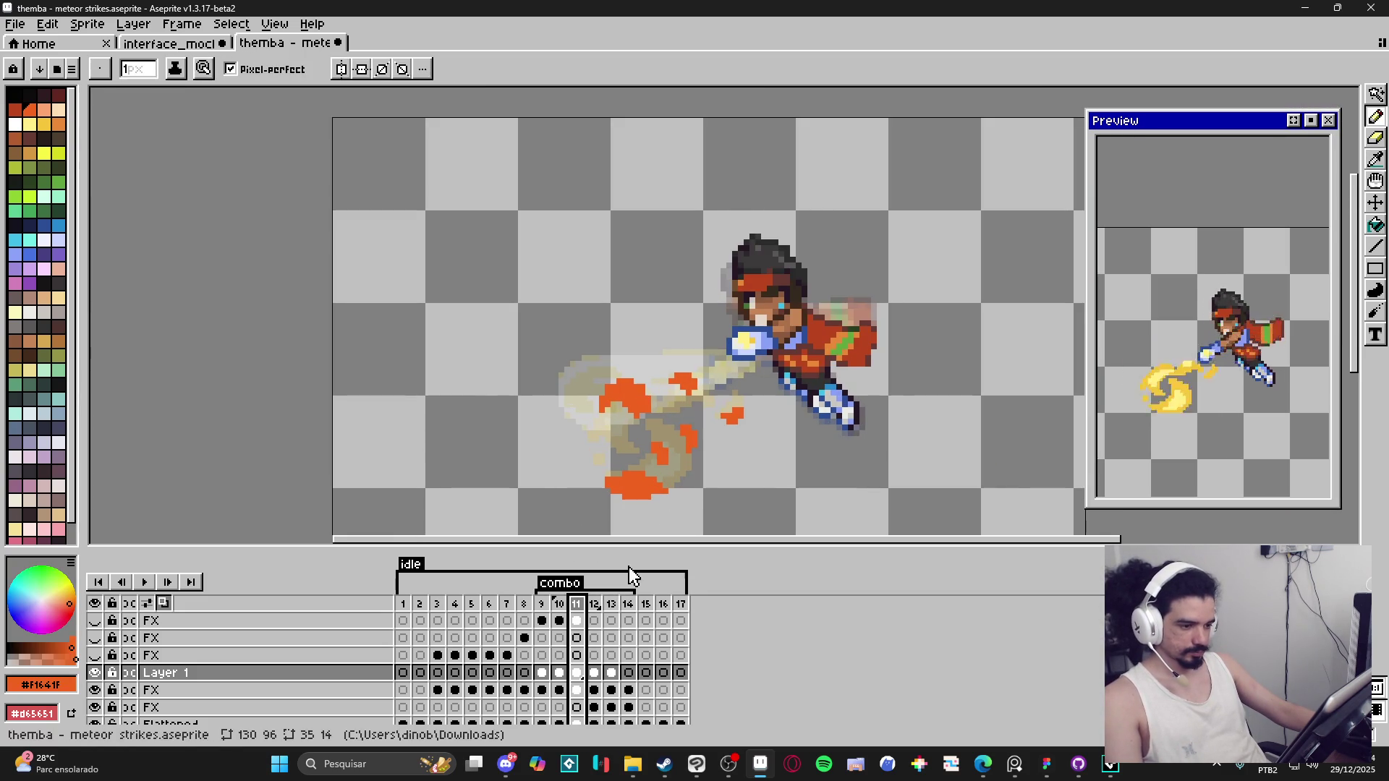
click(594, 605)
click(611, 605)
click(628, 605)
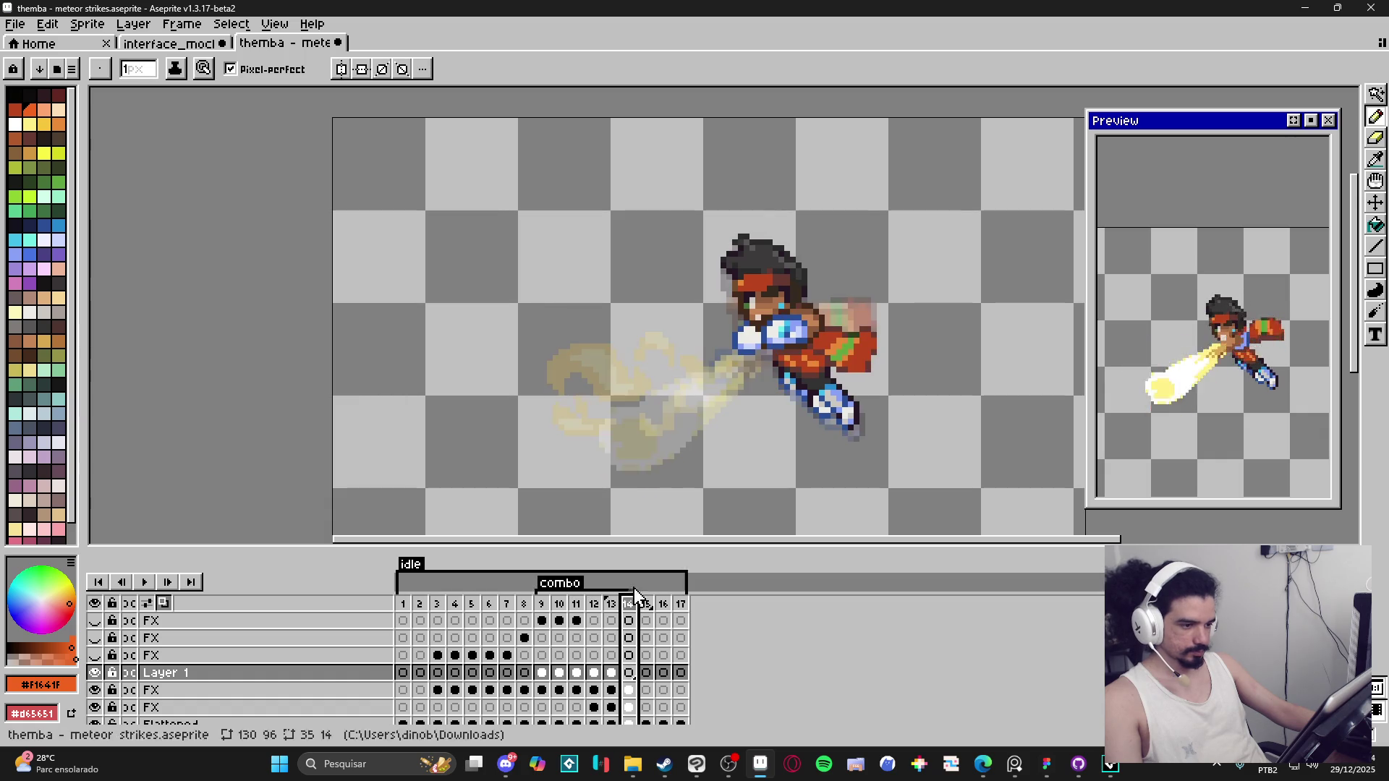
scroll(604, 353, up, 2)
scroll(558, 359, up, 1)
Step: Paint an orange patch atop the smoke puff with 1px orange pixels around it
key(plus)
click(551, 350)
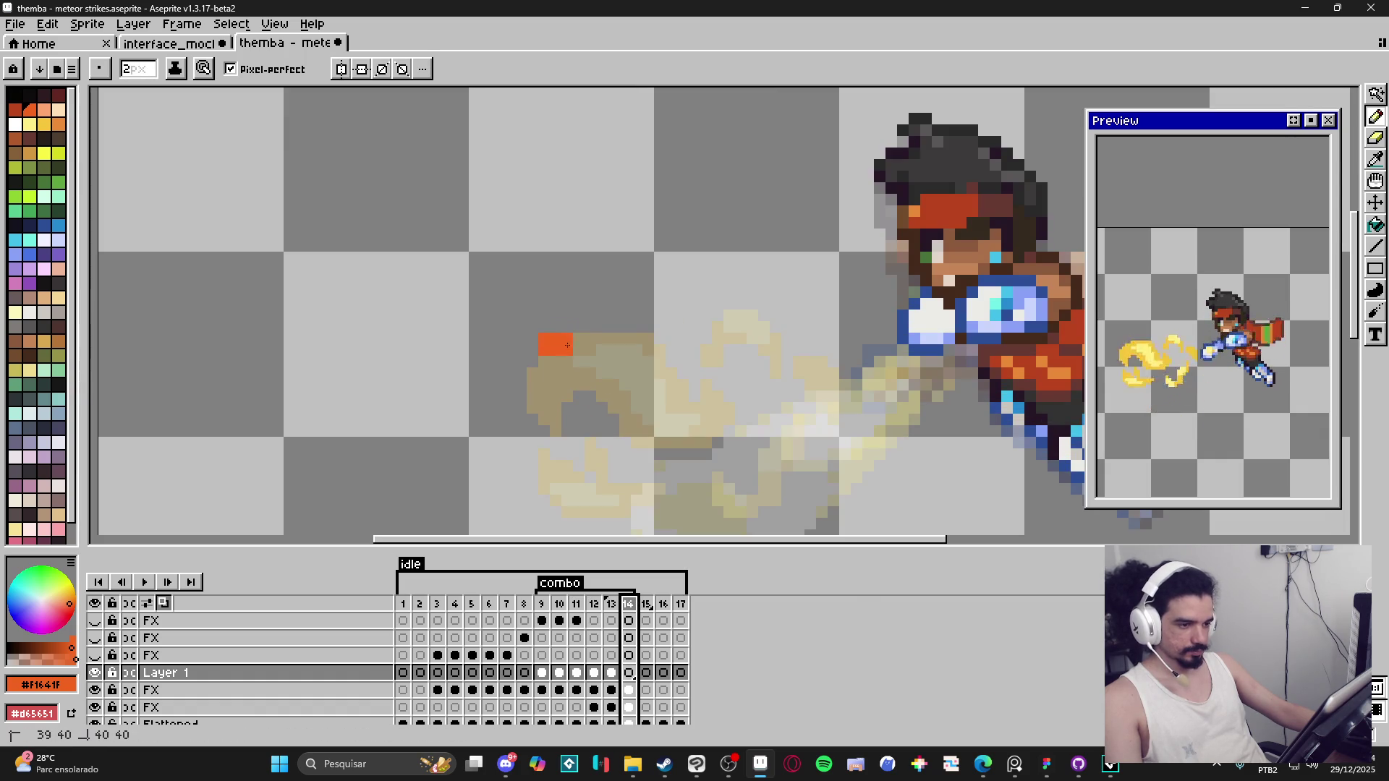
mouse_move(568, 340)
mouse_down()
mouse_move(595, 334)
mouse_move(614, 369)
mouse_move(615, 338)
mouse_up()
click(597, 385)
key(minus)
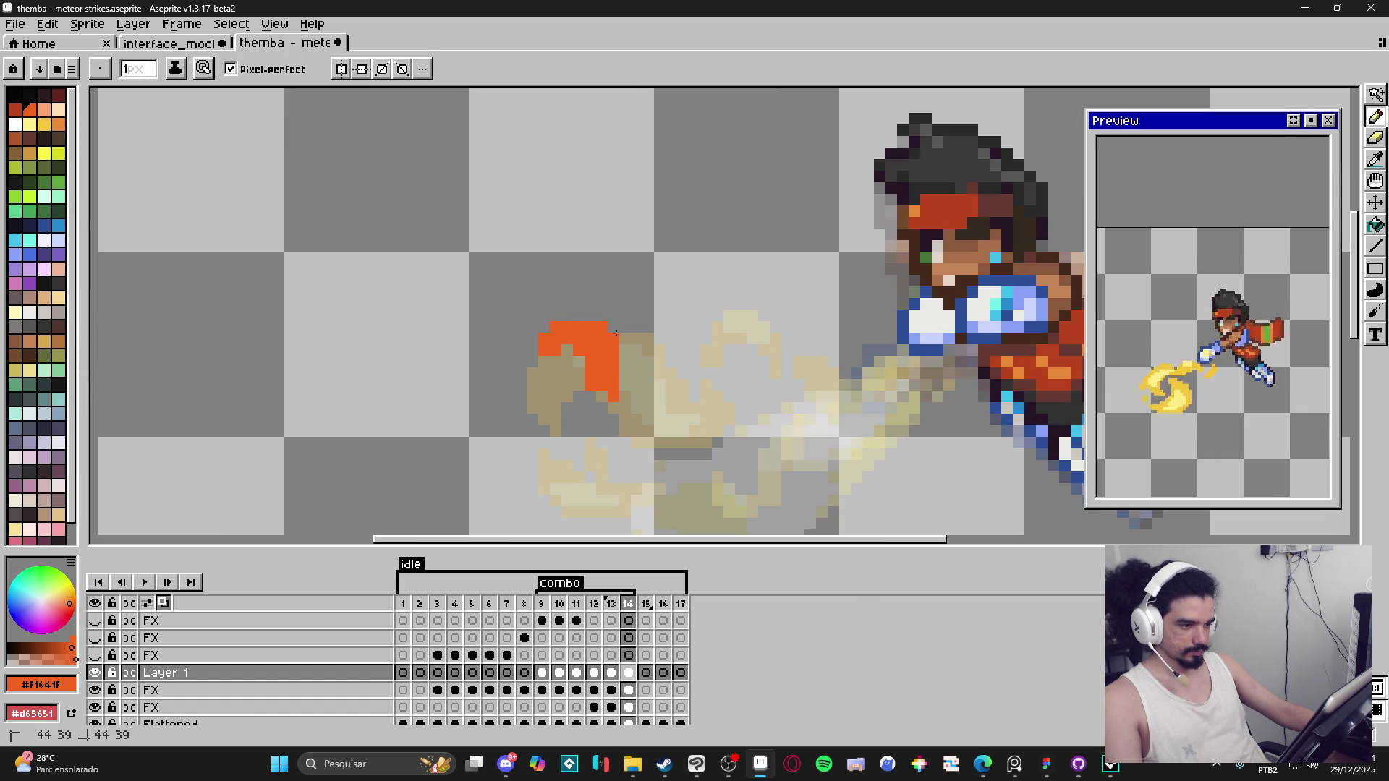
click(626, 339)
click(592, 316)
click(568, 316)
click(625, 315)
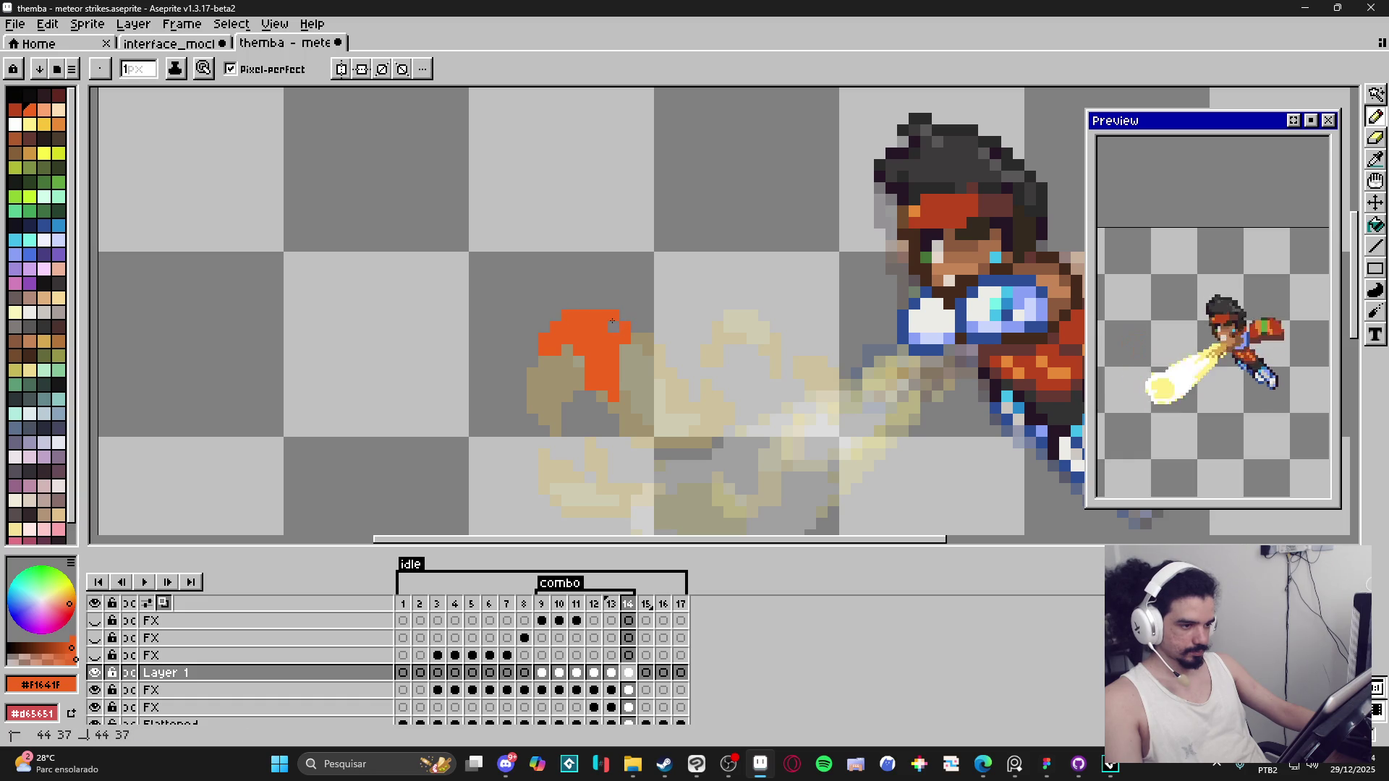
Step: Place orange blocks left of and below the smoke puff, adding 1px touch-ups
key(plus)
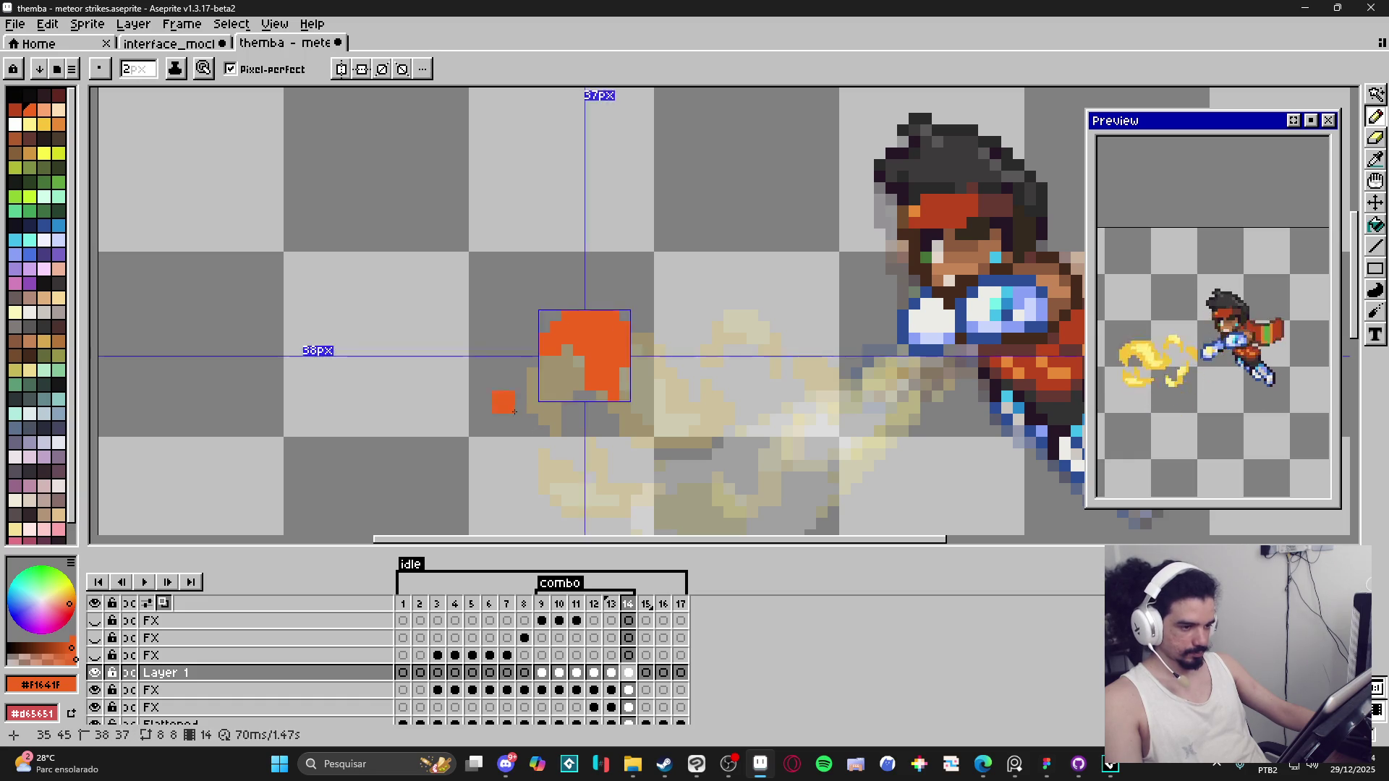
click(526, 407)
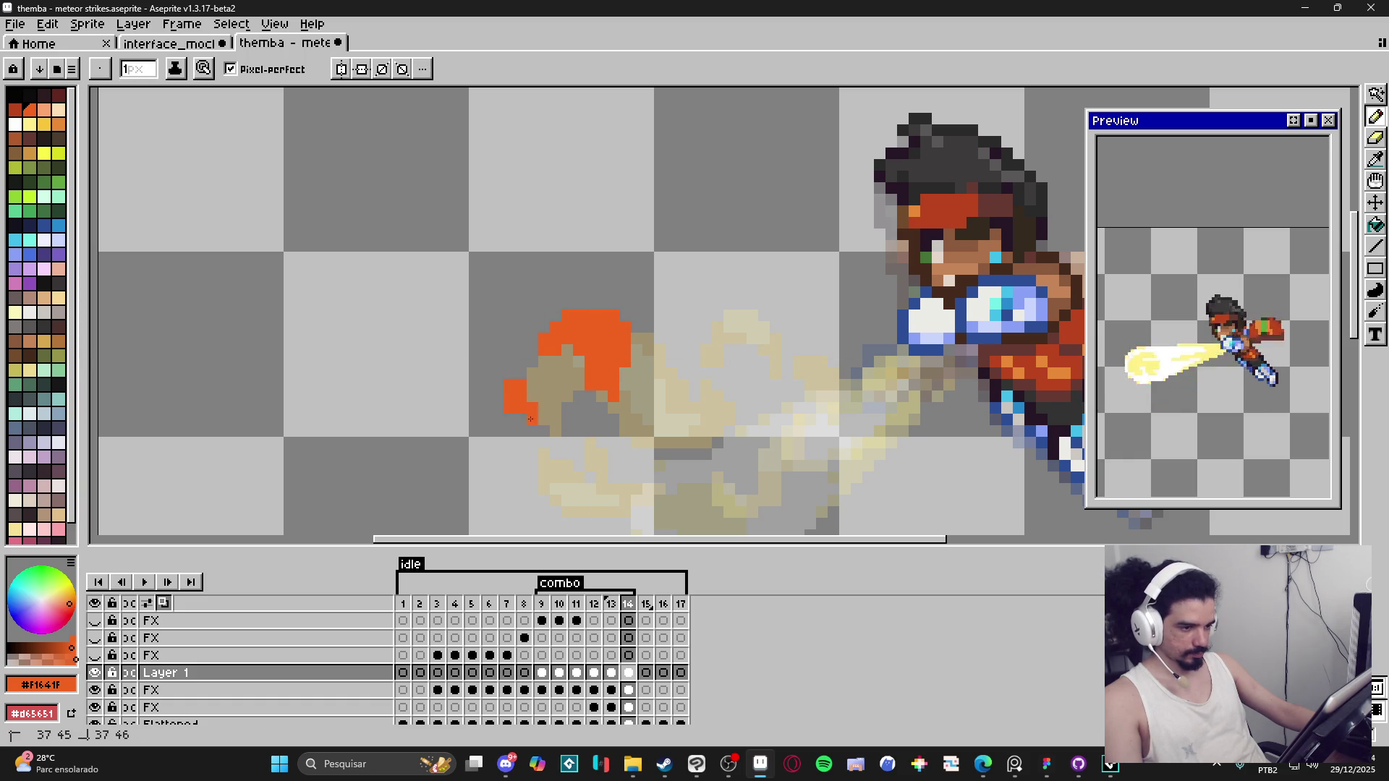
drag(551, 440, 547, 411)
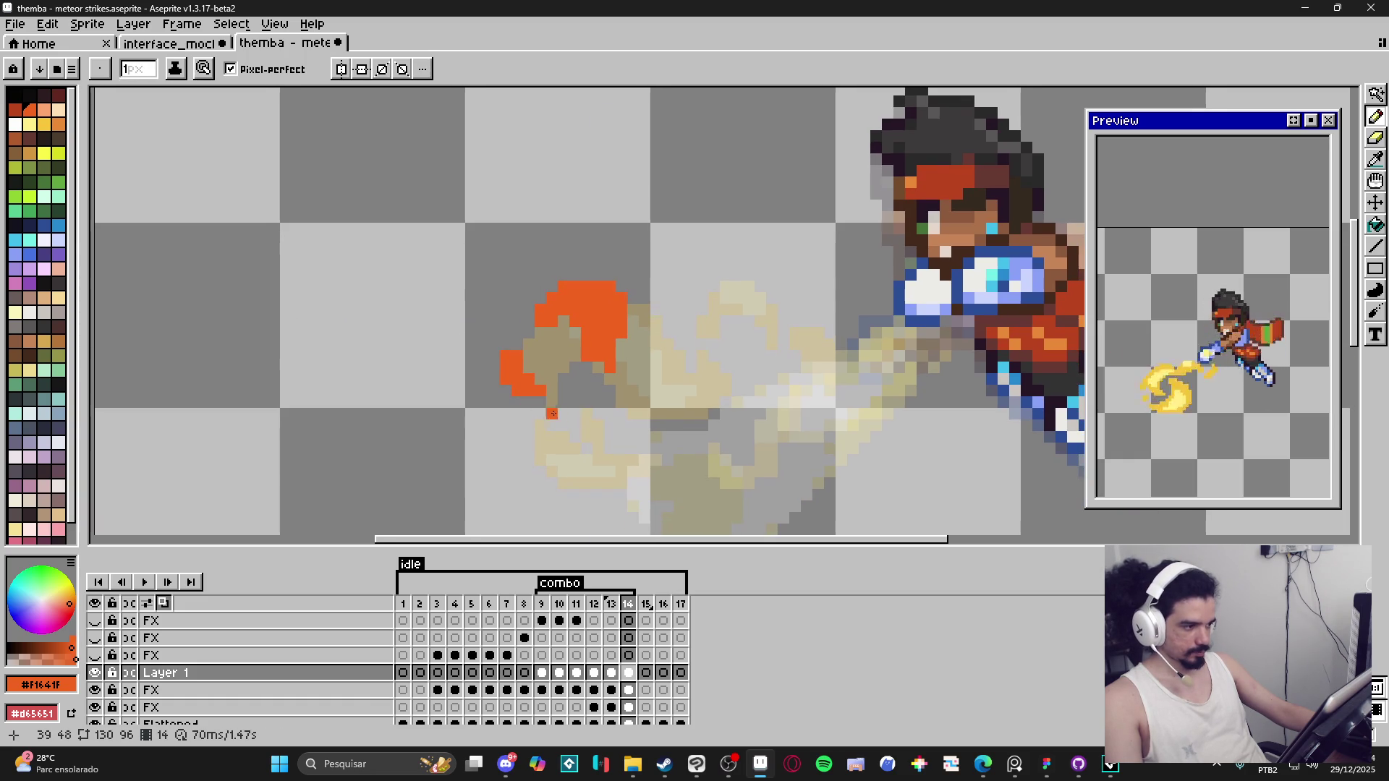
drag(632, 472, 633, 414)
key(plus)
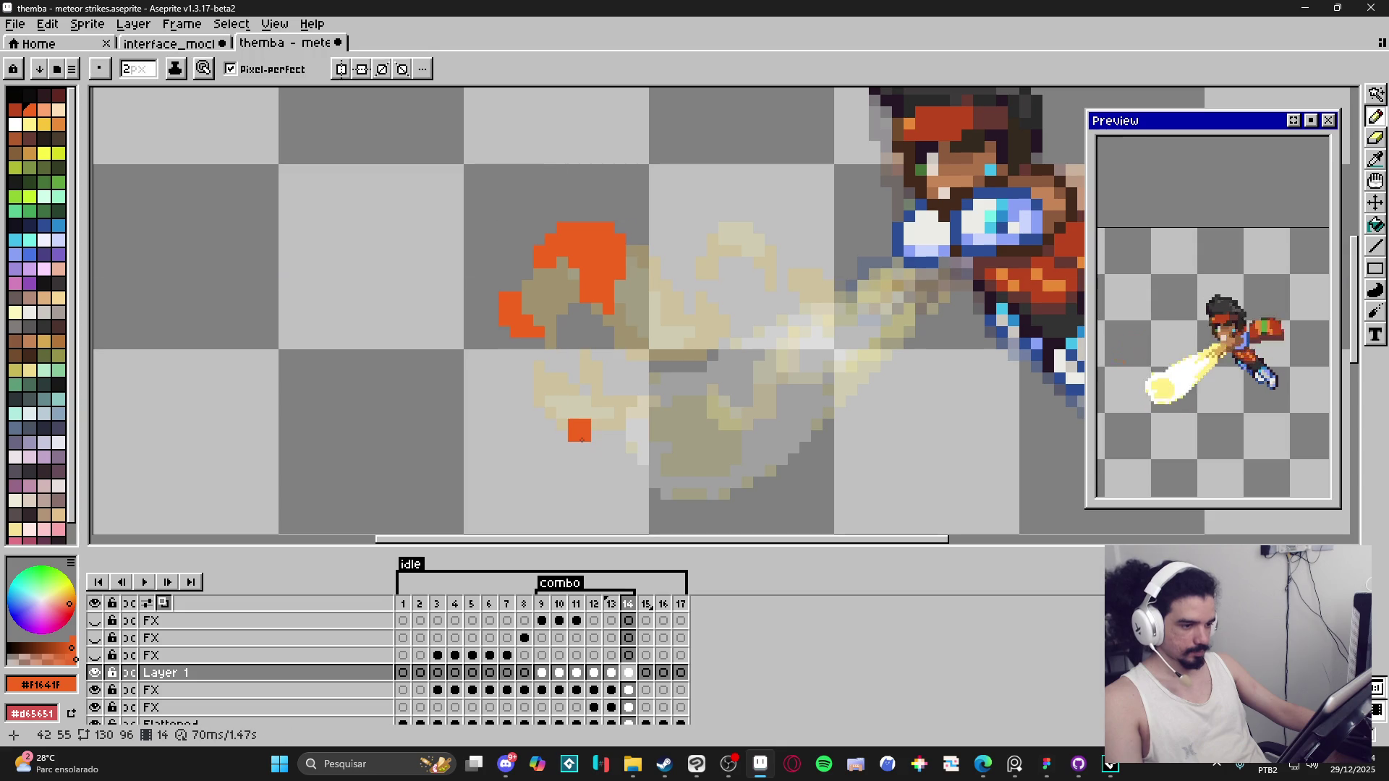
click(594, 442)
click(608, 442)
key(minus)
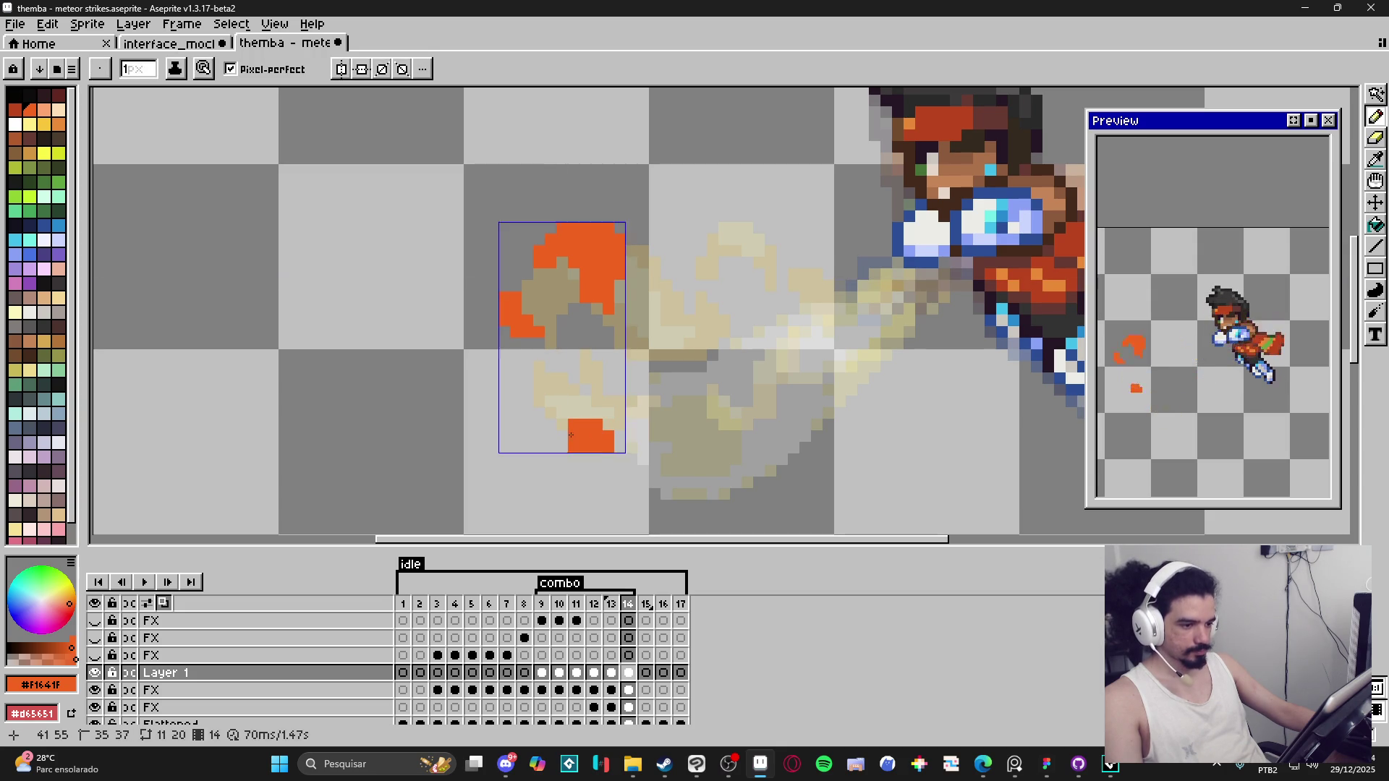
drag(562, 429, 562, 413)
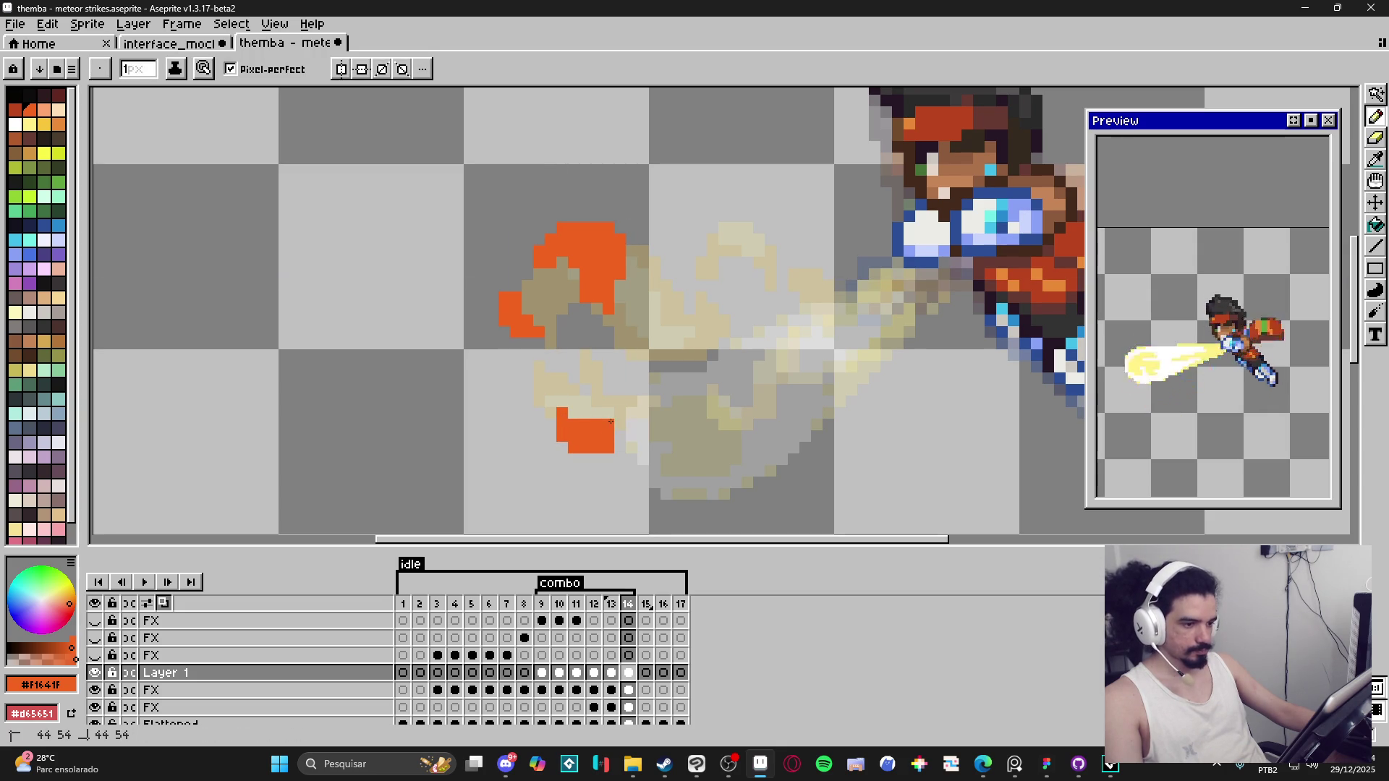
click(608, 413)
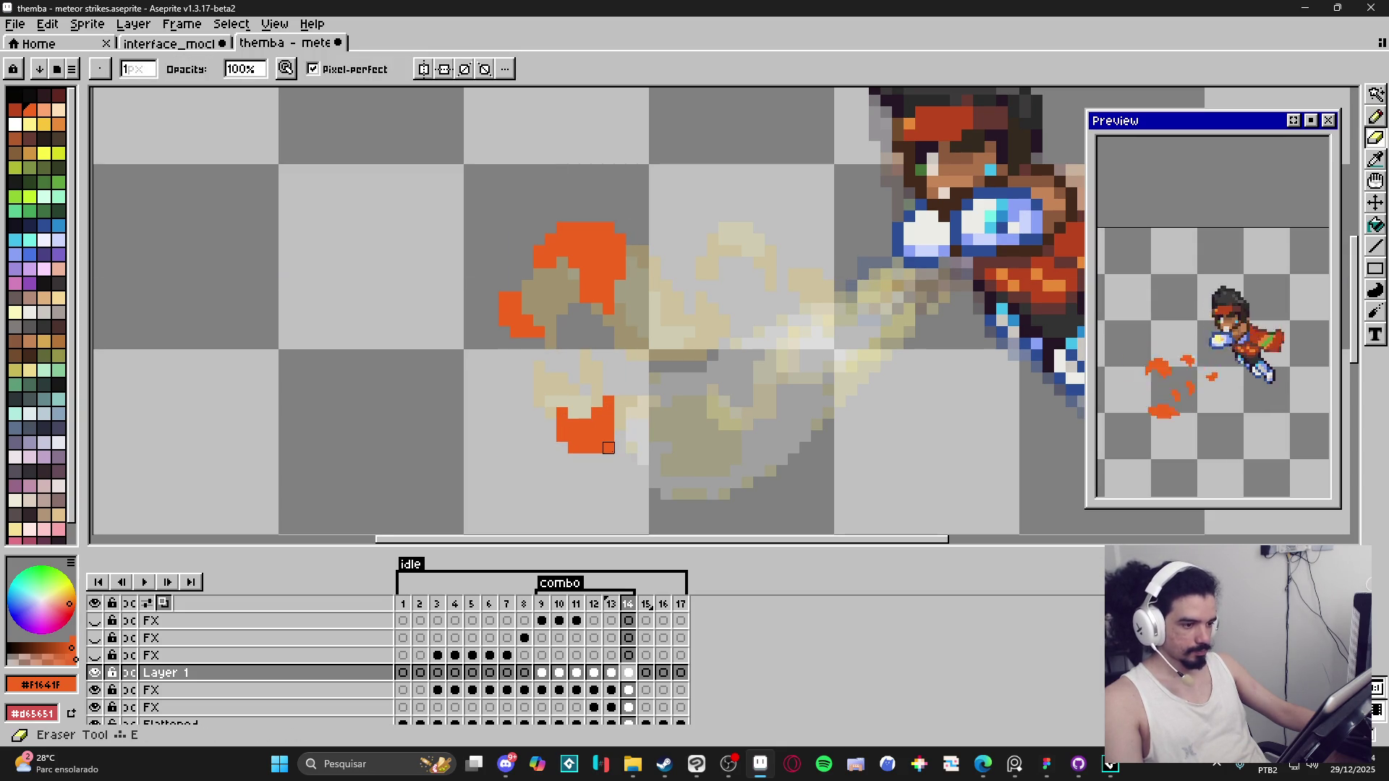
drag(617, 458, 620, 505)
scroll(620, 505, down, 1)
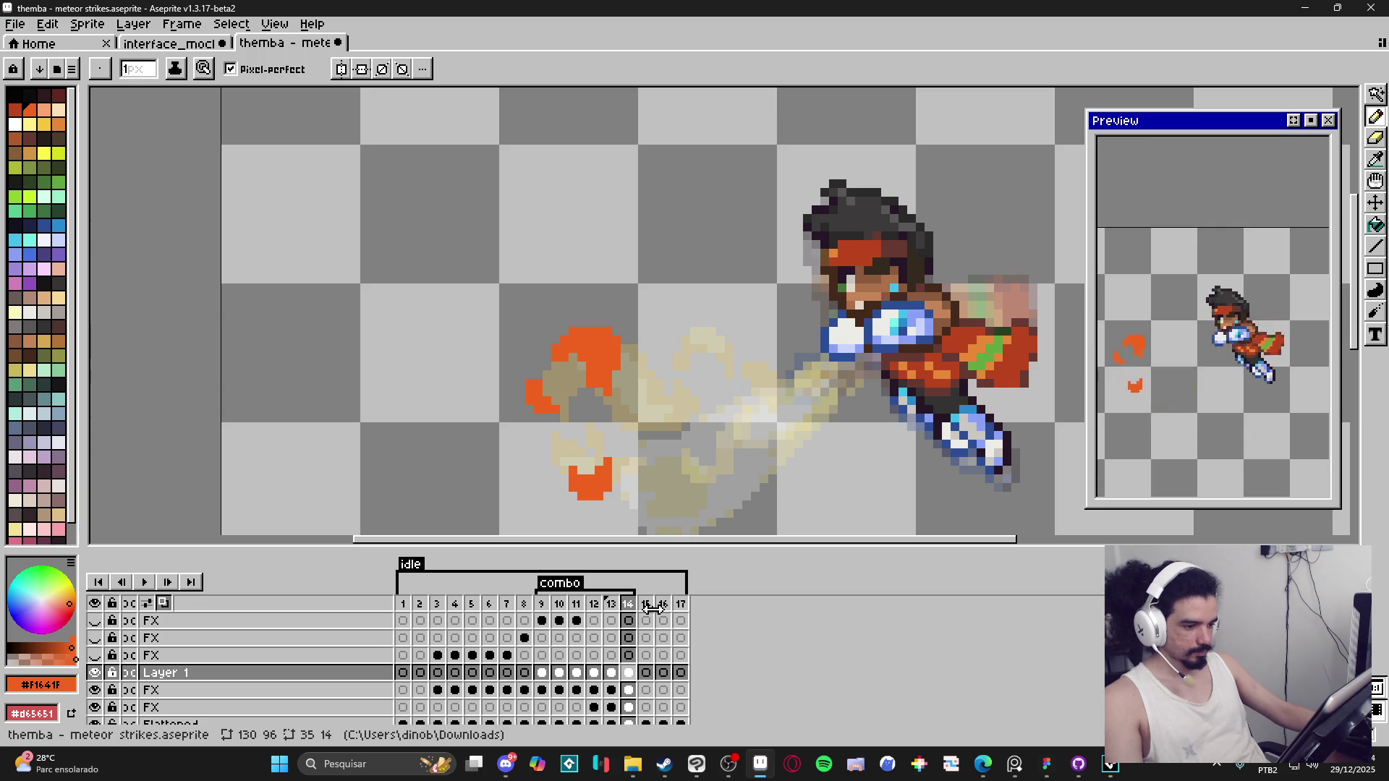
Step: Paint 1px orange strokes up the smoke's middle, on its upper curl and over the lower wisp
click(629, 604)
key(plus)
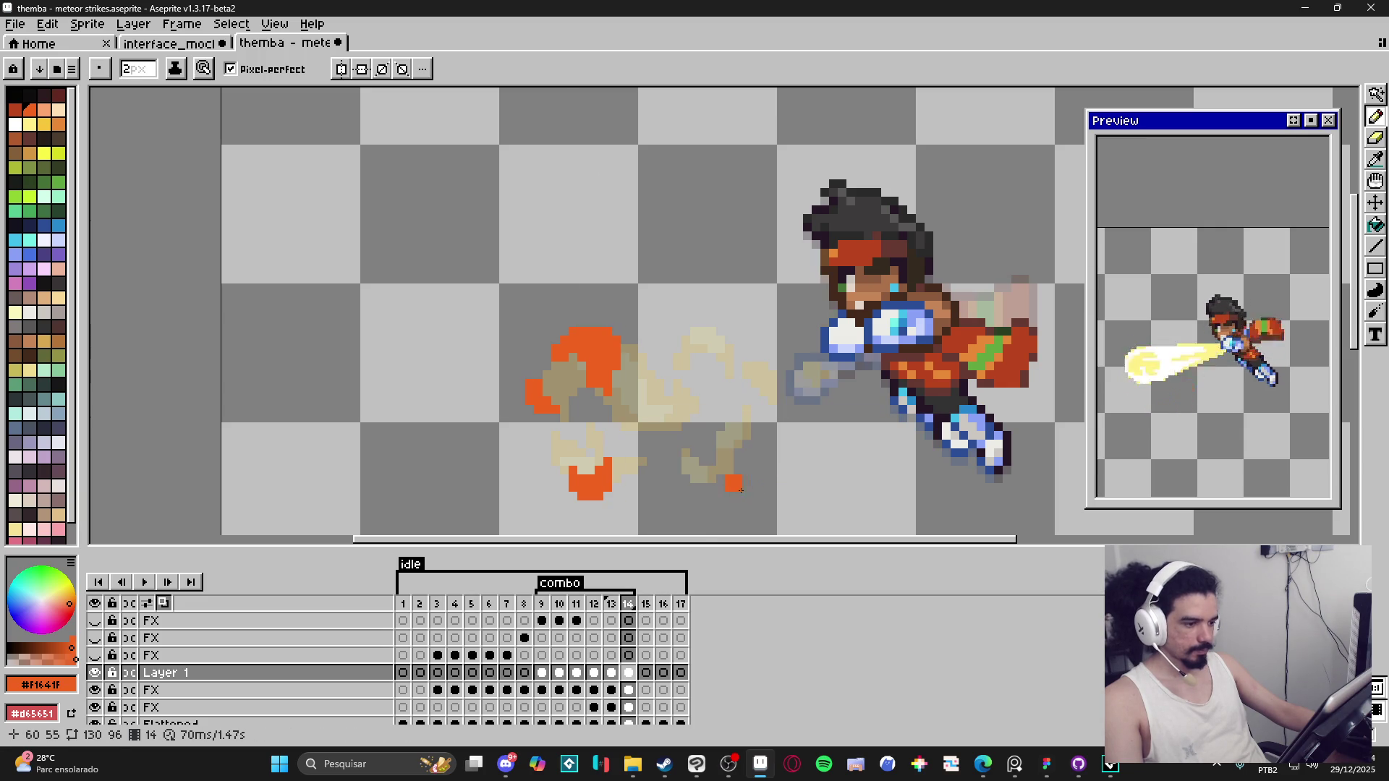
key(minus)
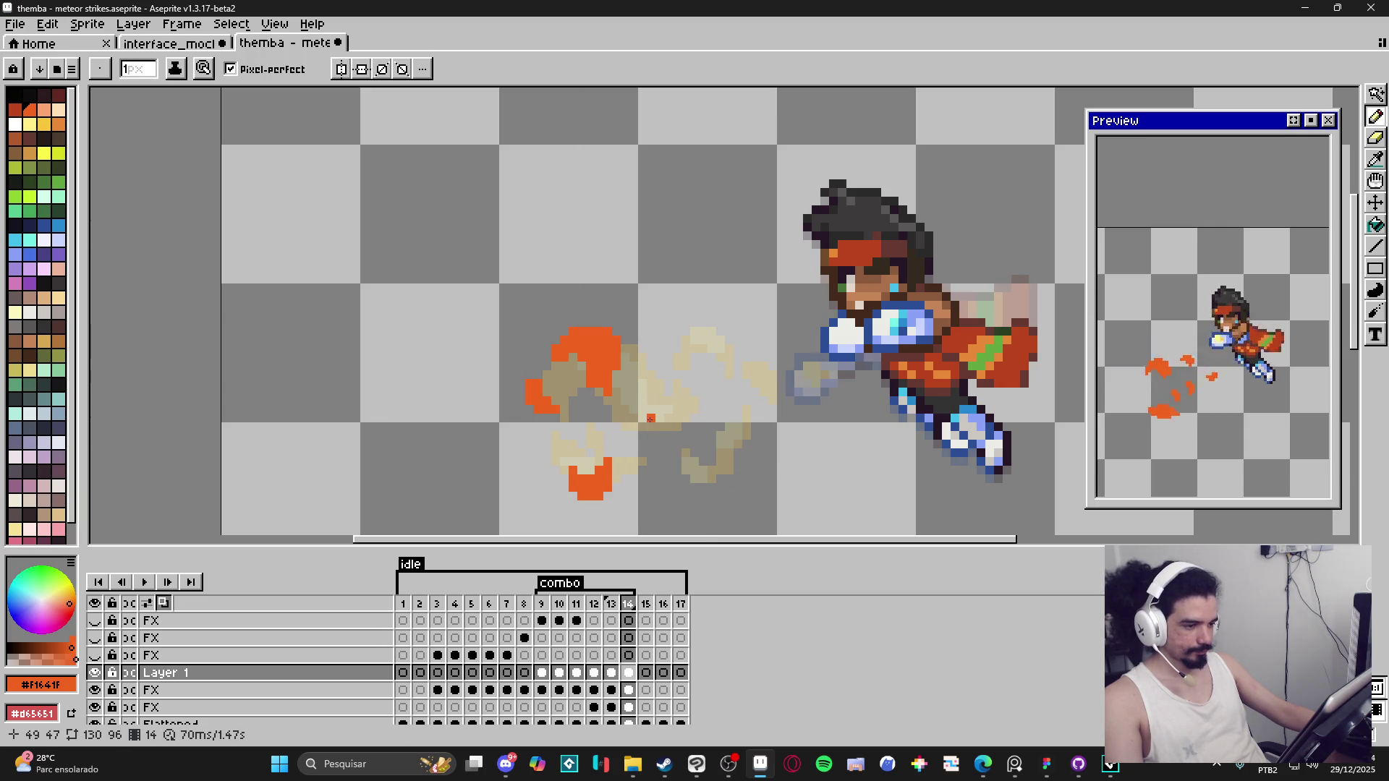
drag(635, 421, 643, 438)
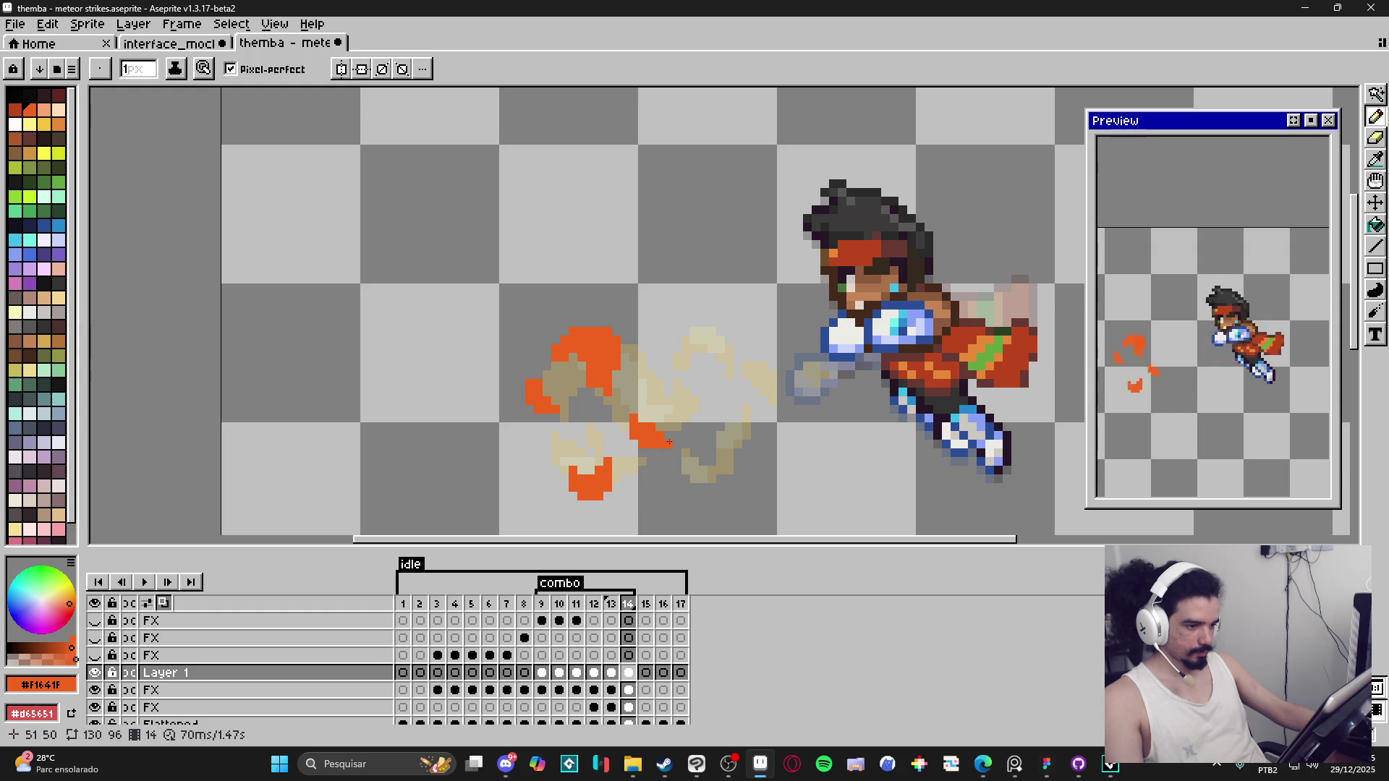
drag(669, 443, 668, 411)
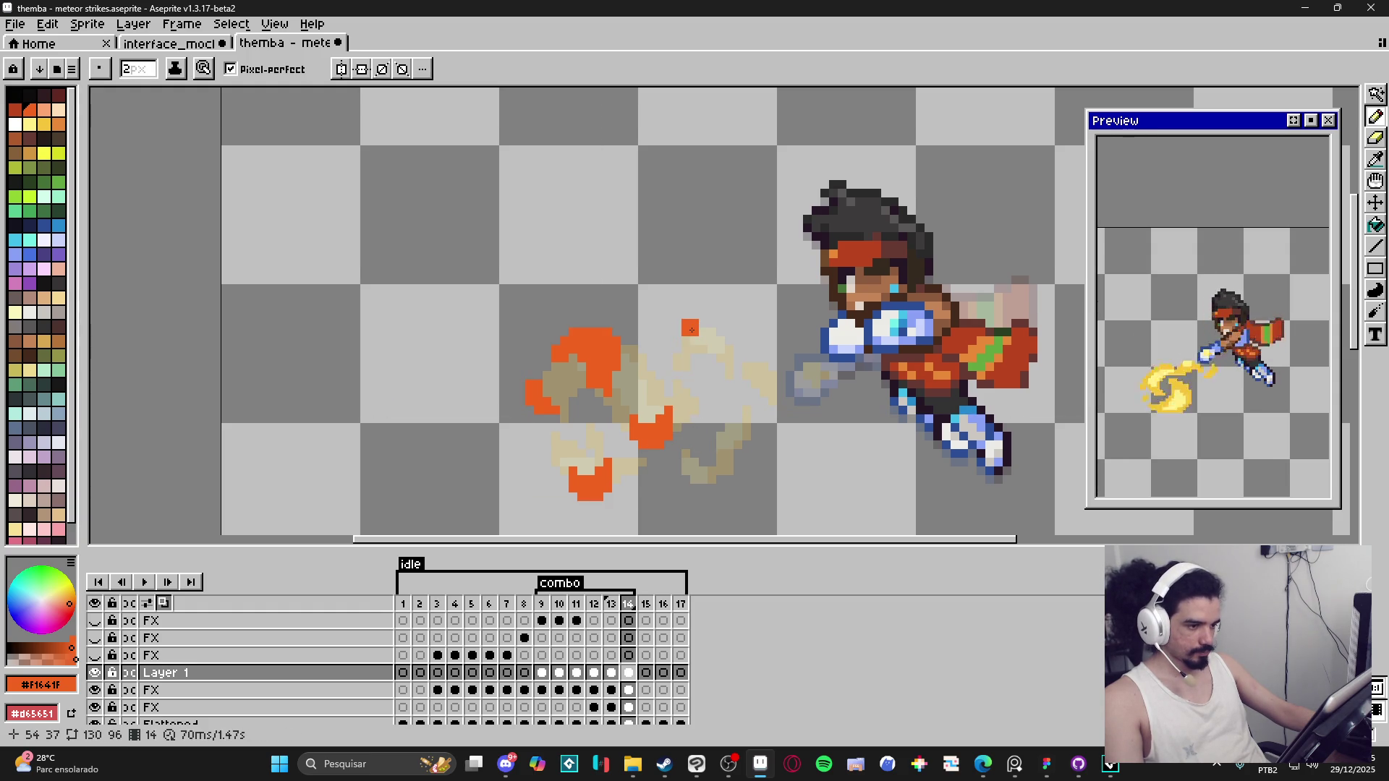
drag(693, 331, 669, 347)
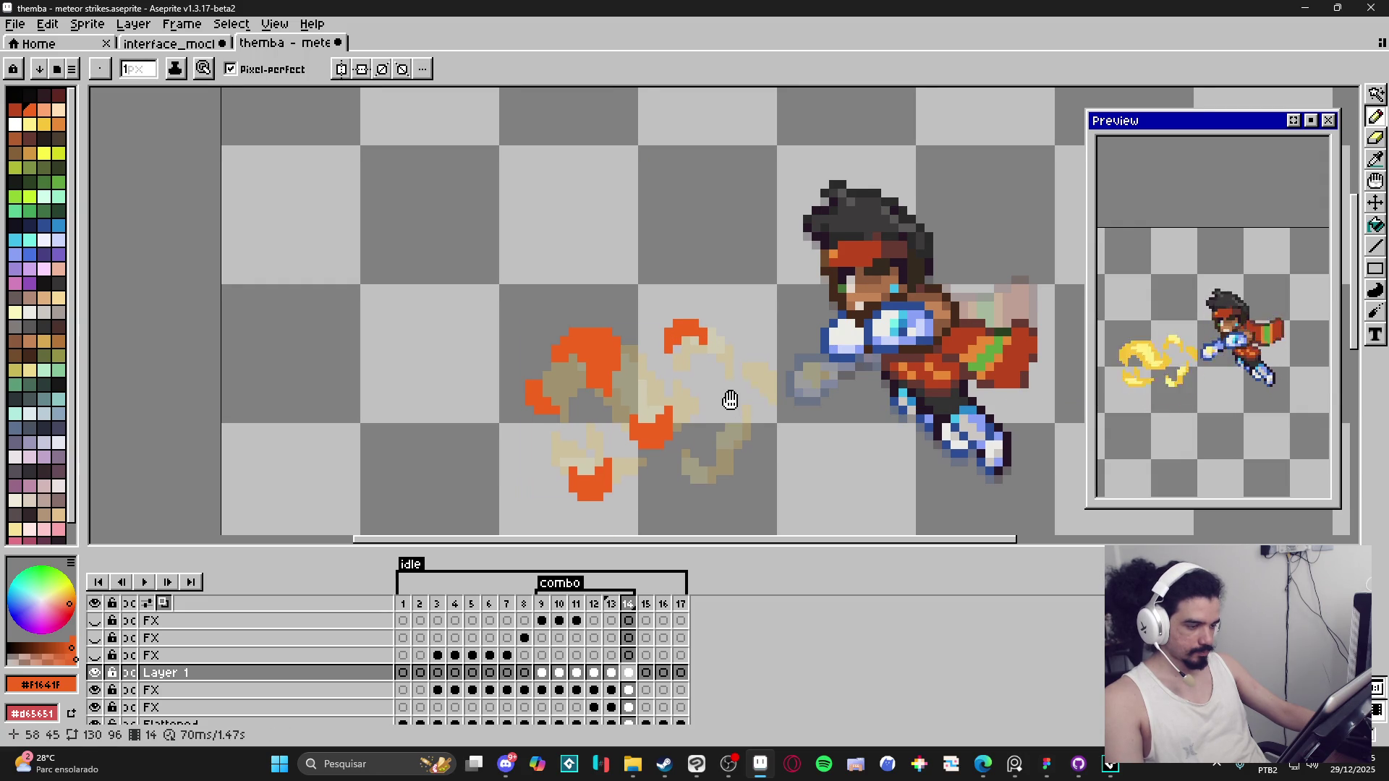
drag(718, 486, 703, 479)
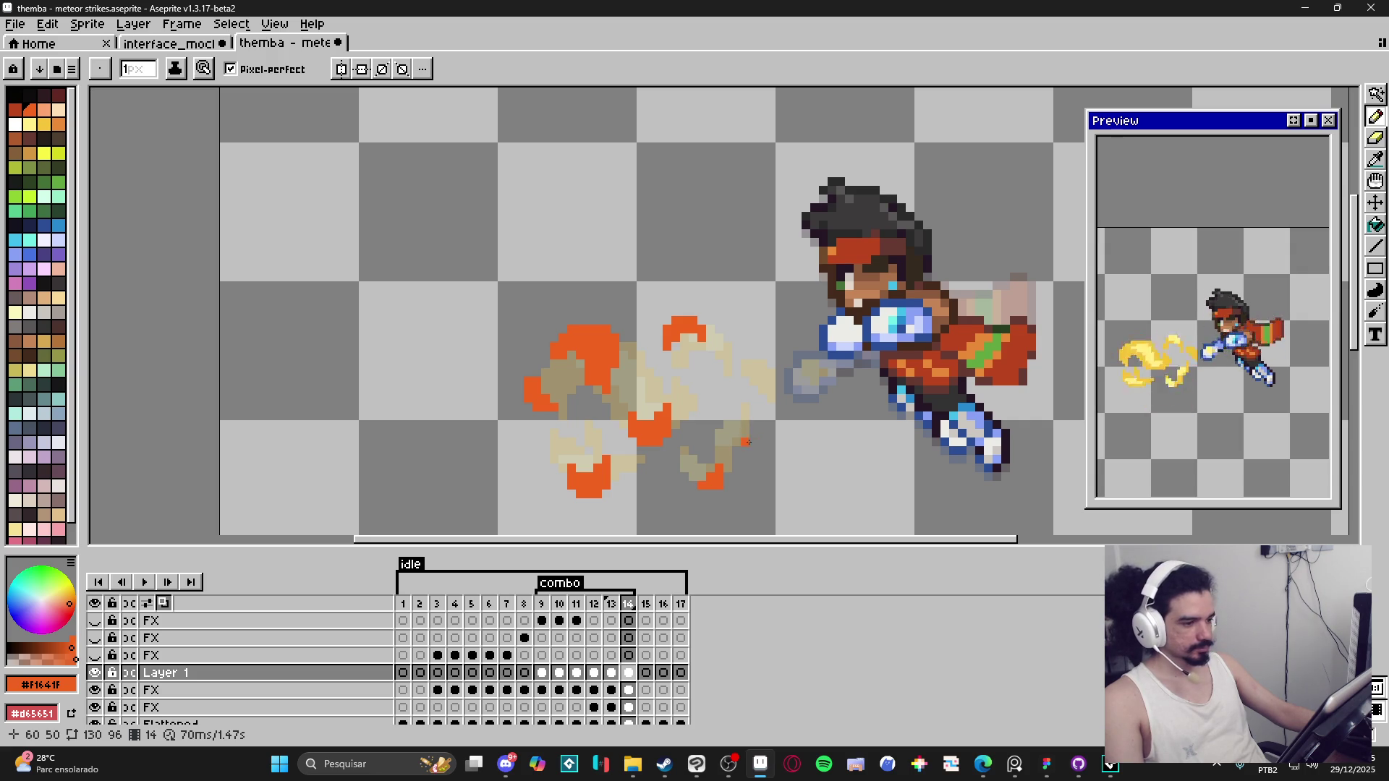
scroll(747, 442, down, 3)
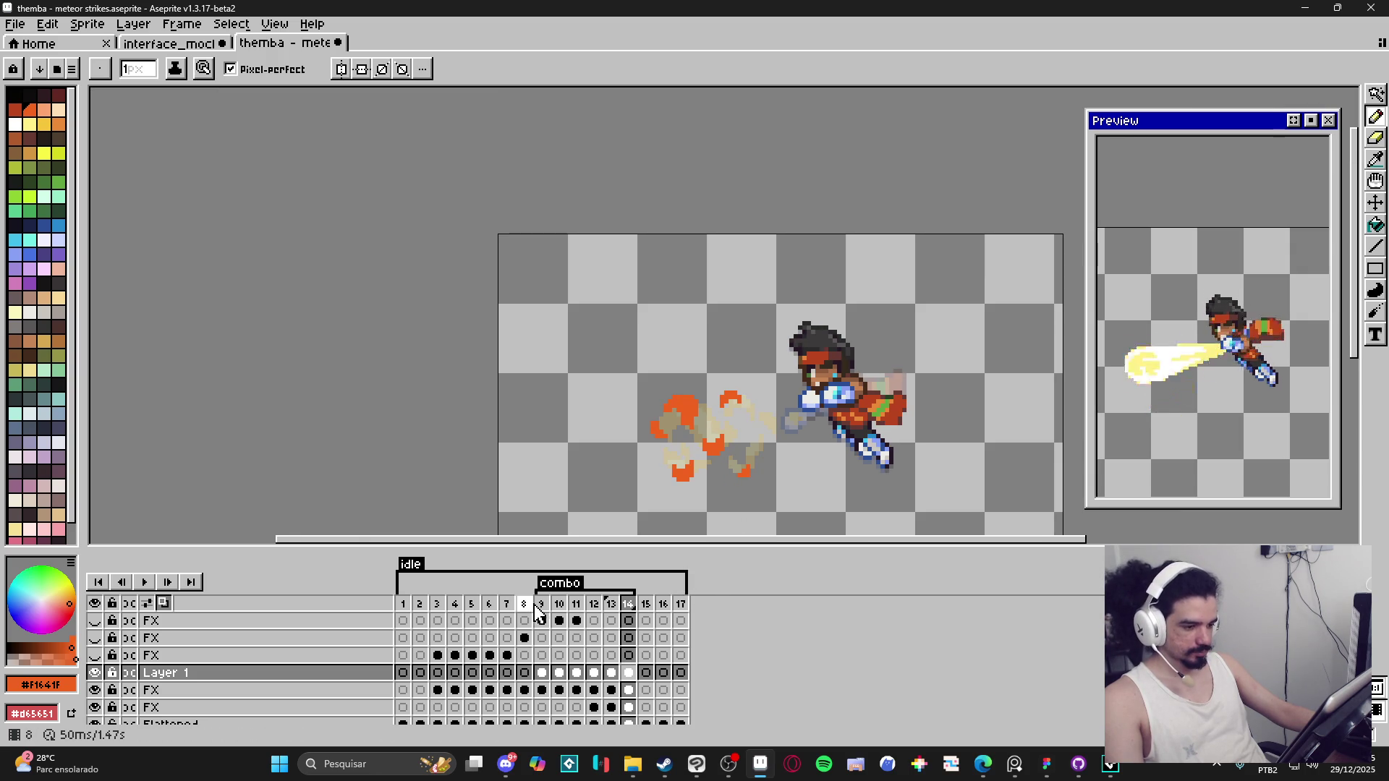
Step: Review frame 9 and the frame 1 idle pose, then move through frame 14 to frame 15
click(541, 607)
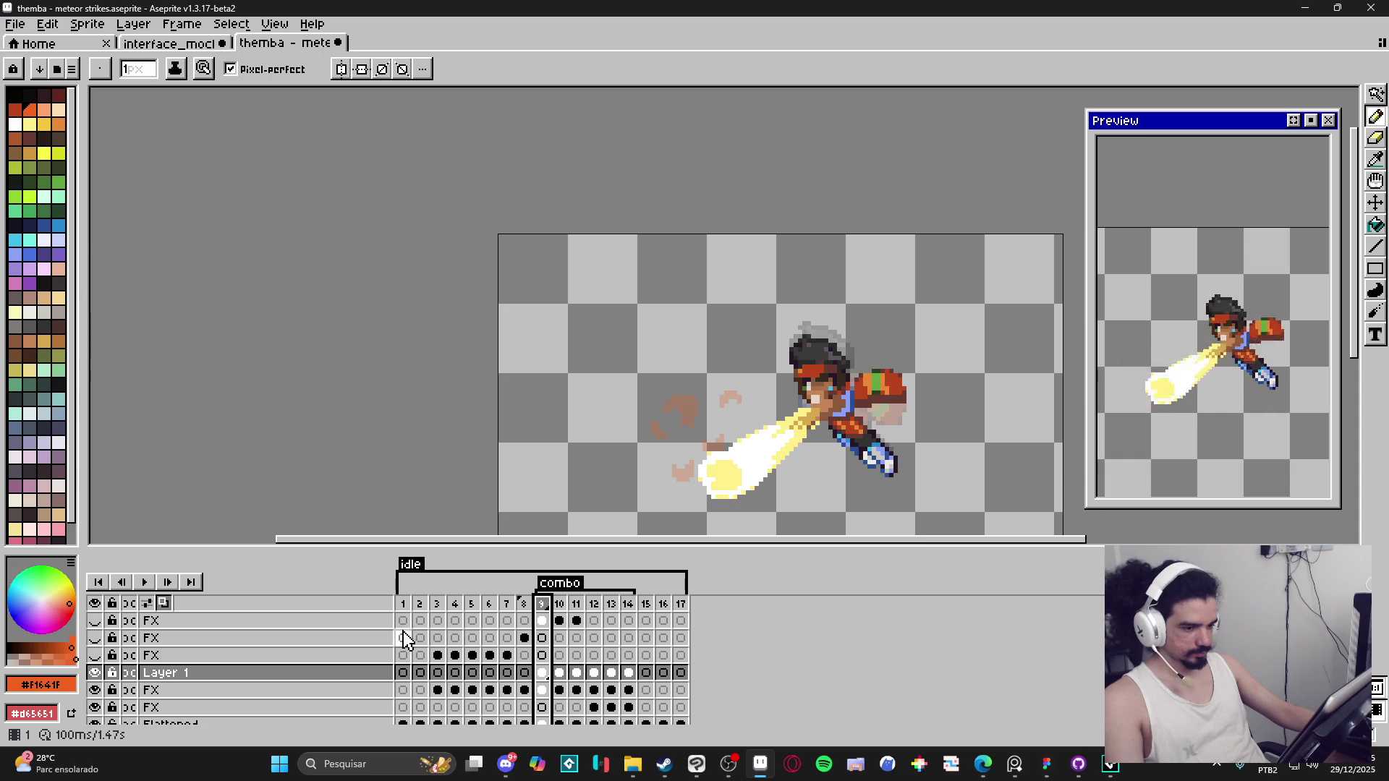
click(404, 605)
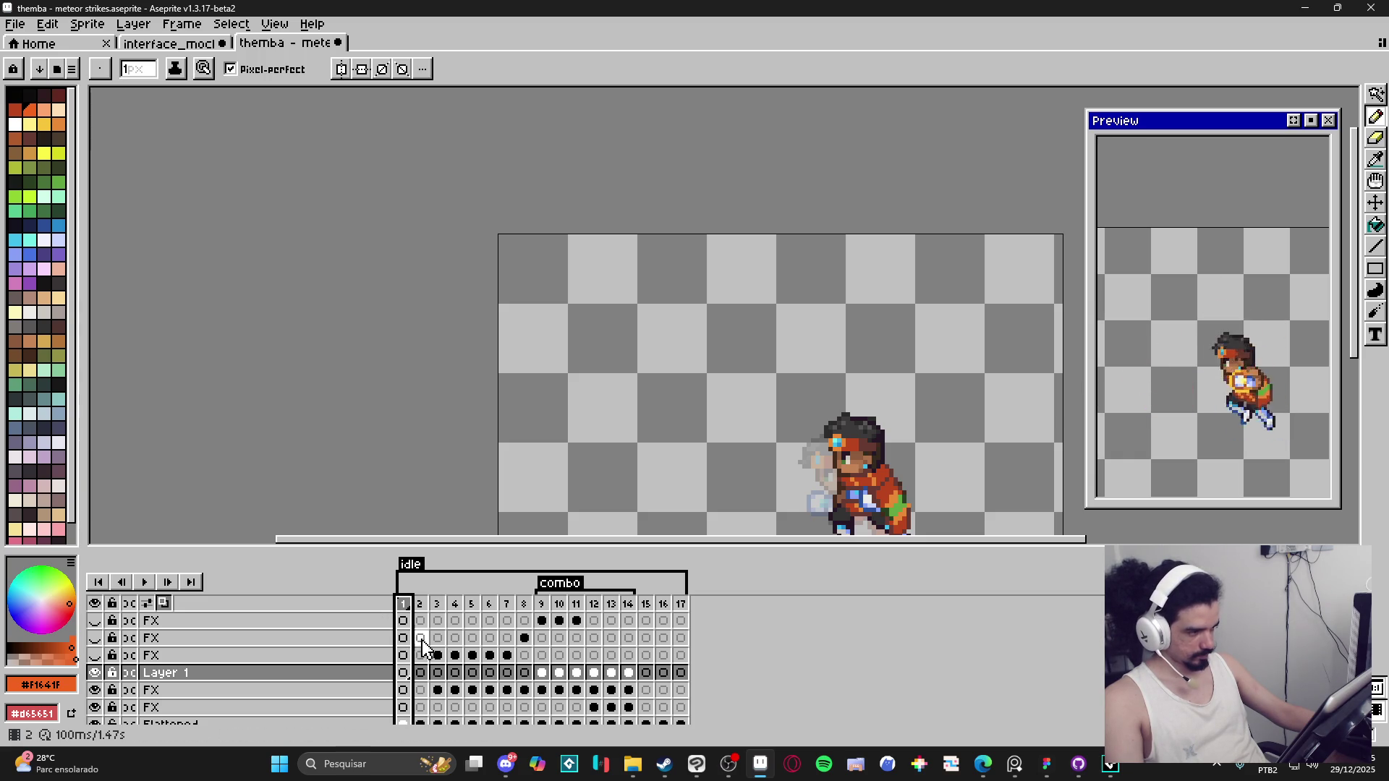
click(629, 606)
click(647, 606)
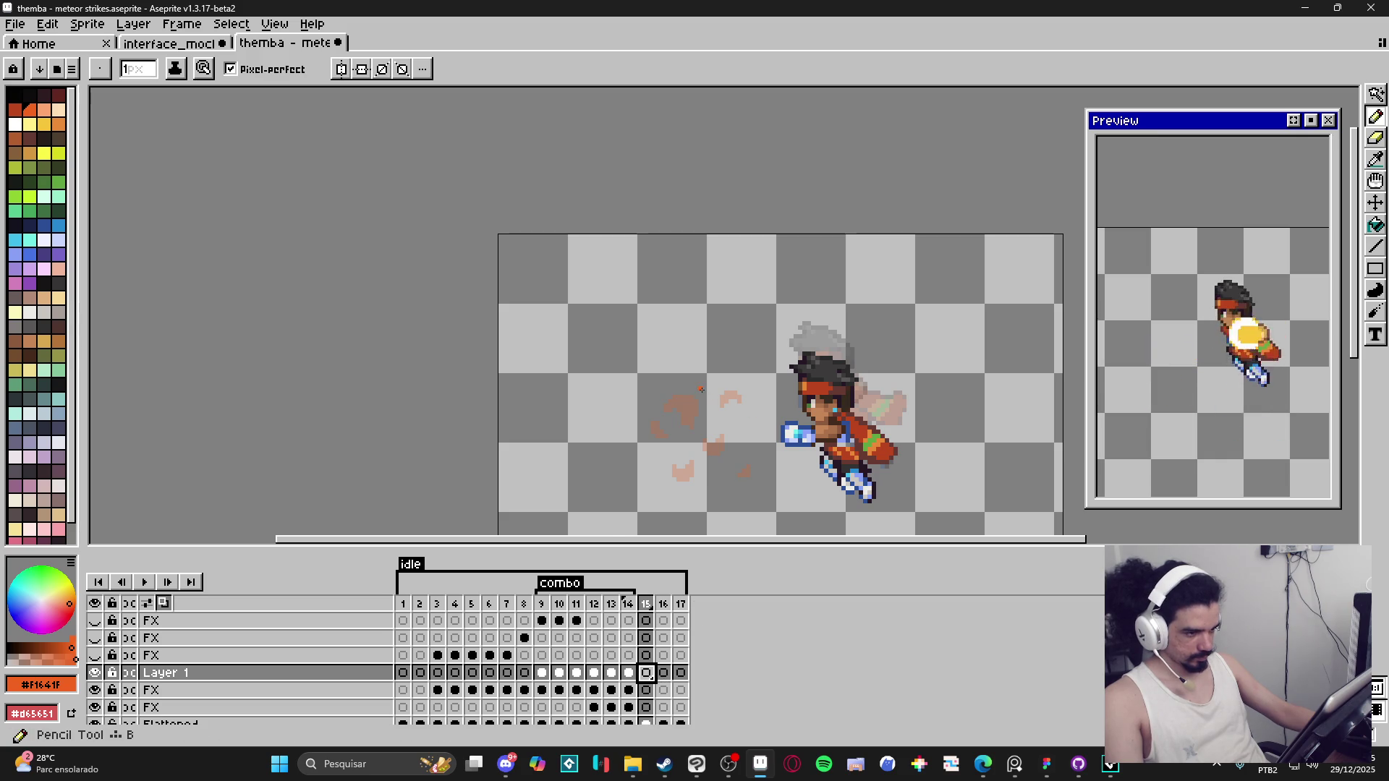
Step: Pick dark red and add red pixel accents along the tops of frame 15's pink smoke puffs
scroll(645, 378, up, 4)
click(15, 109)
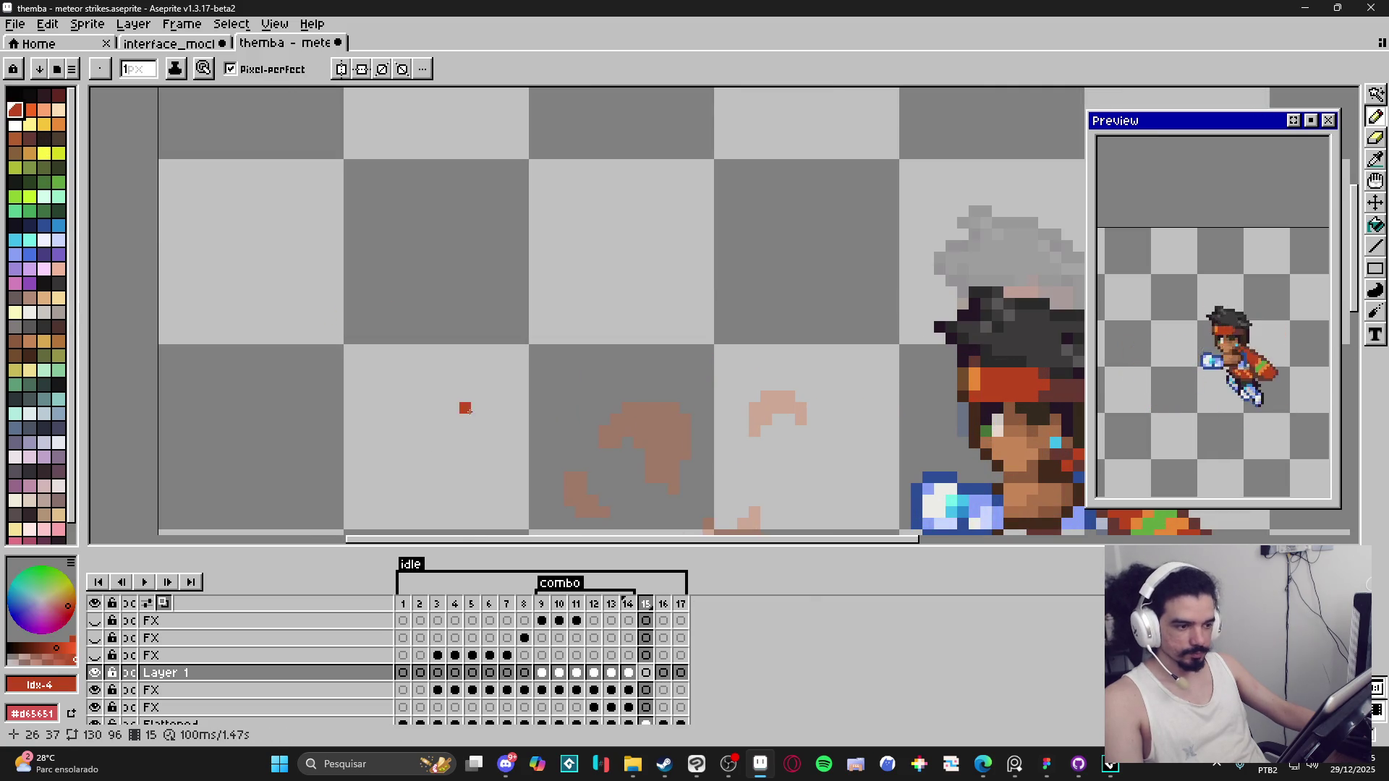
mouse_move(689, 412)
mouse_down()
mouse_move(688, 504)
mouse_move(728, 353)
mouse_up()
scroll(688, 428, down, 1)
click(659, 400)
click(767, 367)
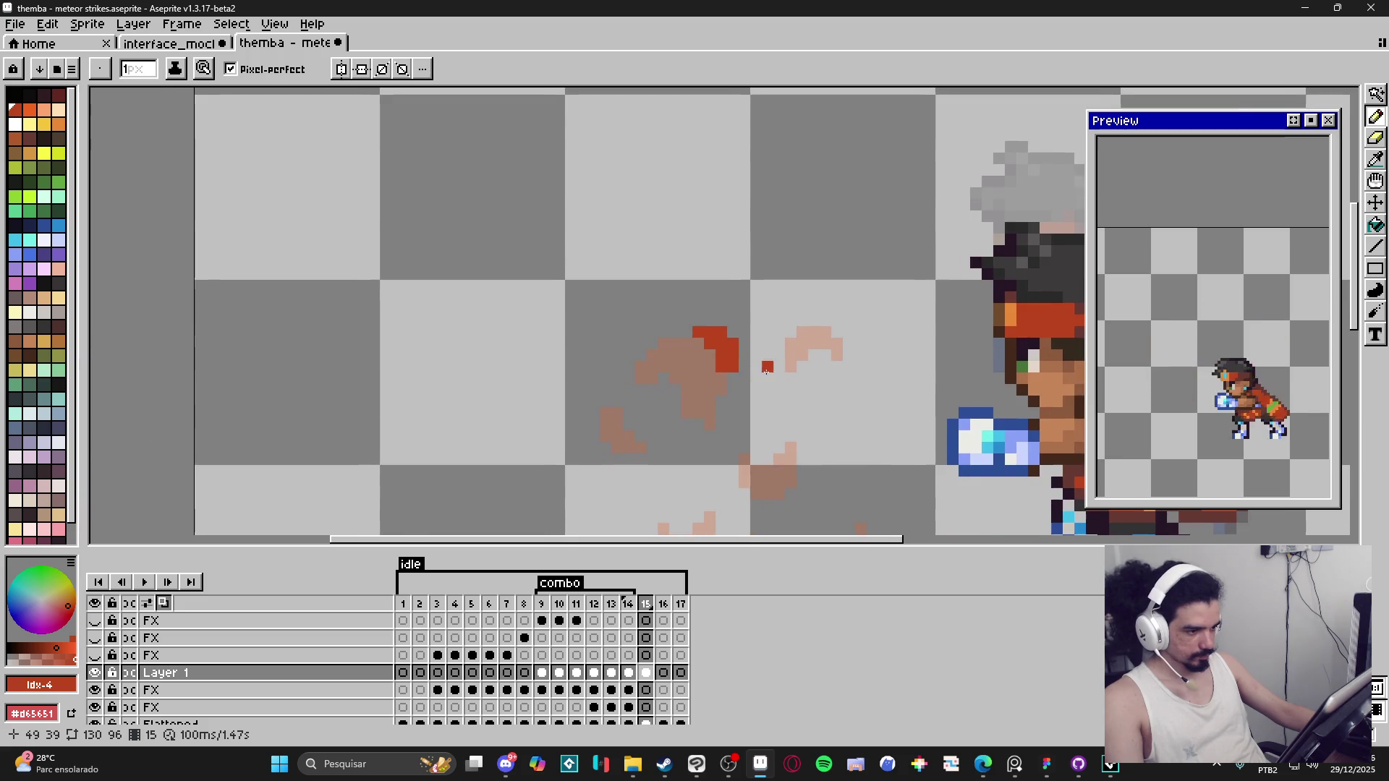
scroll(786, 348, up, 1)
click(786, 342)
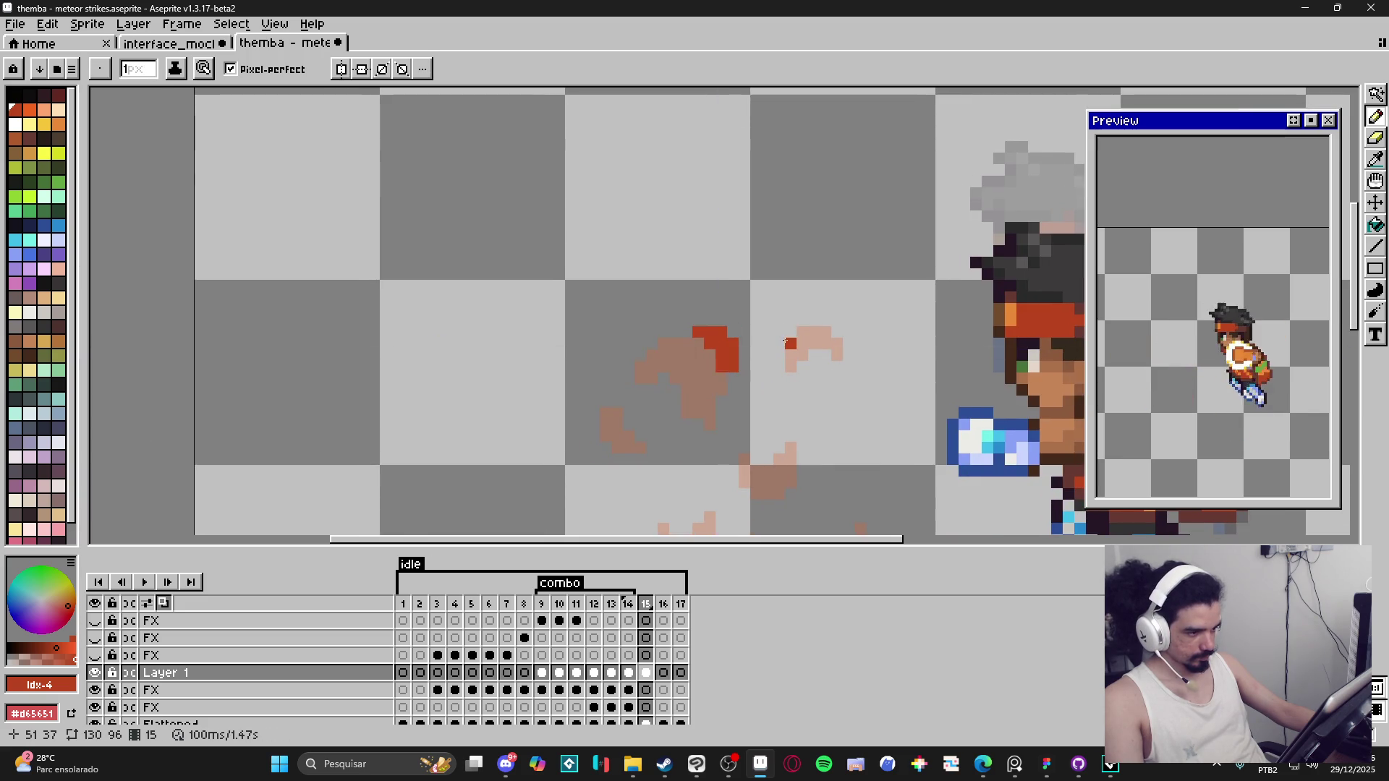
click(799, 331)
click(810, 321)
mouse_move(662, 414)
mouse_down()
mouse_move(673, 392)
mouse_move(629, 432)
mouse_up()
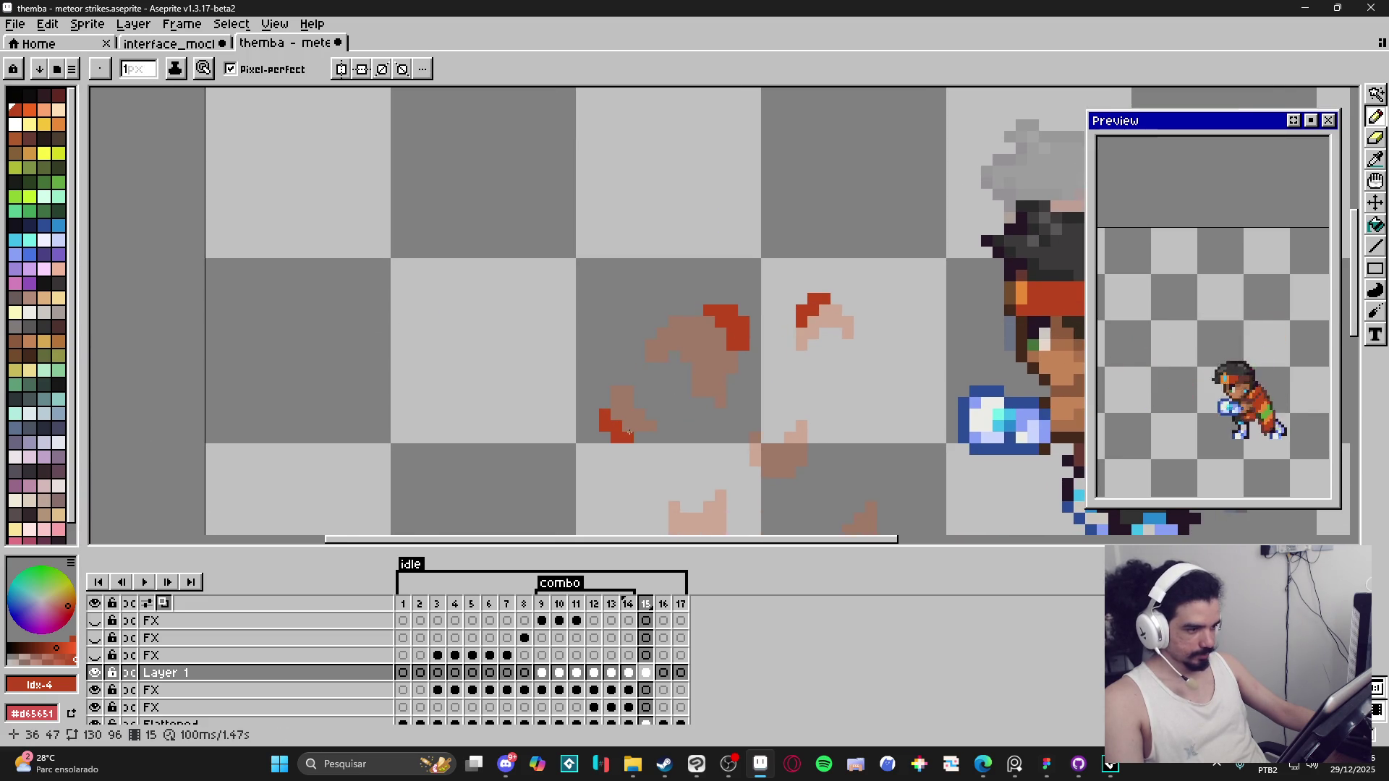
Step: Add red pixels to the lower ends of the smoke puffs, then zoom out
drag(638, 439, 646, 356)
click(682, 403)
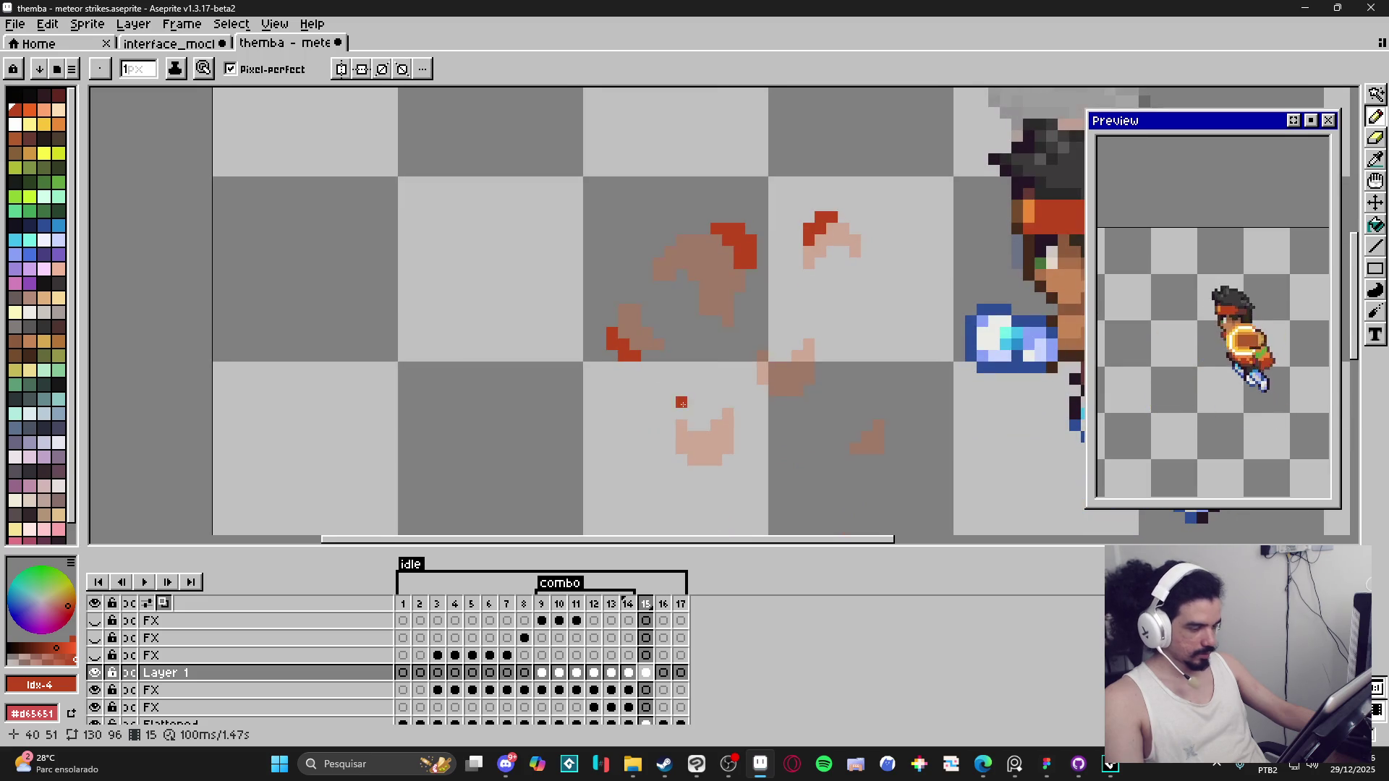
drag(704, 467, 727, 460)
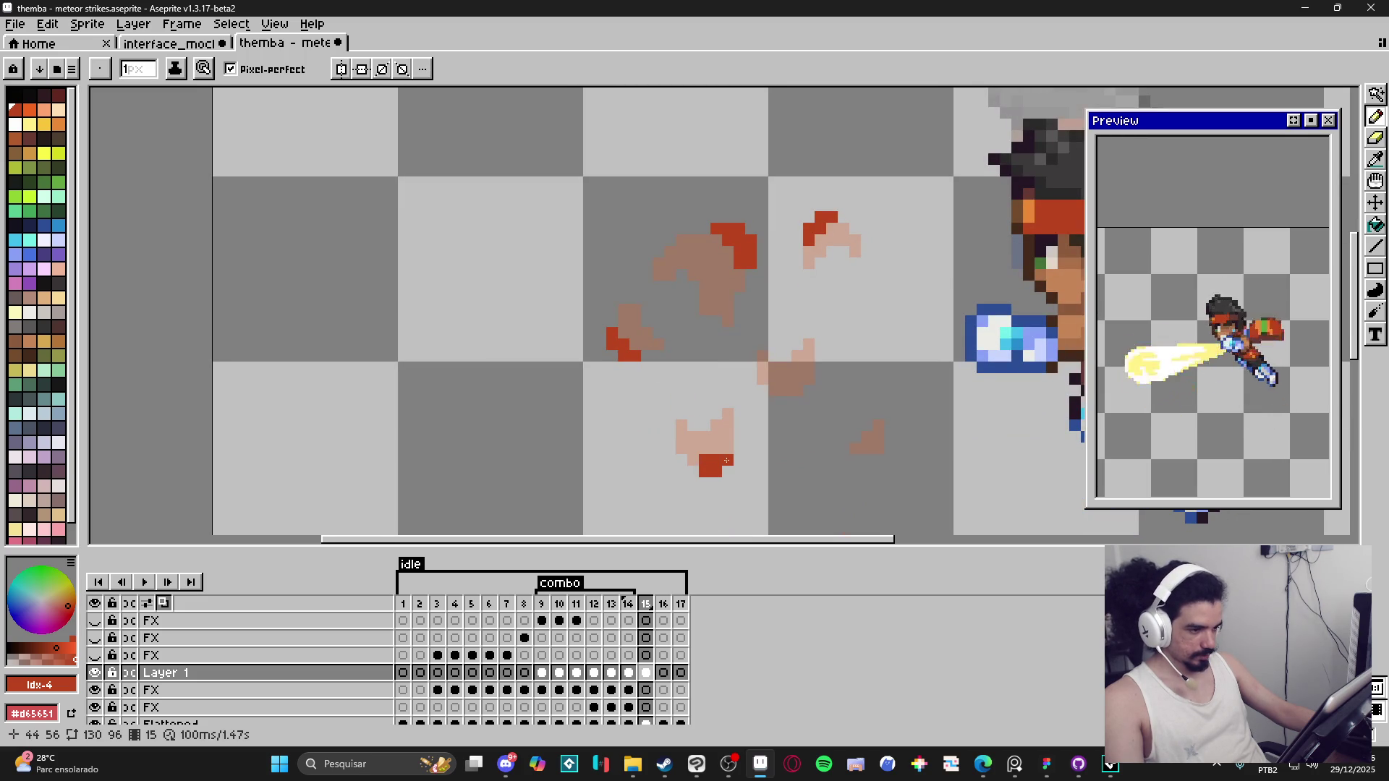
drag(785, 390, 789, 397)
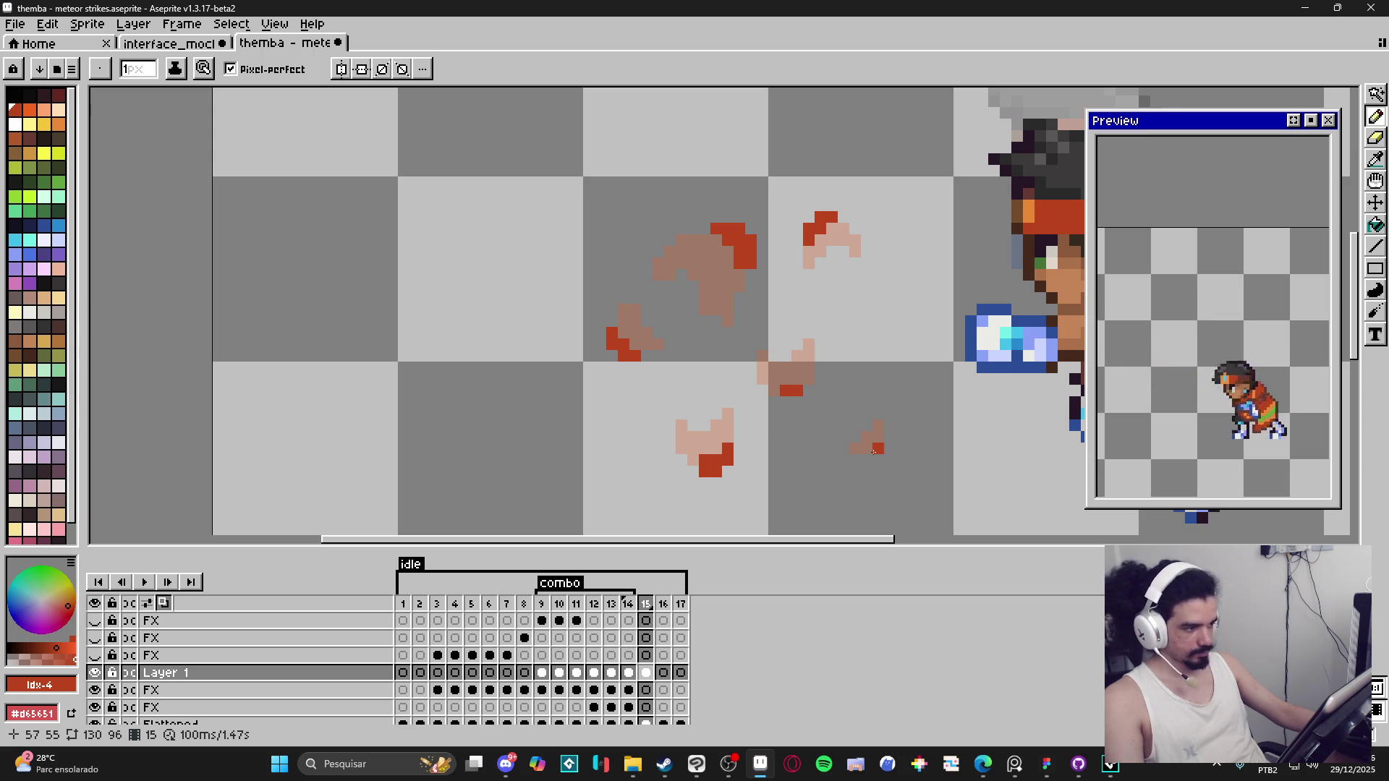
scroll(874, 452, down, 4)
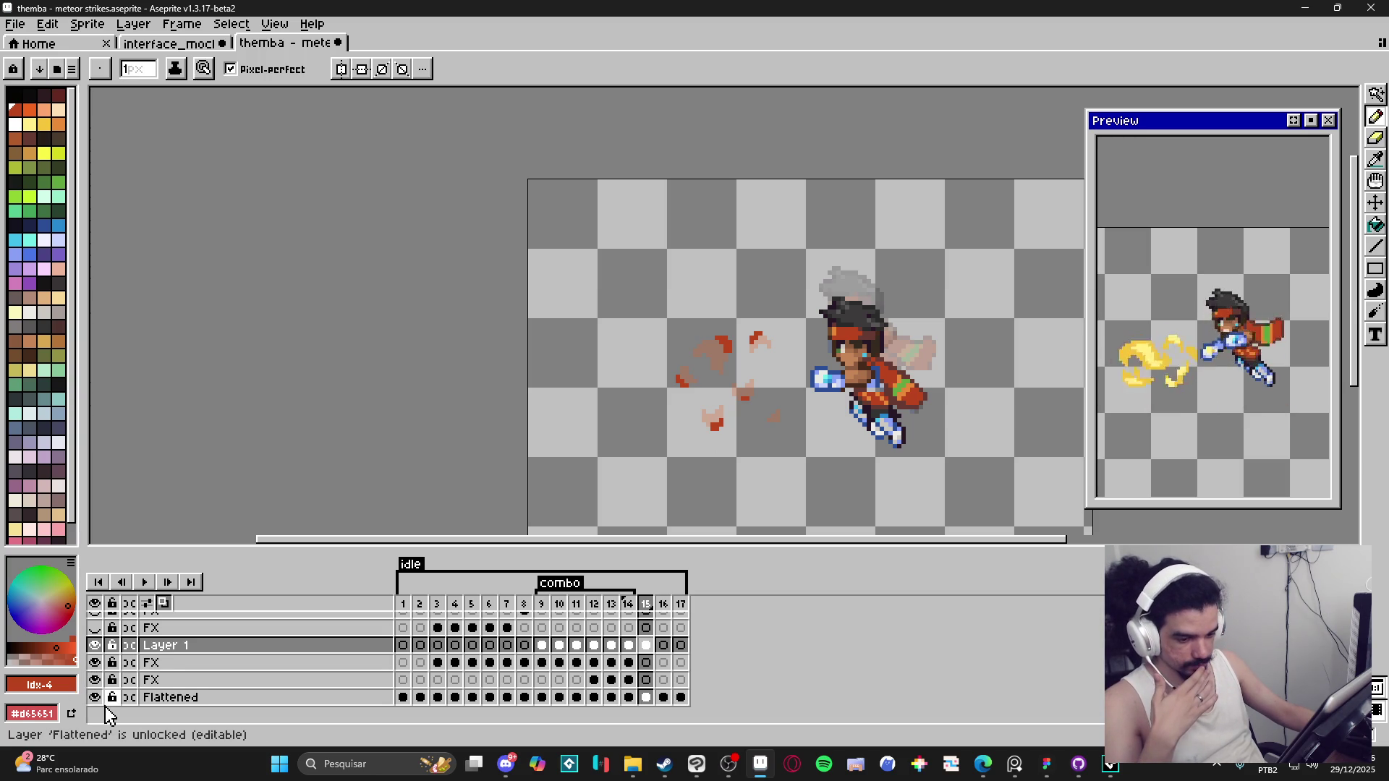
click(95, 655)
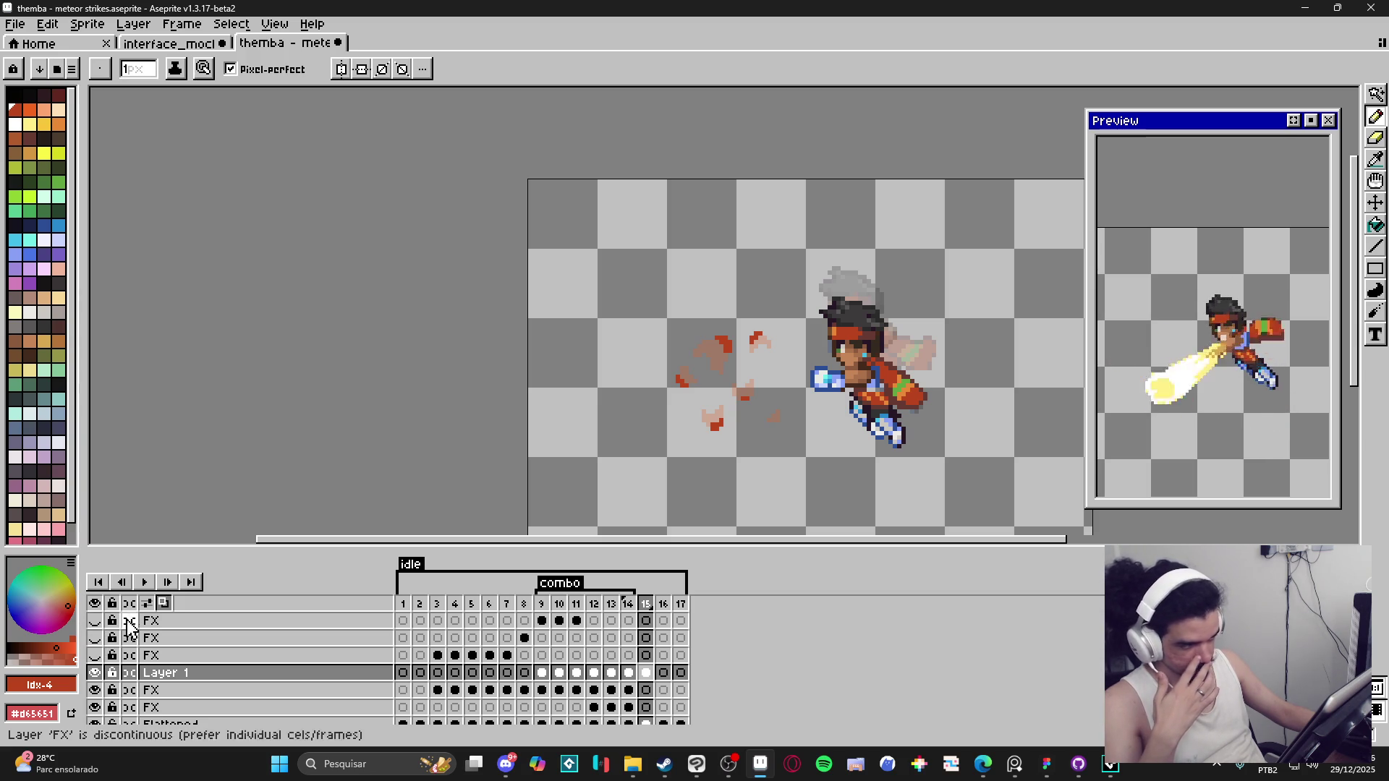
scroll(675, 449, down, 1)
drag(676, 449, 594, 381)
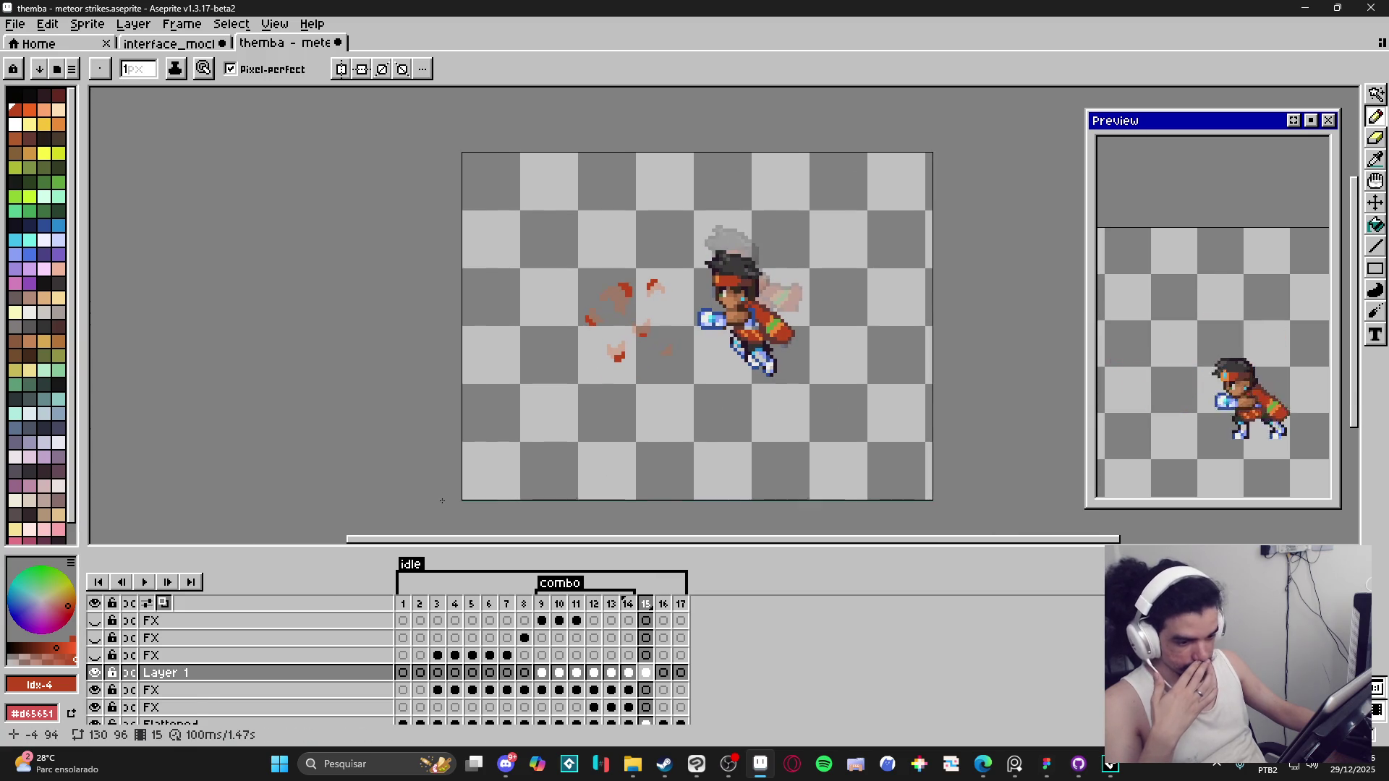
scroll(239, 666, down, 2)
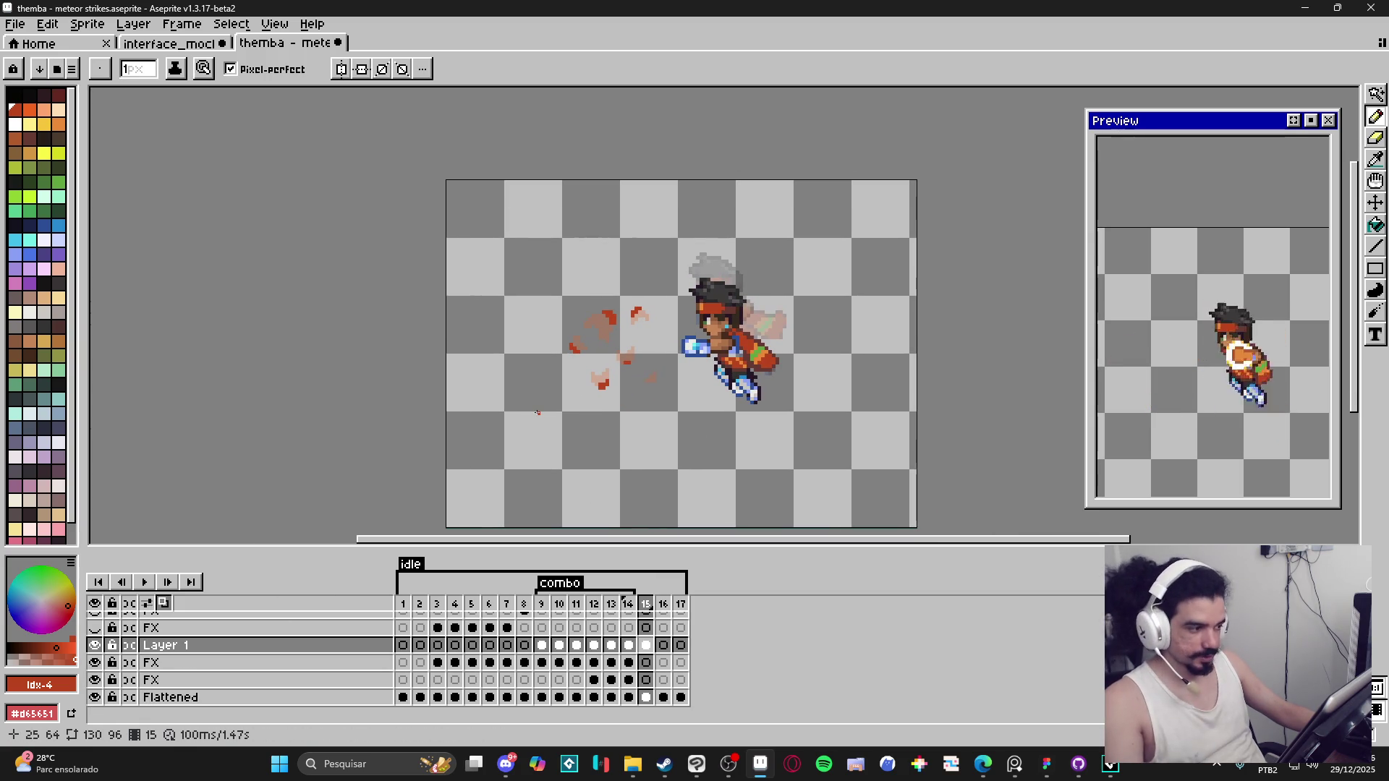
scroll(543, 419, down, 1)
key(v)
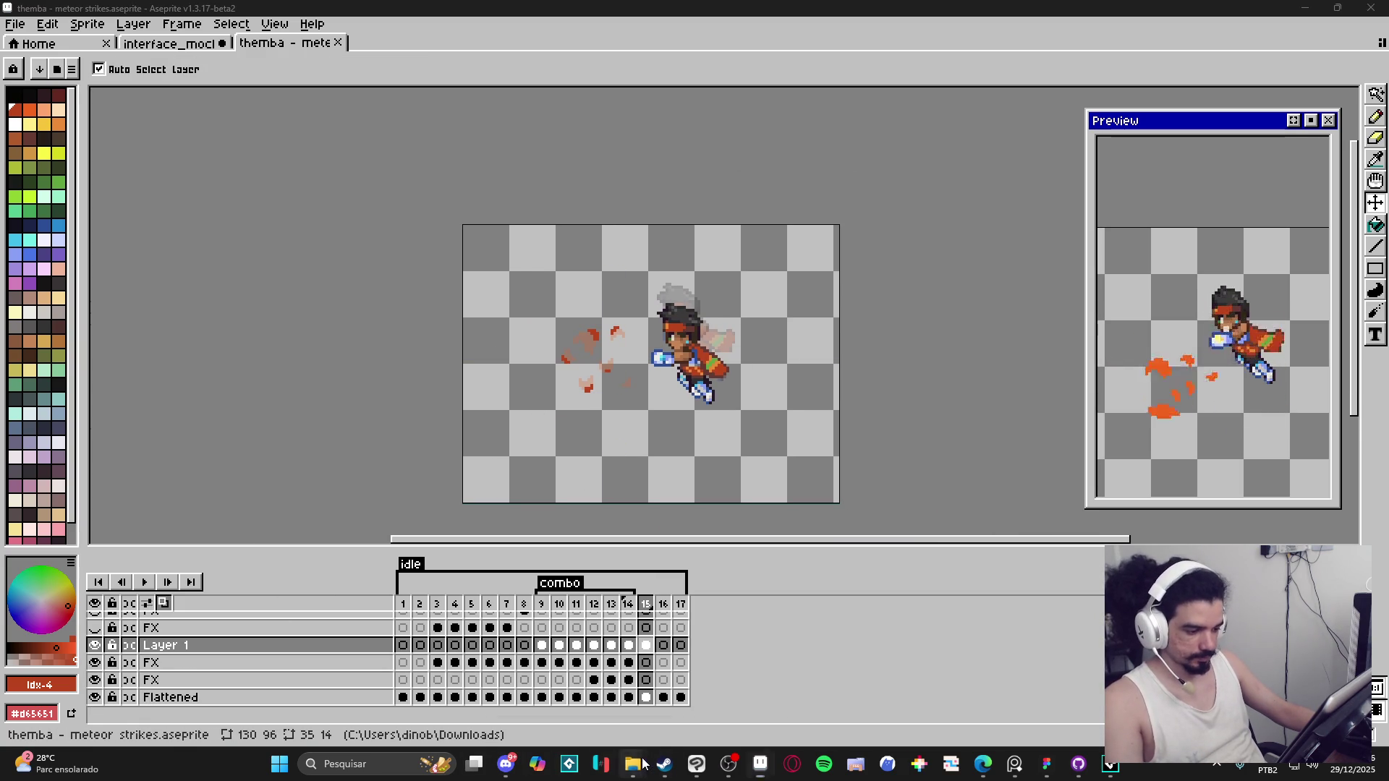
Step: In File Explorer, navigate RPGENEROUS > vfx > character_spells > themba > revenge
mouse_move(633, 764)
click(583, 719)
click(608, 533)
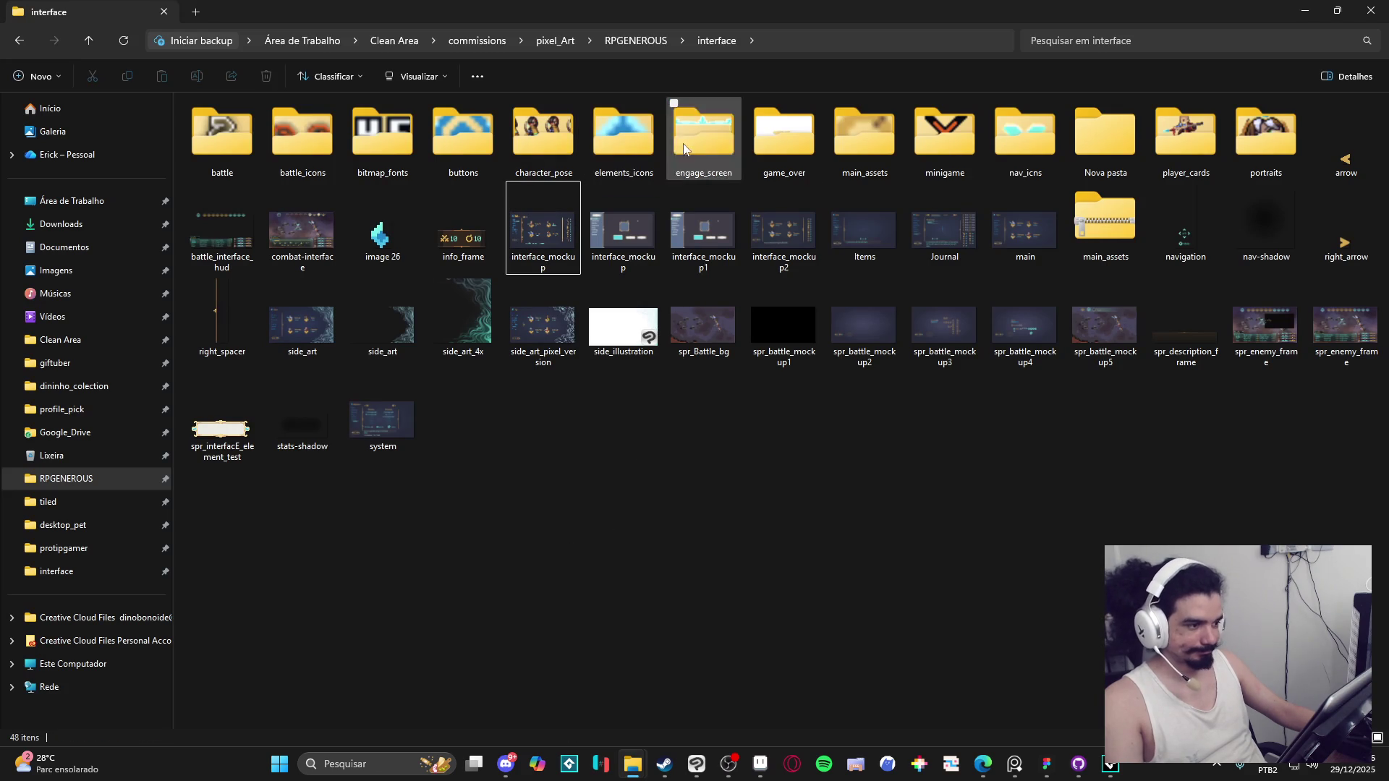
click(616, 42)
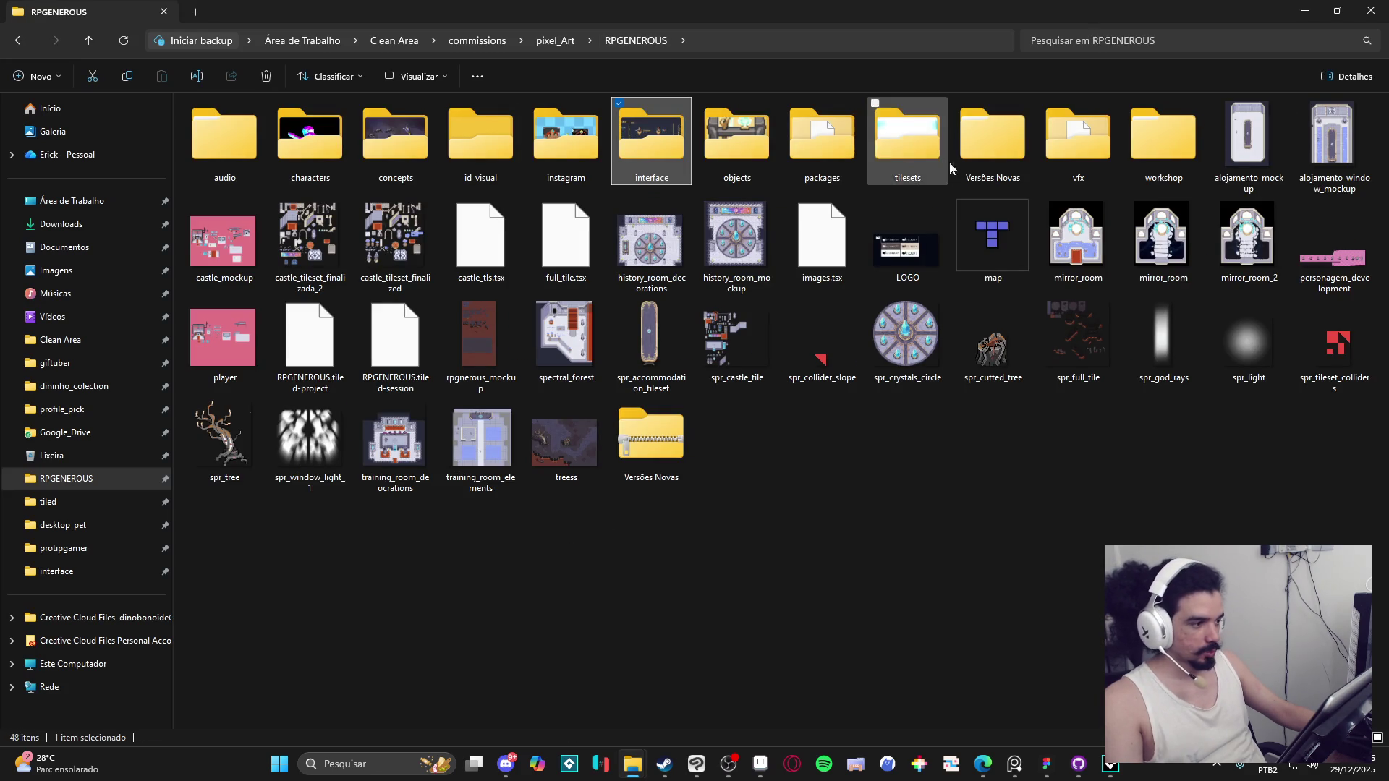
double_click(1070, 166)
double_click(314, 171)
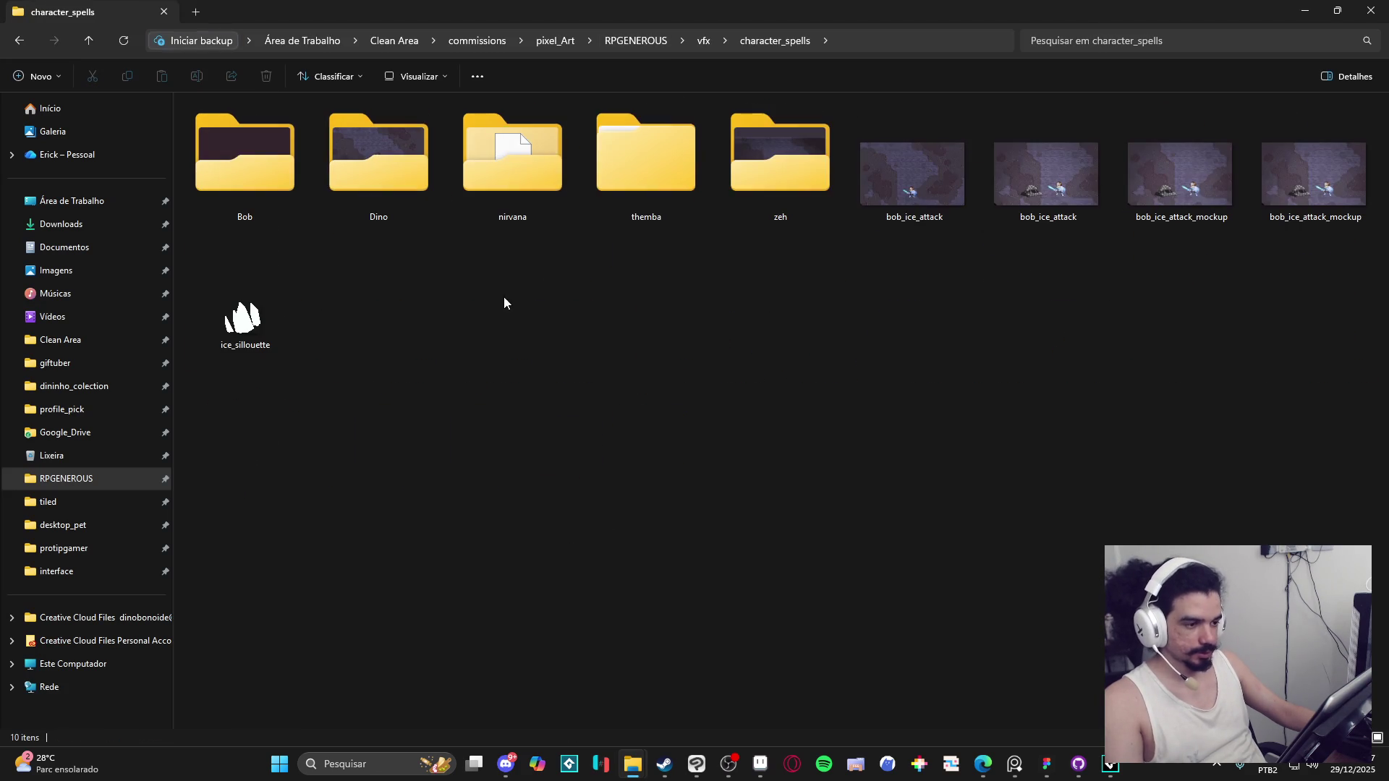
double_click(645, 175)
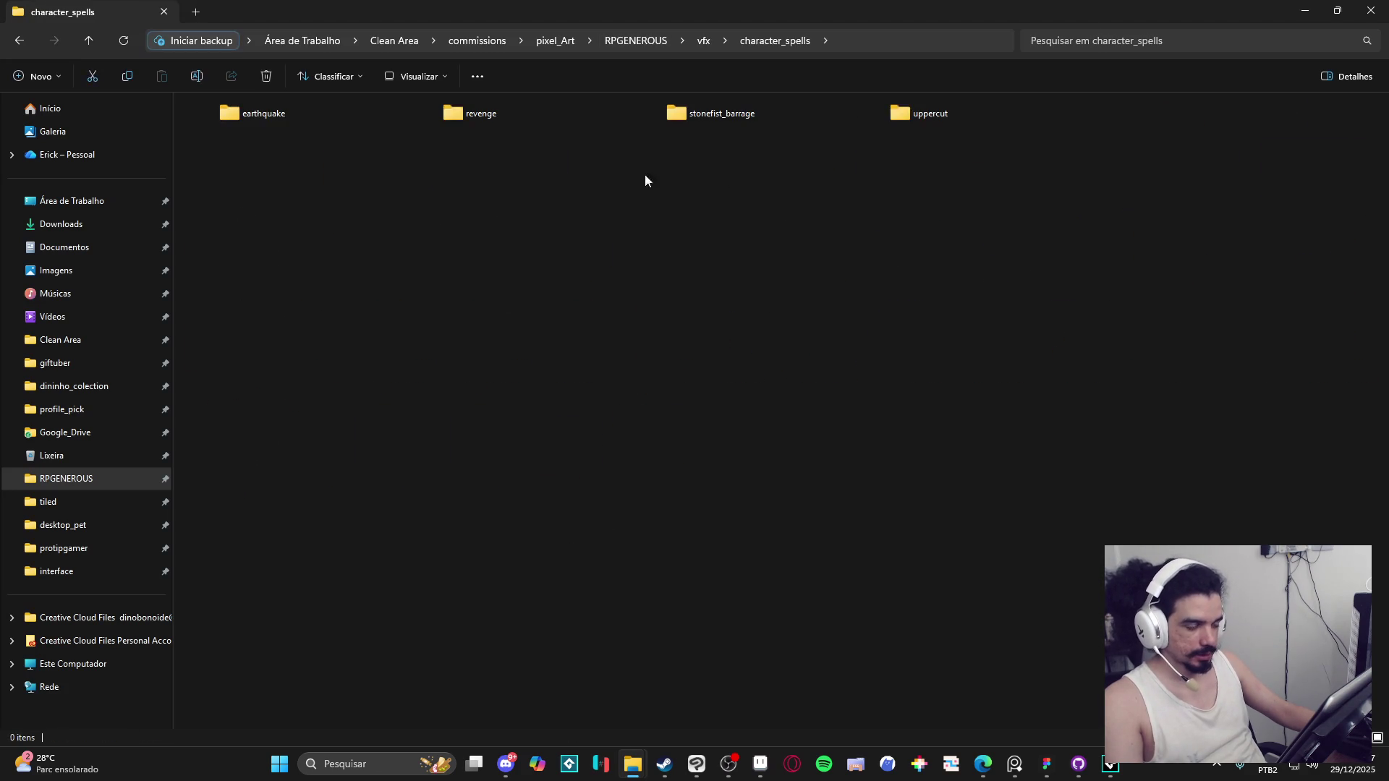
click(484, 125)
double_click(485, 125)
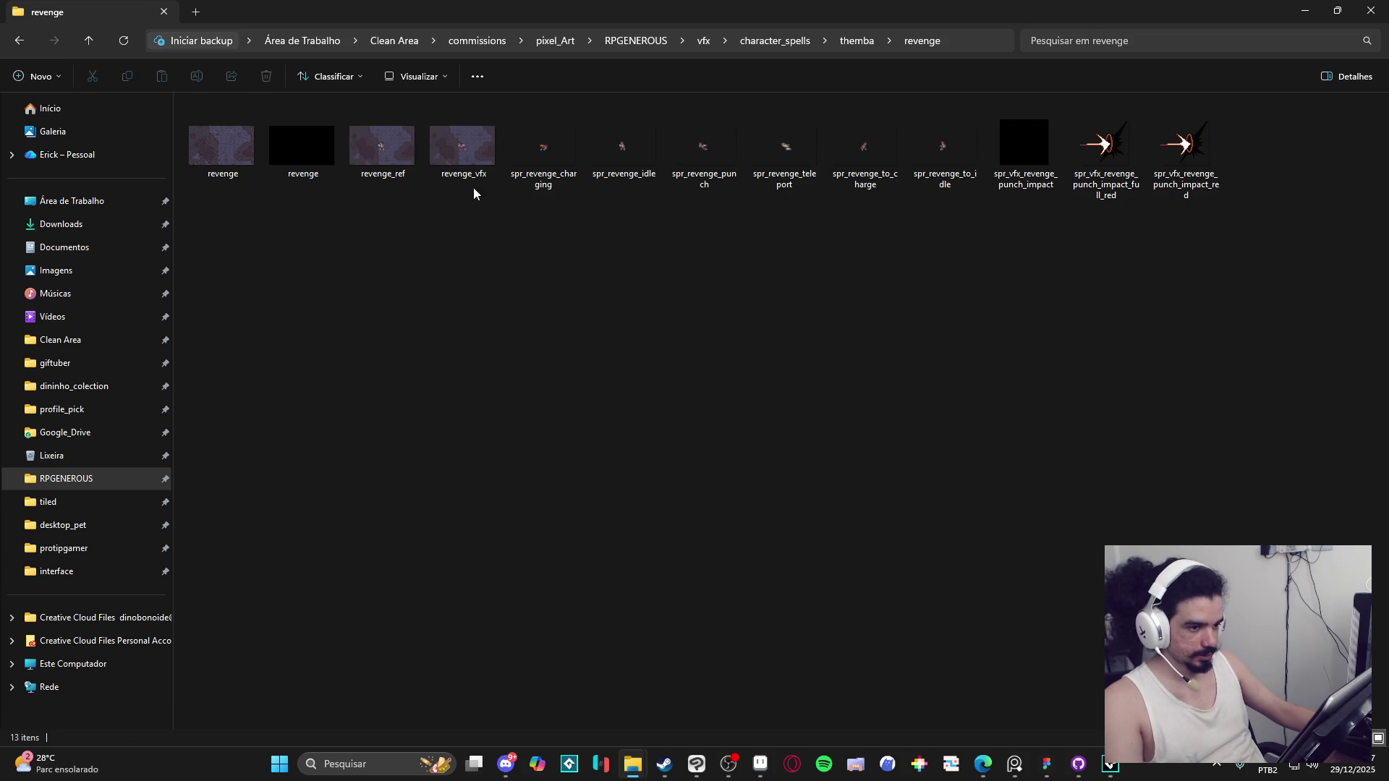
Step: Open the revenge file from the revenge folder in Aseprite
click(376, 152)
click(234, 143)
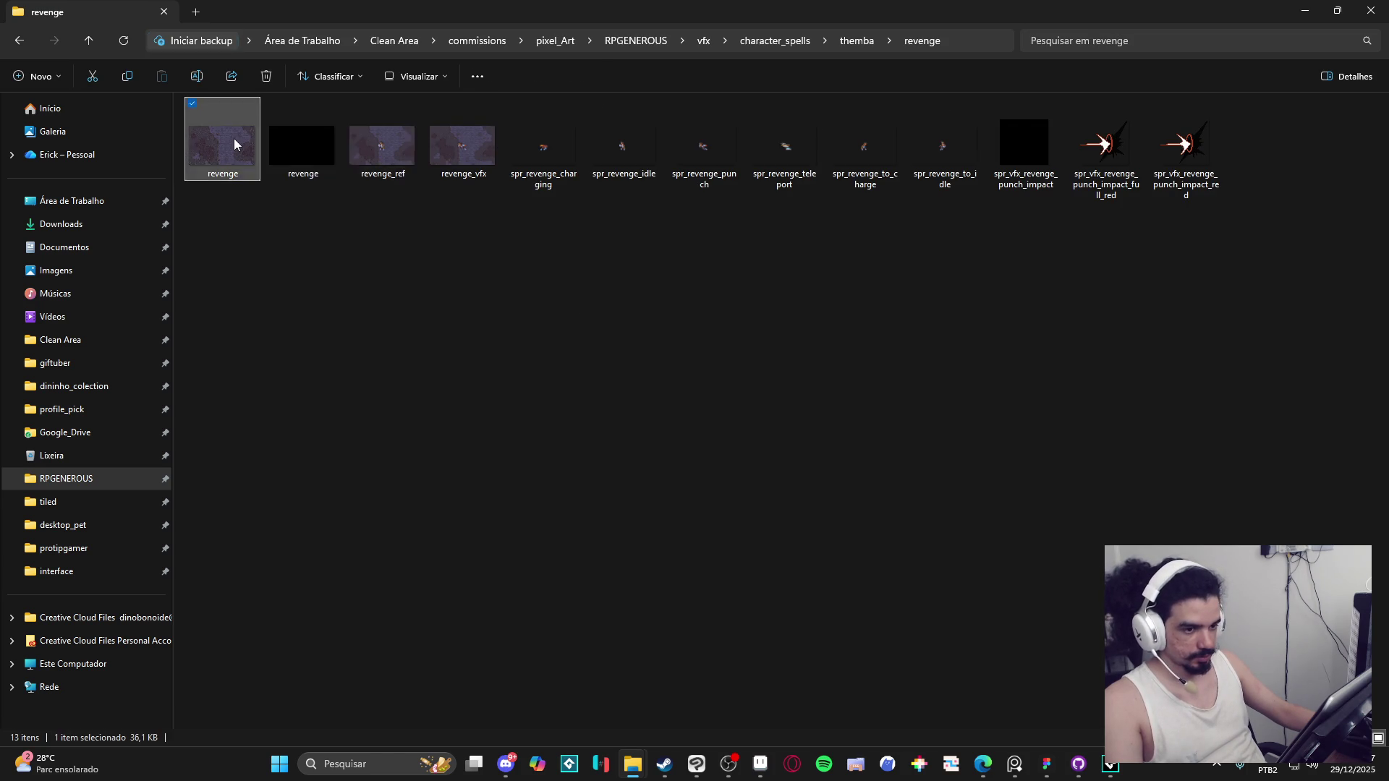
double_click(233, 142)
scroll(727, 348, up, 2)
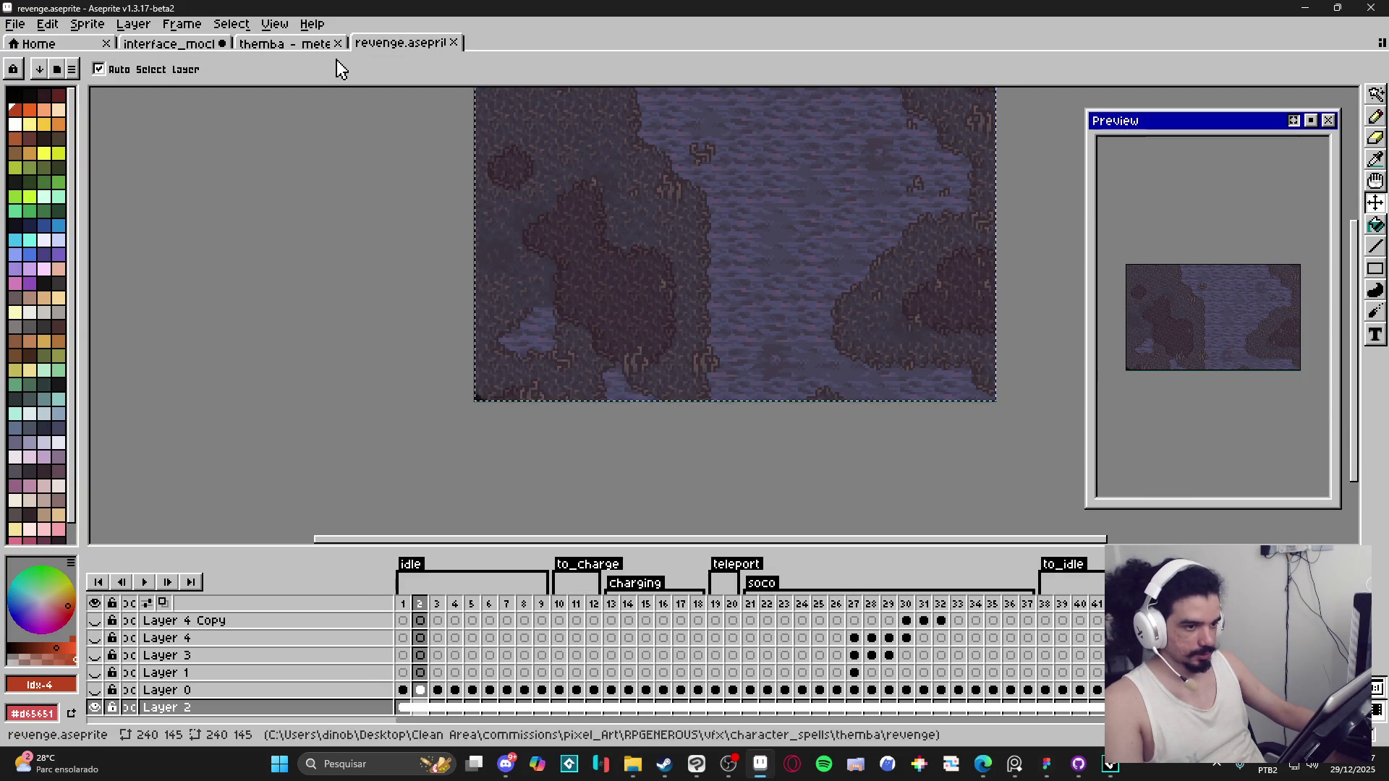
Step: Add an empty Layer 2 below Flattened in meteor strikes, paste, and glance at the revenge tab
click(301, 43)
click(403, 696)
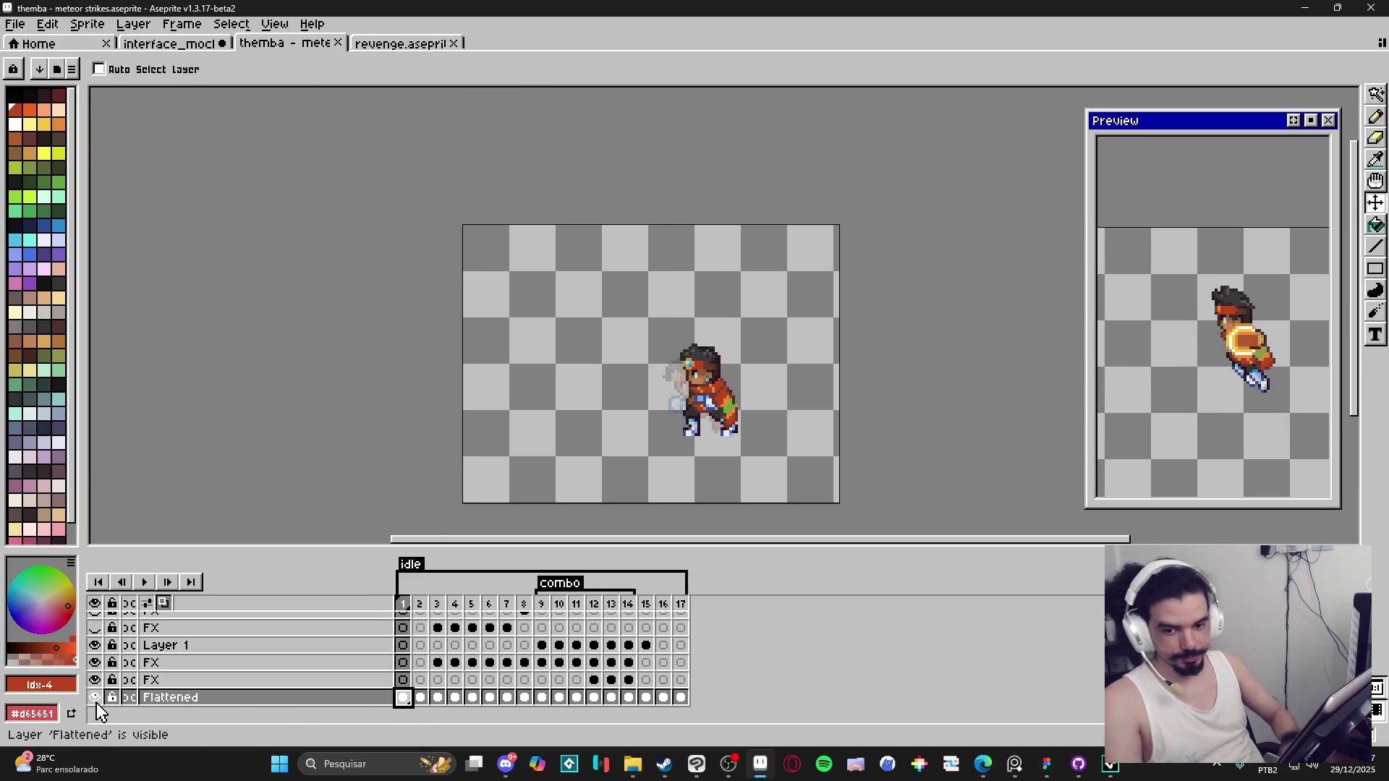
key(ctrl+z)
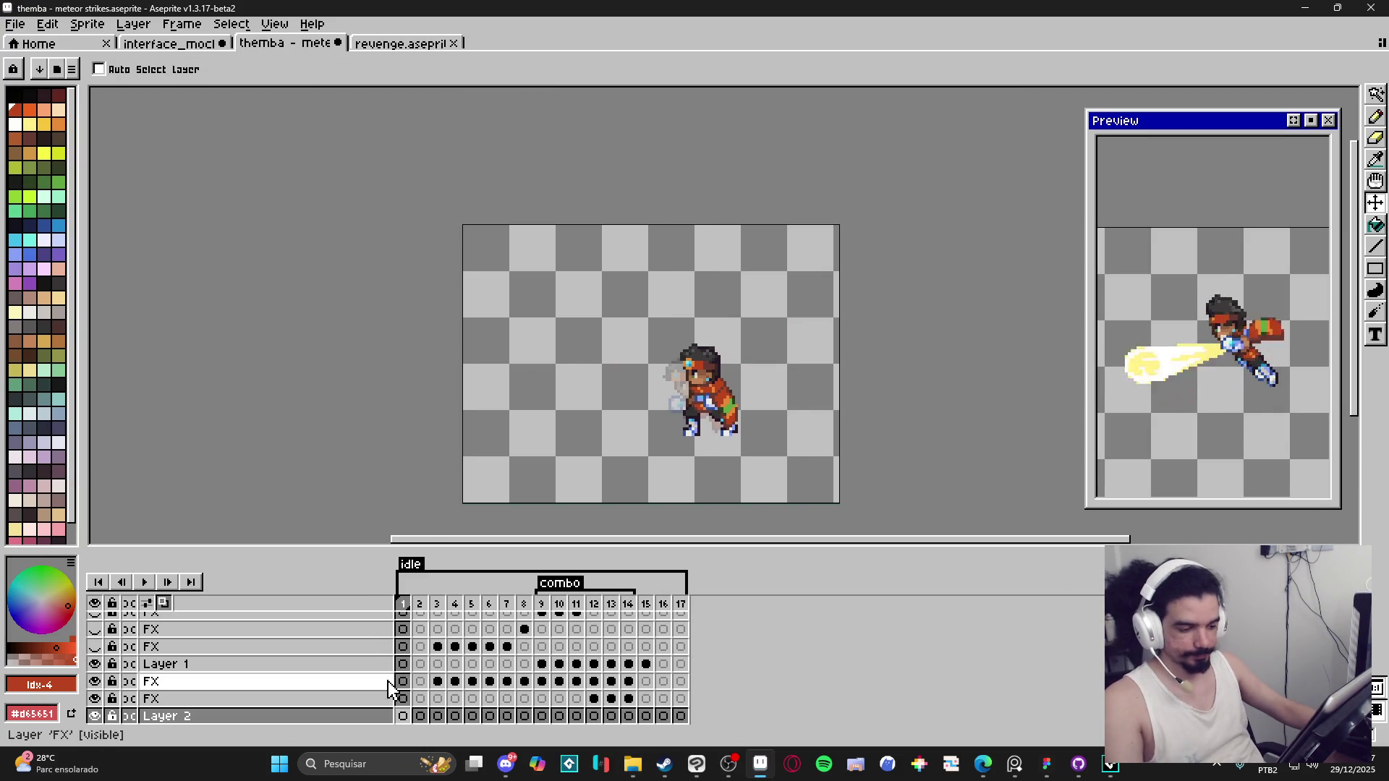
mouse_move(369, 715)
mouse_down()
mouse_move(369, 694)
mouse_move(369, 724)
mouse_up()
key(ctrl+v)
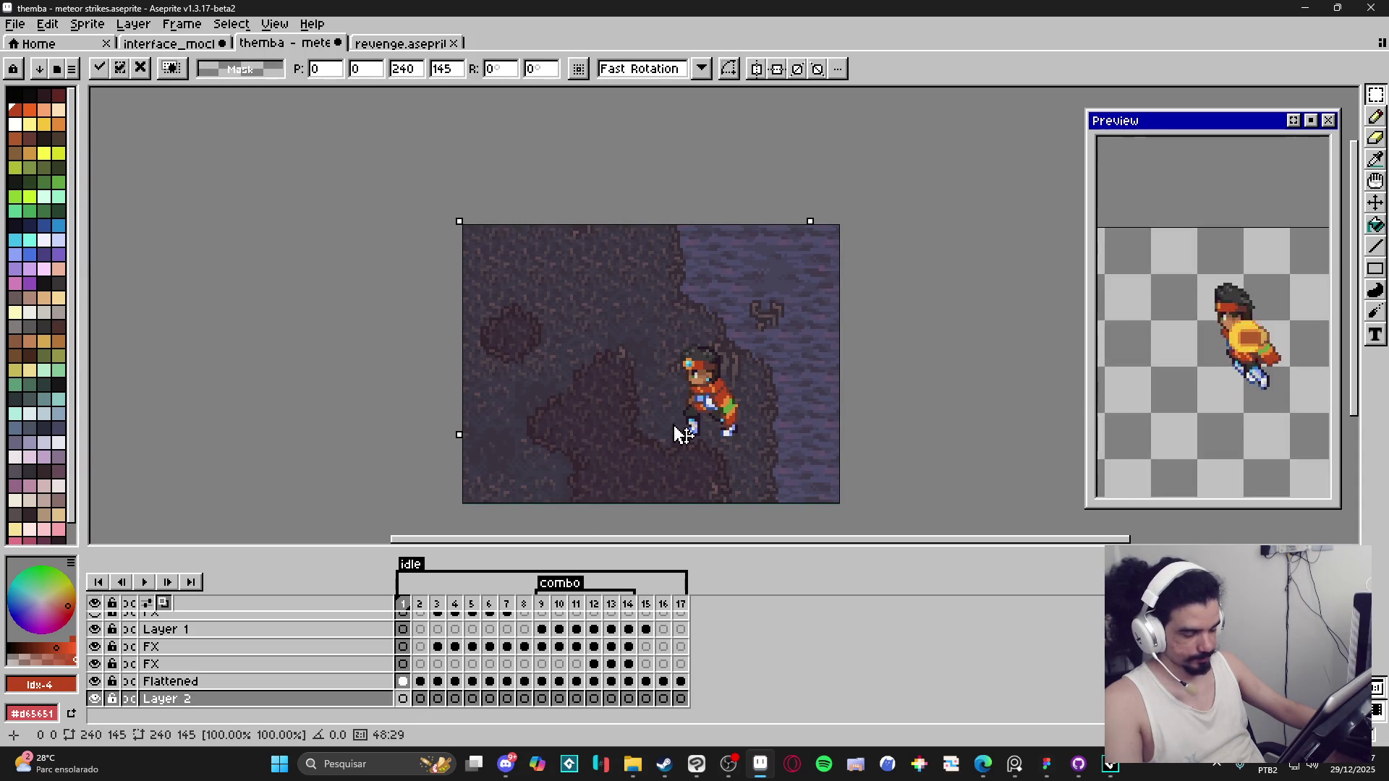
click(402, 43)
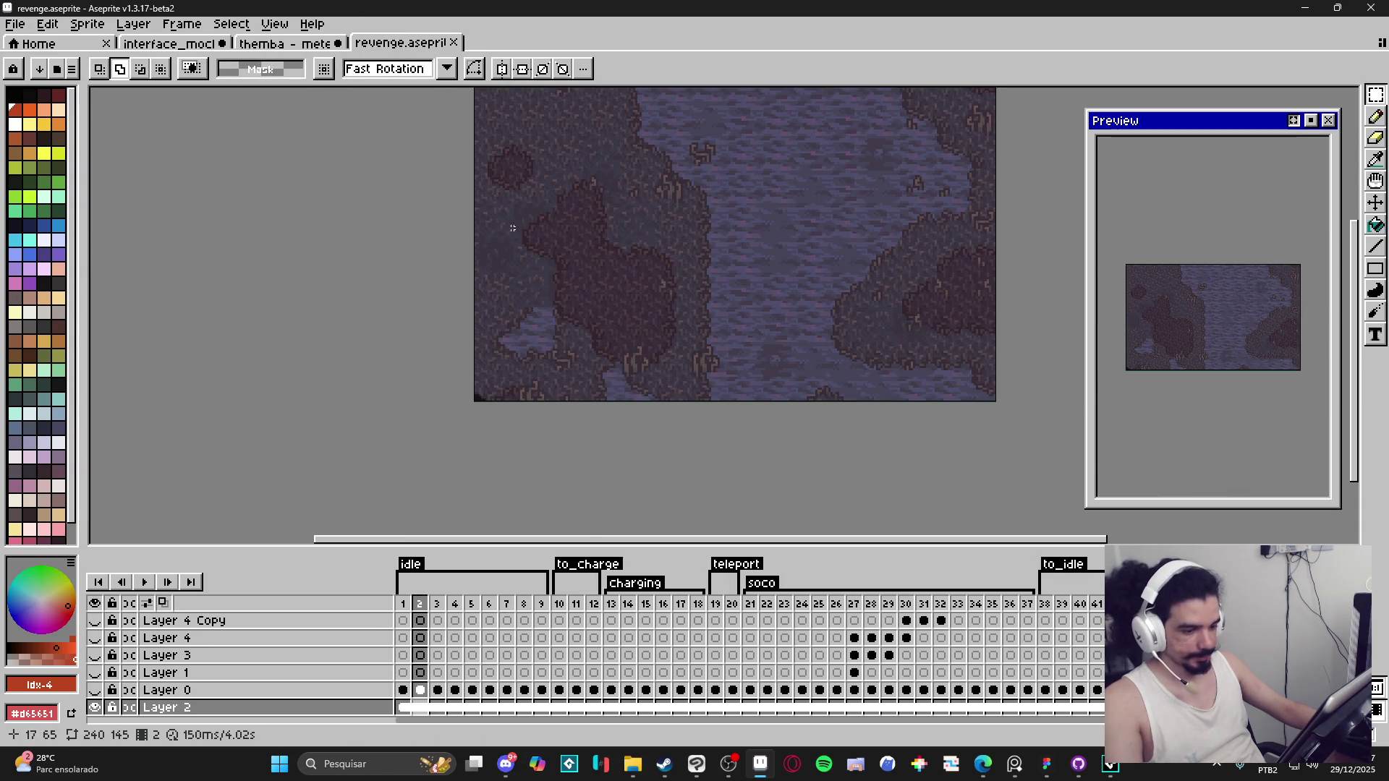
click(314, 50)
Step: Resize the meteor strikes canvas to 240 × 180 pixels
key(ctrl+alt+c)
text(24)
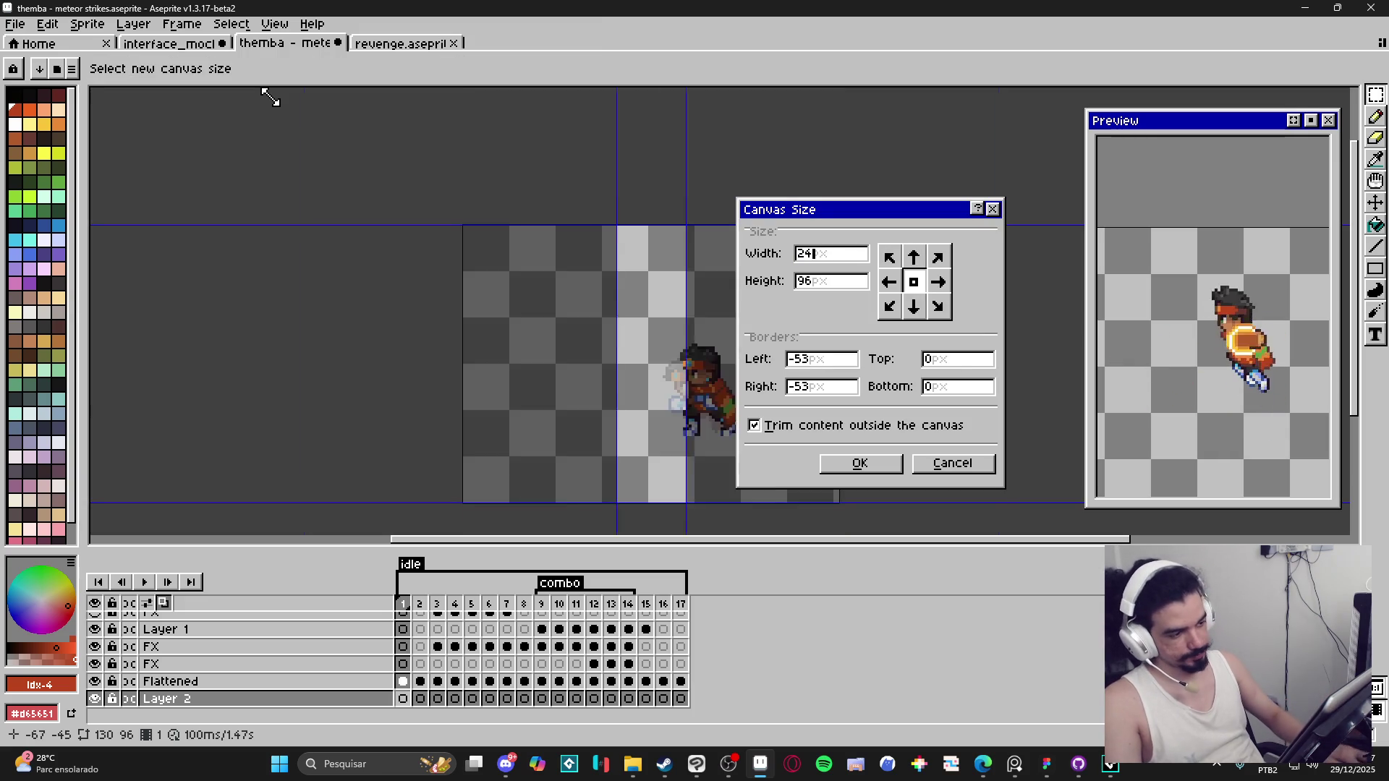
text(0)
key(Tab)
text(180)
key(Return)
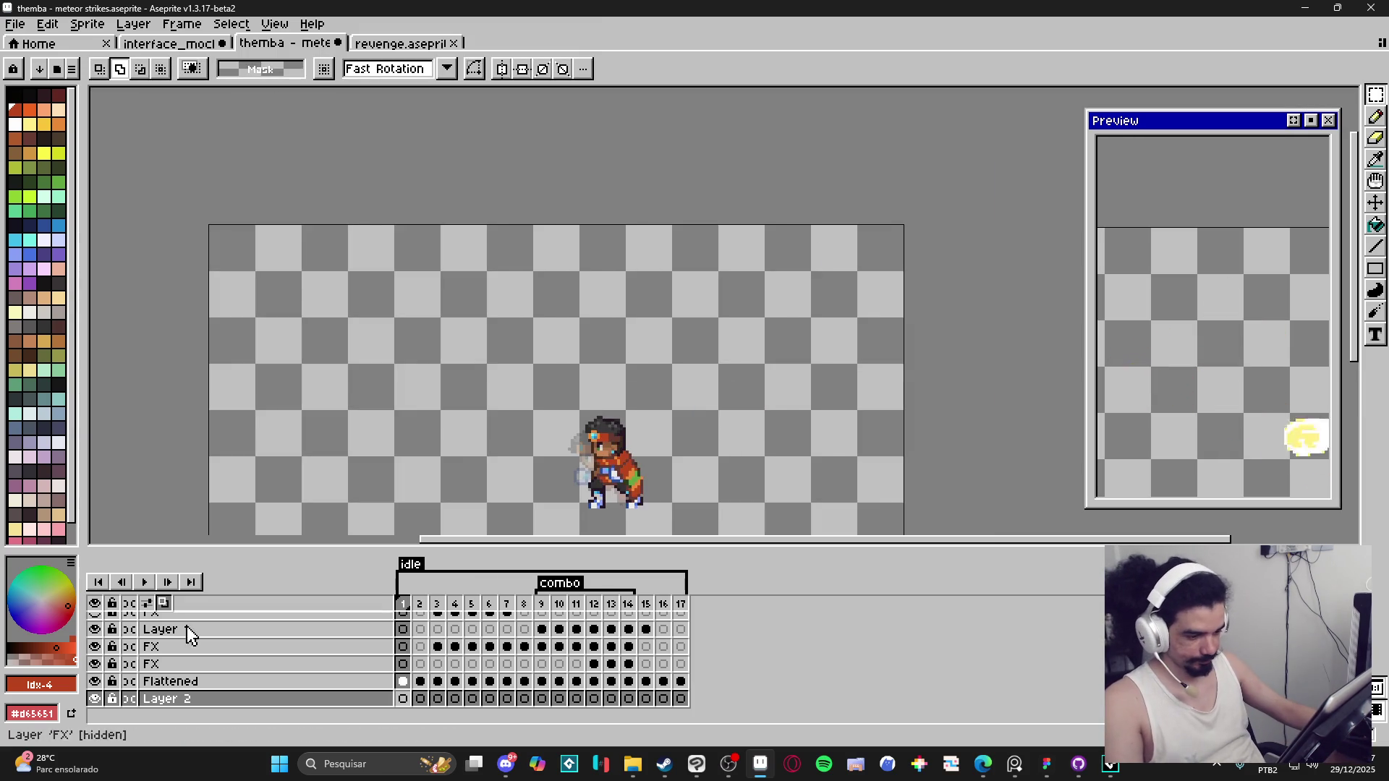
Step: Paste the cave background into Layer 2 frame 1 and link its cel across all frames
click(403, 698)
key(ctrl+v)
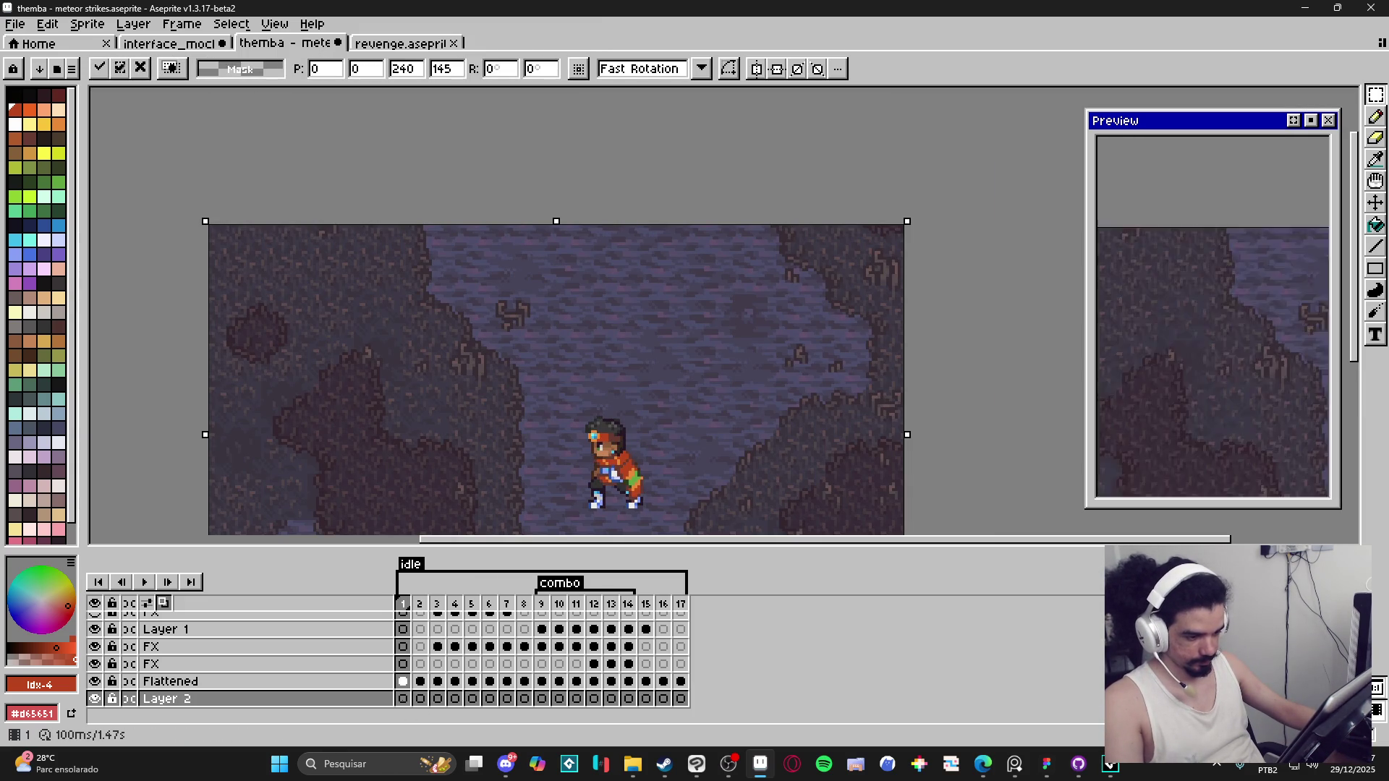
drag(403, 699, 420, 699)
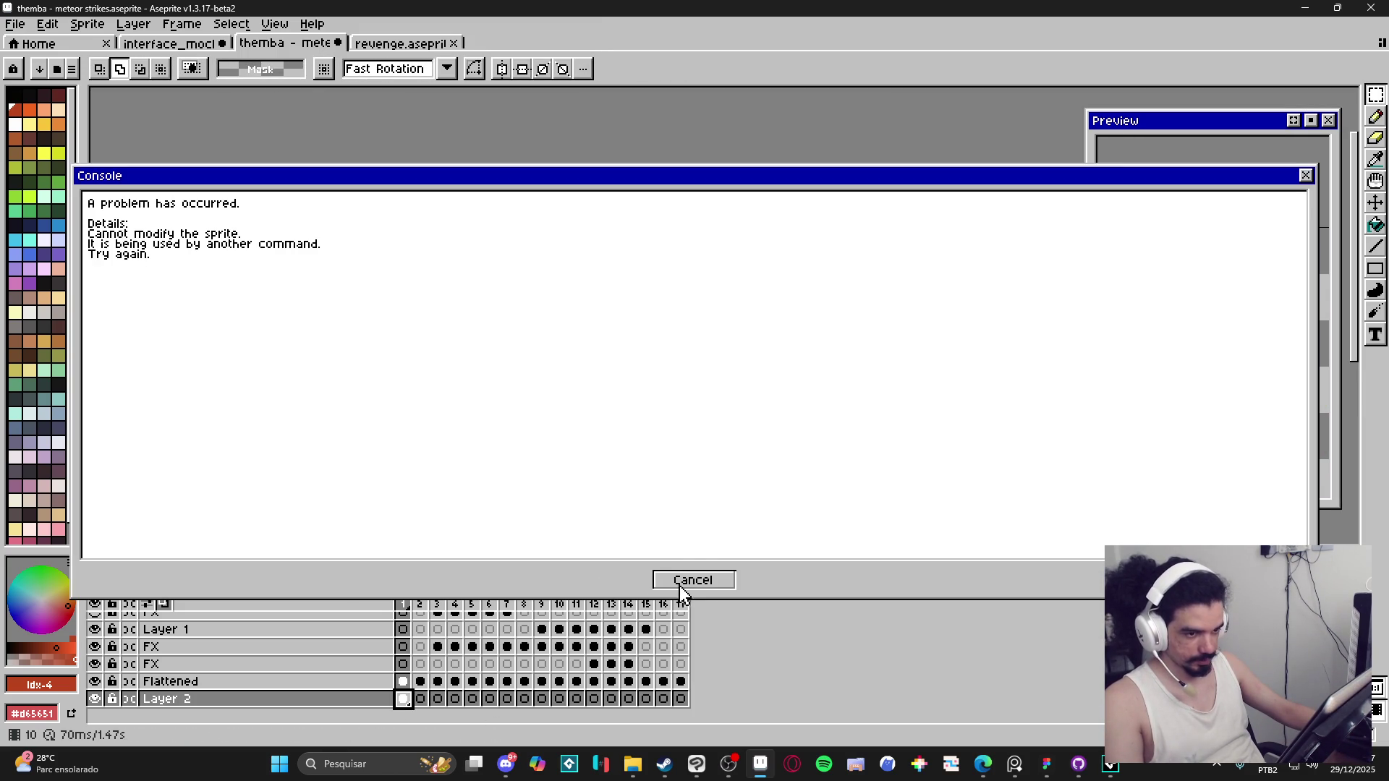
click(694, 576)
click(420, 699)
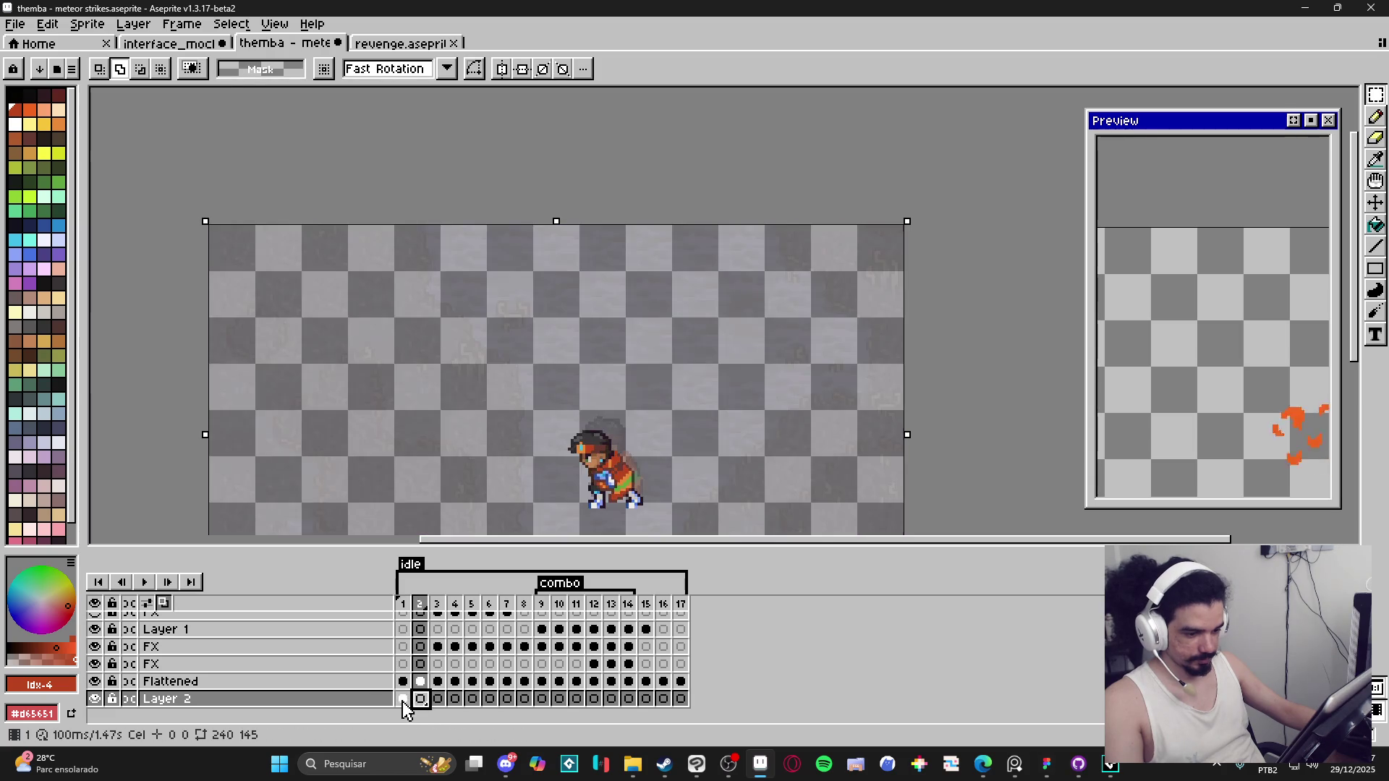
click(403, 699)
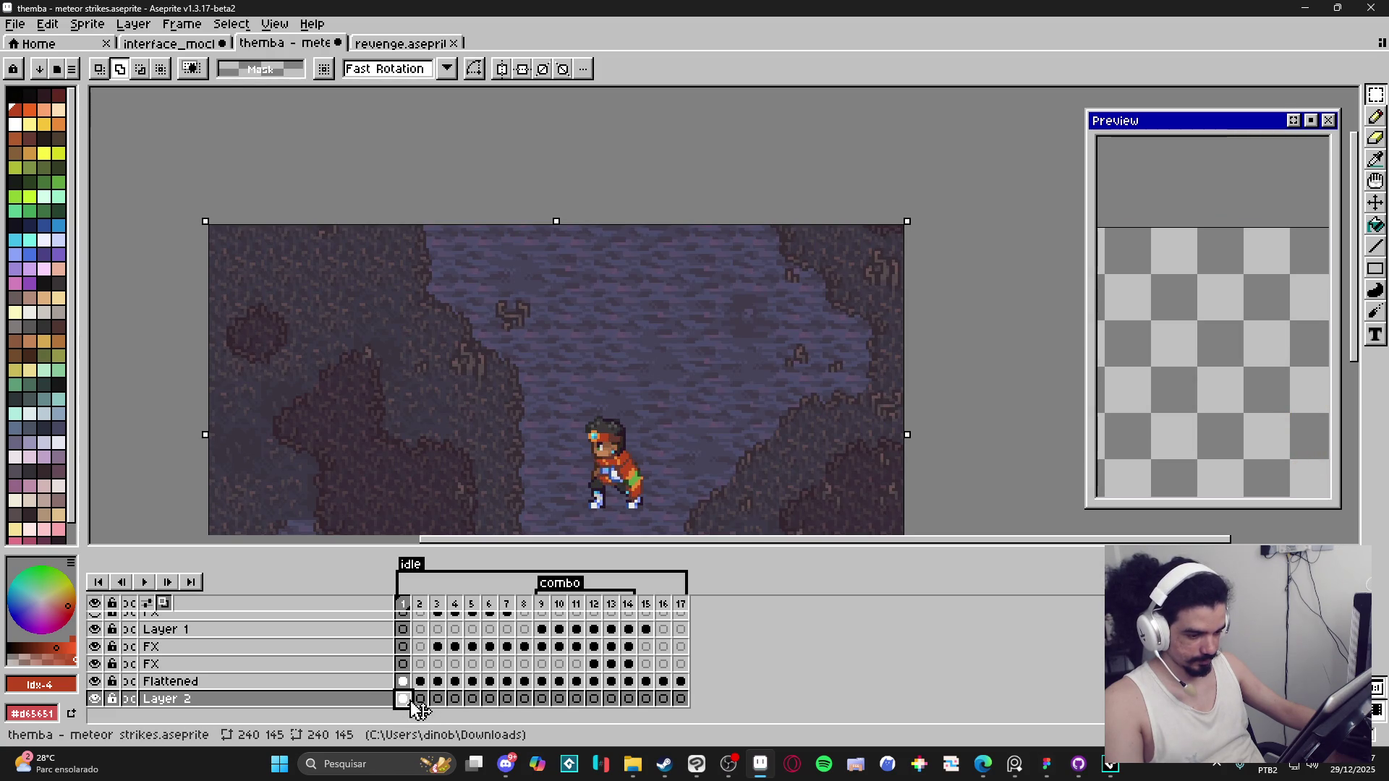
drag(403, 699, 682, 700)
right_click(683, 700)
click(713, 697)
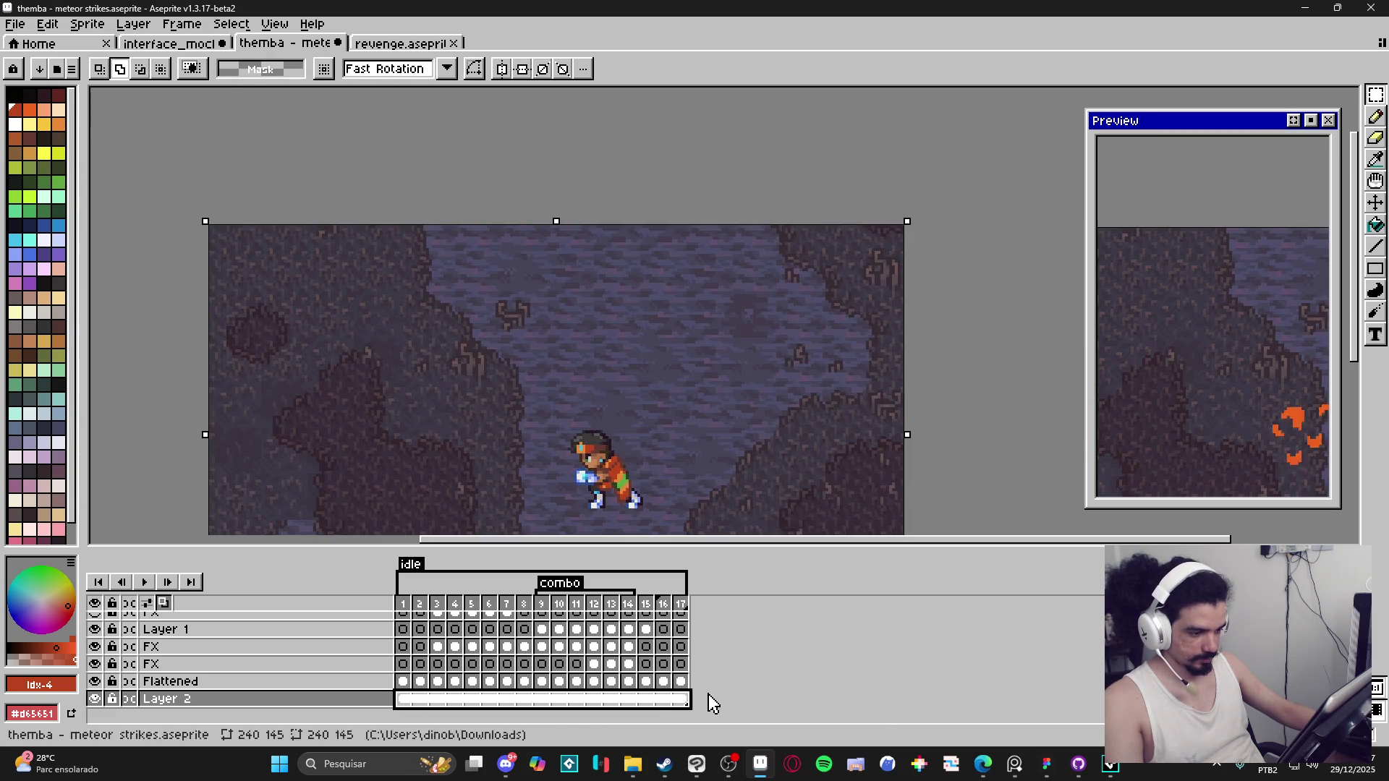
scroll(651, 458, down, 1)
drag(651, 458, 682, 359)
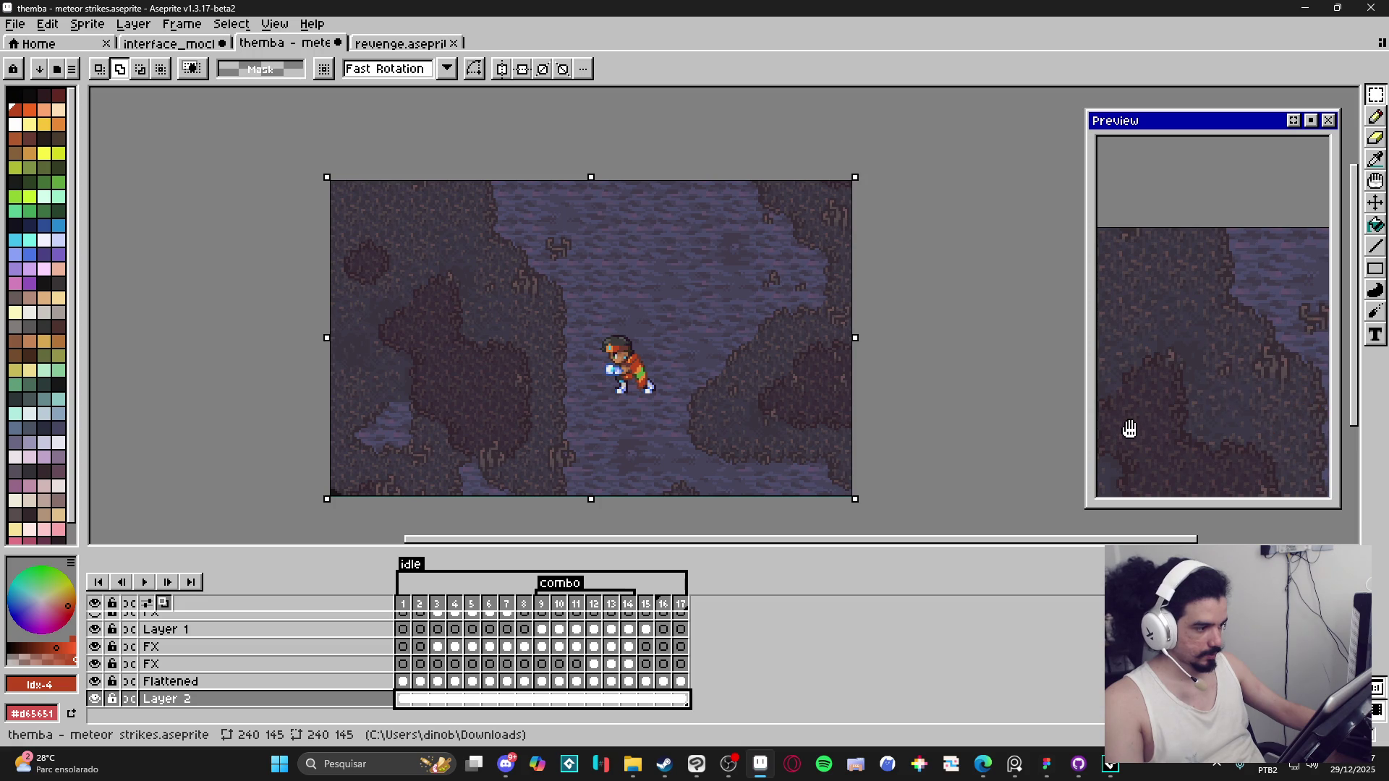
Step: Enlarge the animation preview, frame the fighter in it, and save the meteor strikes file
drag(1087, 443, 776, 443)
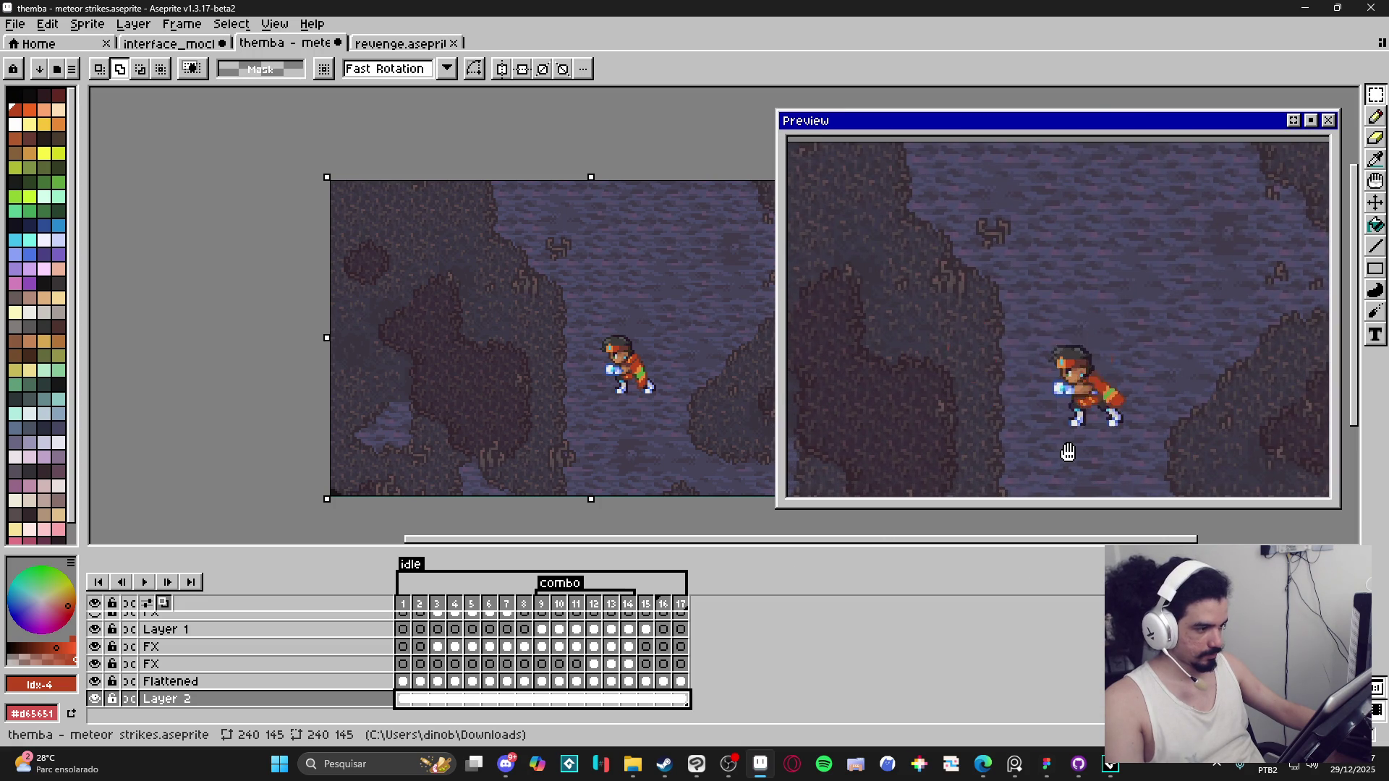
drag(1055, 453, 1098, 460)
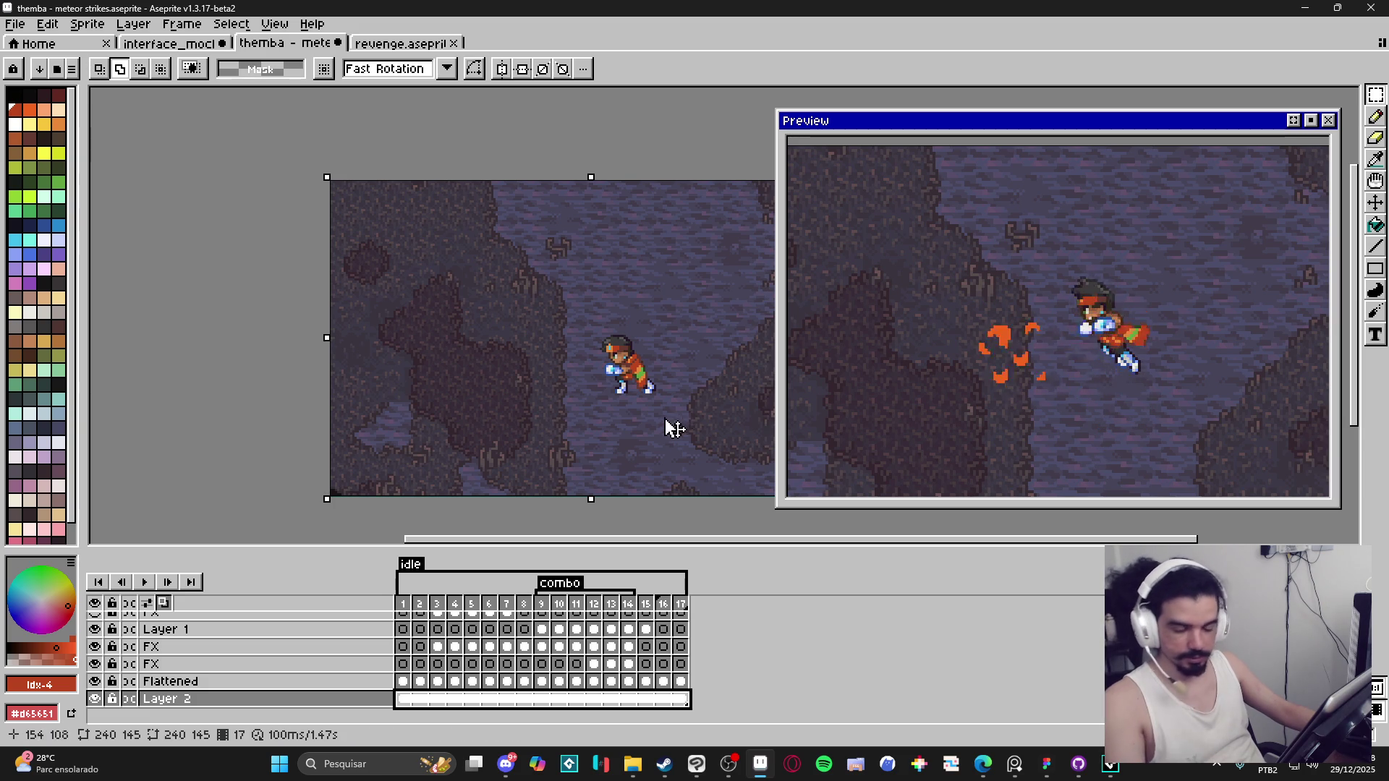
key(ctrl+s)
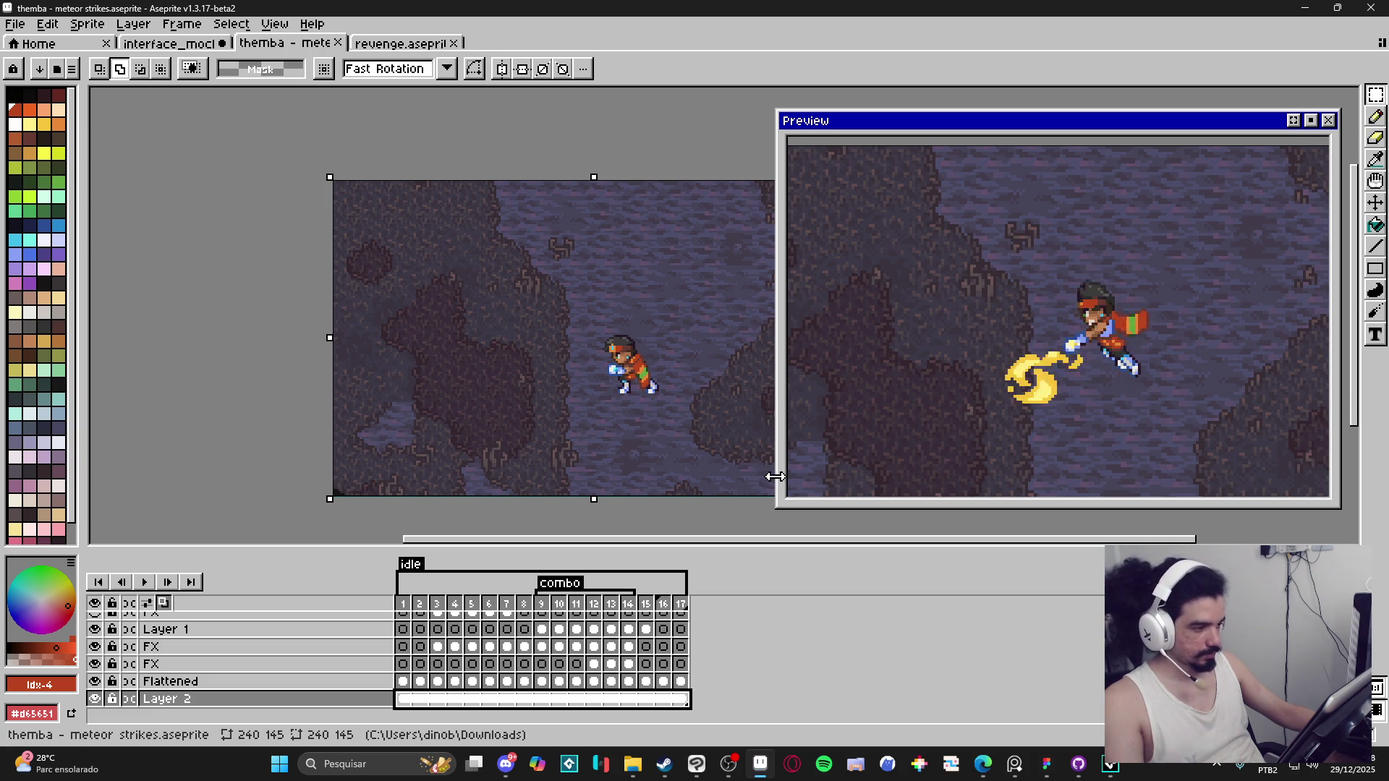
Step: Bring up the Export File dialog to output the animation as a GIF
scroll(557, 424, right, 2)
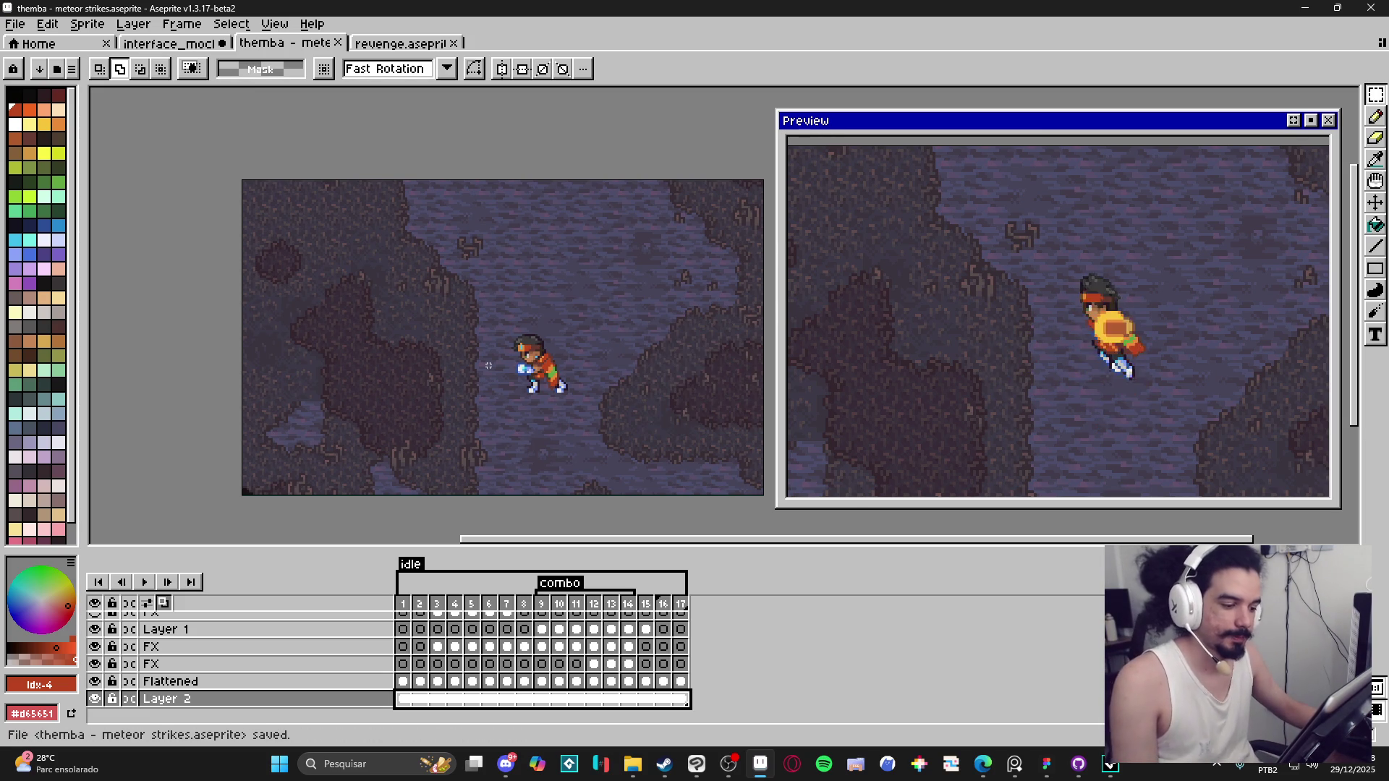
key(ctrl+alt+shift+s)
click(703, 217)
Step: Set the export scale to 400% and browse to the folder holding the move subfolders
click(669, 313)
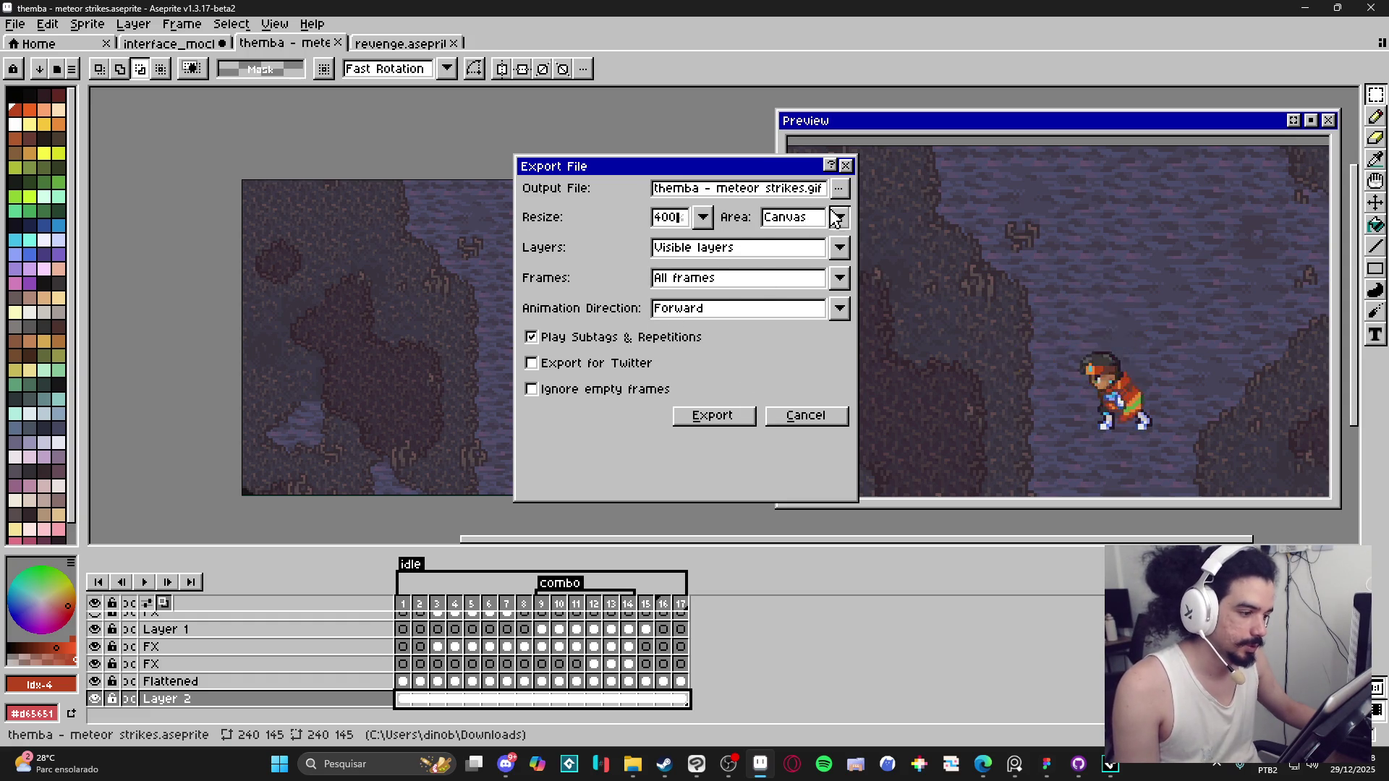
click(839, 189)
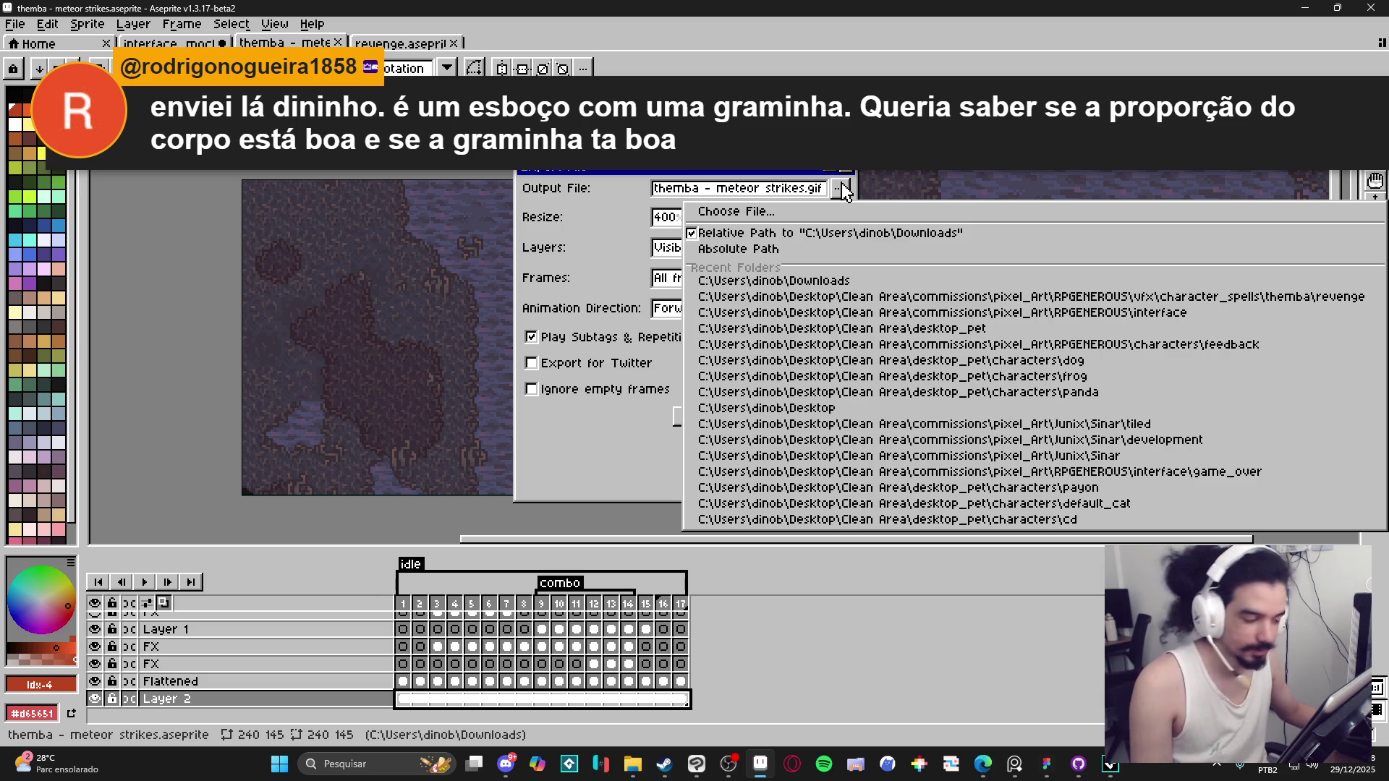
click(790, 212)
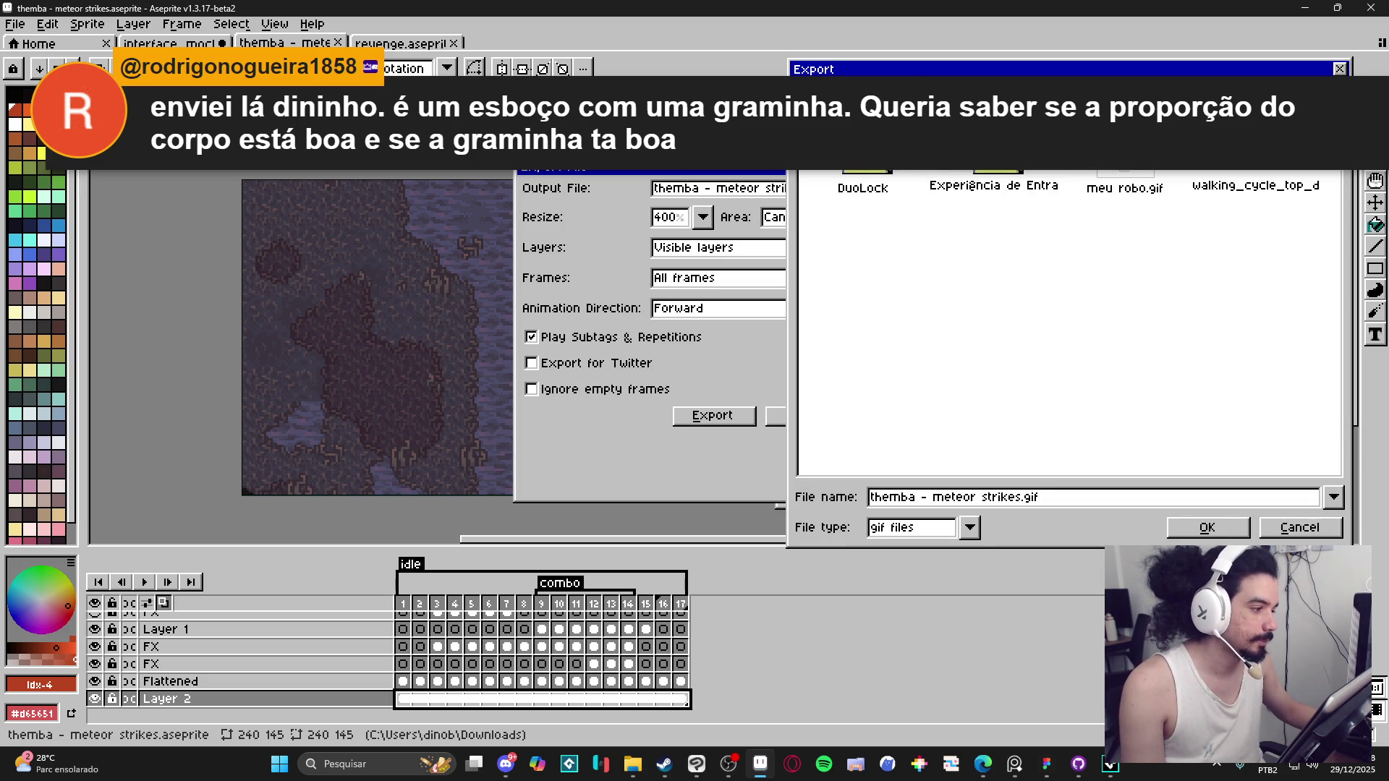
click(879, 87)
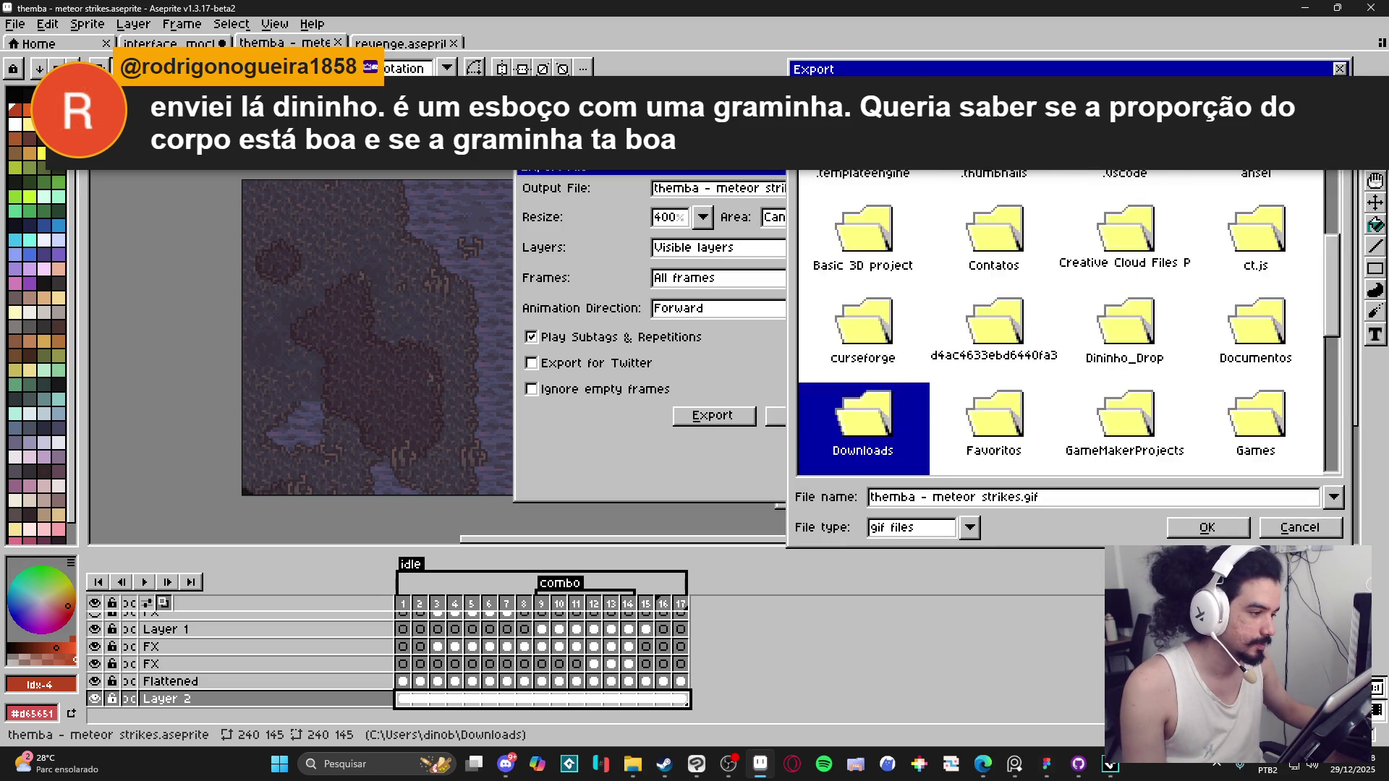
click(879, 87)
click(879, 87)
click(1157, 87)
click(1151, 231)
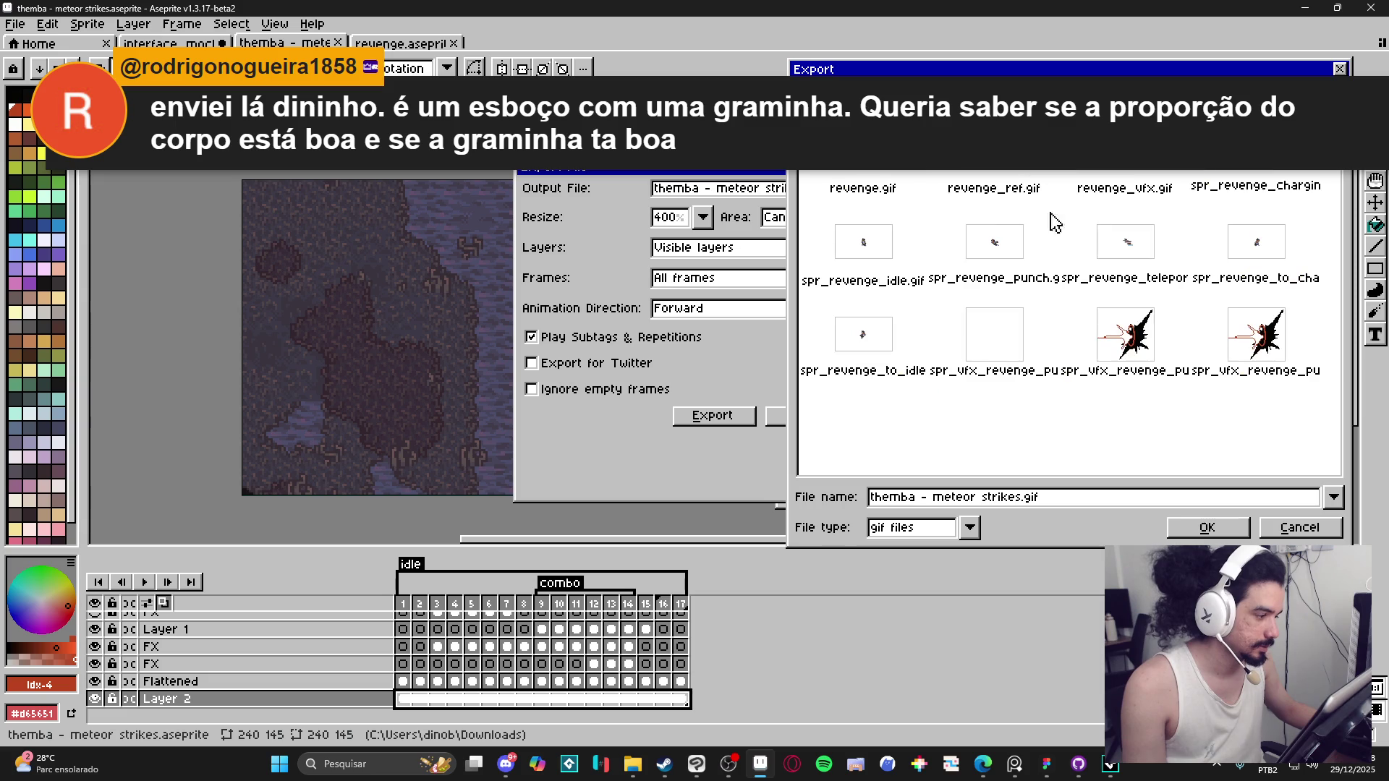
click(879, 86)
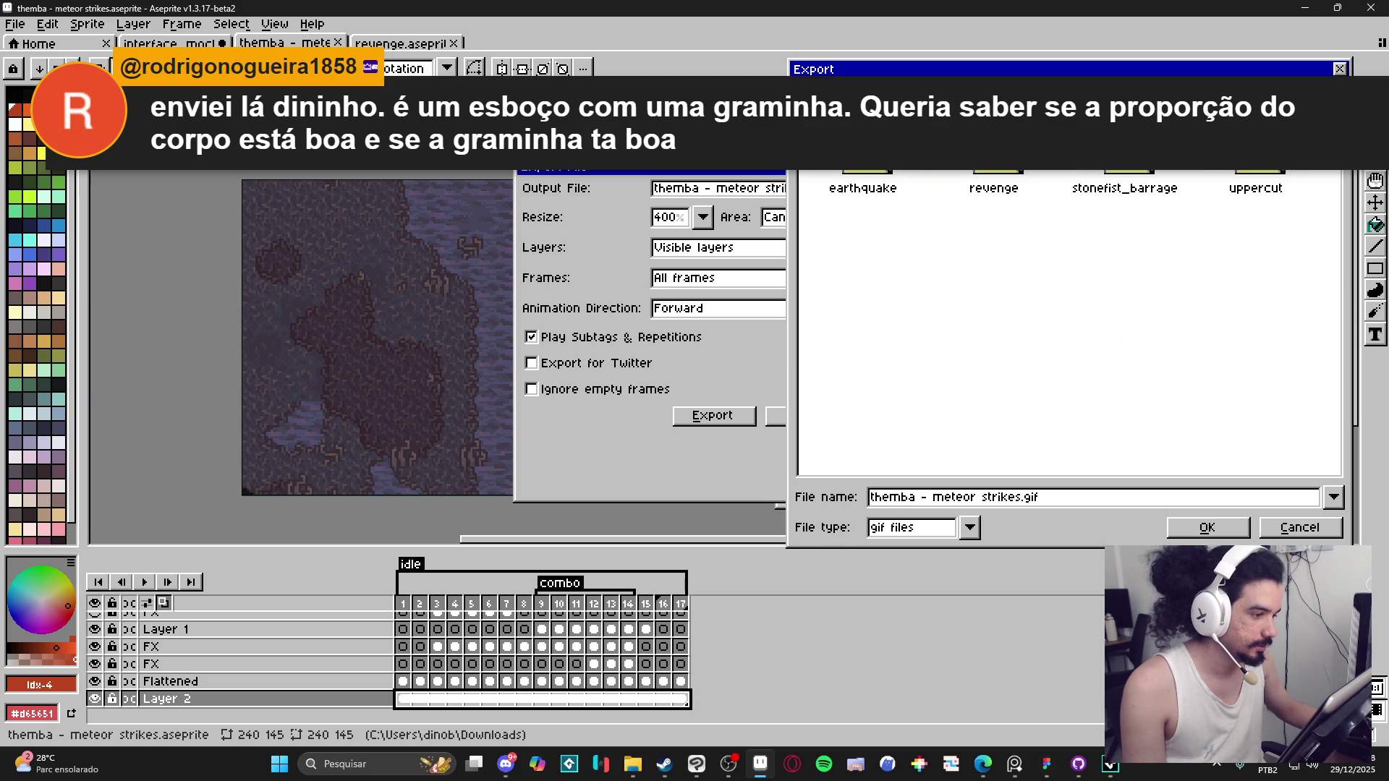
Step: Create and enter a new folder, keep the name 'themba - meteor strikes.gif', and export
click(900, 87)
key(Return)
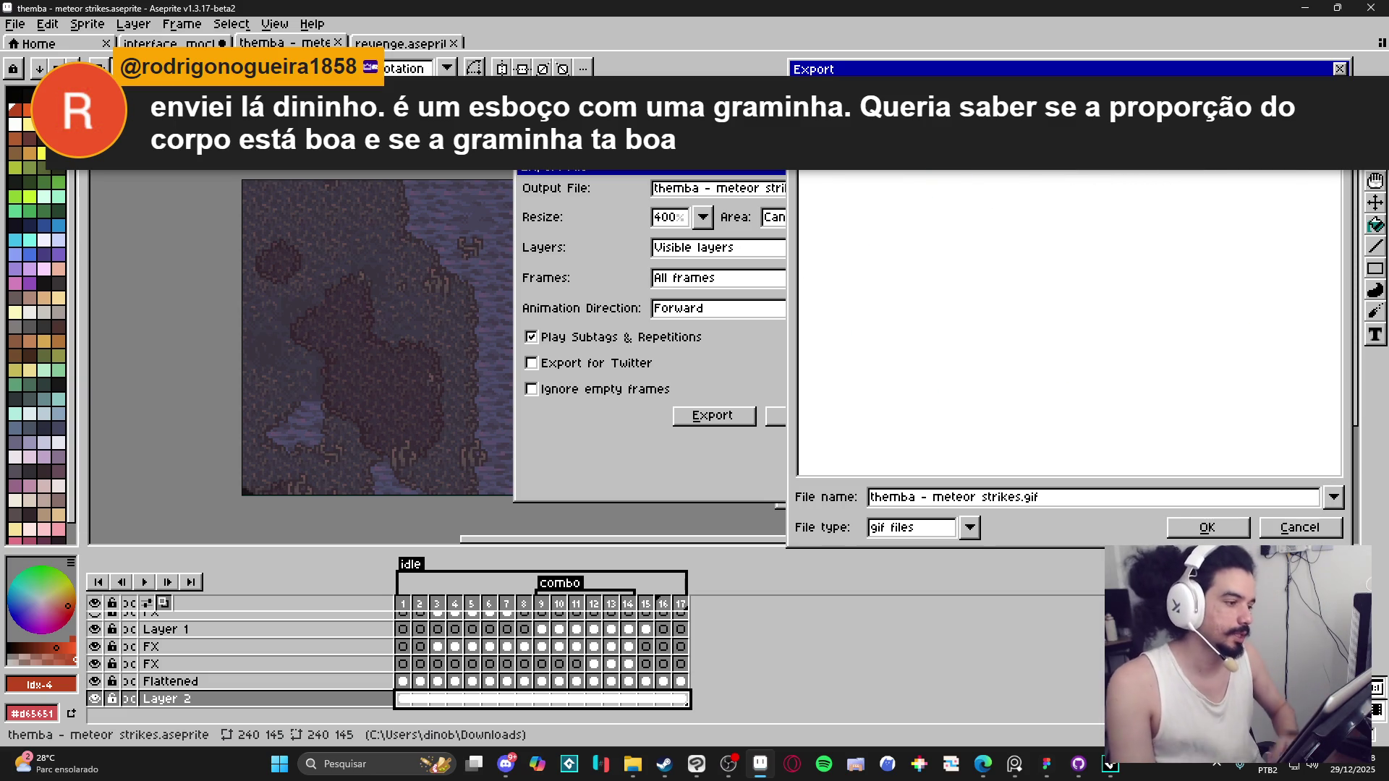
click(972, 176)
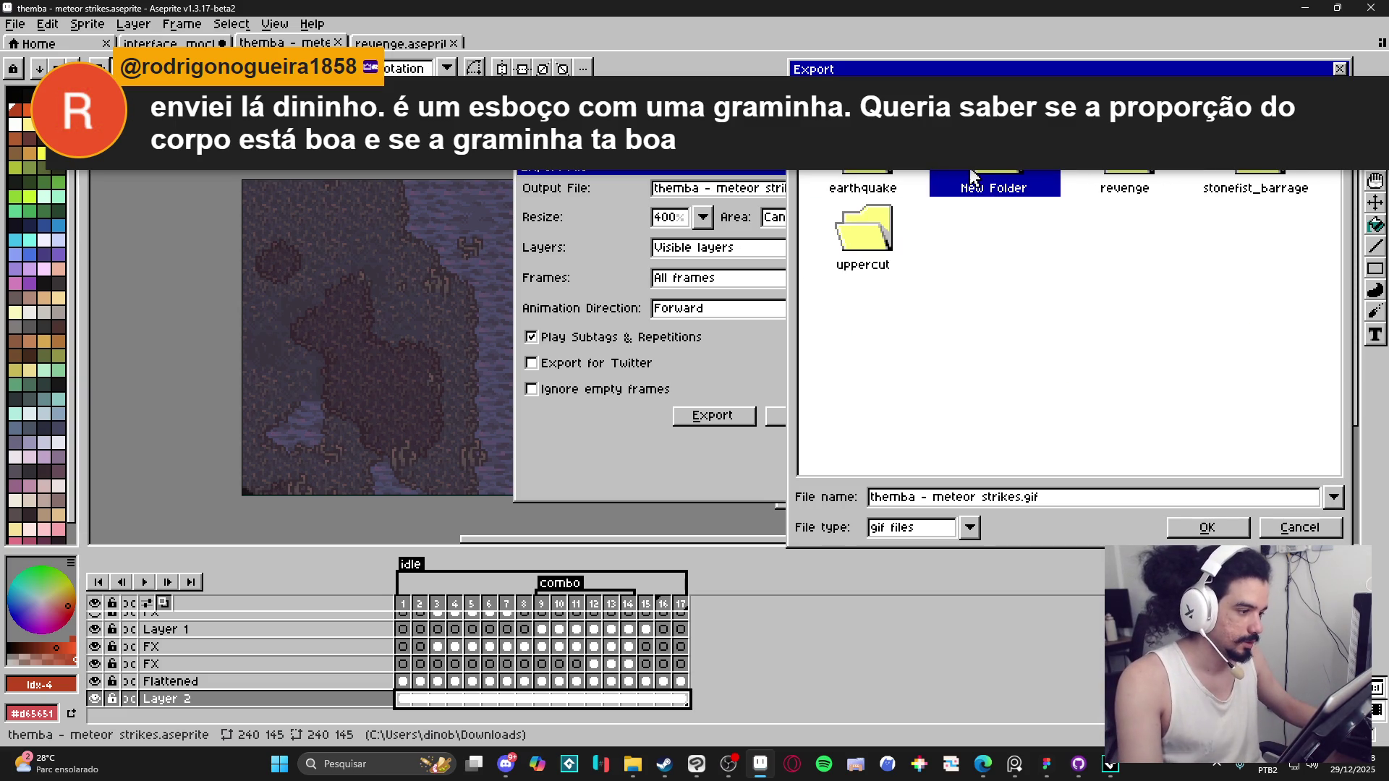
key(Return)
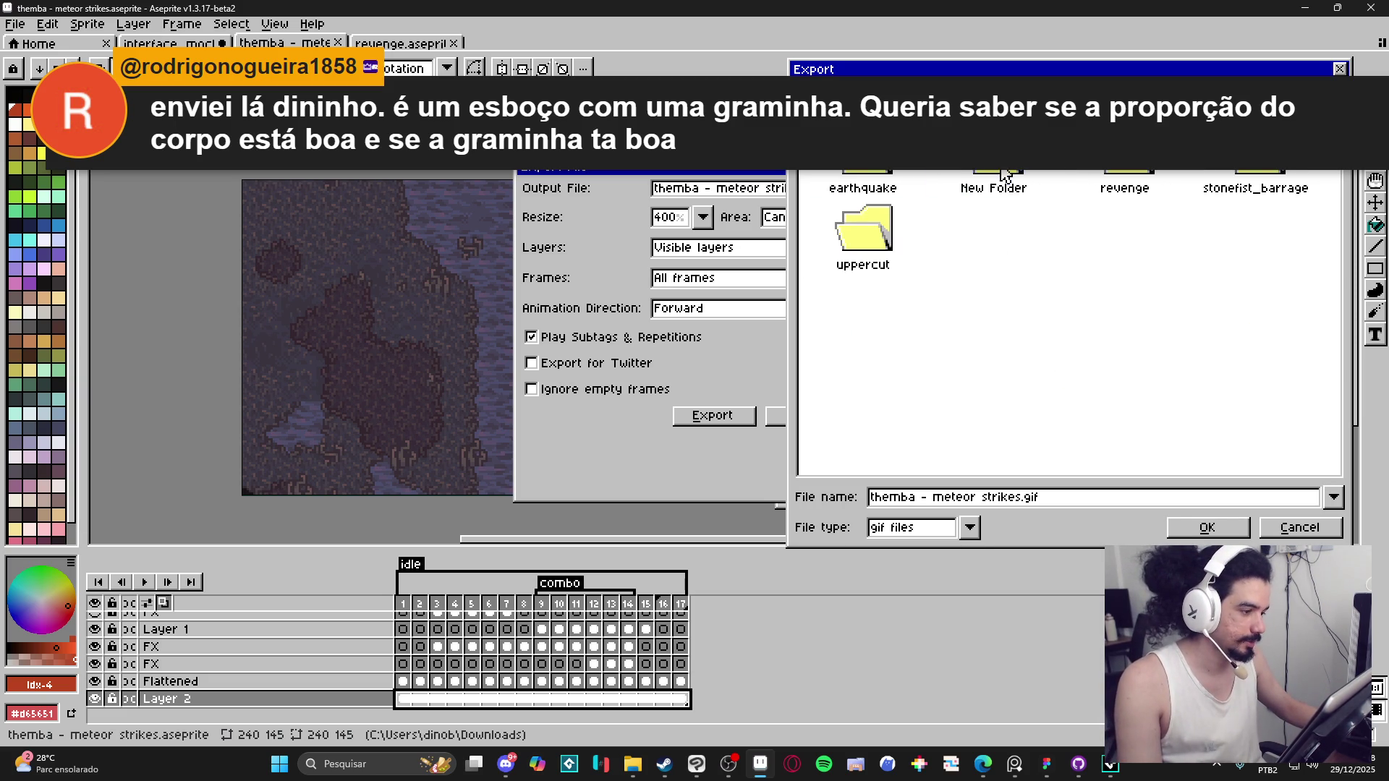
drag(1017, 498, 861, 505)
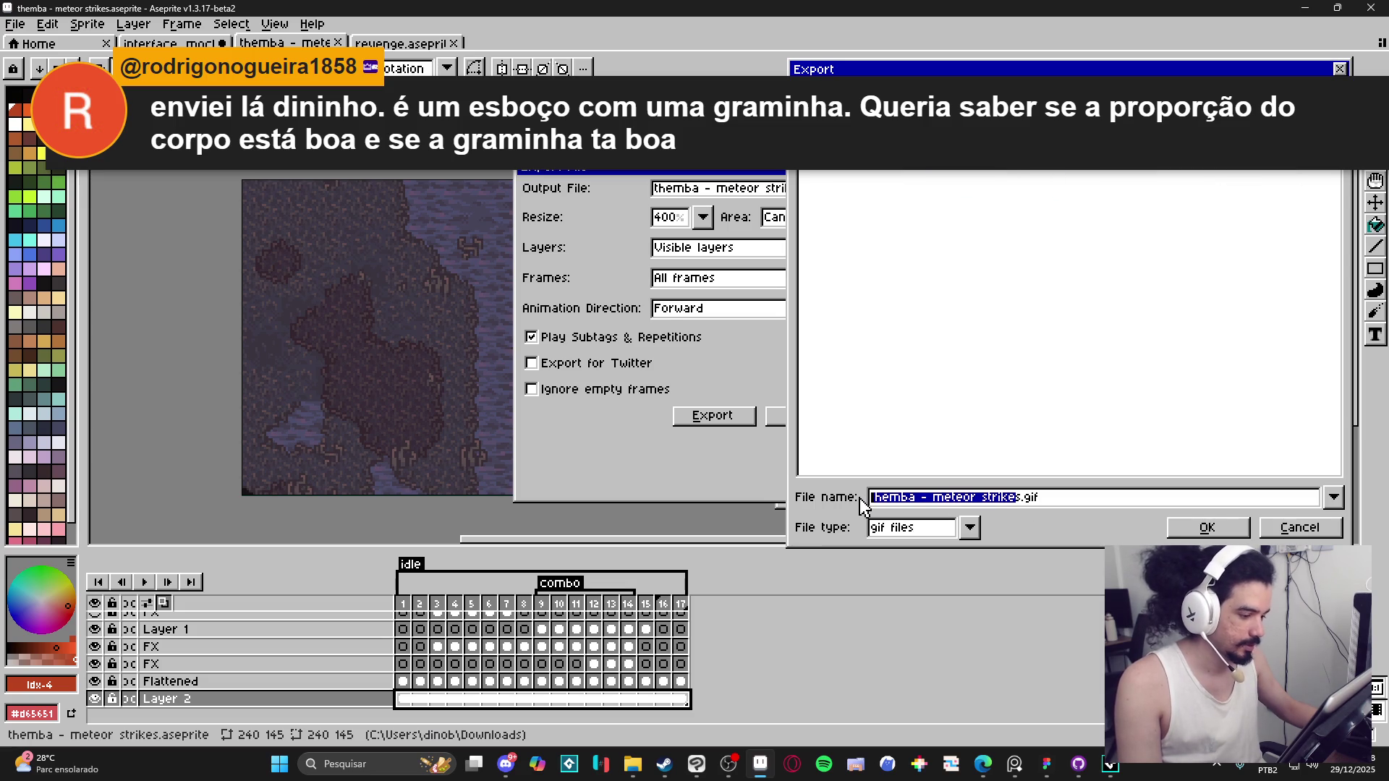
click(861, 499)
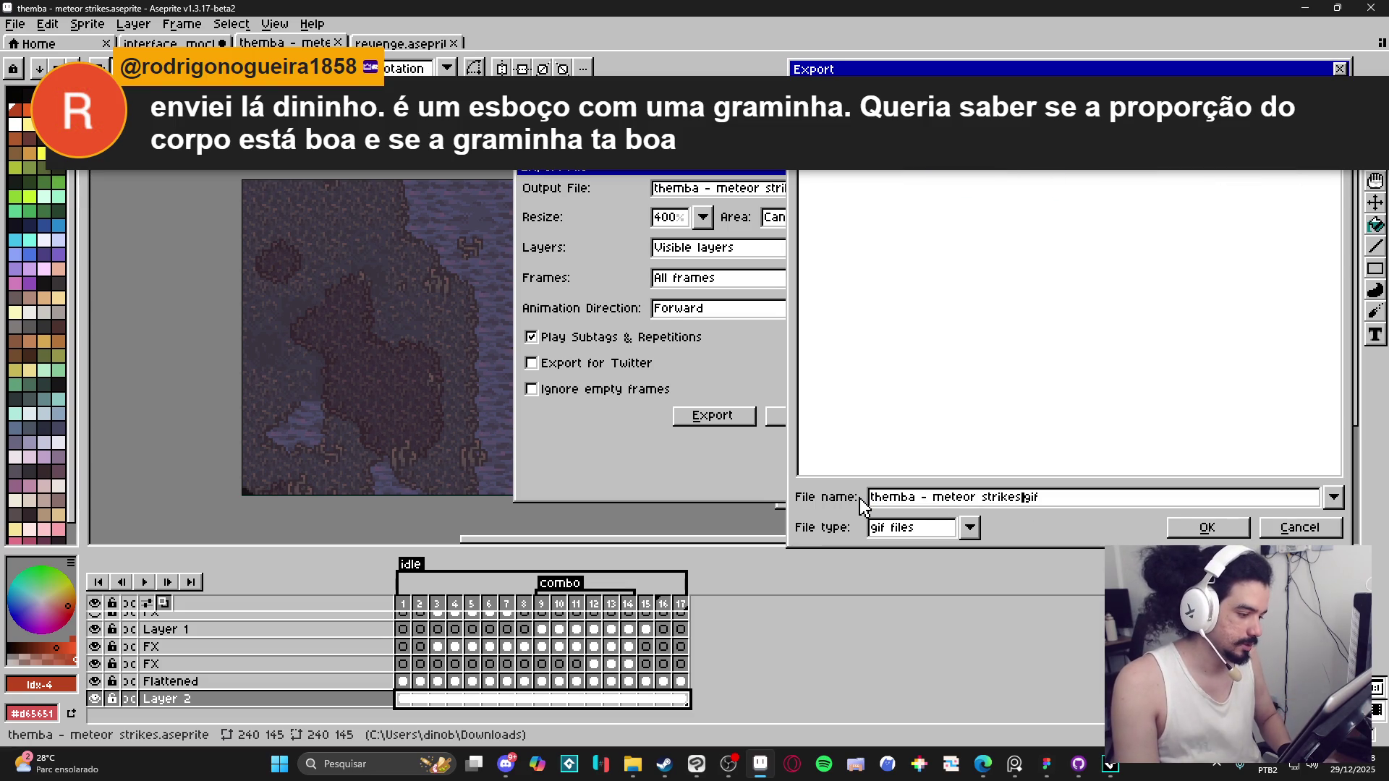
click(1185, 524)
click(743, 418)
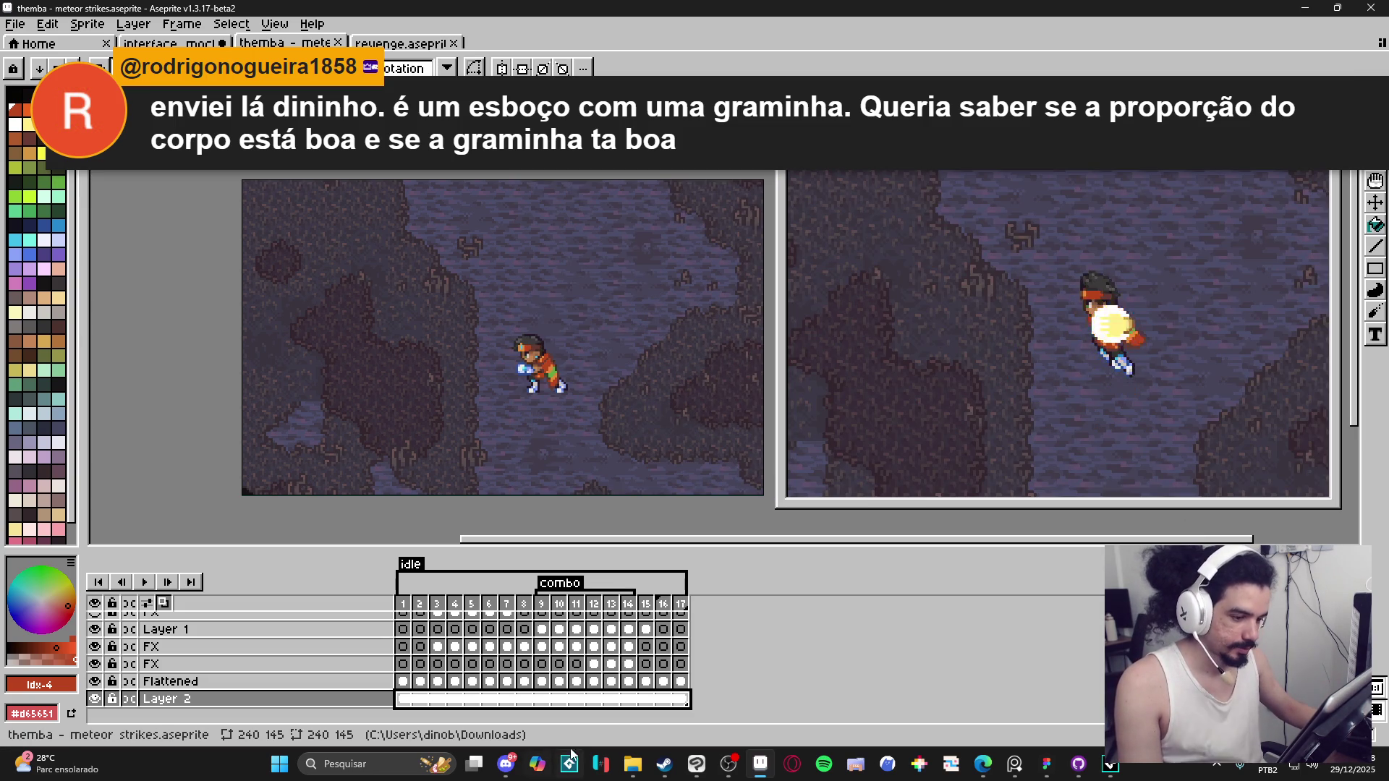
Step: Open and review the exported GIF from the metheor strikes folder, close it, then switch to Discord
mouse_move(633, 763)
click(567, 702)
click(476, 370)
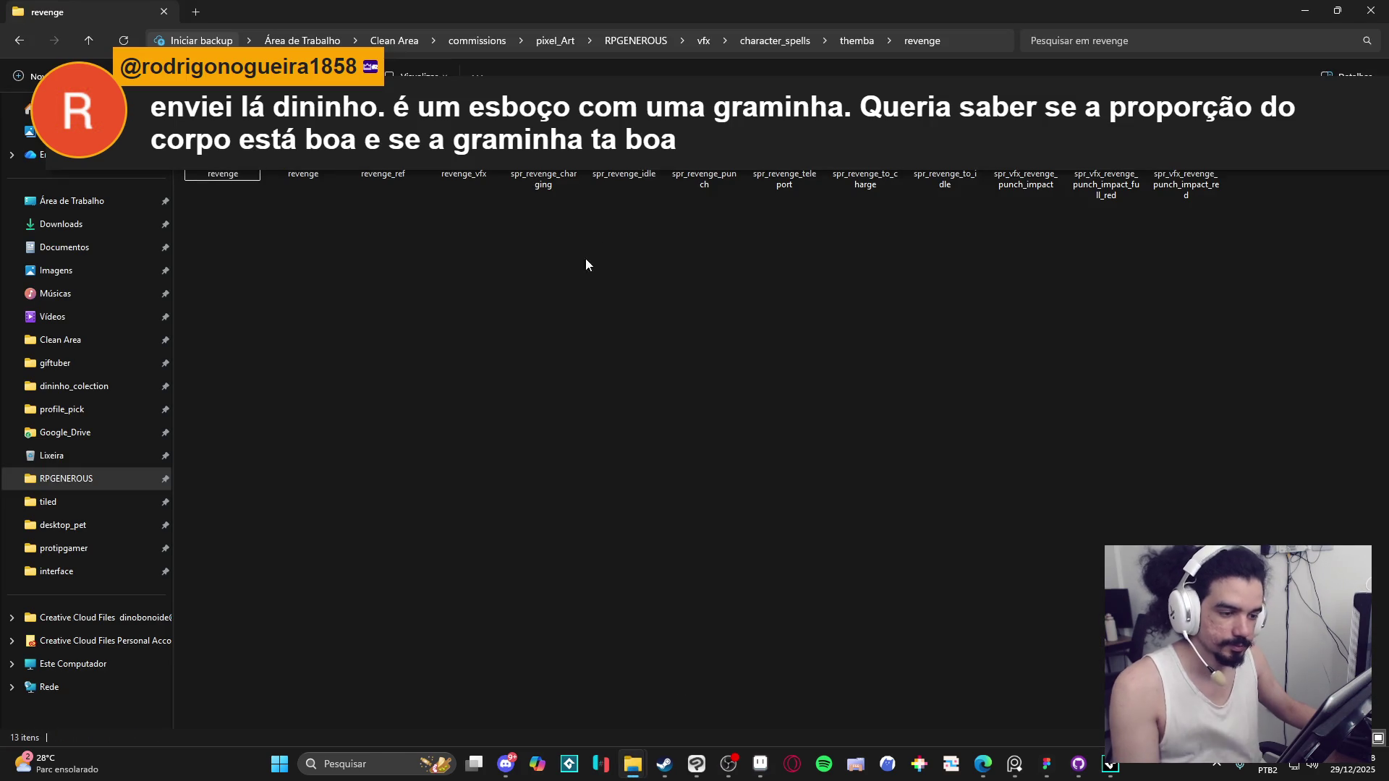
click(855, 45)
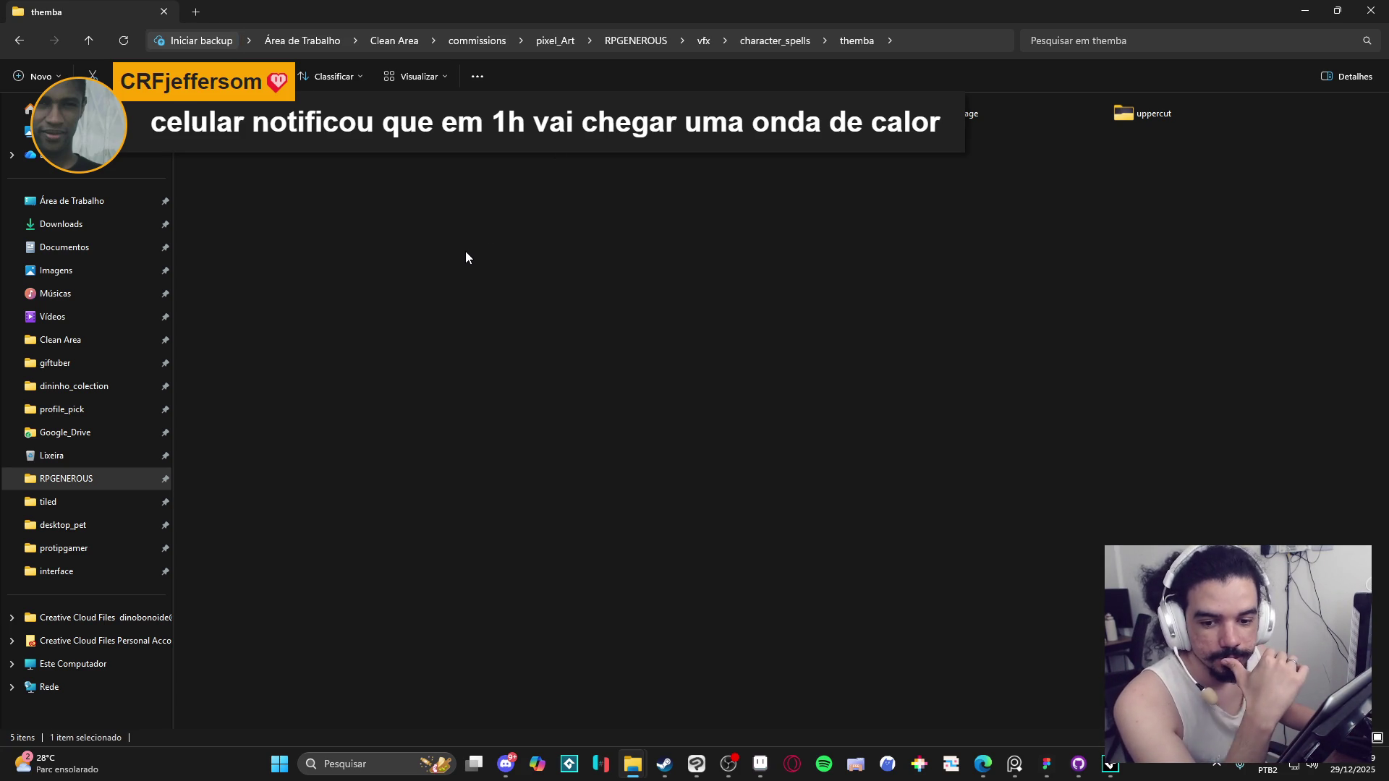
key(Return)
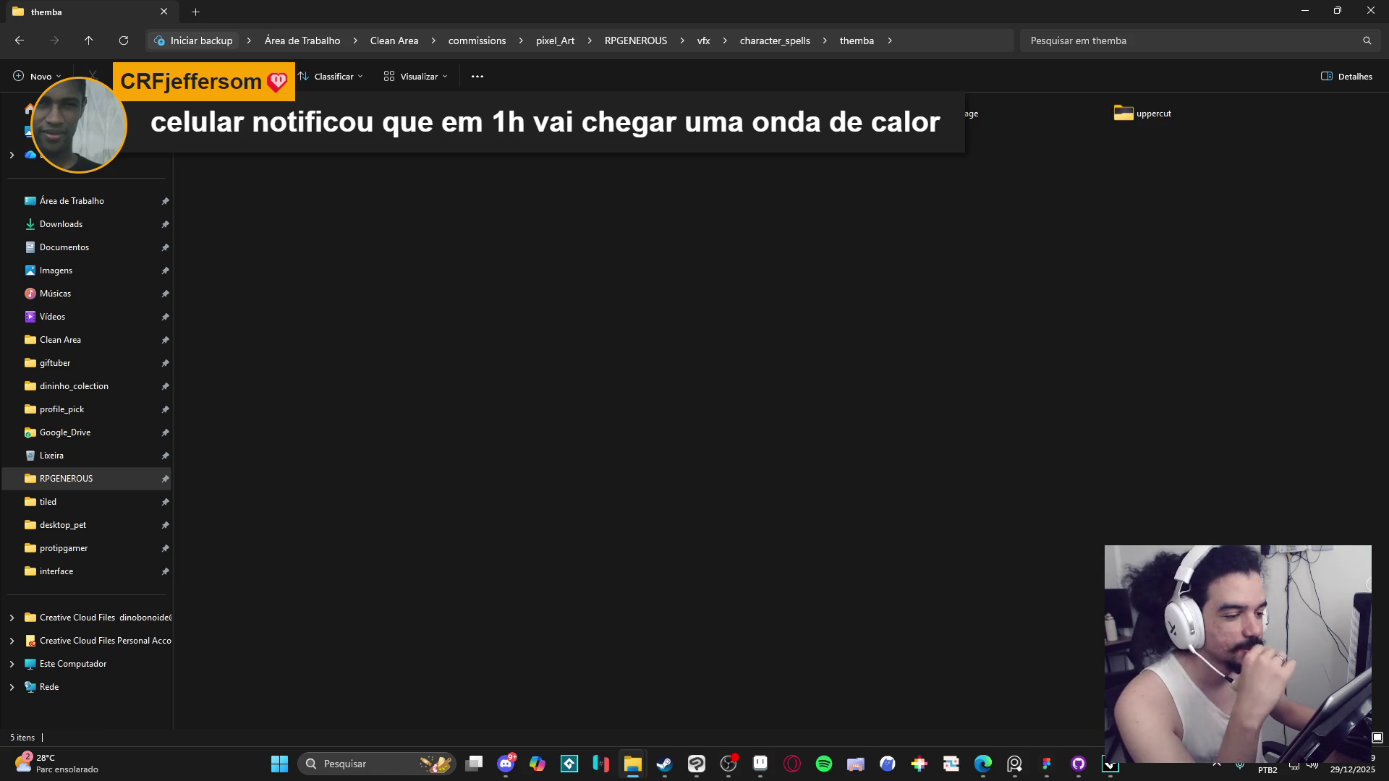
key(Down)
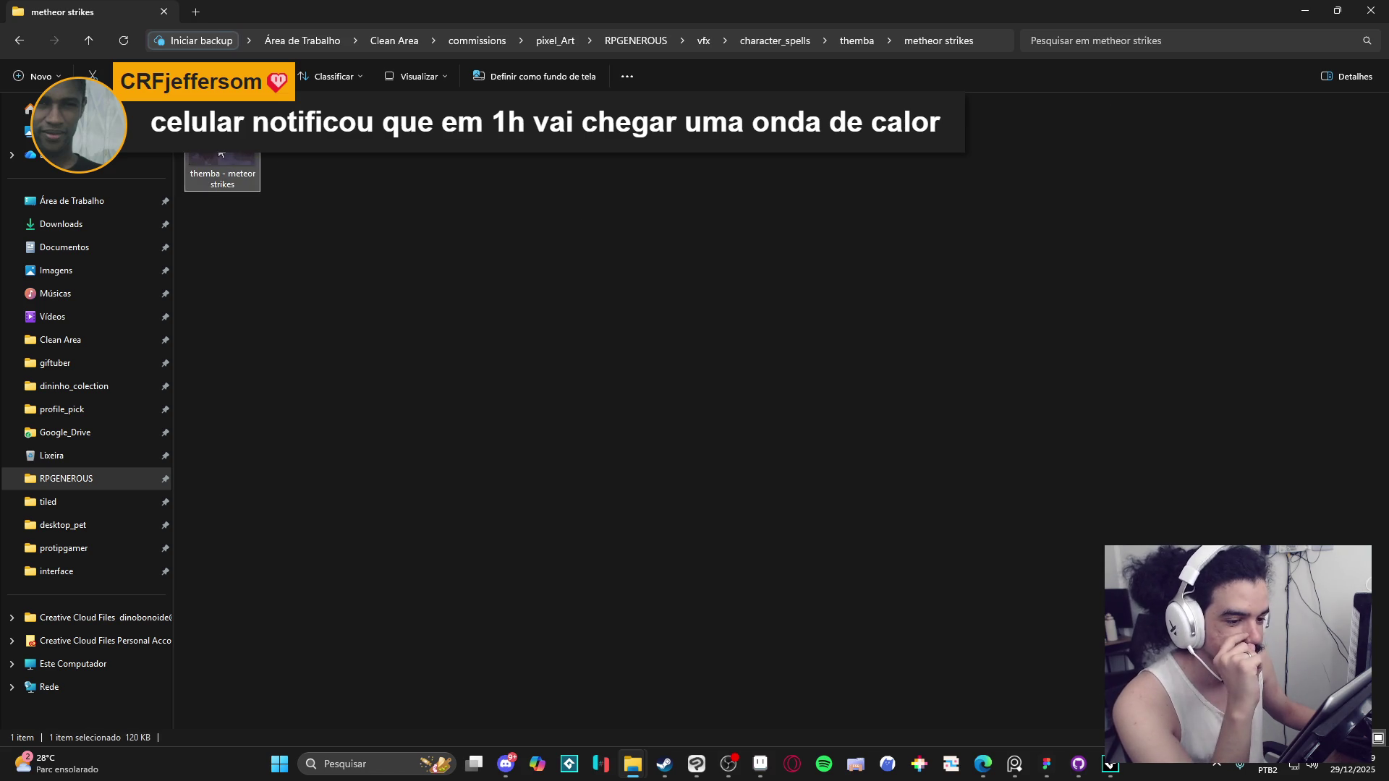
key(Return)
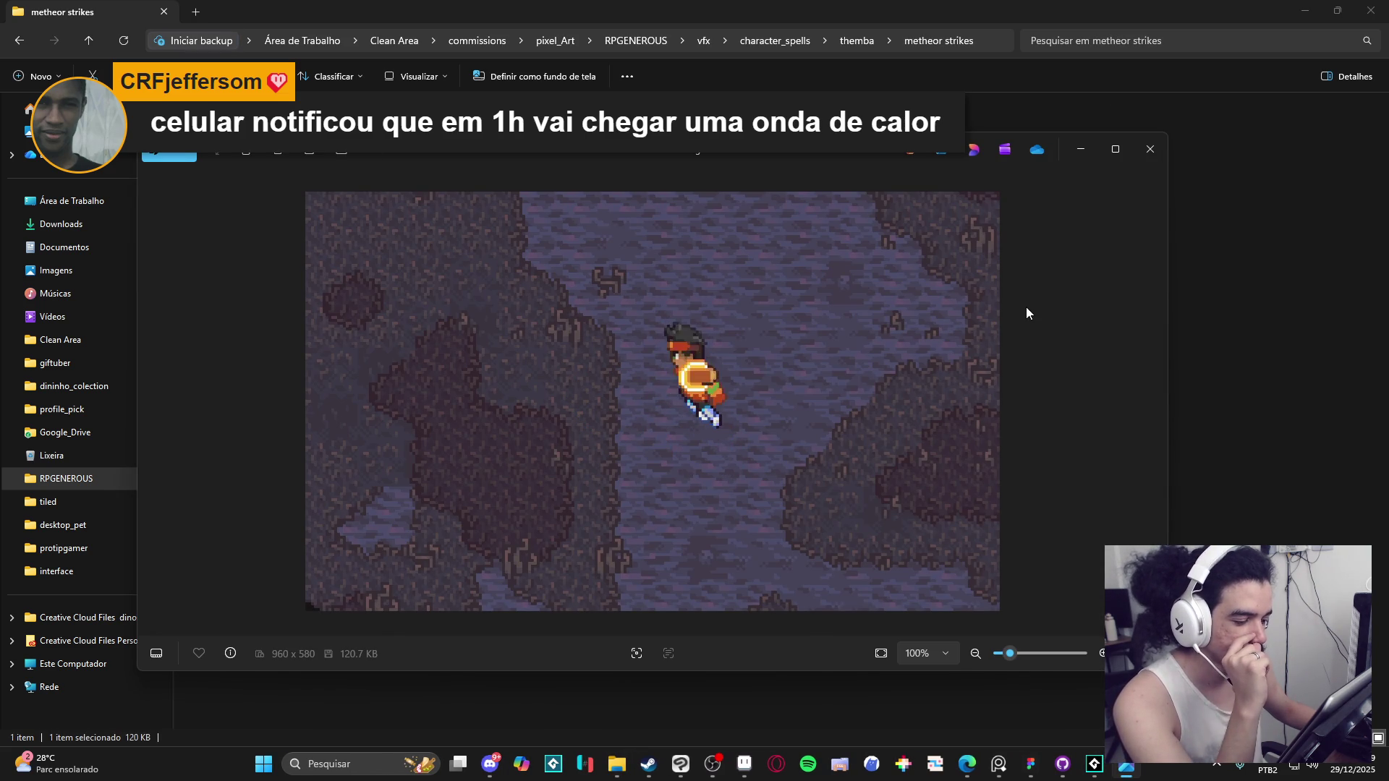
click(1150, 149)
click(506, 764)
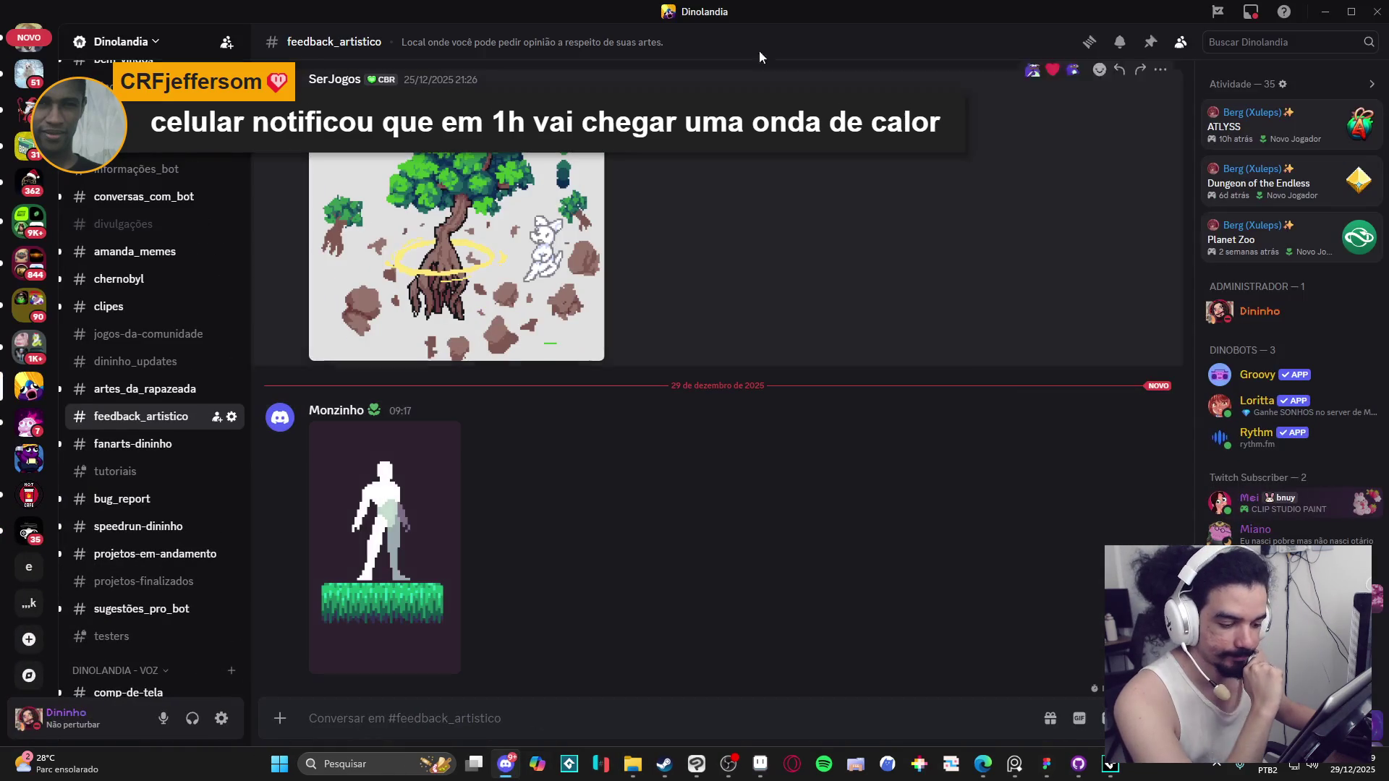
Step: Minimize Discord so the metheor strikes folder in File Explorer shows
click(505, 764)
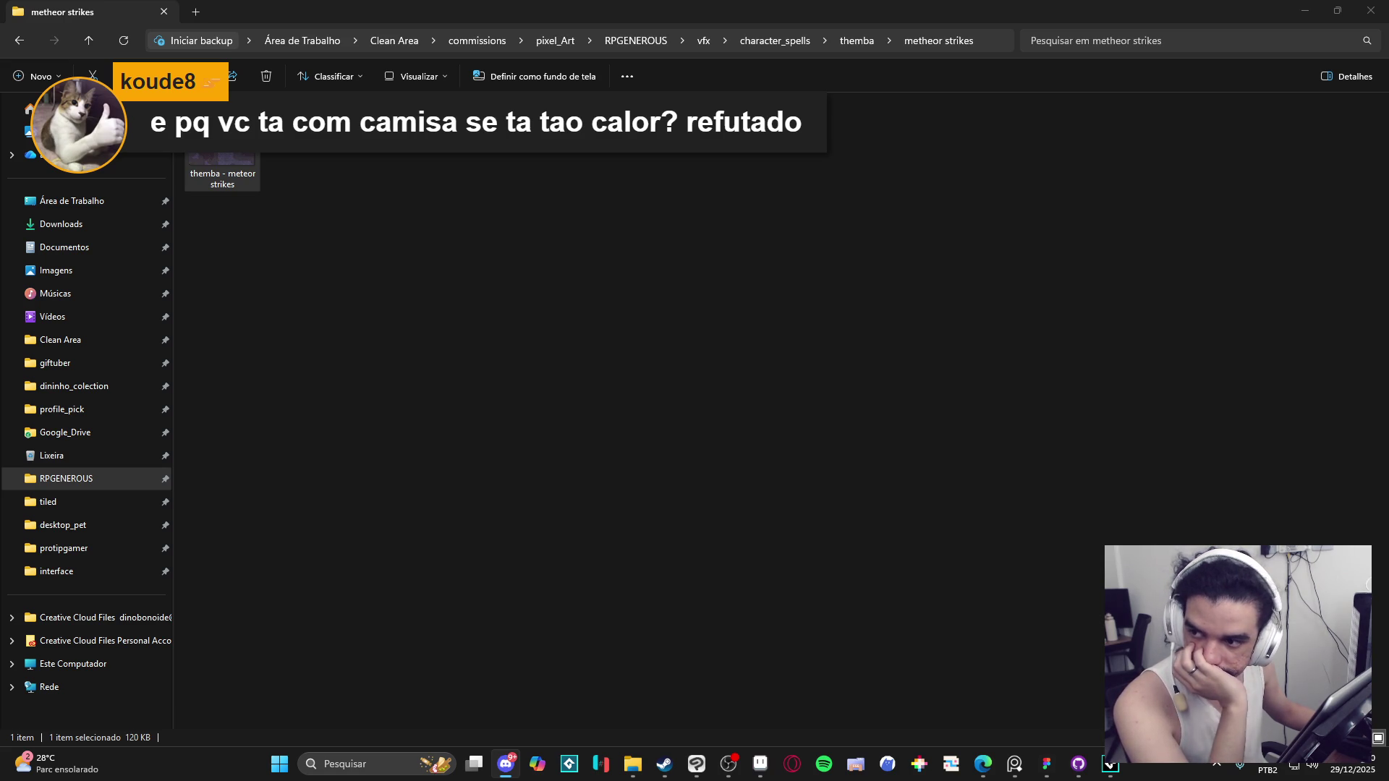
Step: Focus File Explorer and minimize it to return to the meteor strikes animation in Aseprite
click(222, 137)
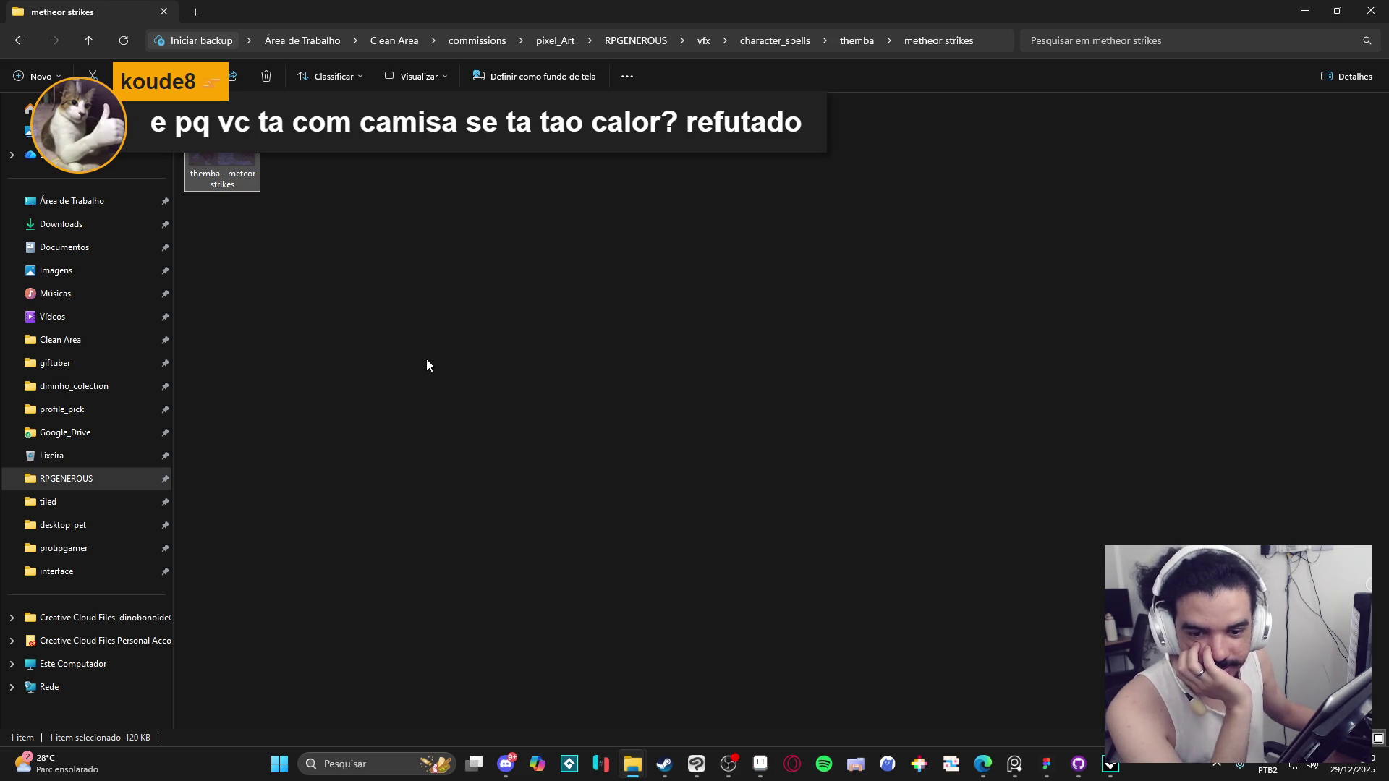
click(1306, 10)
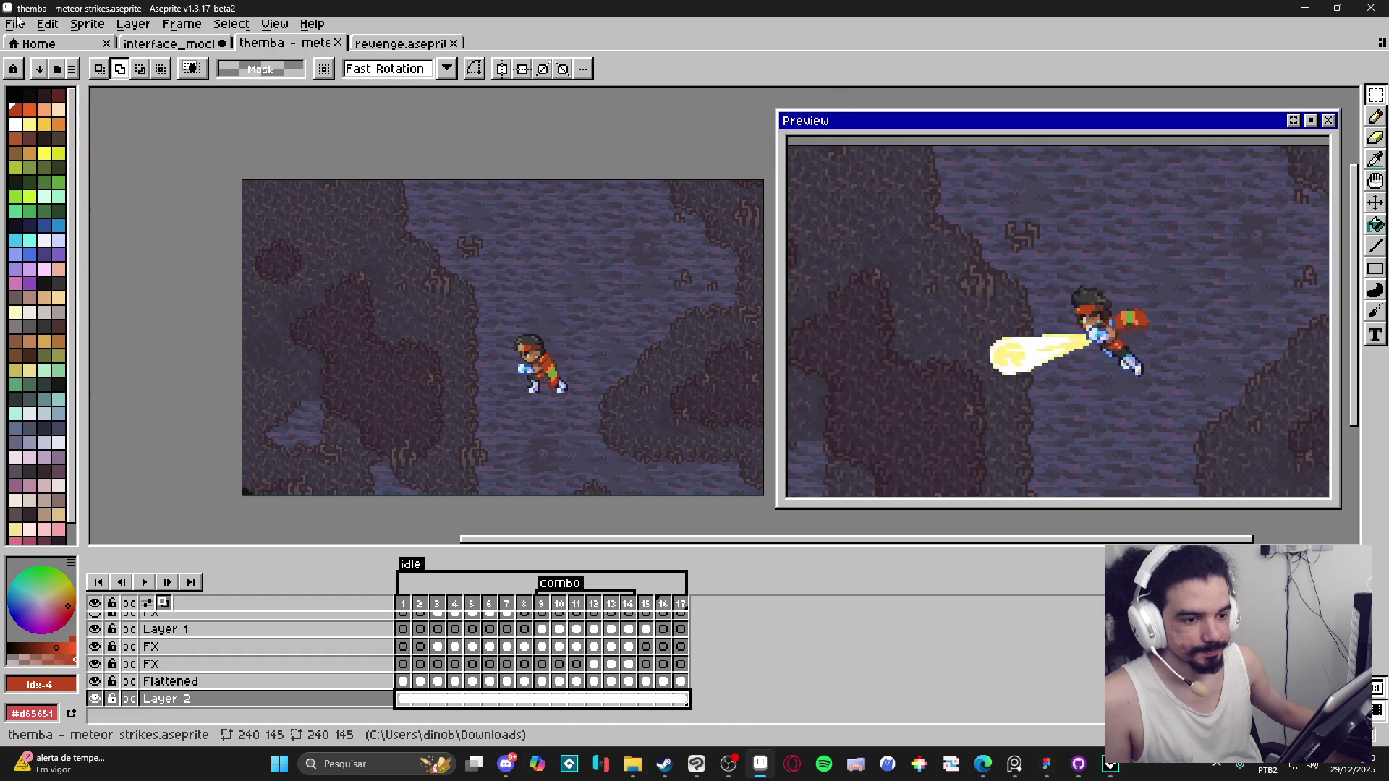
Step: Create a new 360×600 sprite and paste the figure-on-grass sketch into it
key(alt+f)
key(Escape)
key(ctrl+n)
key(Return)
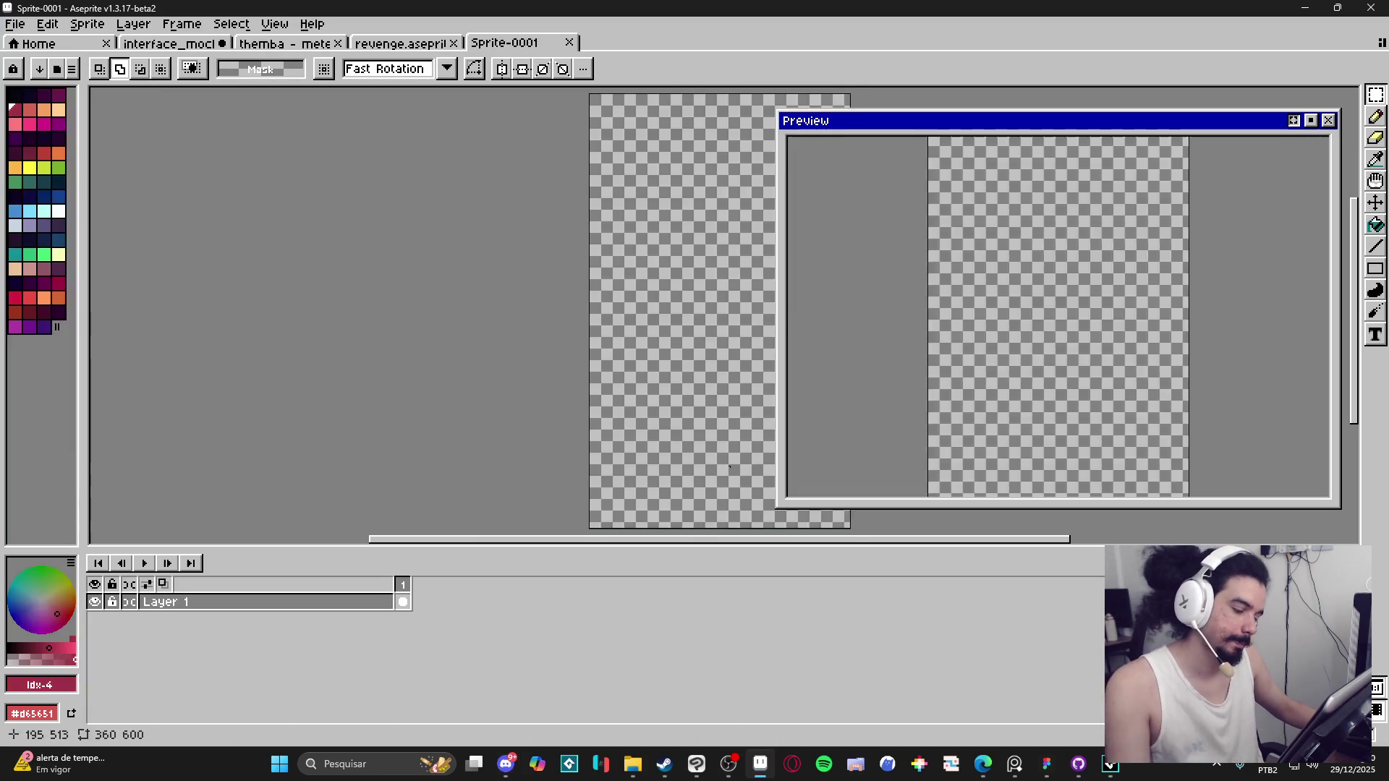
key(ctrl+v)
key(Return)
key(b)
scroll(555, 357, up, 8)
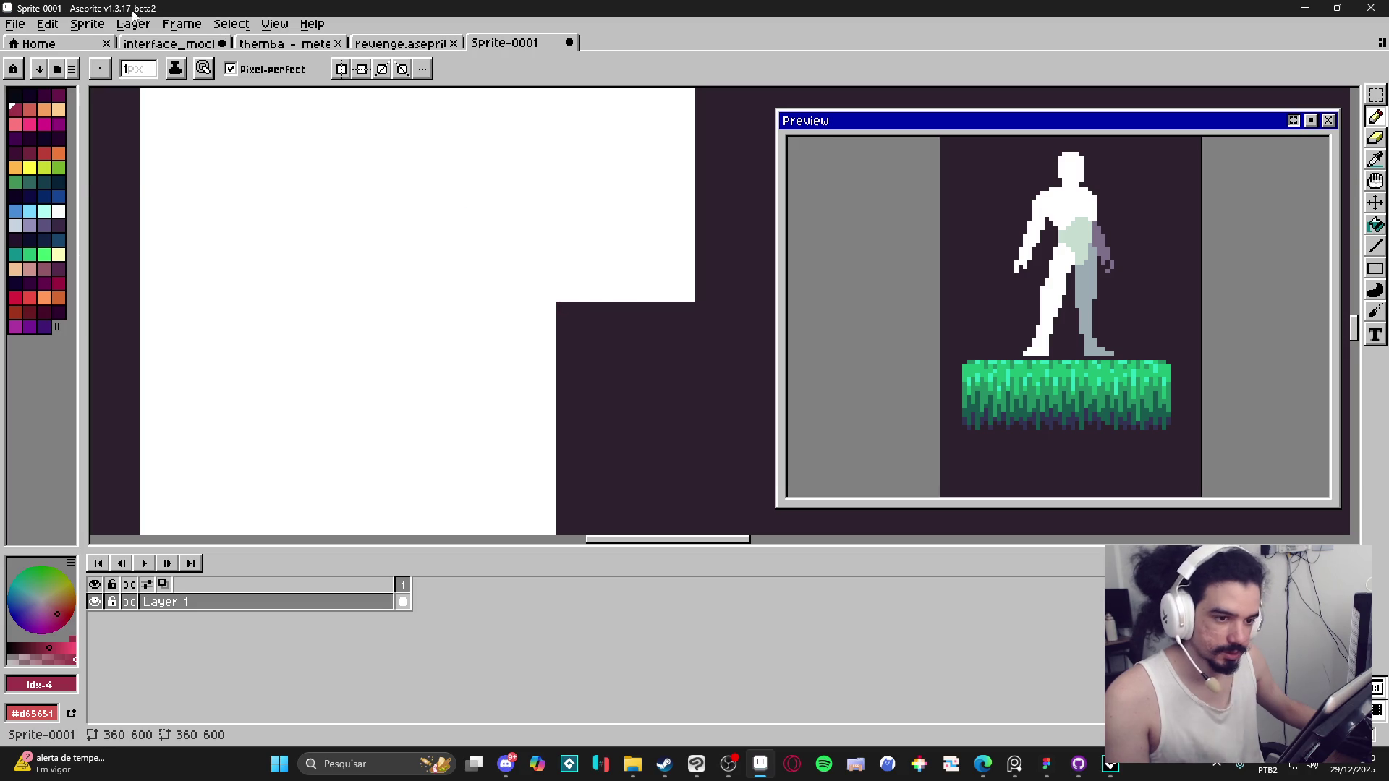
Step: Open Sprite Size and clear the 360 width to scale the sprite down to 60 wide
click(88, 24)
click(143, 104)
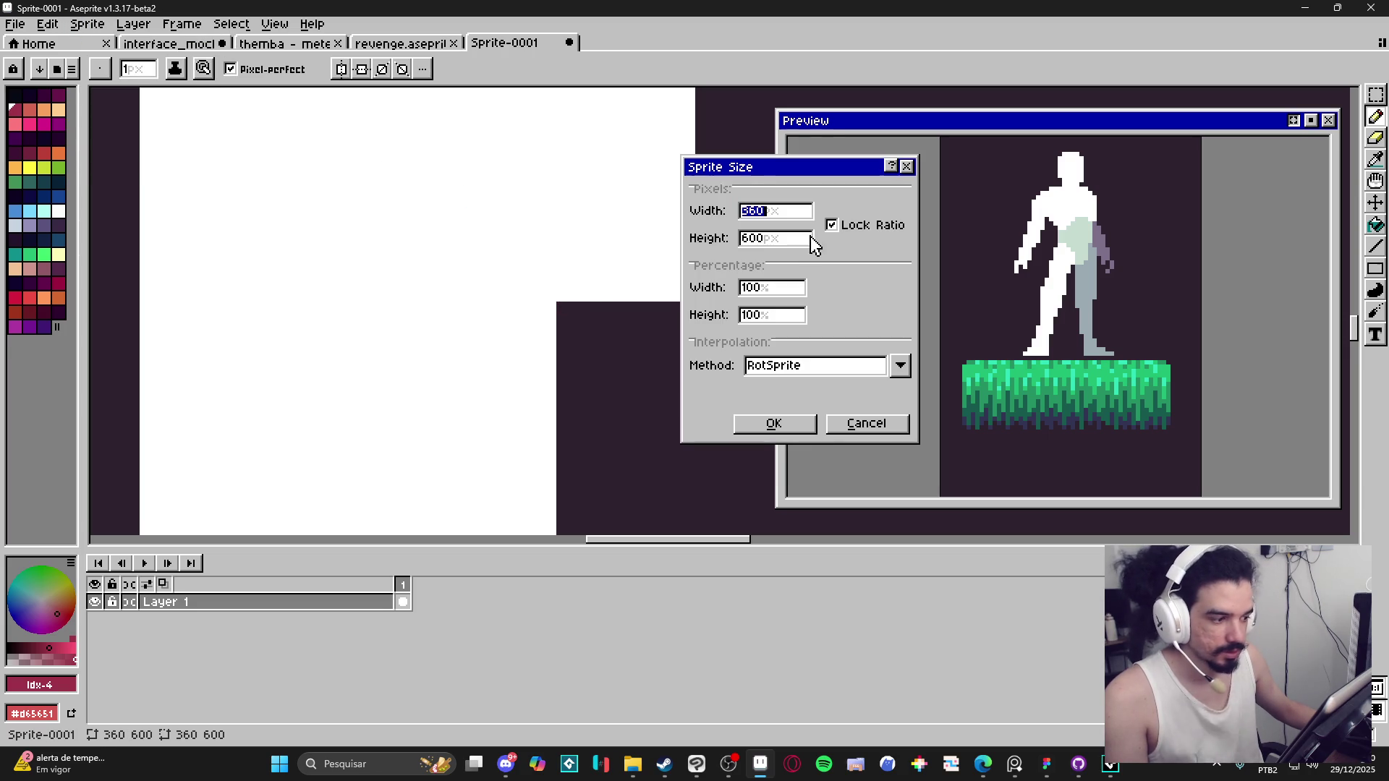
click(773, 215)
key(BackSpace)
key(BackSpace)
key(BackSpace)
Step: Apply the sprite resize at 60×100 pixels
text(60)
key(Return)
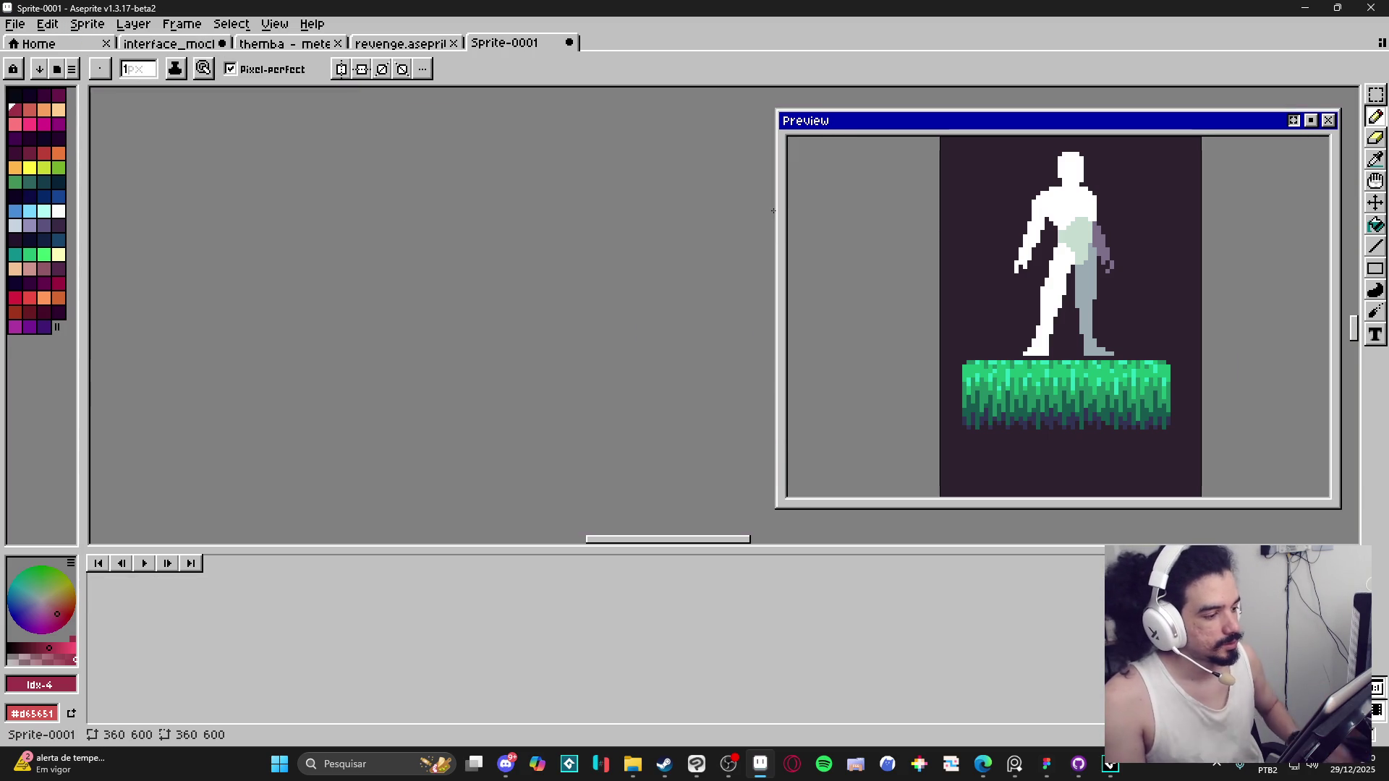
scroll(451, 393, down, 2)
scroll(452, 393, down, 2)
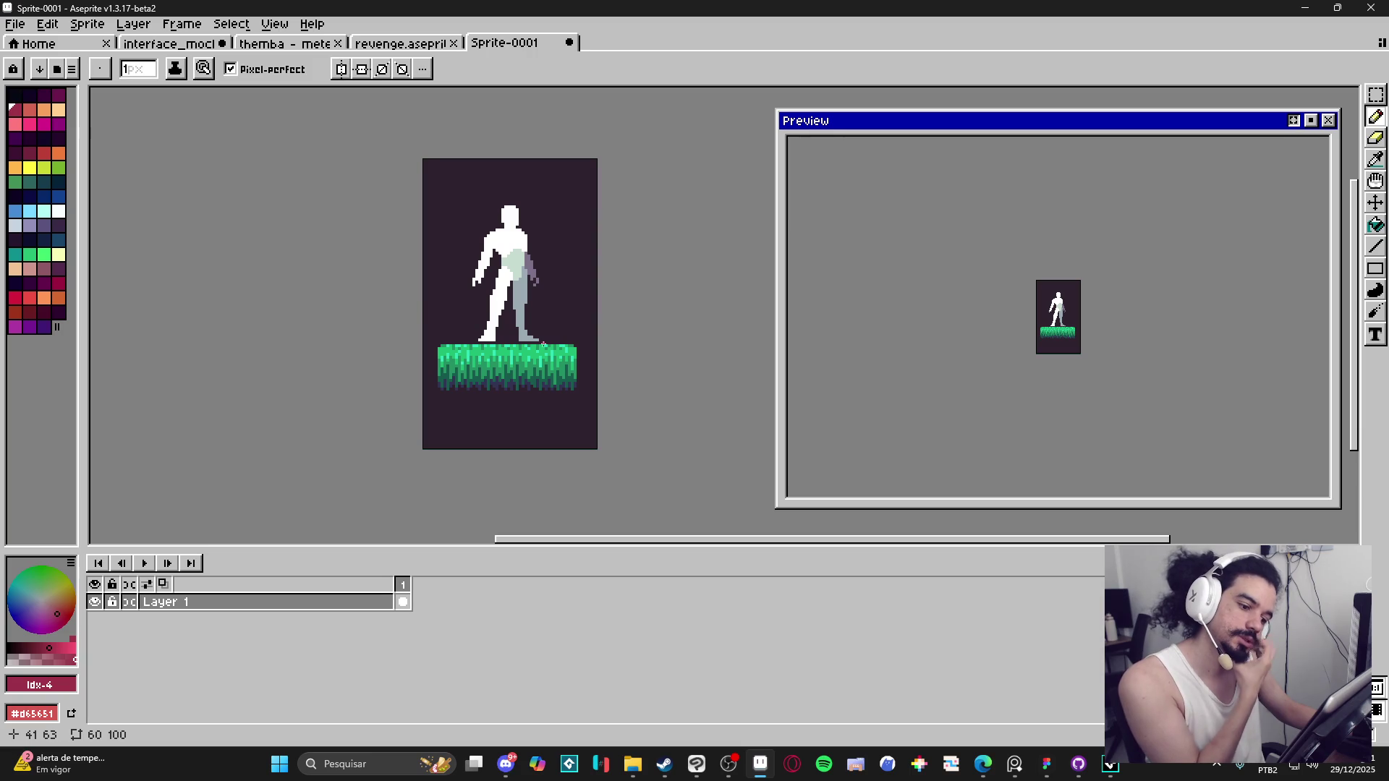
scroll(544, 345, up, 1)
Step: Show the pixel grid and widen the canvas to 116×100
key(ctrl+apostrophe)
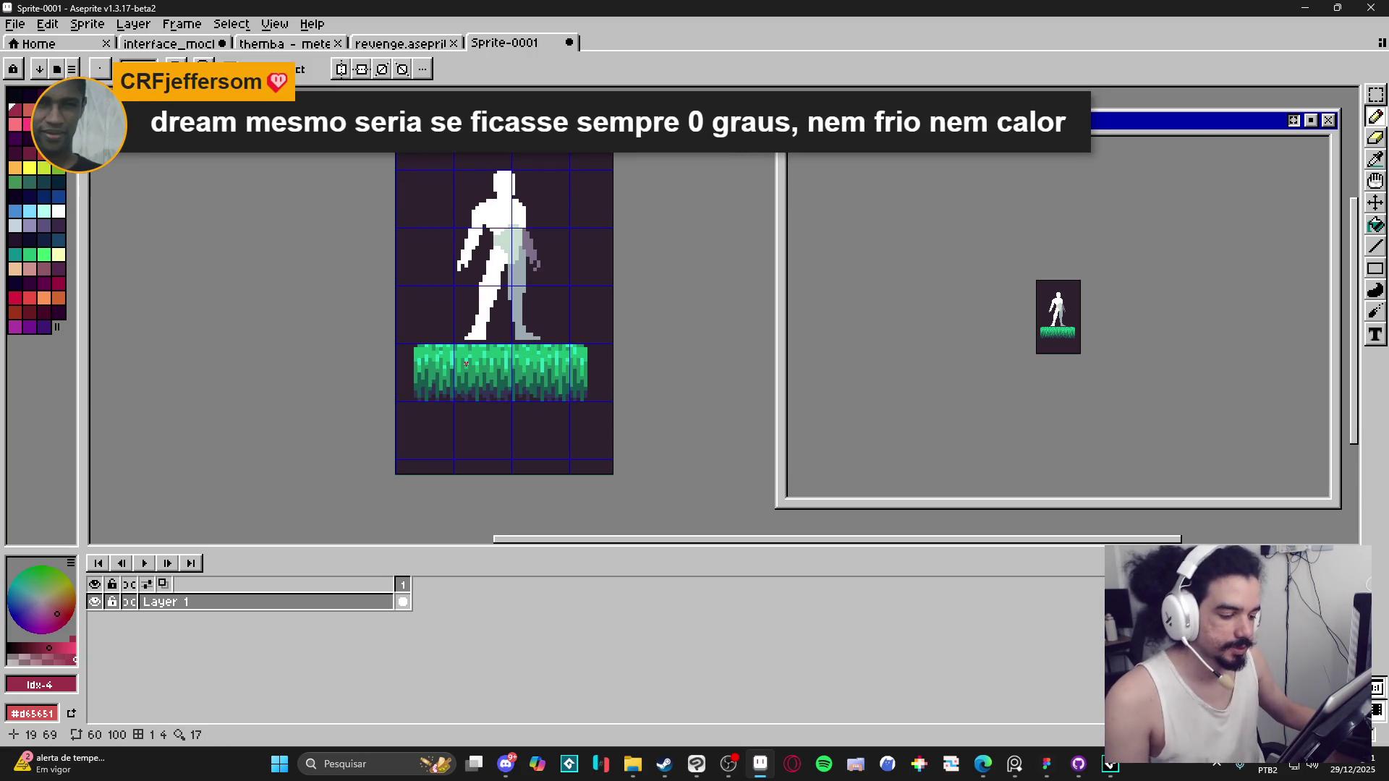
key(v)
key(ctrl+z)
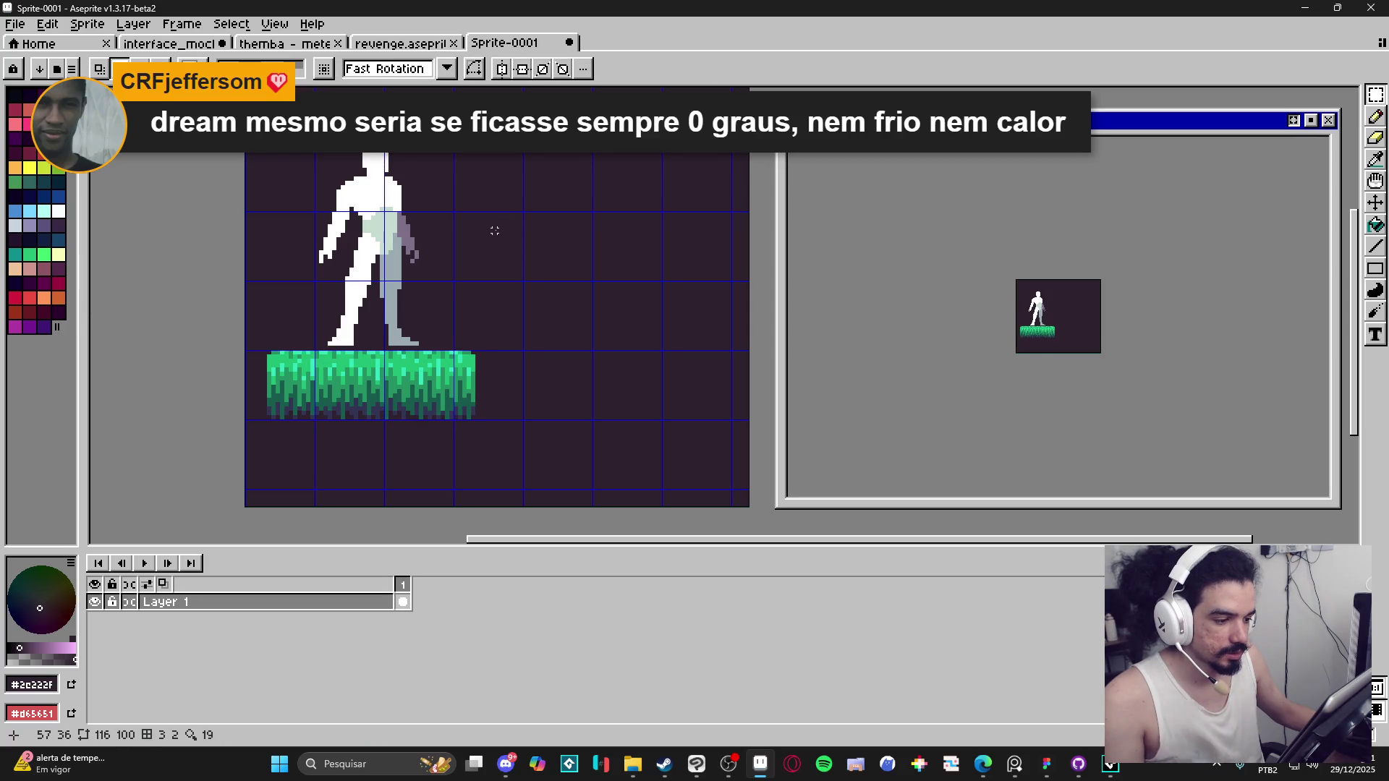
Step: Try 32×32, 16×32, tall and square marquee selections right of the figure, dropping each
drag(495, 230, 538, 326)
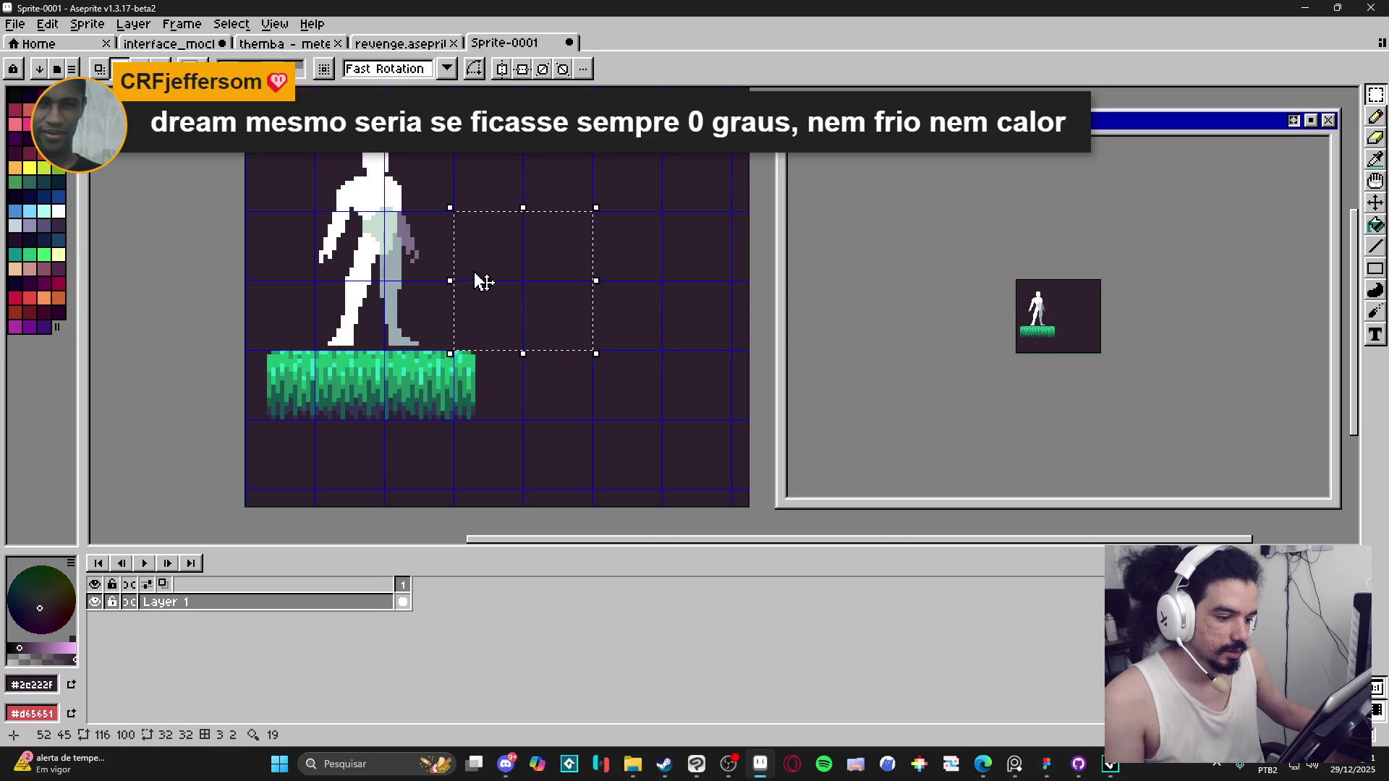
scroll(480, 350, down, 1)
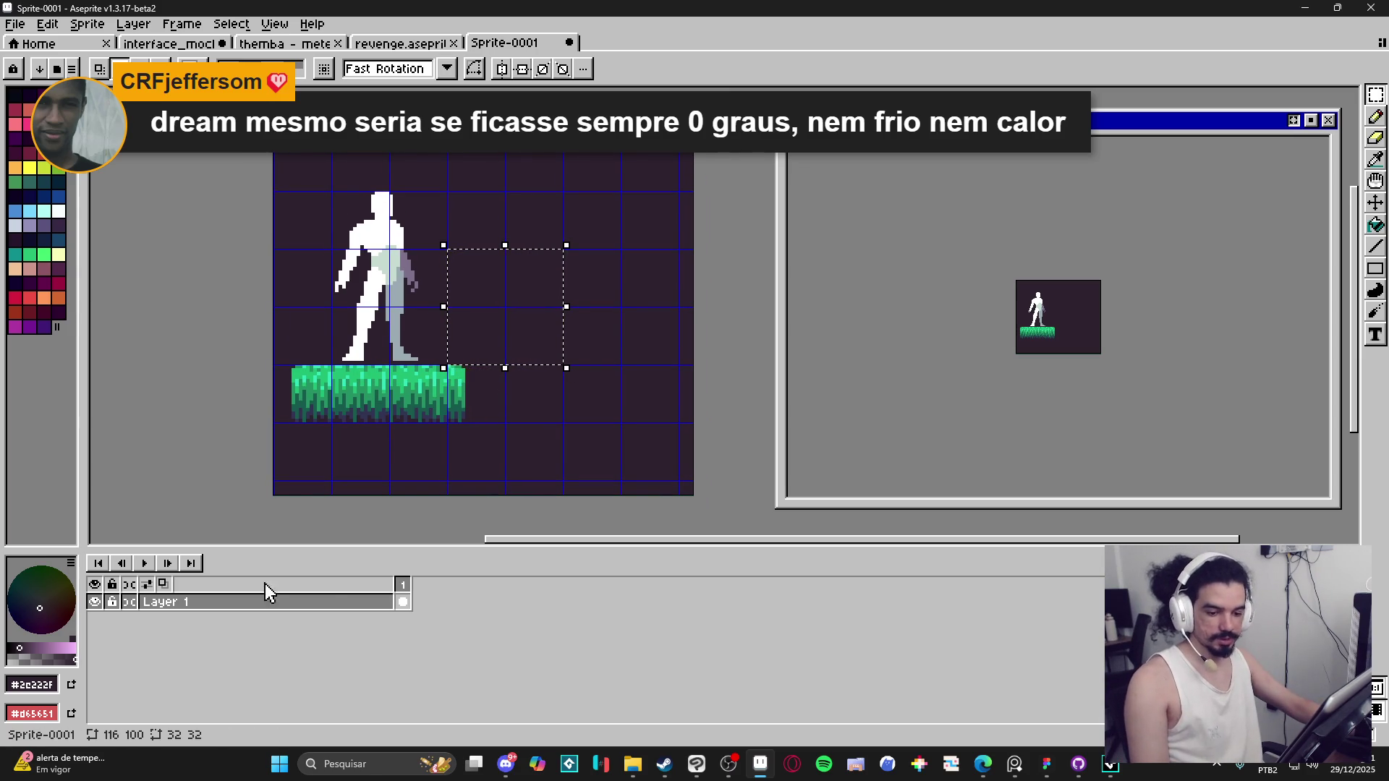
drag(515, 318, 505, 375)
click(506, 278)
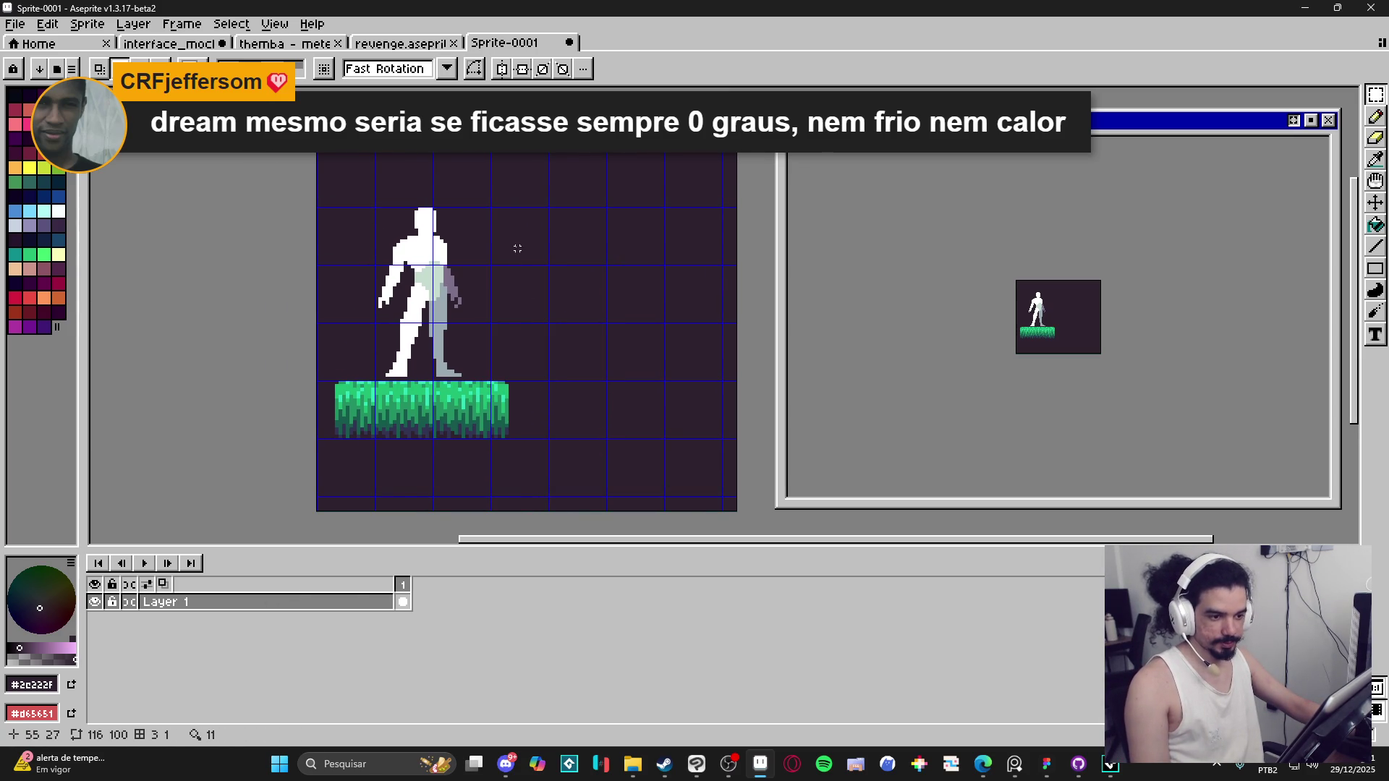
mouse_move(517, 248)
mouse_down()
mouse_move(495, 339)
mouse_move(562, 380)
mouse_move(561, 369)
mouse_up()
click(492, 307)
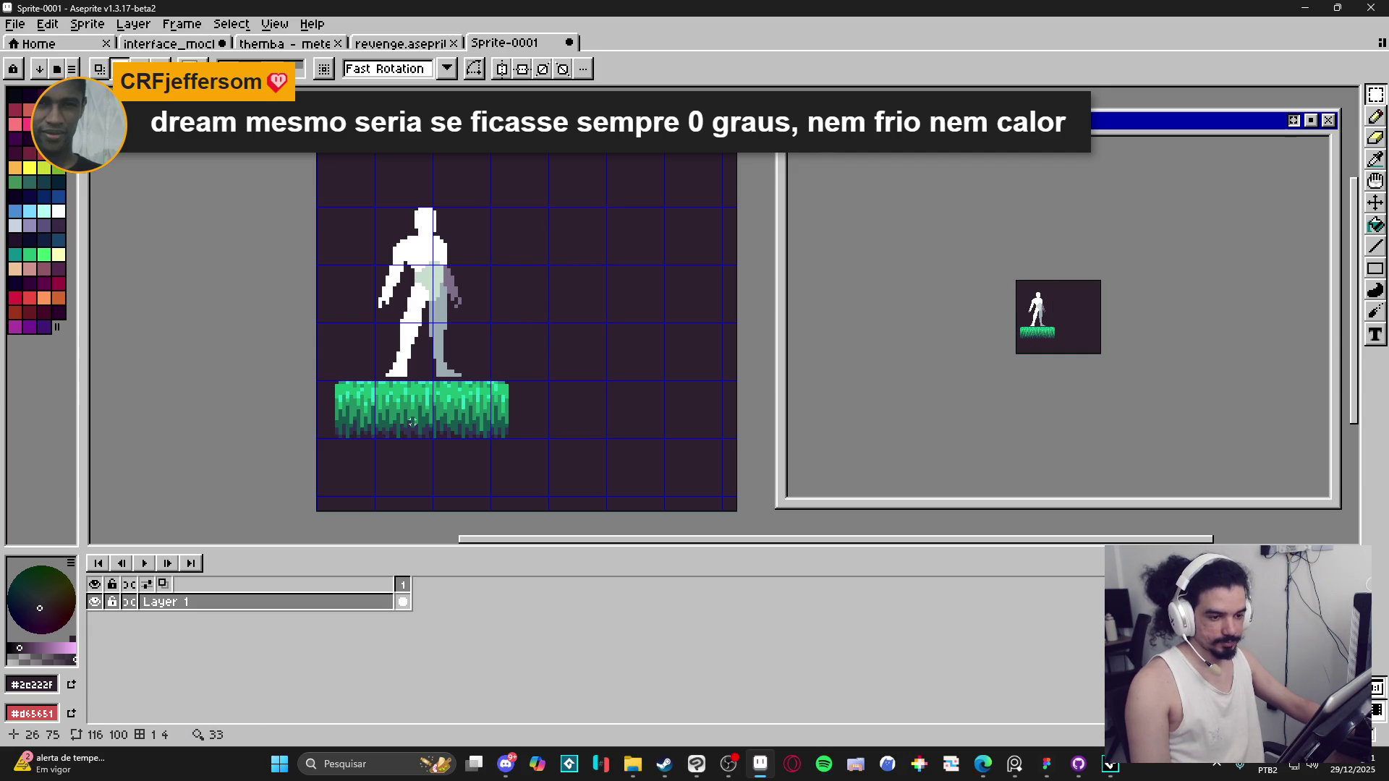
mouse_move(492, 307)
mouse_down()
mouse_move(561, 361)
mouse_move(558, 385)
mouse_up()
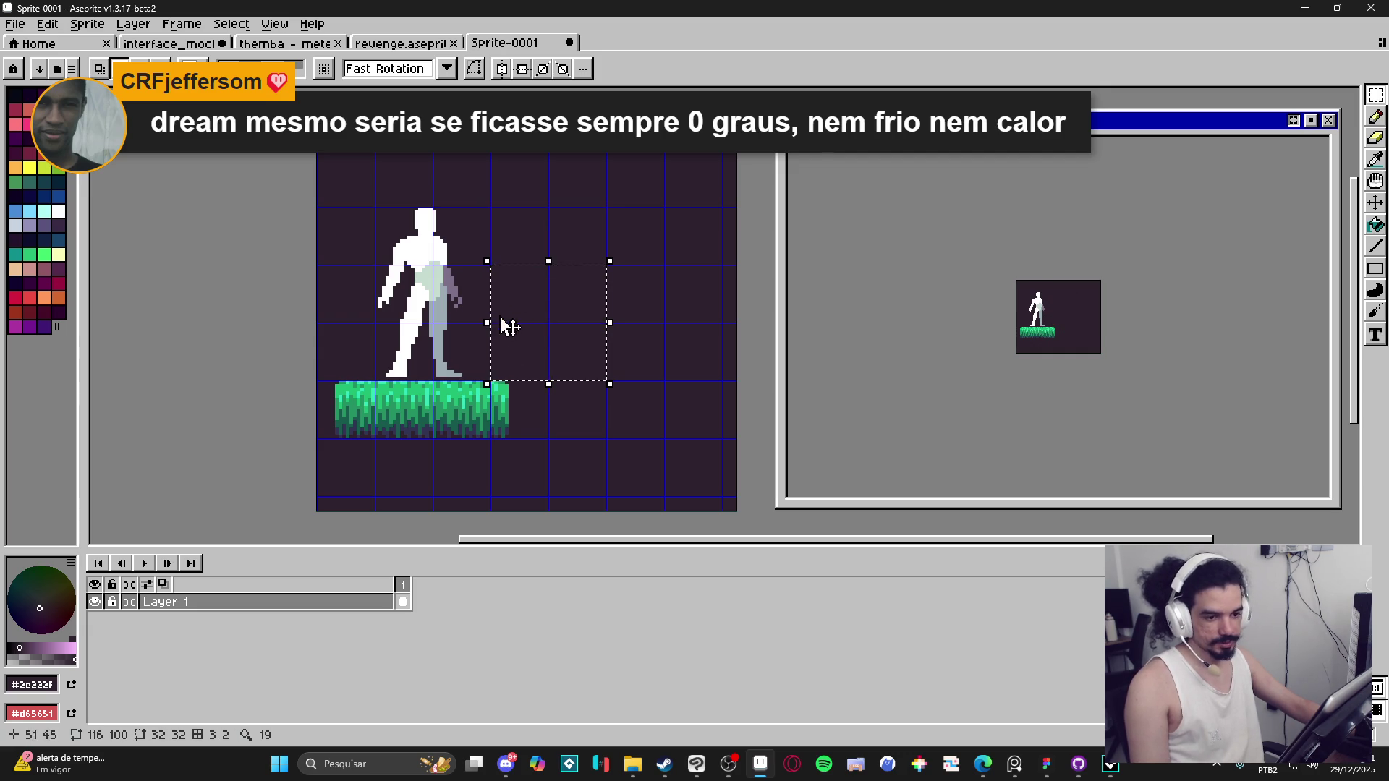
click(440, 256)
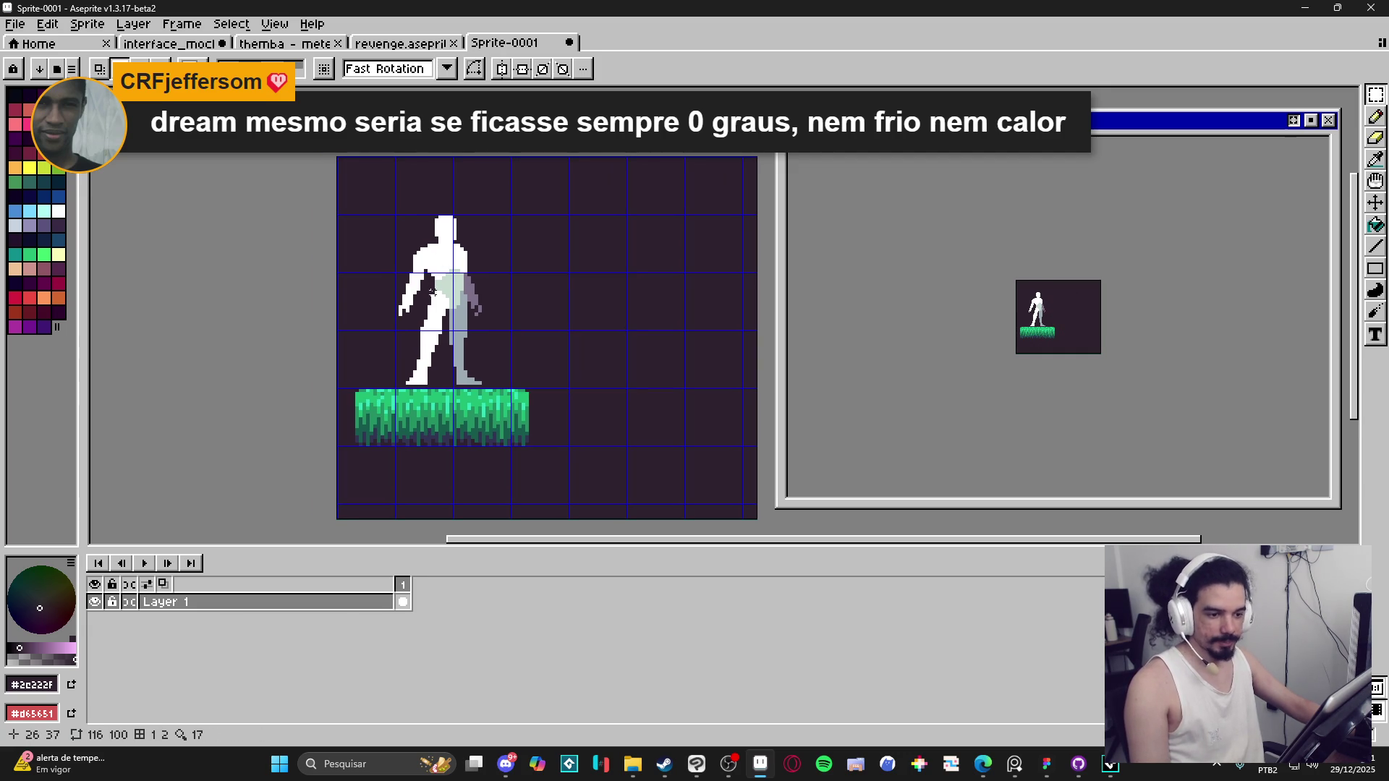
drag(414, 299, 487, 320)
Step: Hide the grid, switch to the Pencil, and sample the leg grey and grass dark green
key(ctrl+apostrophe)
scroll(511, 343, up, 1)
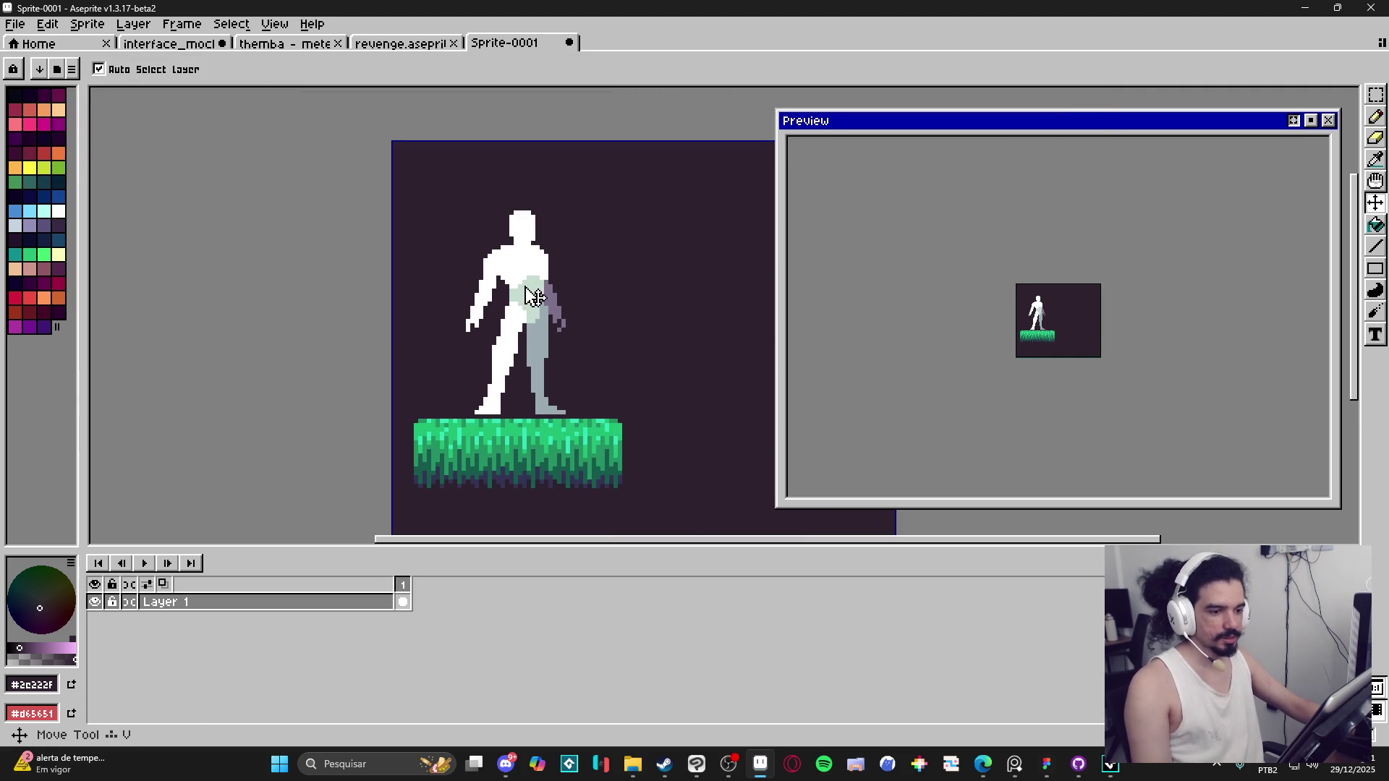
key(b)
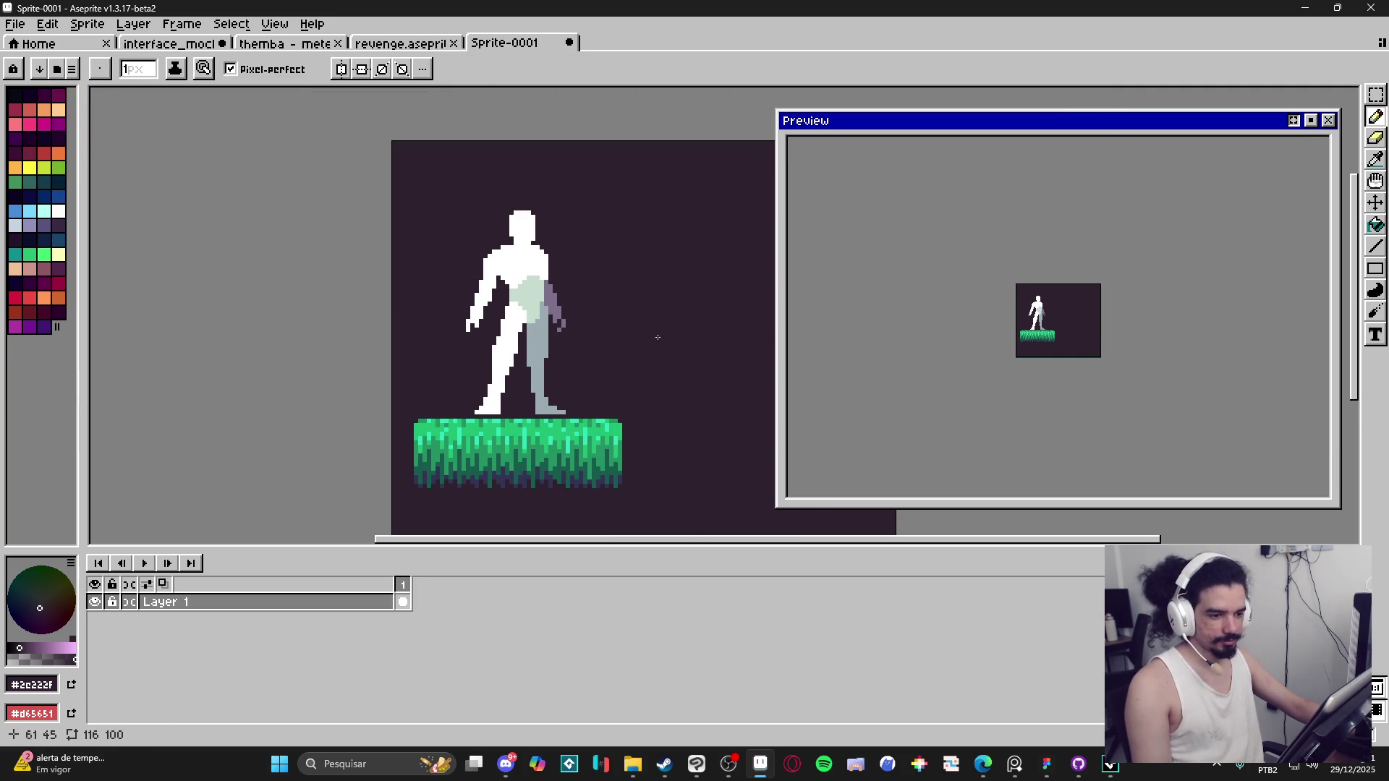
scroll(579, 314, up, 1)
alt+click(507, 353)
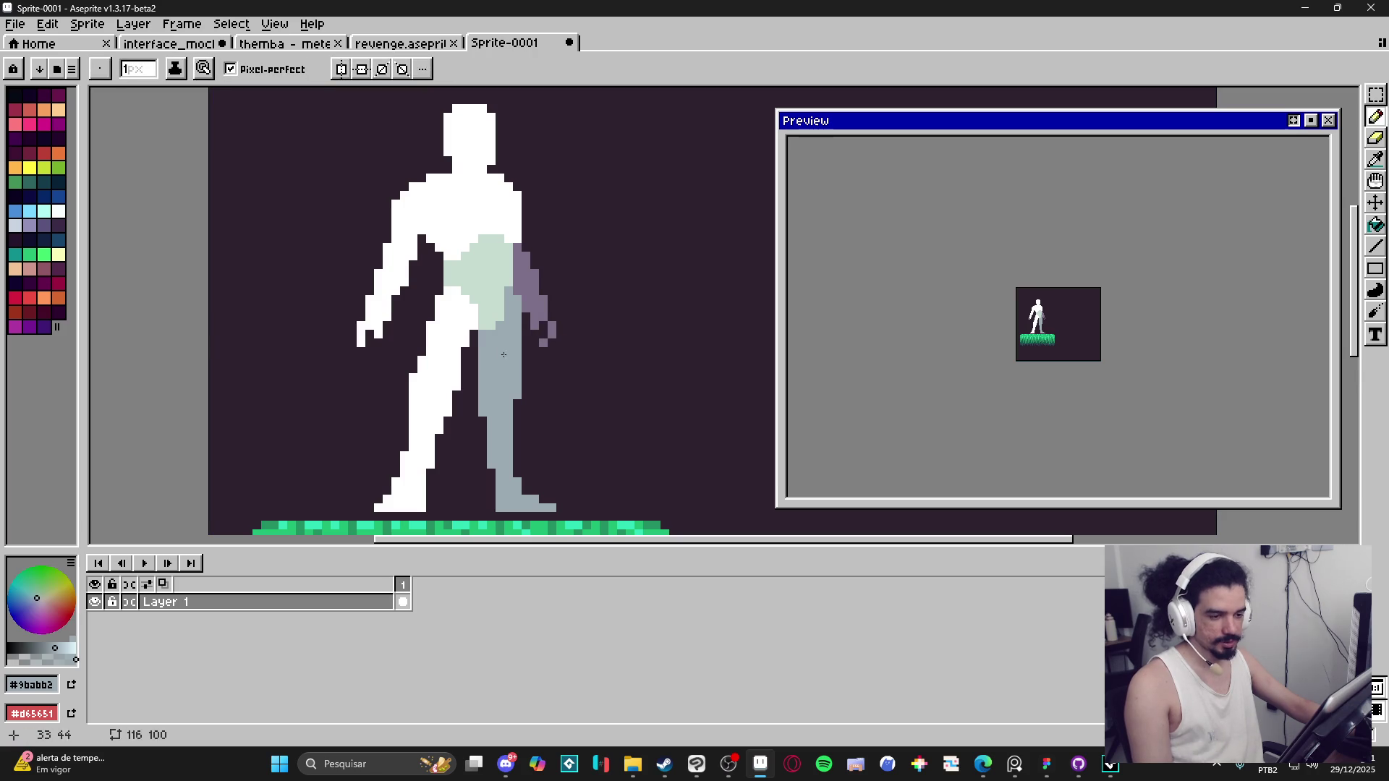
scroll(506, 372, down, 1)
scroll(514, 383, down, 1)
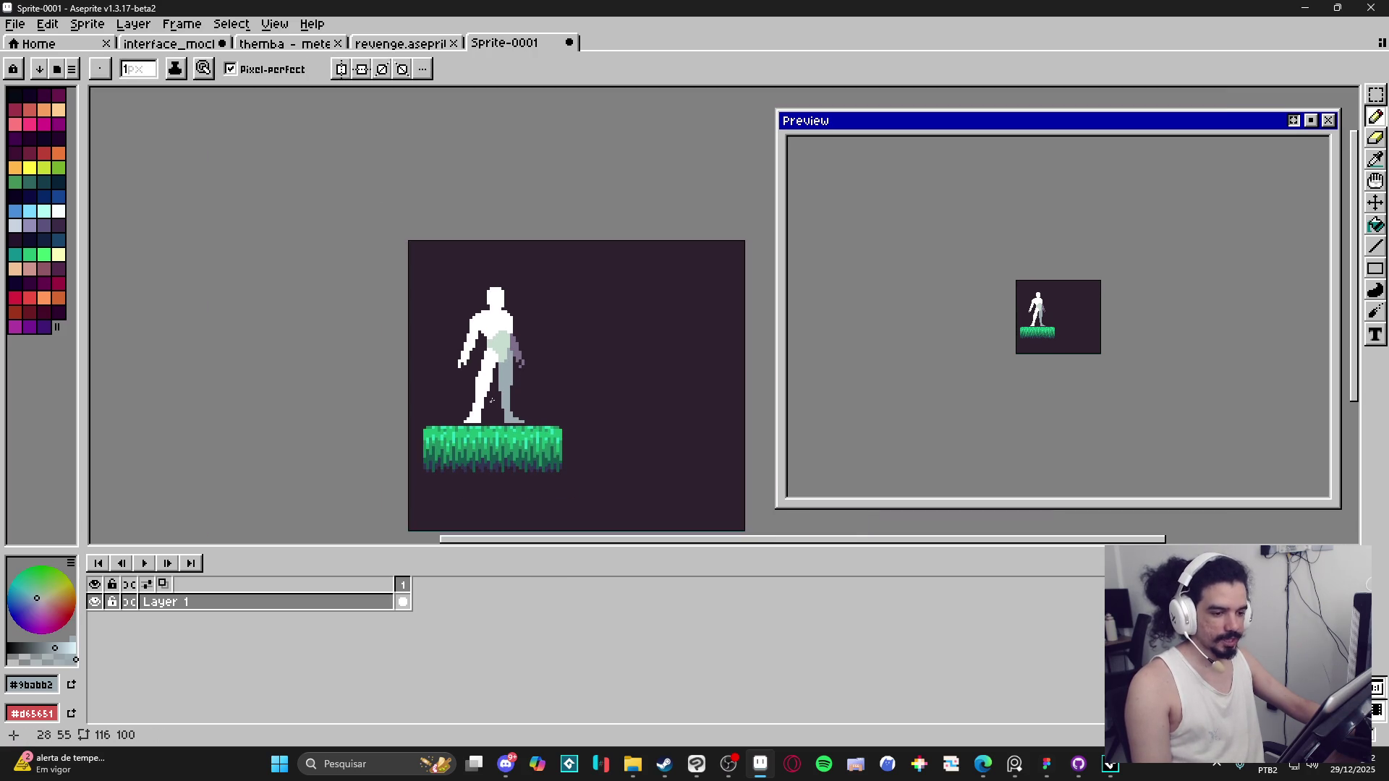
scroll(518, 410, up, 1)
scroll(518, 410, up, 1)
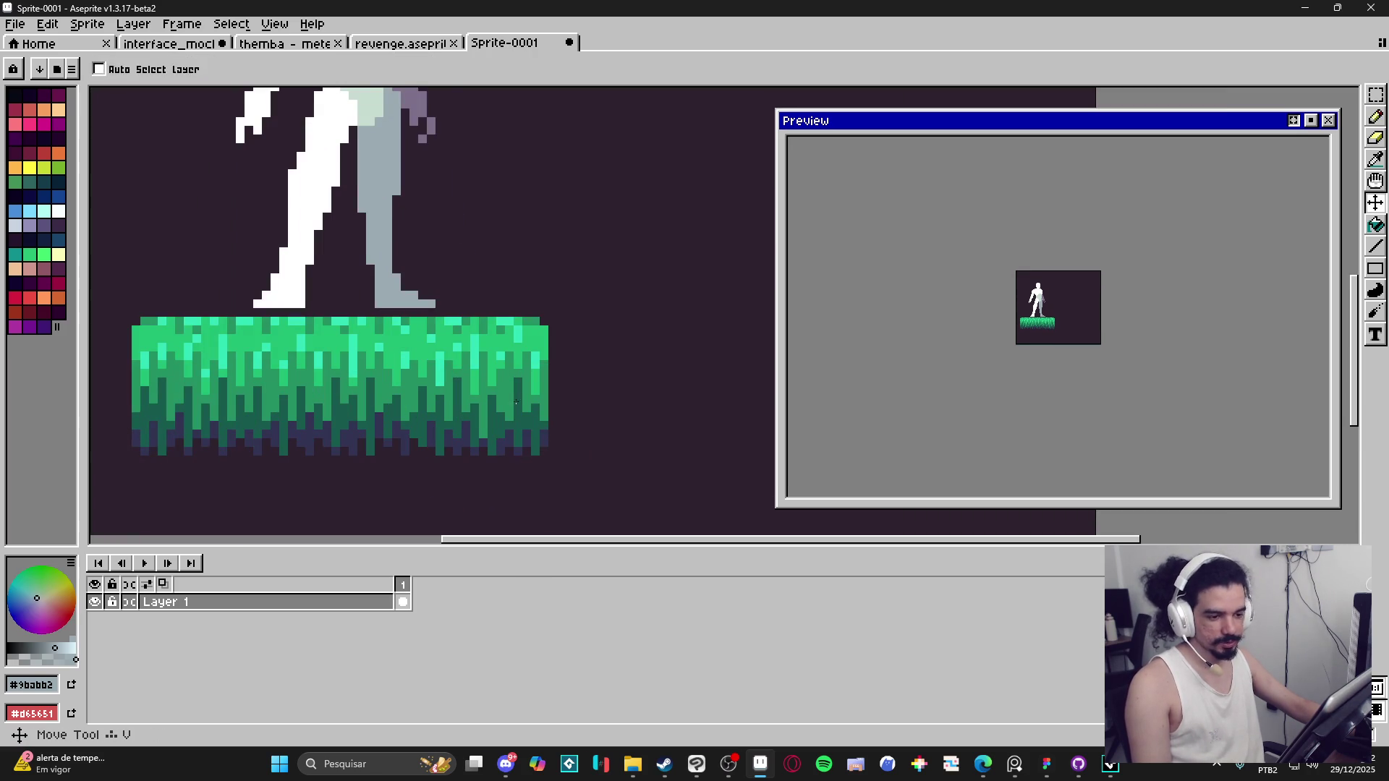
alt+click(471, 410)
scroll(471, 410, down, 1)
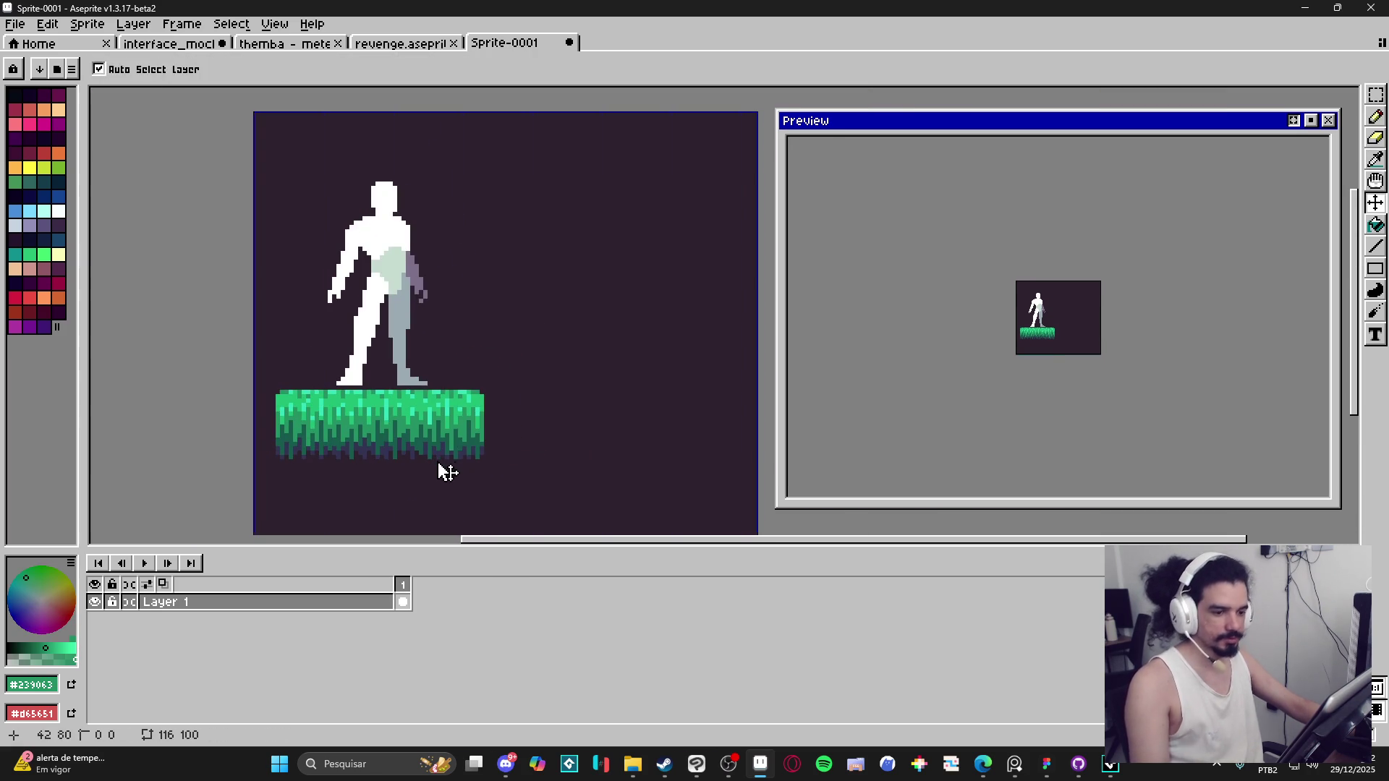
Step: Show the tile grid, pick the grass-top light green, and place a pixel beside the platform
key(ctrl+apostrophe)
scroll(463, 434, left, 1)
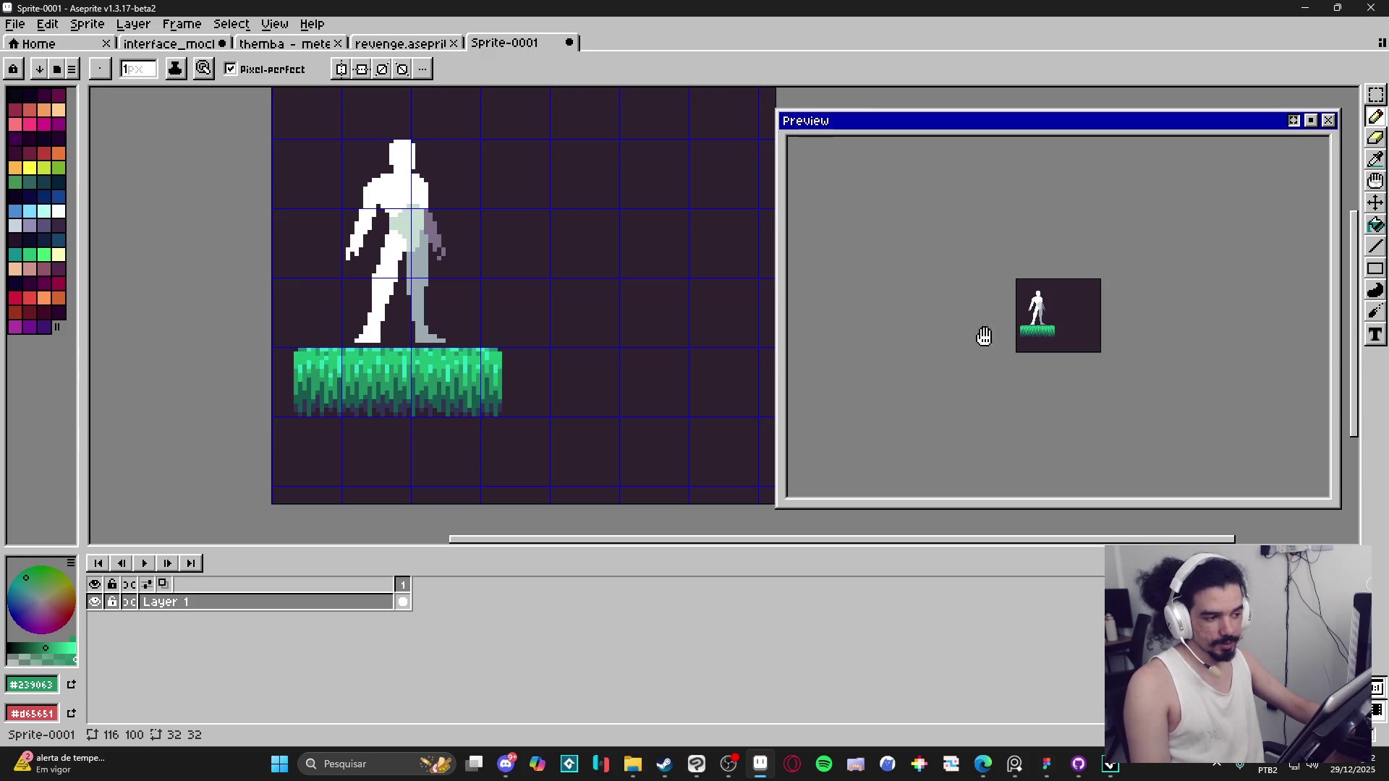
scroll(979, 335, up, 2)
scroll(470, 376, up, 1)
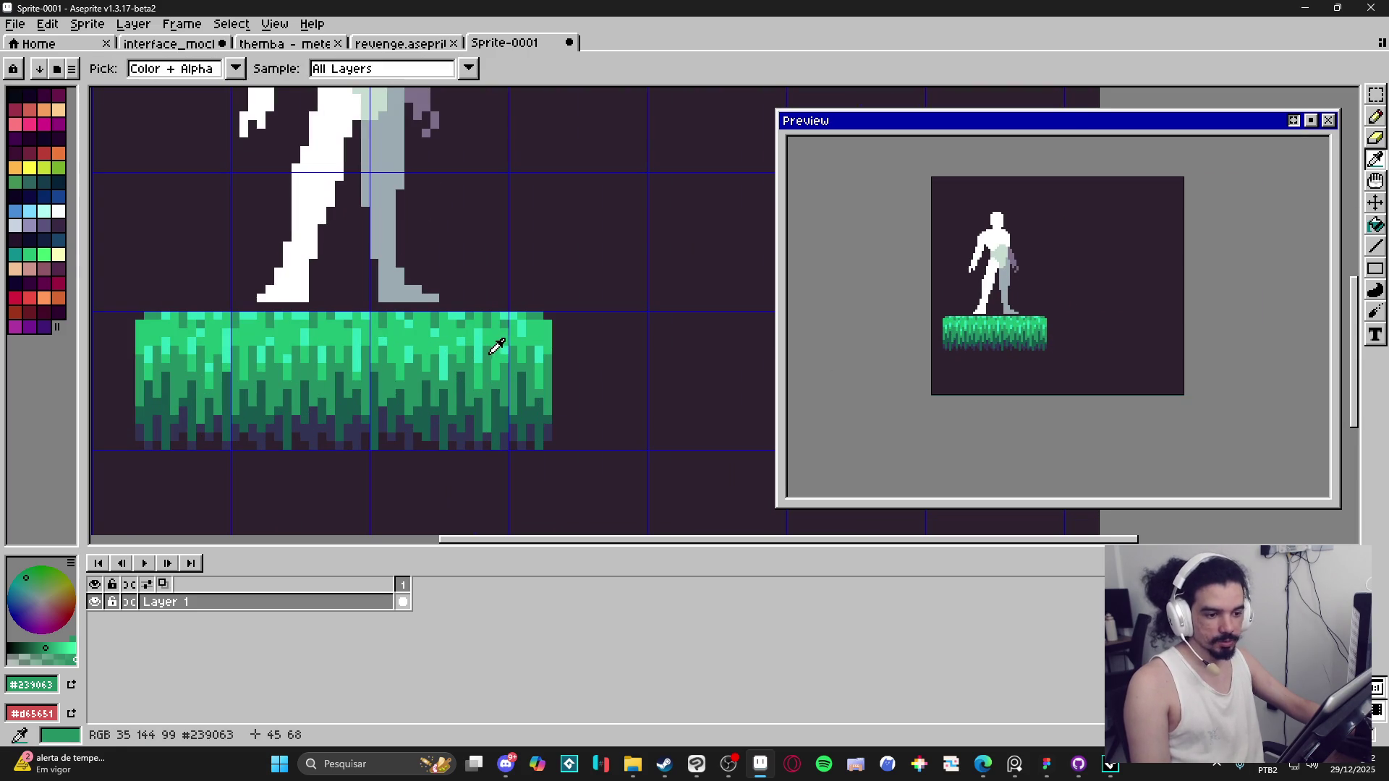
alt+click(505, 334)
scroll(478, 341, right, 3)
scroll(485, 351, left, 2)
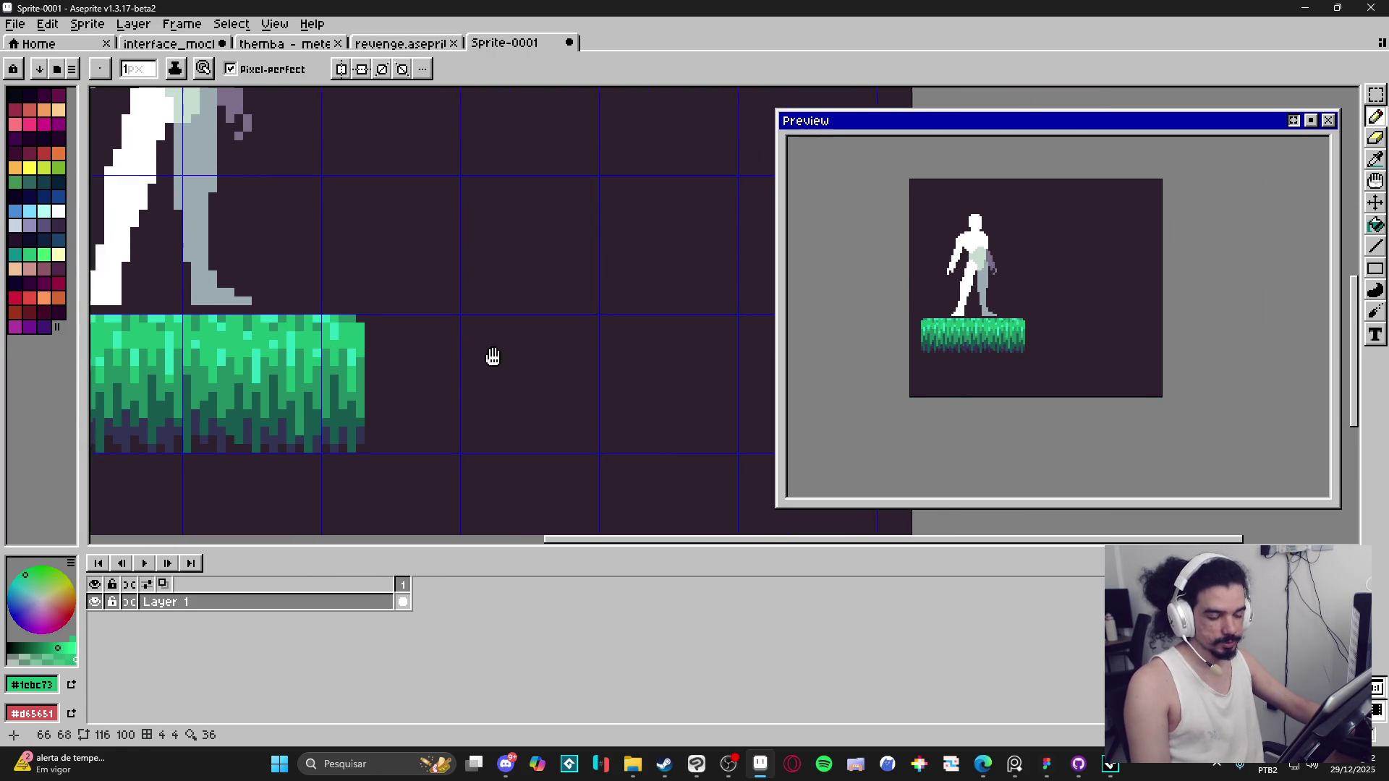
scroll(405, 361, up, 1)
alt+click(354, 331)
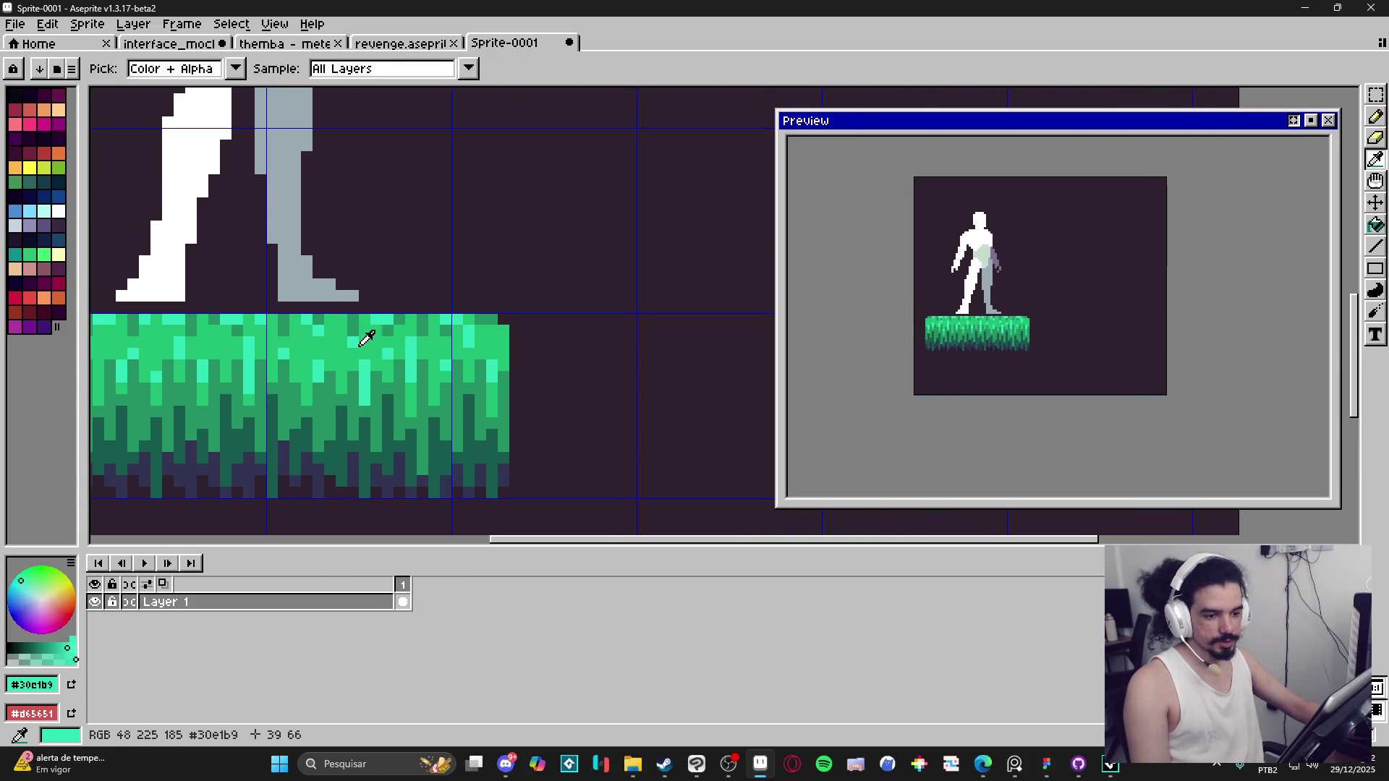
click(677, 377)
Step: Build the grass chunk's body from light and mid green pixels right of the platform
click(666, 342)
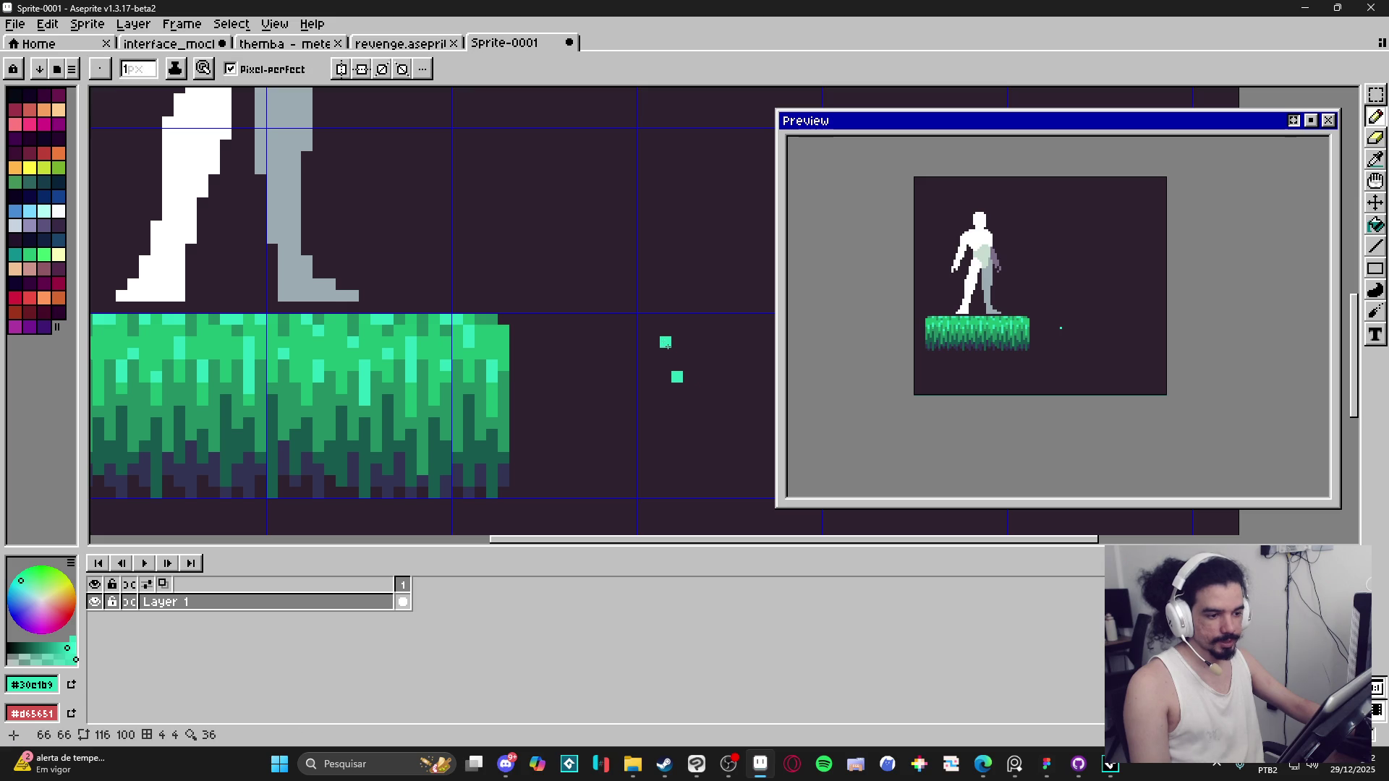
alt+click(397, 318)
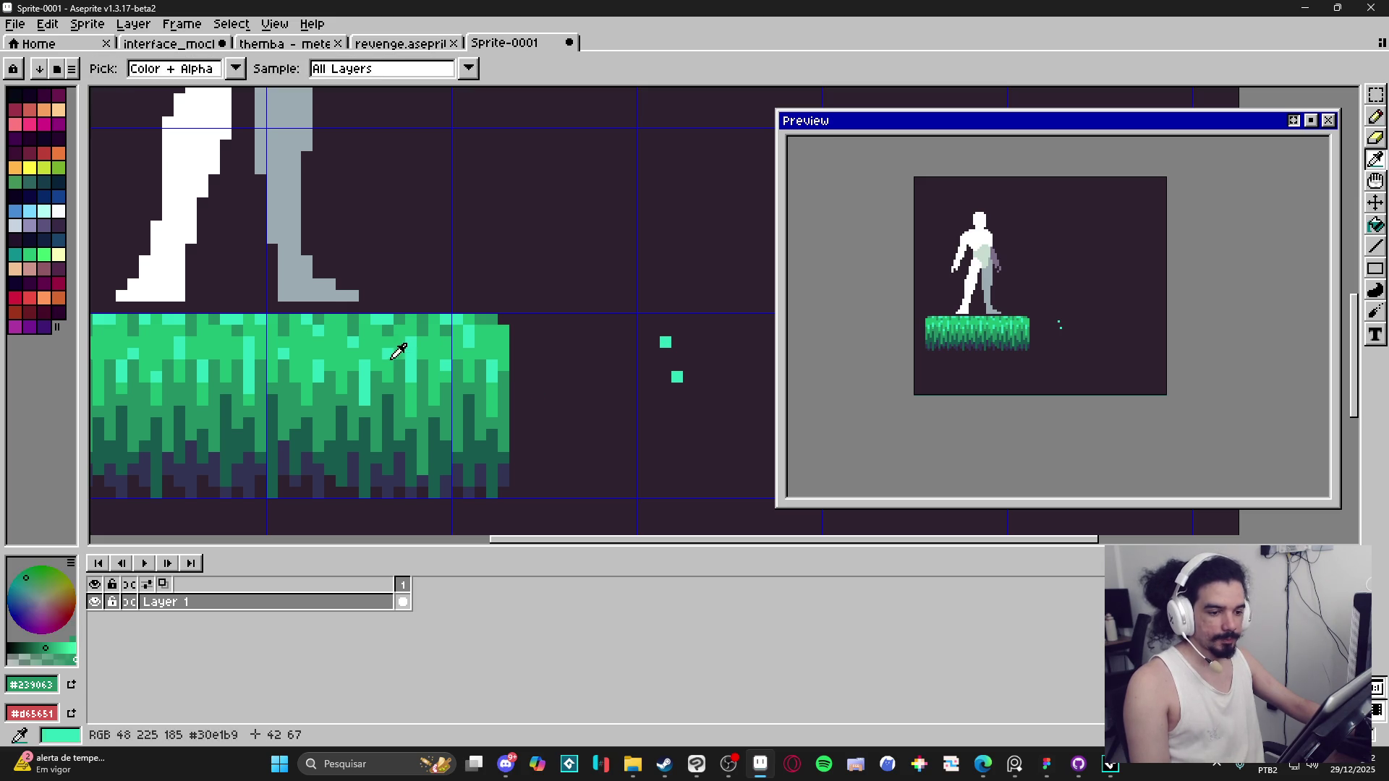
alt+click(391, 347)
click(677, 365)
key(ctrl+z)
click(665, 353)
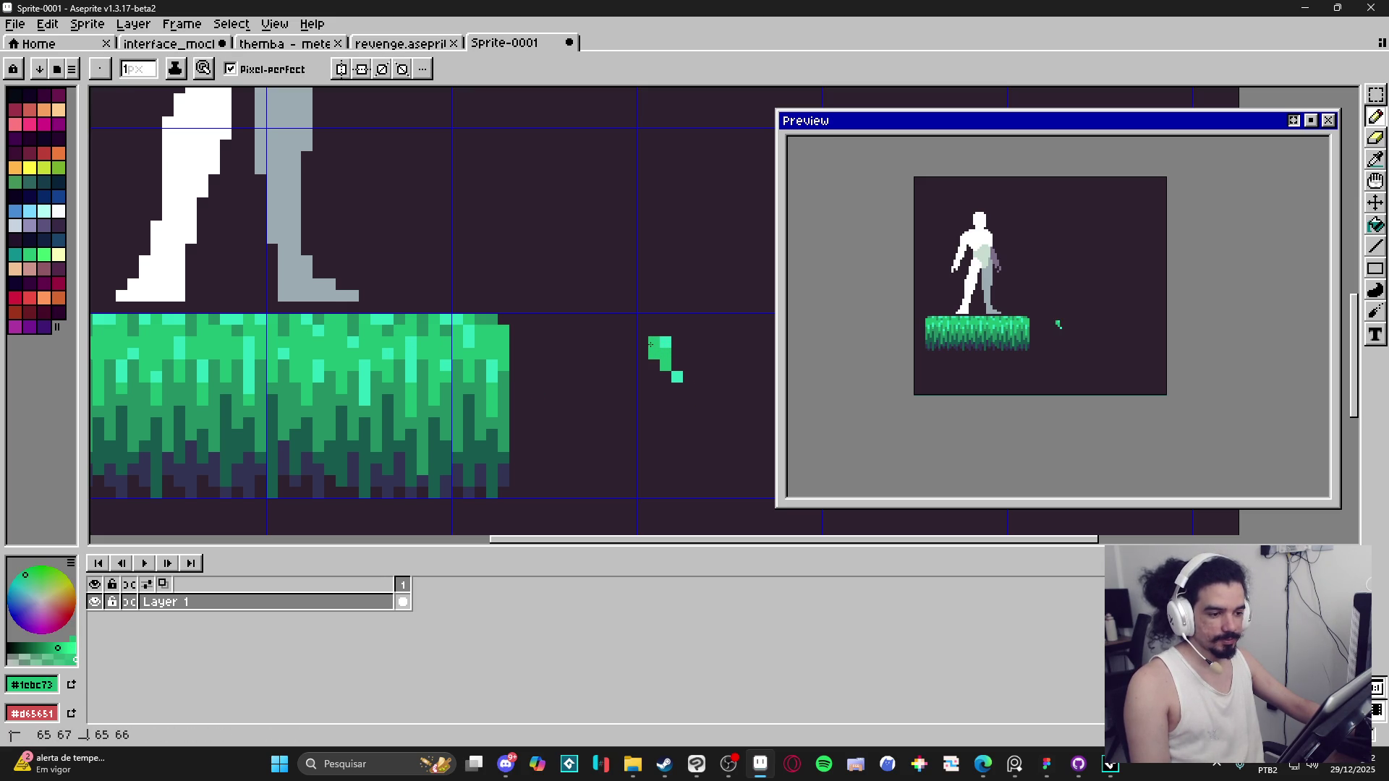
mouse_move(671, 346)
mouse_down()
mouse_move(665, 400)
mouse_move(688, 339)
mouse_up()
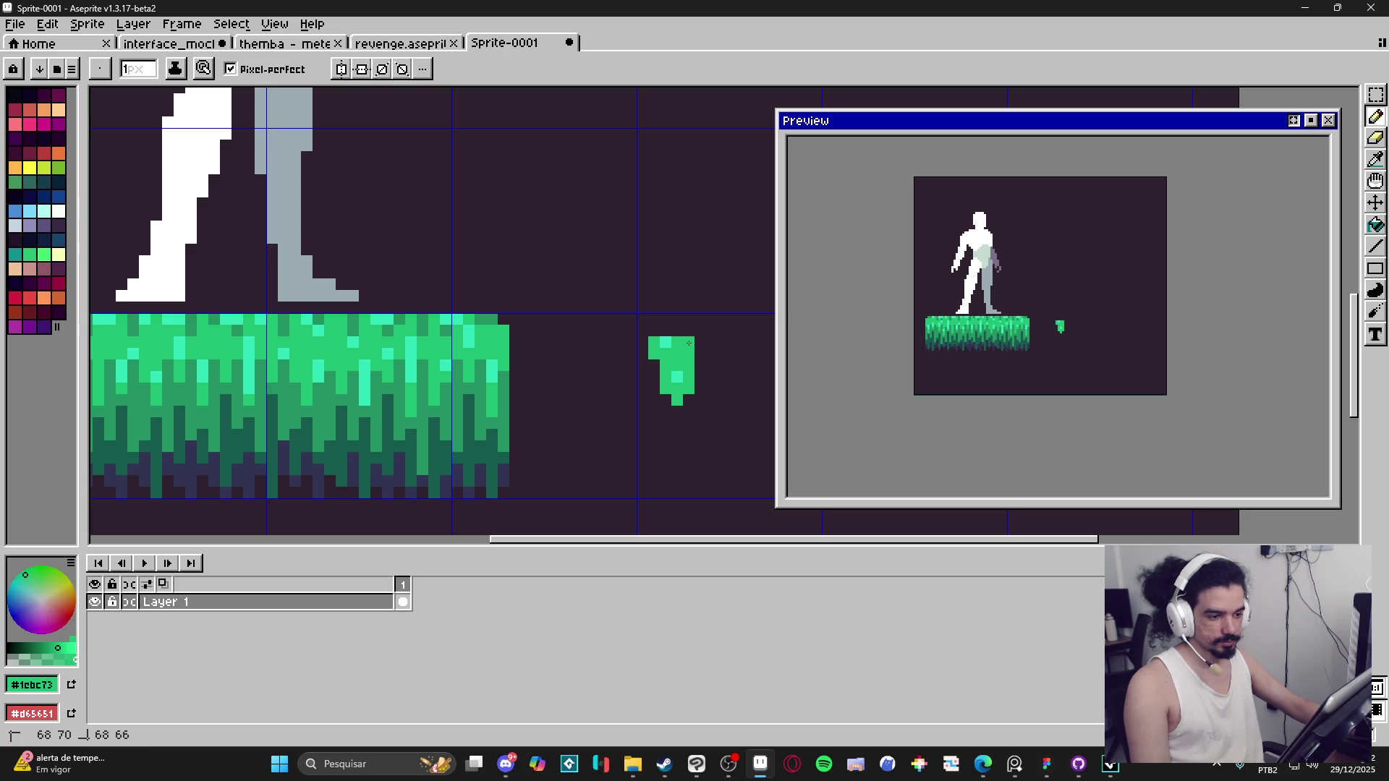
alt+click(677, 377)
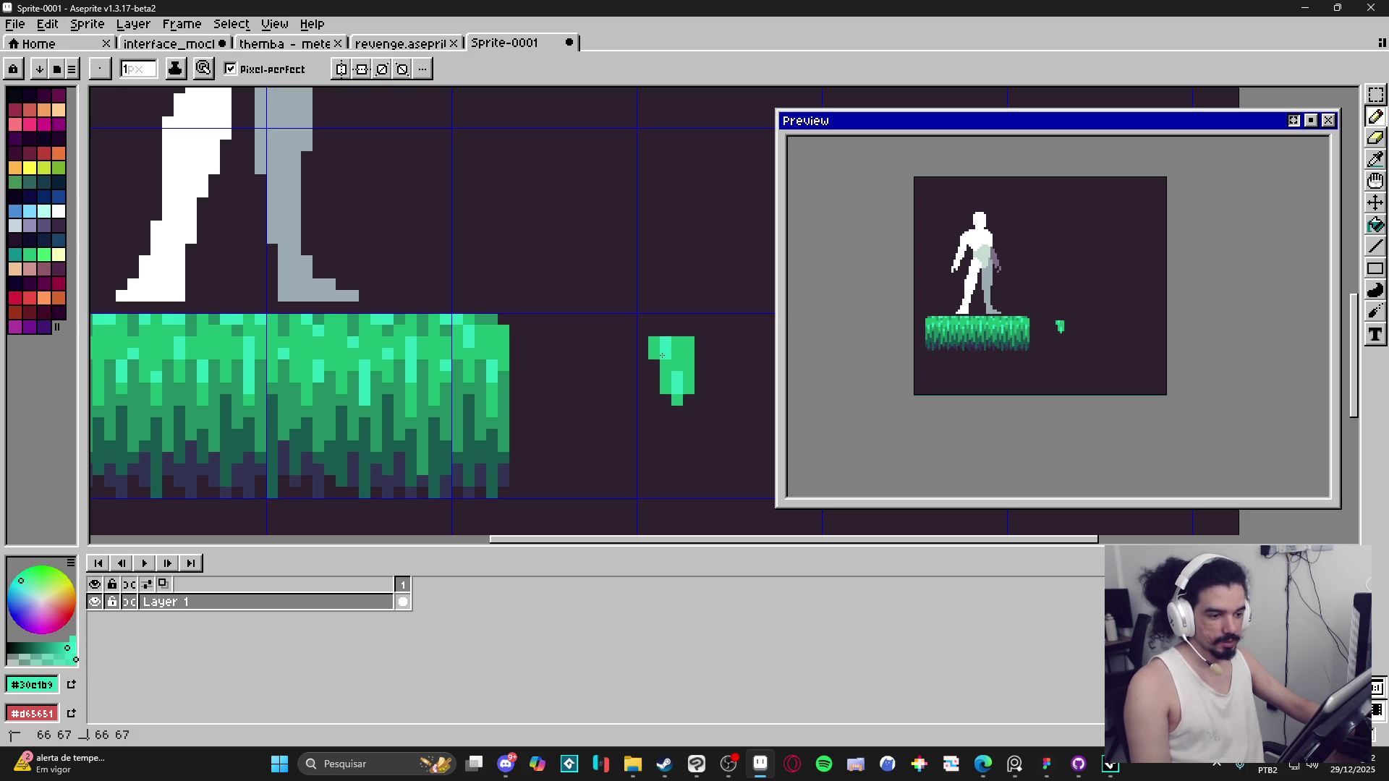
Step: Shade the chunk's left edge dark green and add a 2-pixel mid-green block beside it
alt+click(474, 443)
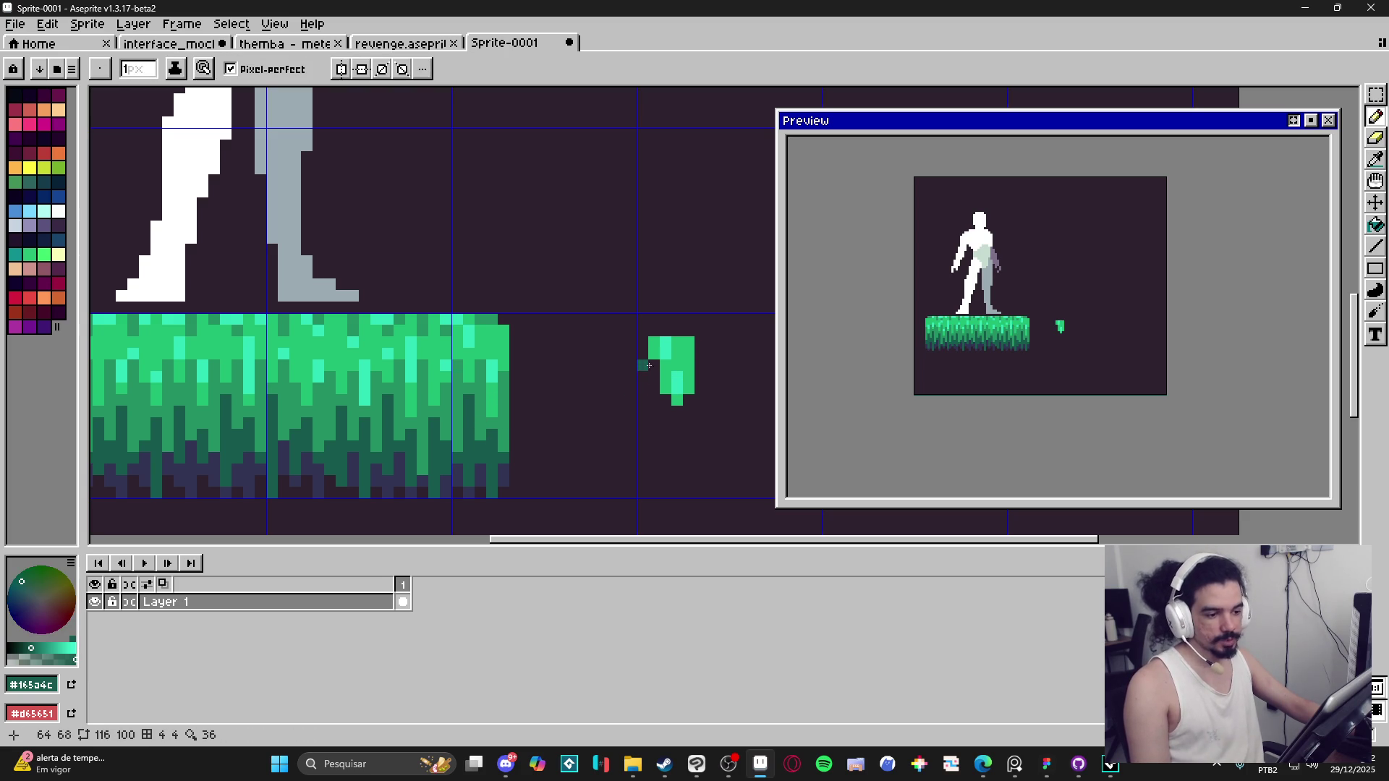
drag(654, 365, 654, 378)
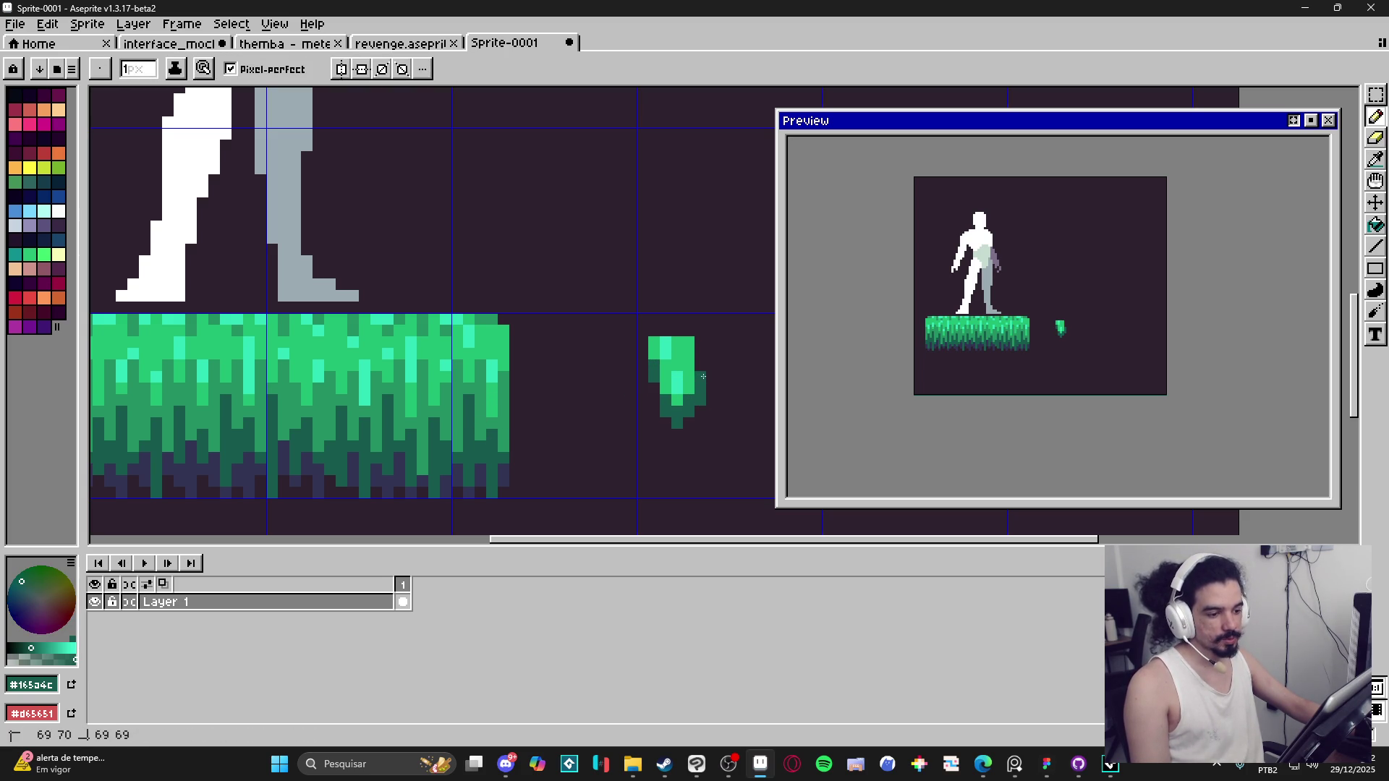
alt+click(686, 360)
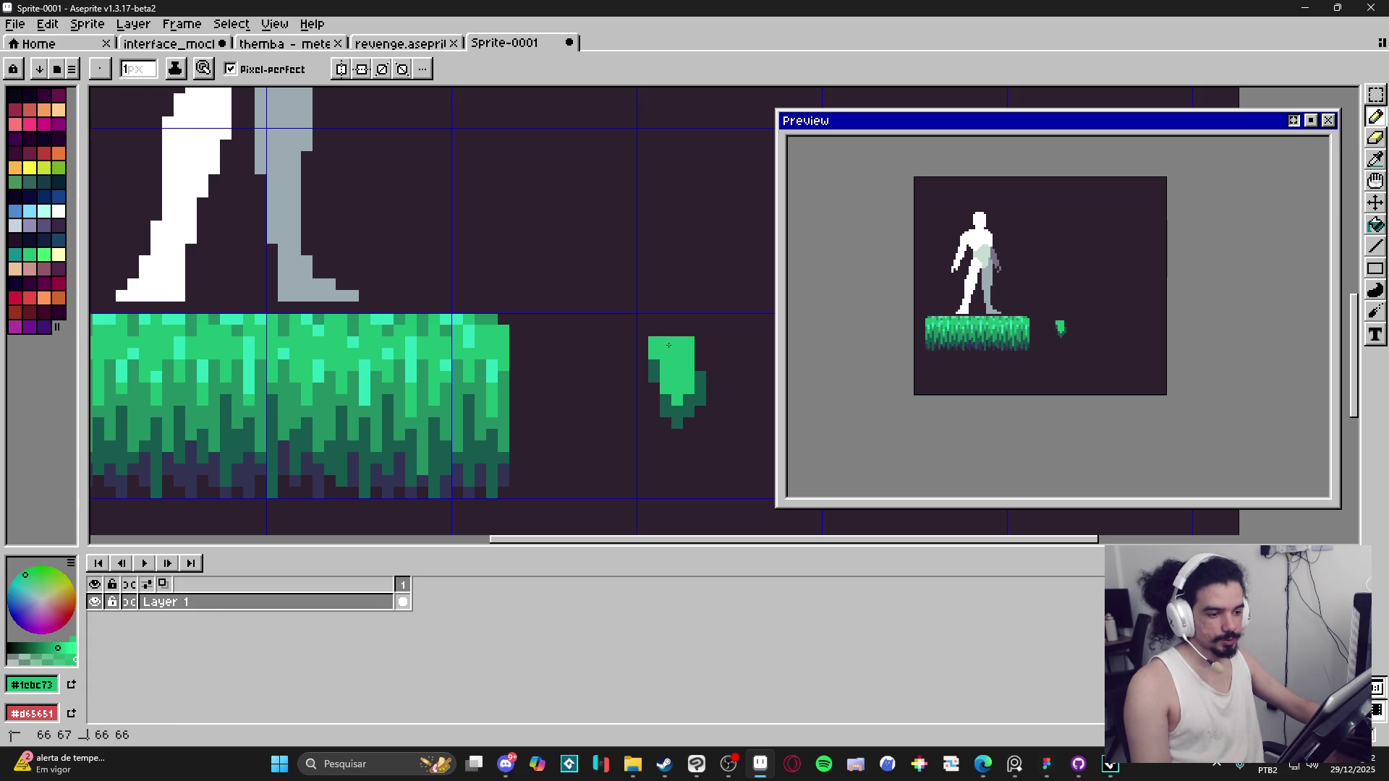
key(plus)
click(636, 360)
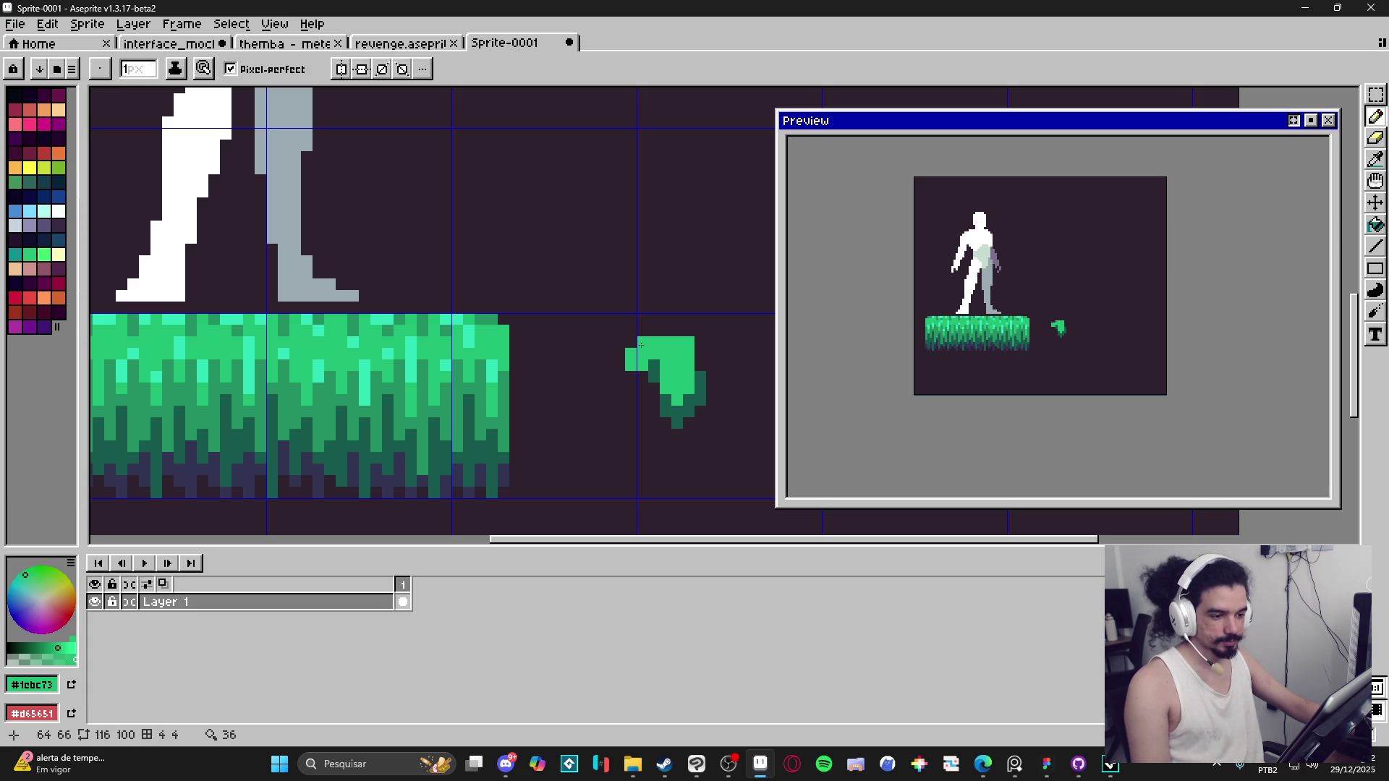
scroll(639, 385, down, 4)
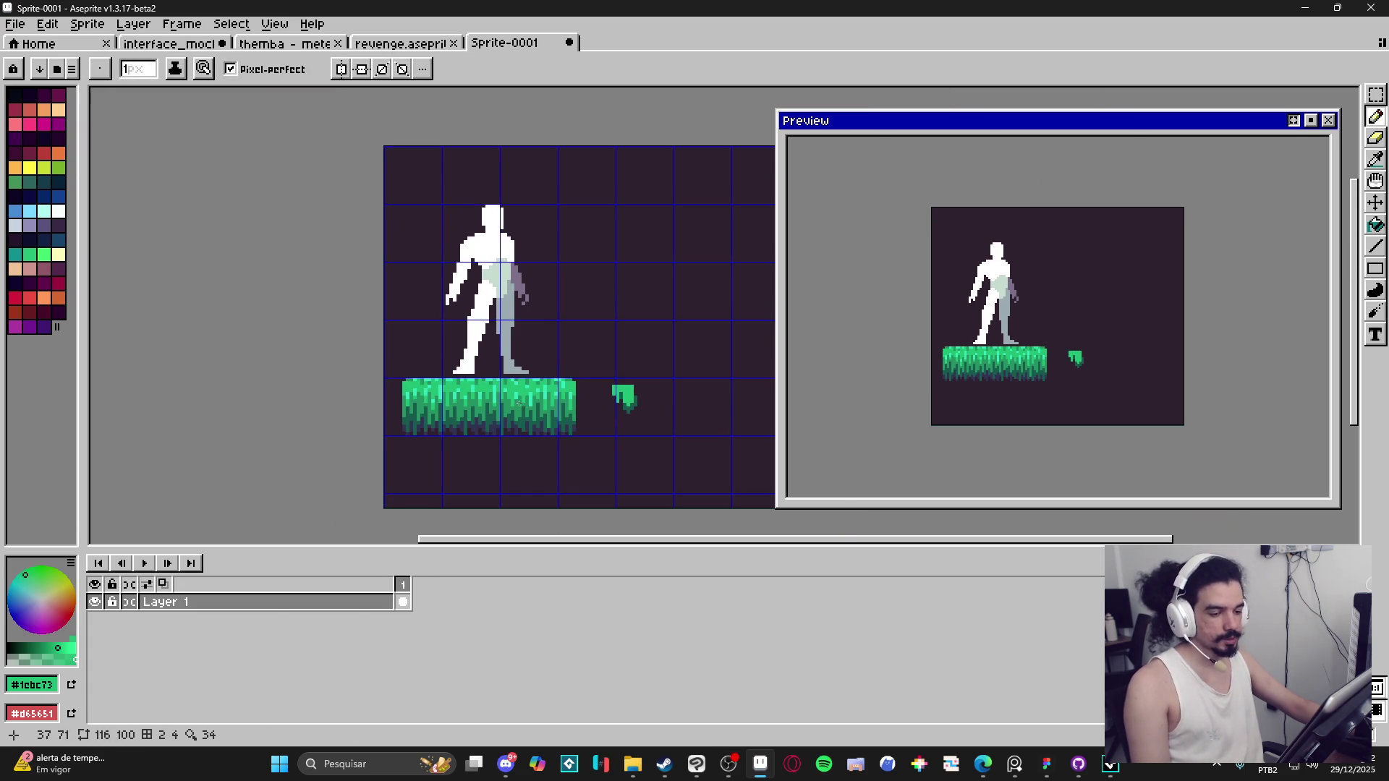
scroll(519, 403, up, 1)
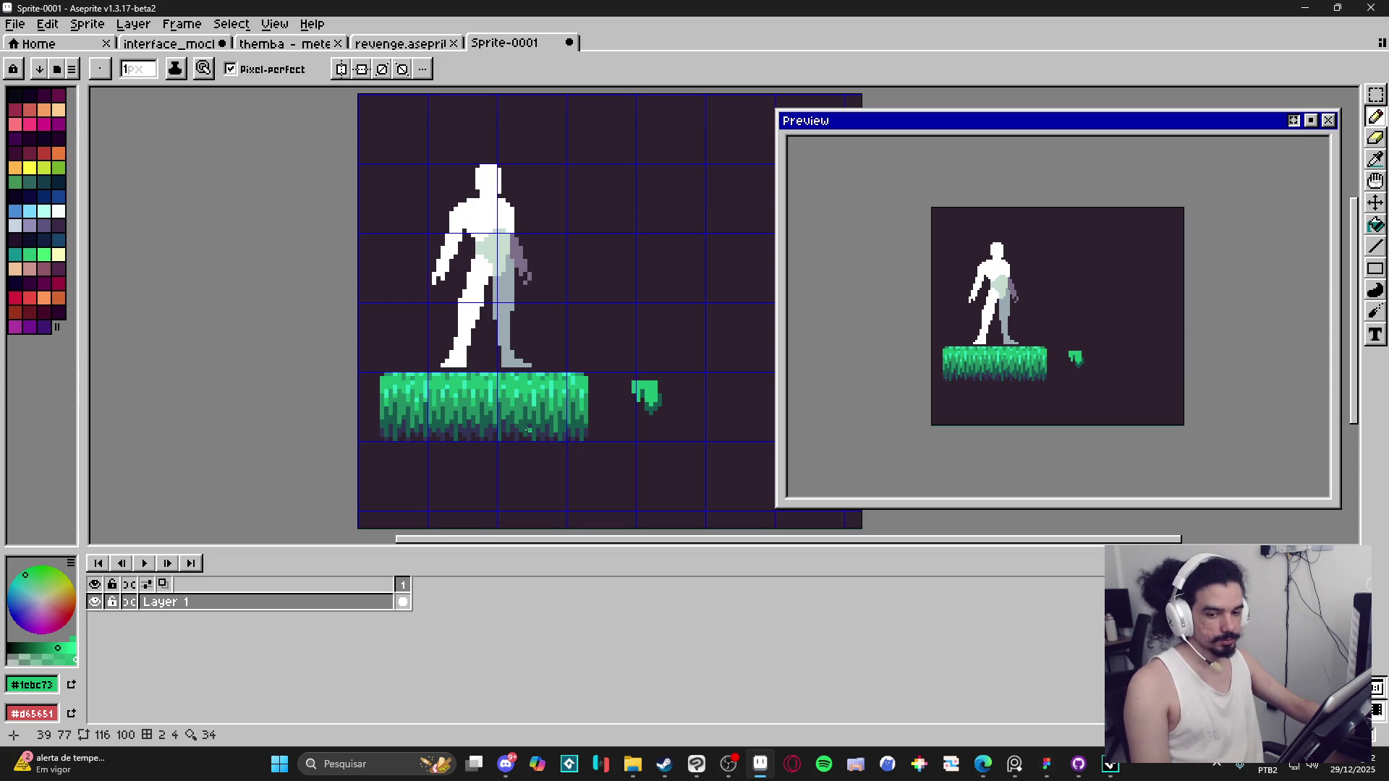
scroll(534, 427, up, 3)
key(g)
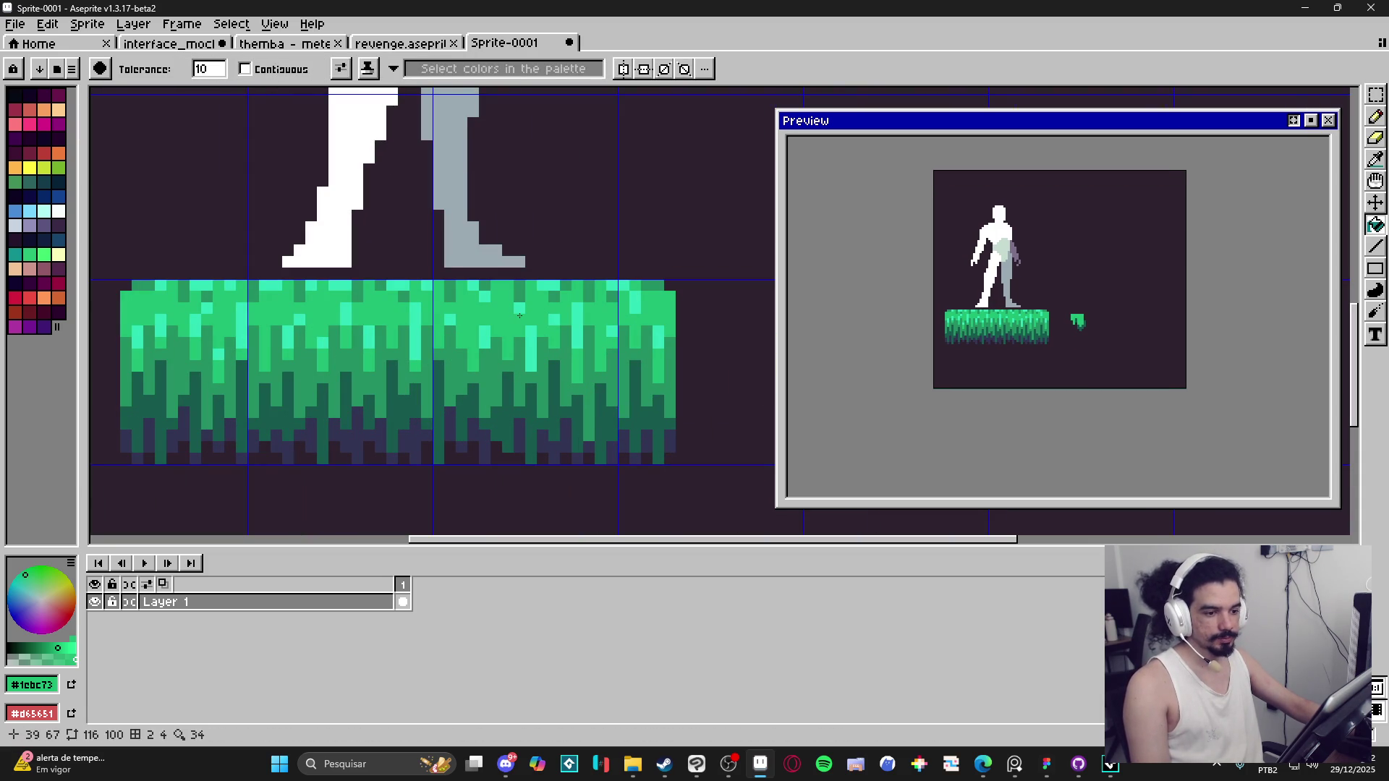
scroll(519, 319, down, 4)
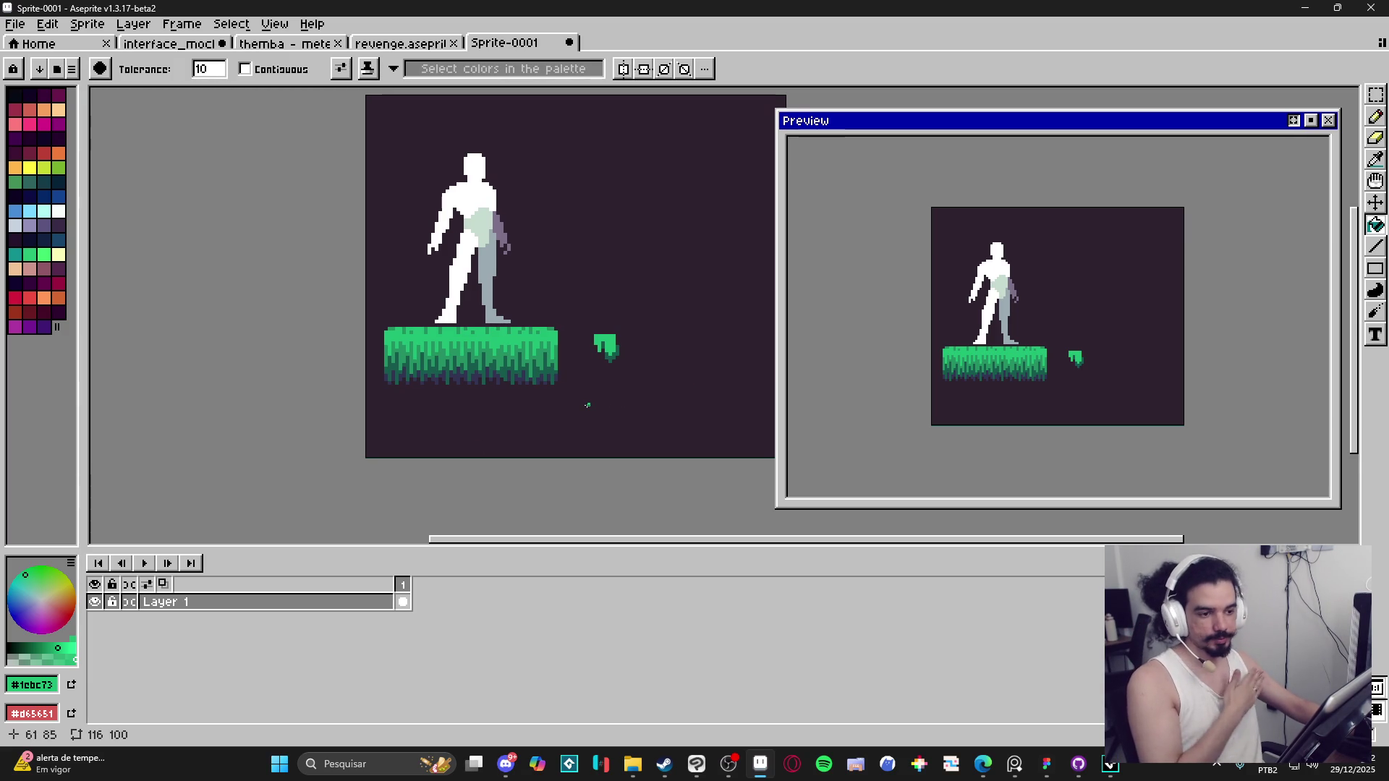
drag(534, 397, 522, 439)
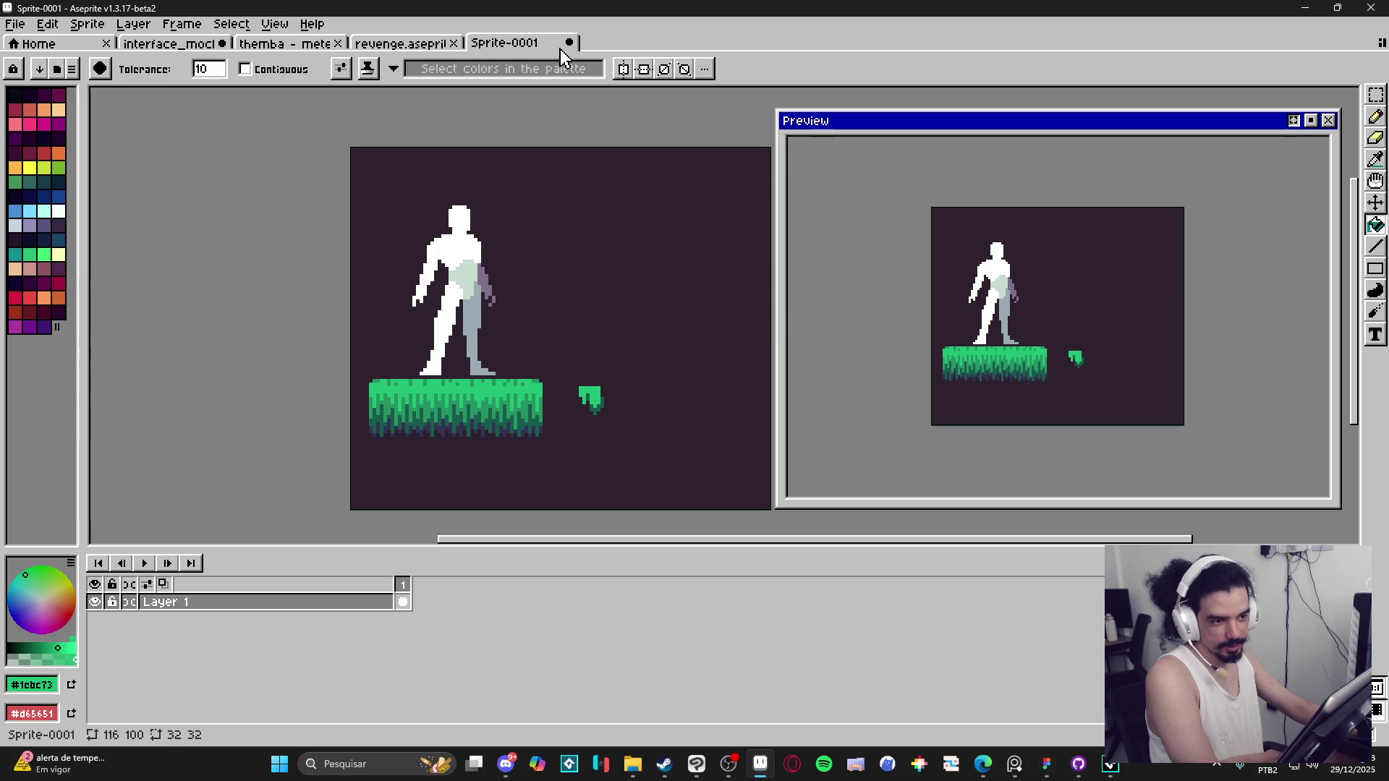
Step: Close the Sprite-0001 figure sketch without saving
click(568, 43)
click(693, 414)
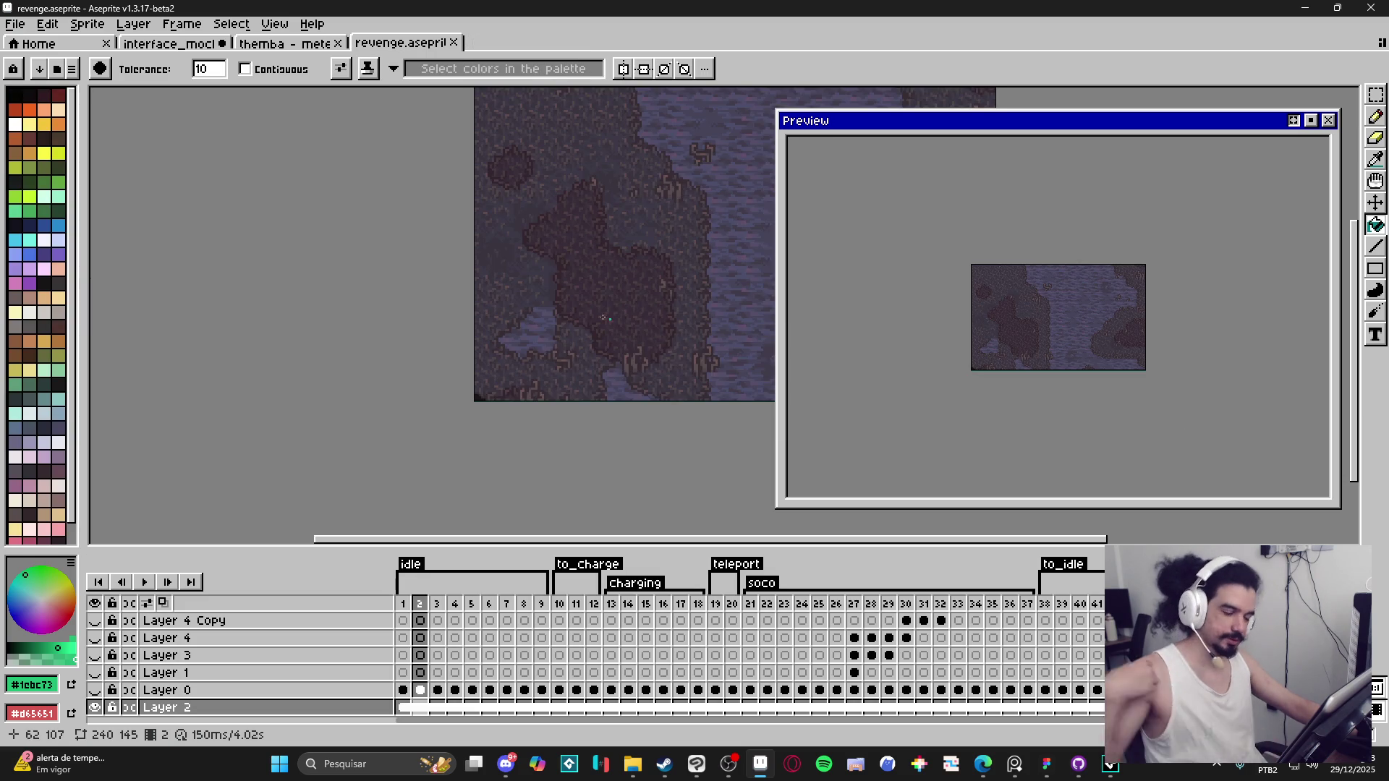
mouse_move(604, 318)
mouse_down()
mouse_move(331, 359)
mouse_move(367, 386)
mouse_up()
Step: Play the themba meteor strikes animation, close the Preview, and enlarge the canvas above the timeline
click(263, 49)
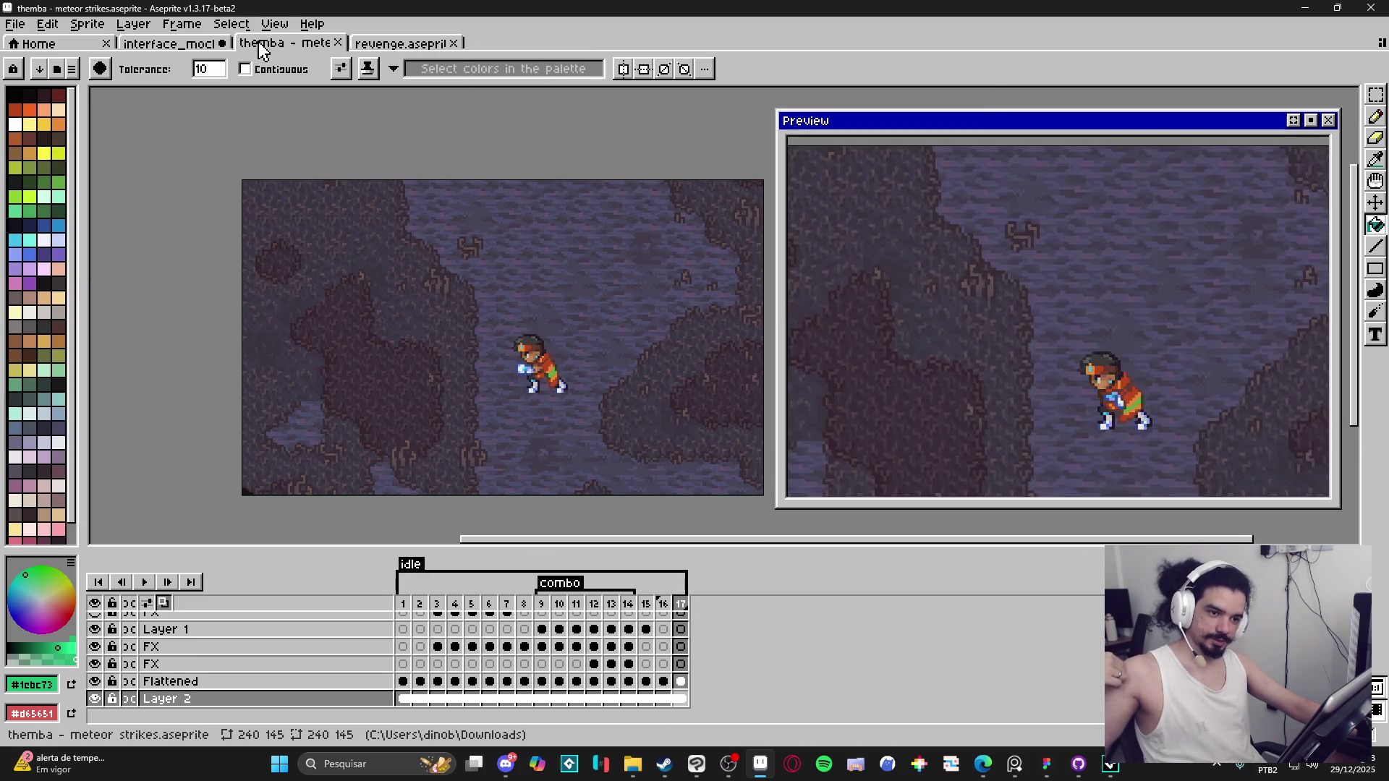
drag(550, 376, 545, 387)
key(Return)
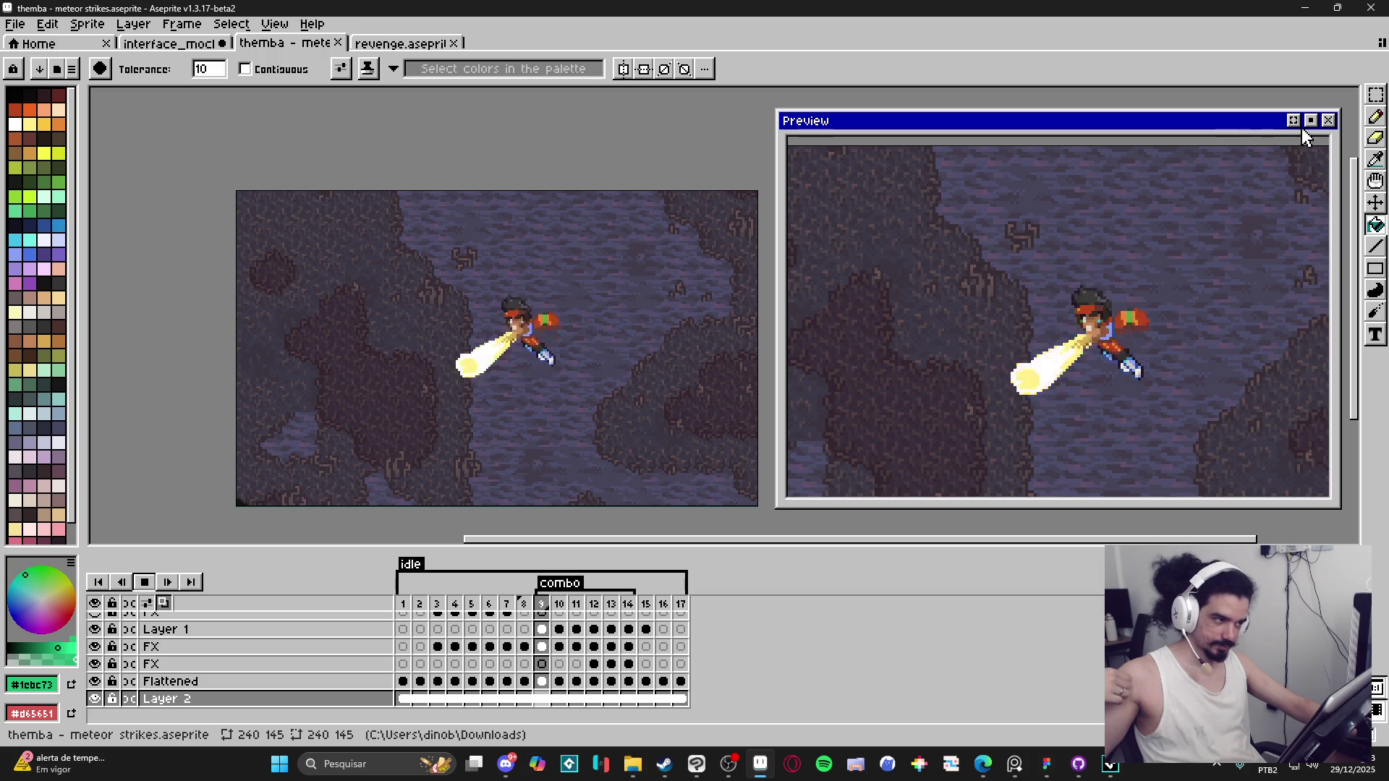
click(1328, 120)
scroll(736, 355, up, 3)
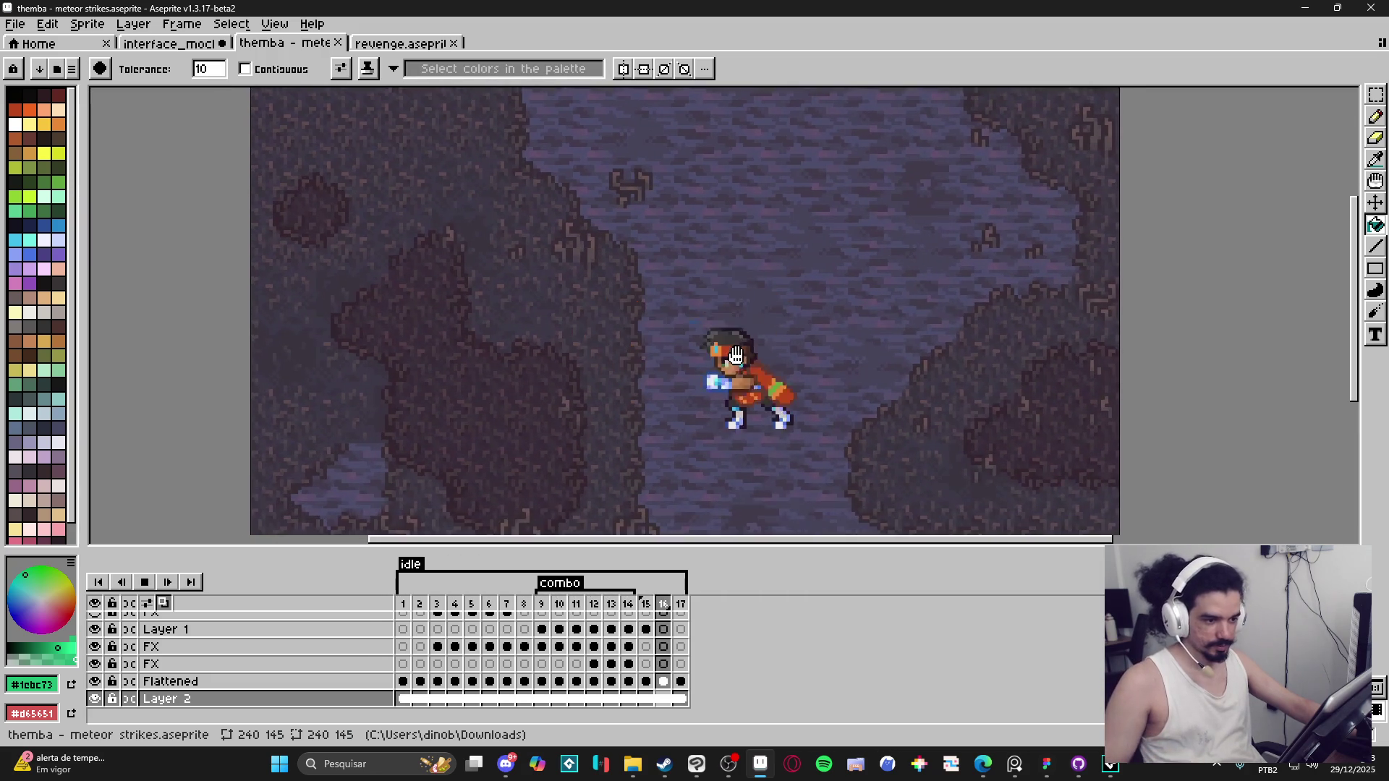
drag(785, 556, 788, 583)
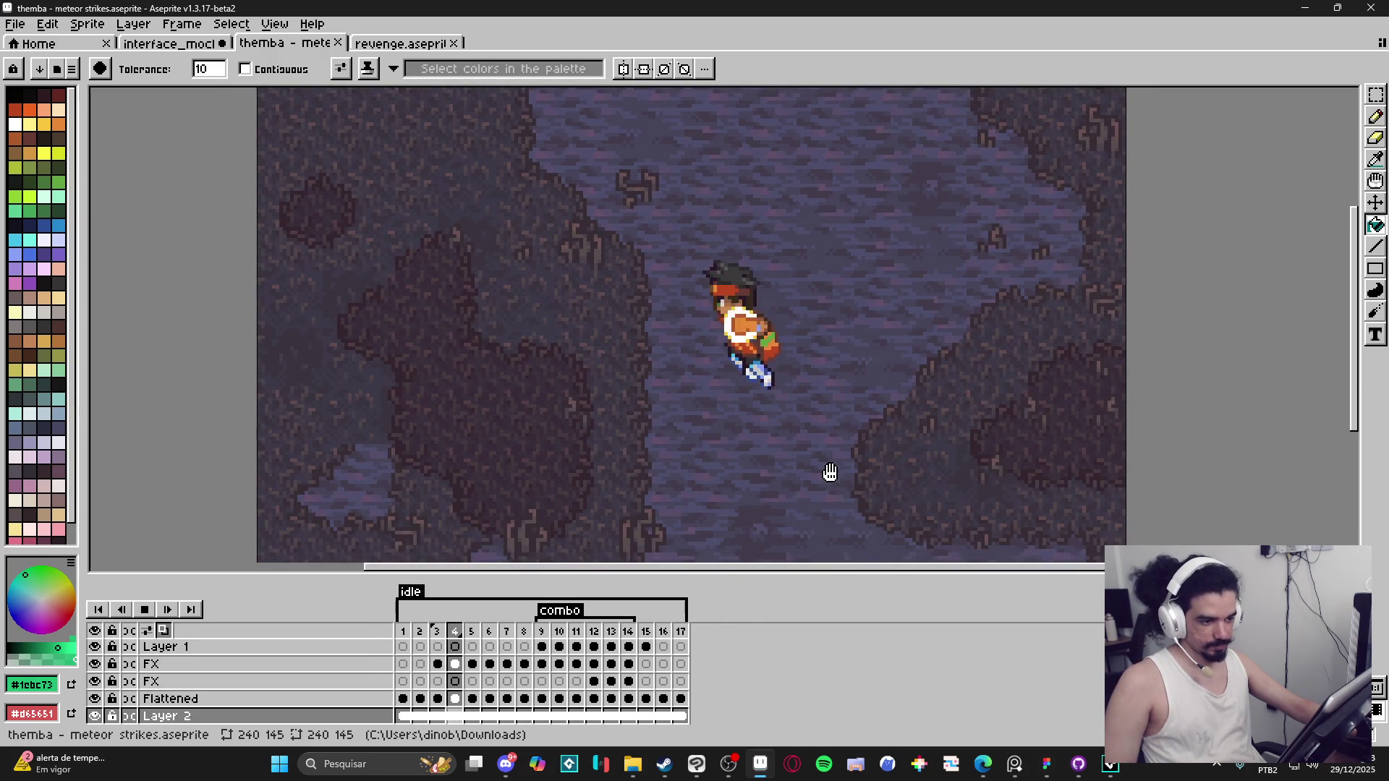
drag(830, 472, 832, 481)
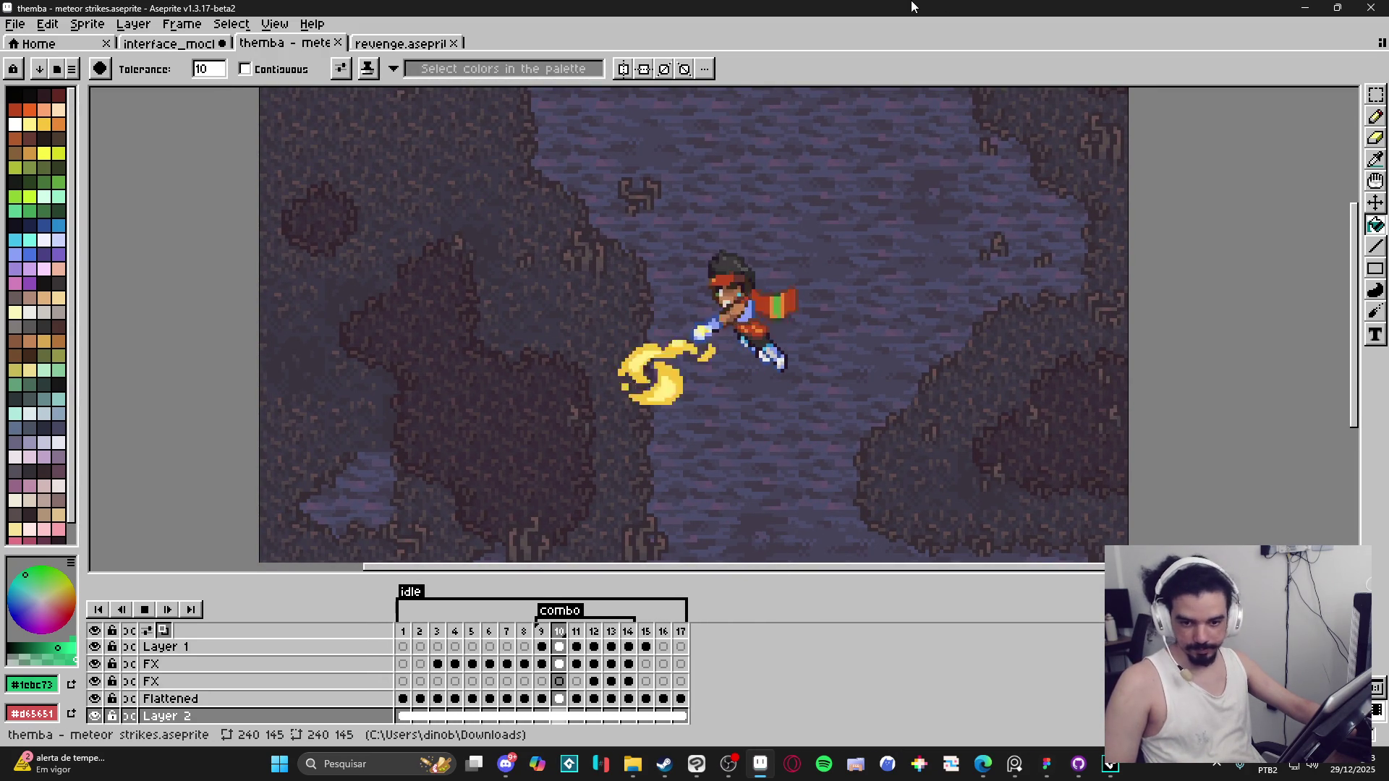
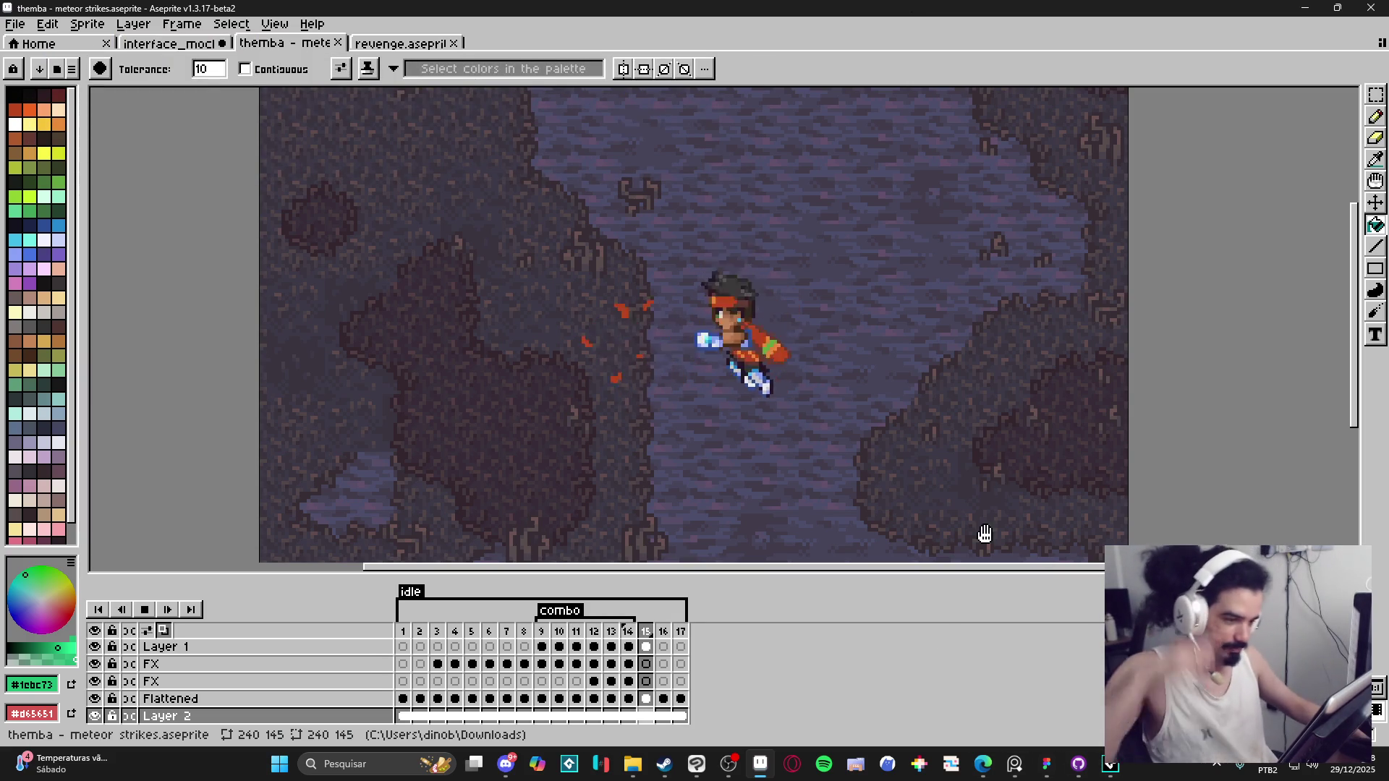
Step: Bring the Steam store window up over the meteor strikes animation in Aseprite
scroll(908, 465, down, 3)
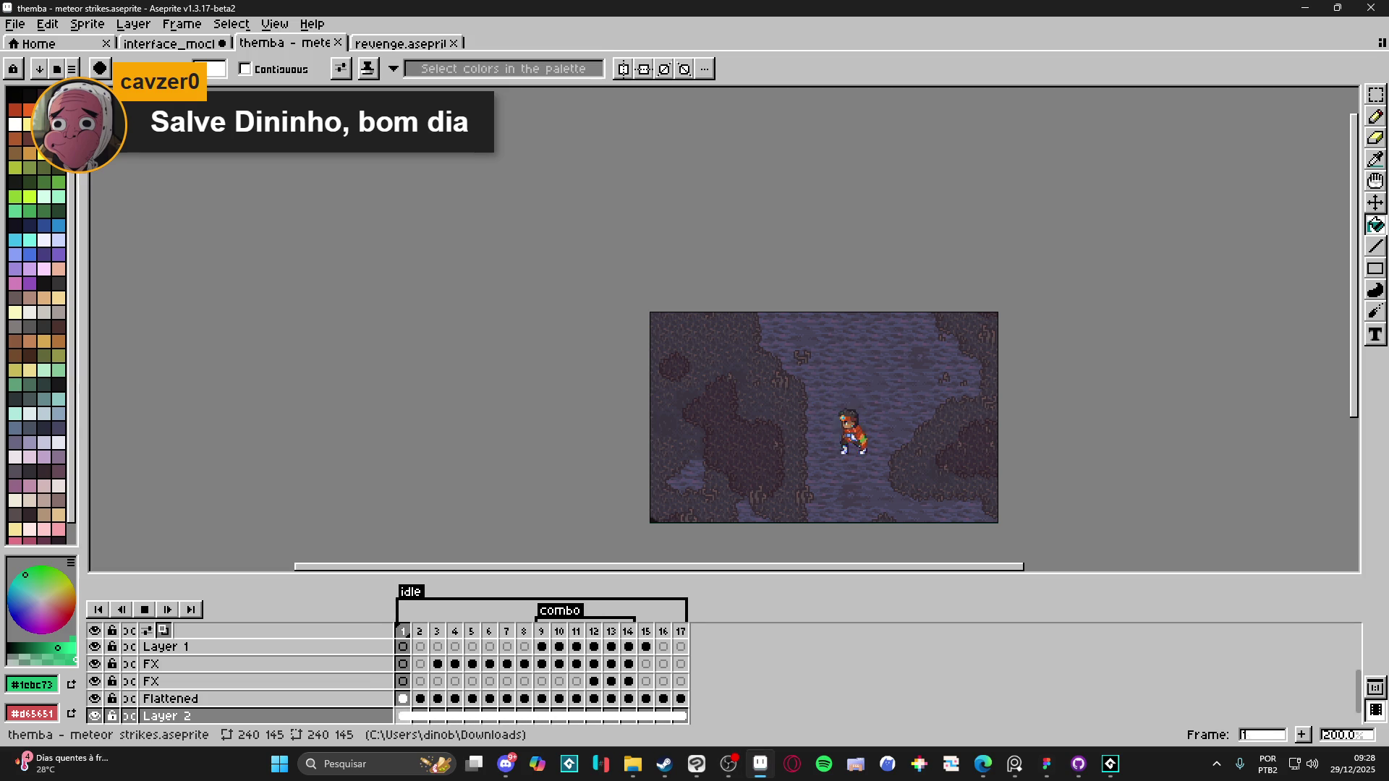
click(678, 763)
Step: Maximize the Steam window and scroll through the store home page's end-of-year sale listings
mouse_move(640, 88)
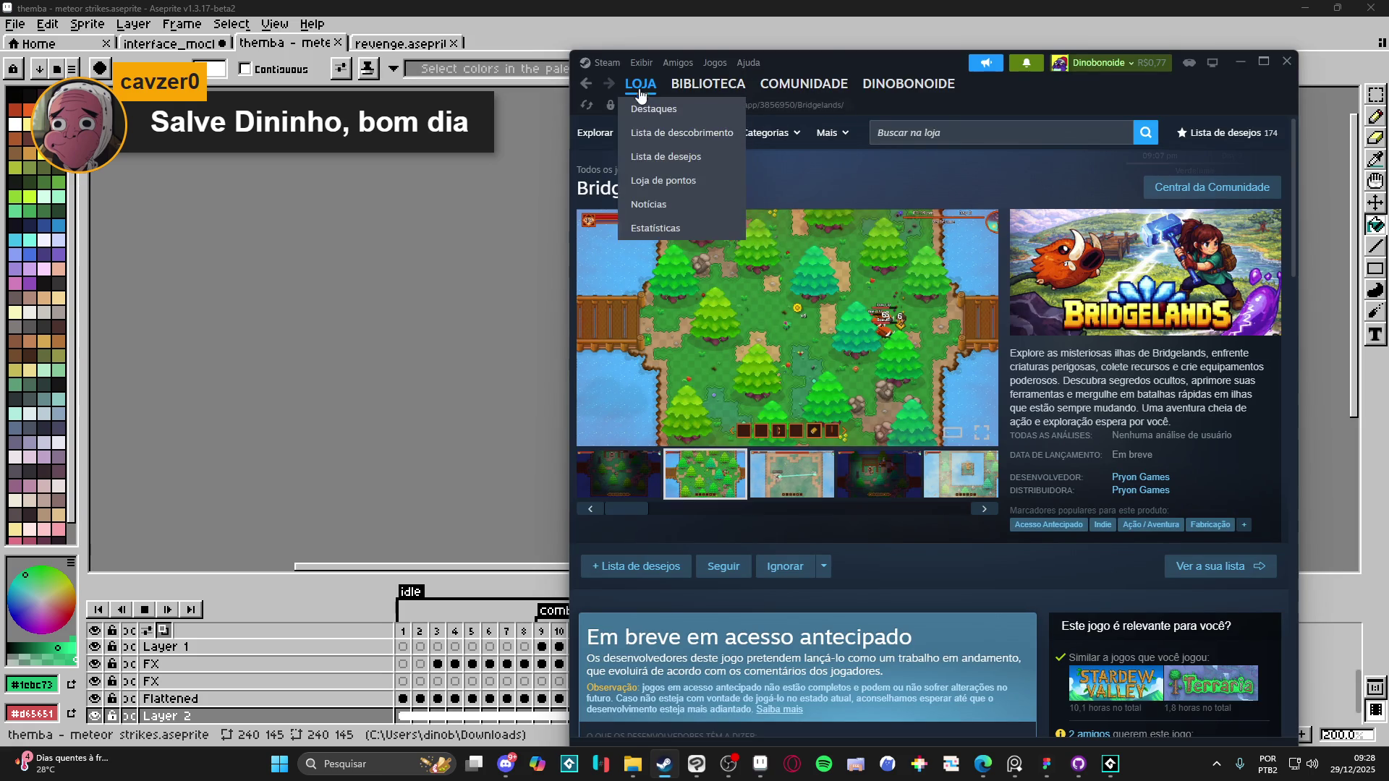
mouse_move(708, 88)
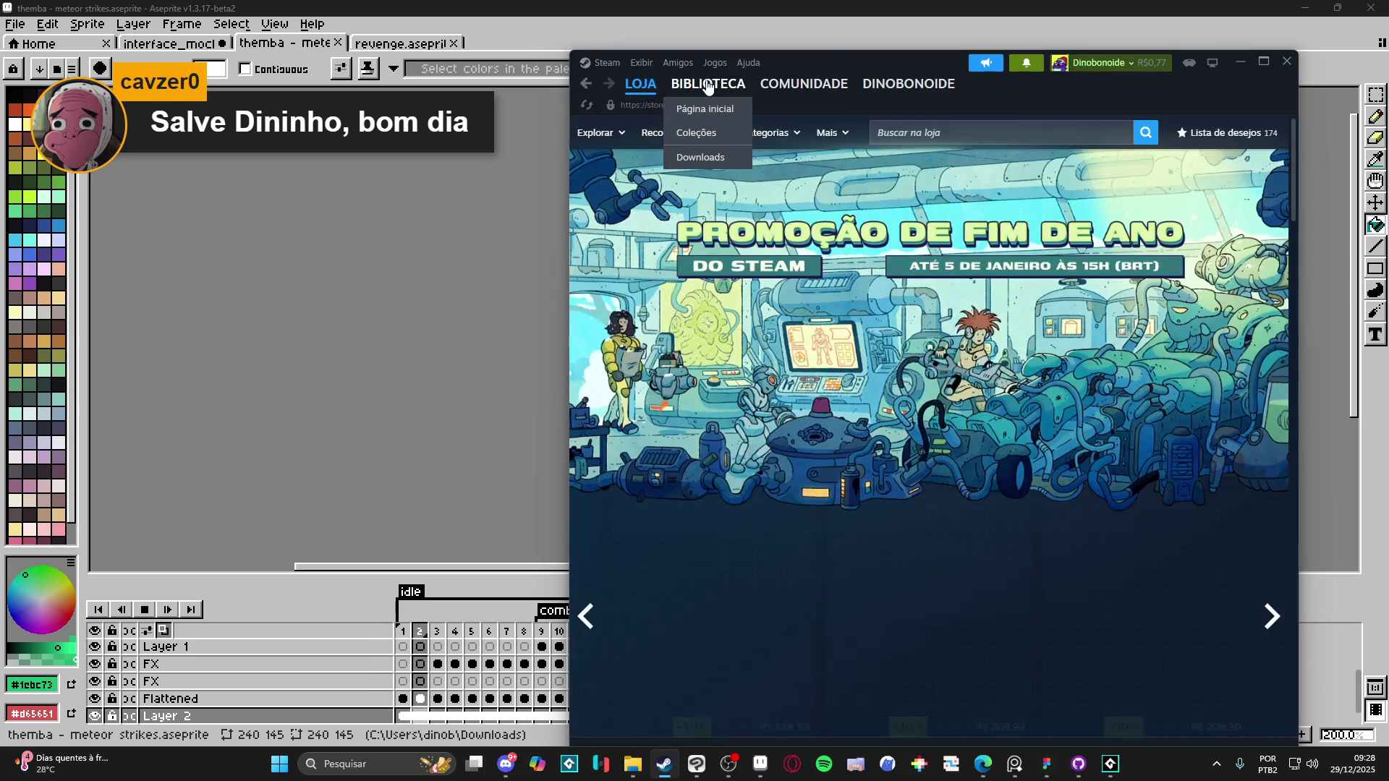
click(1260, 64)
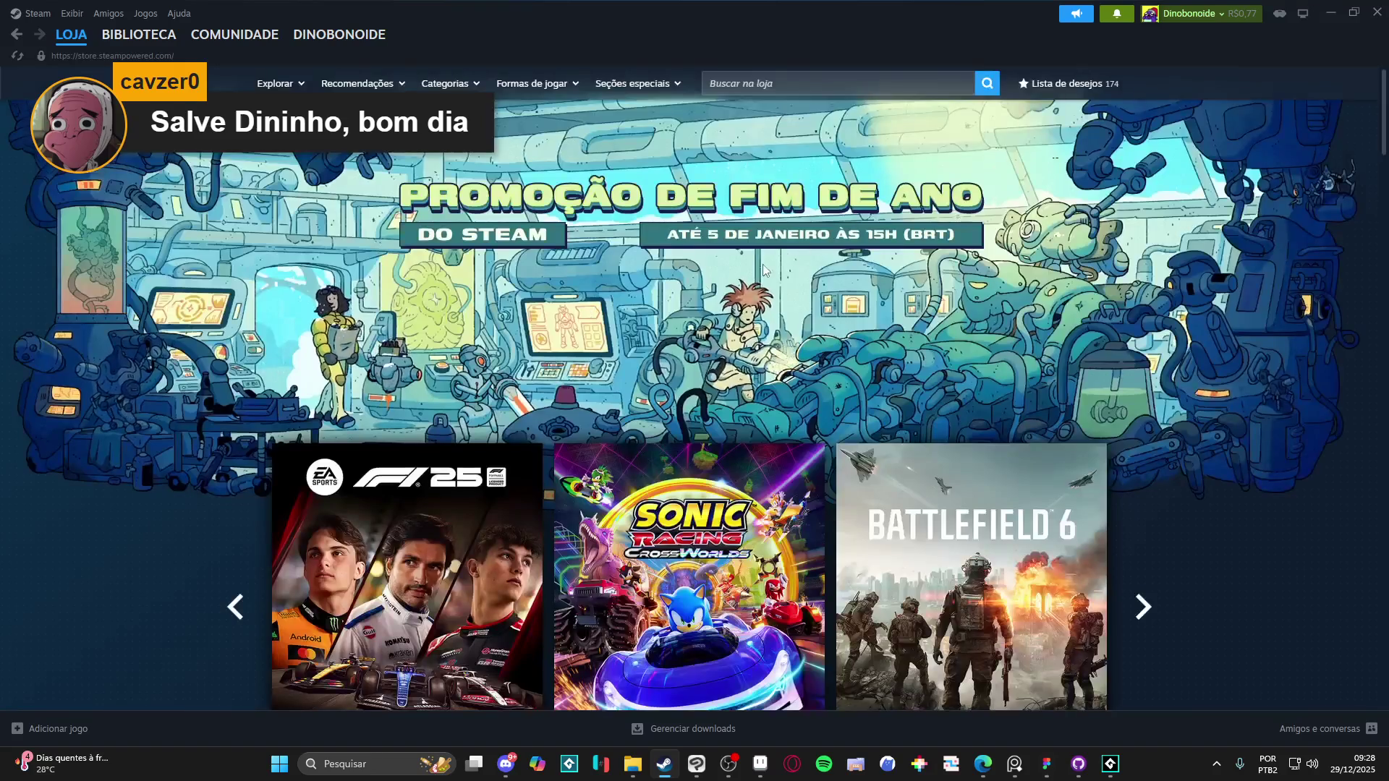
scroll(232, 341, down, 8)
scroll(213, 318, down, 3)
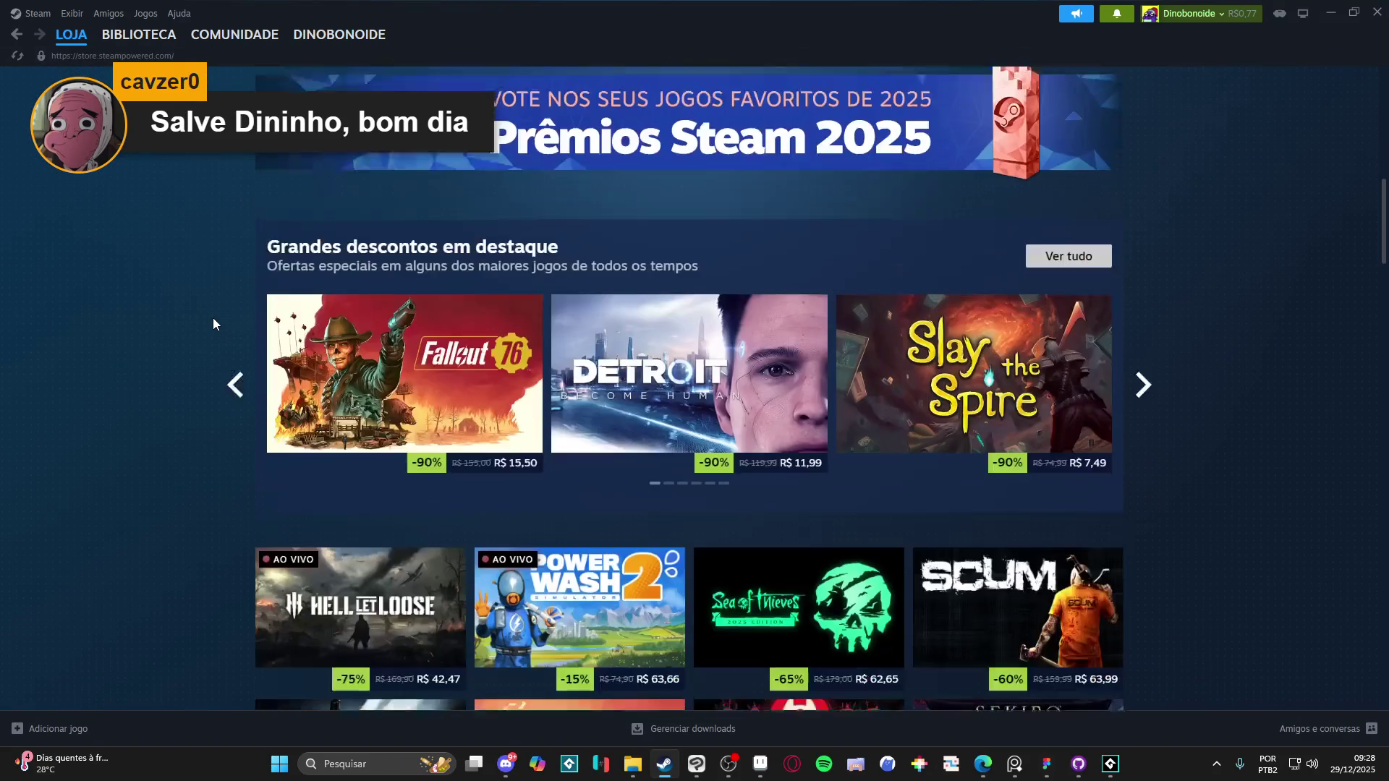
scroll(213, 323, down, 4)
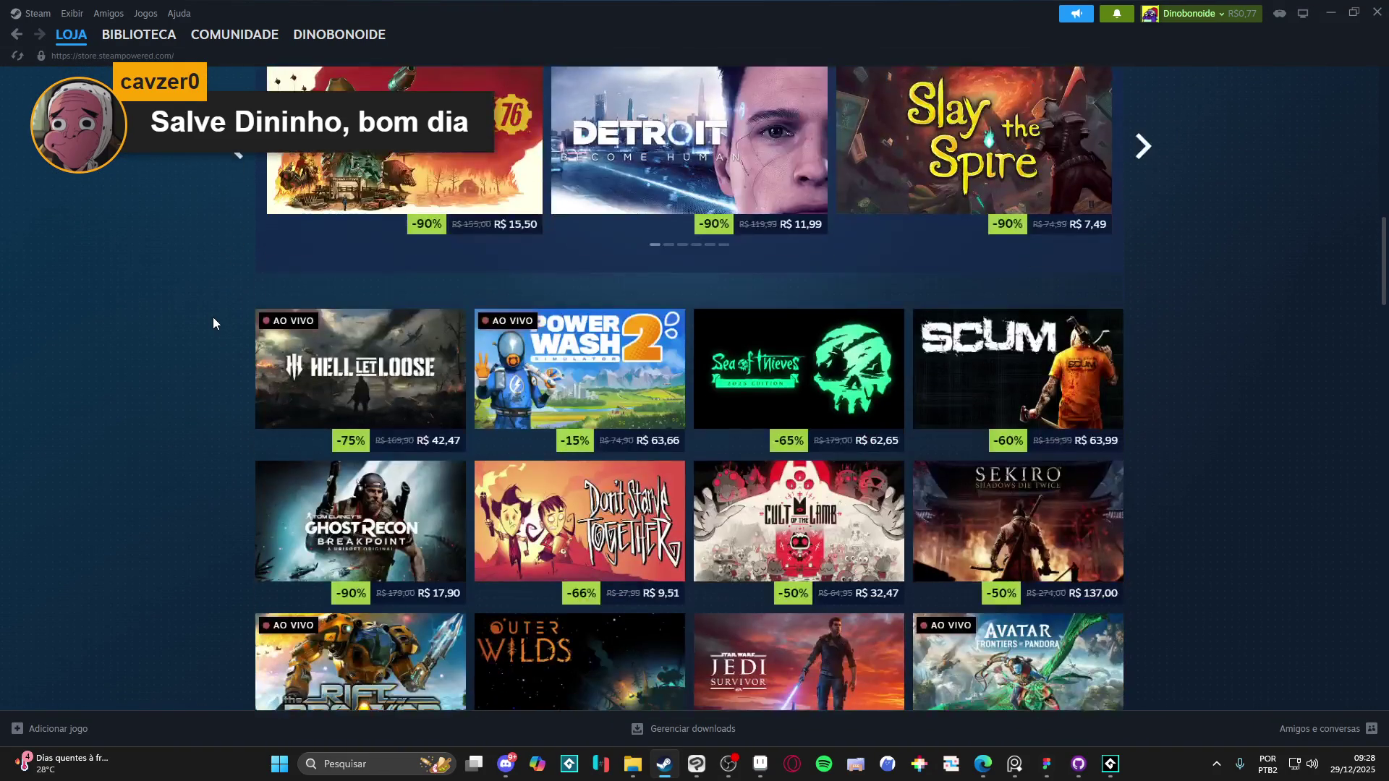
scroll(213, 316, down, 2)
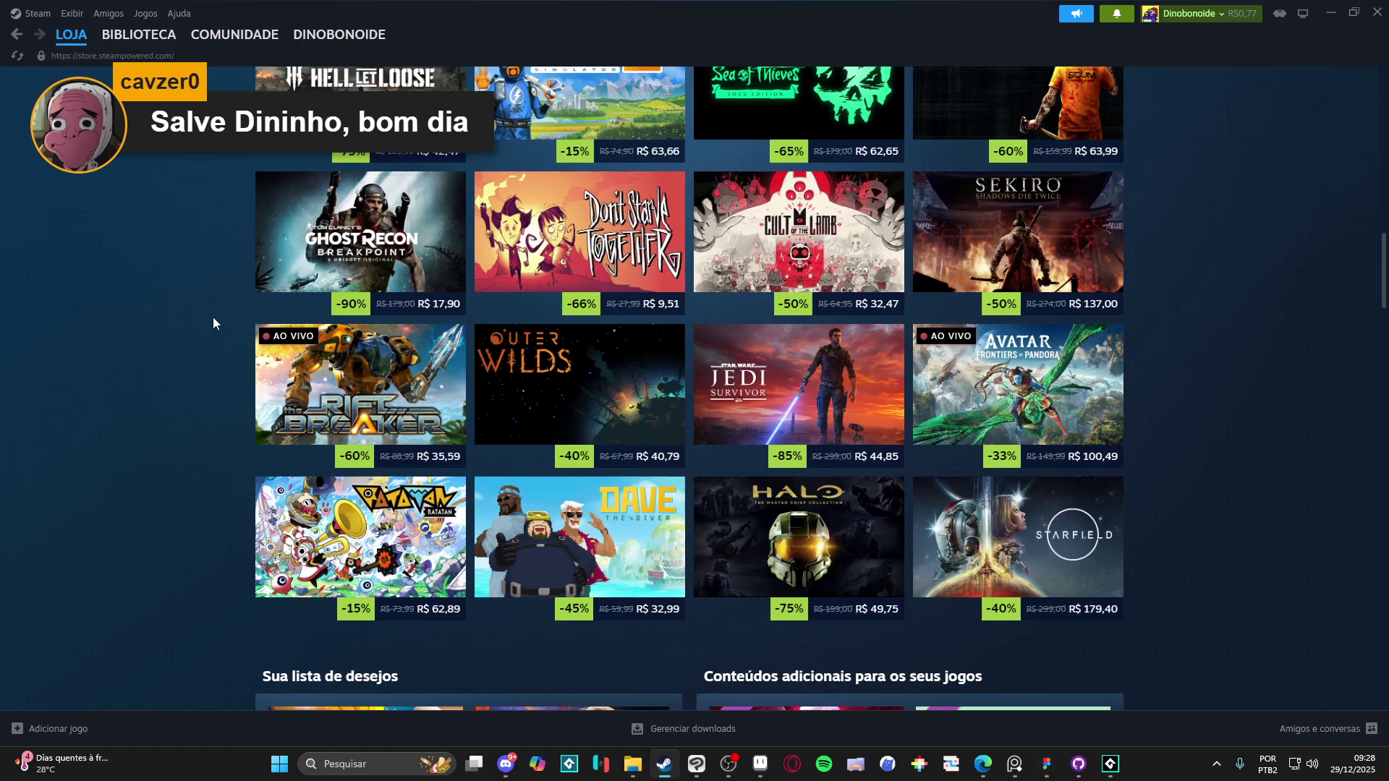
scroll(213, 317, up, 10)
scroll(213, 317, up, 6)
scroll(213, 316, up, 4)
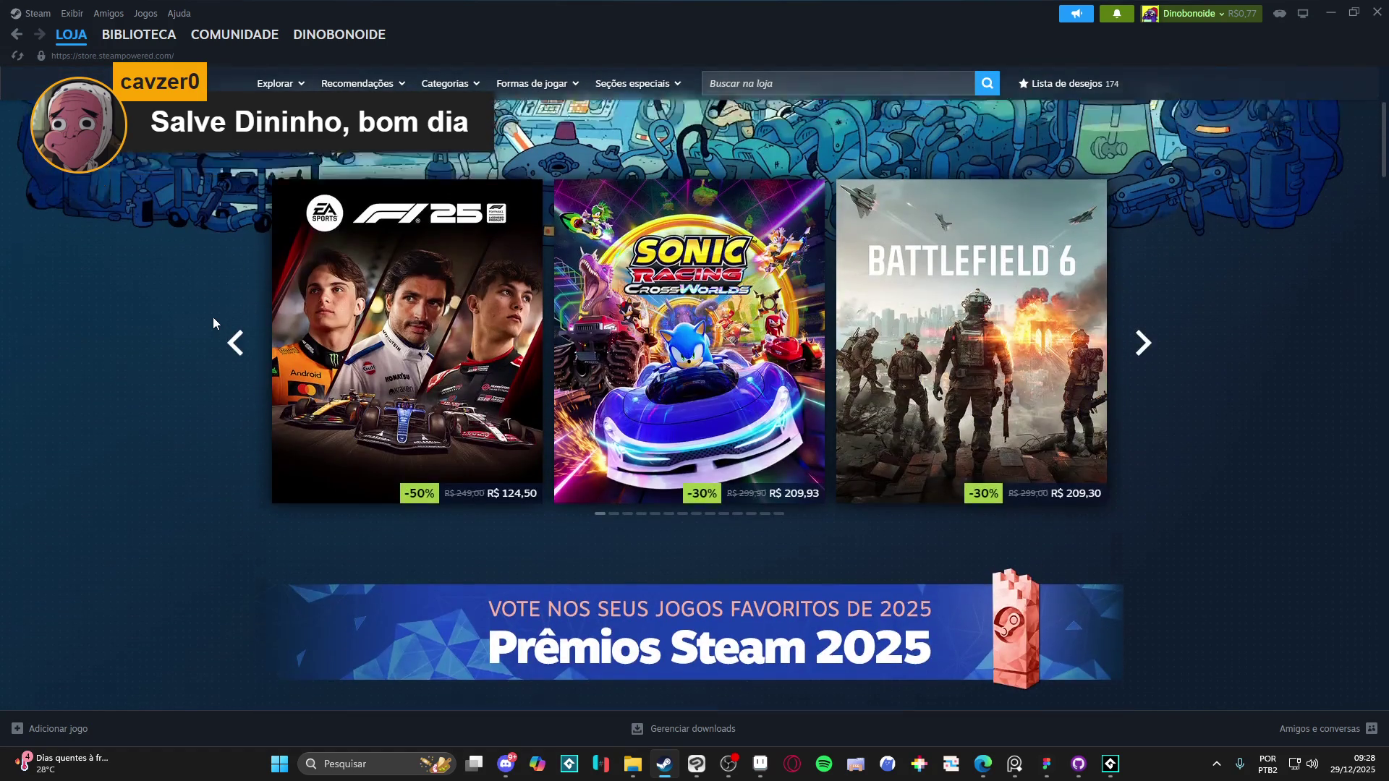
scroll(212, 317, down, 3)
Step: Open the Sonic Racing: CrossWorlds page and show its reviews in all languages
mouse_move(739, 416)
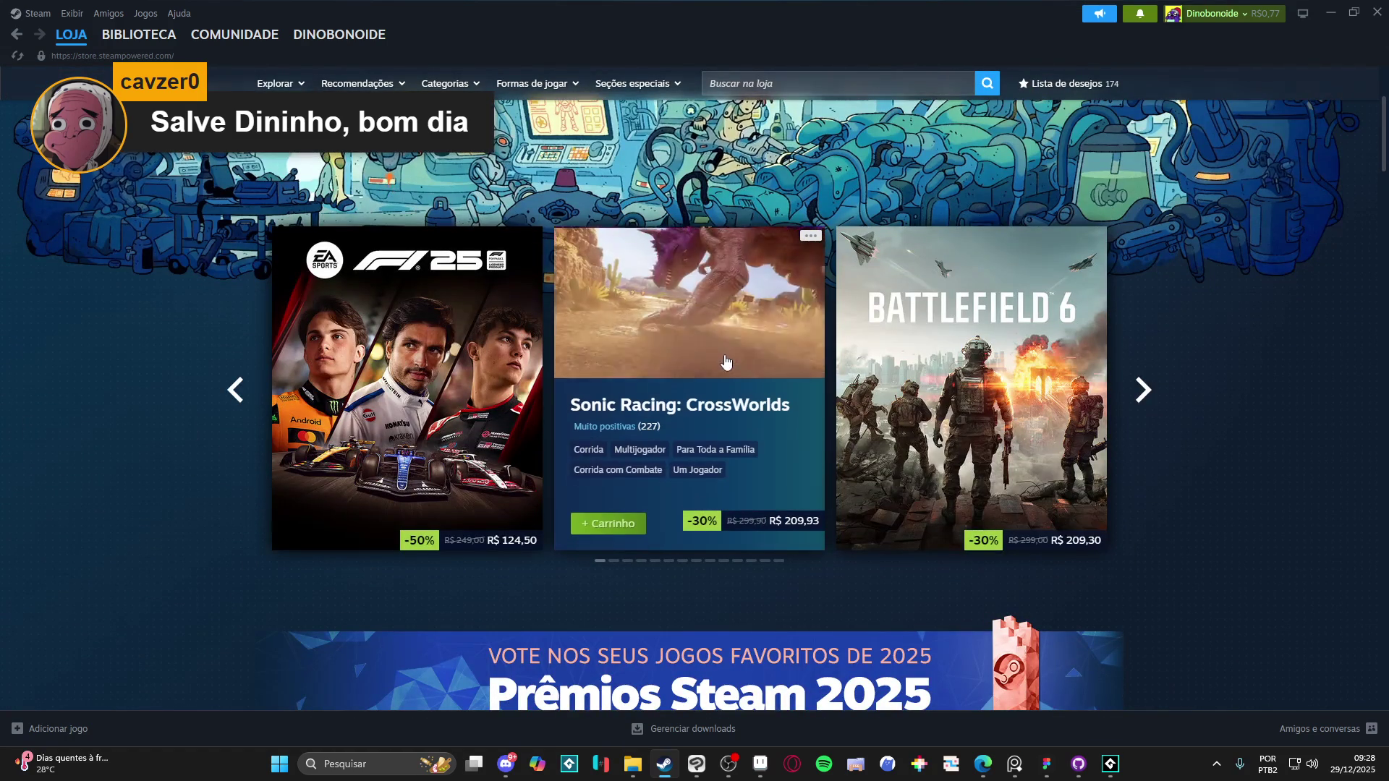
click(744, 305)
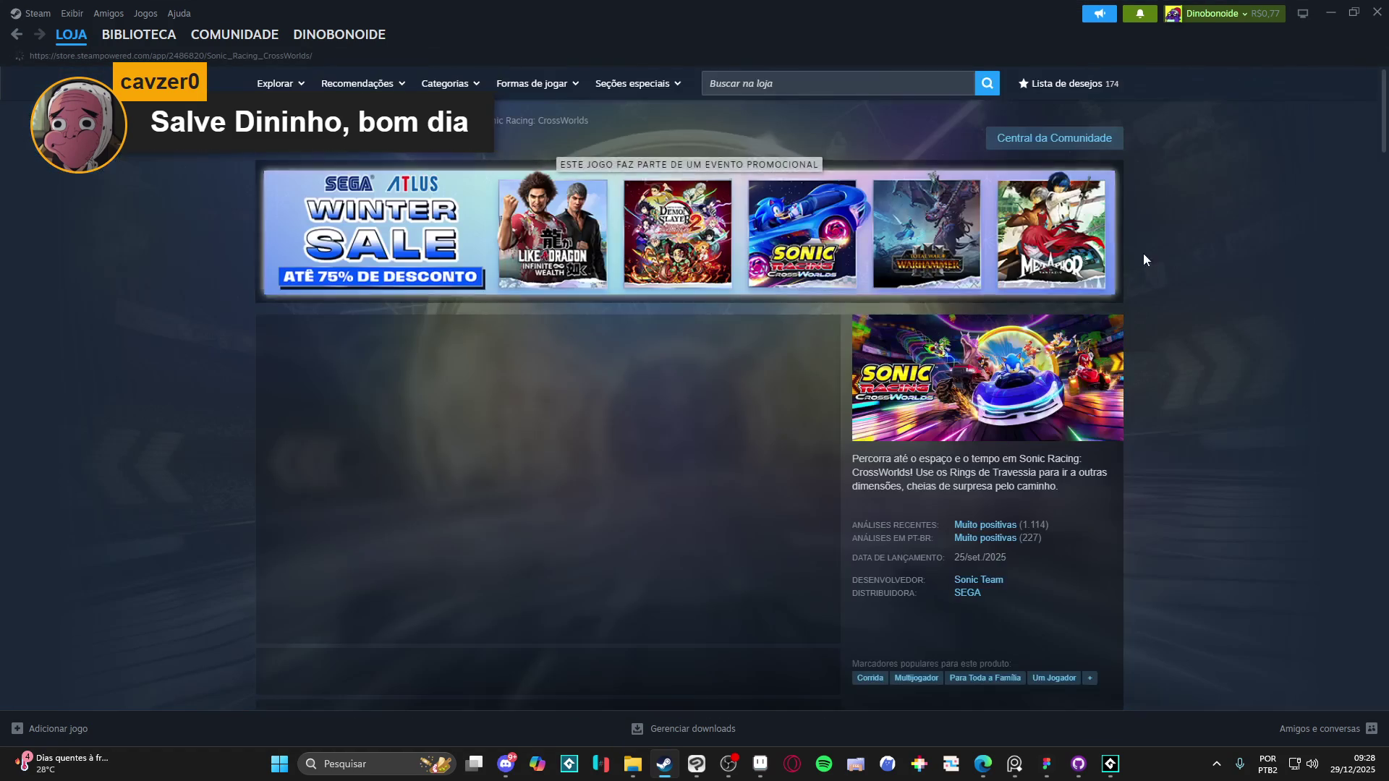
scroll(458, 280, down, 20)
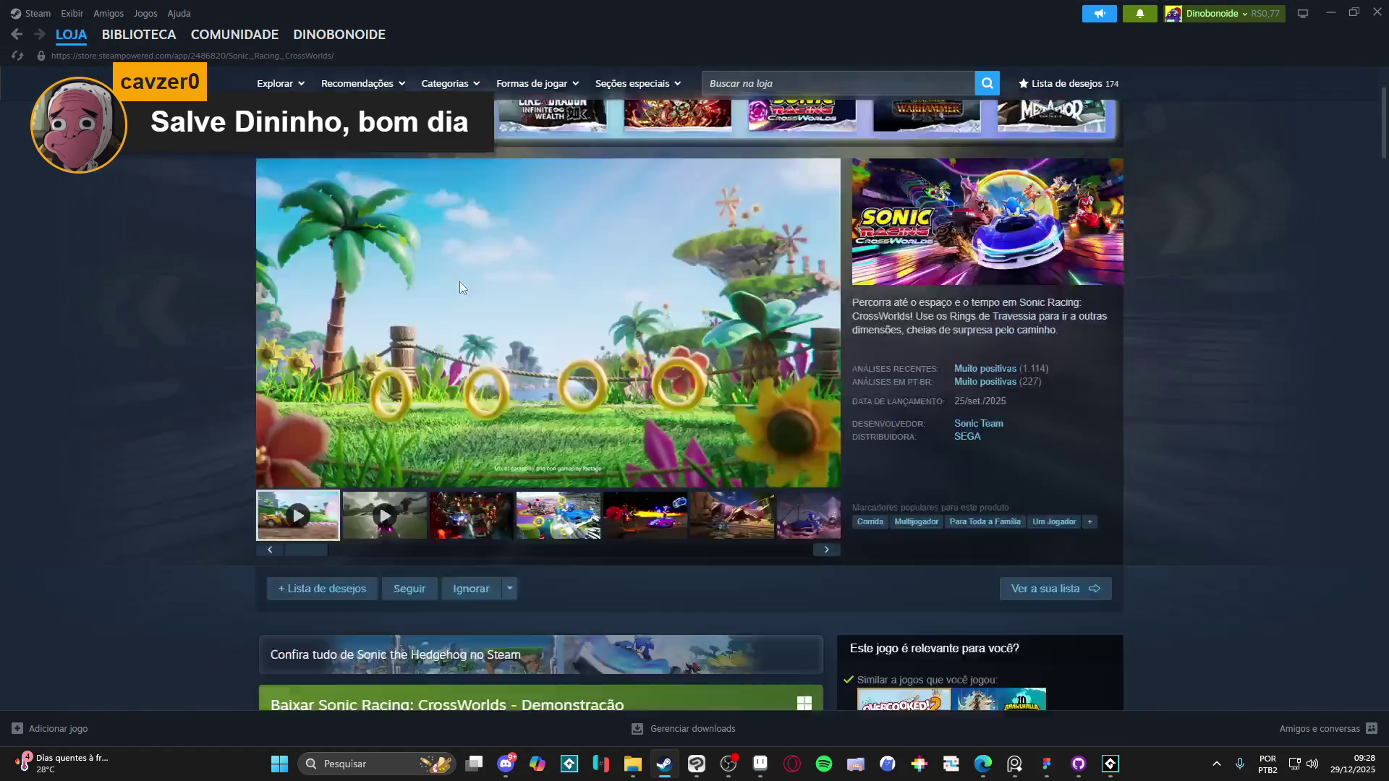
scroll(429, 264, down, 15)
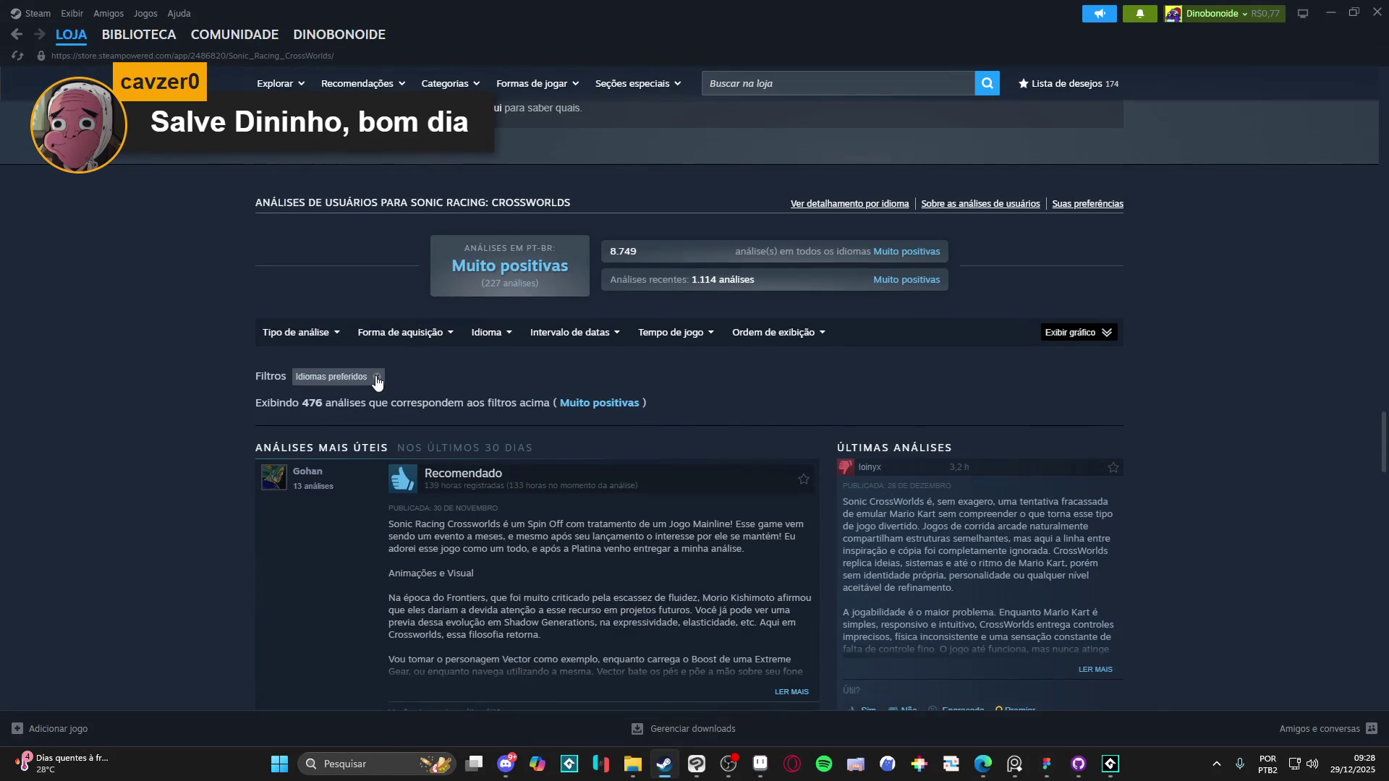
click(376, 378)
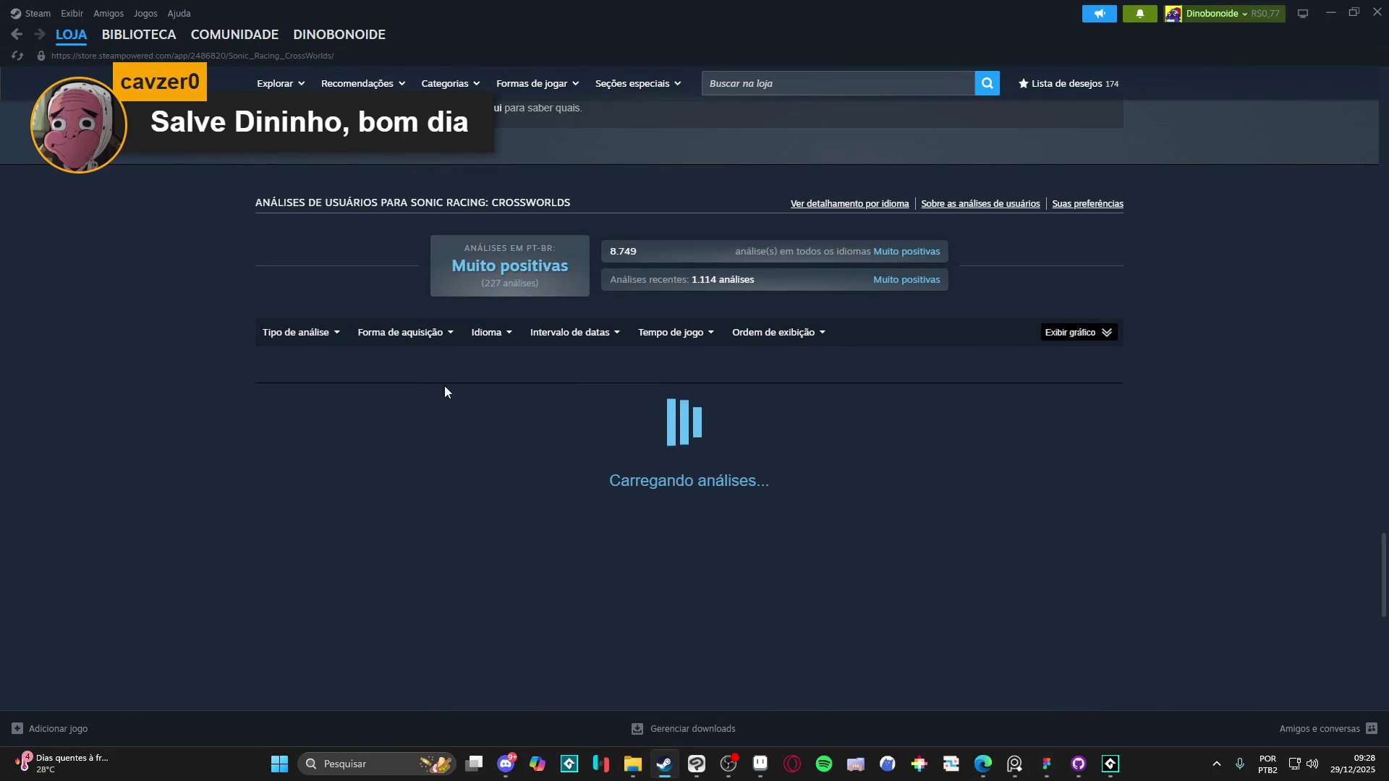
Step: View the game's third and fourth screenshots in the media gallery
scroll(189, 474, up, 20)
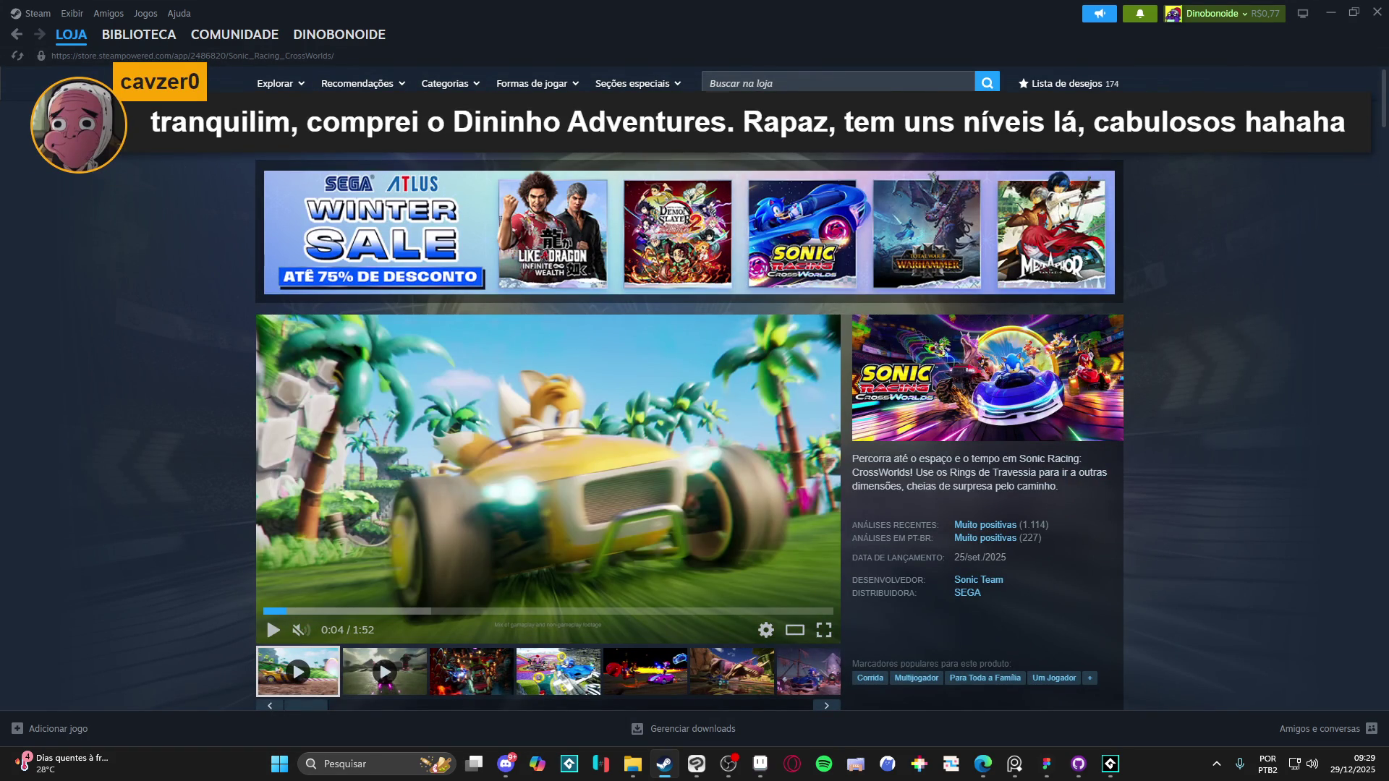
mouse_move(72, 42)
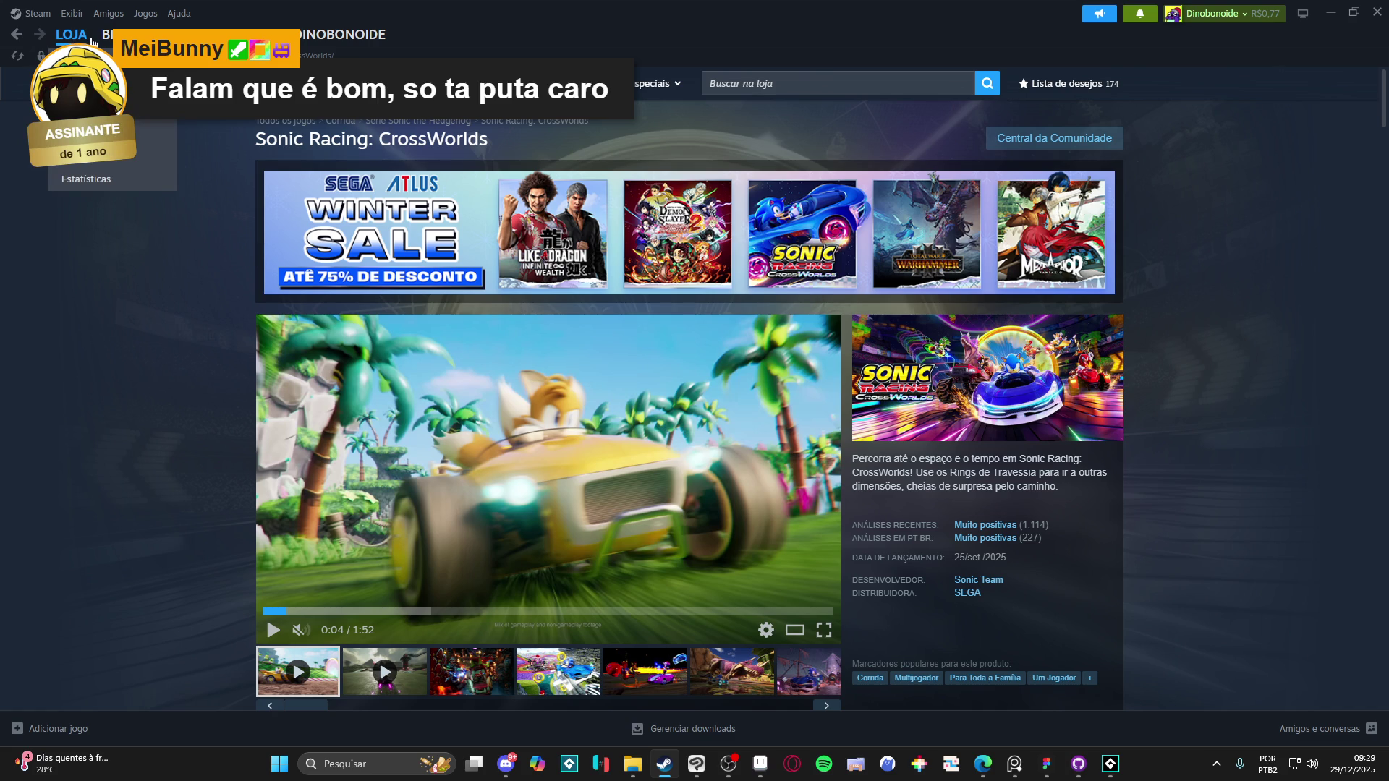
click(498, 664)
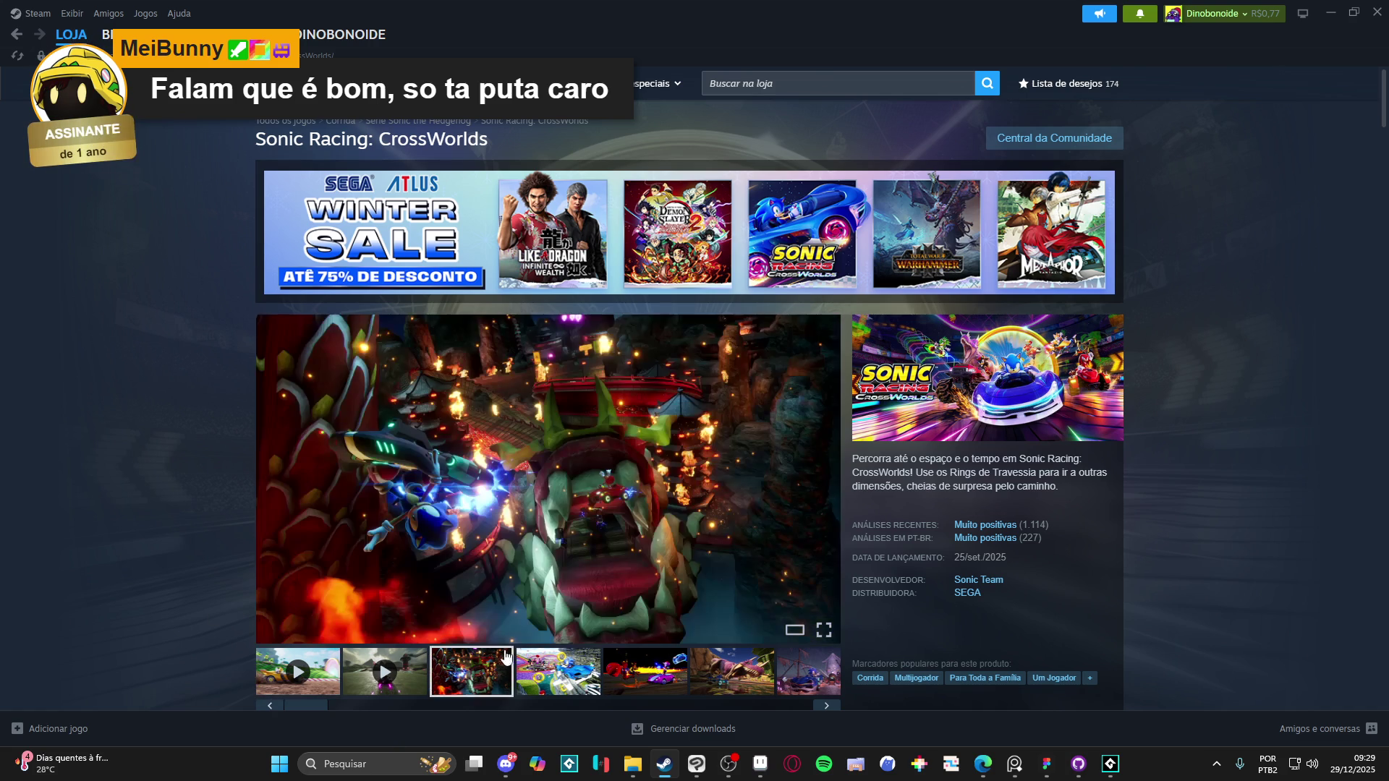
click(546, 693)
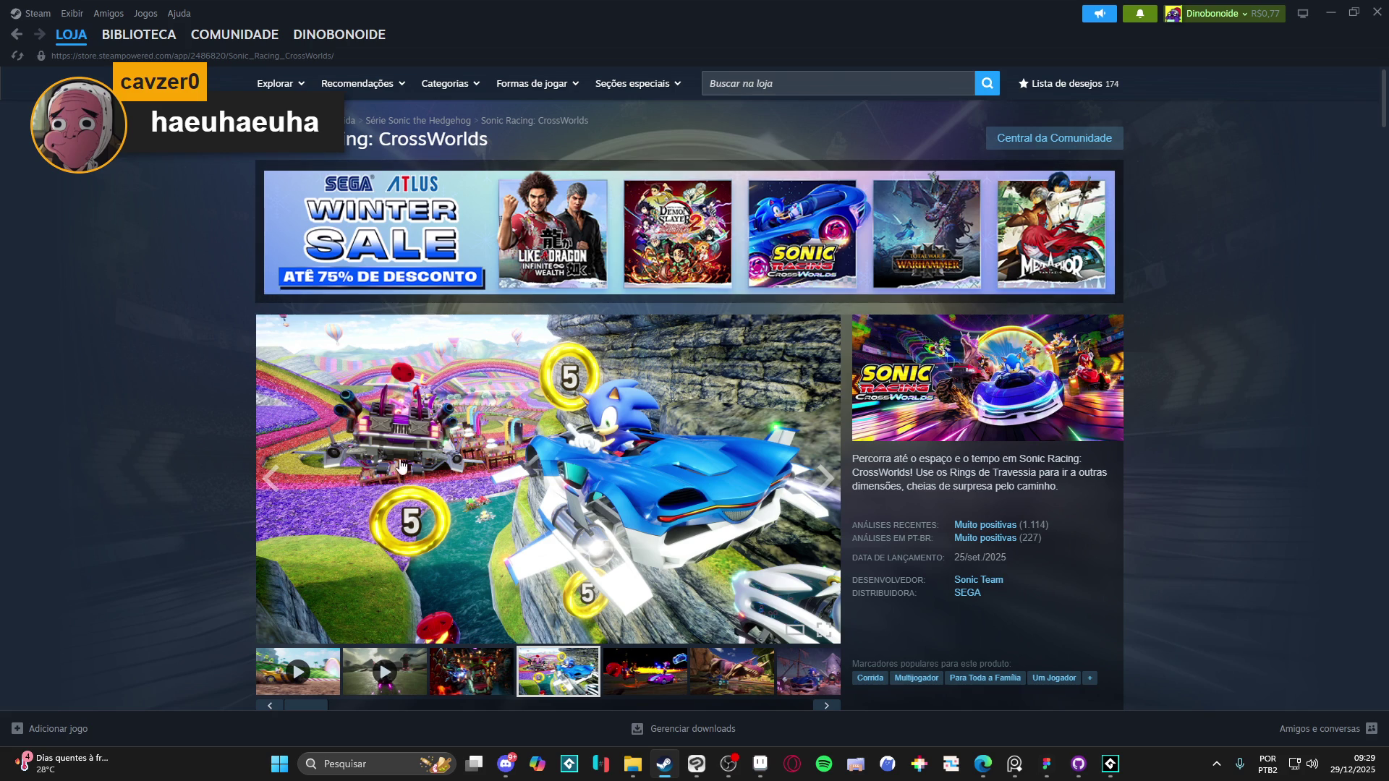
Step: Return to the store front and scroll down to the Recommended row
click(77, 43)
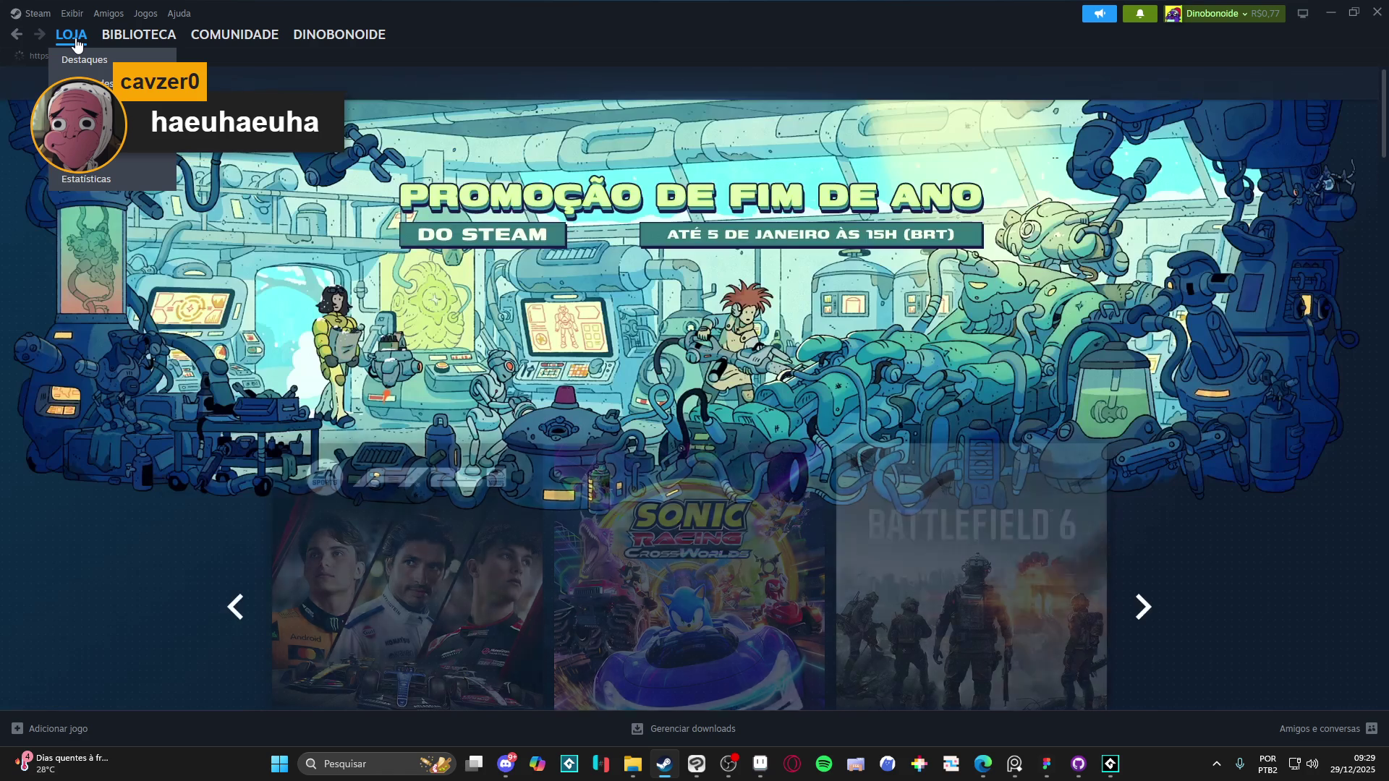
scroll(75, 233, down, 4)
scroll(79, 179, down, 10)
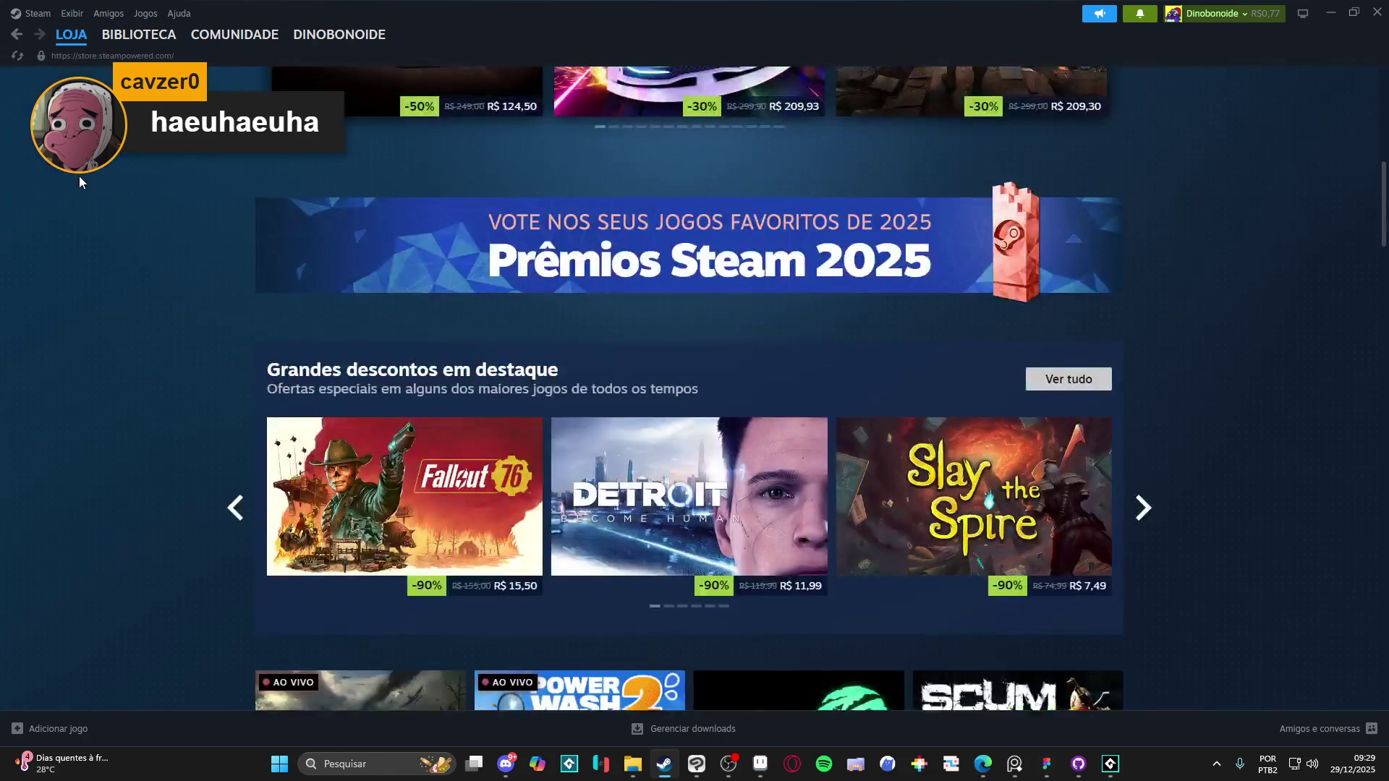
scroll(82, 172, down, 5)
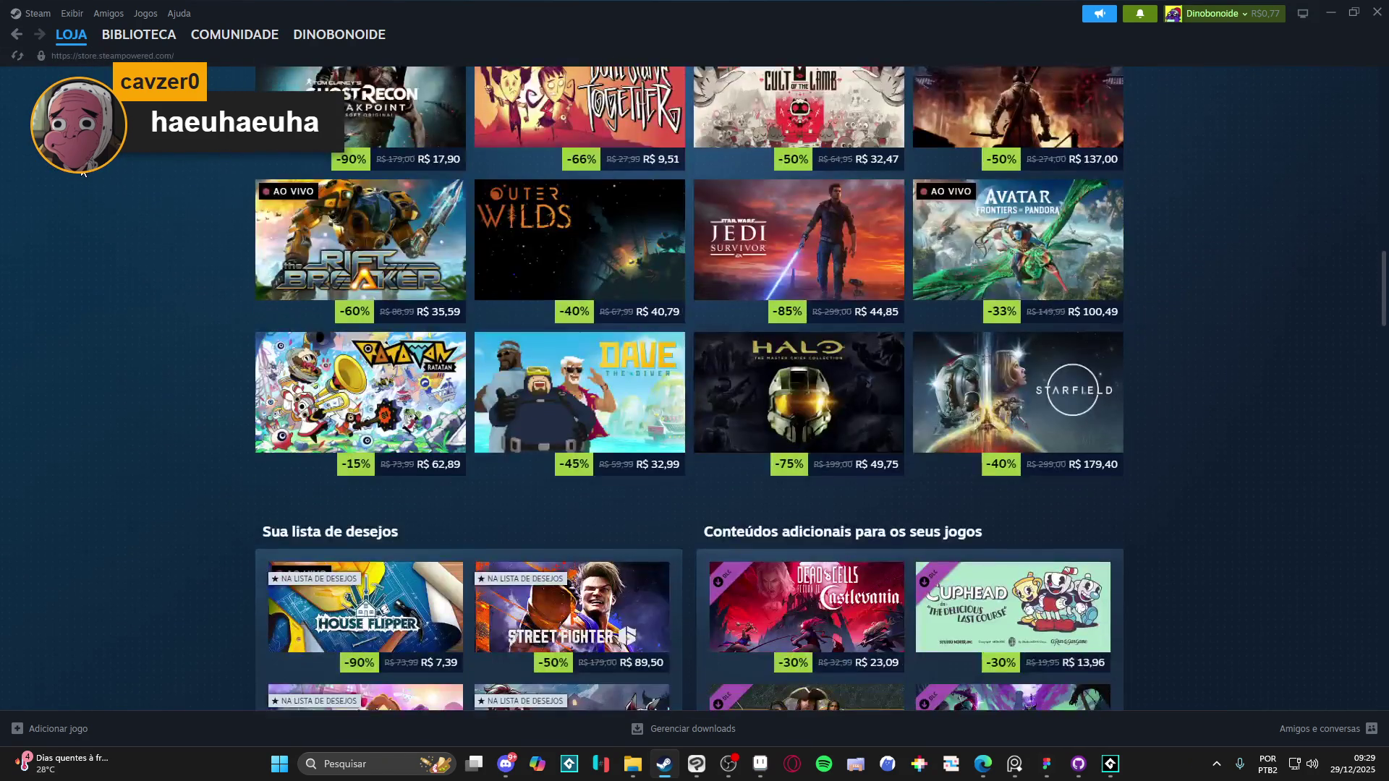
scroll(689, 387, down, 6)
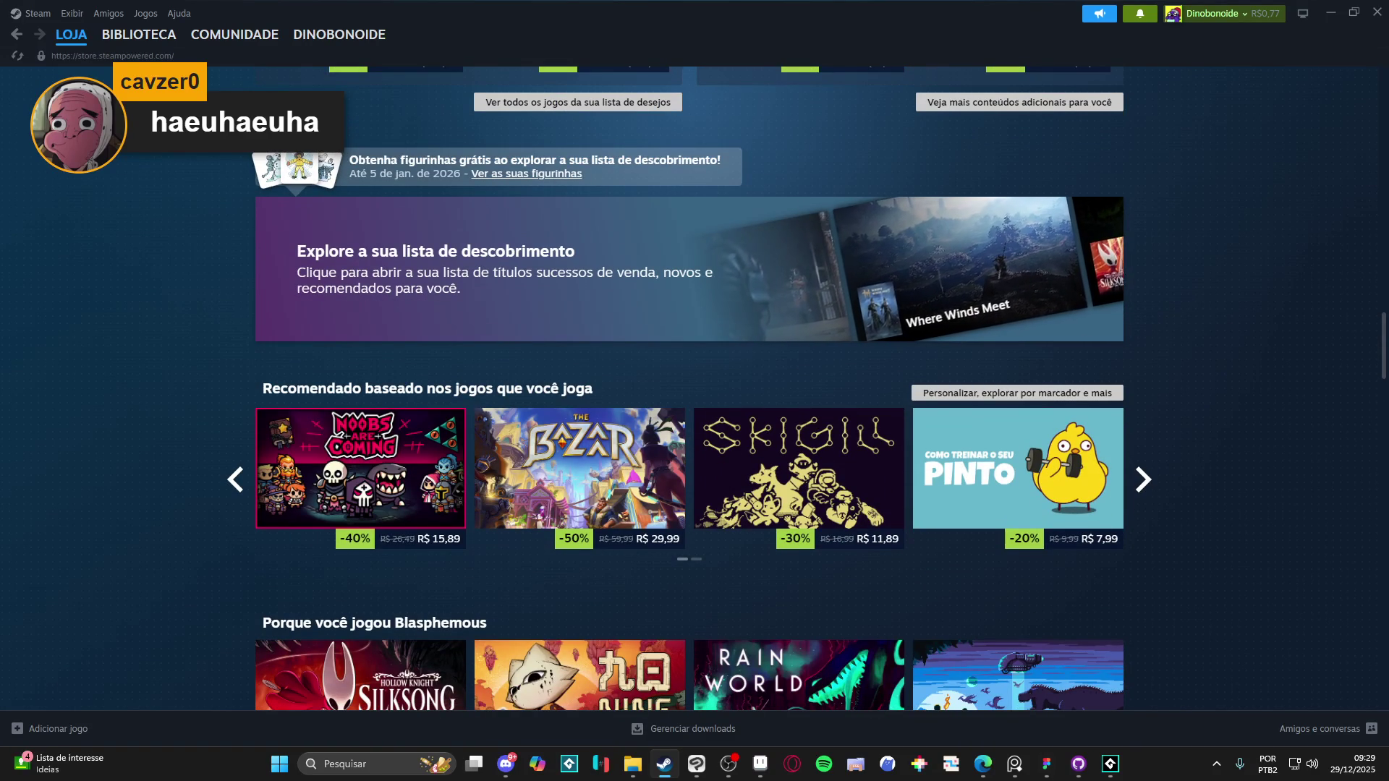
Step: Open the Noobs Are Coming page and watch its trailer full screen, then exit full screen
click(396, 502)
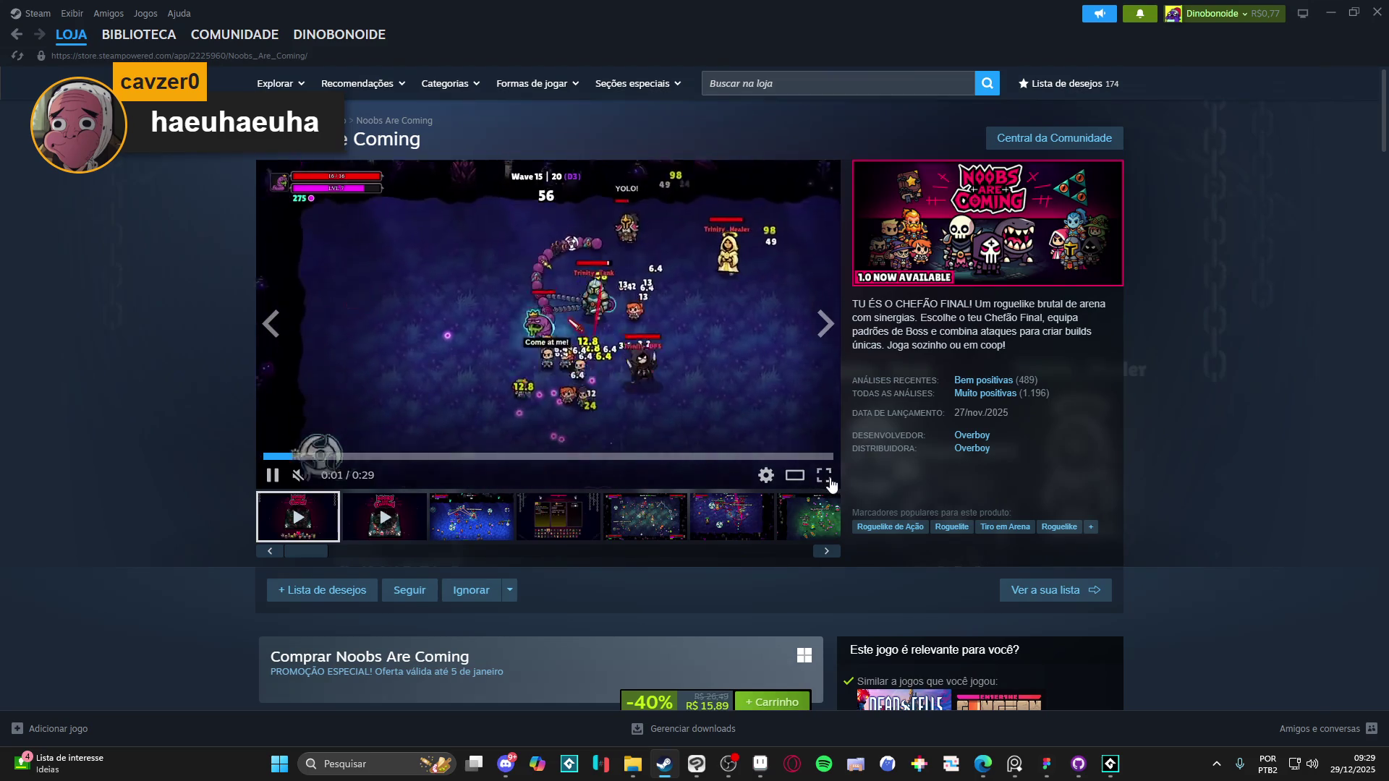
click(824, 476)
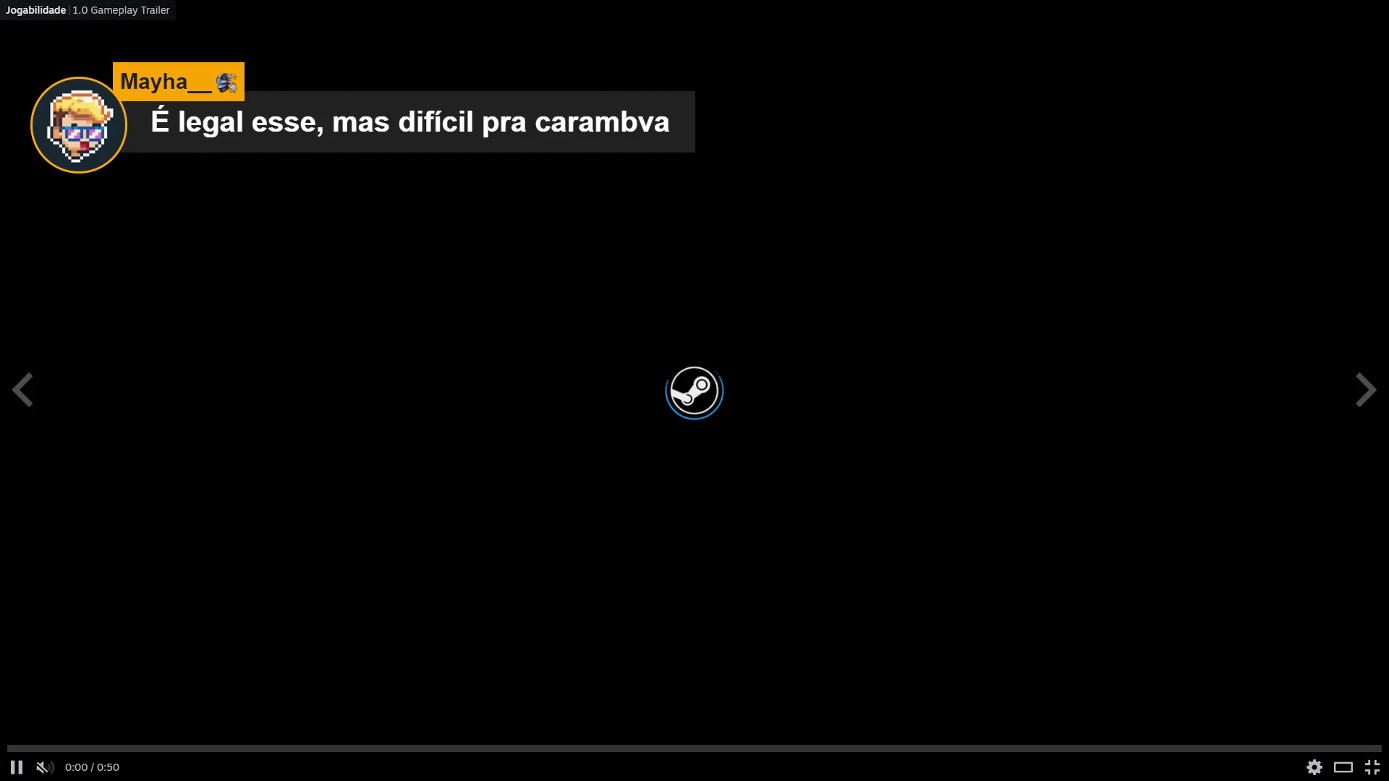
key(Escape)
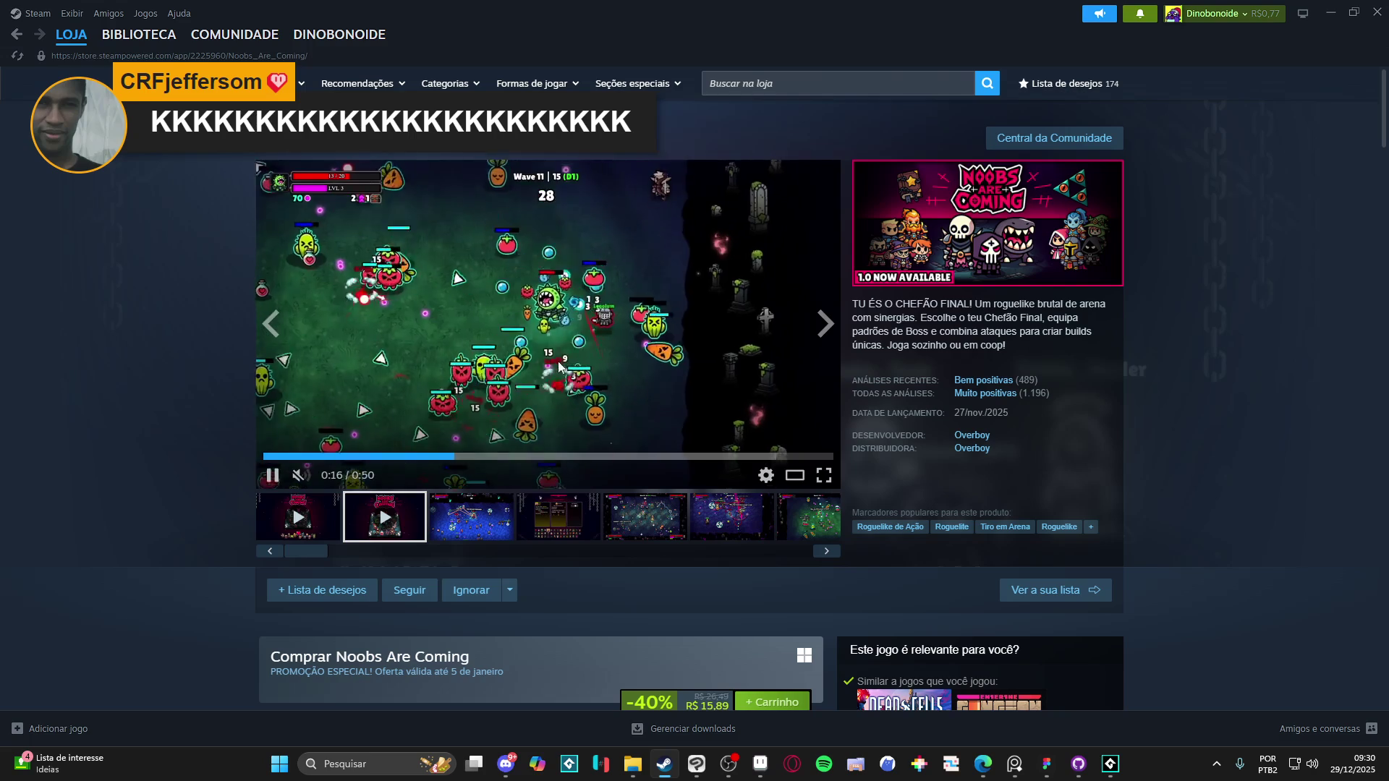
Step: Go back to the store front and browse down the page and back to the top
click(84, 44)
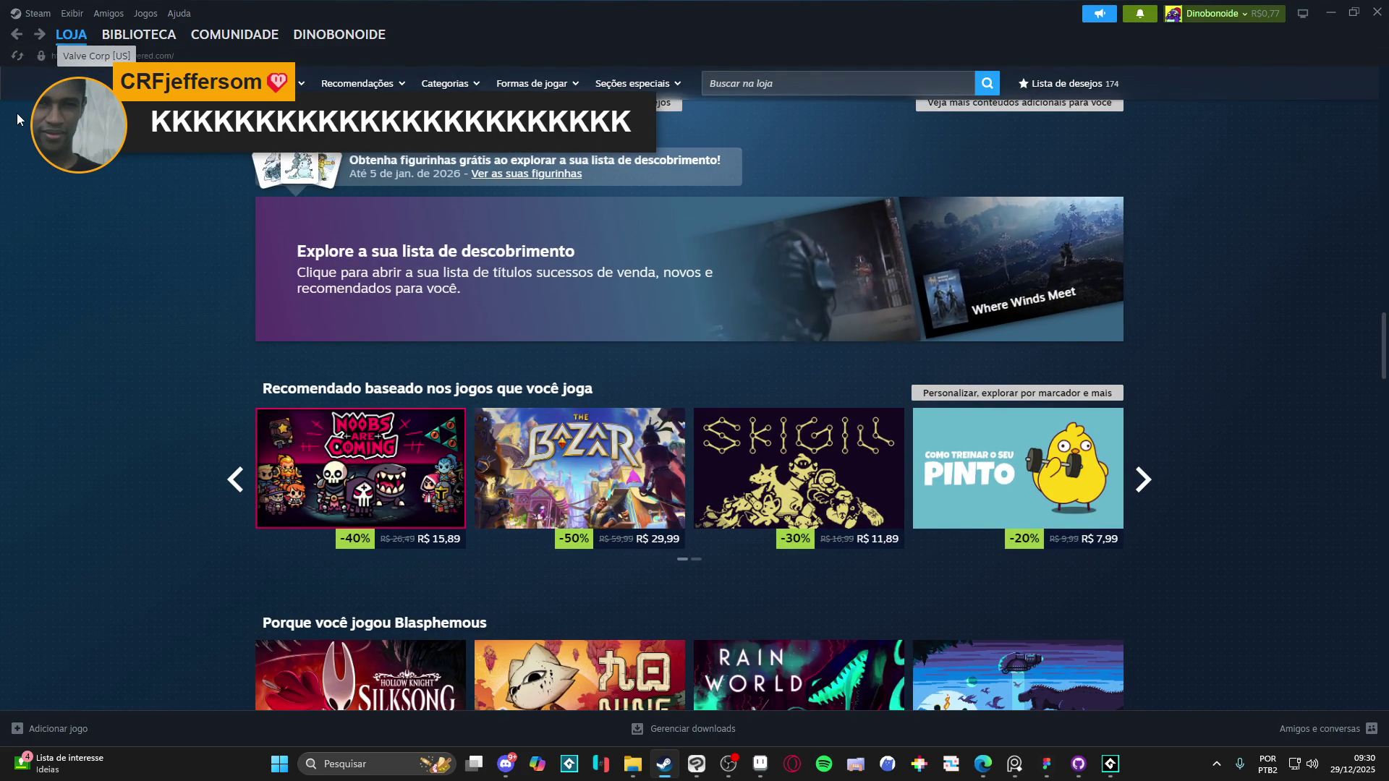
scroll(19, 232, down, 4)
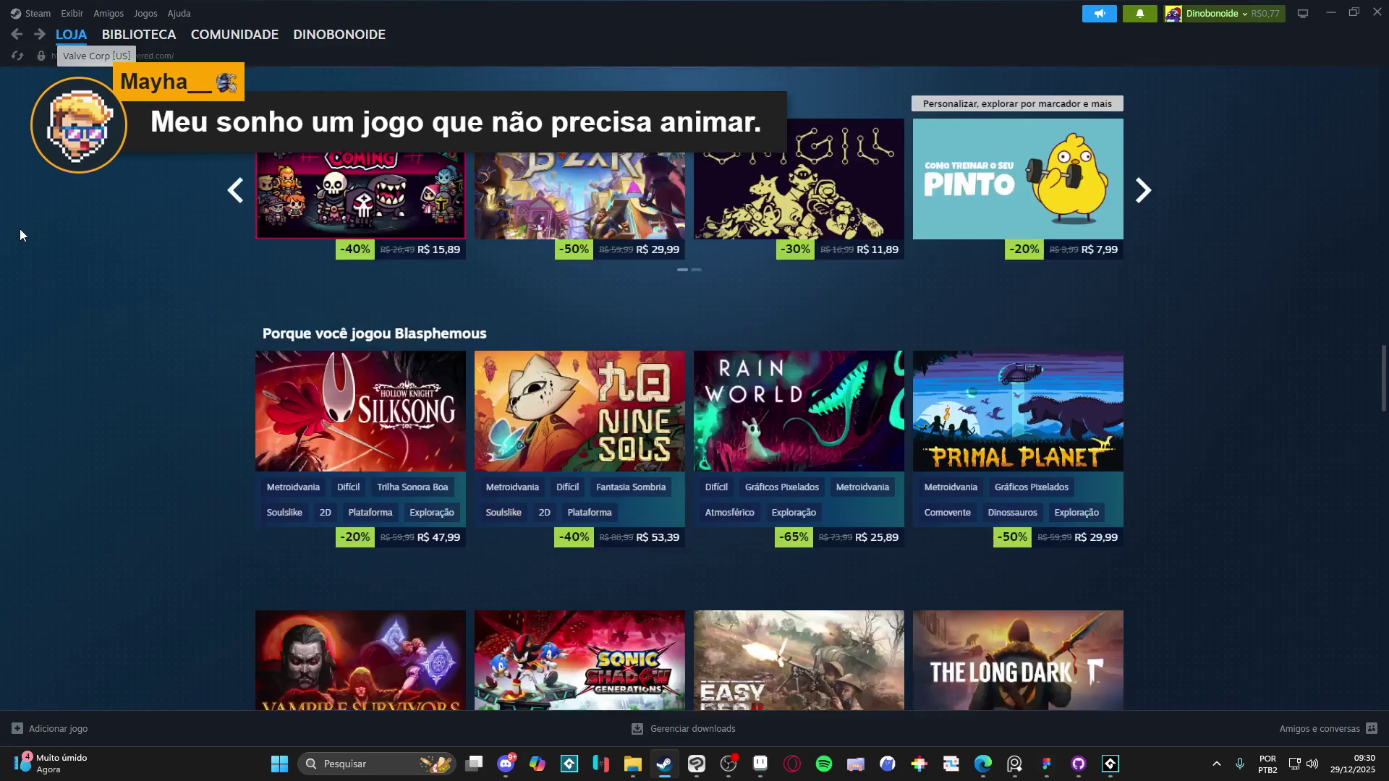
scroll(19, 229, down, 5)
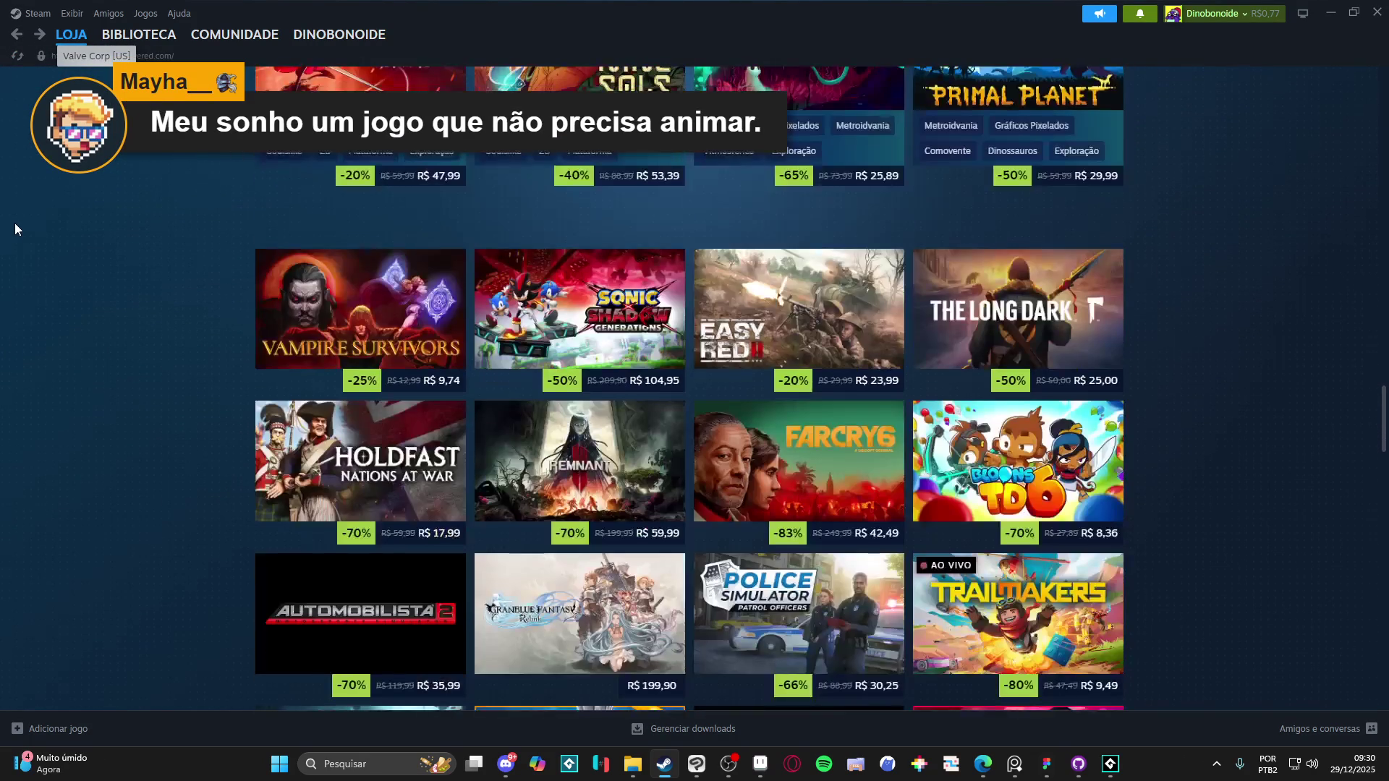
scroll(15, 211, down, 1)
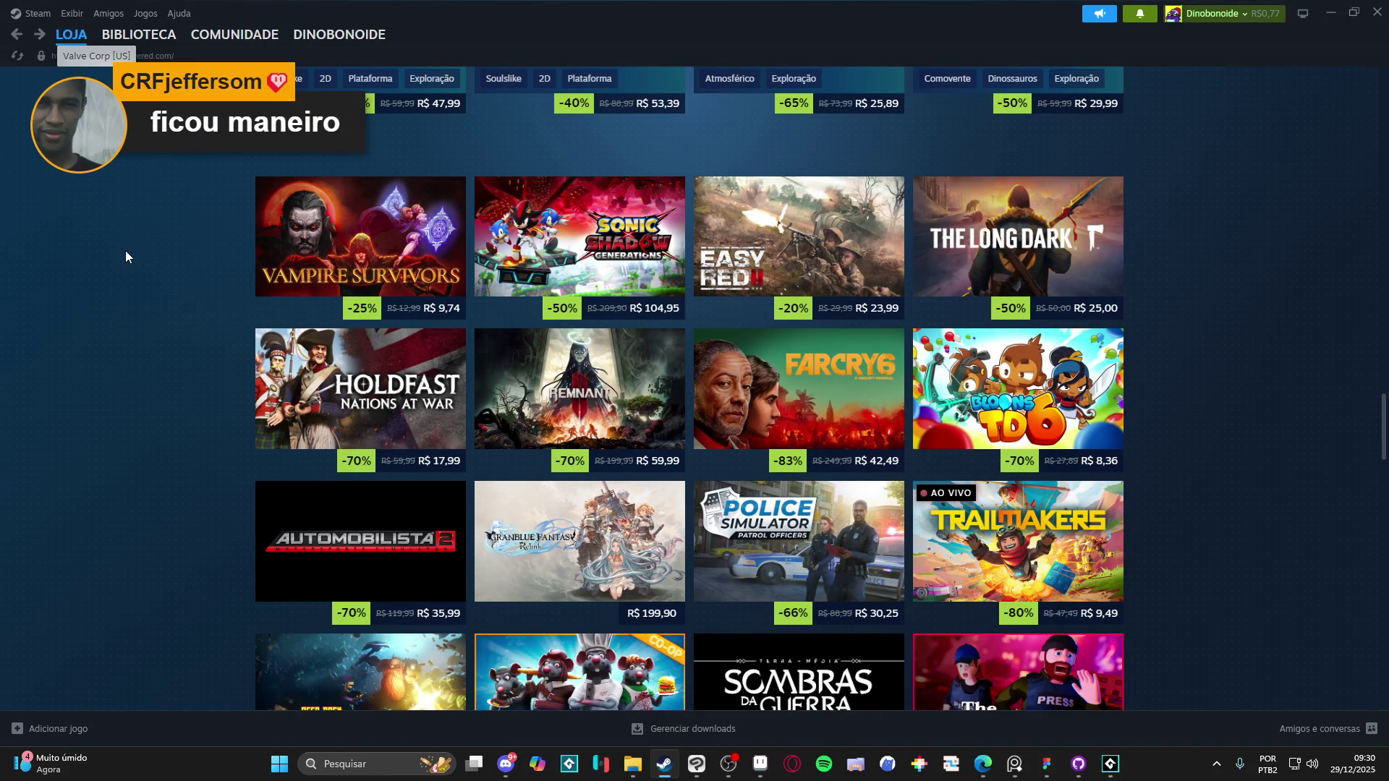
scroll(128, 249, down, 13)
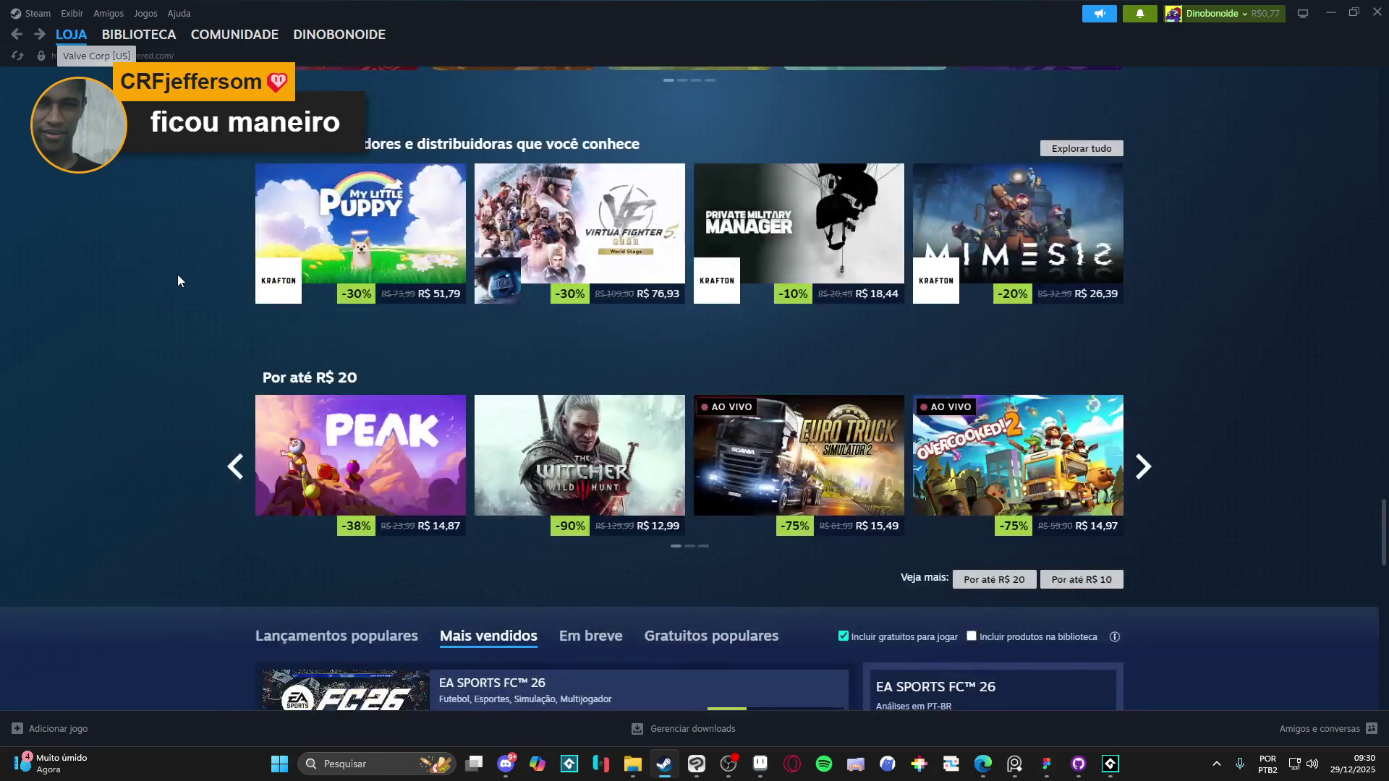
scroll(178, 281, down, 12)
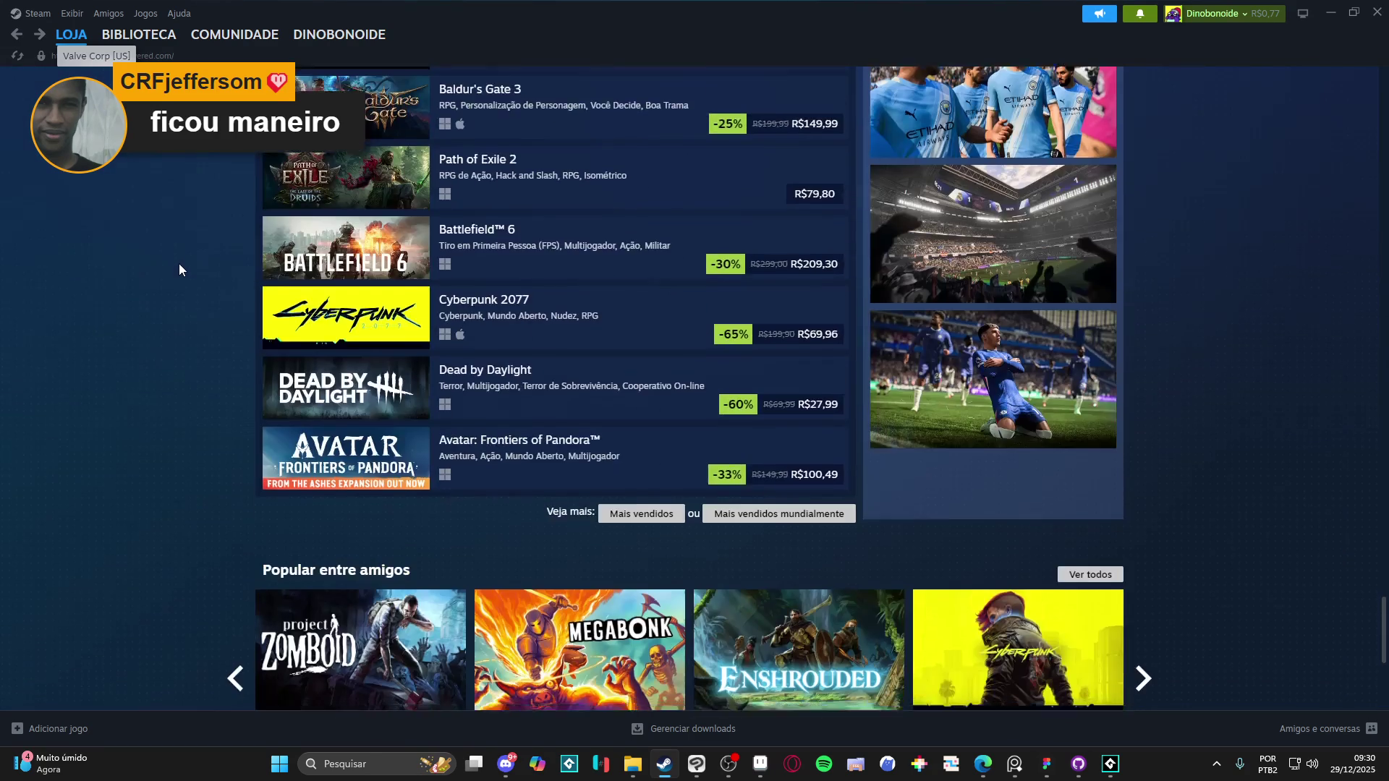
scroll(180, 268, down, 4)
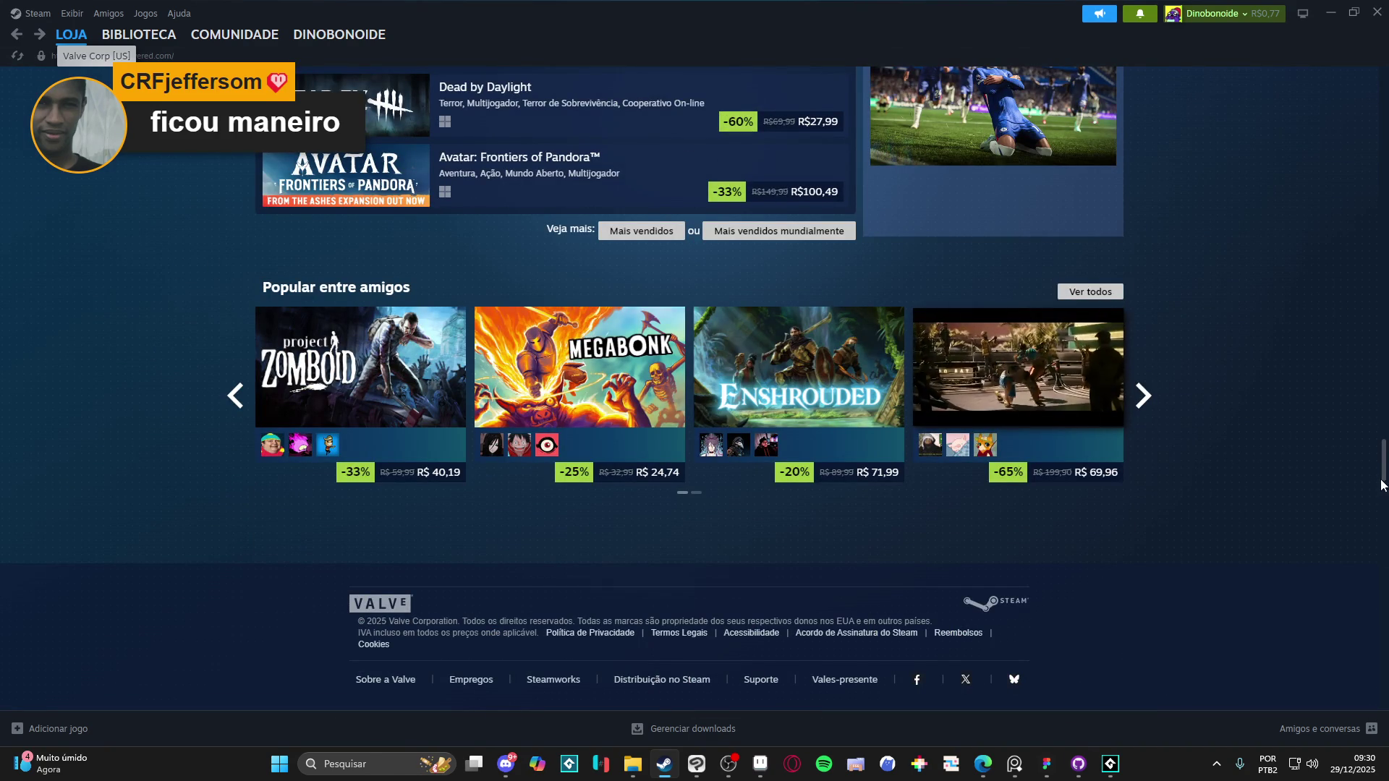
scroll(1384, 277, up, 15)
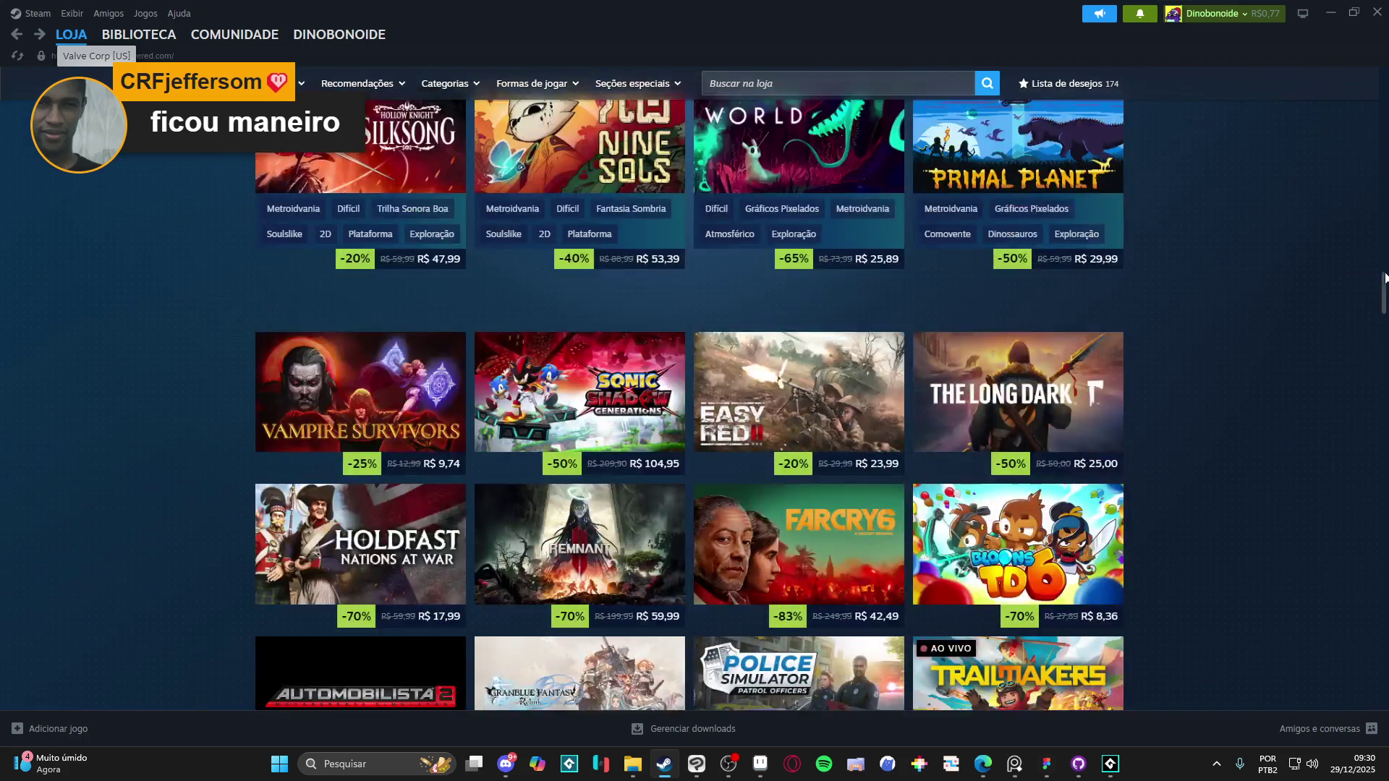
drag(1385, 277, 1377, 33)
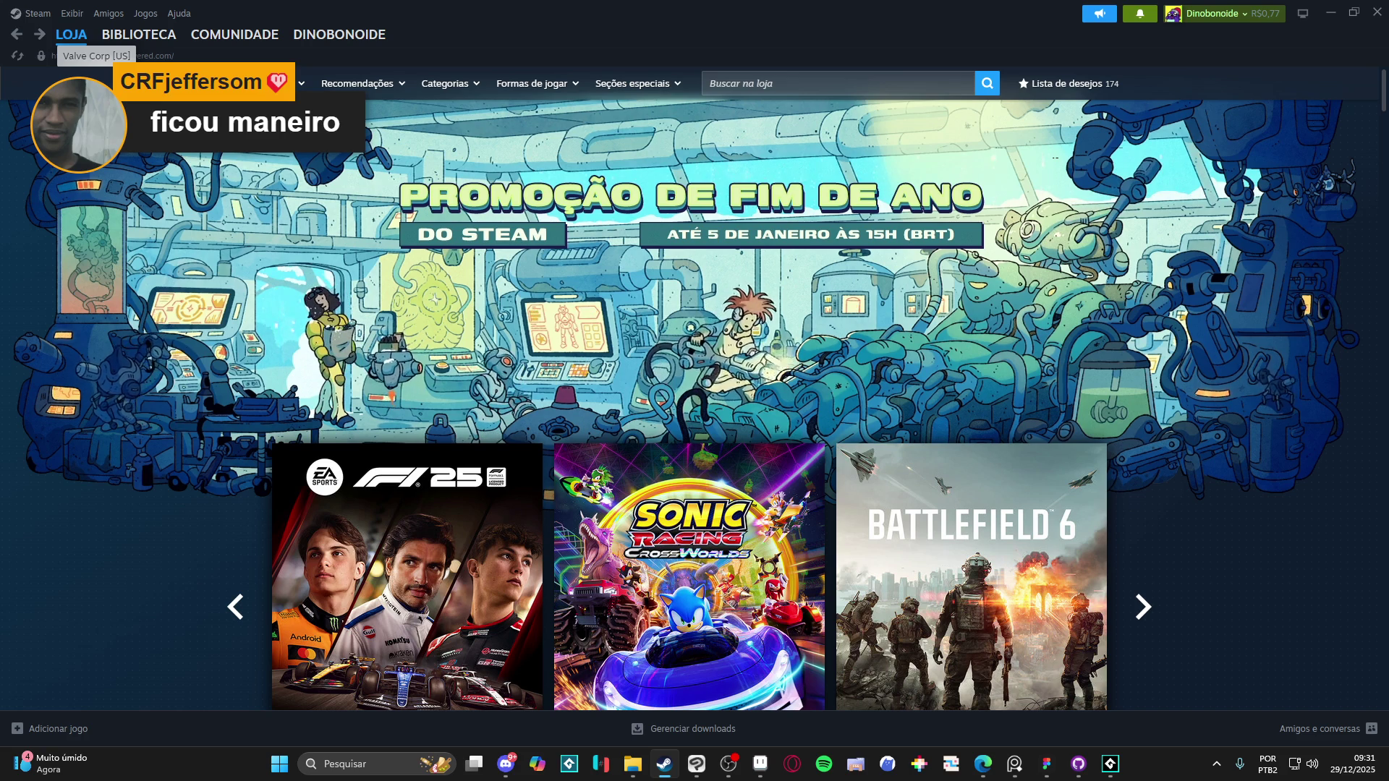
Step: Open the F1 25 store page from the featured carousel
scroll(241, 314, down, 3)
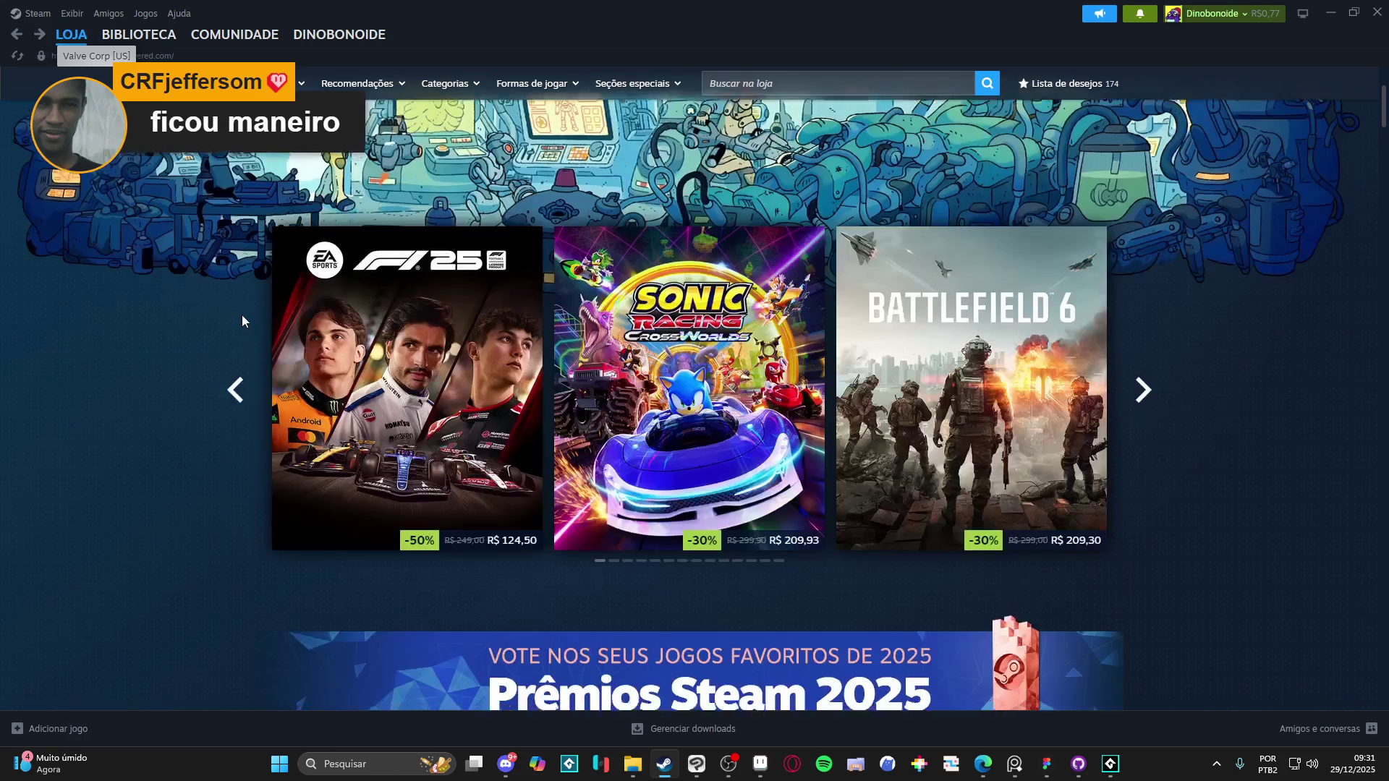
scroll(251, 315, down, 1)
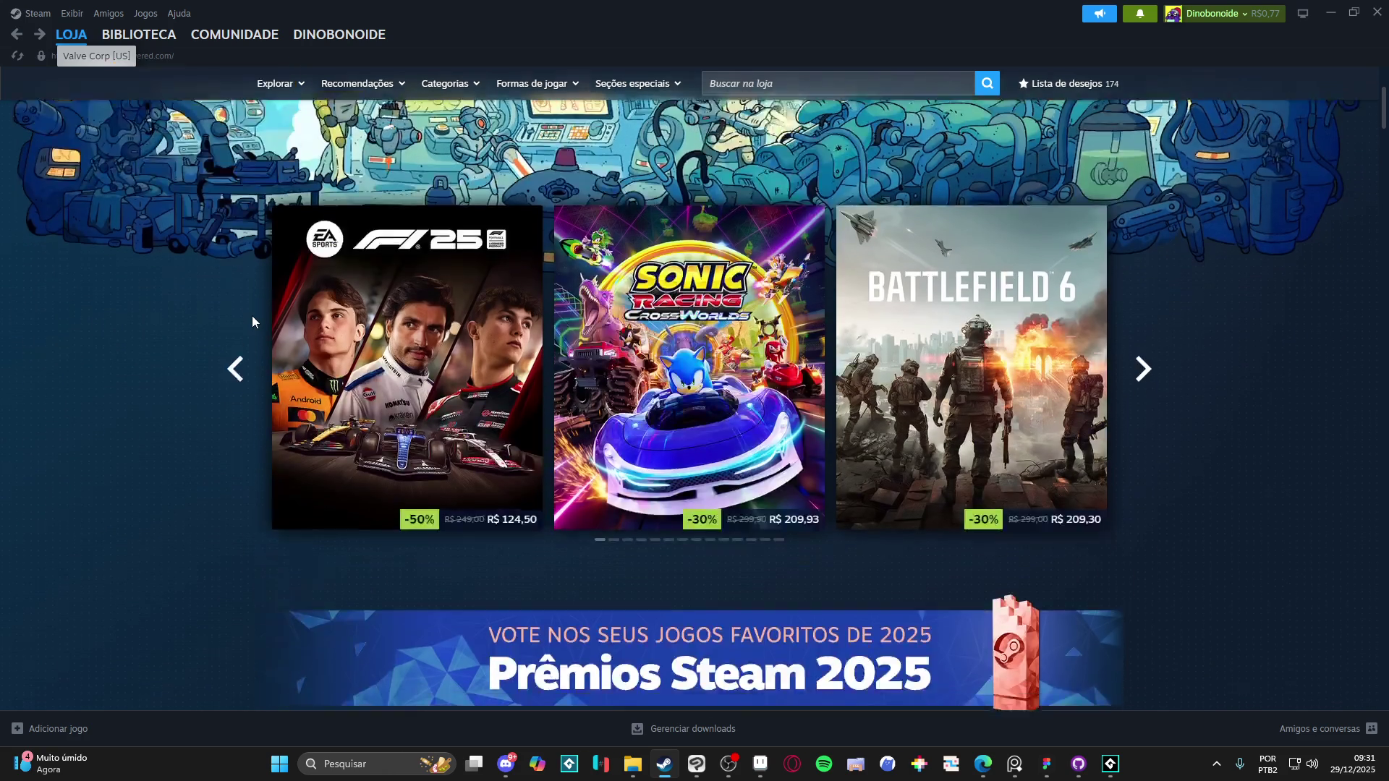
scroll(252, 315, down, 3)
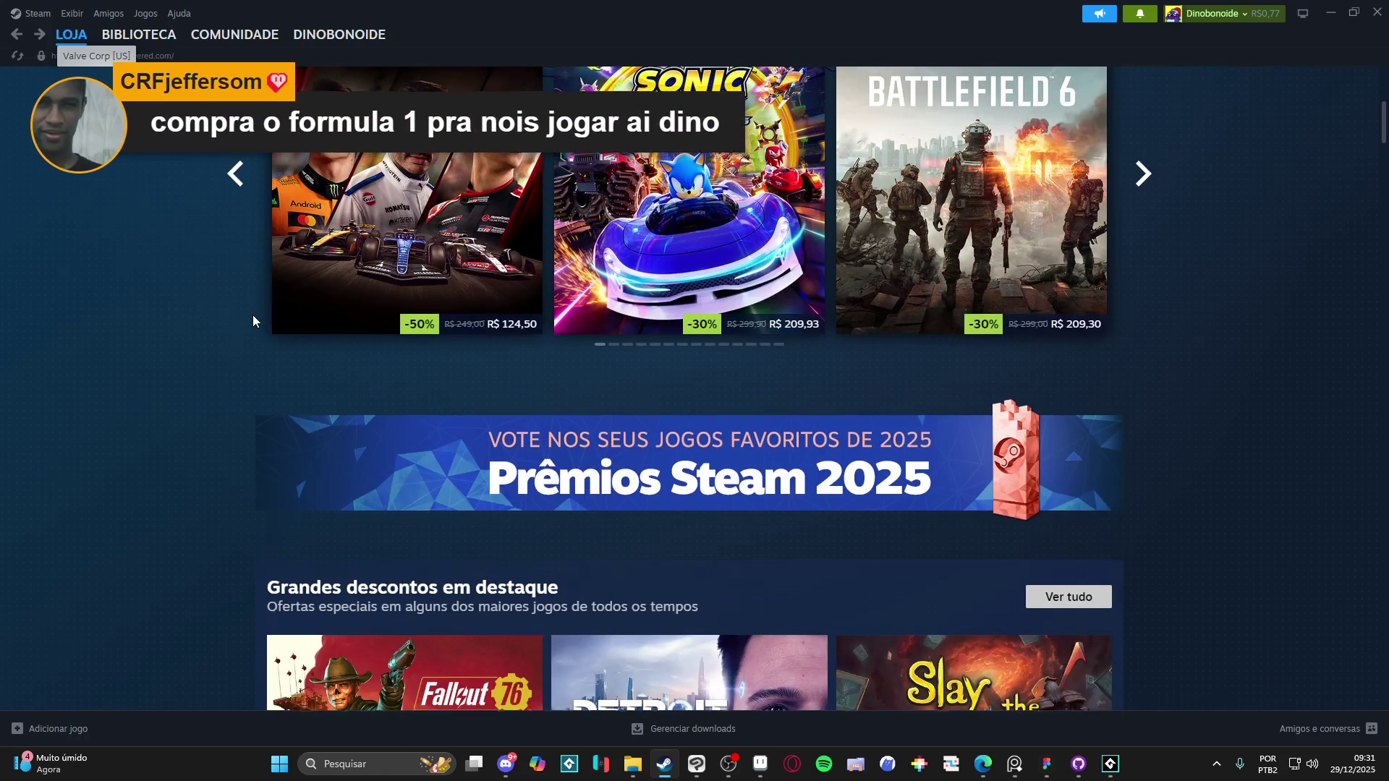
scroll(253, 318, up, 3)
click(334, 360)
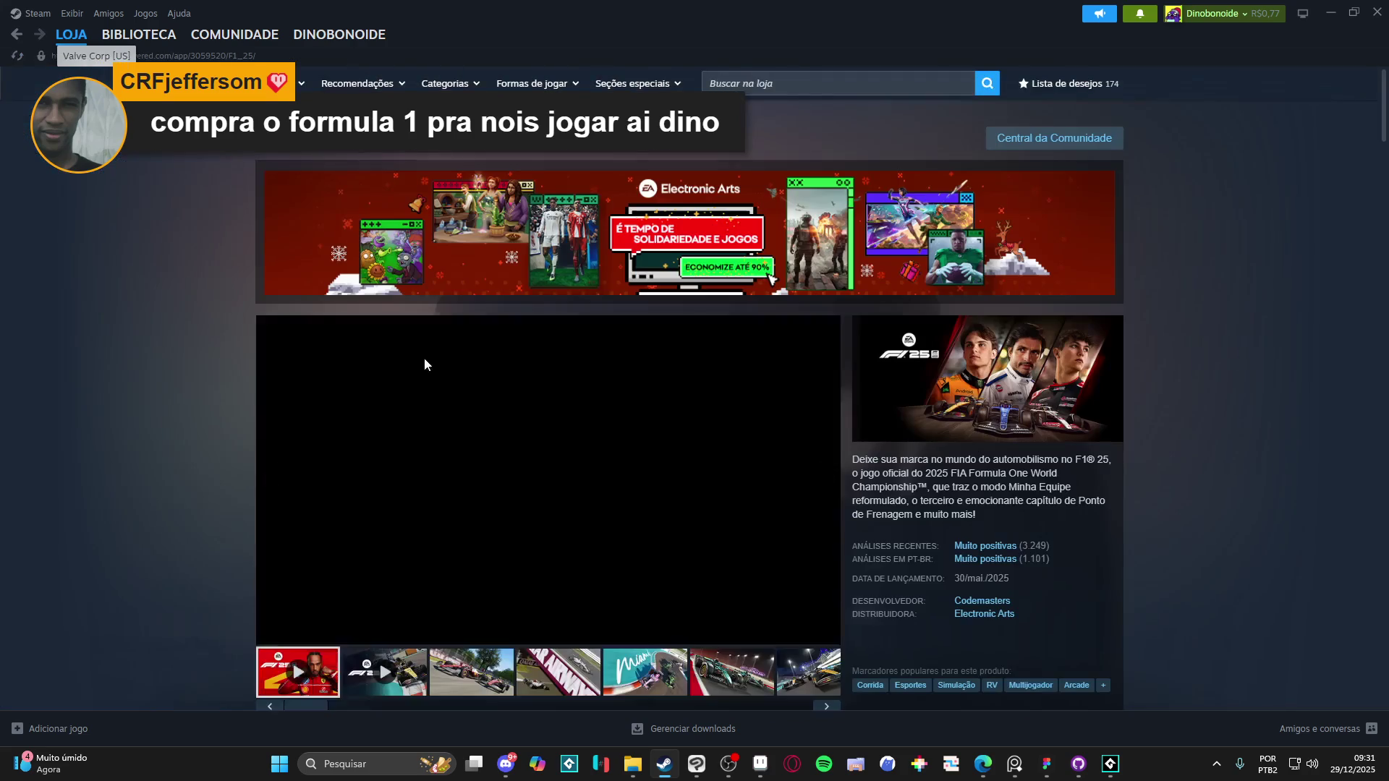
Step: Enlarge the third F1 25 screenshot and page forward through the next ones
scroll(242, 386, down, 2)
click(469, 525)
click(461, 420)
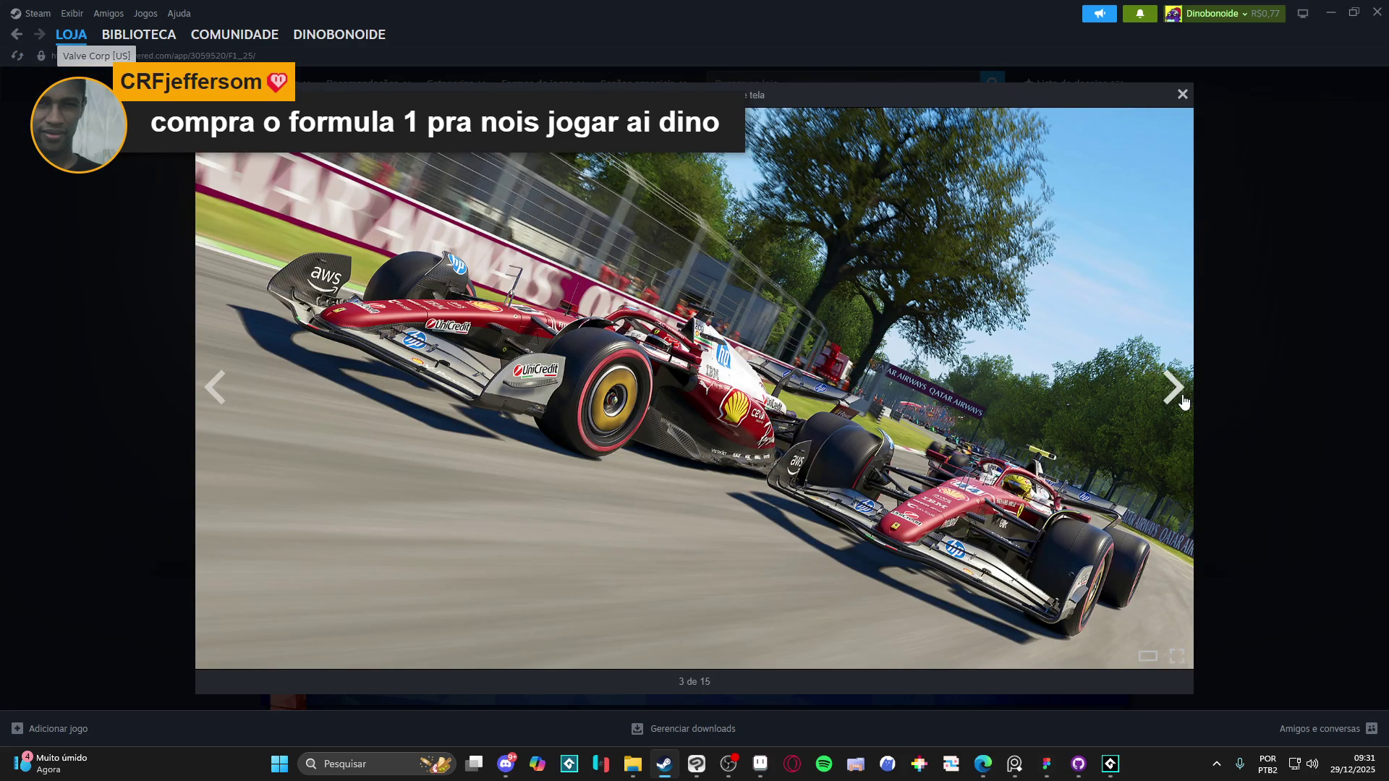
click(1177, 386)
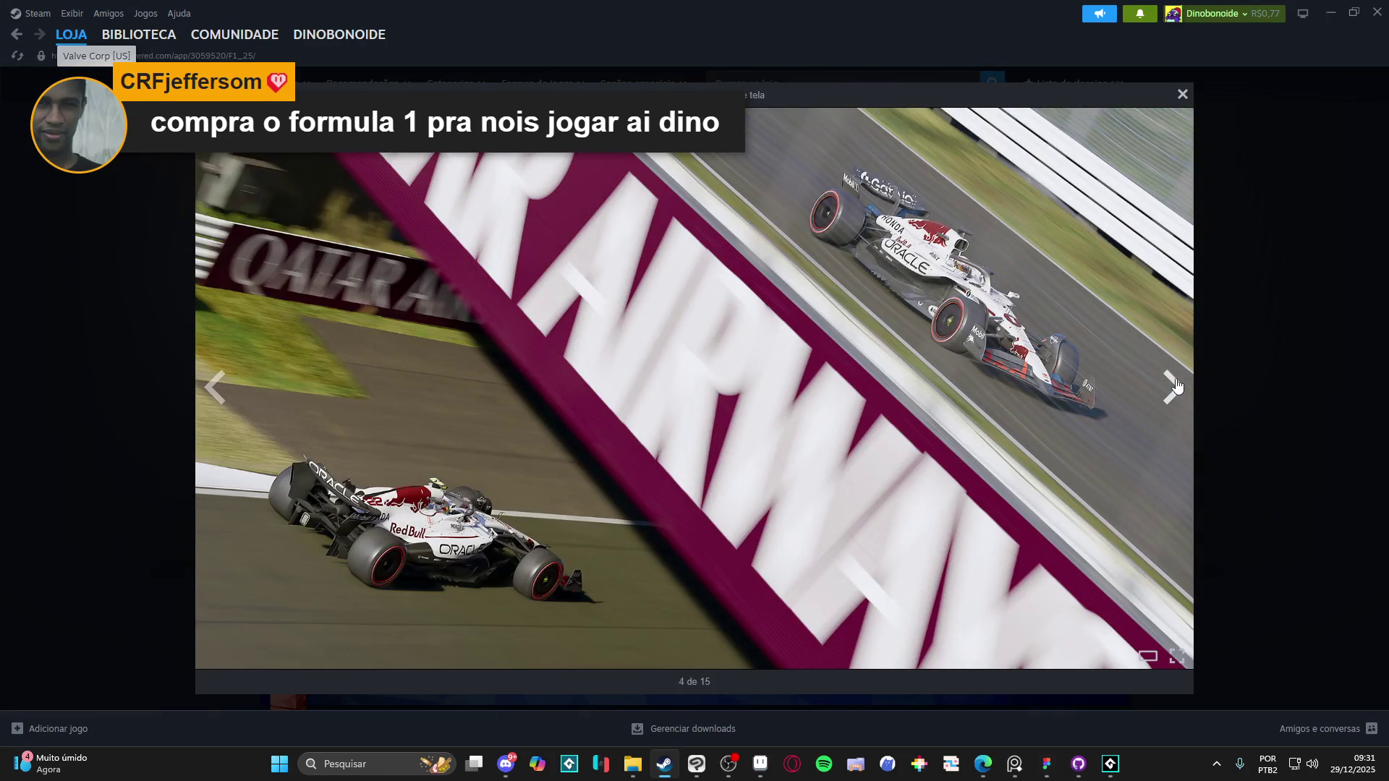
click(1177, 386)
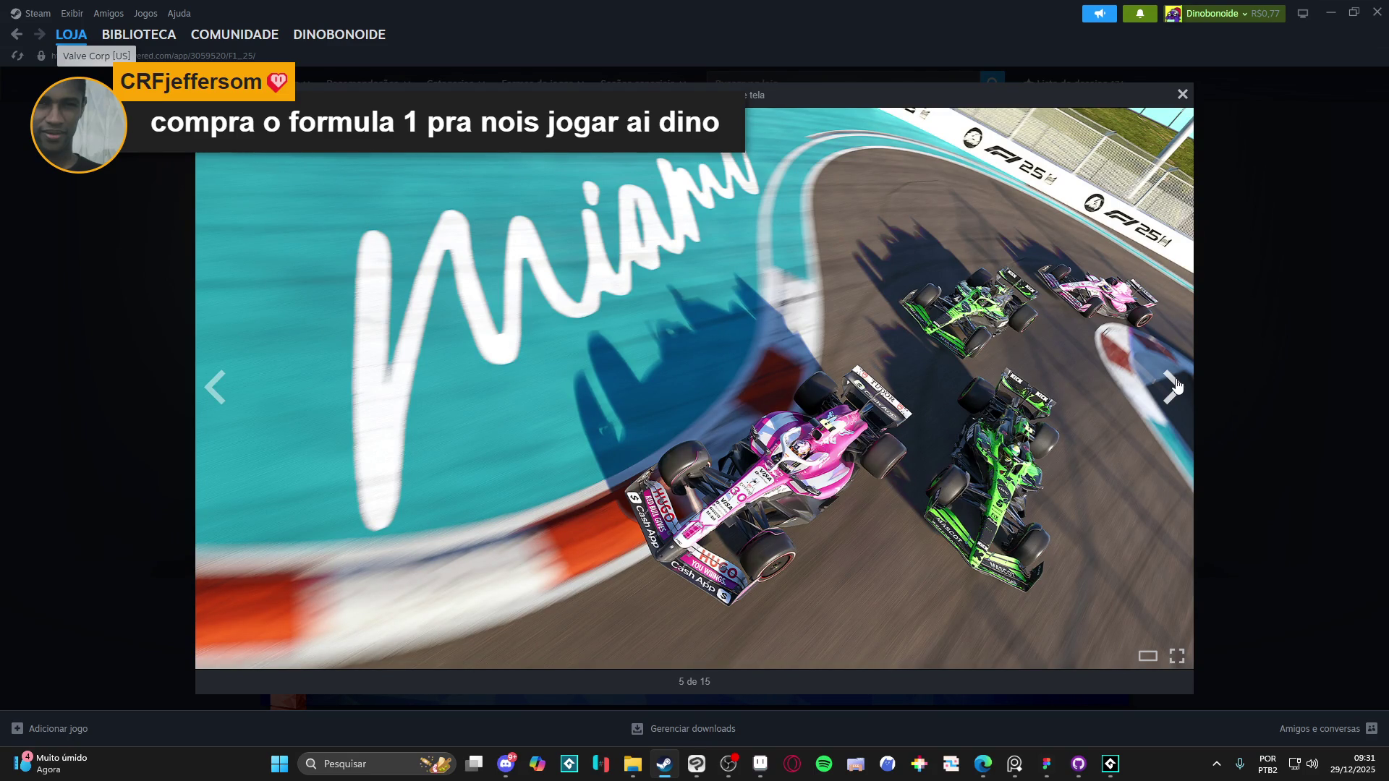
click(1170, 375)
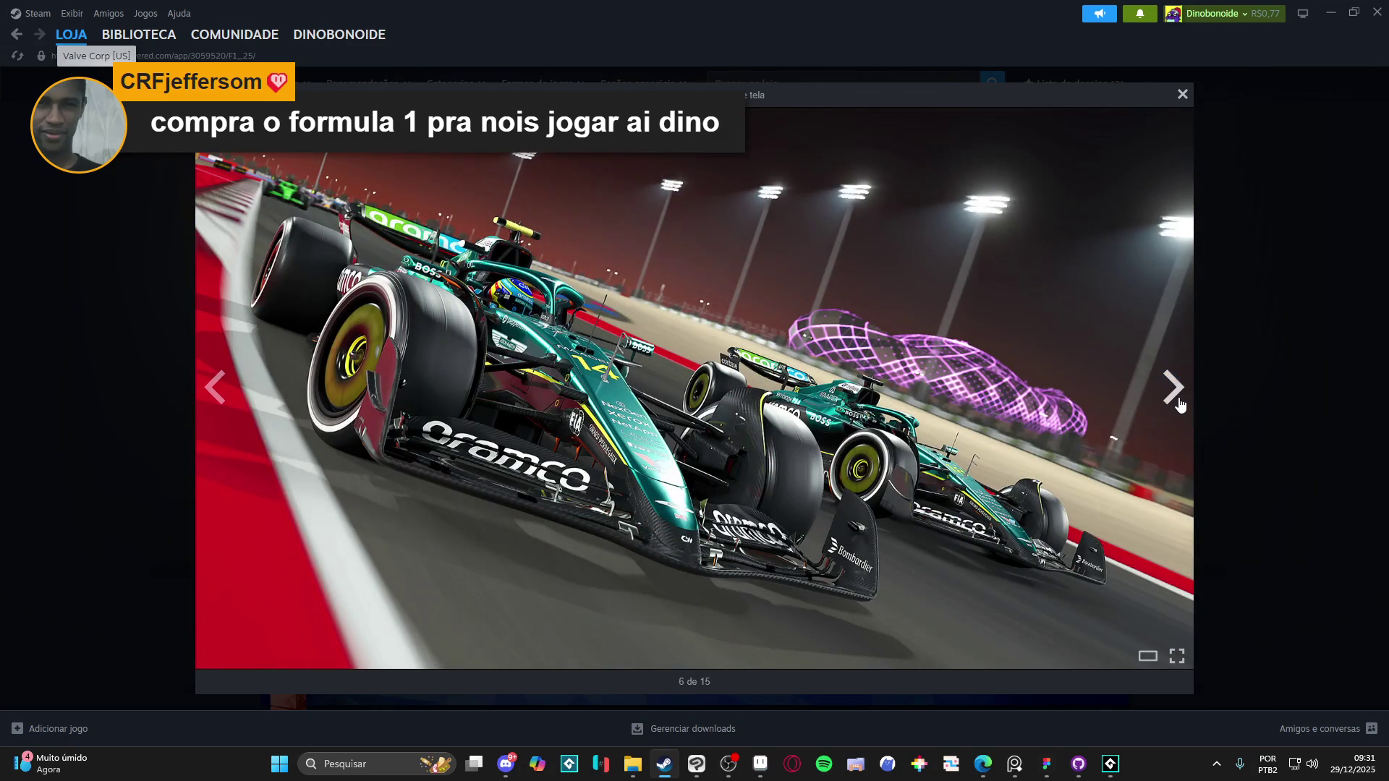
click(1183, 399)
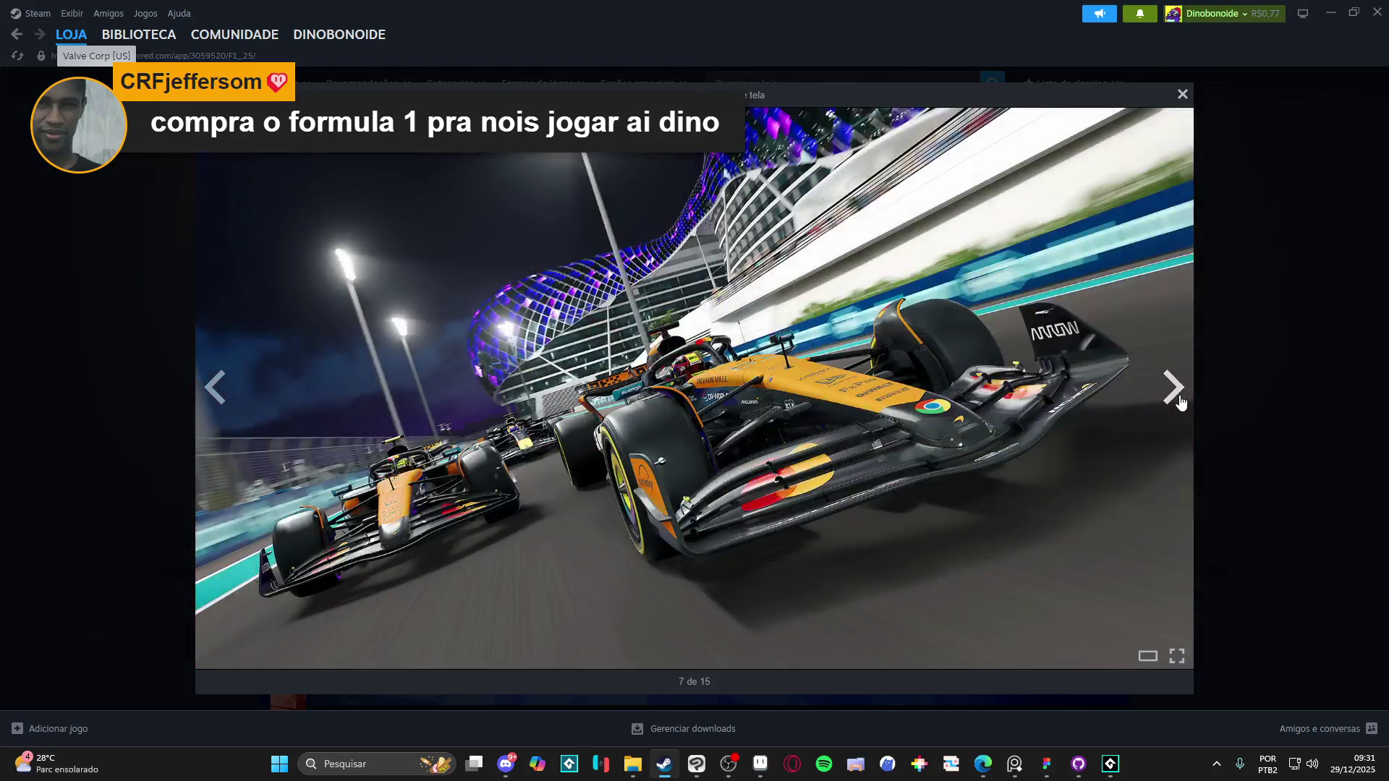
Step: Page through the remaining F1 25 screenshots, close the viewer and return to the store home
click(1180, 402)
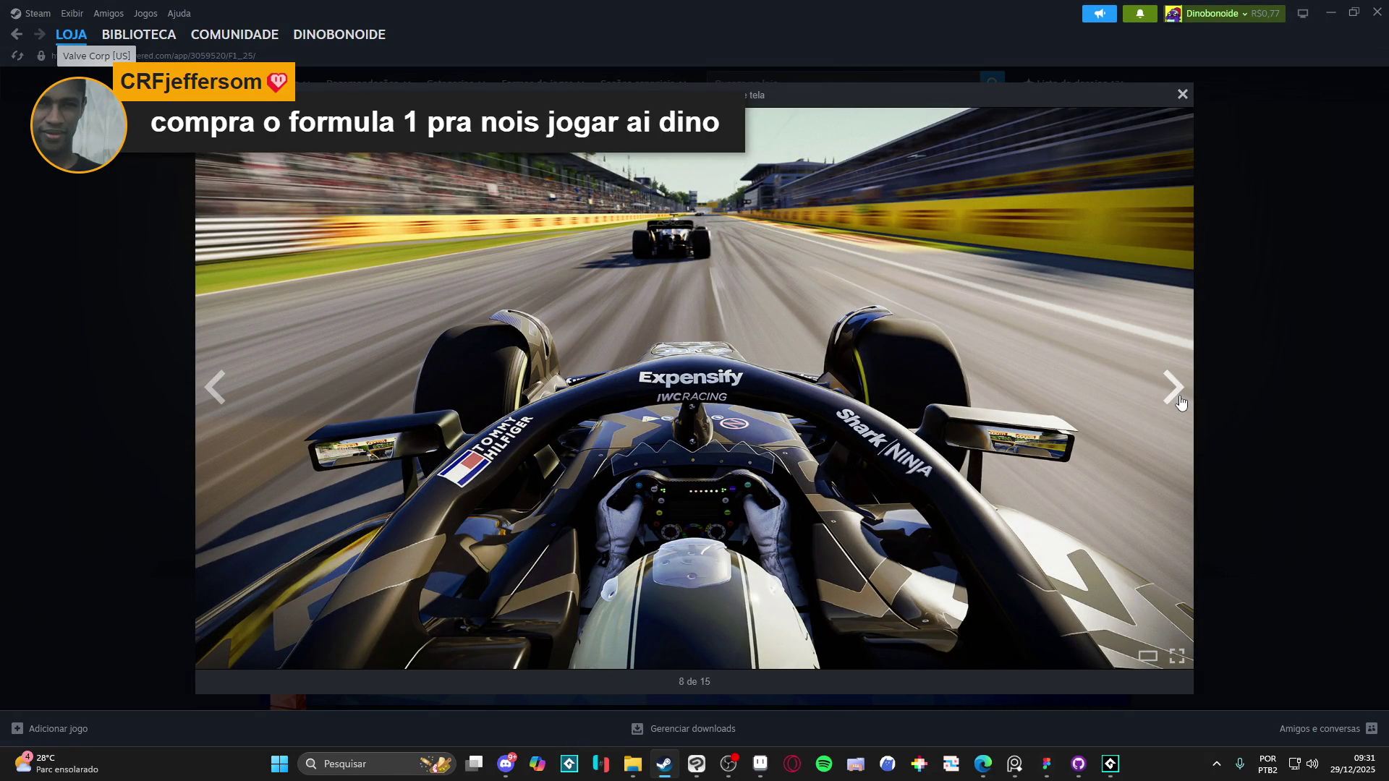
click(1181, 403)
click(1181, 403)
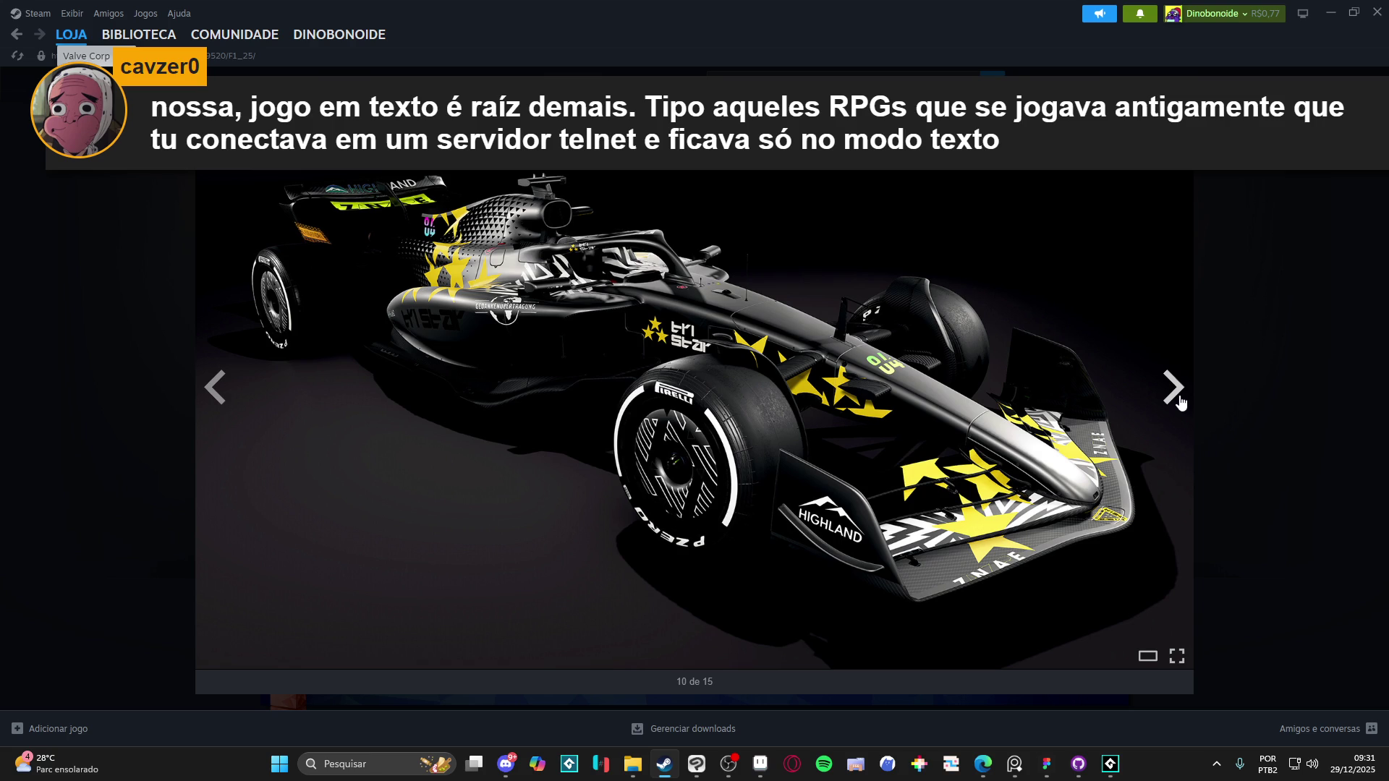
click(1181, 402)
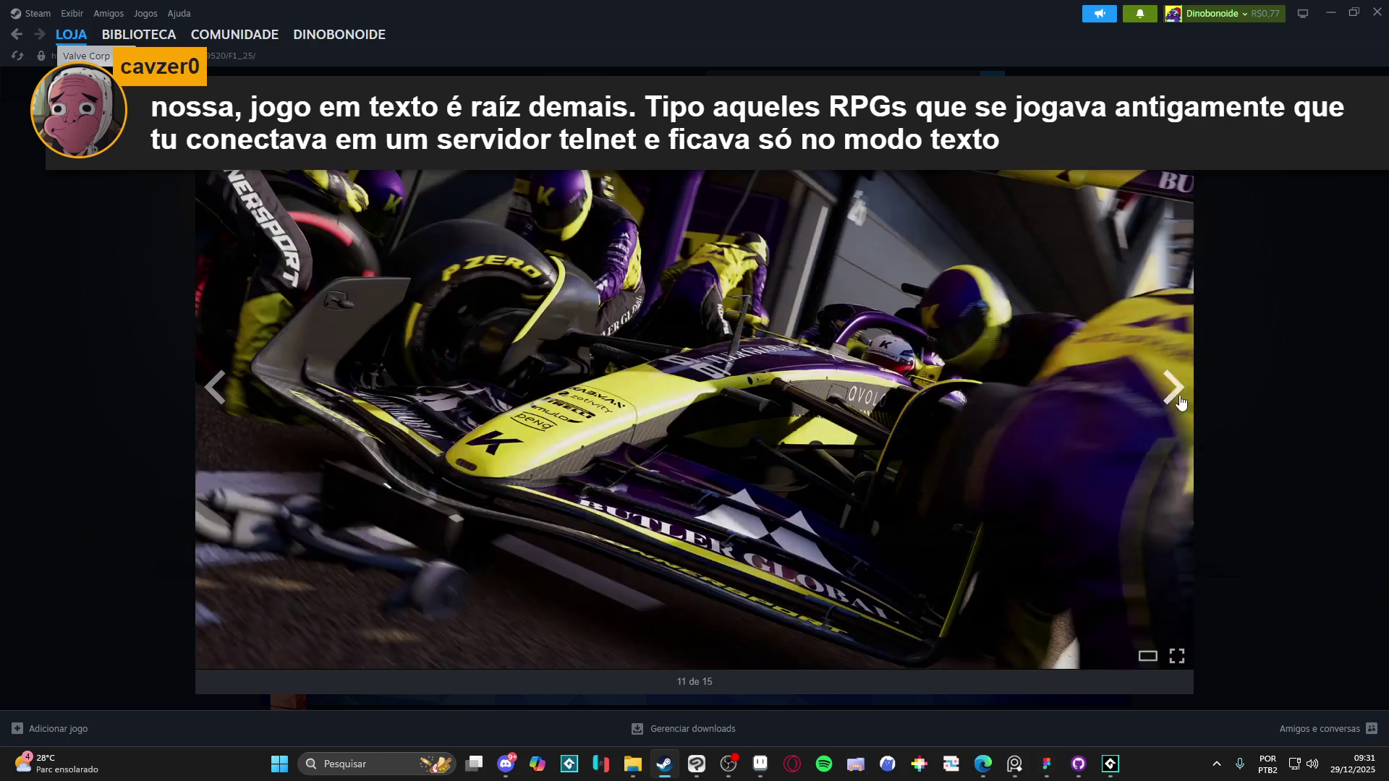
click(1262, 407)
click(17, 43)
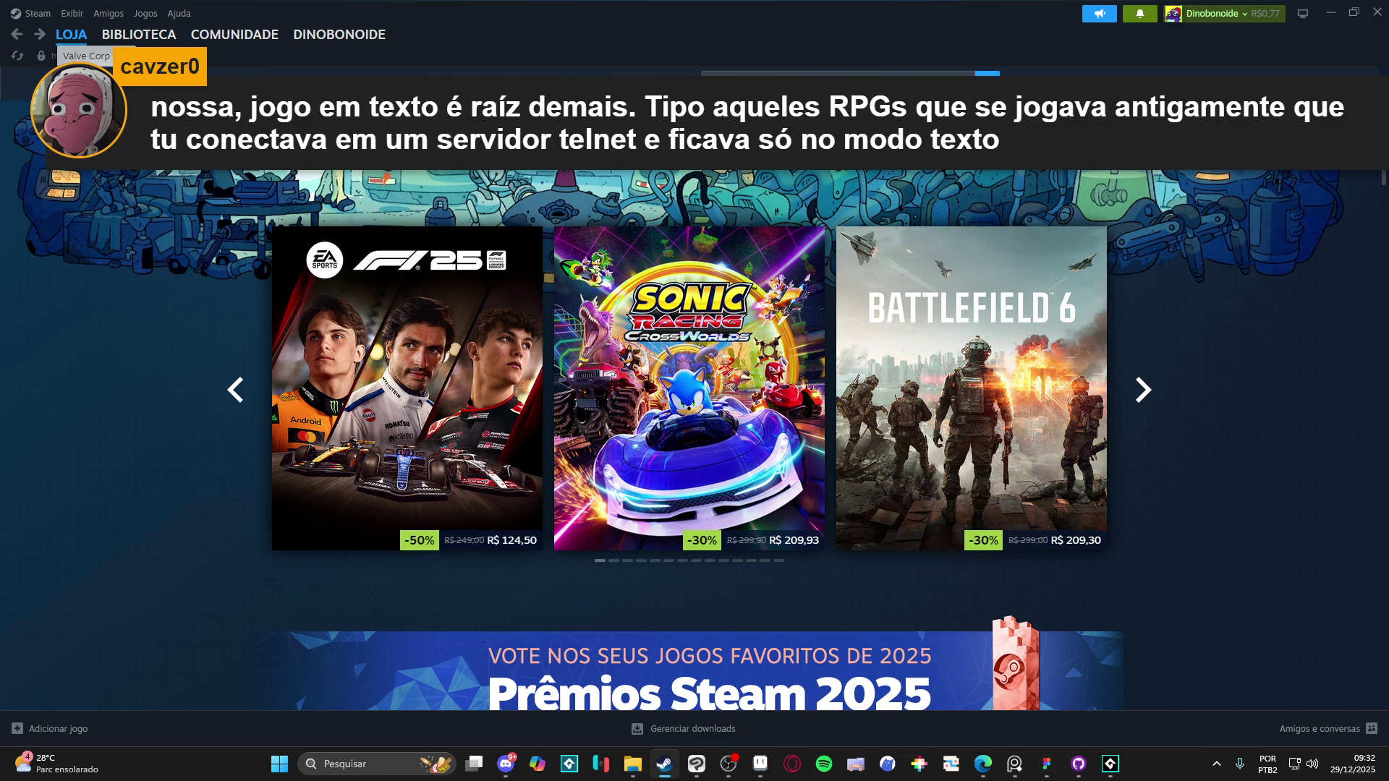
Step: Scroll the store home to the game grid and open the DAVE THE DIVER page
scroll(192, 385, down, 8)
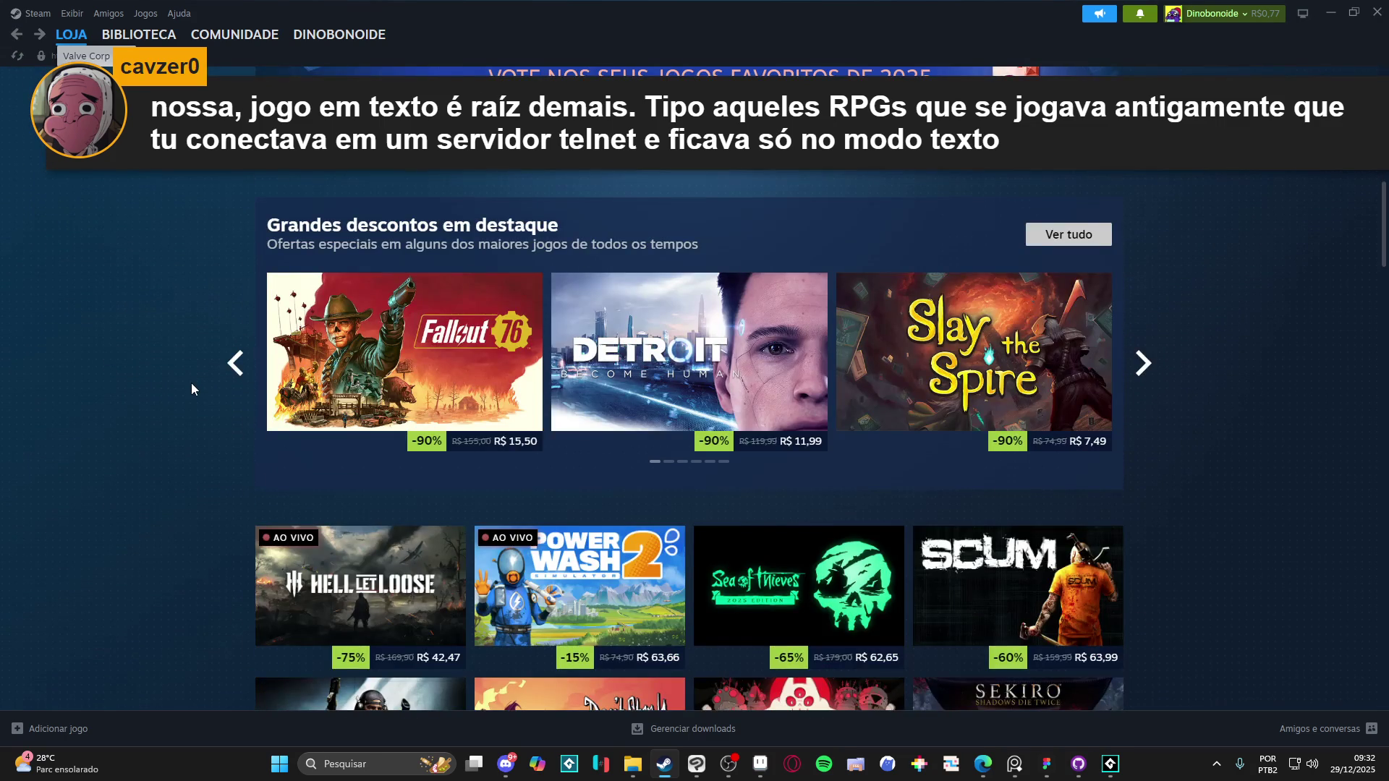
scroll(192, 389, down, 4)
scroll(194, 388, down, 4)
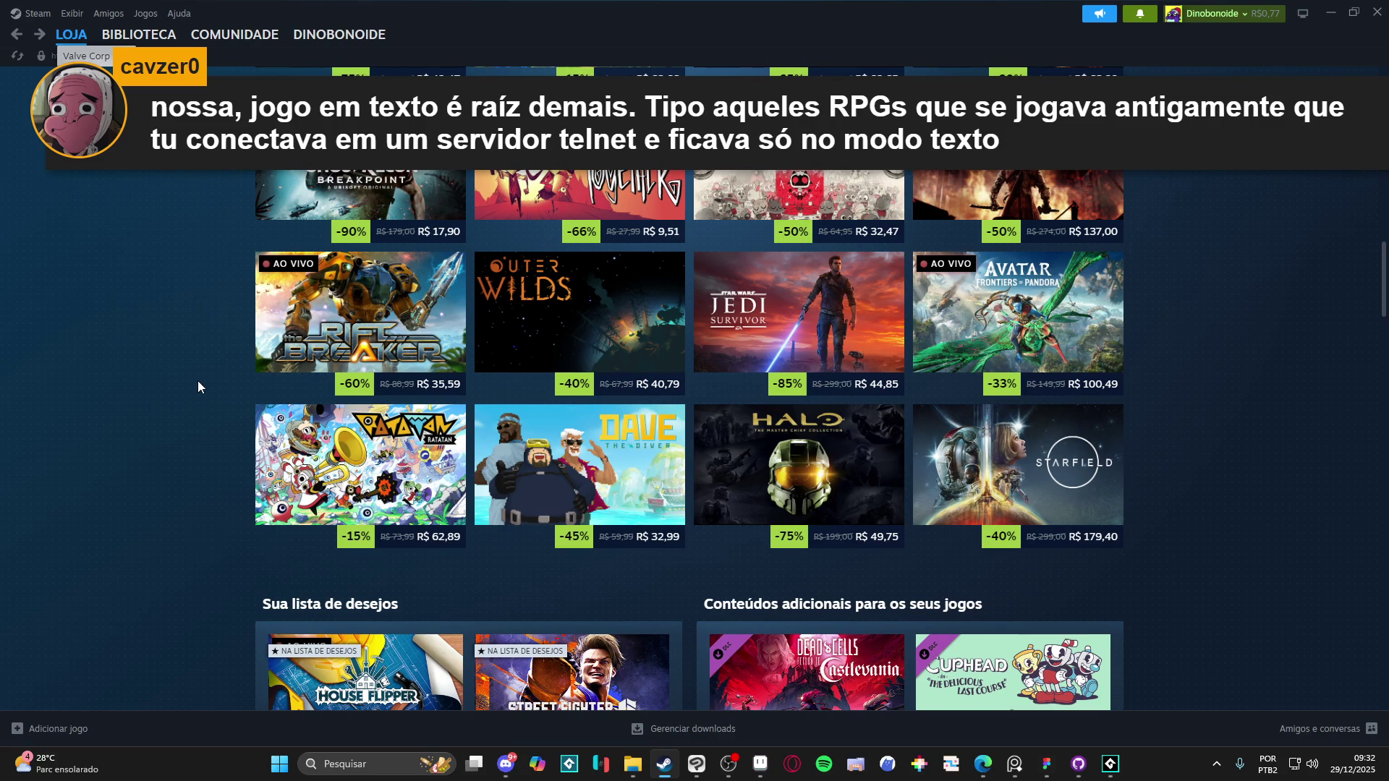
scroll(197, 387, down, 3)
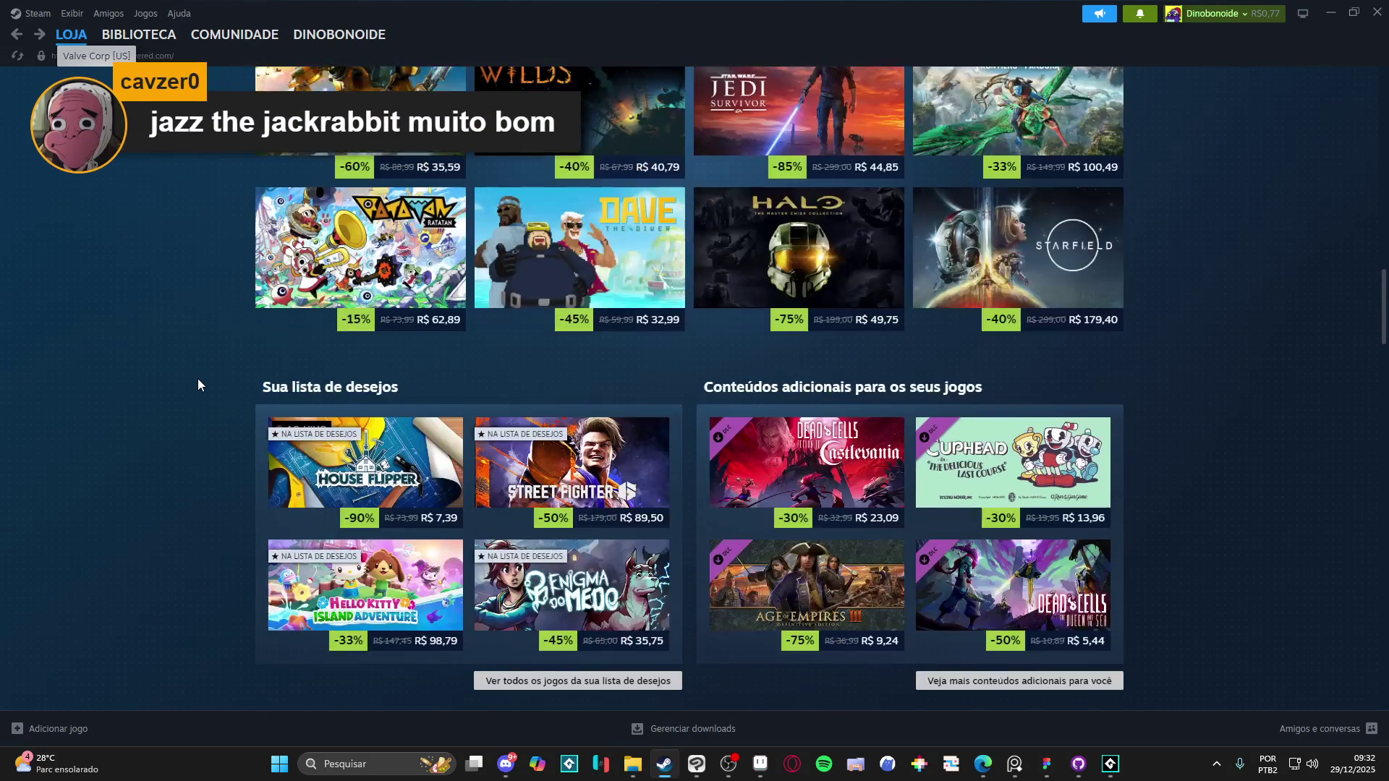
click(598, 250)
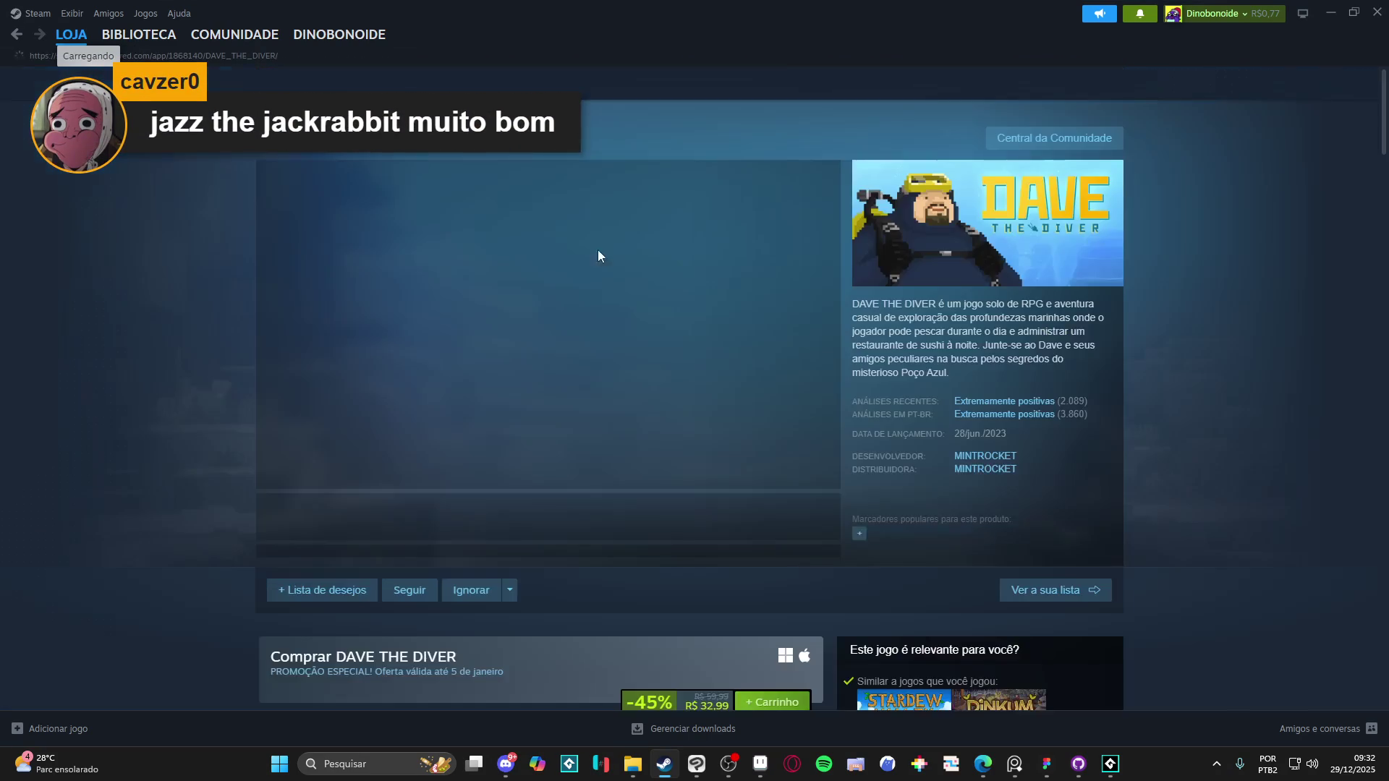
Step: Jump to the DAVE THE DIVER user reviews, then go back to the top of the page
scroll(545, 463, down, 5)
scroll(473, 386, up, 4)
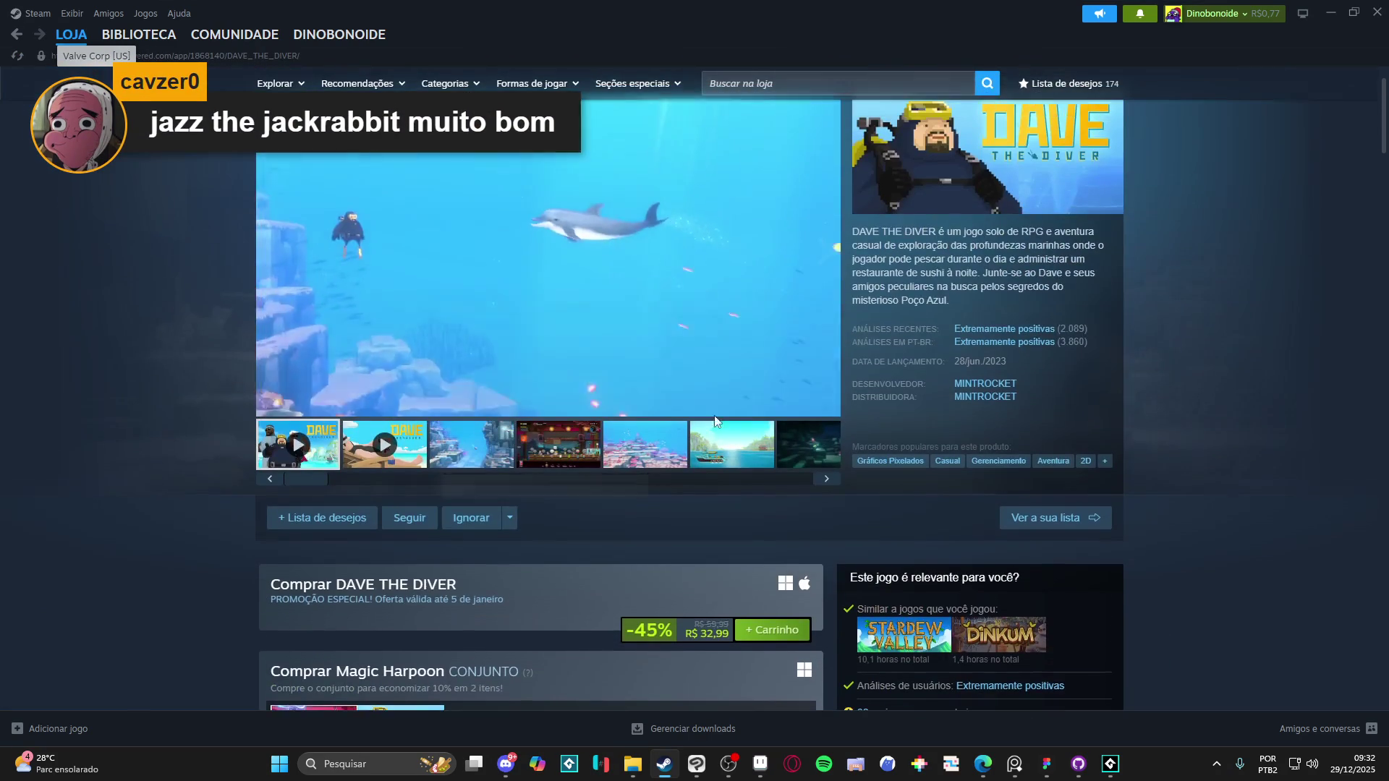
click(949, 366)
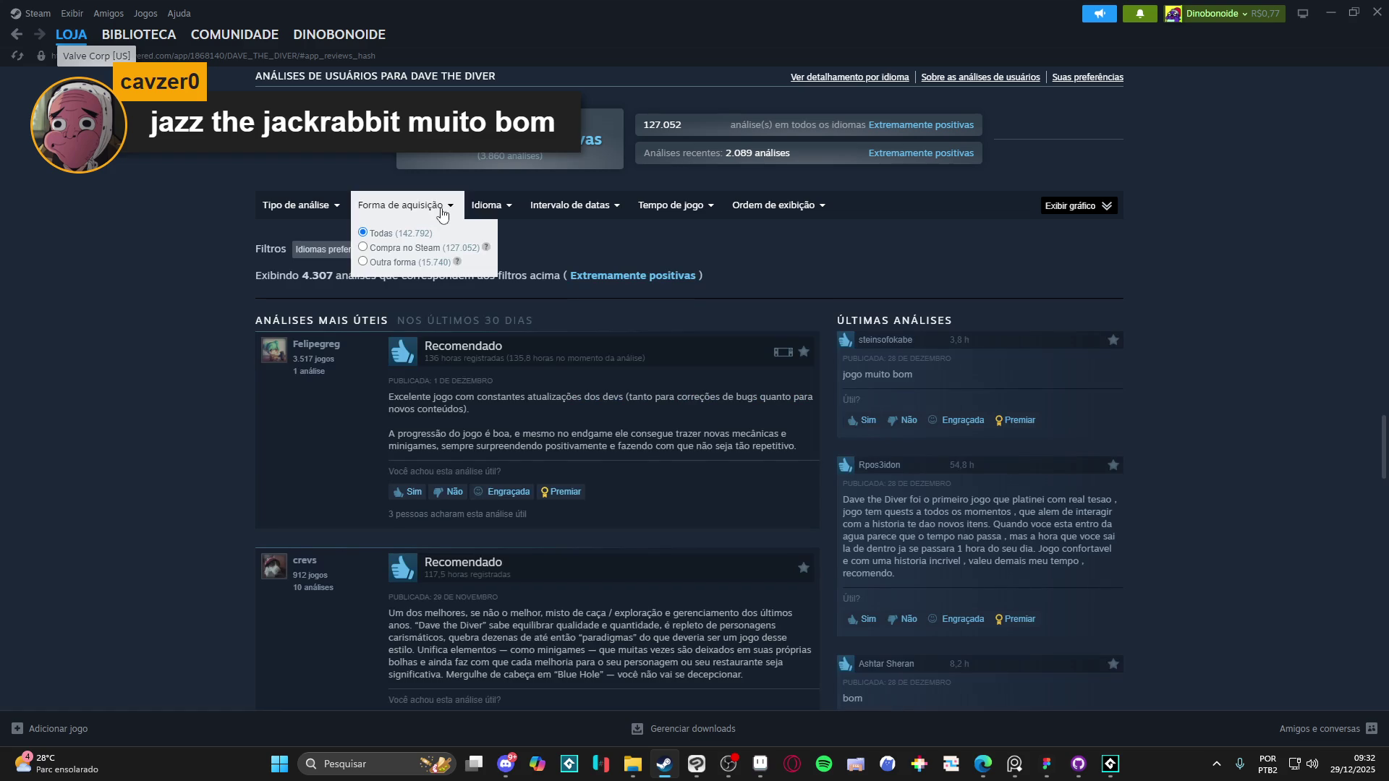
scroll(296, 228, up, 10)
scroll(1094, 298, up, 1)
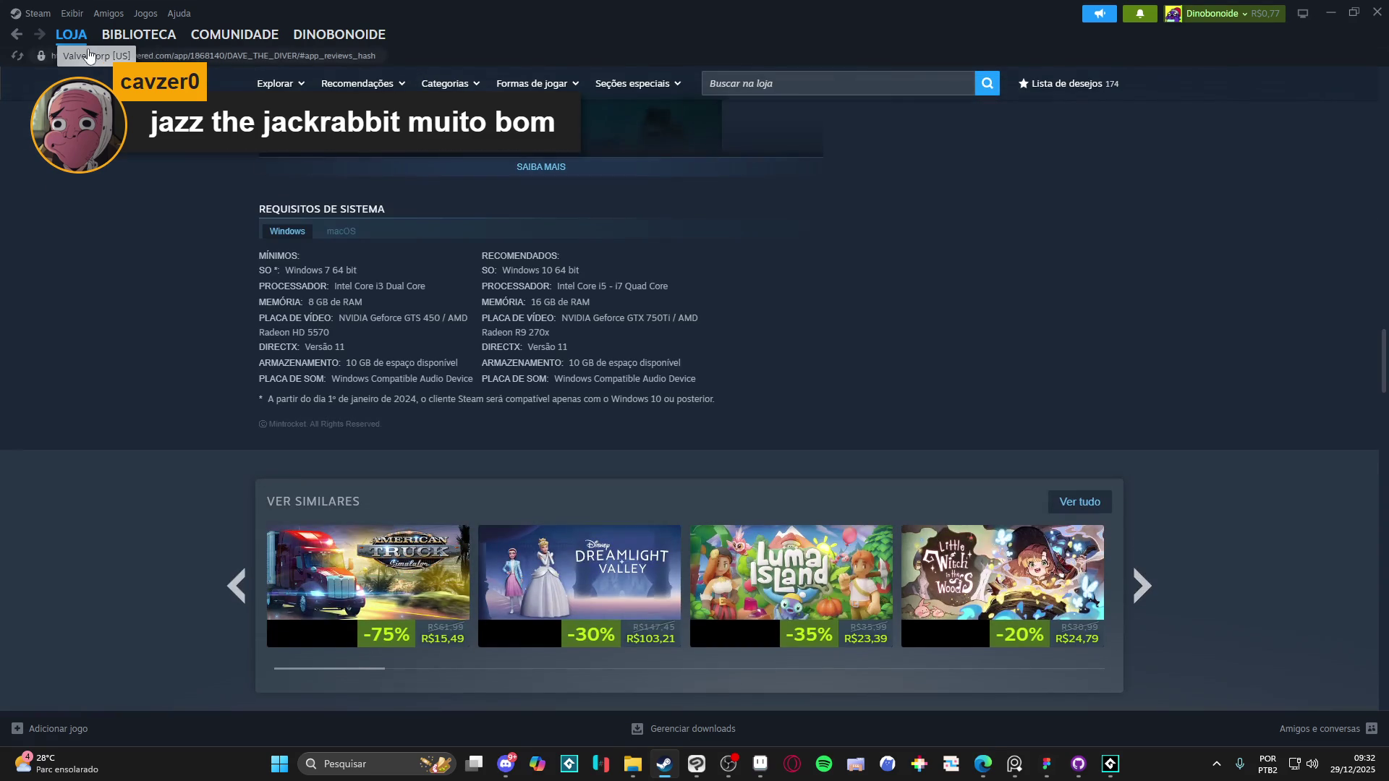
click(19, 36)
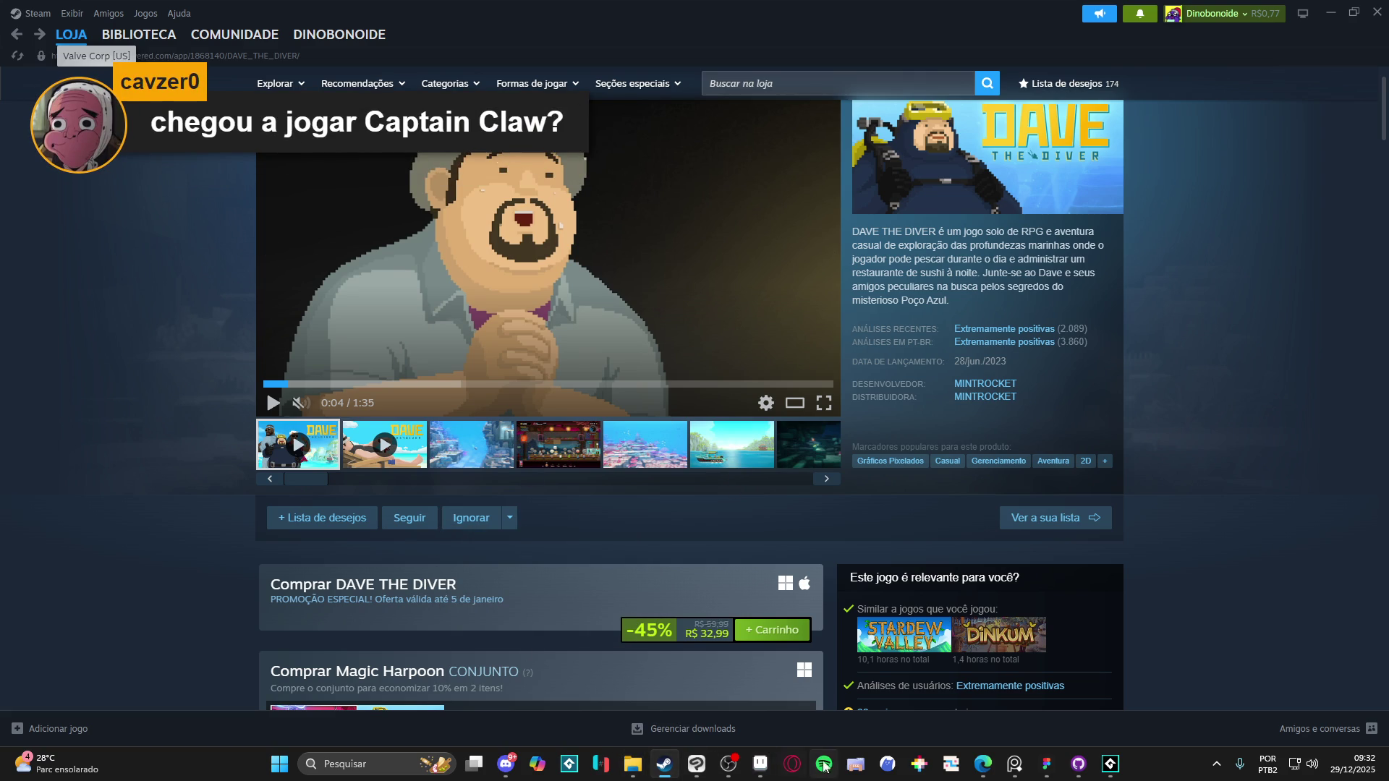
Step: Switch to the web browser and maximize its window
mouse_move(656, 766)
mouse_move(631, 761)
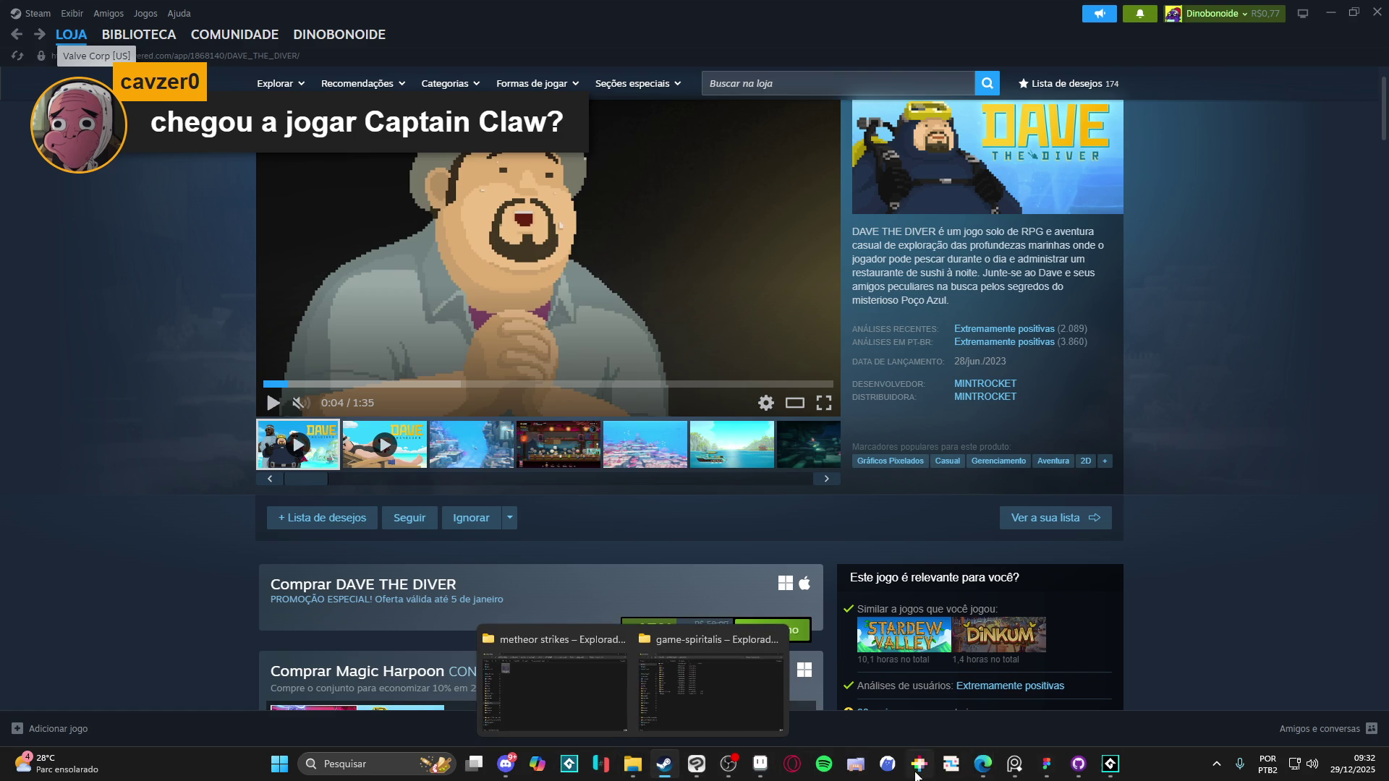
mouse_move(982, 766)
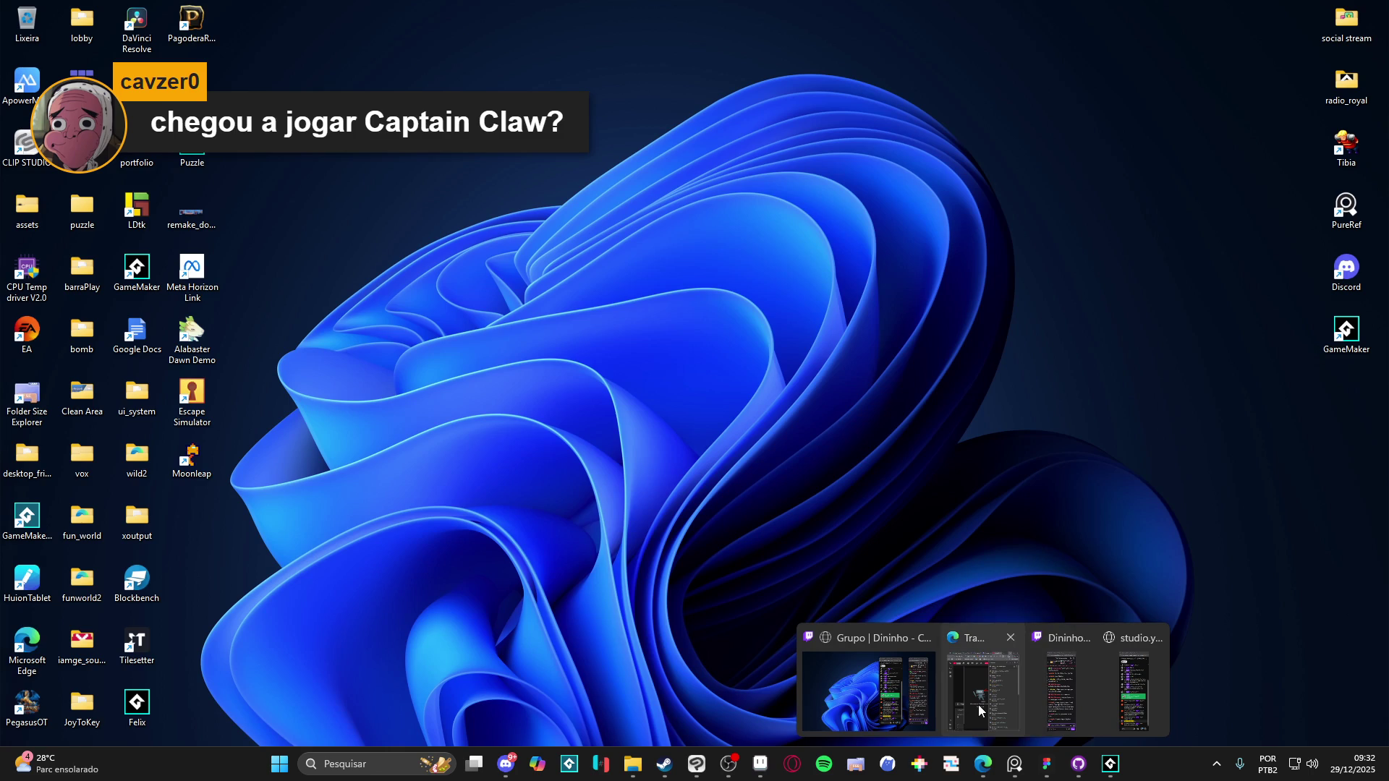
click(978, 704)
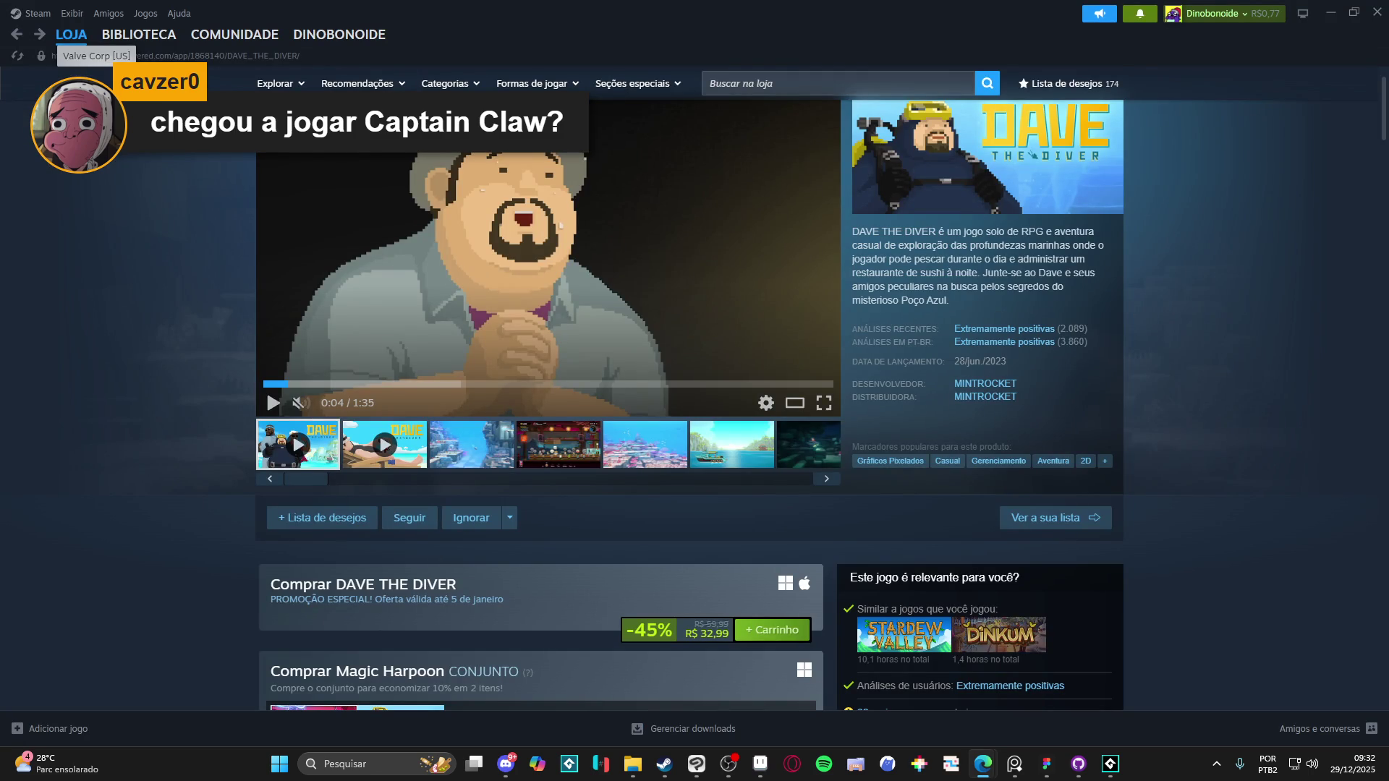
drag(508, 463, 508, 6)
Step: Search Google for 'captain claw game' and switch to image results
text(captain claw)
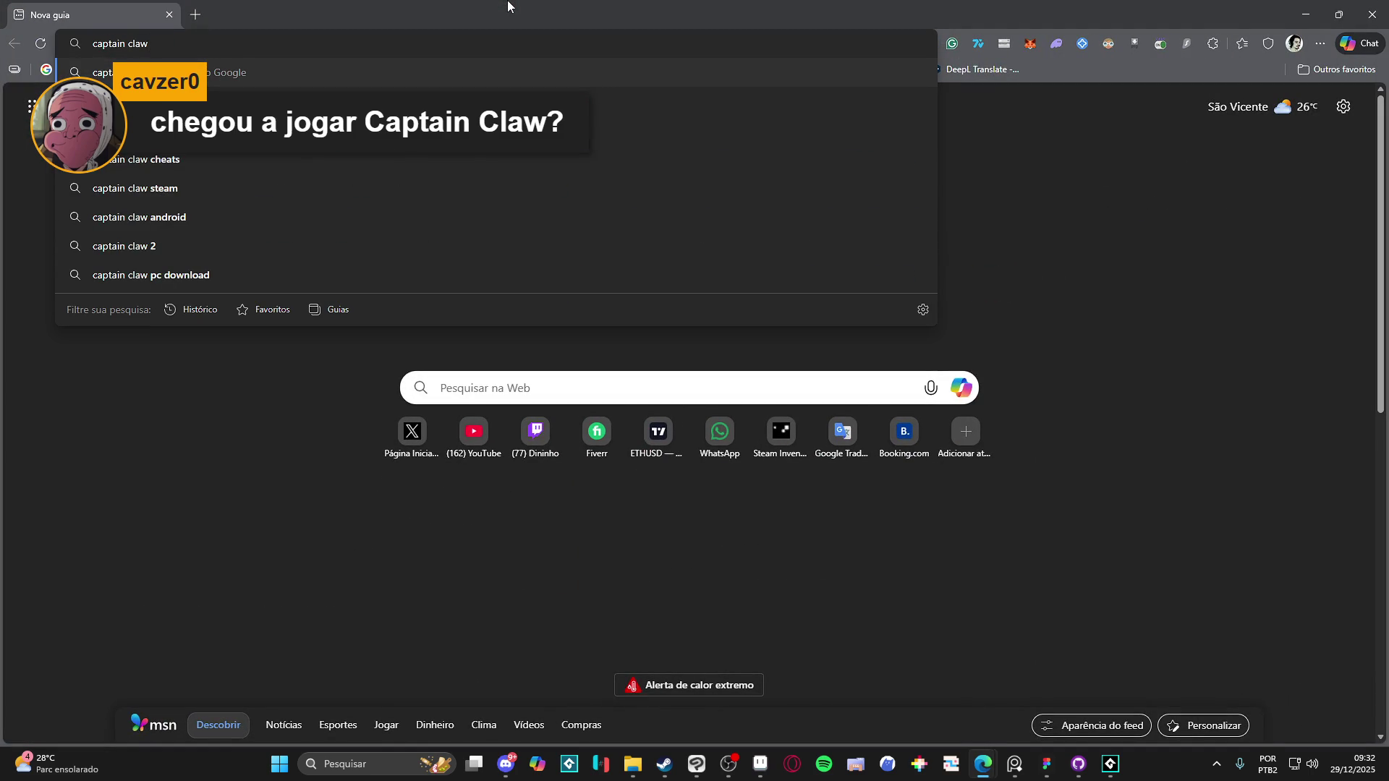
text( game)
key(Return)
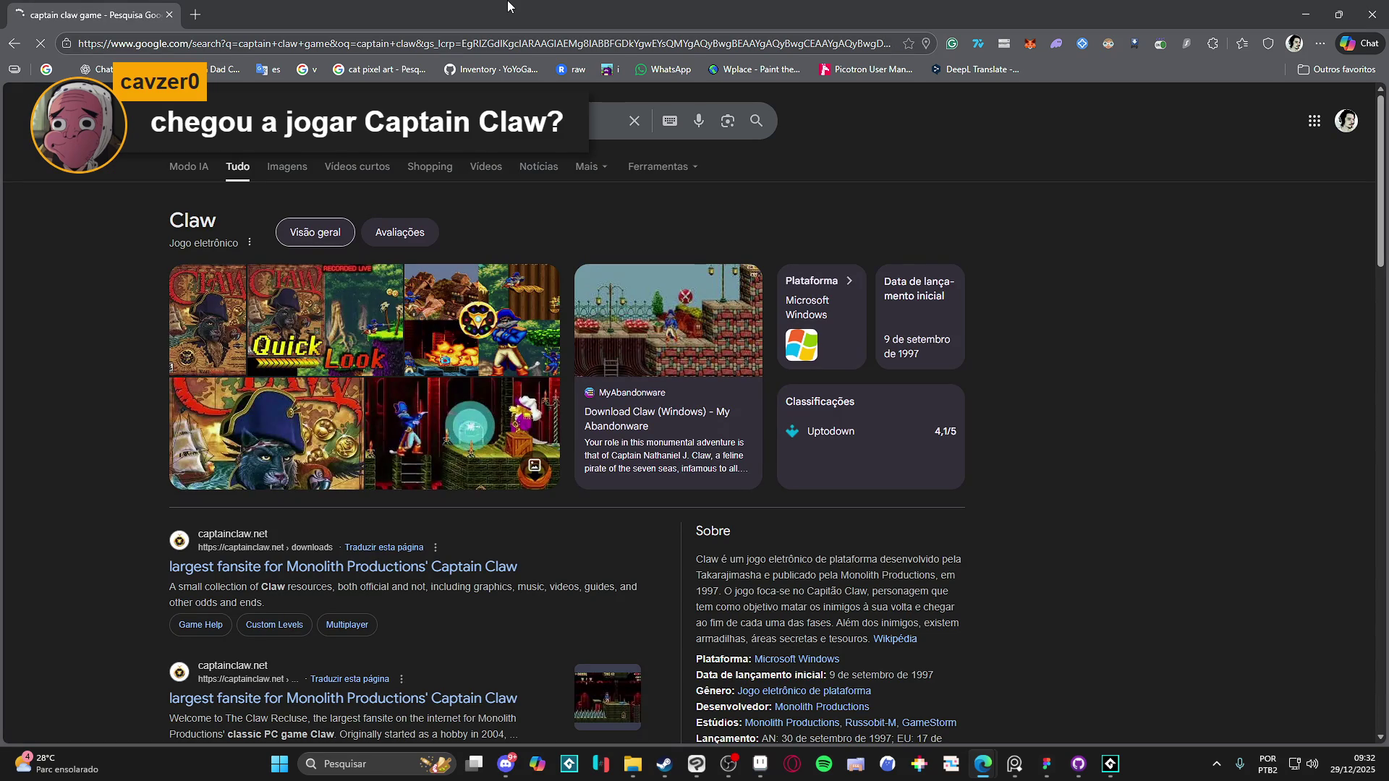
click(284, 174)
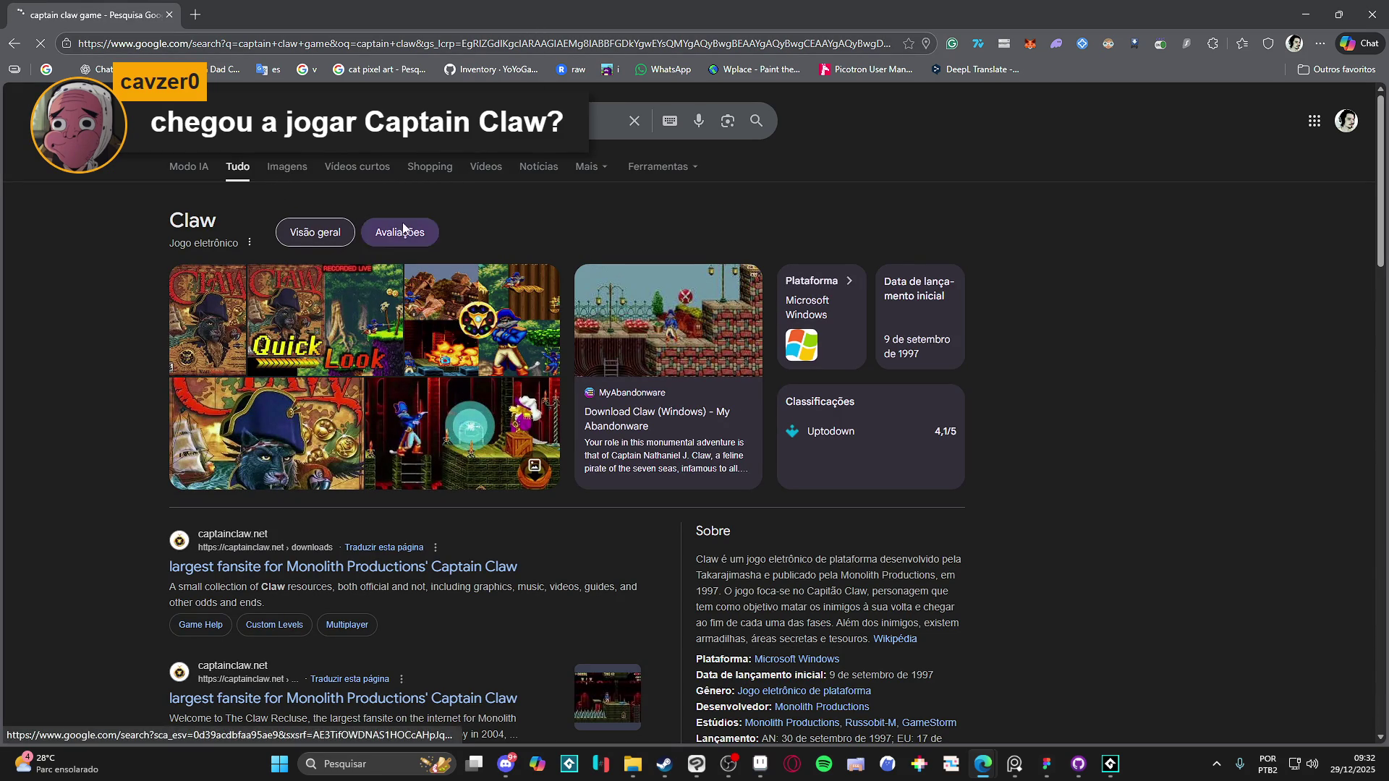
Step: Preview the CLAW gameplay video, BlueStacks and Internet Archive Captain Claw Demo images
click(769, 327)
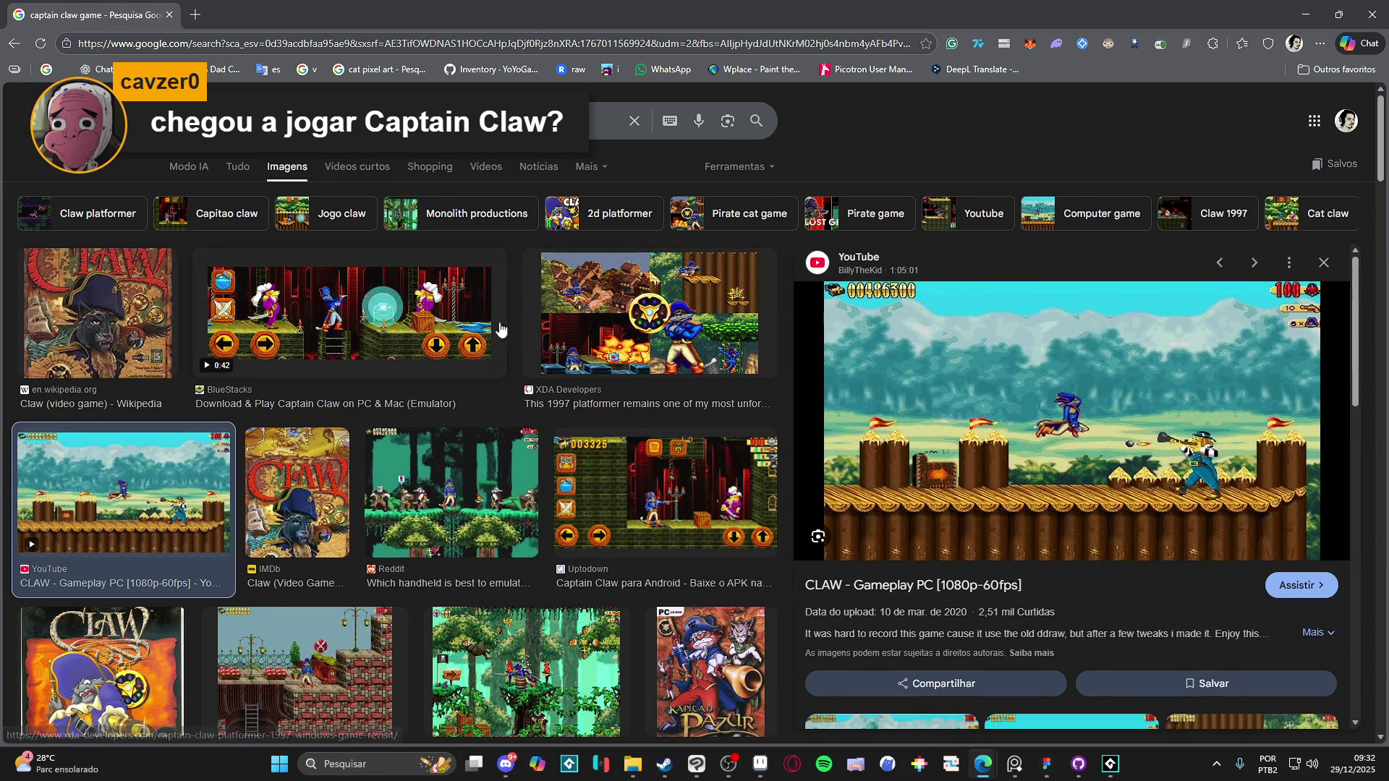
click(301, 340)
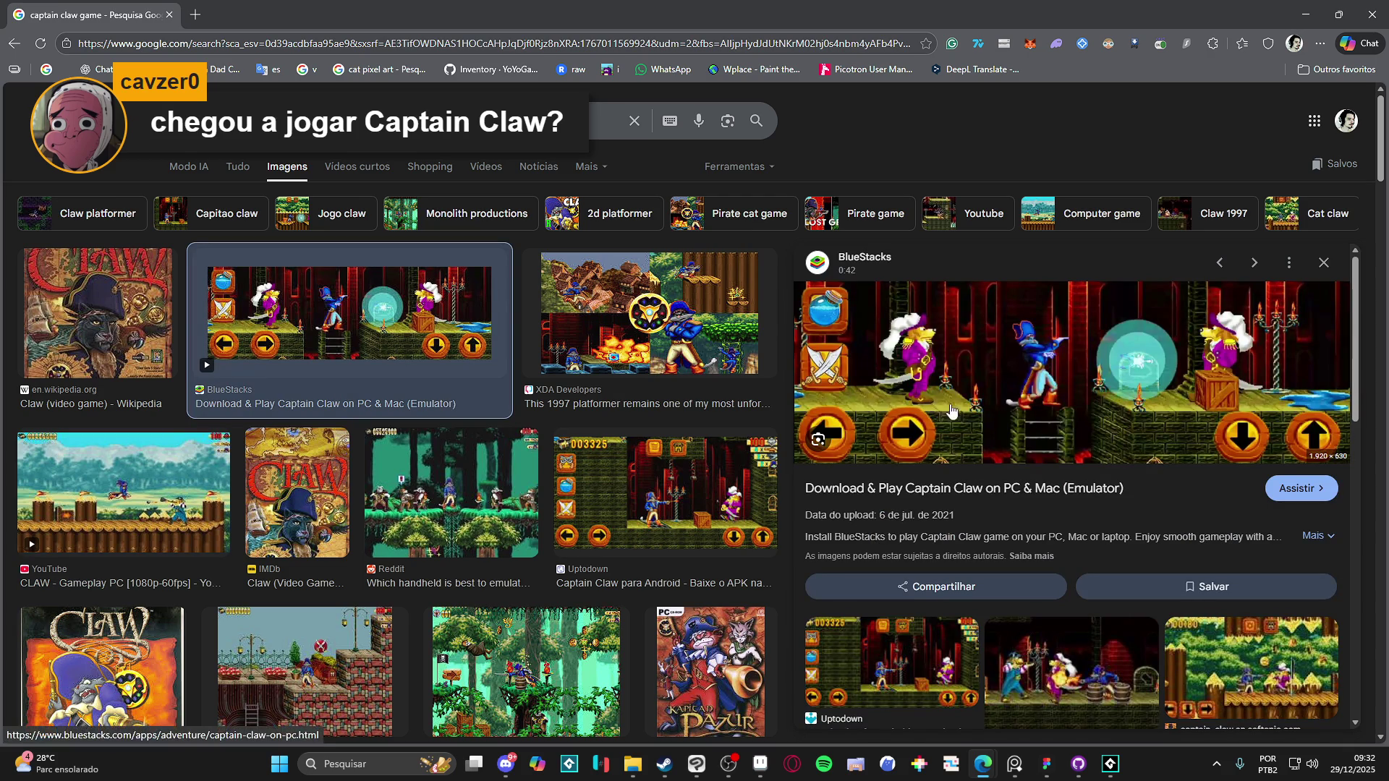
scroll(988, 423, down, 1)
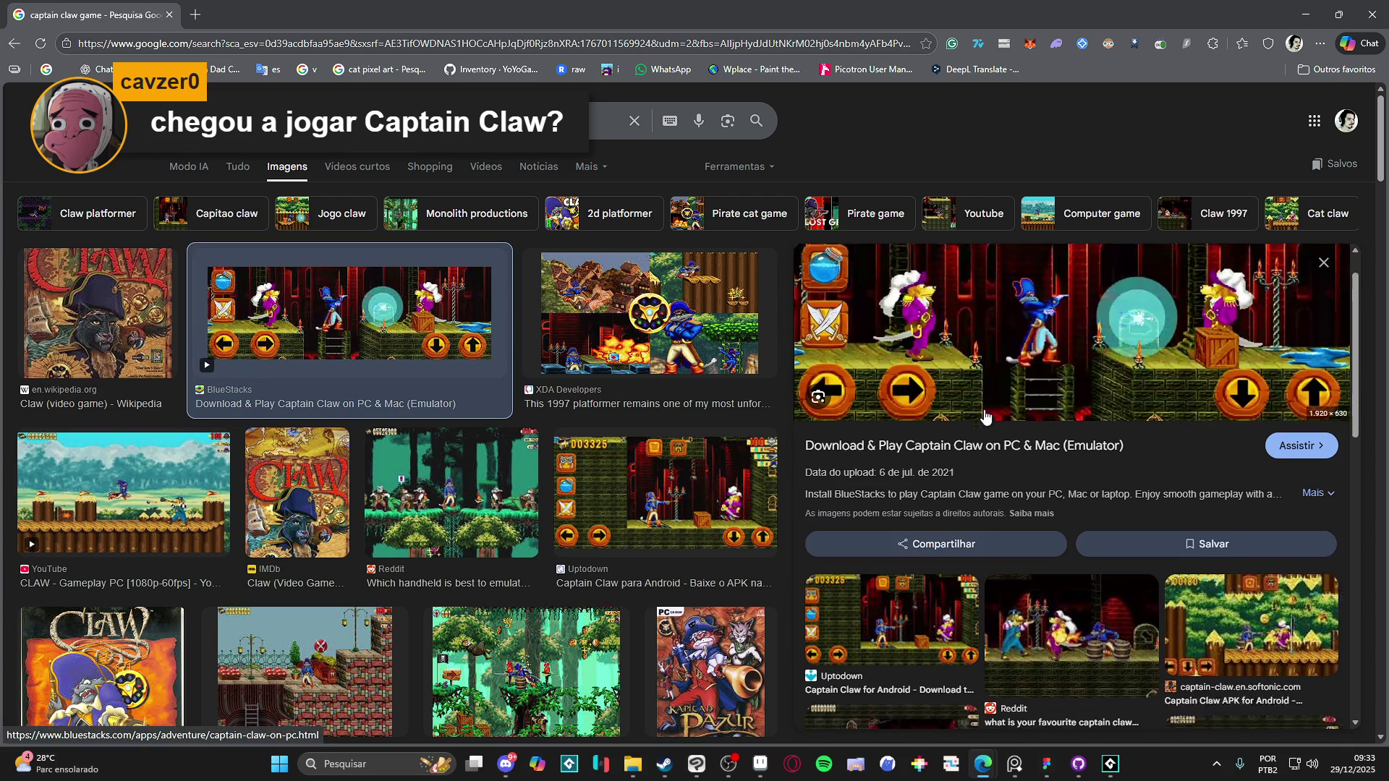
click(950, 608)
click(854, 687)
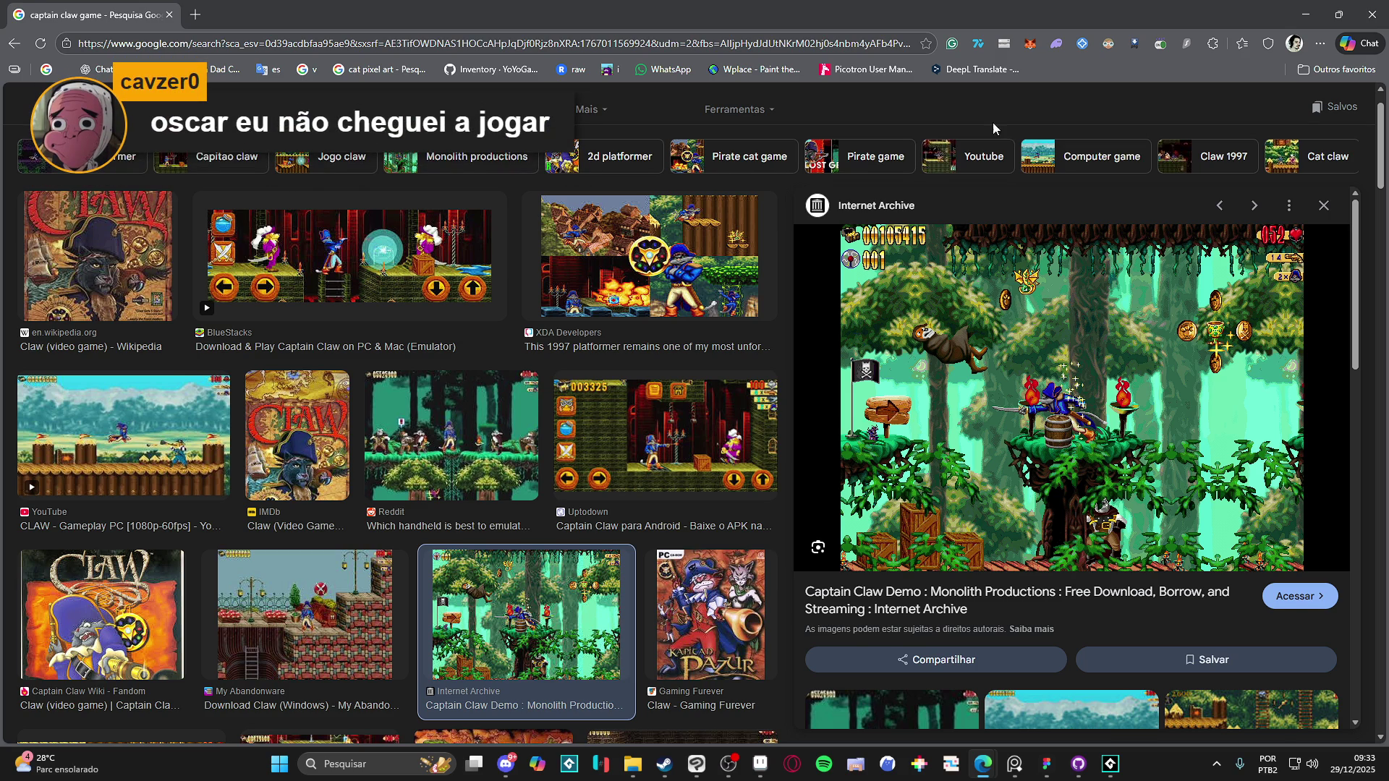
scroll(273, 184, up, 1)
scroll(274, 184, up, 1)
click(275, 121)
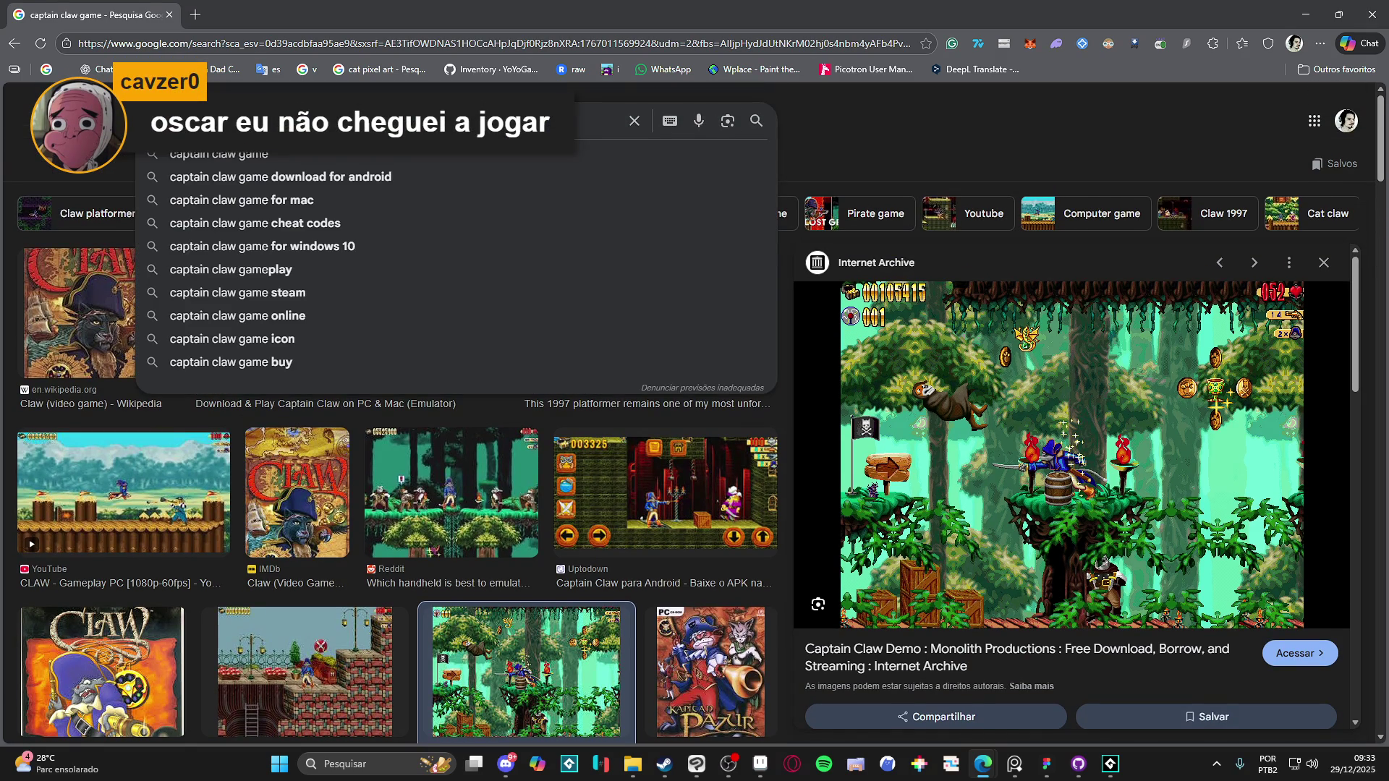
Step: Search images for 'oscar dos game' and preview the ClassicReload and Oscar SNES gameplay results
text(oscar dos game)
key(Return)
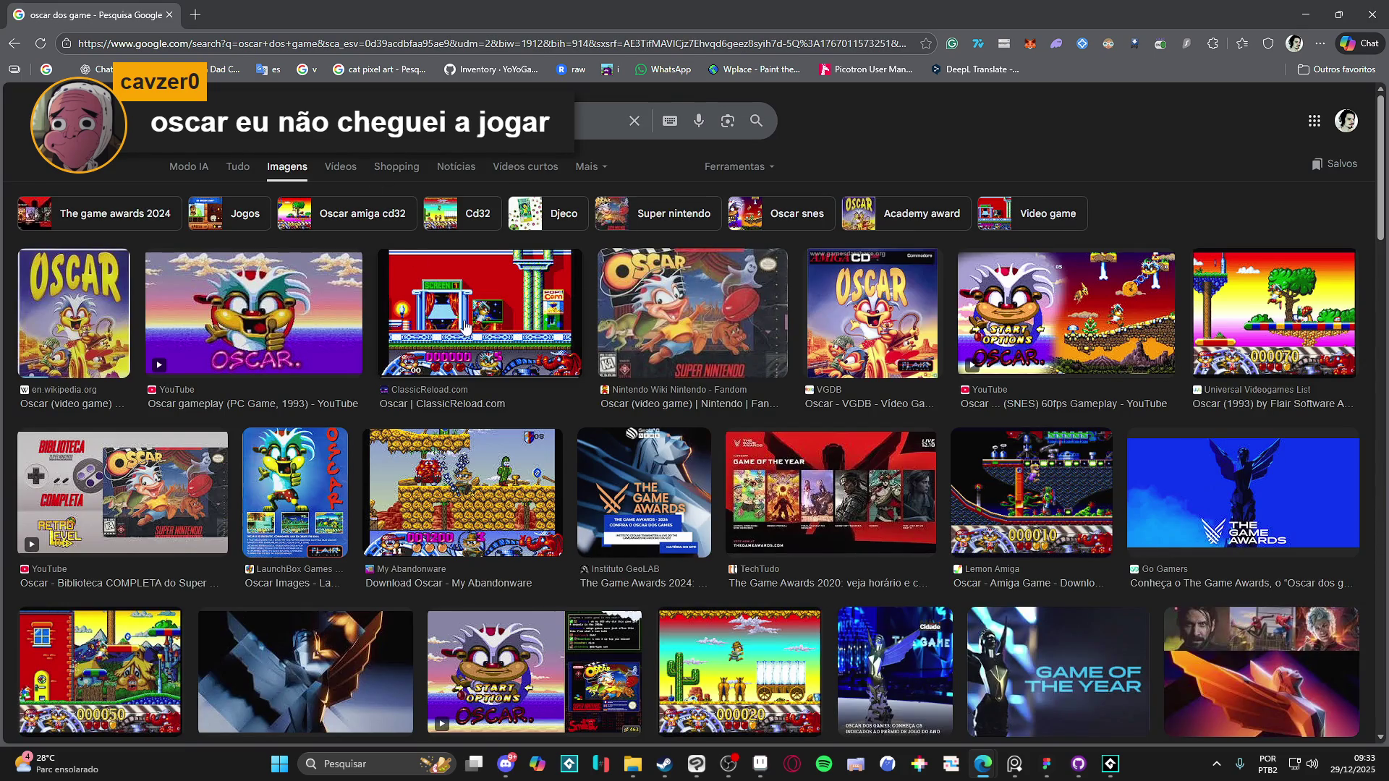
click(467, 327)
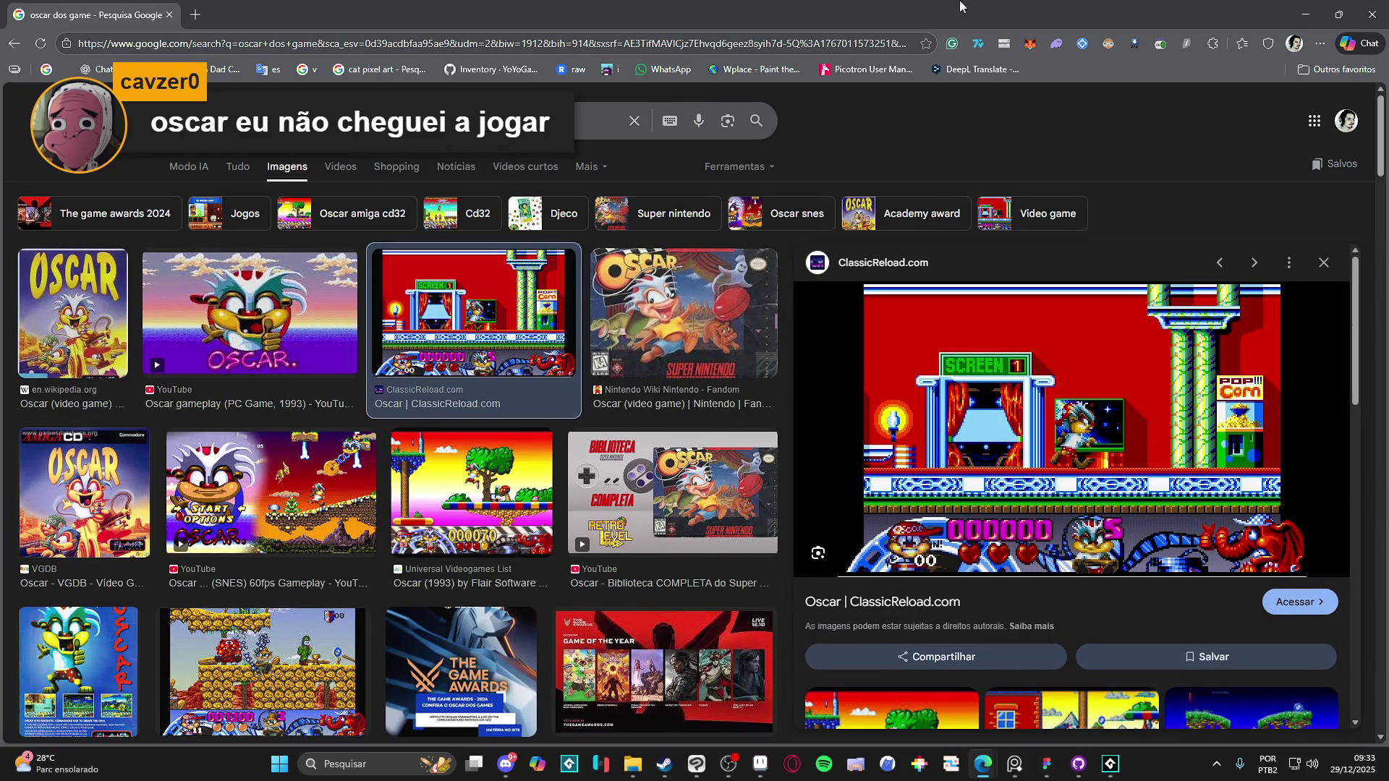
click(354, 480)
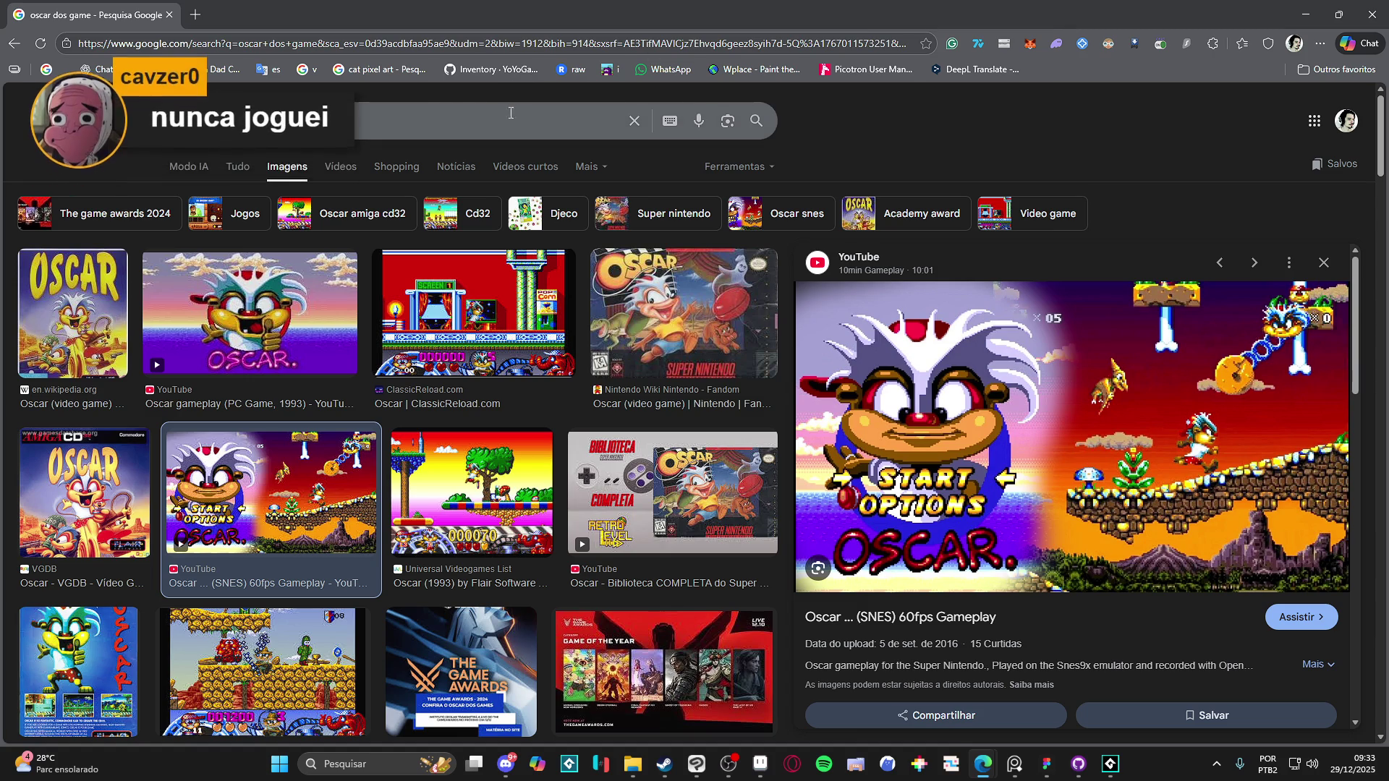
Step: Search images for 'hocus pocus game', correcting a typo in the query
text(shocus ´p)
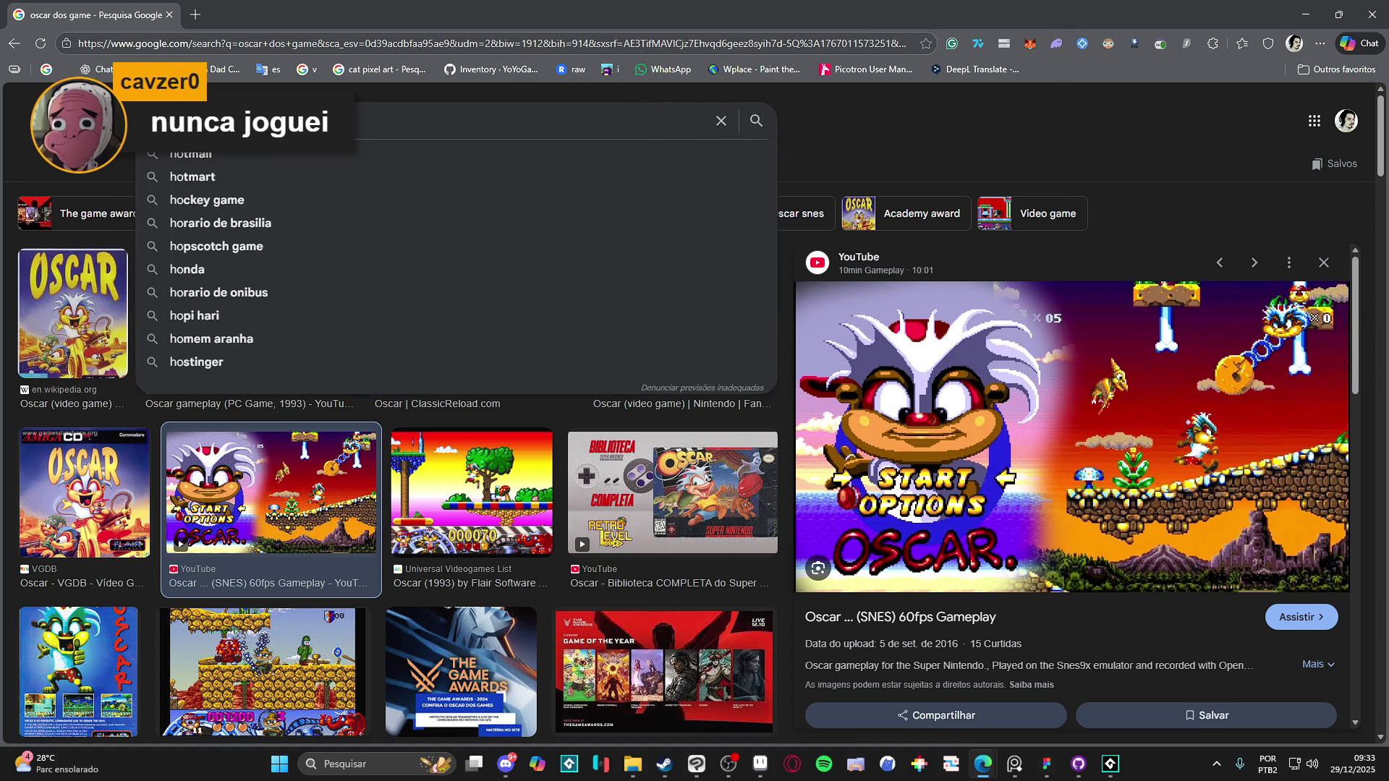
key(BackSpace)
key(BackSpace)
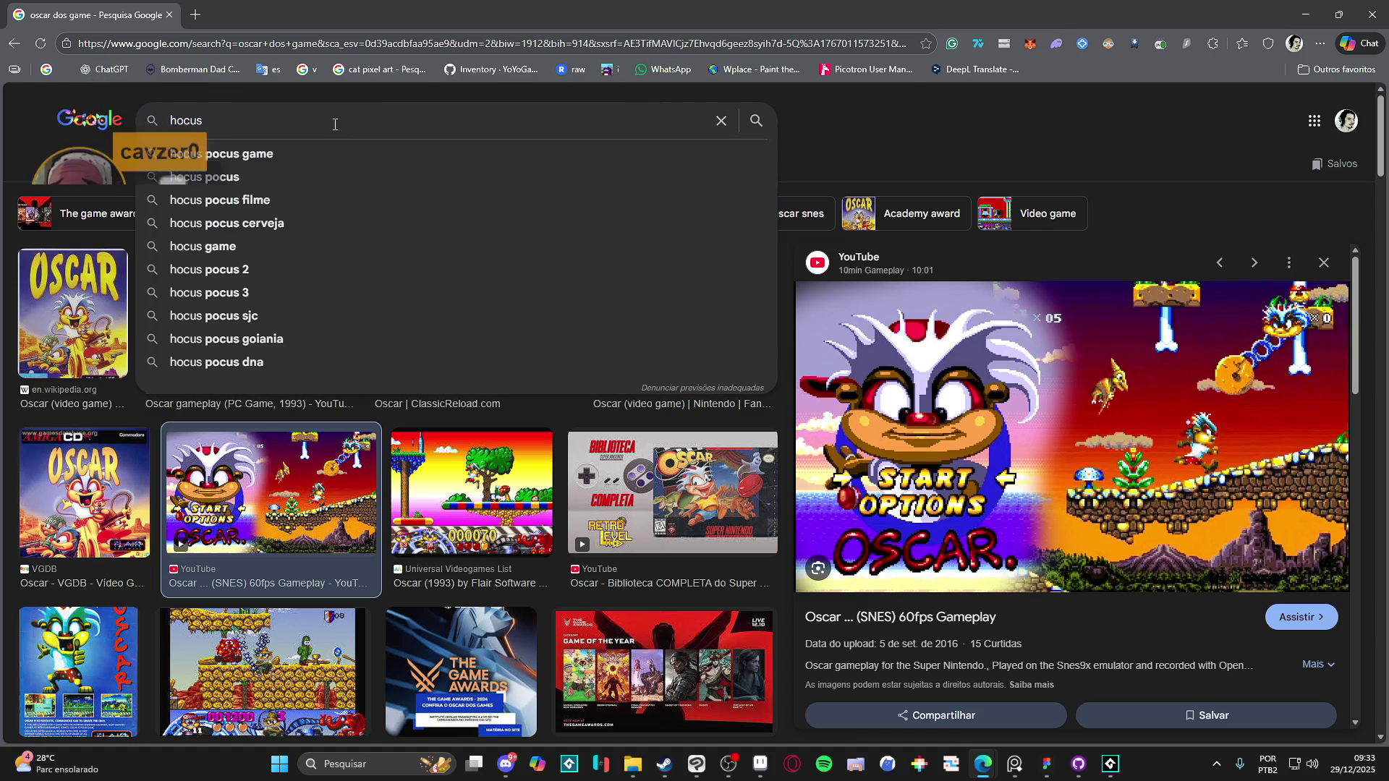
text(pocus game)
key(Return)
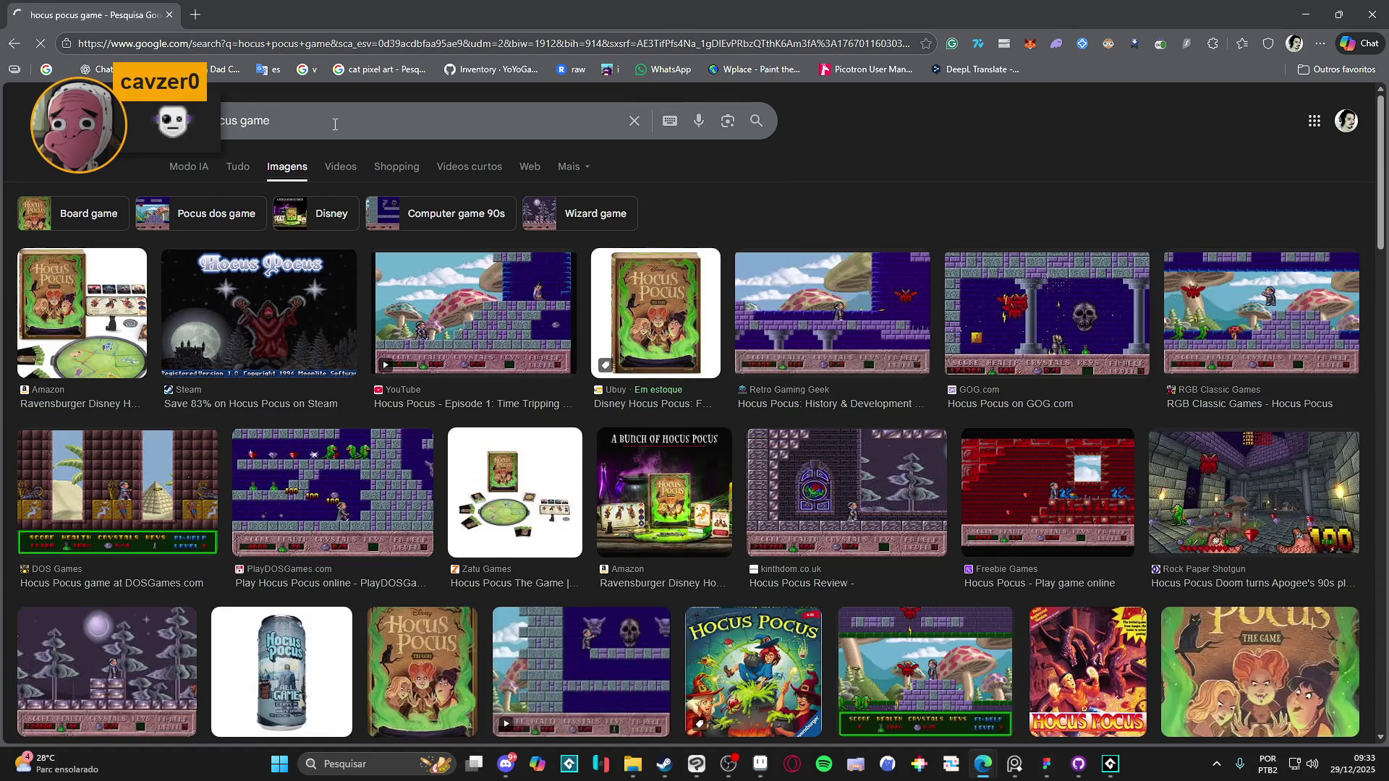
Step: Preview the Hocus Pocus Episode 1 video and Rock Paper Shotgun Hocus Pocus Doom images
click(463, 343)
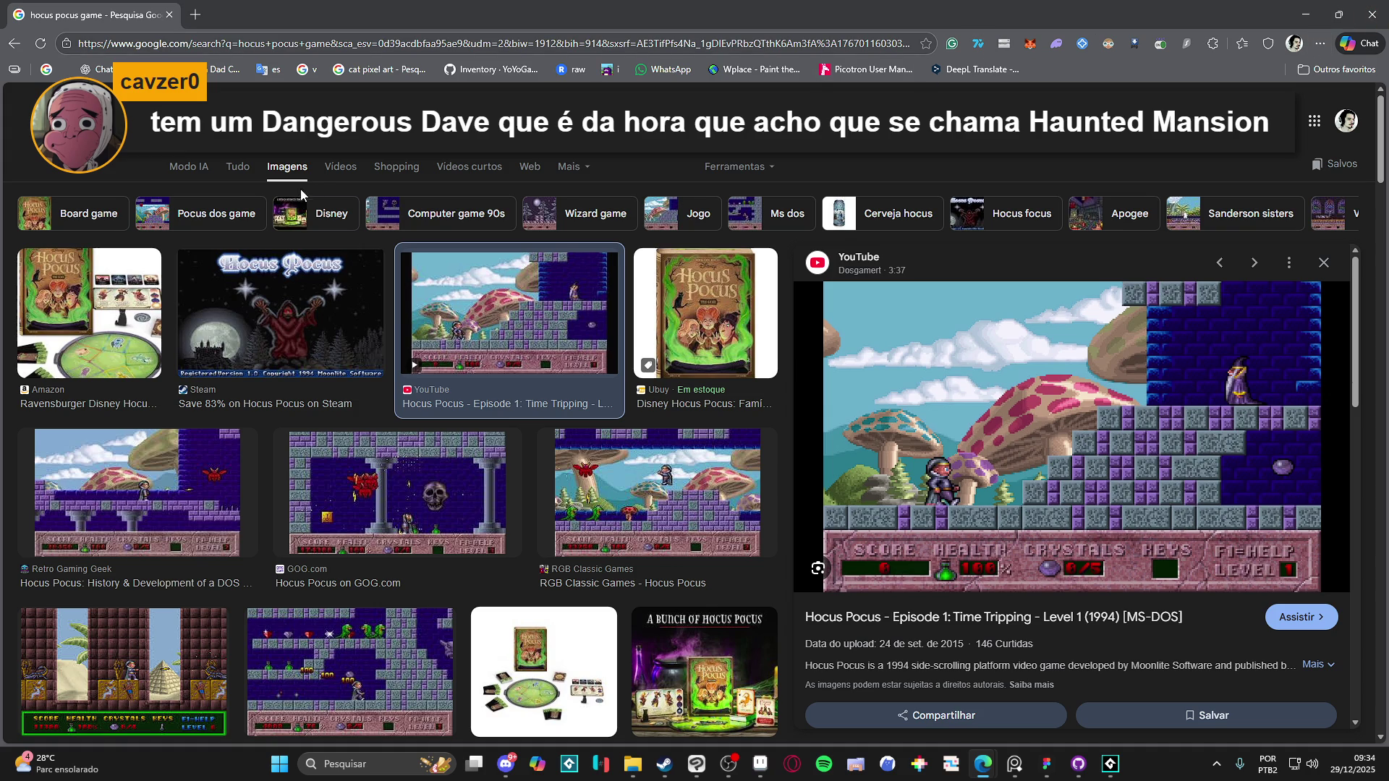
scroll(654, 155, down, 4)
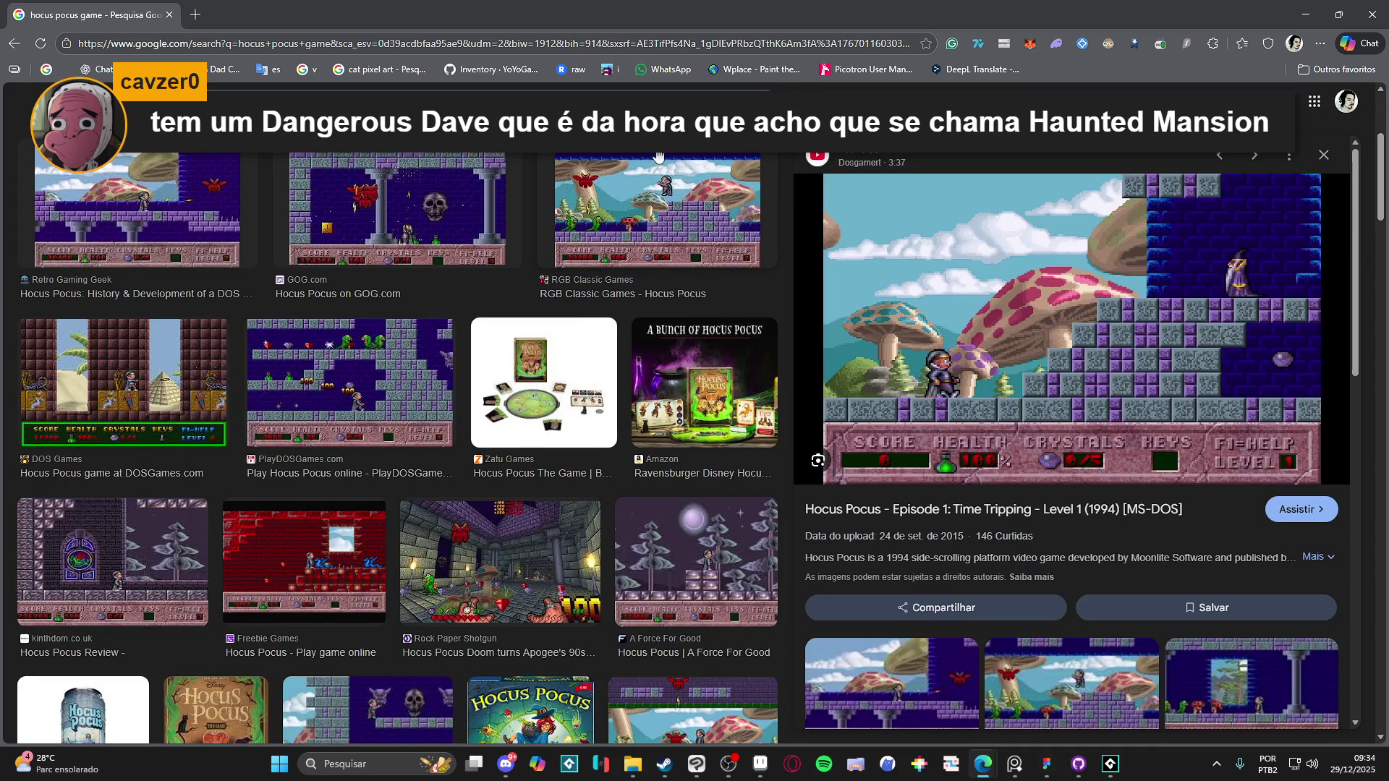
click(505, 606)
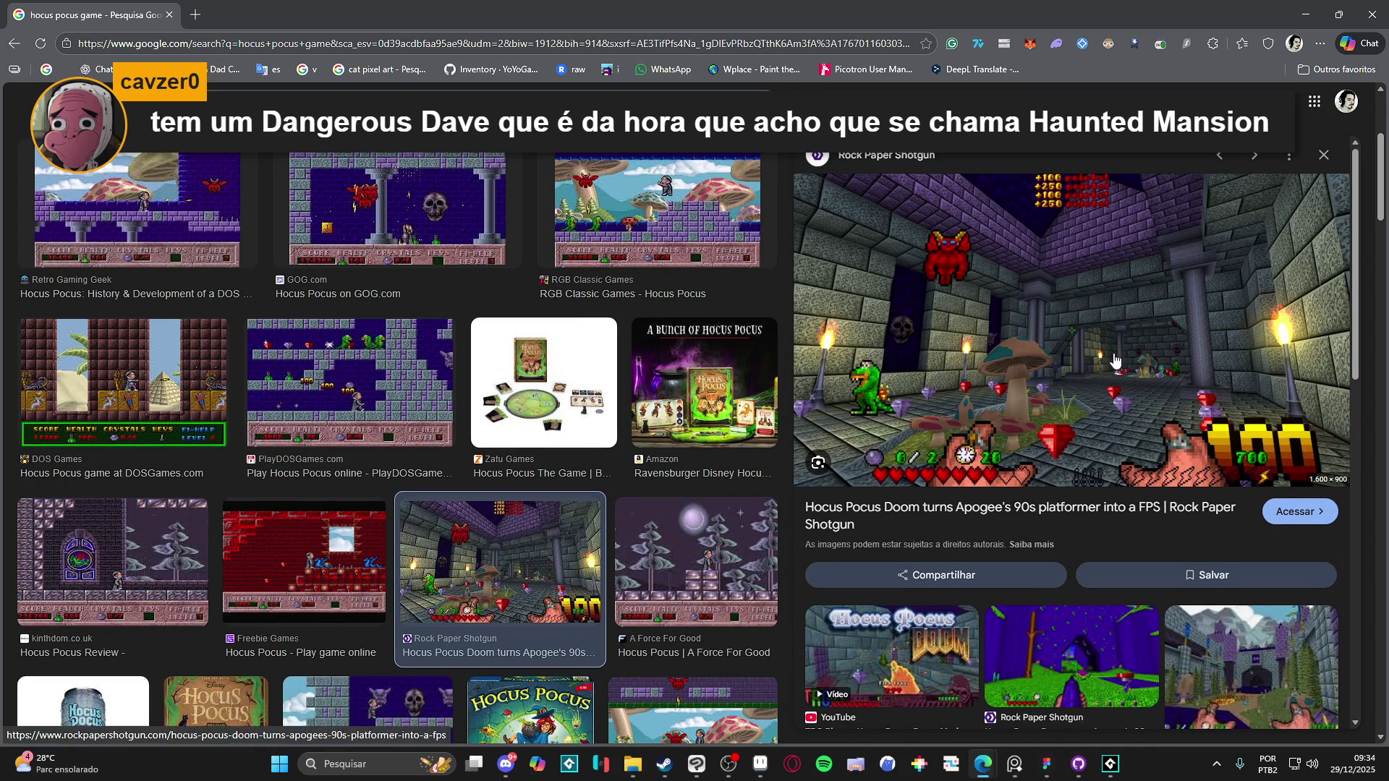
Step: Open the Hocus Pocus Doom article in a new tab and scroll through it
click(924, 517)
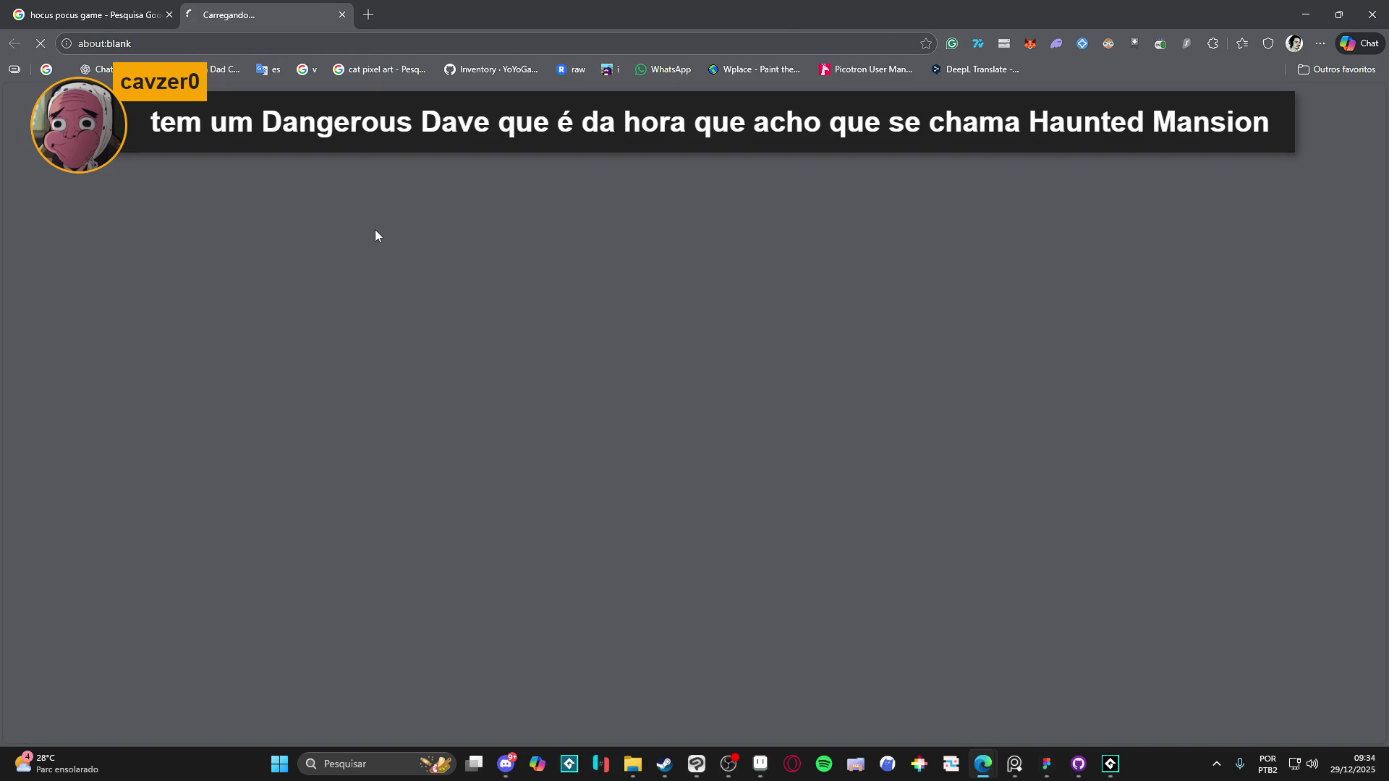
scroll(304, 363, down, 3)
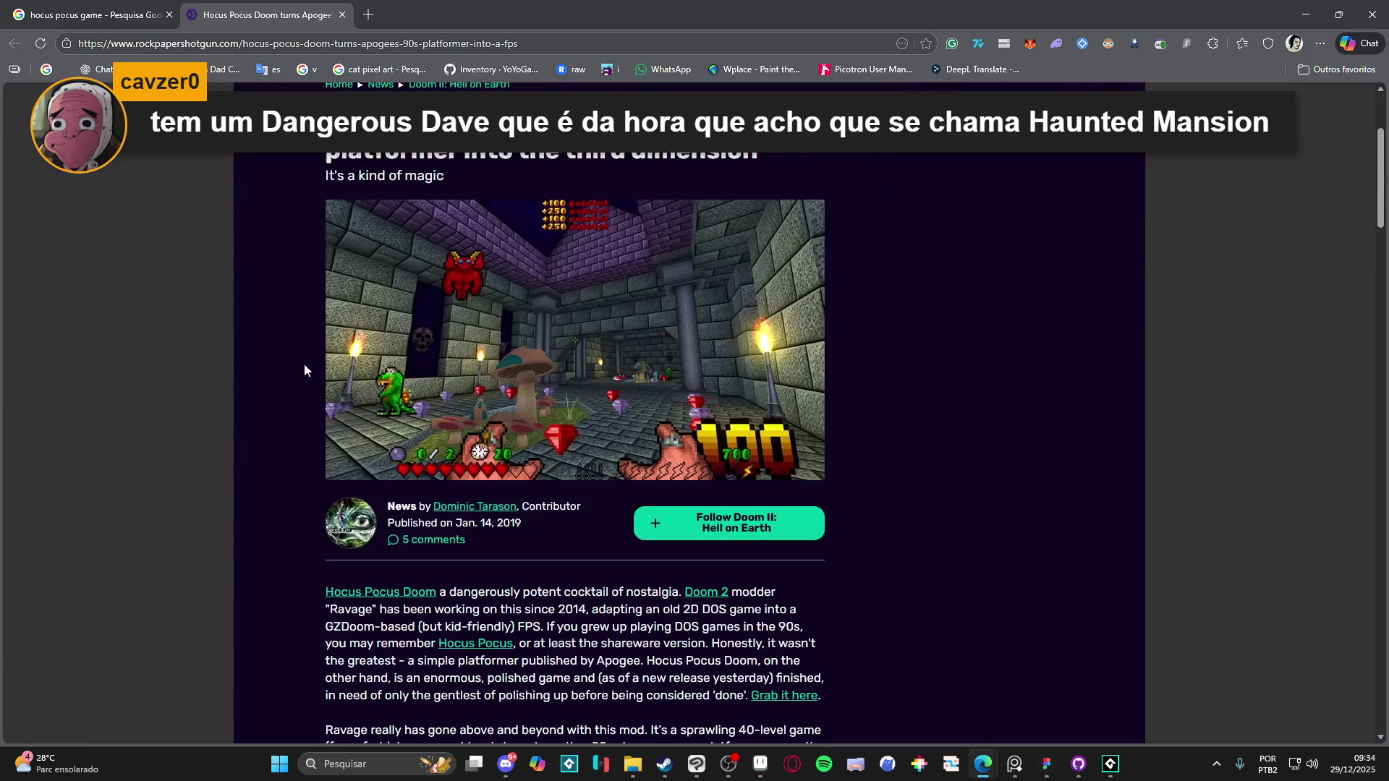
scroll(506, 488, down, 7)
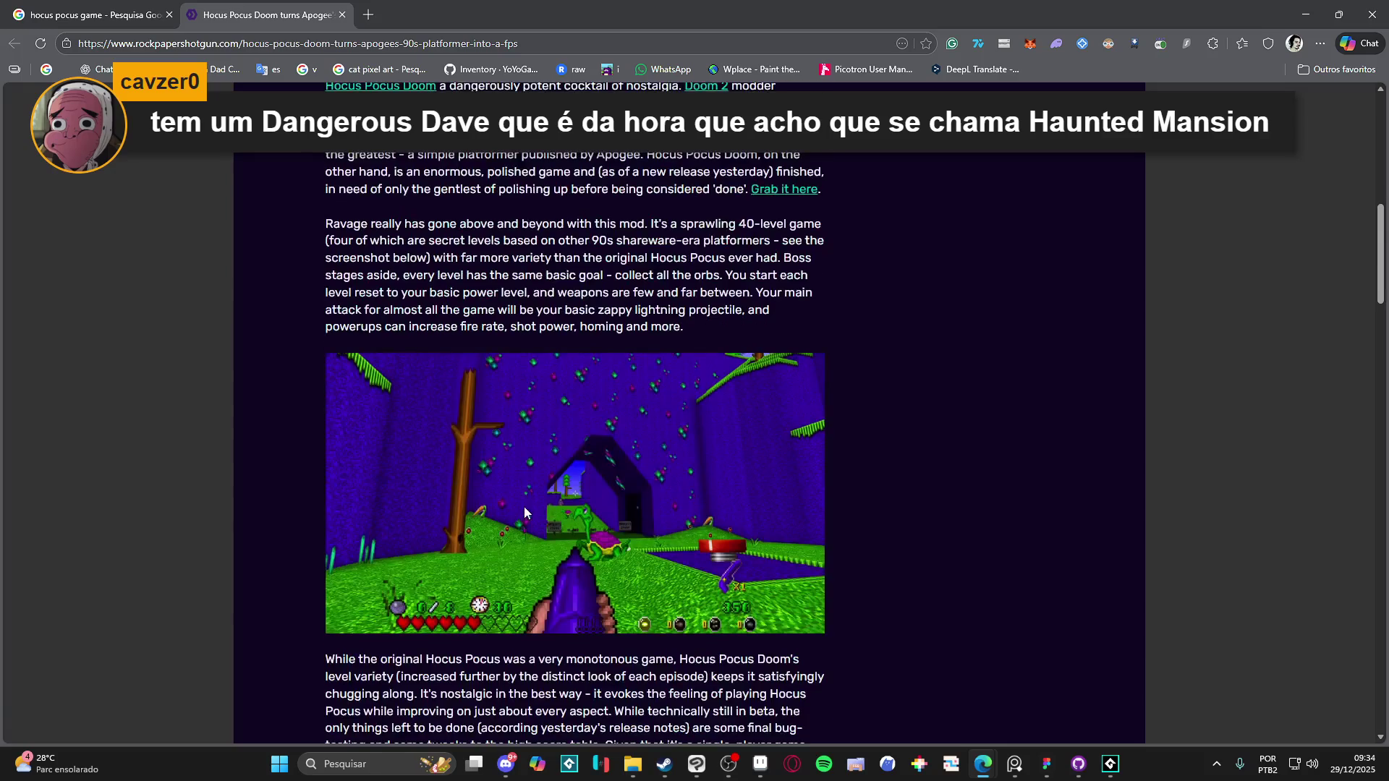
scroll(545, 535, down, 5)
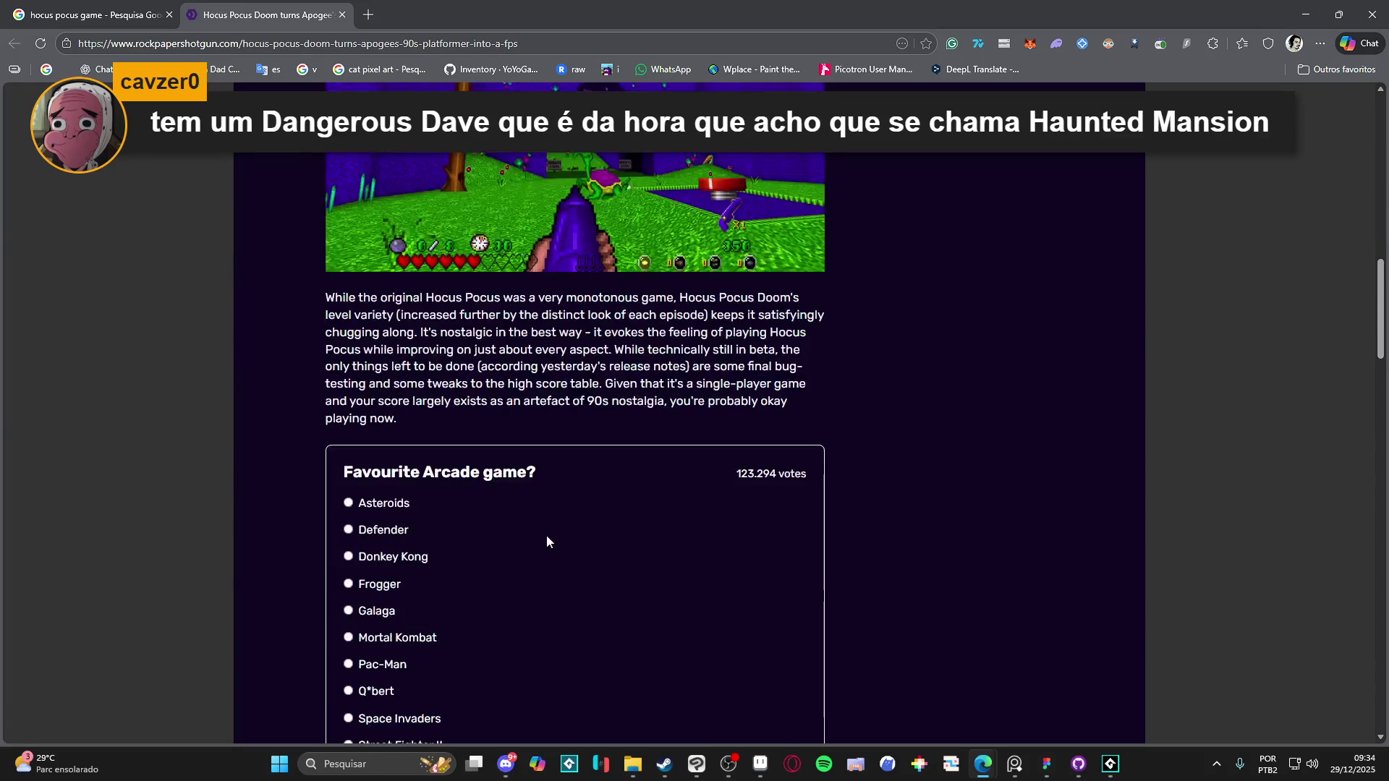
scroll(579, 506, up, 4)
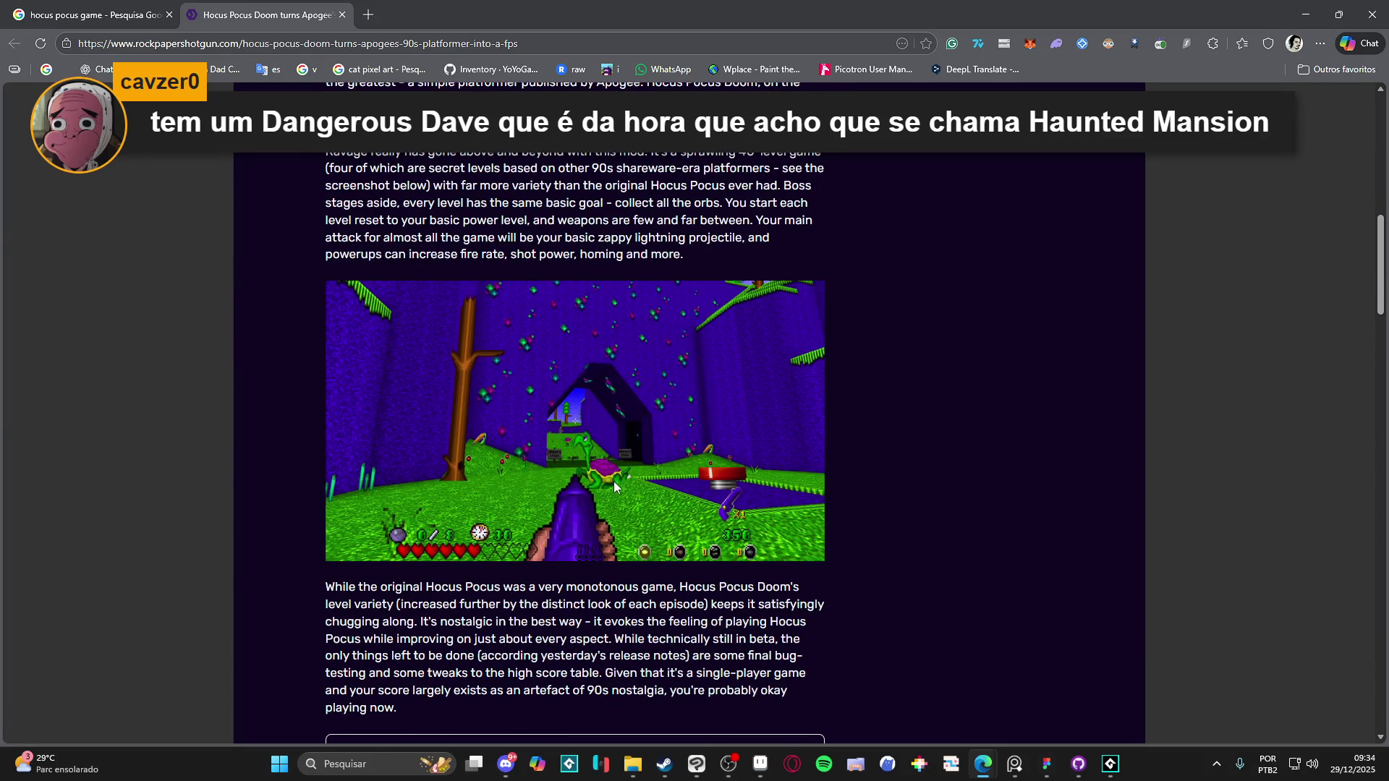
scroll(614, 483, up, 1)
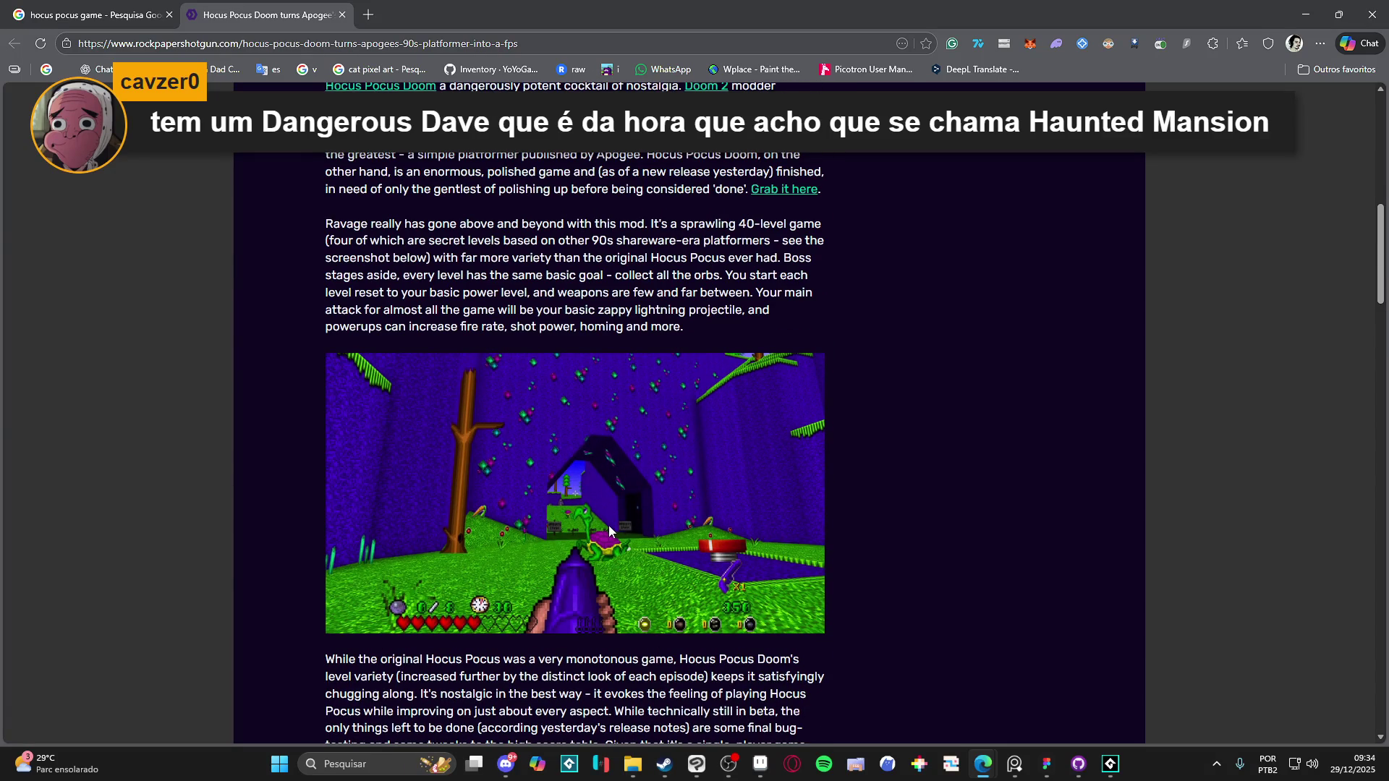
scroll(609, 525, down, 10)
scroll(549, 571, down, 9)
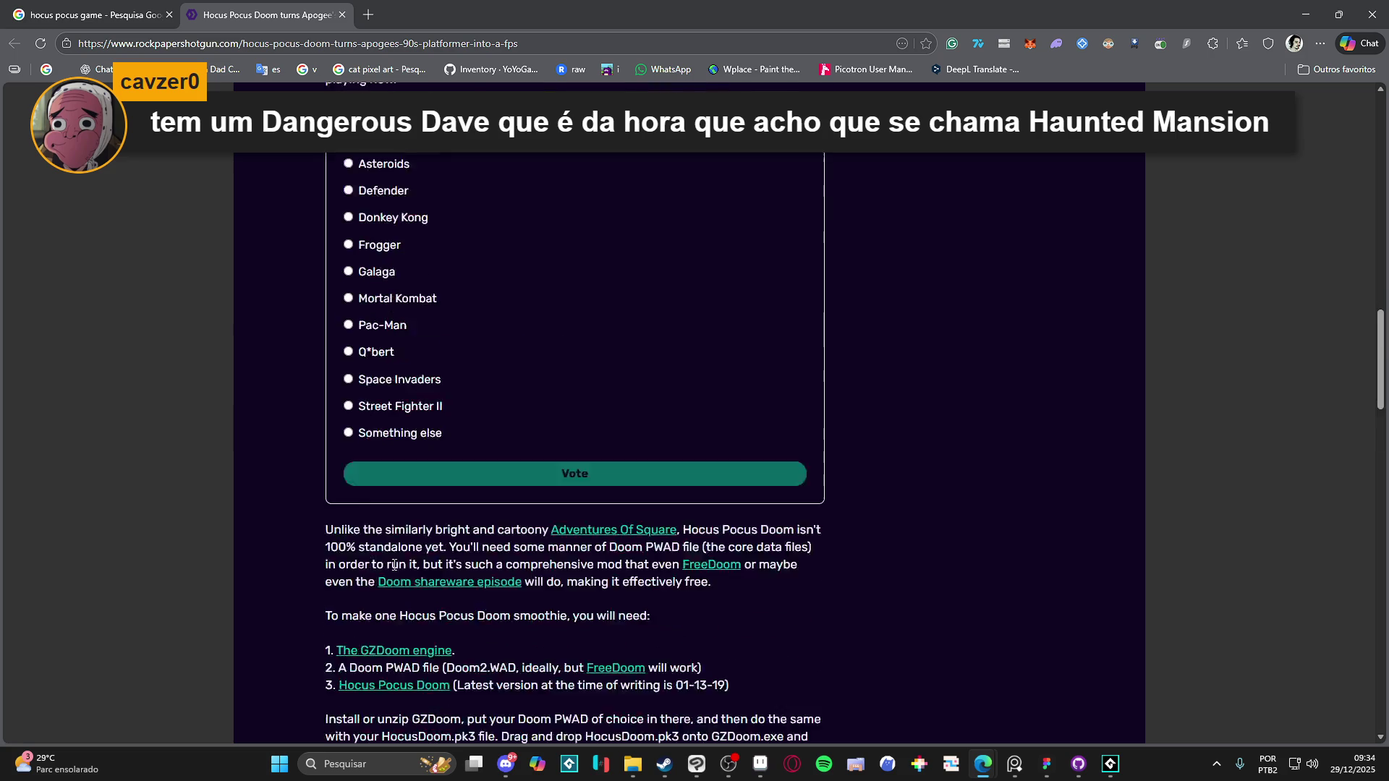
scroll(964, 559, down, 5)
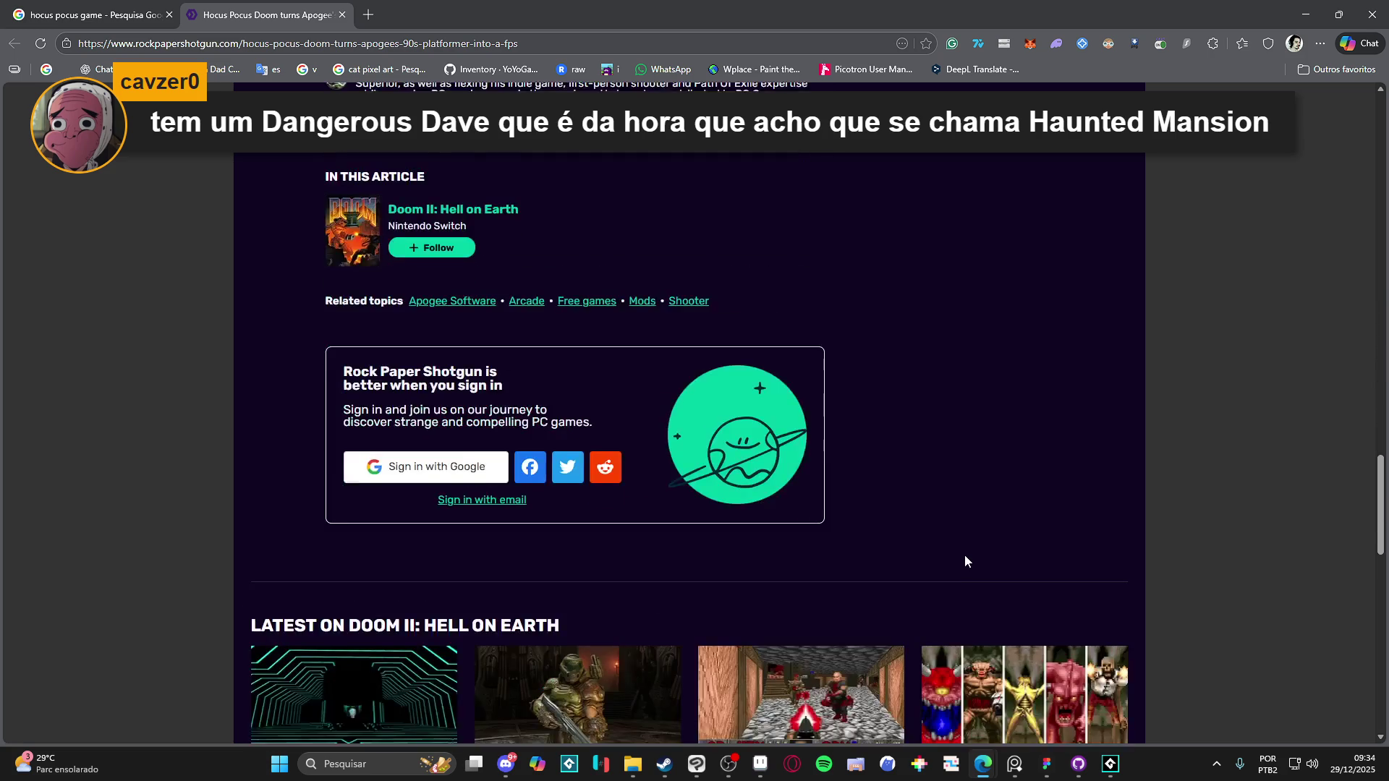
Step: Open the article's Hocus Pocus Doom link in a new tab, then close the 404 page
middle_click(965, 561)
scroll(966, 443, down, 1)
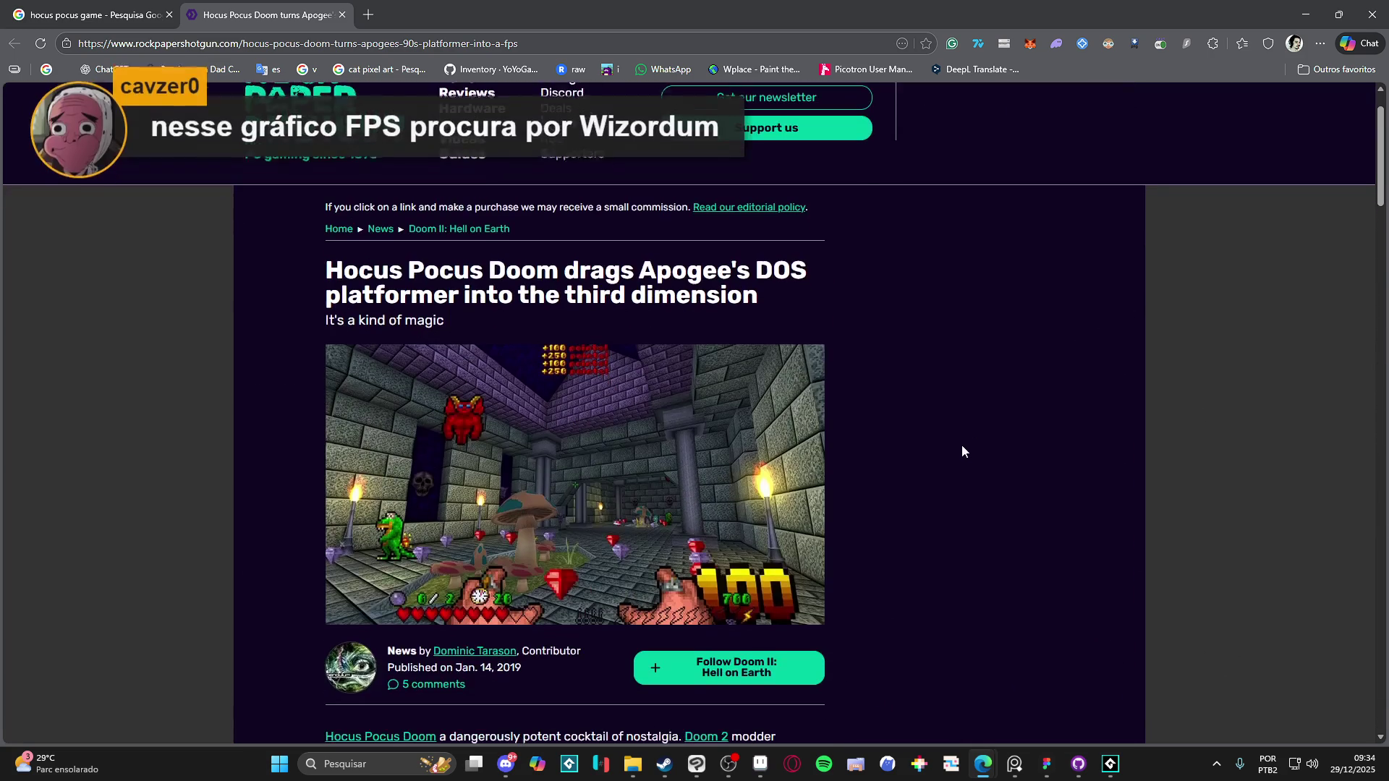
scroll(879, 411, down, 1)
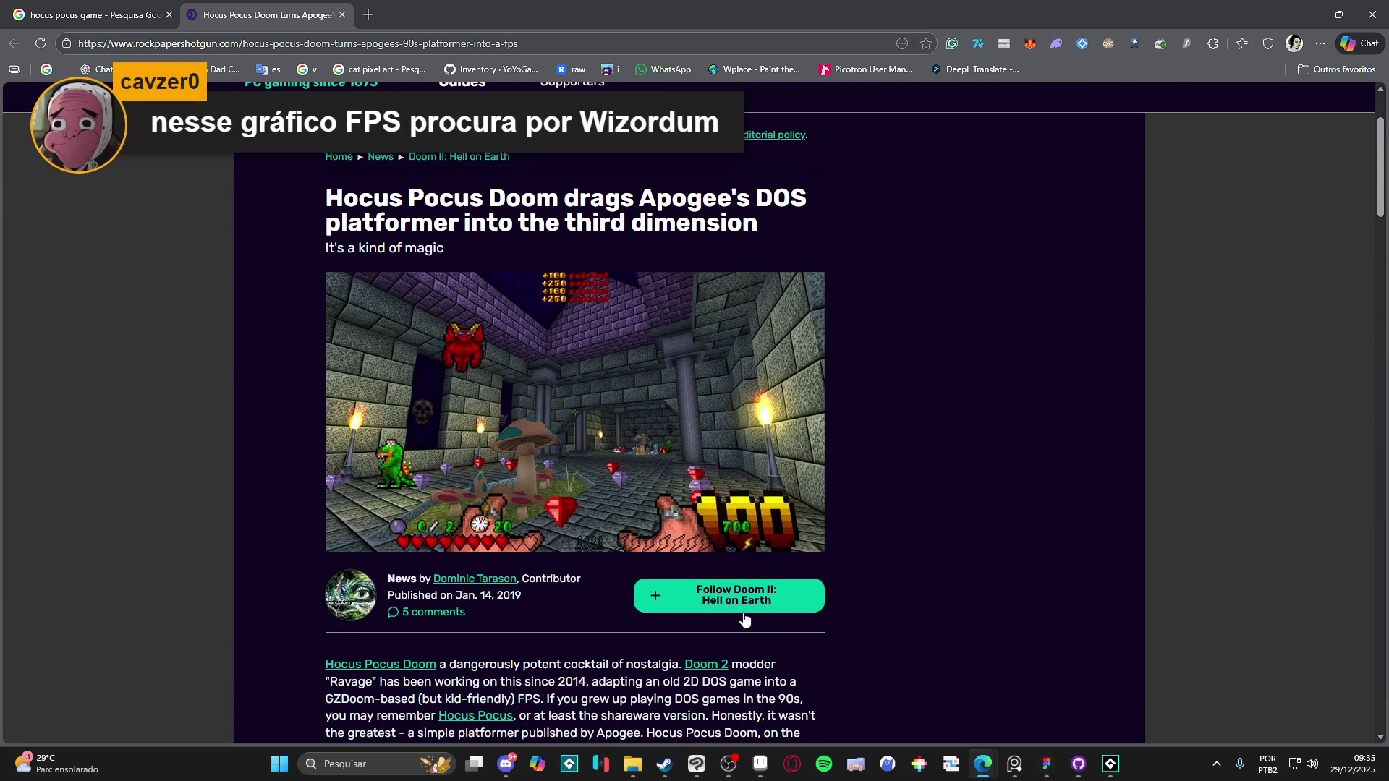
scroll(744, 620, down, 2)
middle_click(375, 528)
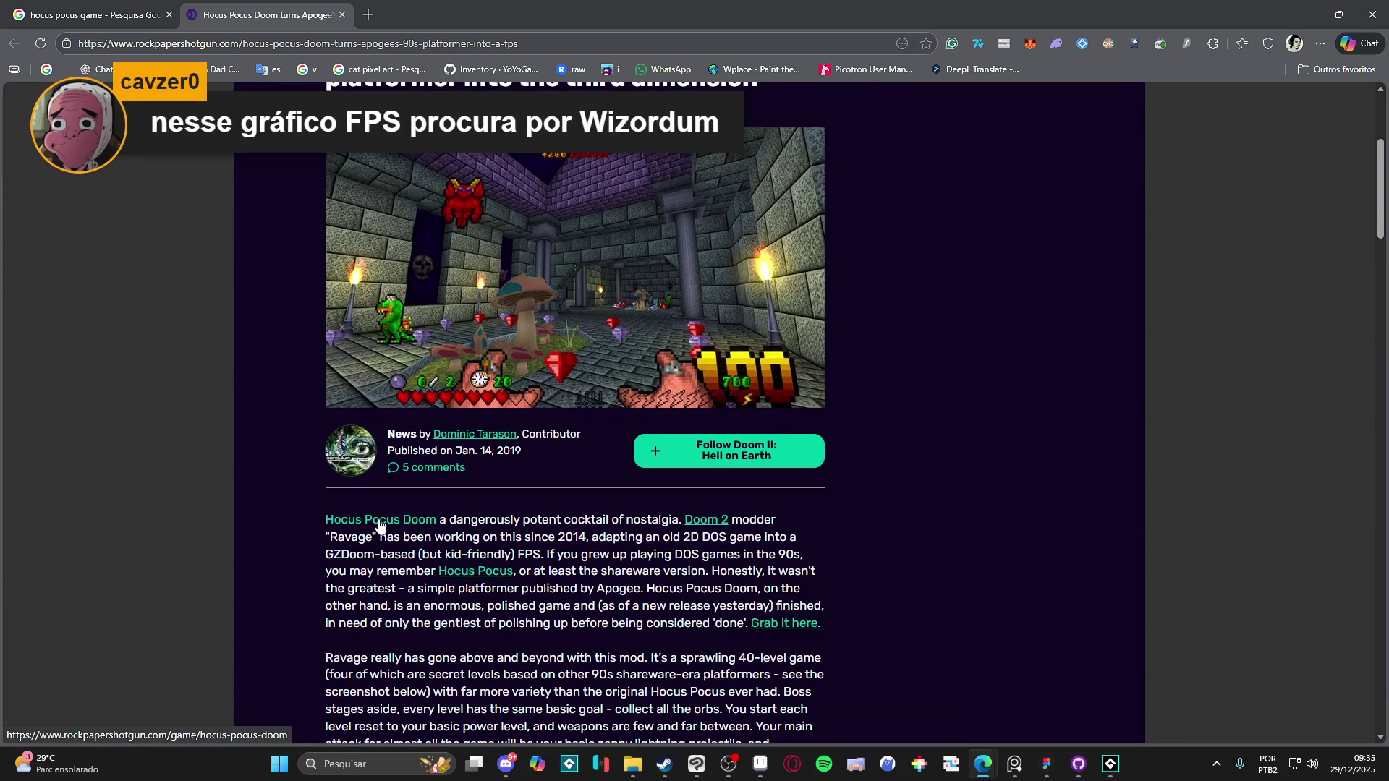
click(465, 7)
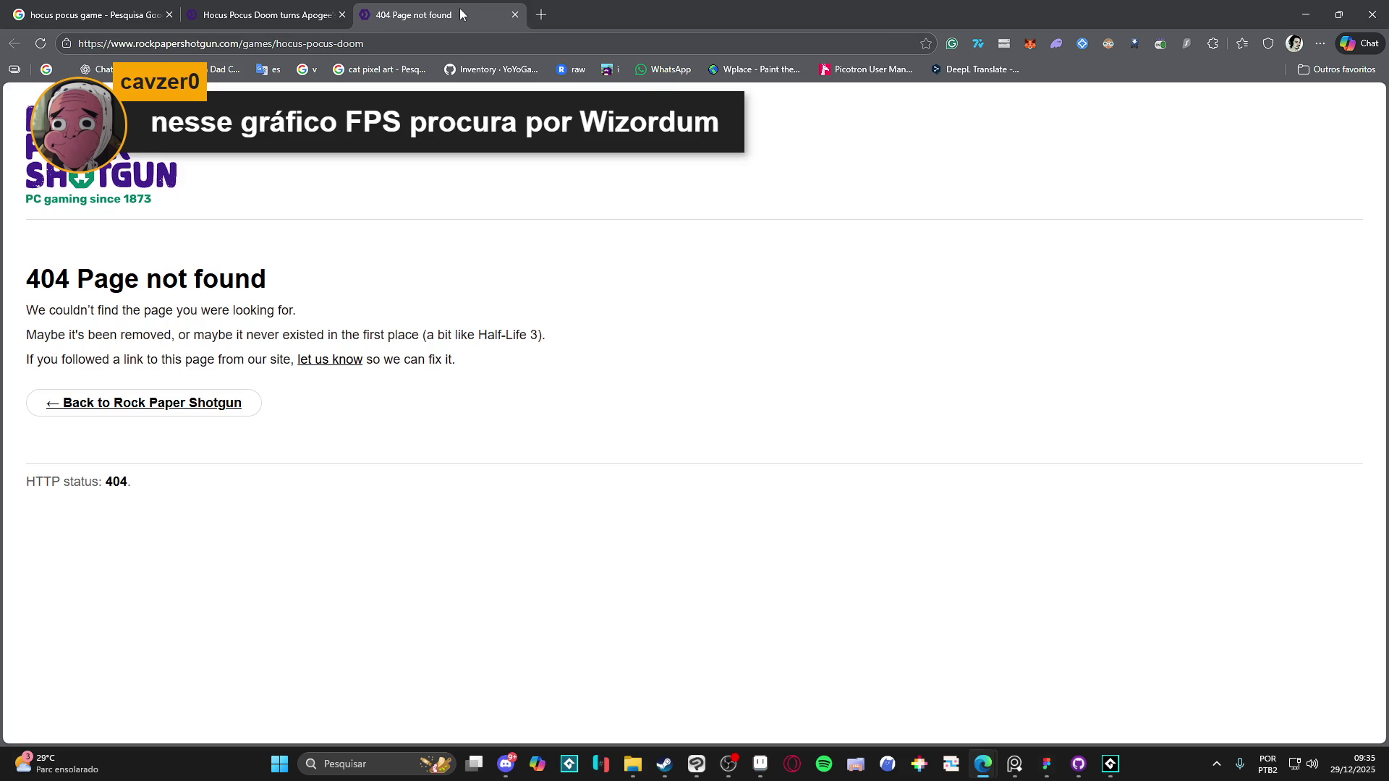
drag(301, 397, 125, 279)
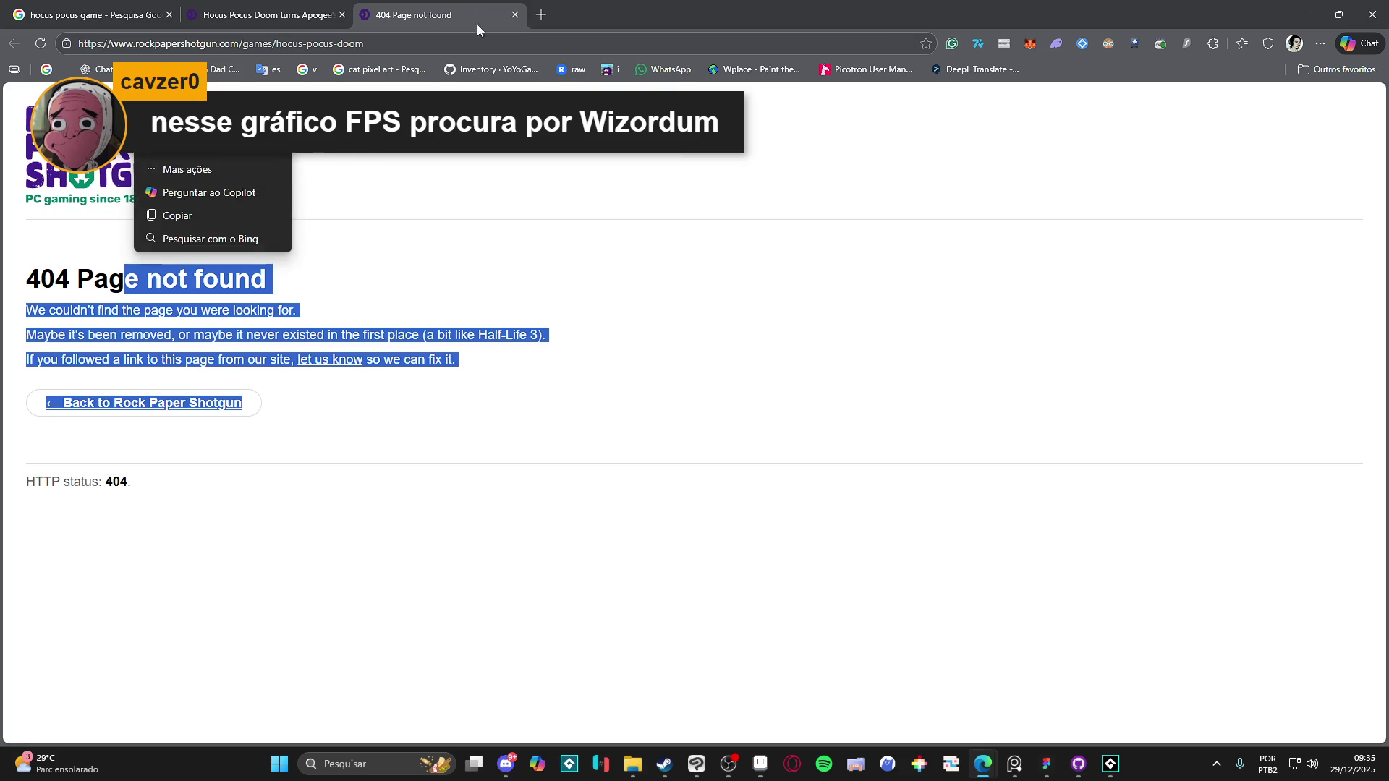
click(515, 14)
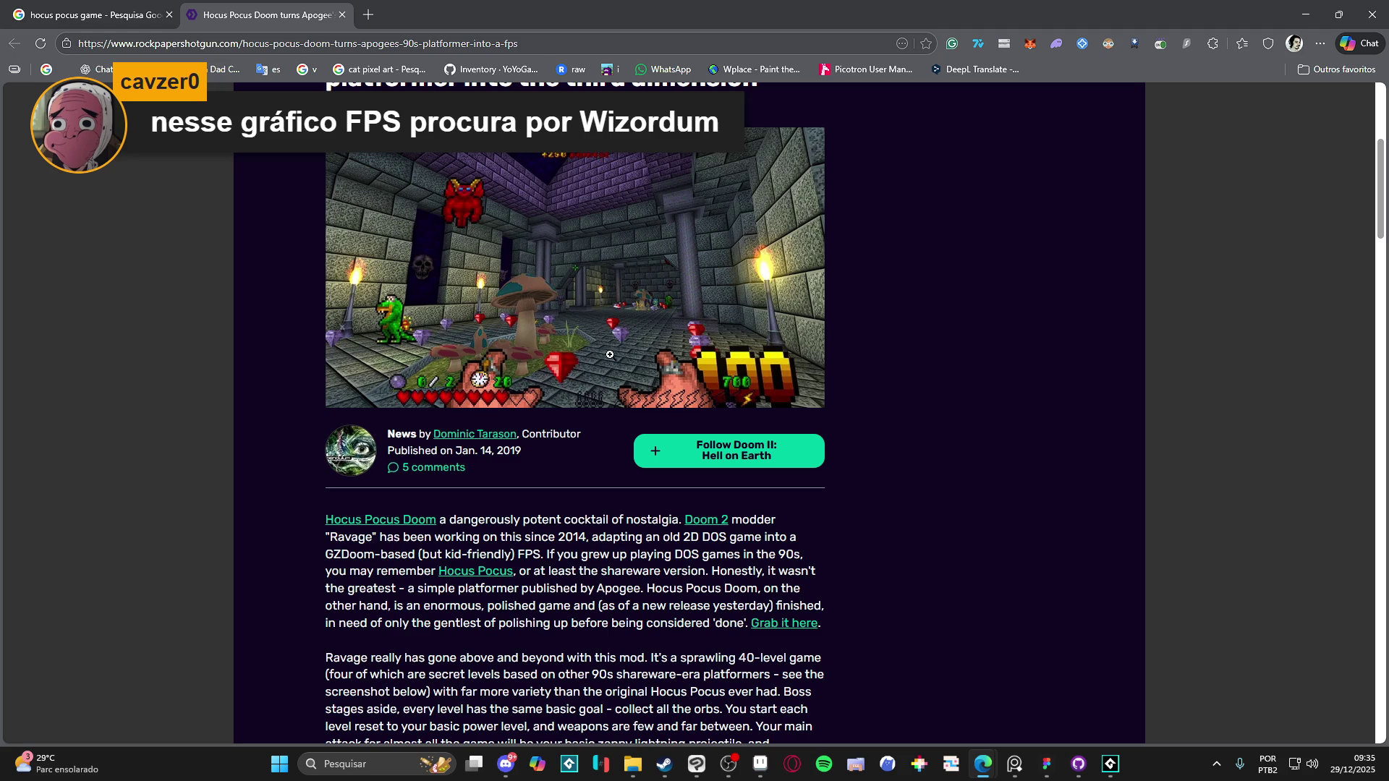
Step: Search Google for 'wizordum game' from the address bar
click(246, 42)
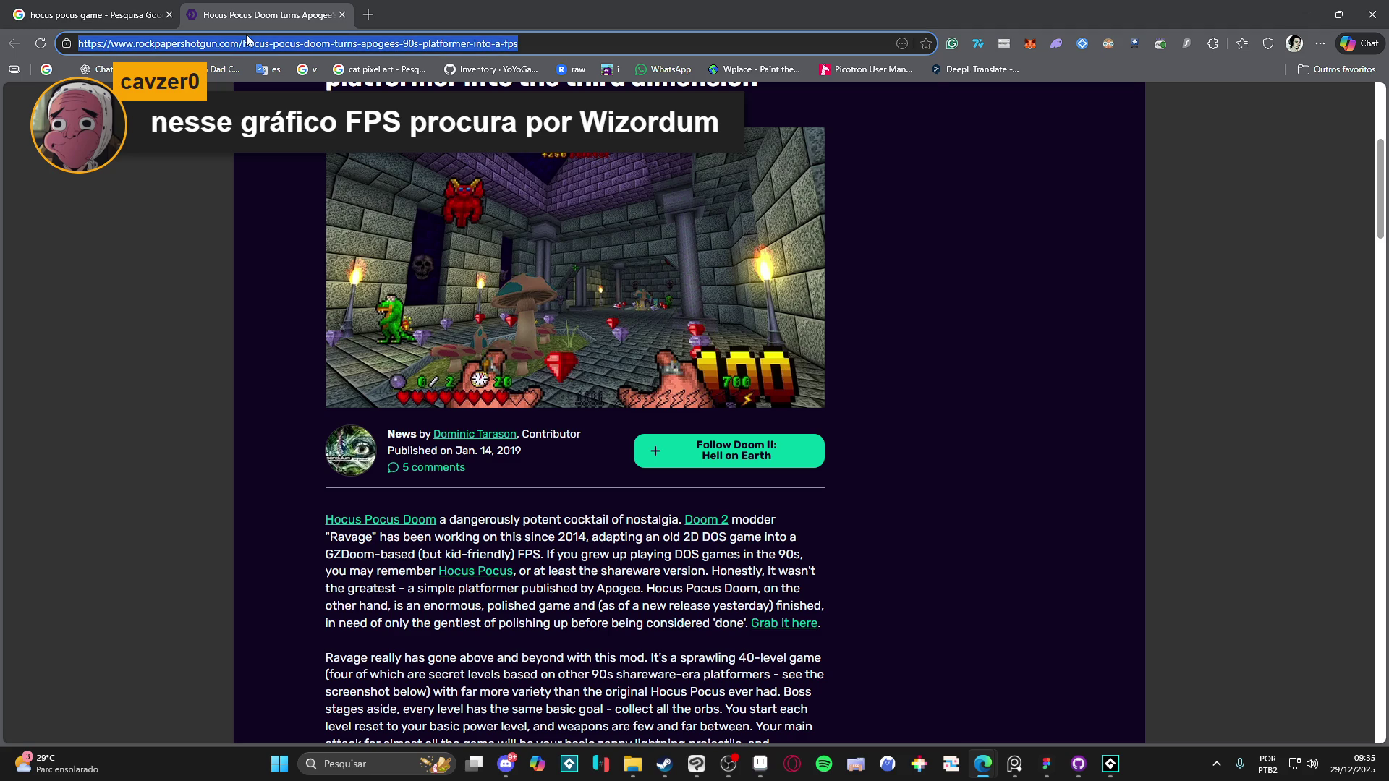
text(wizor)
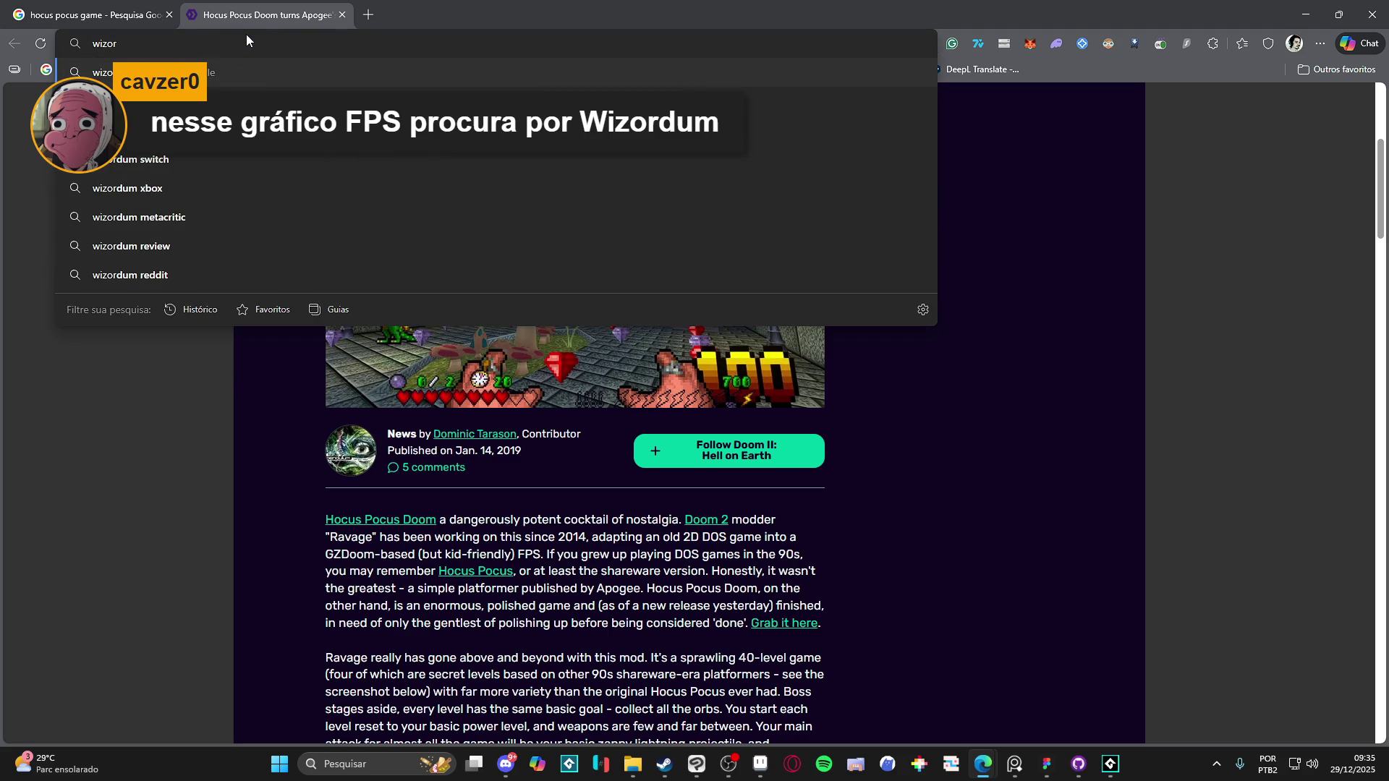
text(dum game)
key(Return)
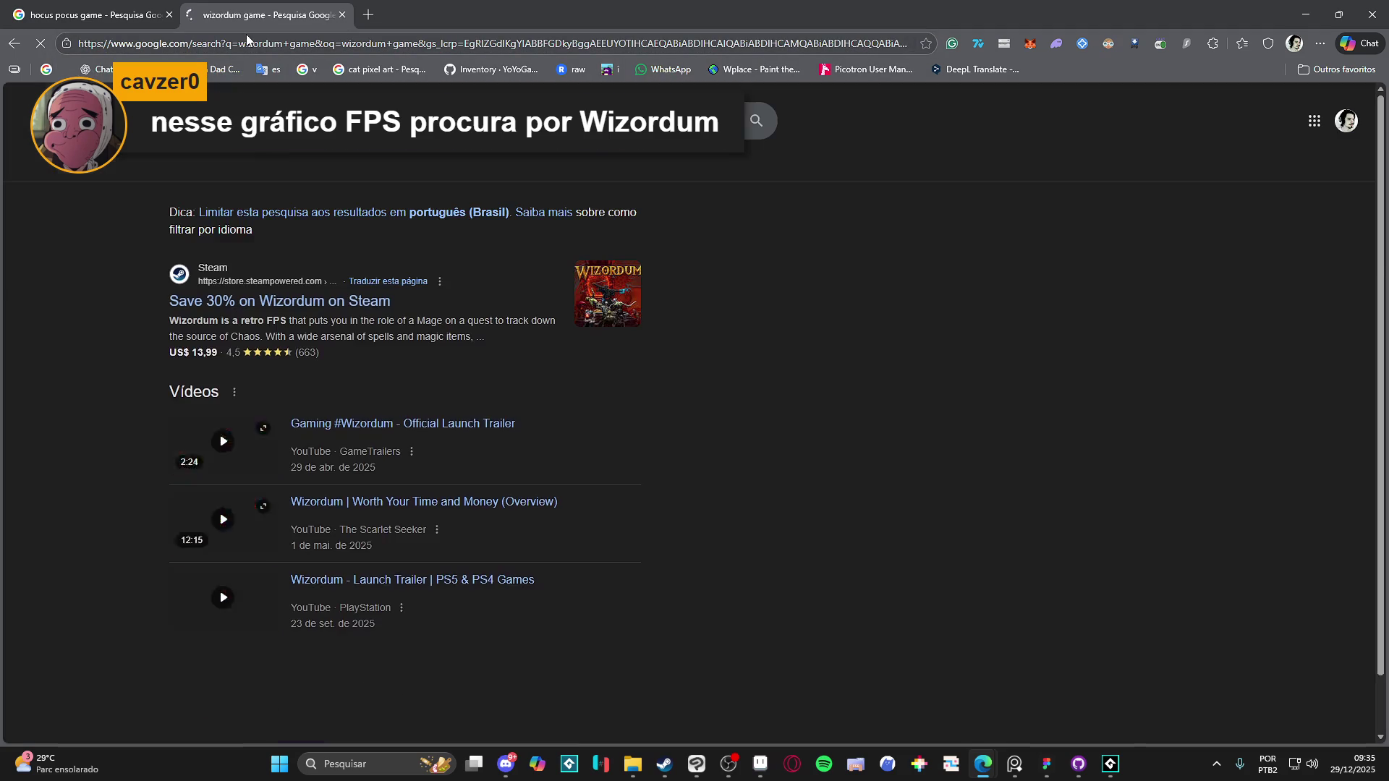
Step: Preview the Nintendo, Epic and GOG Wizordum images and open the GOG page in a new tab
click(303, 167)
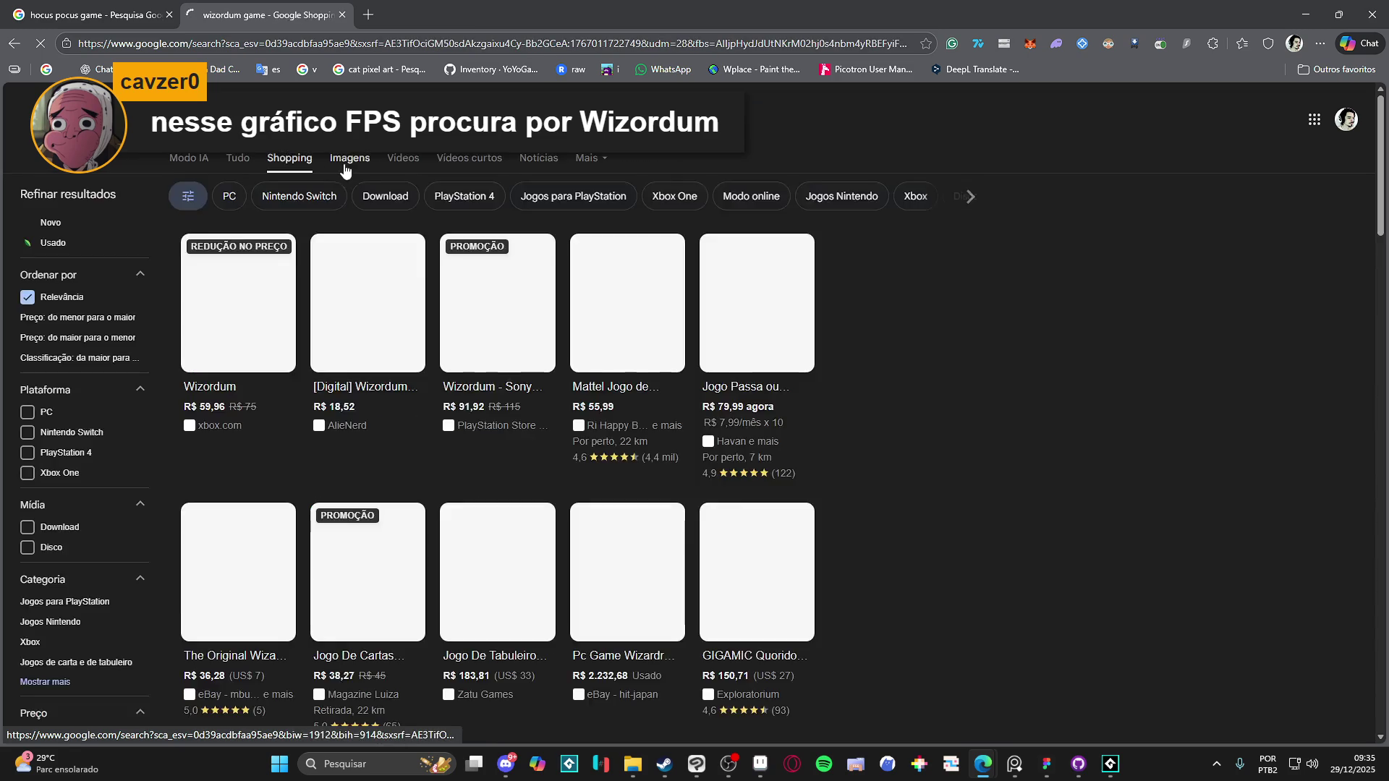
click(344, 168)
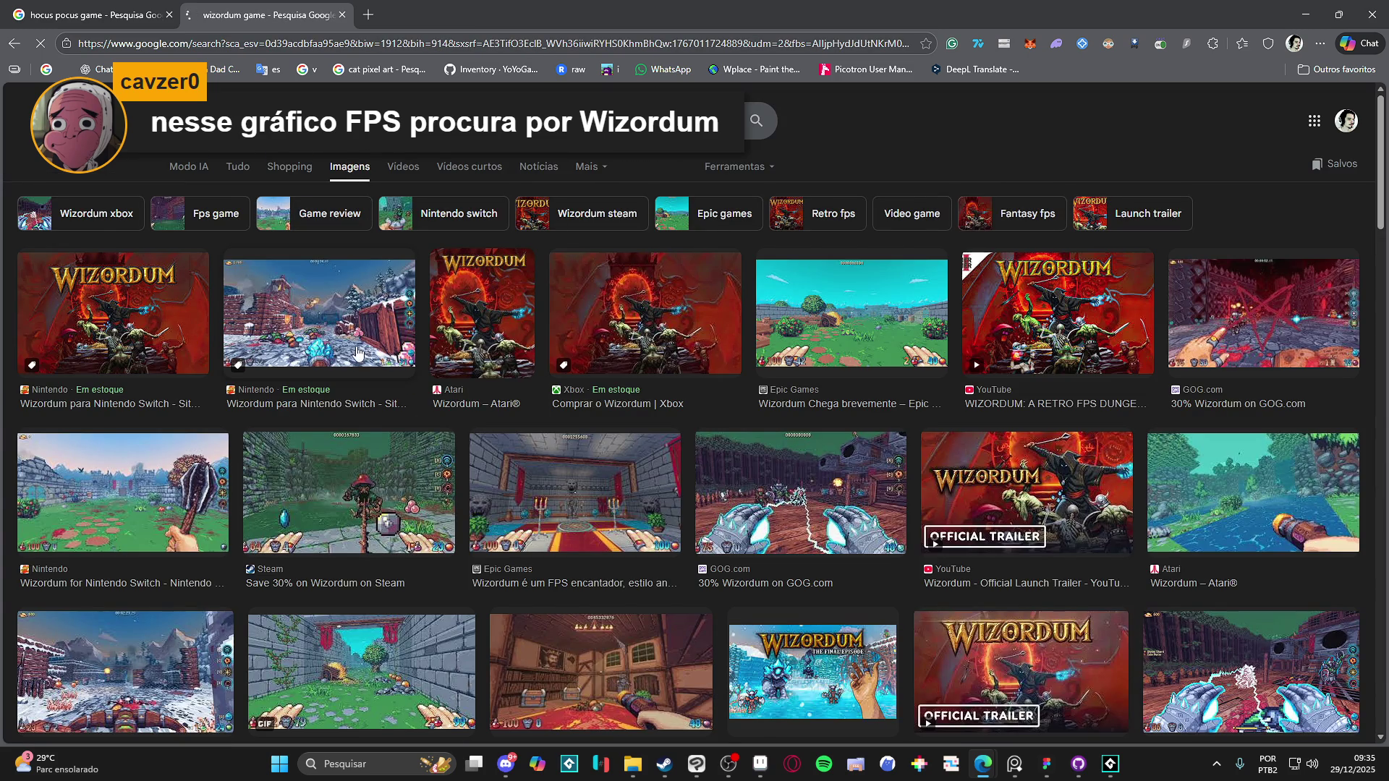
click(357, 353)
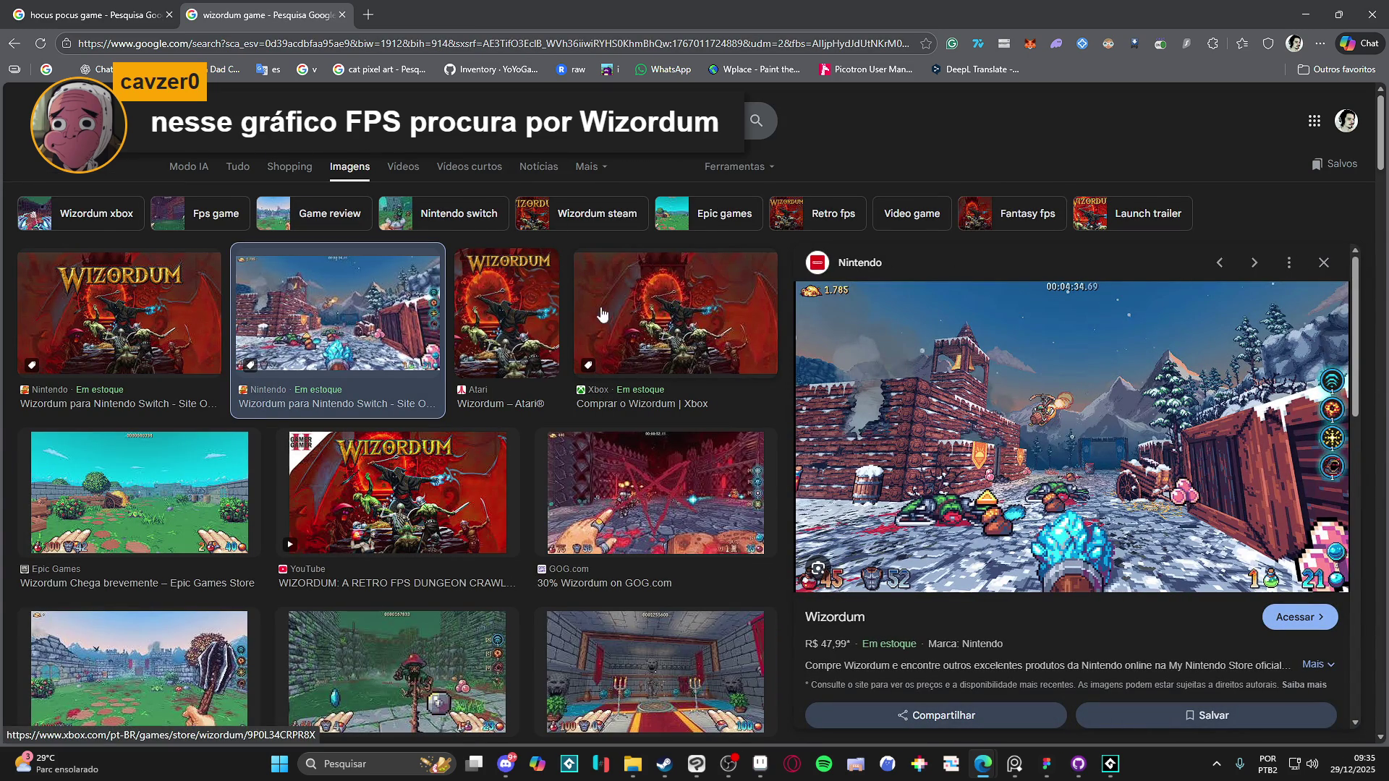
click(203, 529)
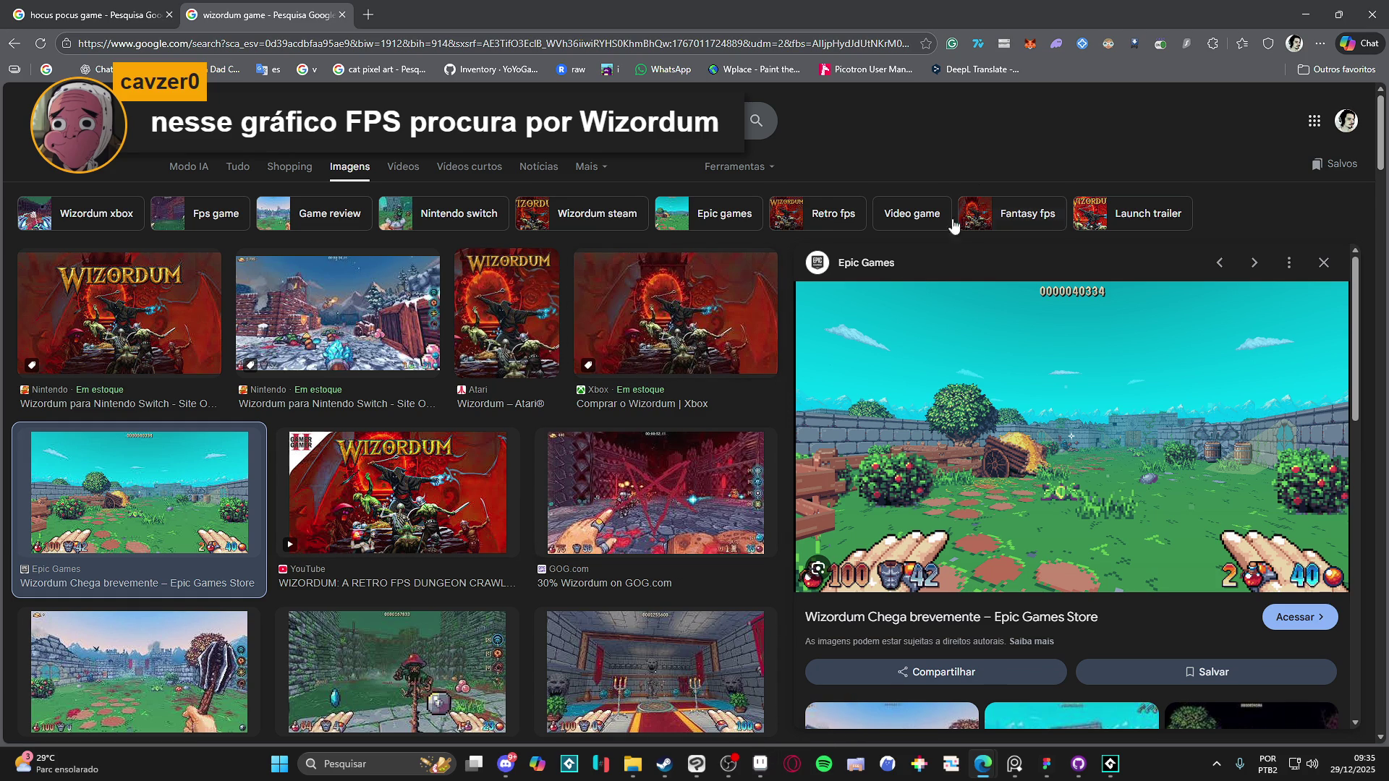
click(646, 472)
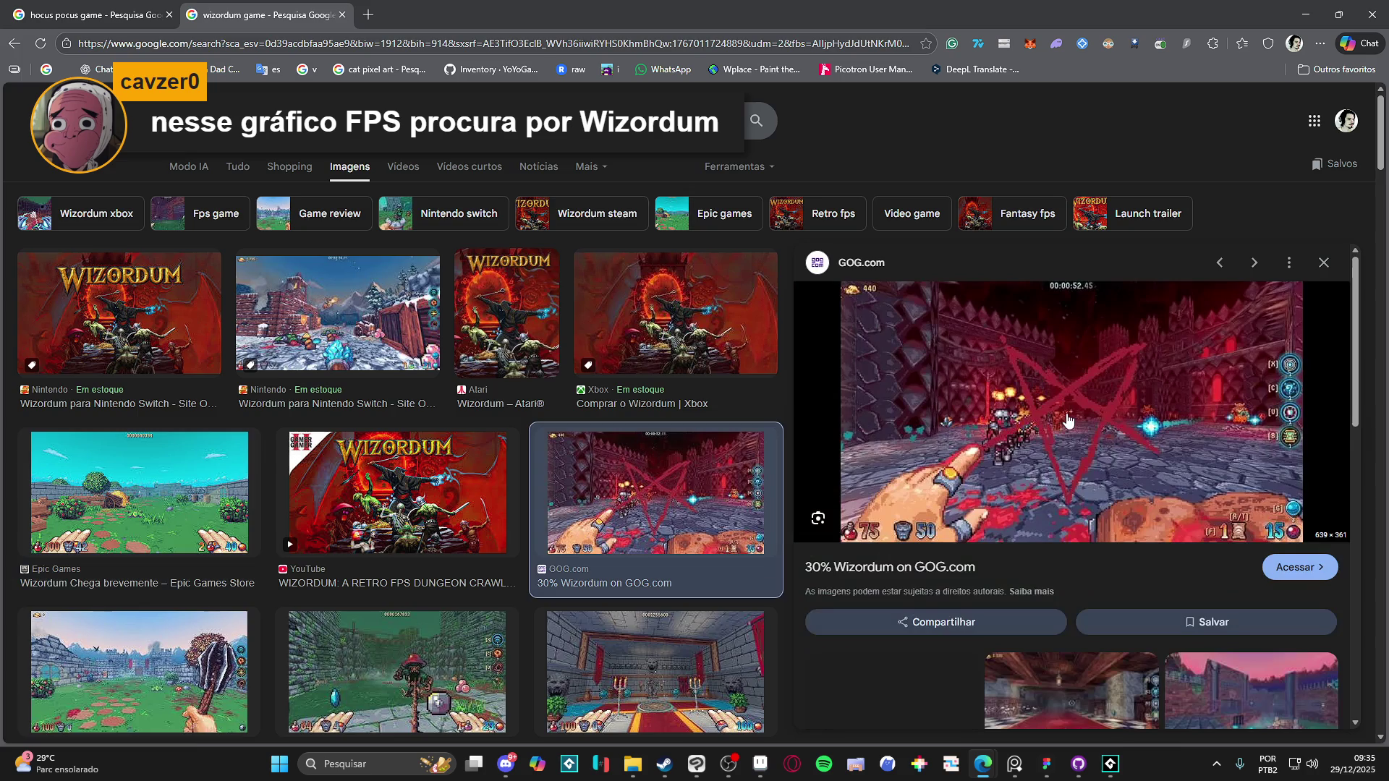
click(1068, 415)
click(309, 6)
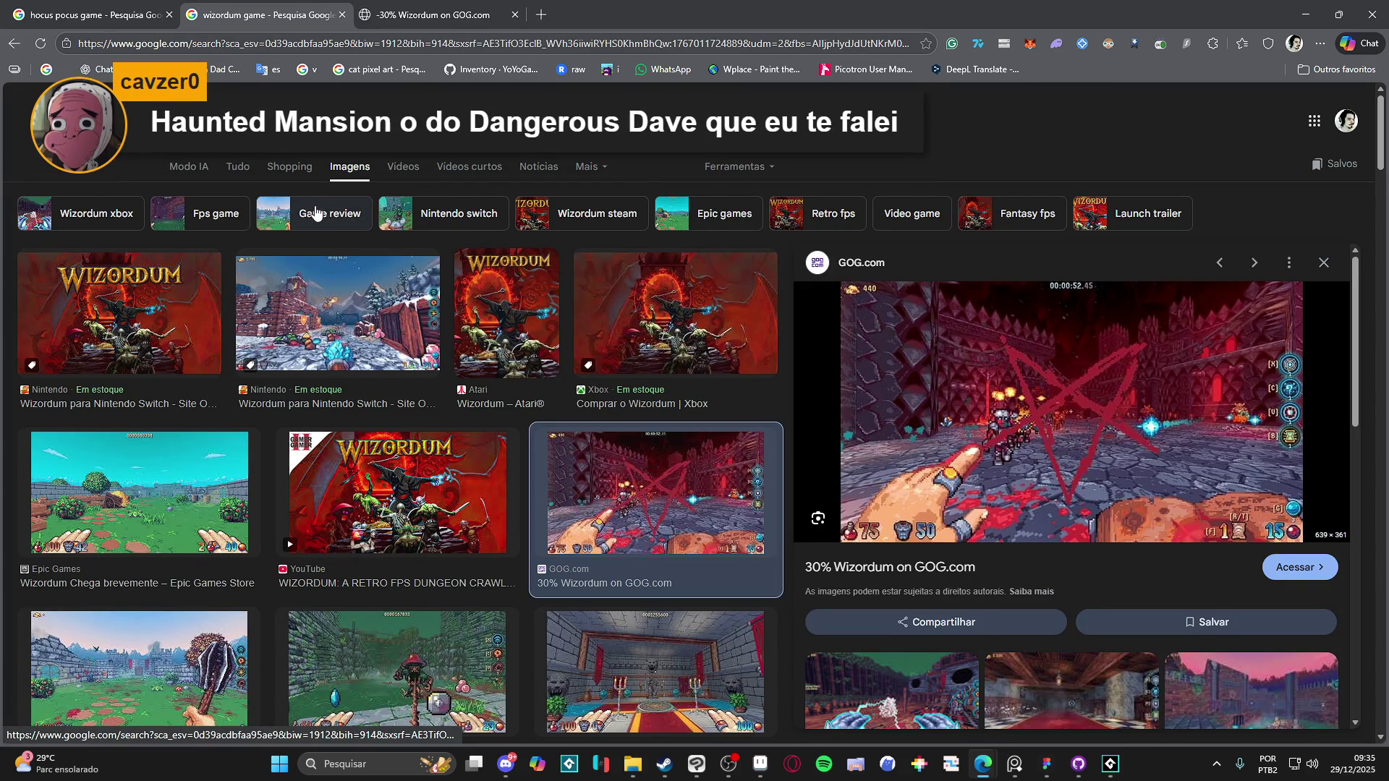
Step: Search for 'haunted mansion', then refine the query to 'haunted mansion game'
click(361, 124)
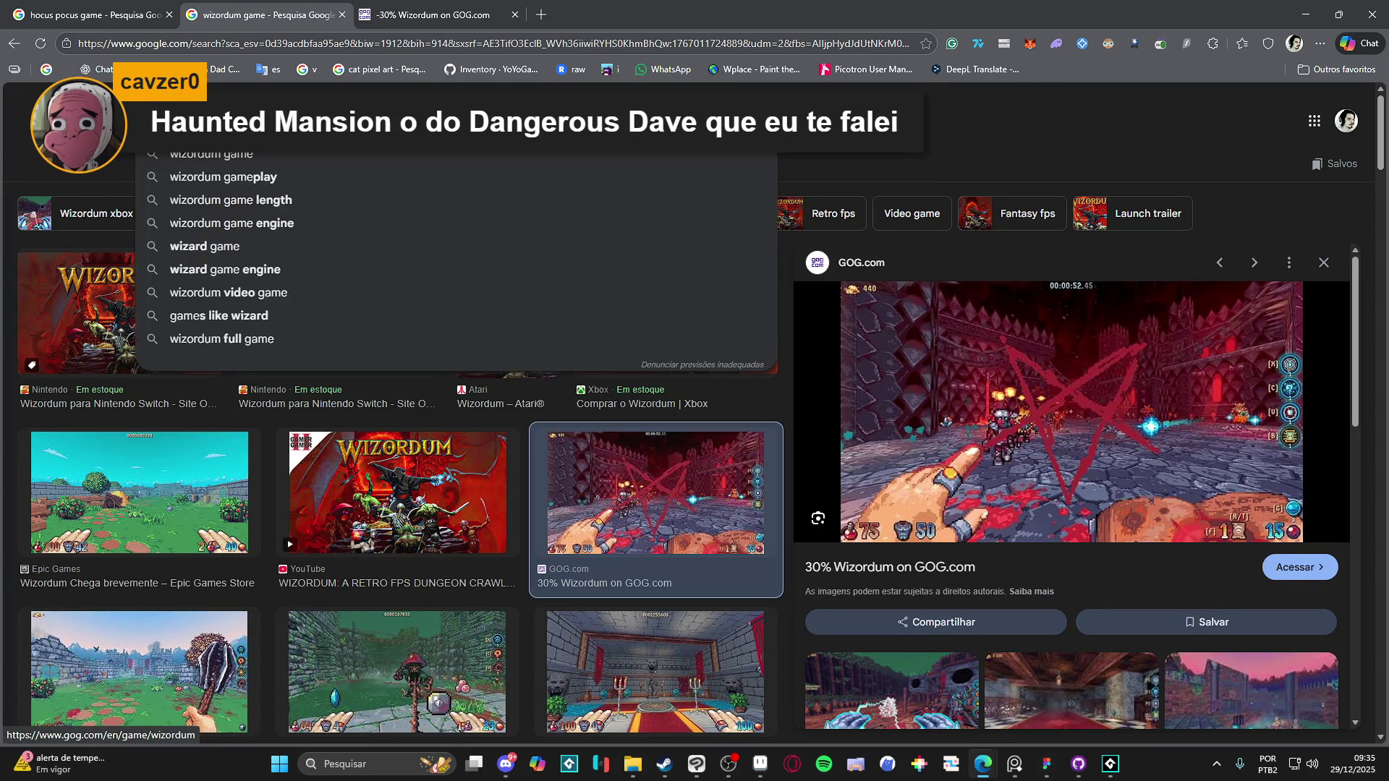
text(haunted mansion)
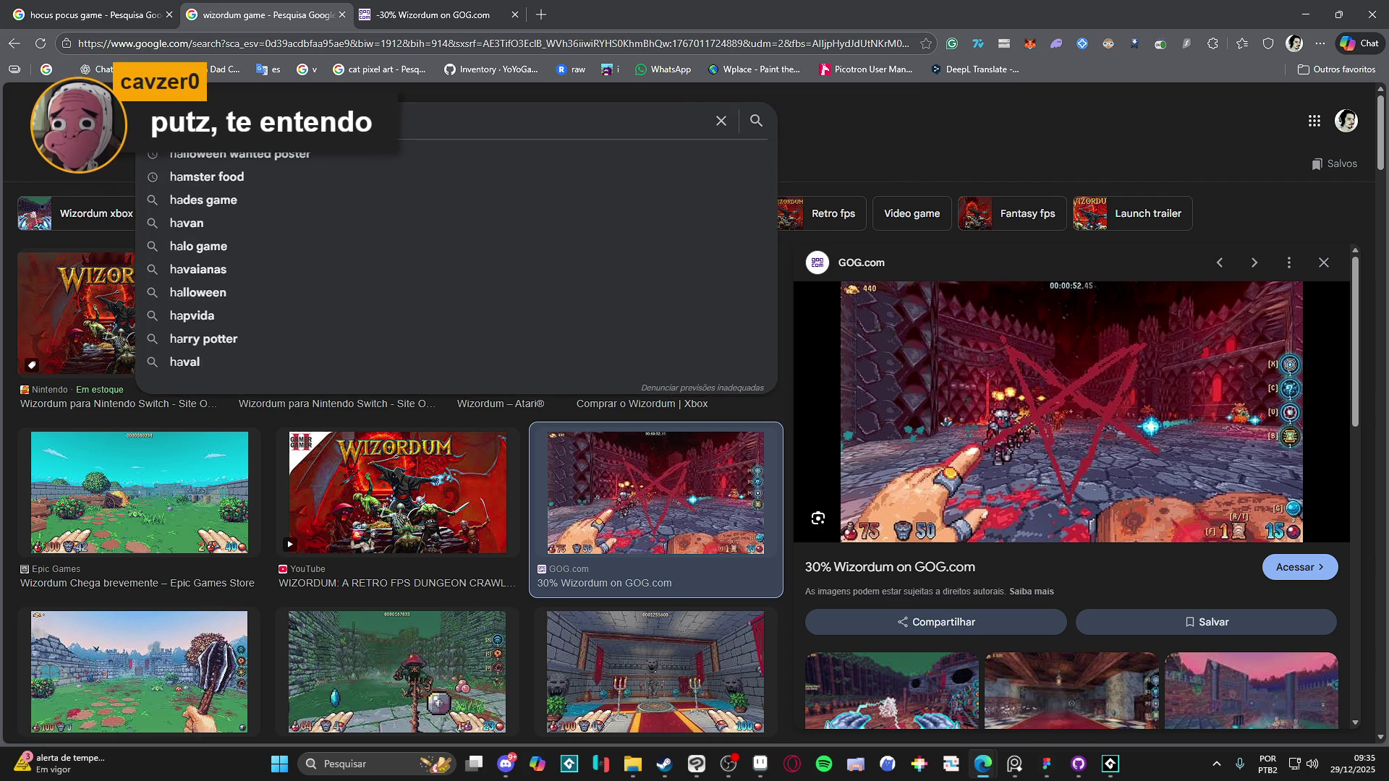
key(Return)
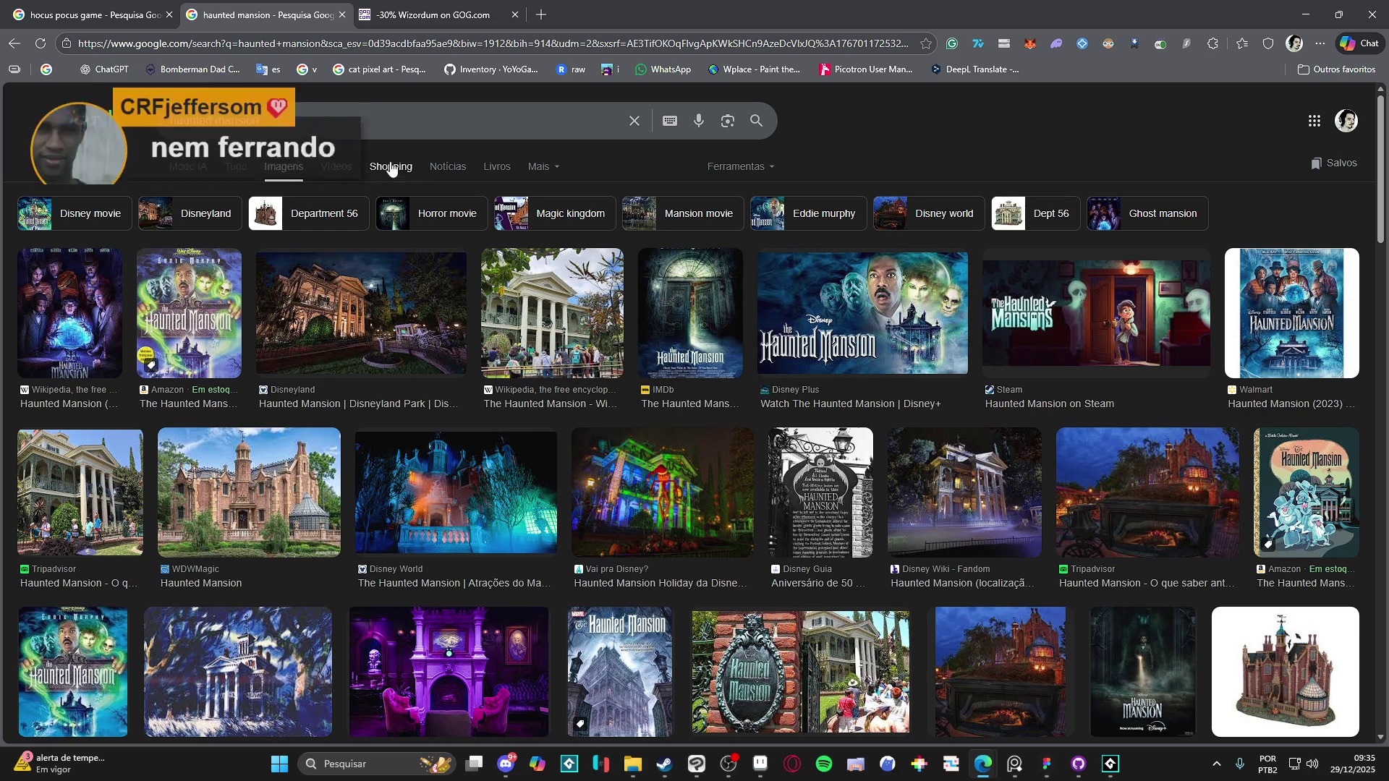
click(304, 121)
text(game)
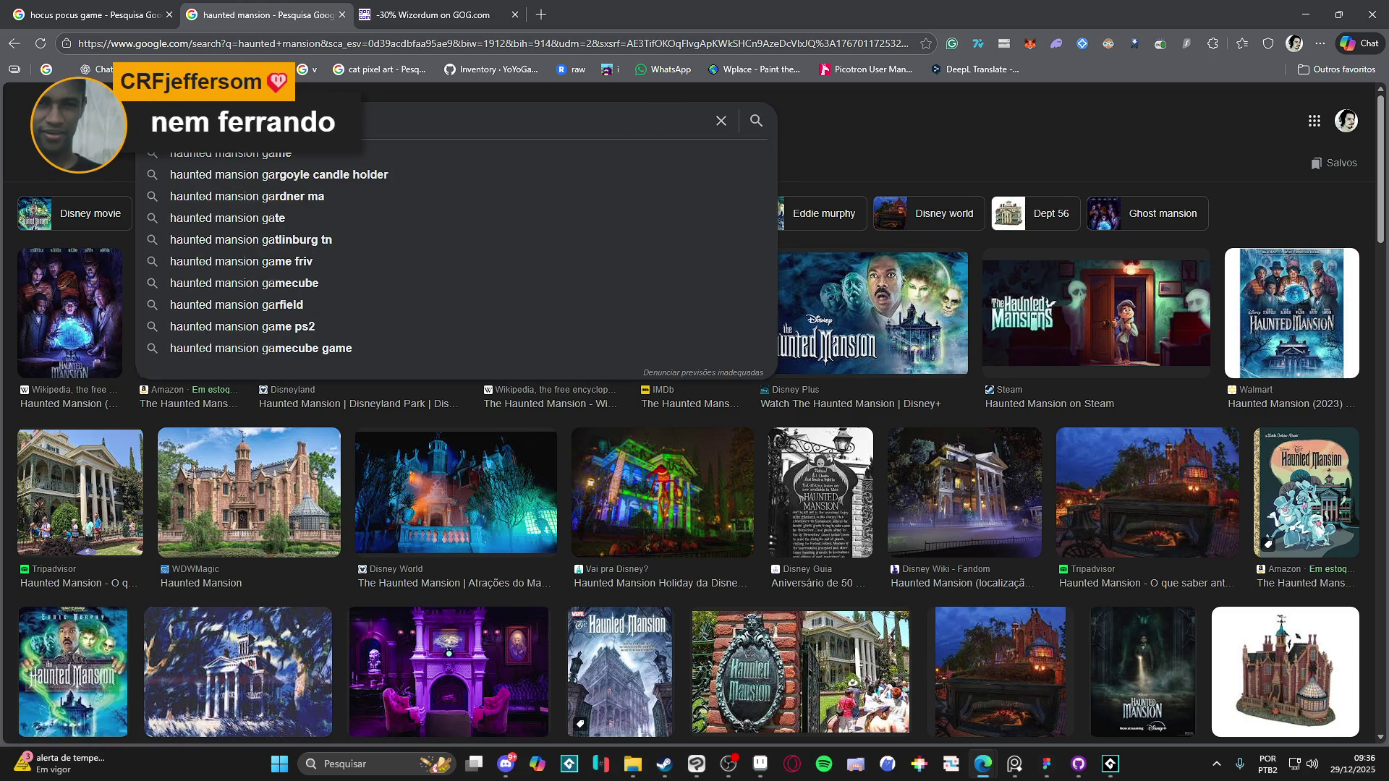
key(Return)
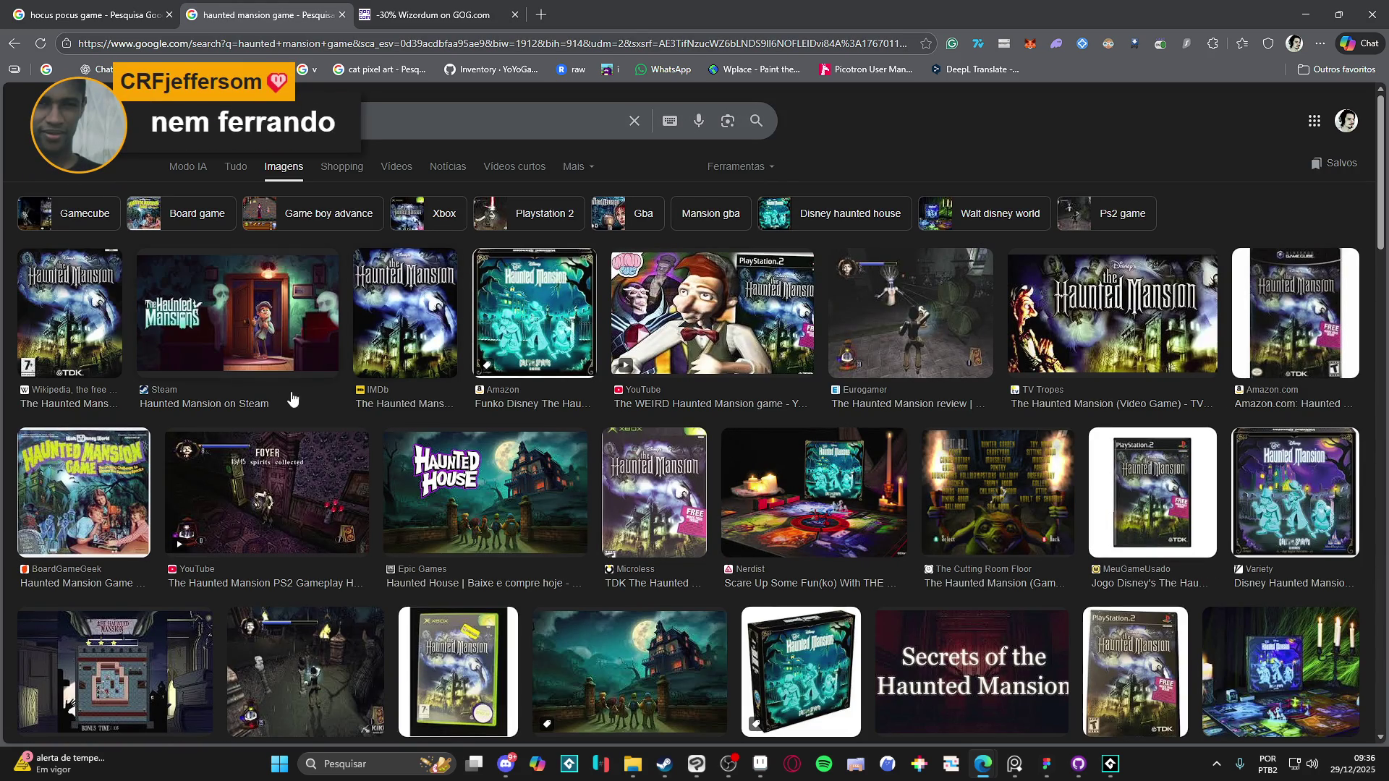
Step: Preview the Eurogamer review image and the PS2 gameplay video result
click(930, 339)
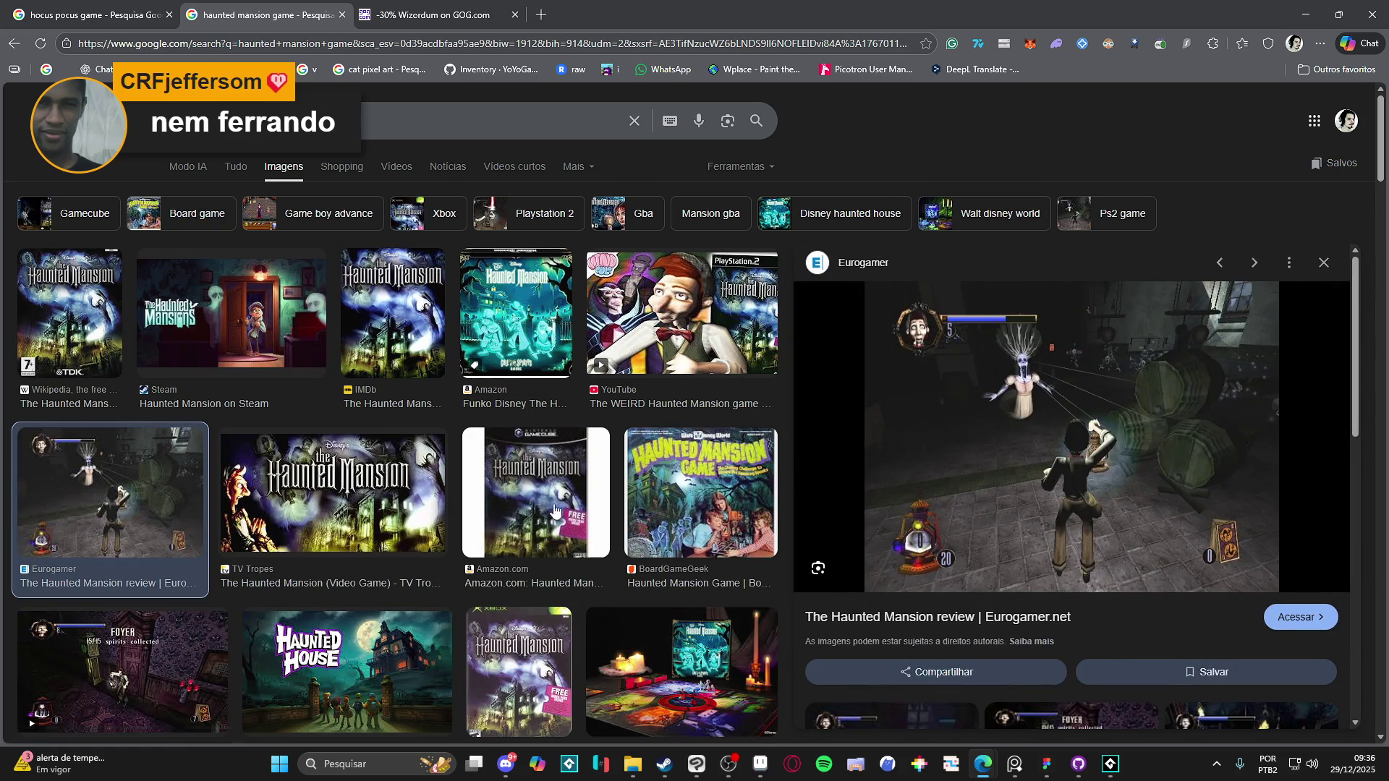
key(Down)
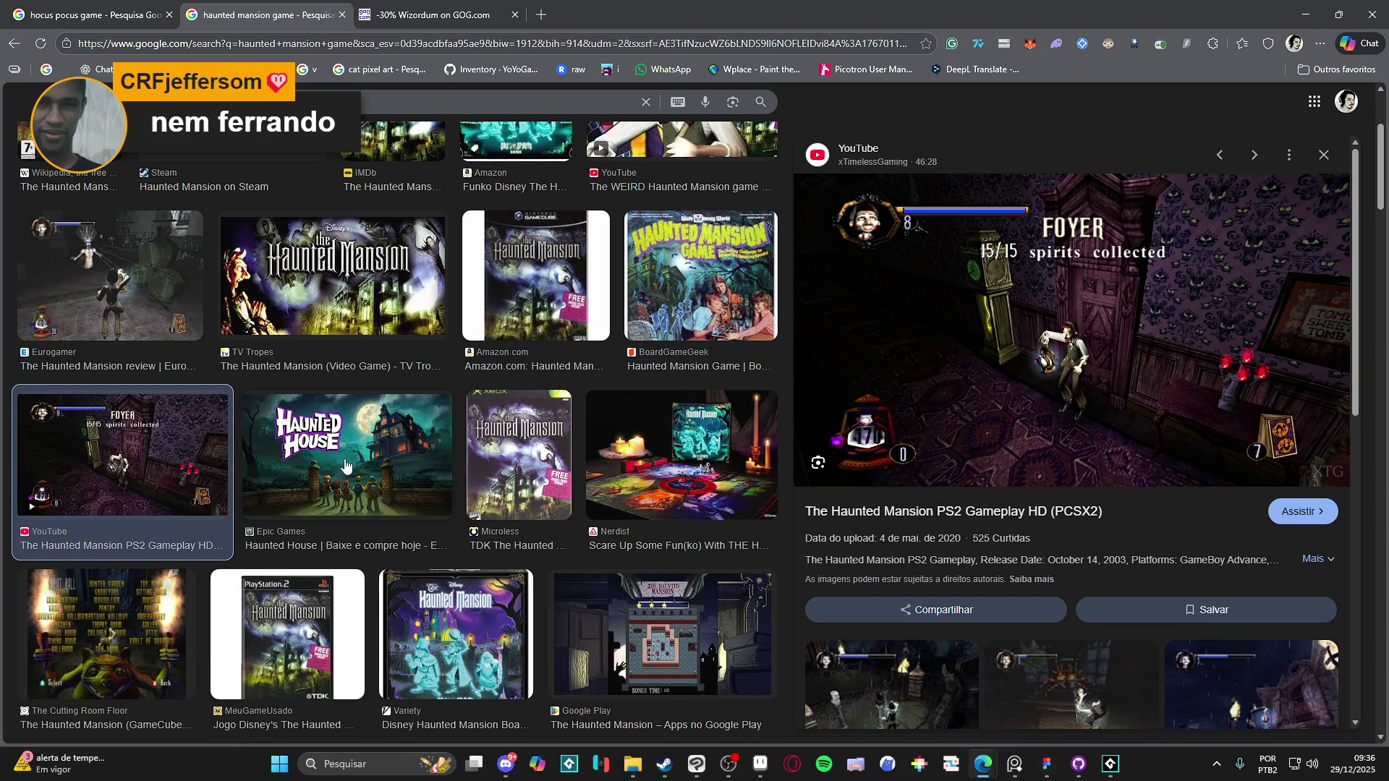
scroll(372, 450, down, 2)
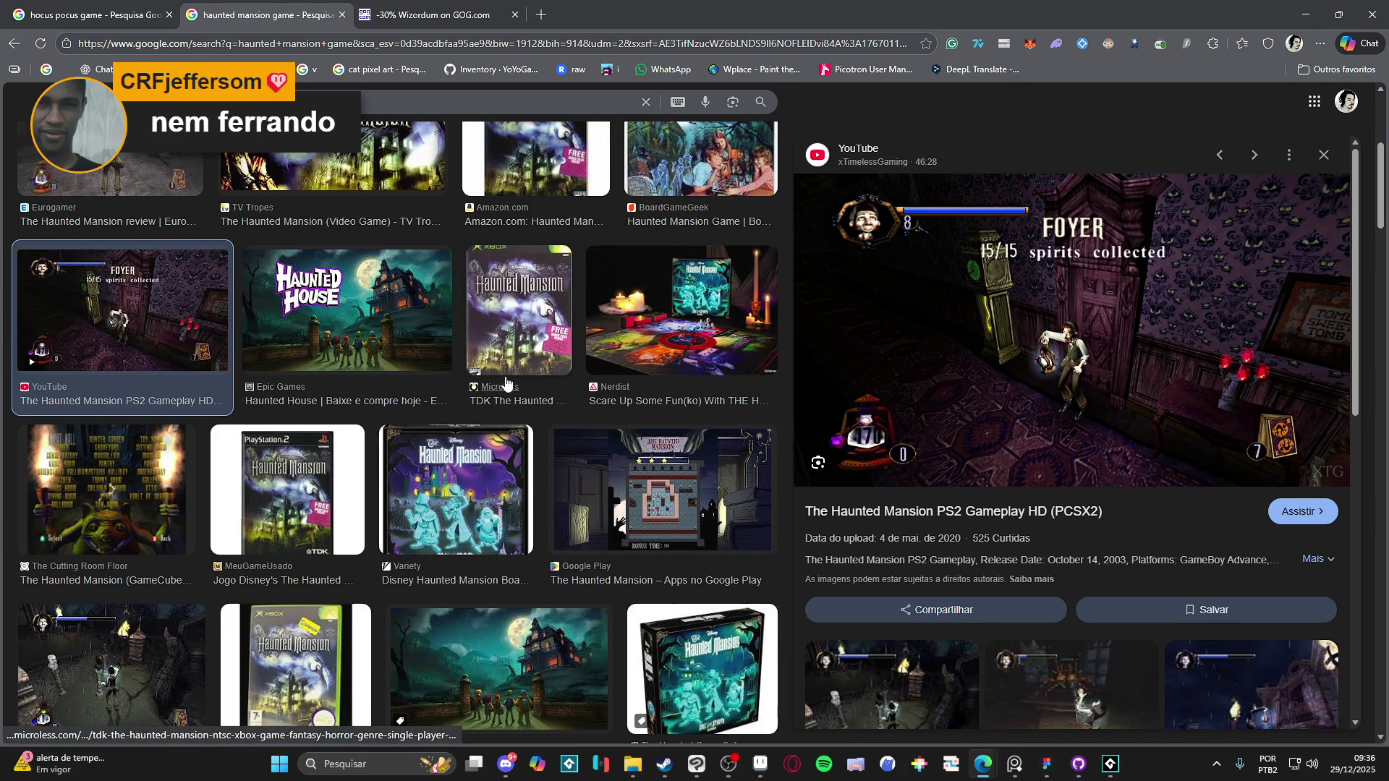
scroll(505, 378, up, 5)
Step: Insert 'dangerous dave' into the query and search 'haunted mansion dangerous dave game'
click(449, 120)
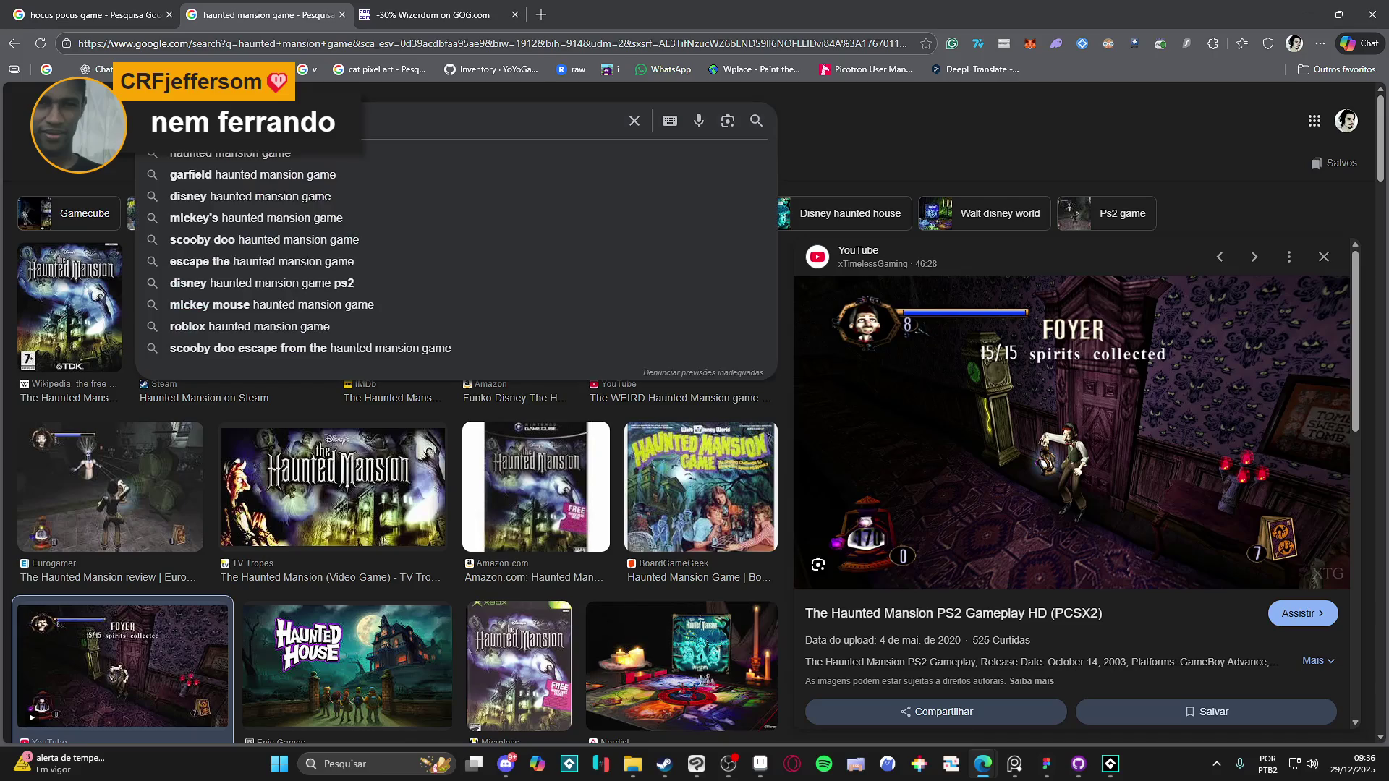
key(ctrl+Right)
key(ctrl+Right)
text(dangerous dave)
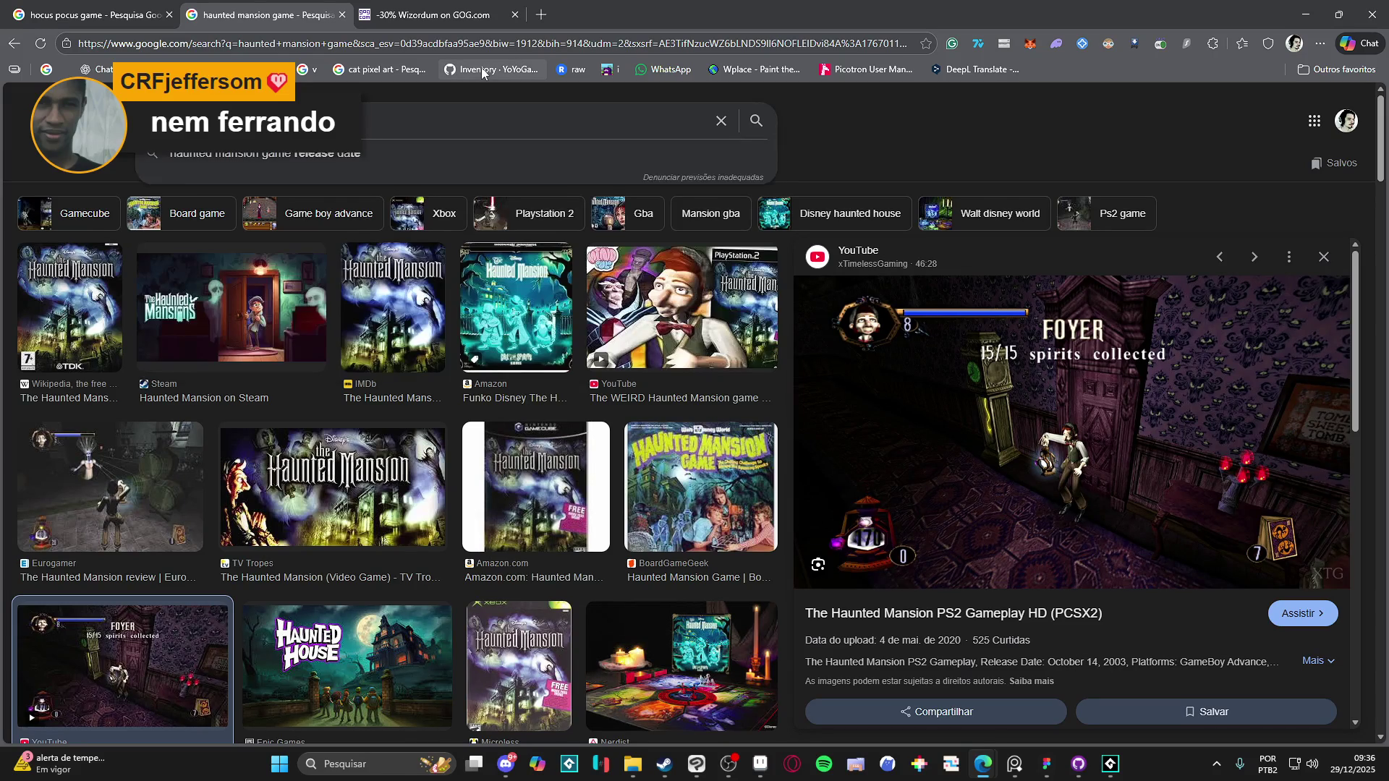
key(Return)
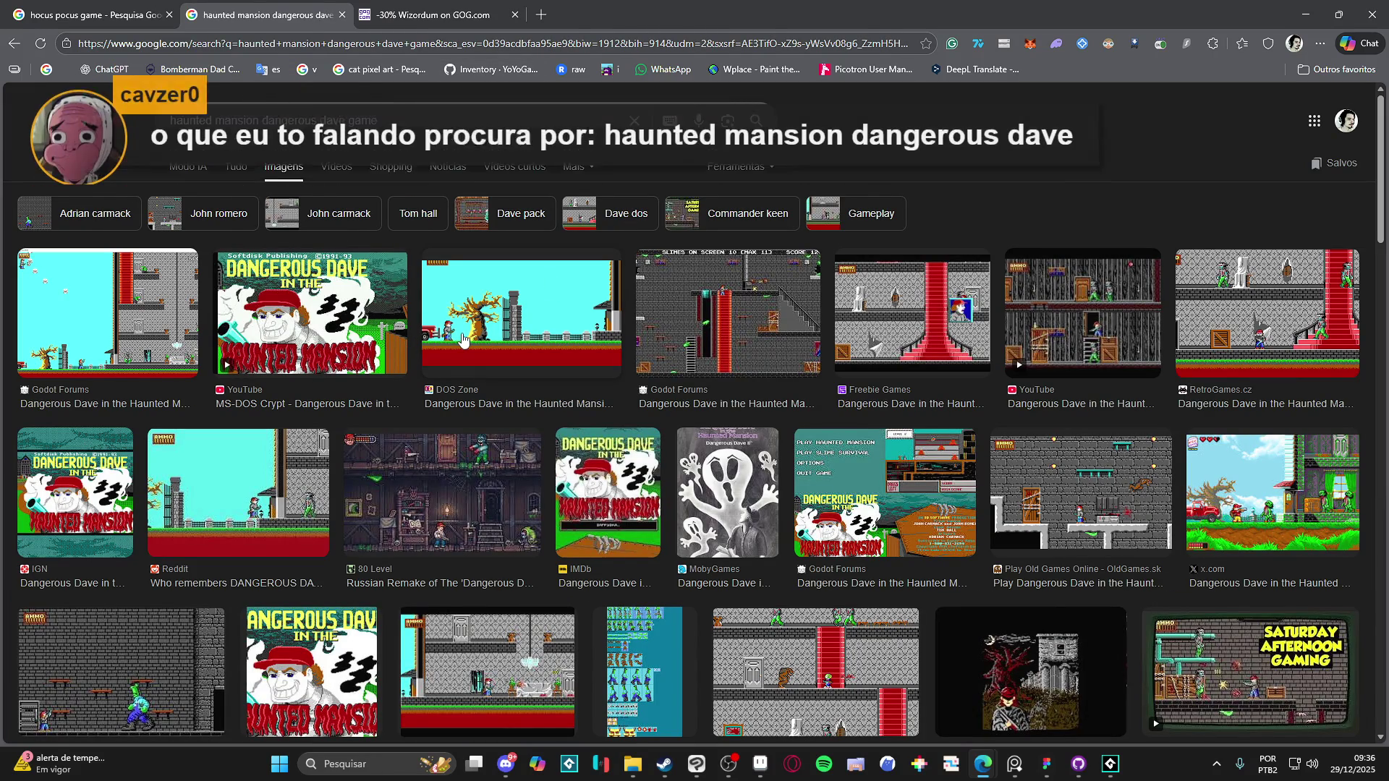
Step: Preview the Godot Forums, YouTube, DOS Zone and 80 Level results, then open the 80 Level article
click(127, 314)
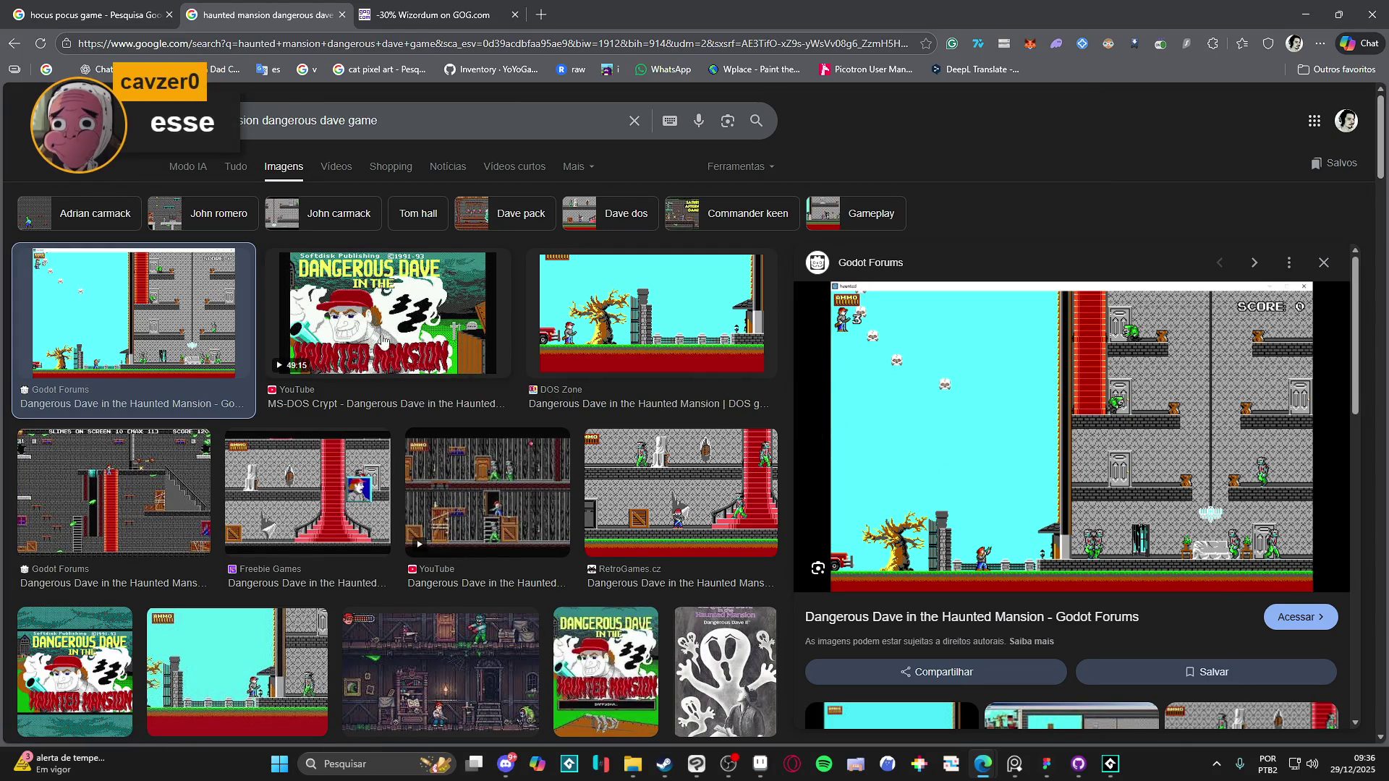
click(433, 325)
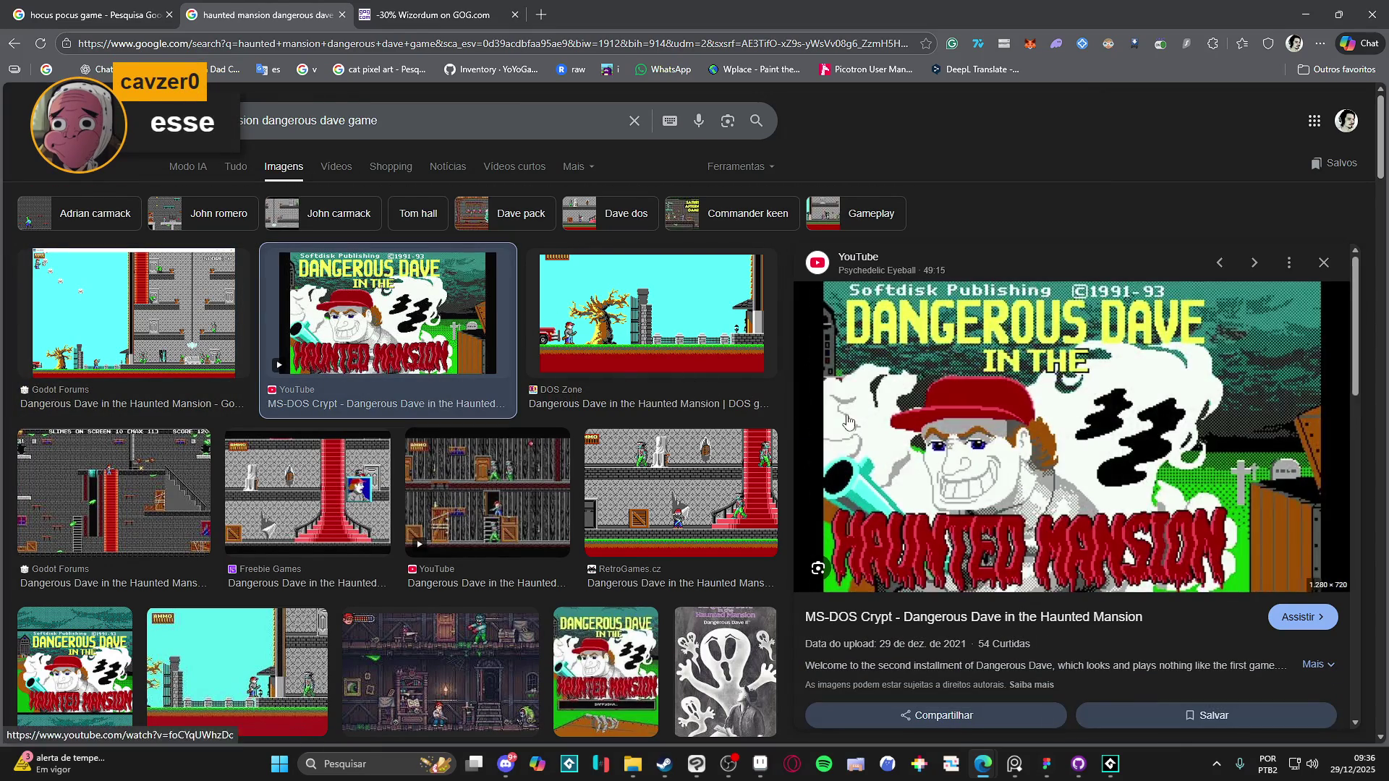
click(761, 411)
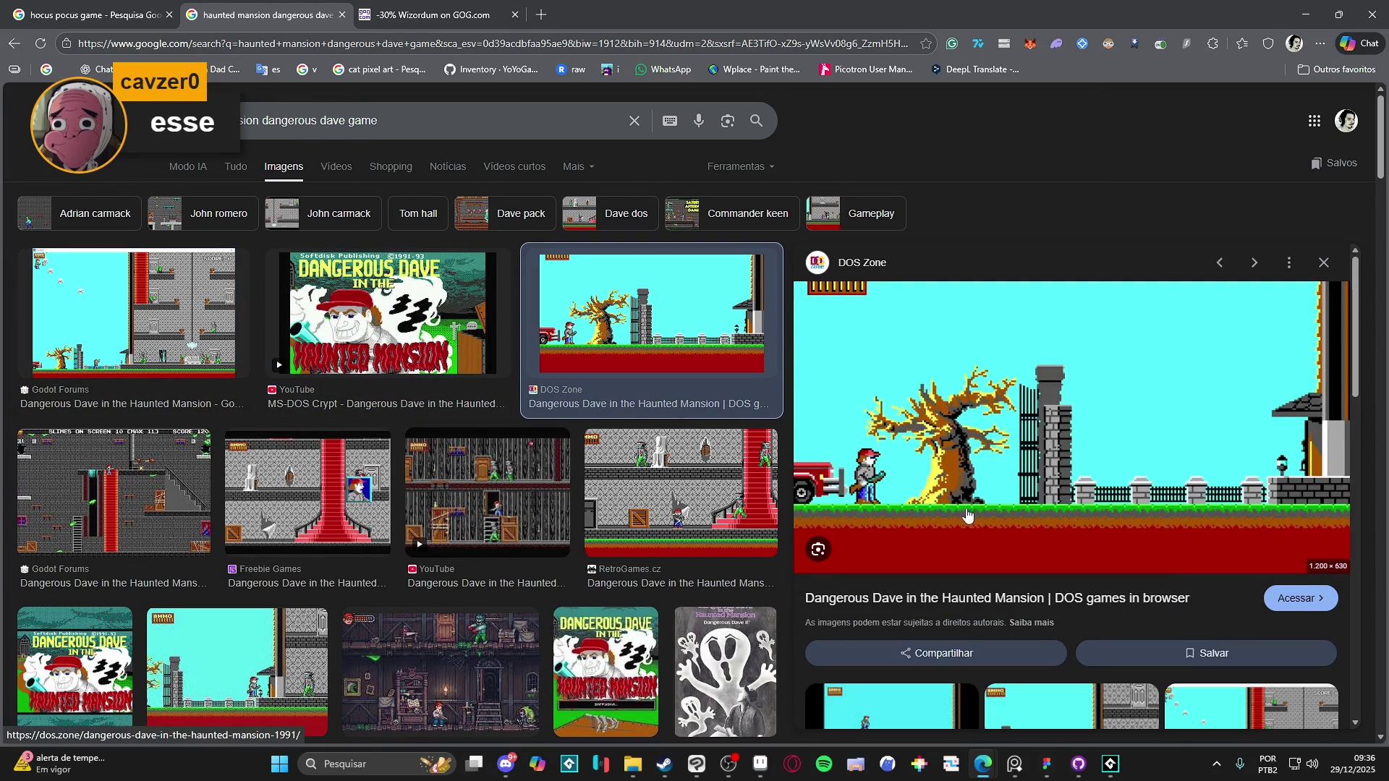
scroll(452, 506, down, 2)
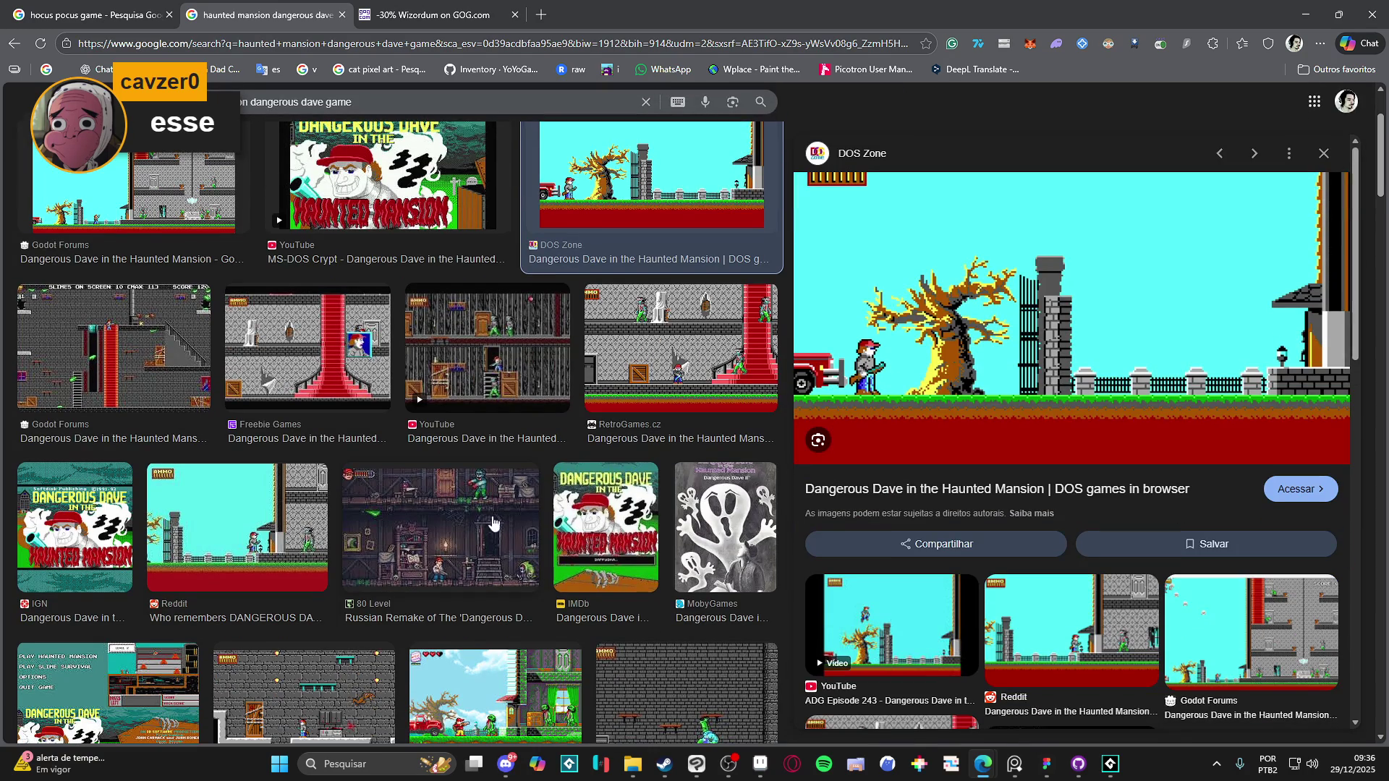
click(479, 547)
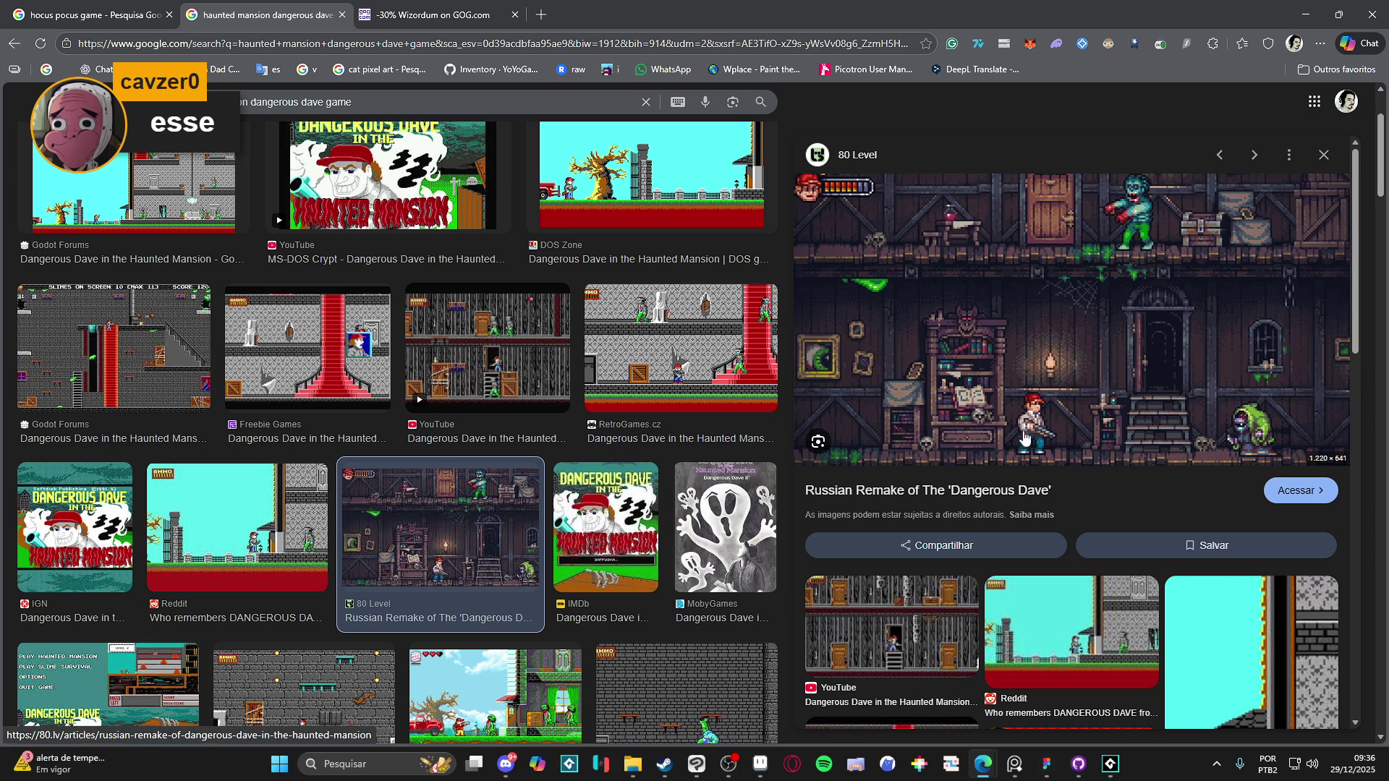
click(1273, 499)
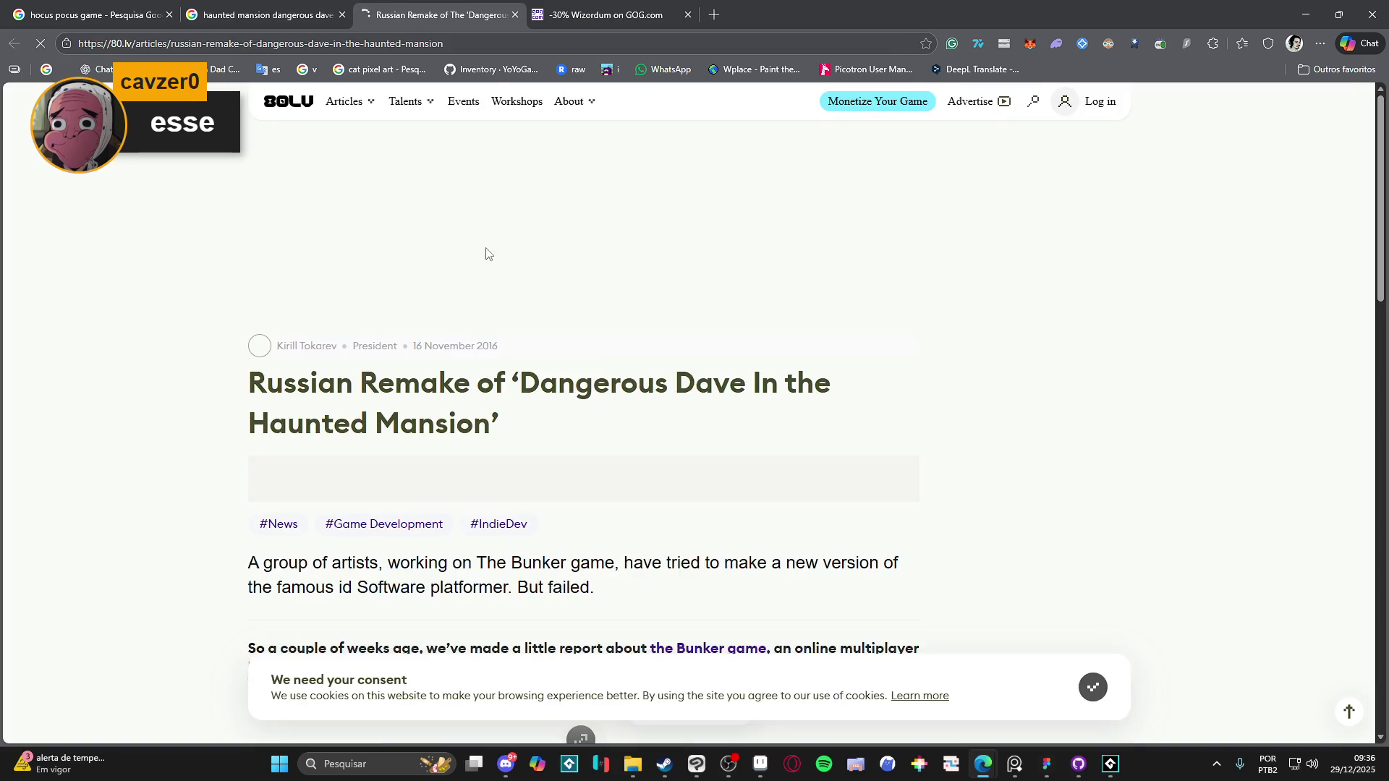
Step: Scroll through the 80.lv Russian Remake article, then close it and the GOG Wizordum tab
scroll(557, 432, down, 5)
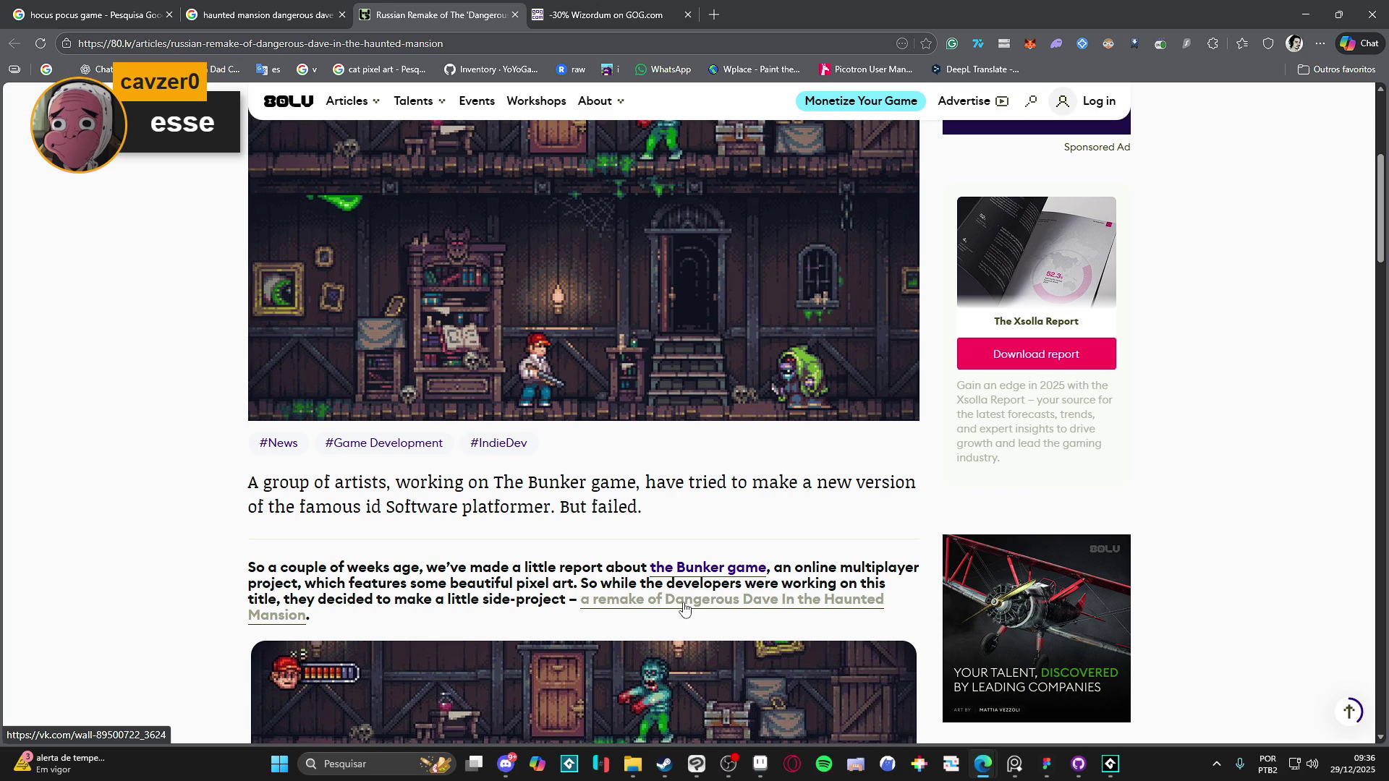
scroll(683, 609, down, 5)
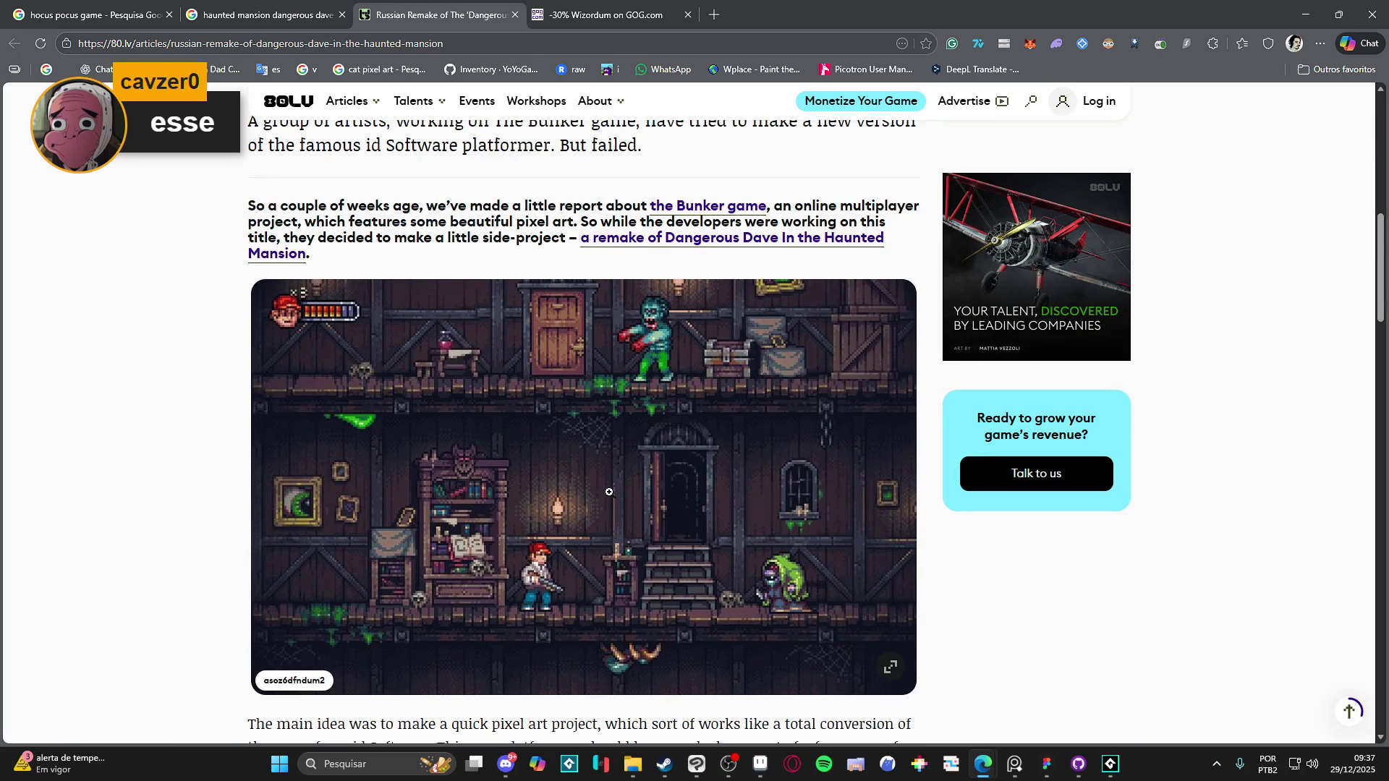
scroll(609, 492, down, 7)
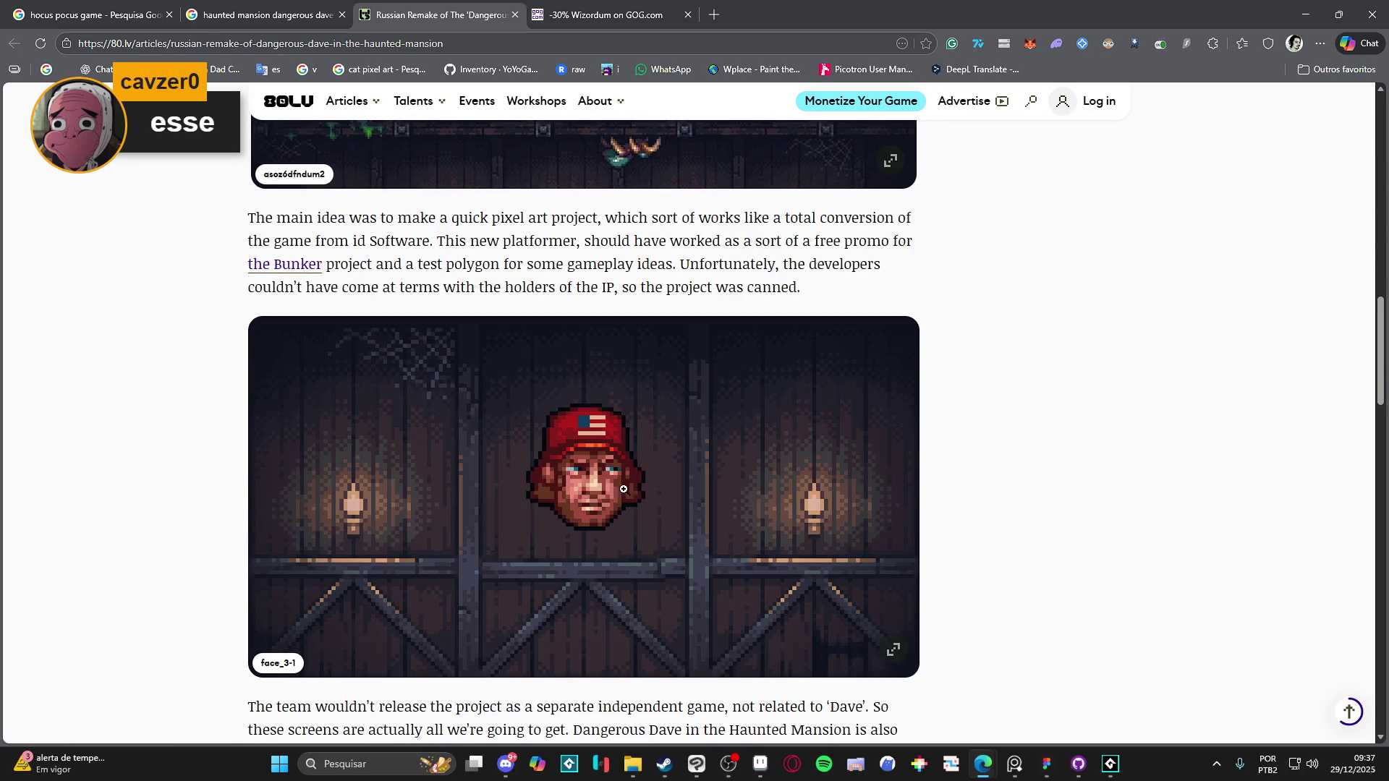
scroll(440, 497, down, 8)
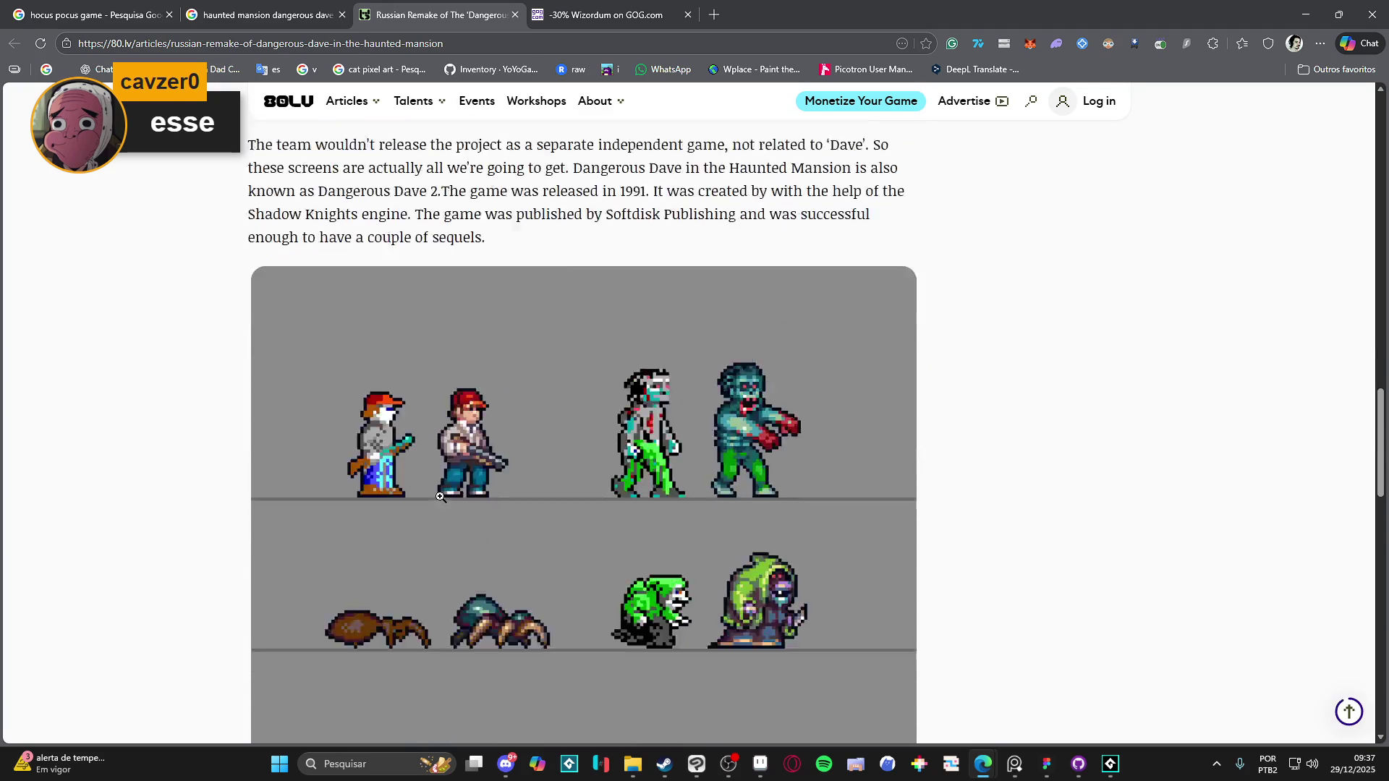
scroll(440, 497, down, 3)
scroll(149, 469, up, 20)
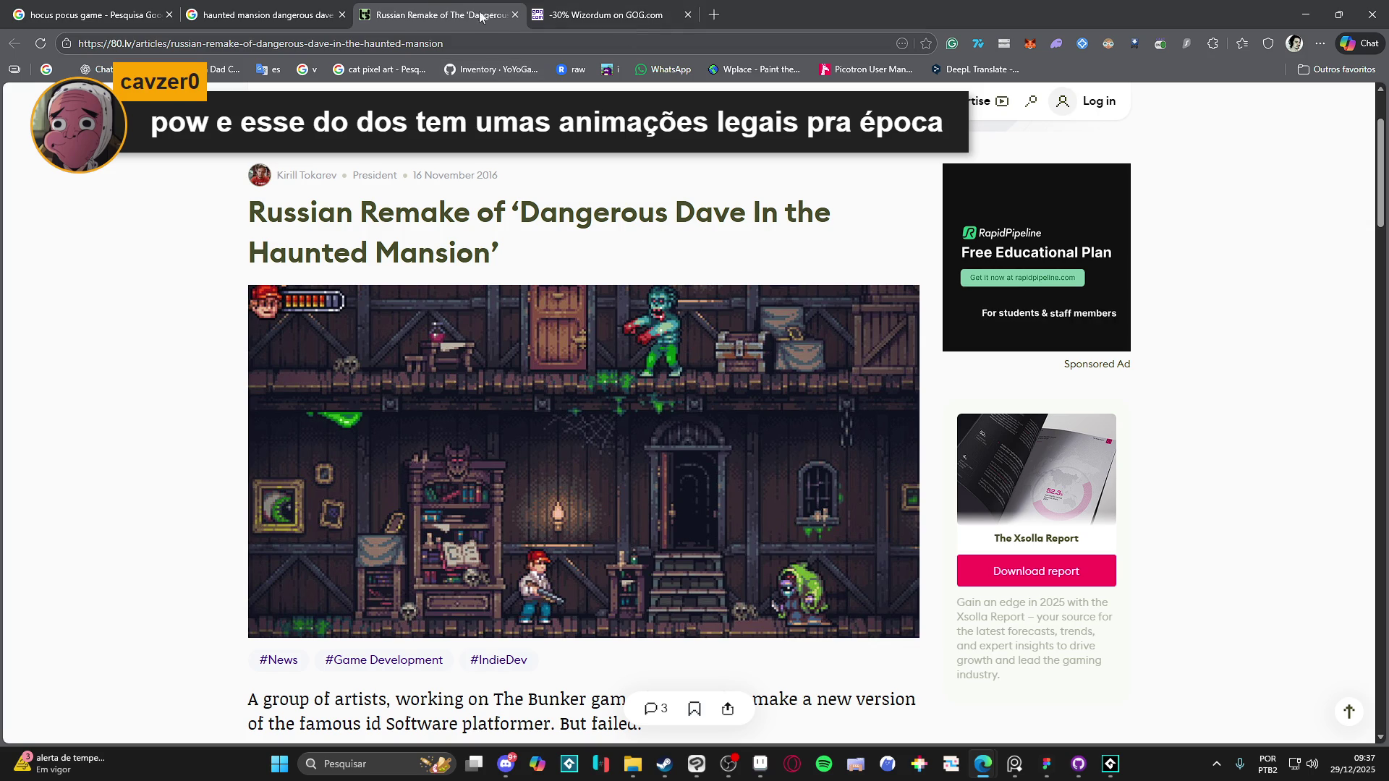
click(514, 15)
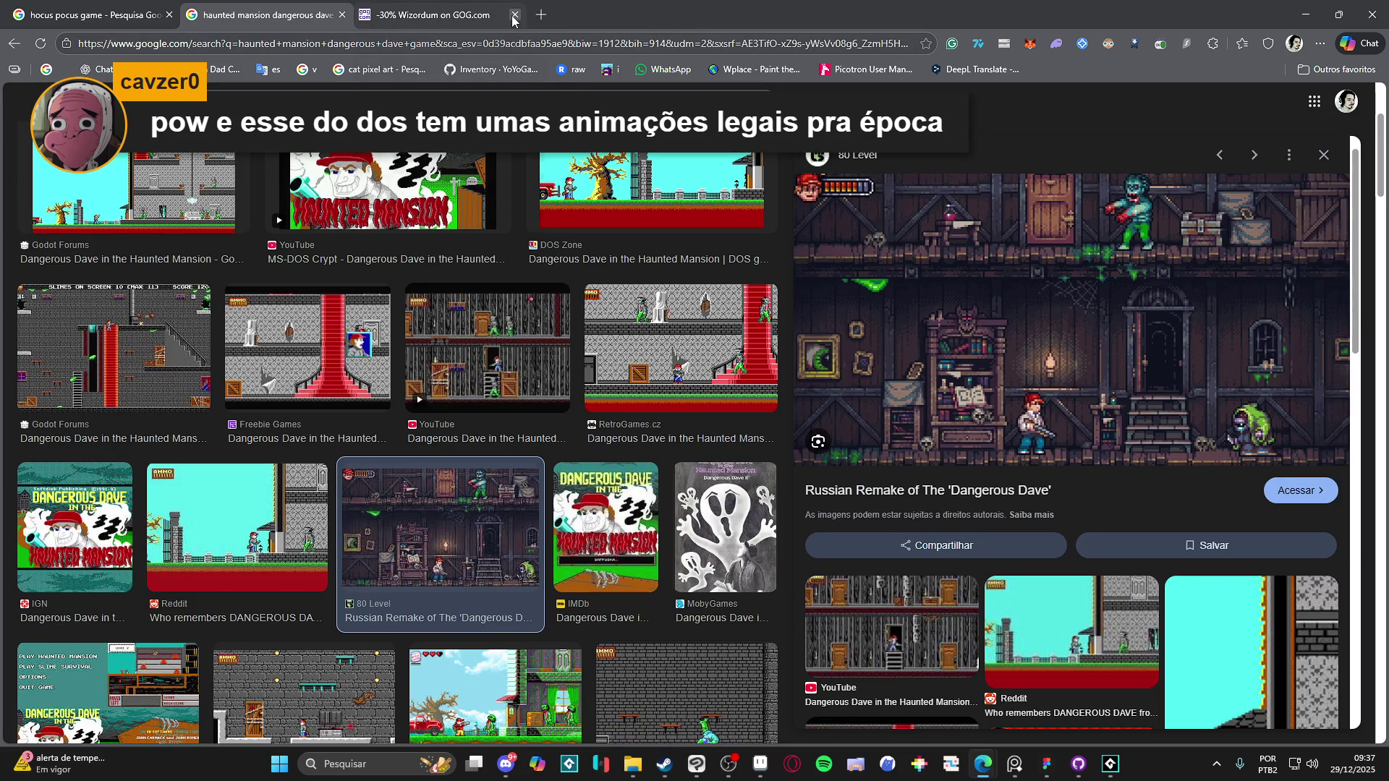
click(514, 16)
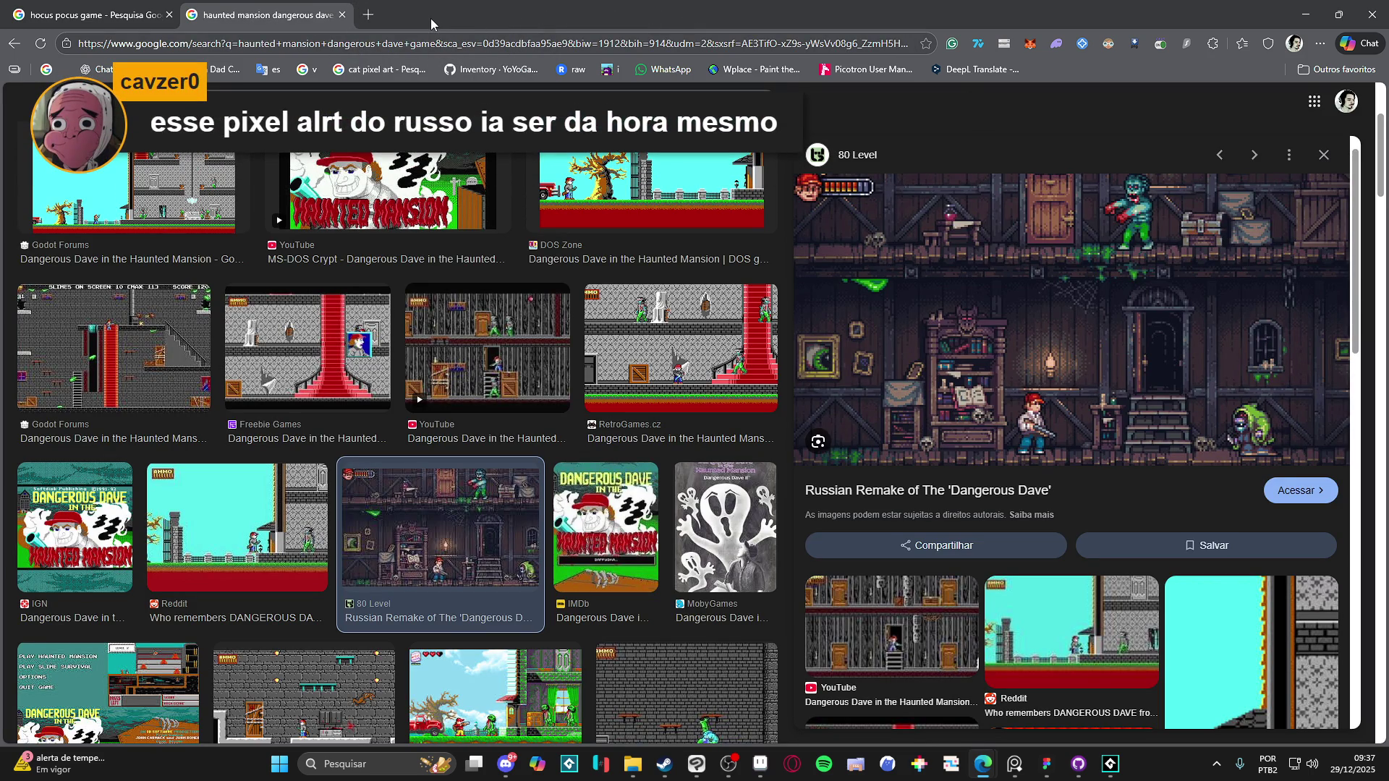
Step: Switch past the Steam store window back to the Aseprite meteor strike animation
key(alt+Tab)
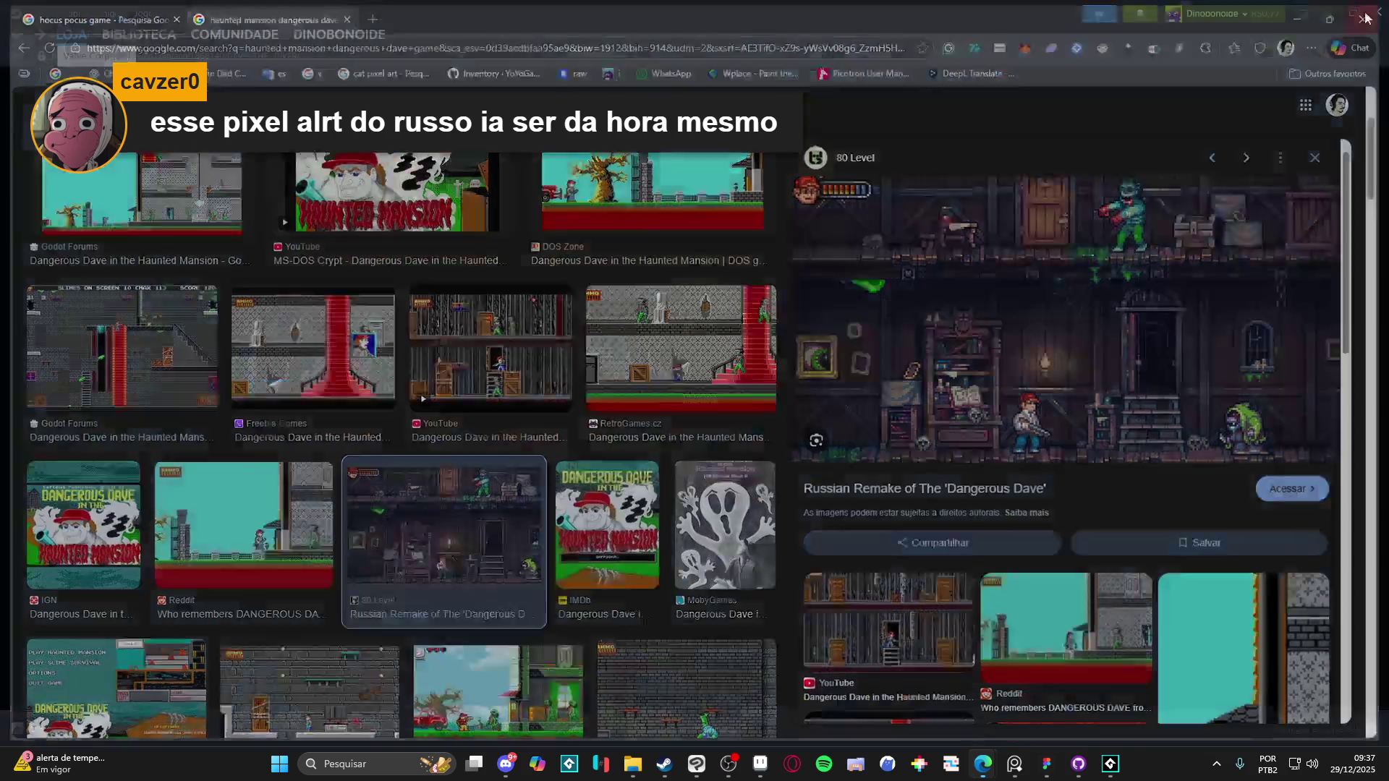
key(alt+Tab)
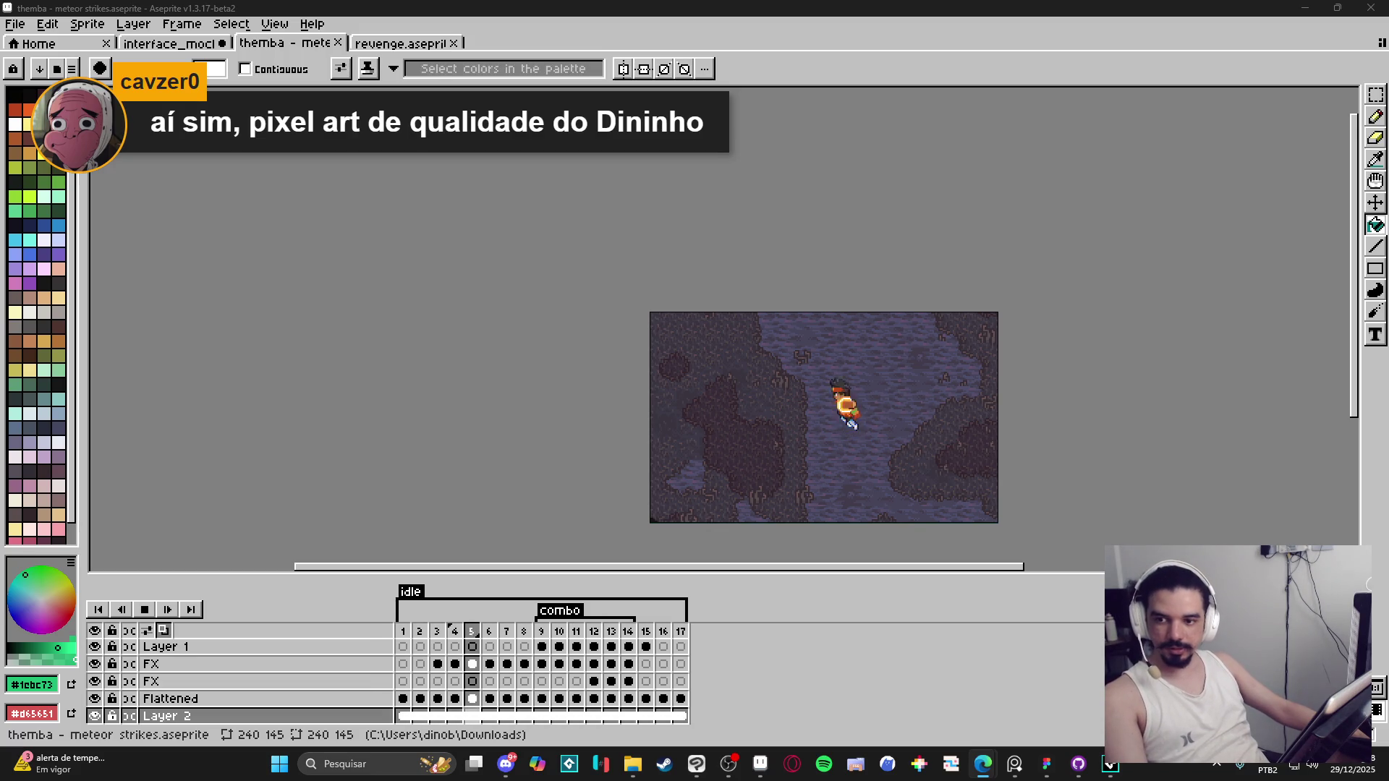
Step: Glance at the YouTube channel page address, then return to Aseprite
key(alt+Tab)
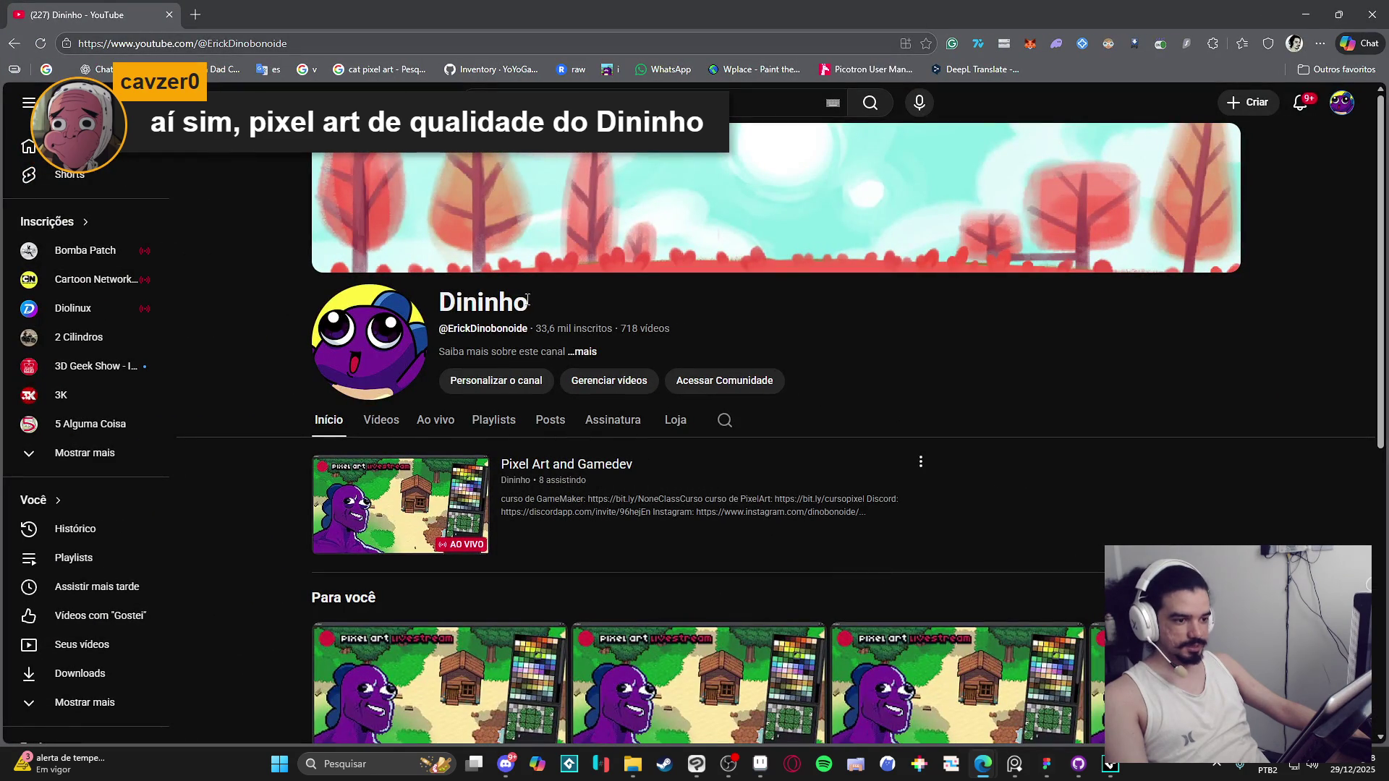
click(459, 310)
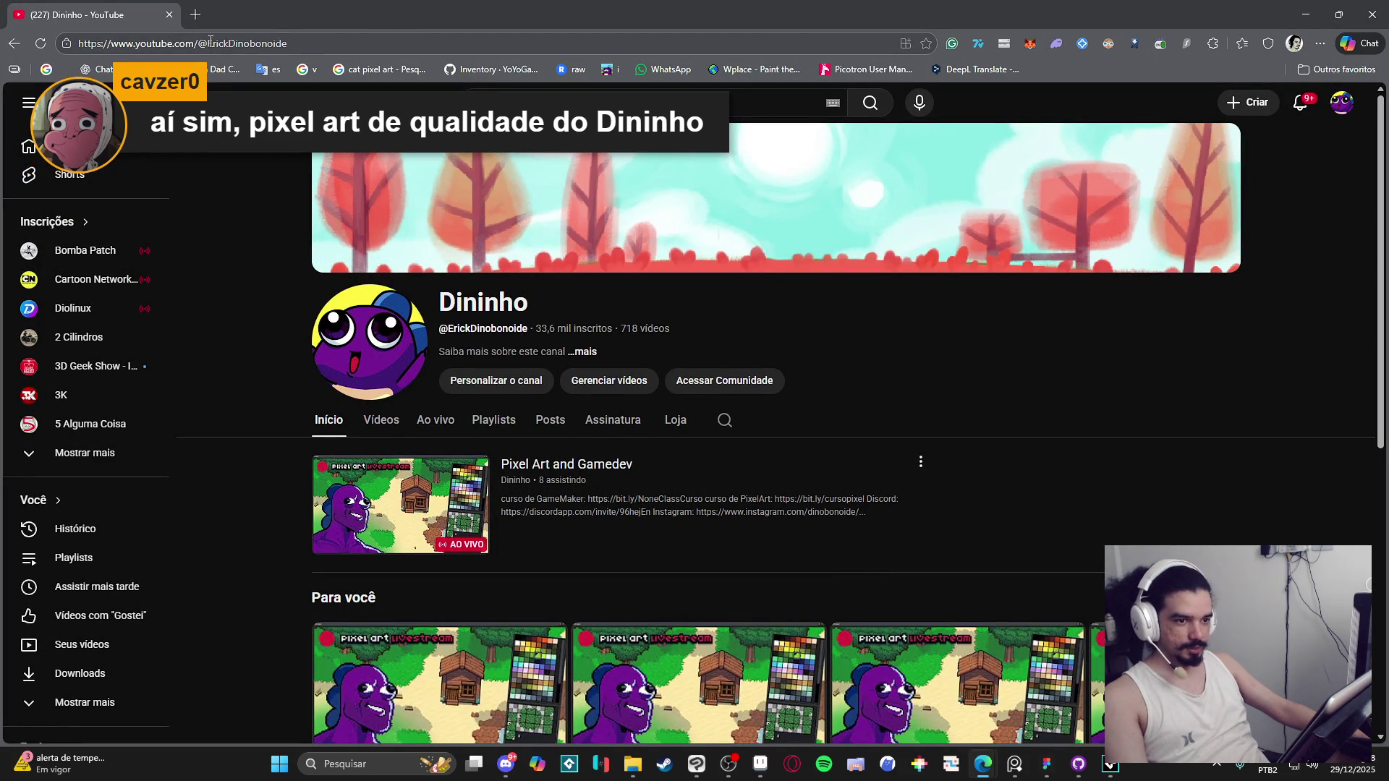
click(210, 44)
click(308, 50)
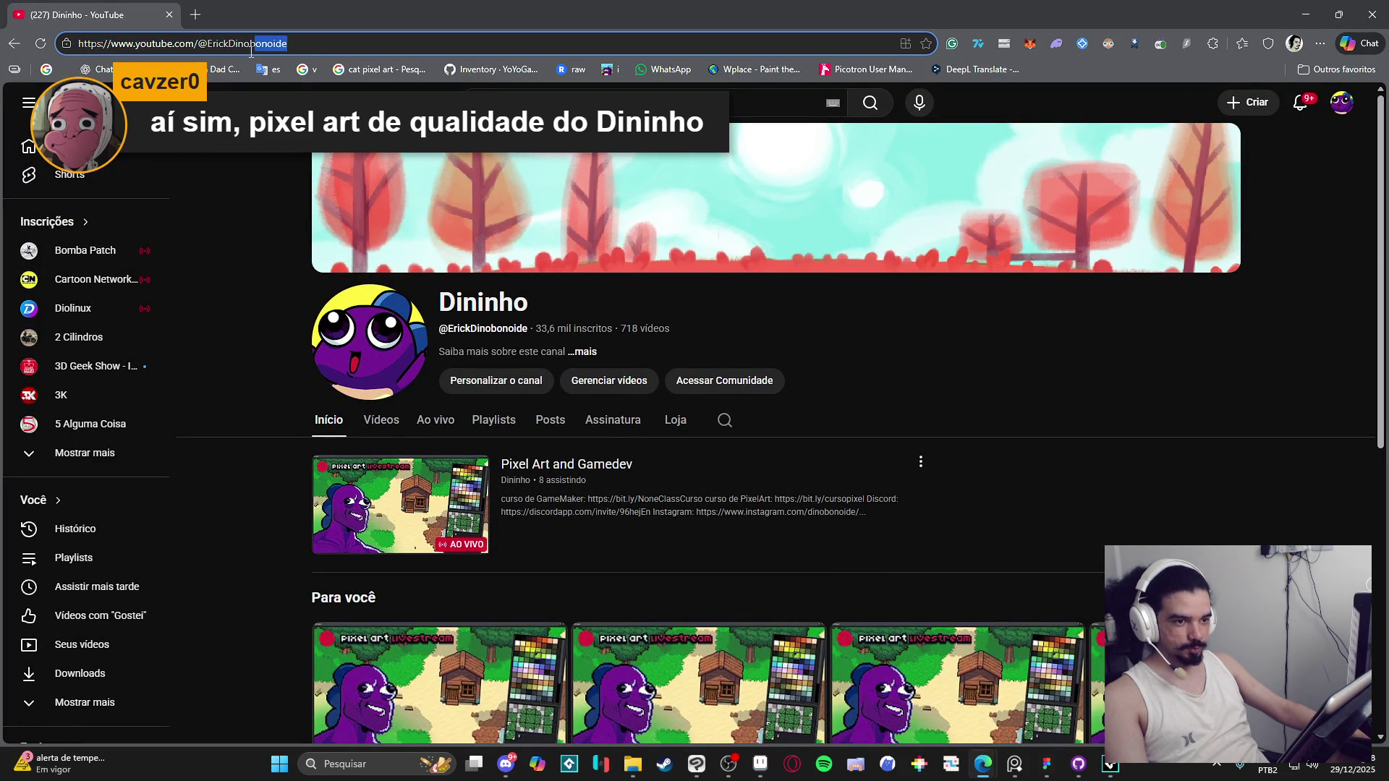
key(alt+Tab)
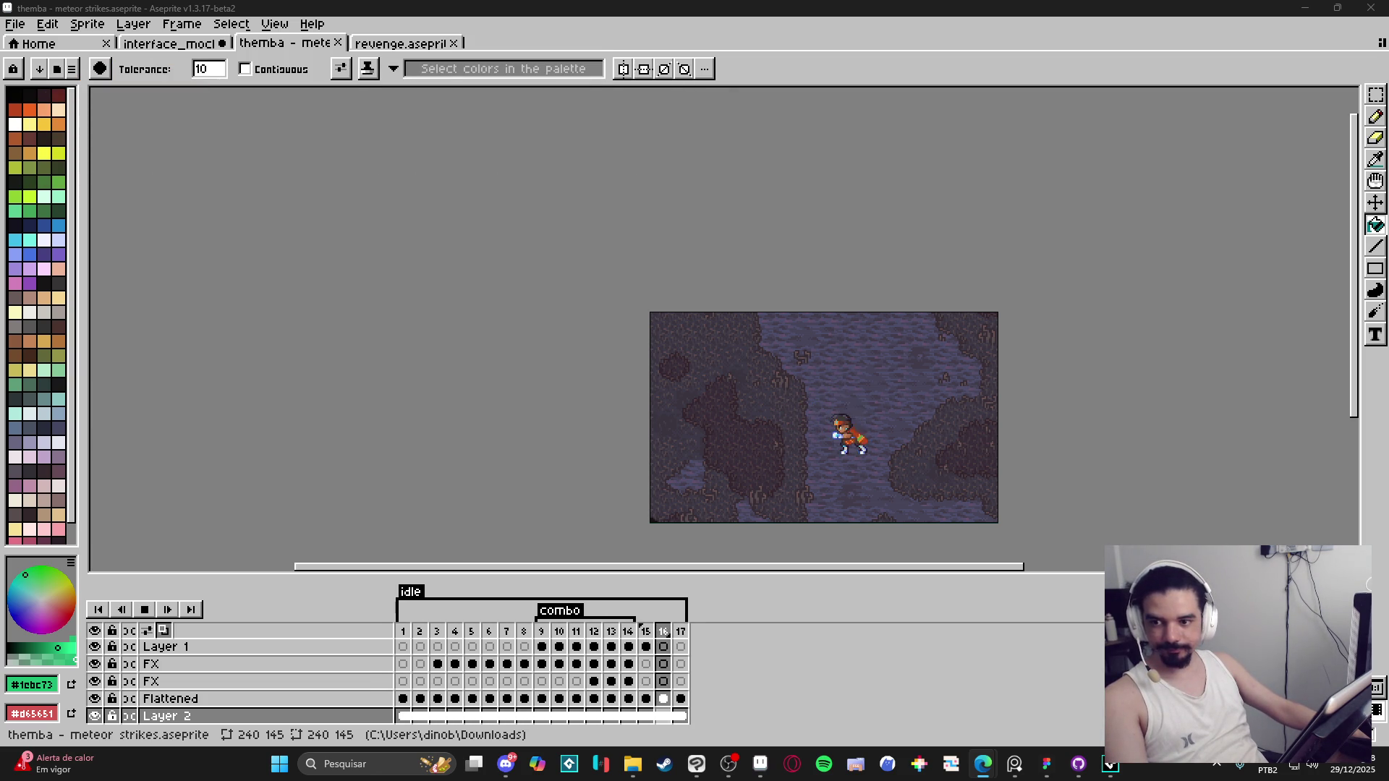
Step: Maximise the YouTube browser window and open the Personalizar o canal page
drag(928, 411, 918, 437)
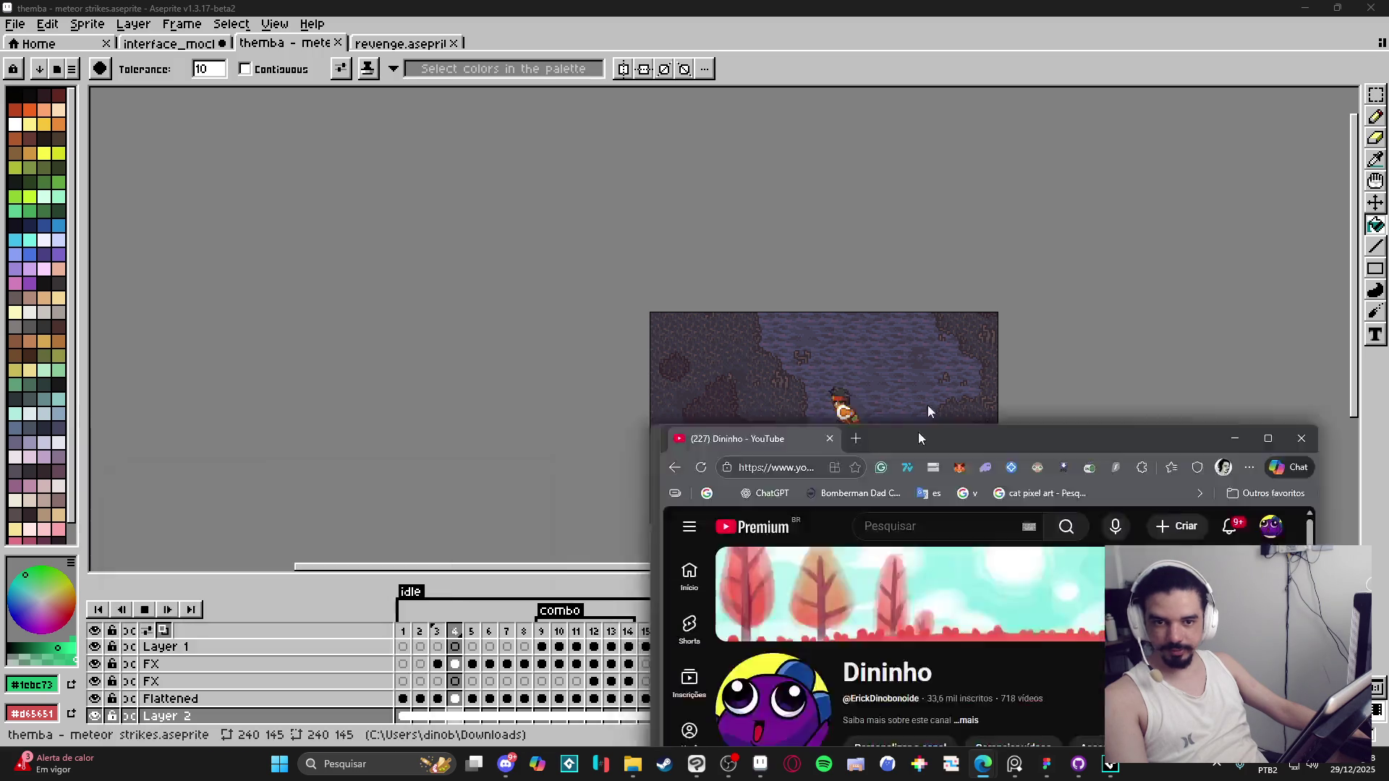
double_click(920, 438)
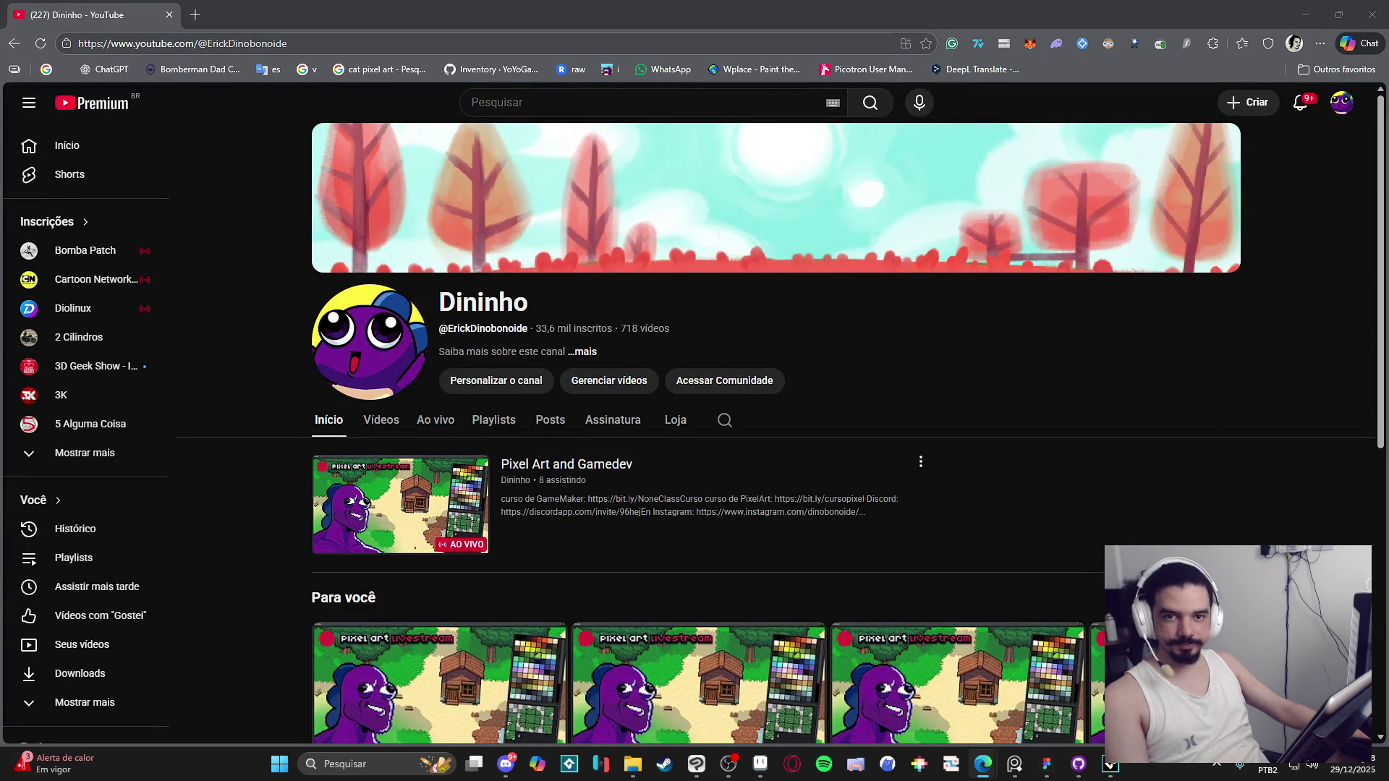
click(1346, 105)
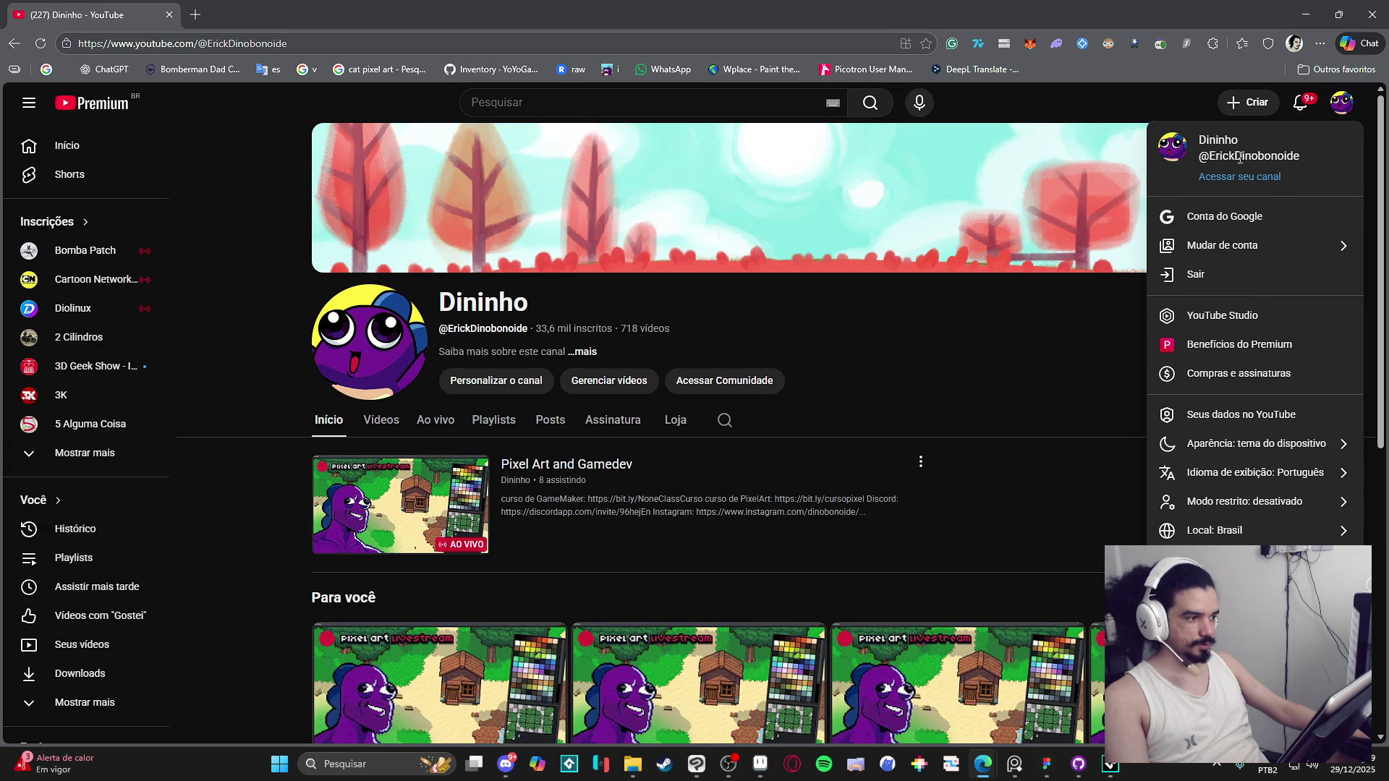
click(459, 335)
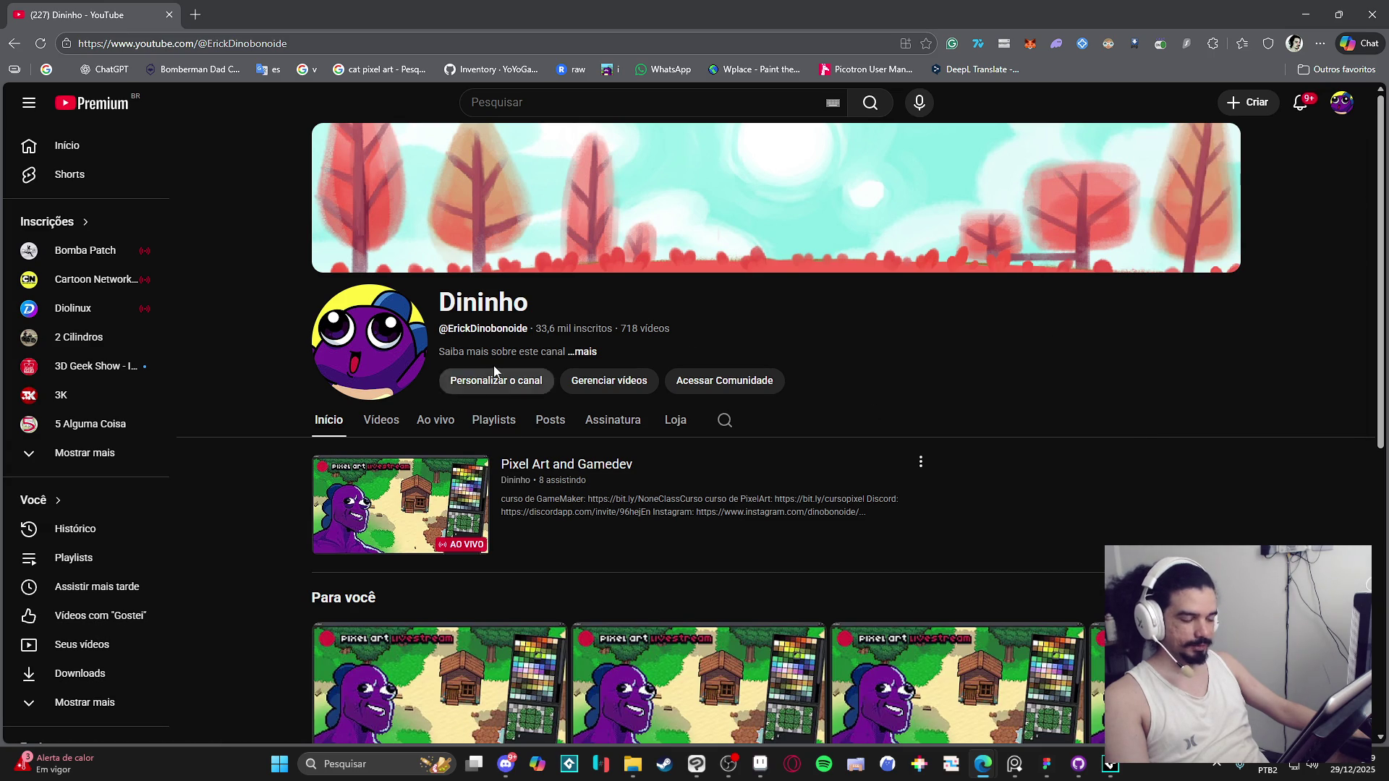
click(492, 384)
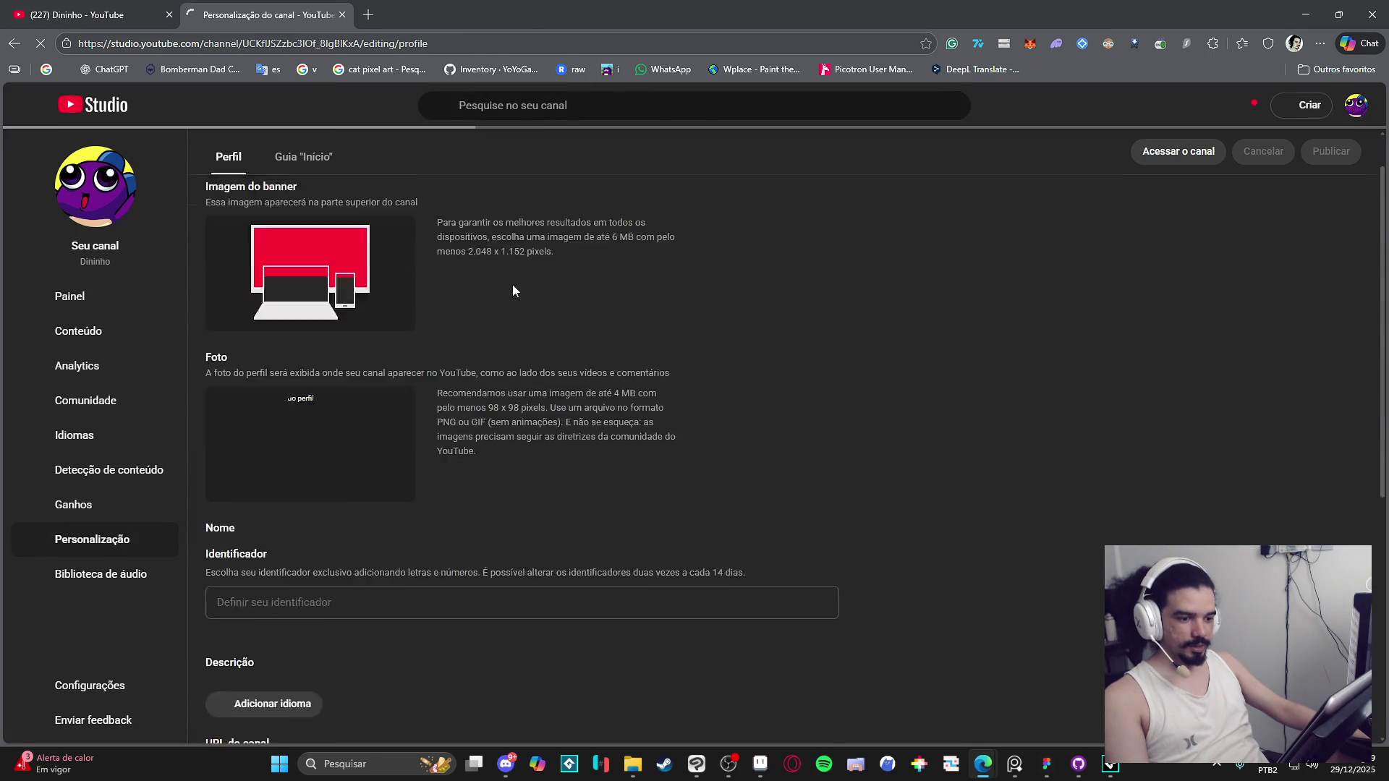
scroll(550, 278, down, 9)
scroll(583, 273, up, 8)
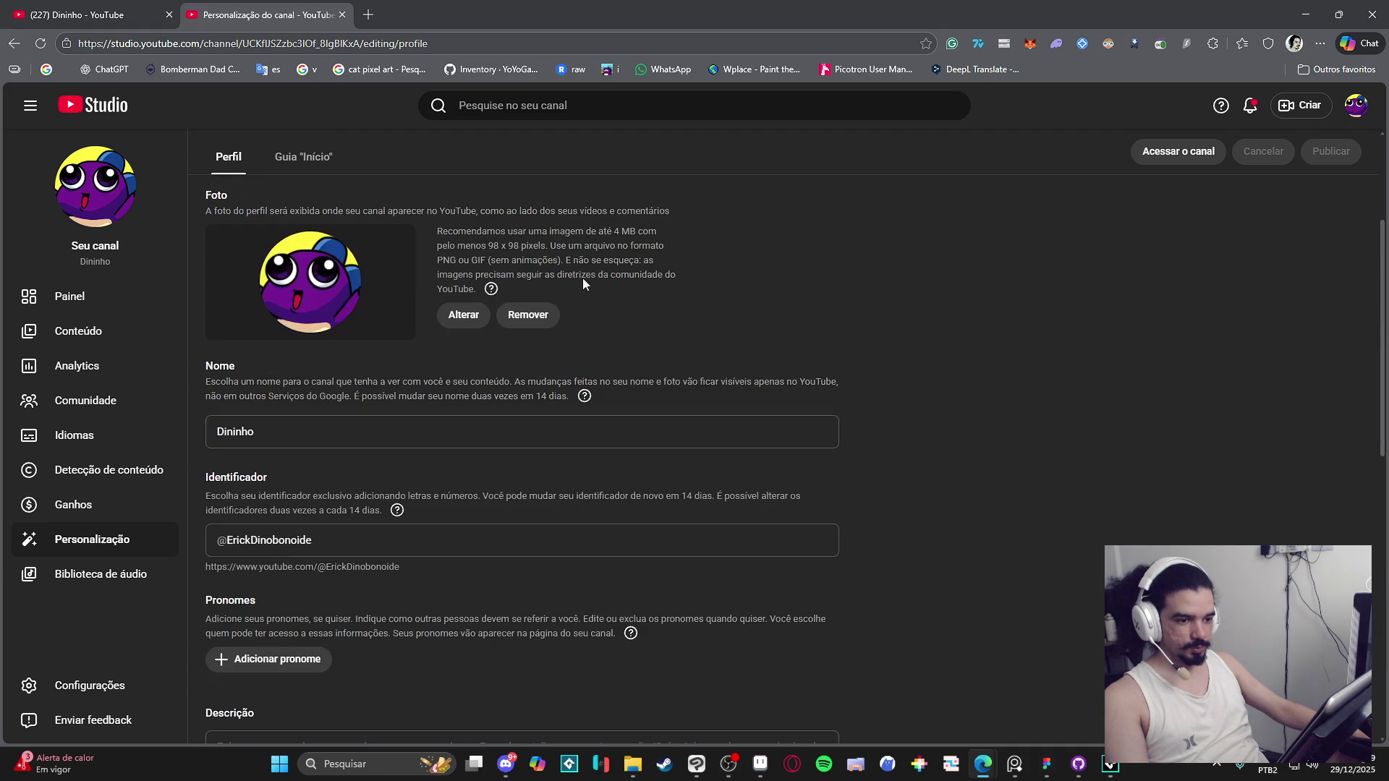
Step: Type a new channel handle in Identificador, then close the tab without saving
double_click(320, 541)
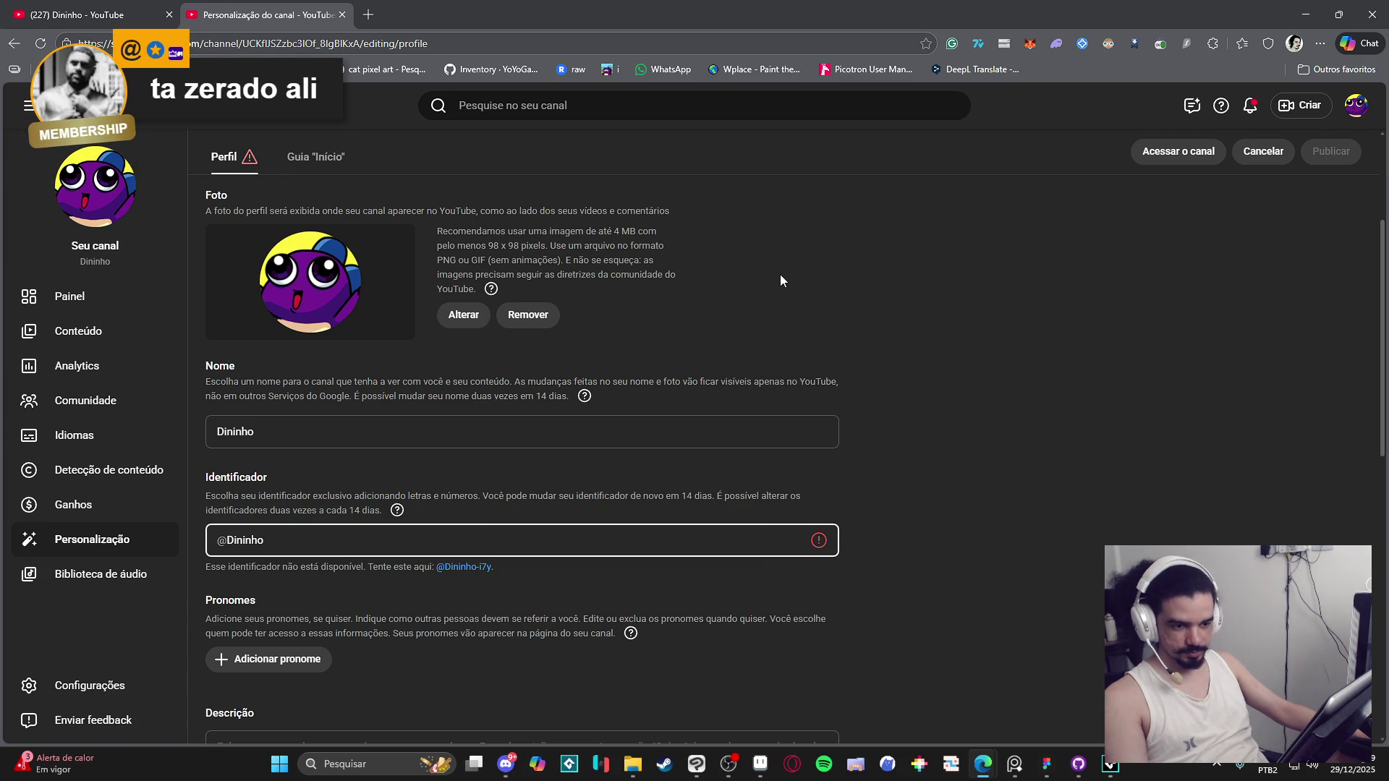
text(PixelA)
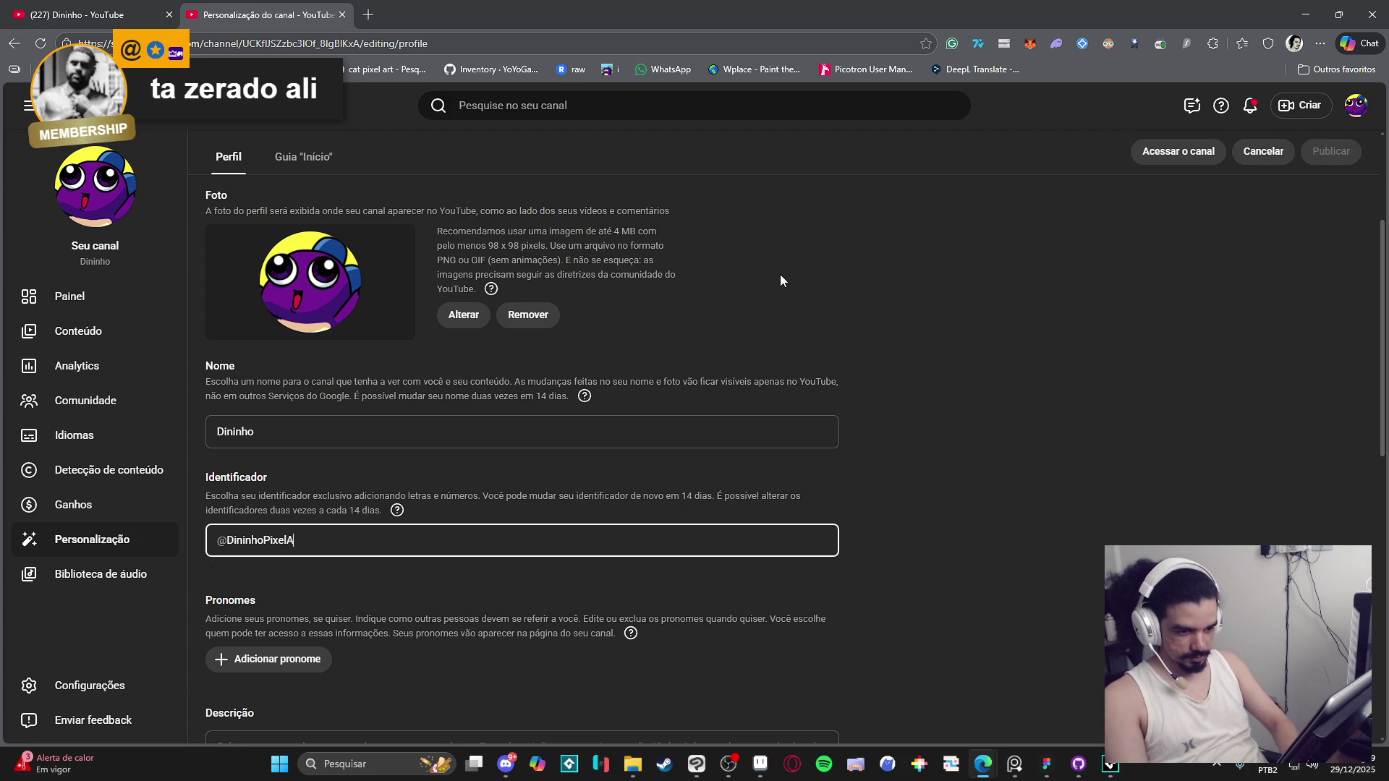
text(a)
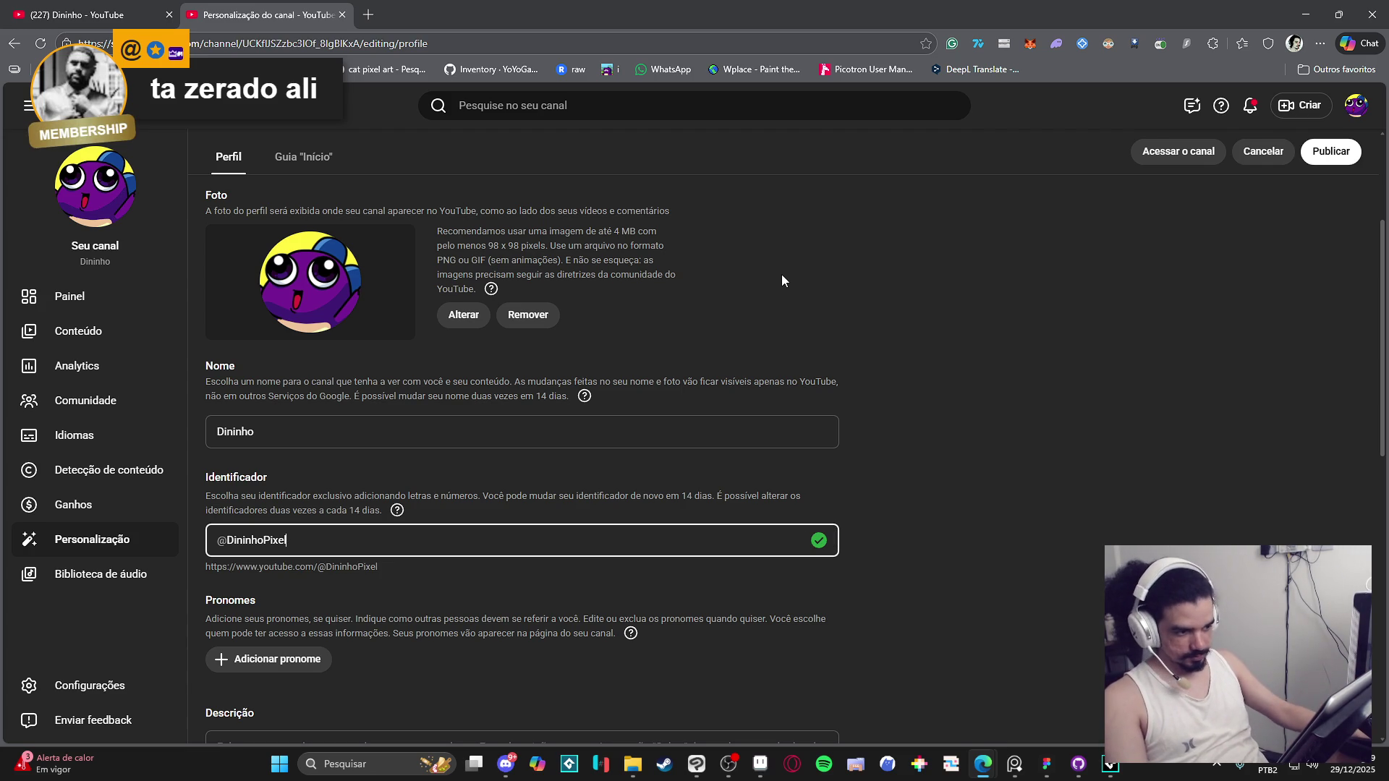
text(rt)
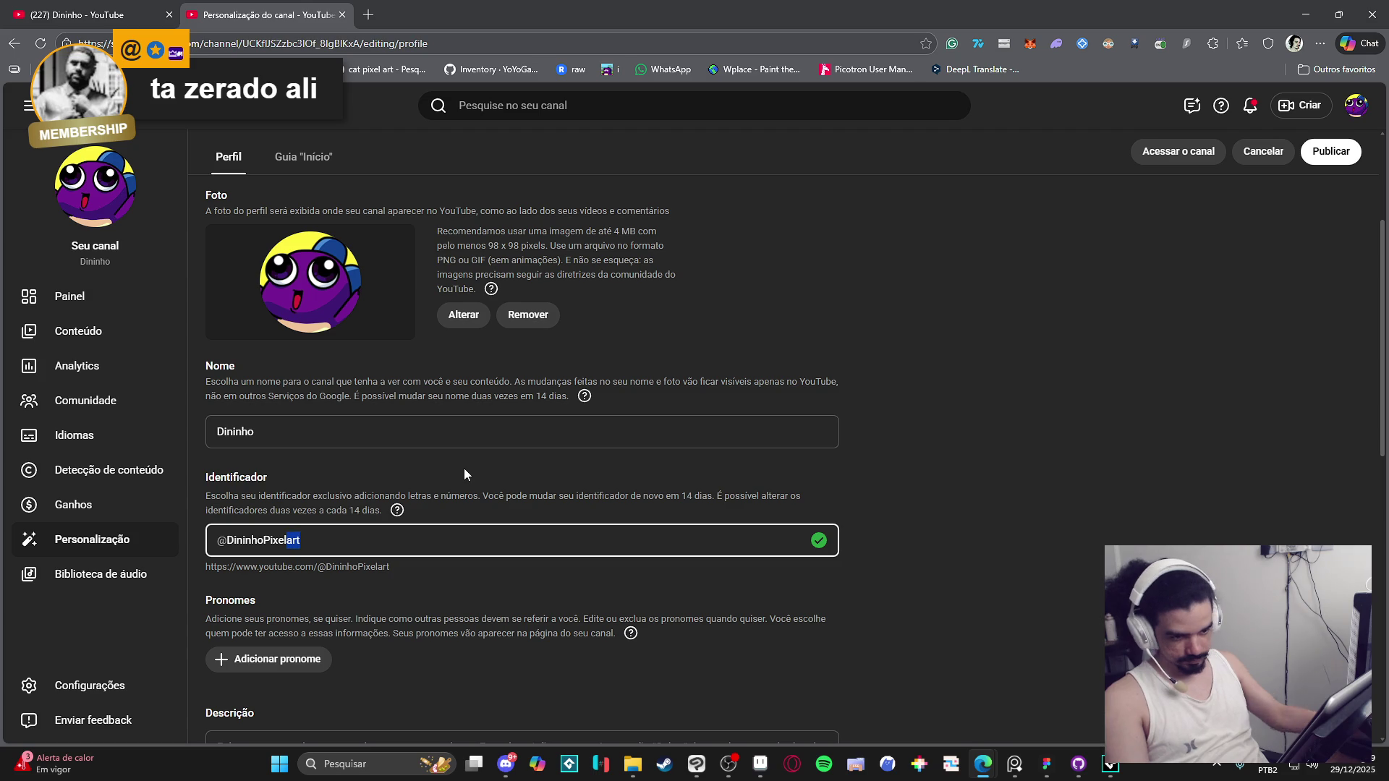
text(Art)
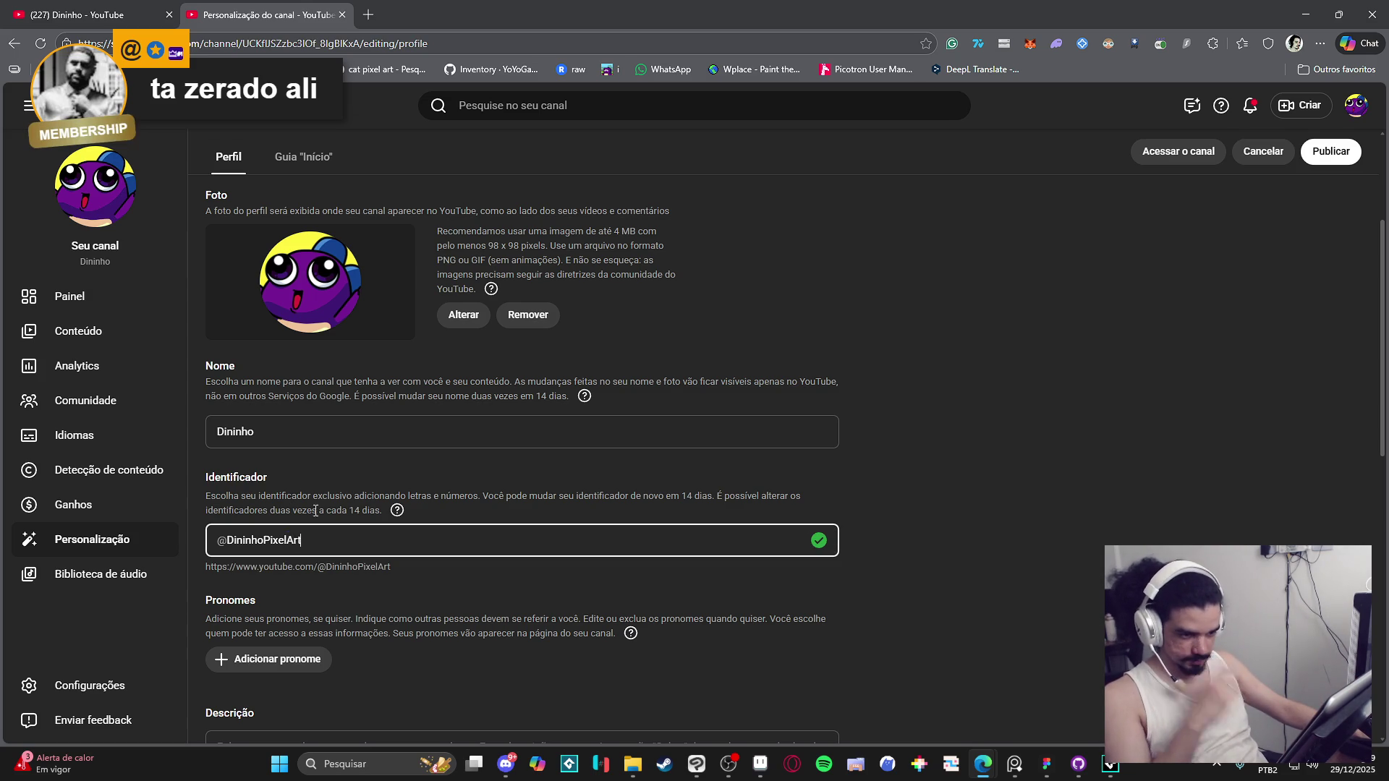
key(BackSpace)
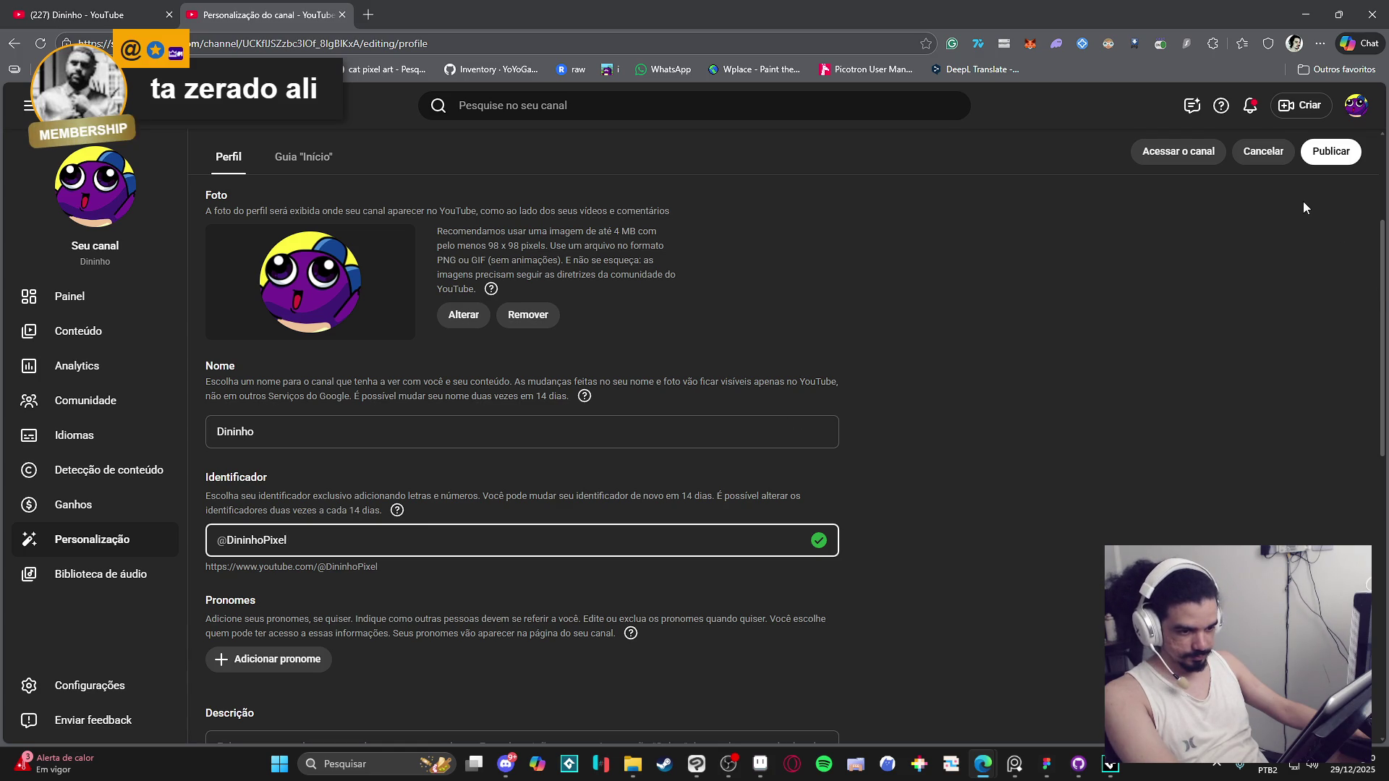
click(342, 15)
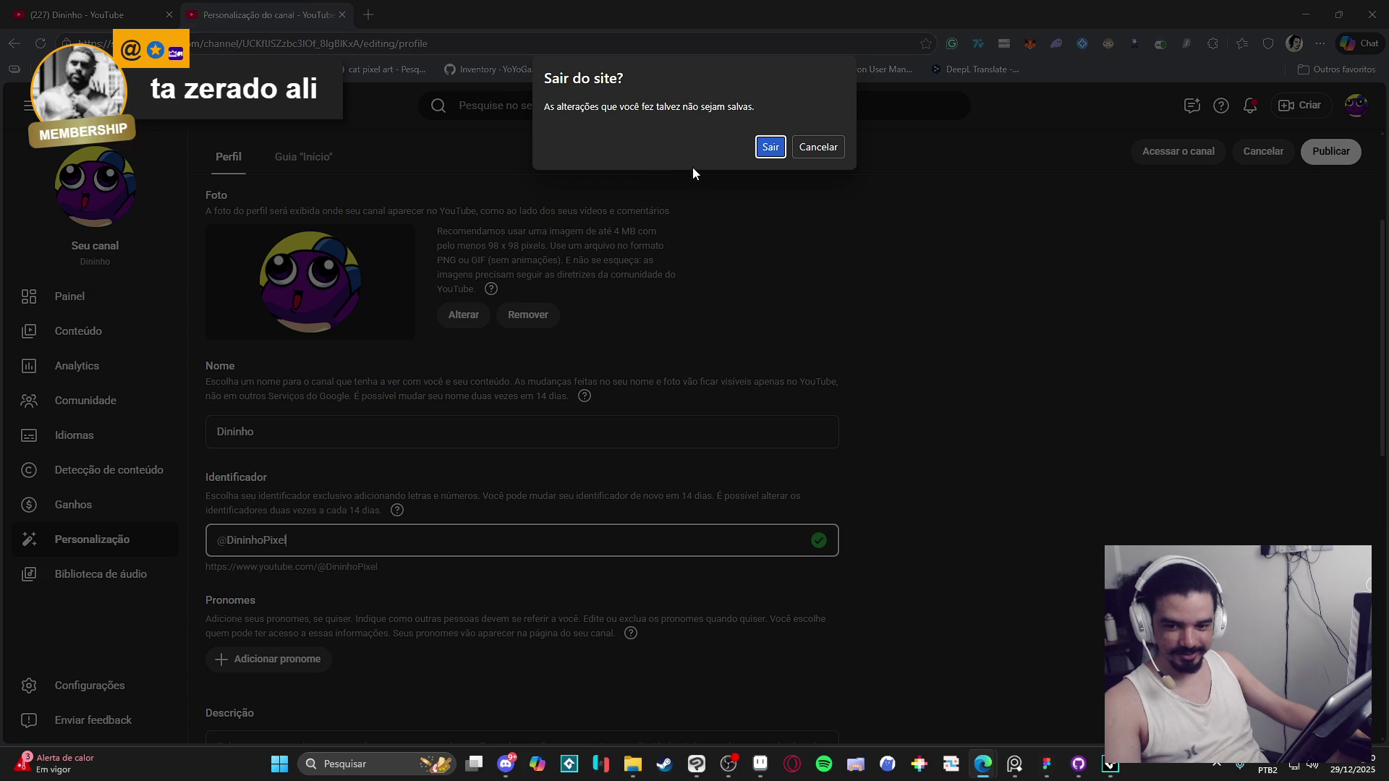
click(771, 155)
Step: Back in Aseprite, open the F7 Preview window, enlarge it and place it beside the canvas
key(alt+Tab)
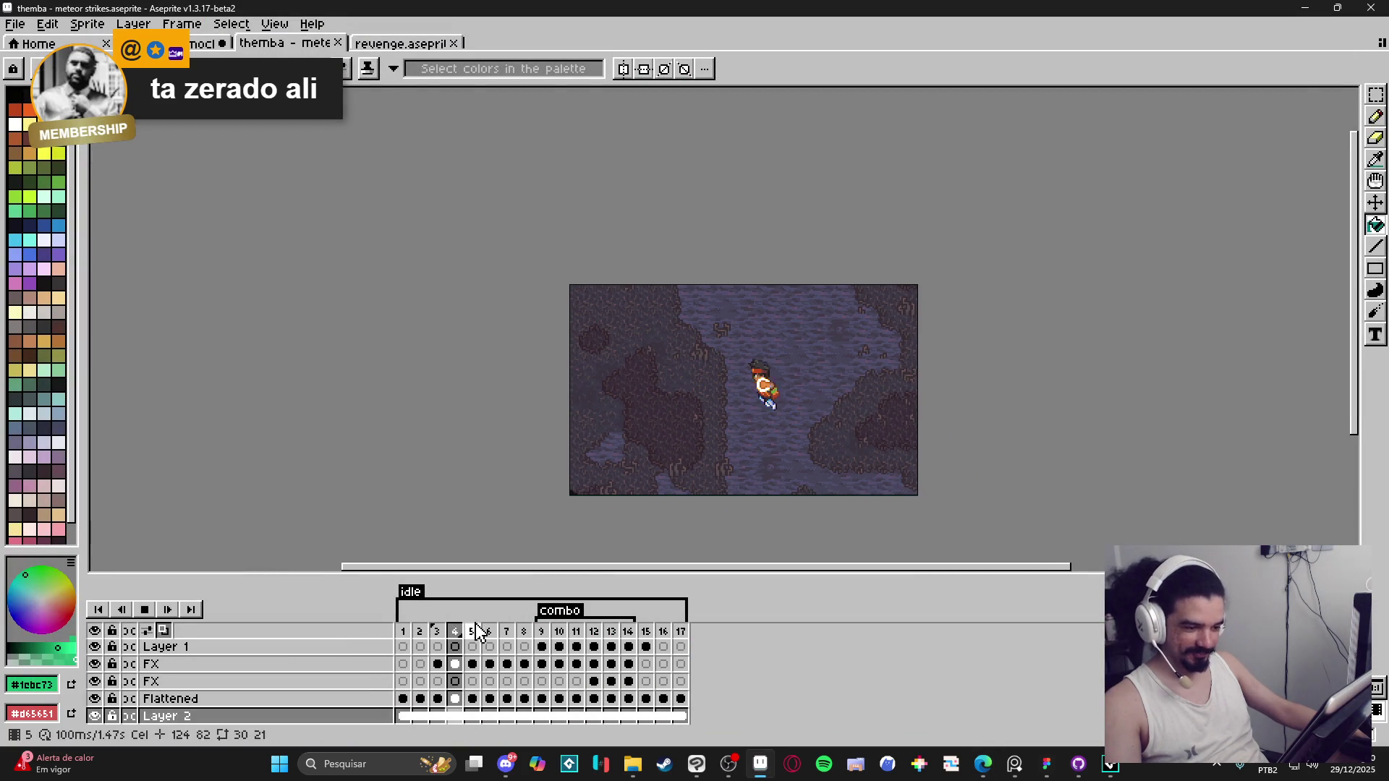
drag(1130, 400, 1054, 375)
drag(751, 384, 778, 407)
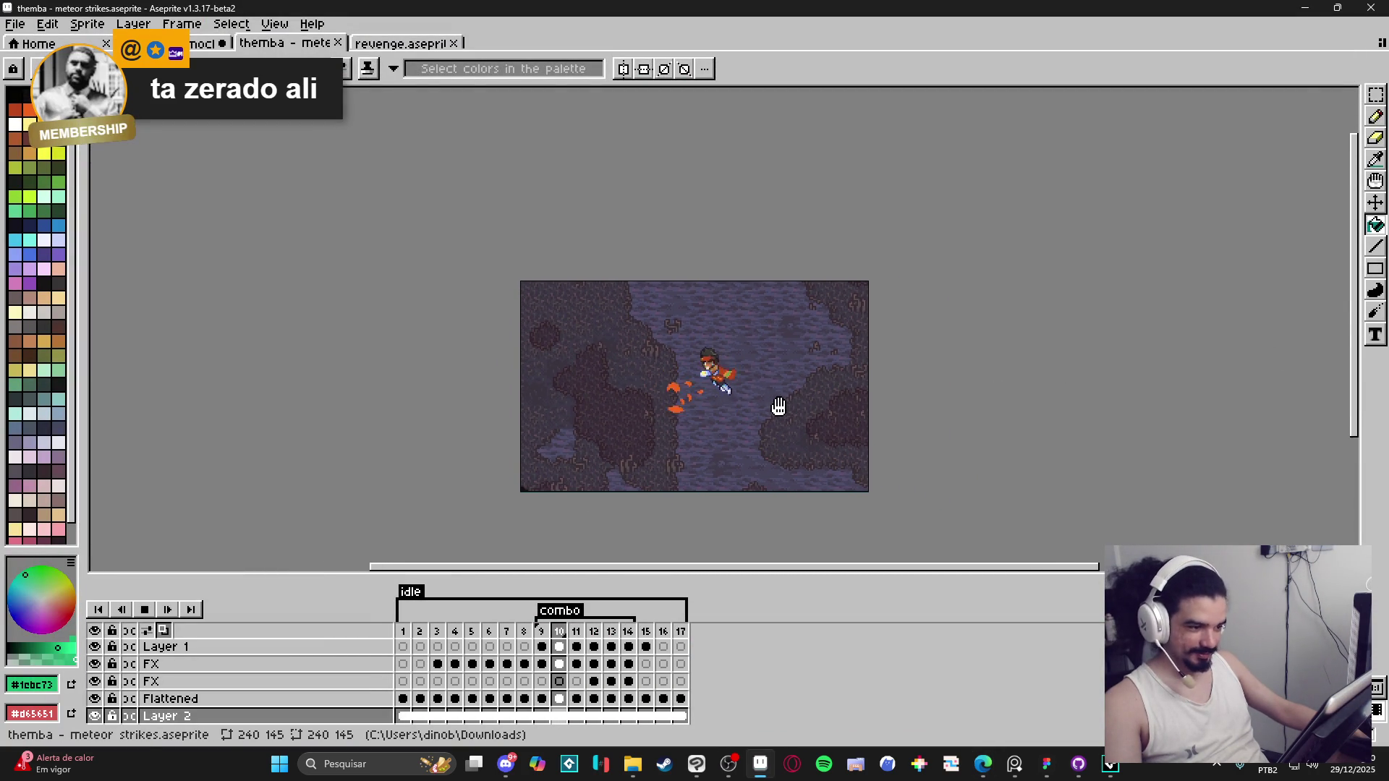
key(F7)
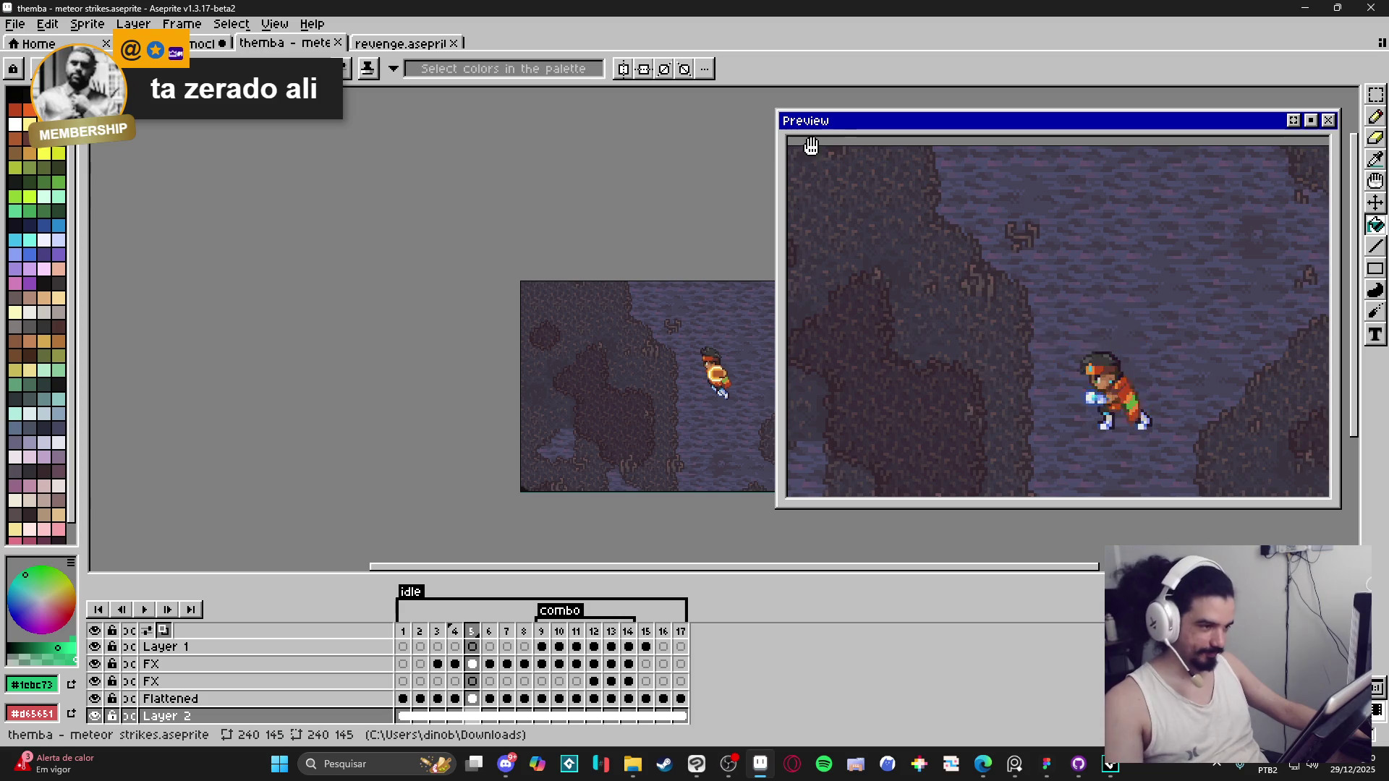
mouse_move(764, 108)
mouse_down()
mouse_move(1006, 116)
mouse_move(932, 132)
mouse_up()
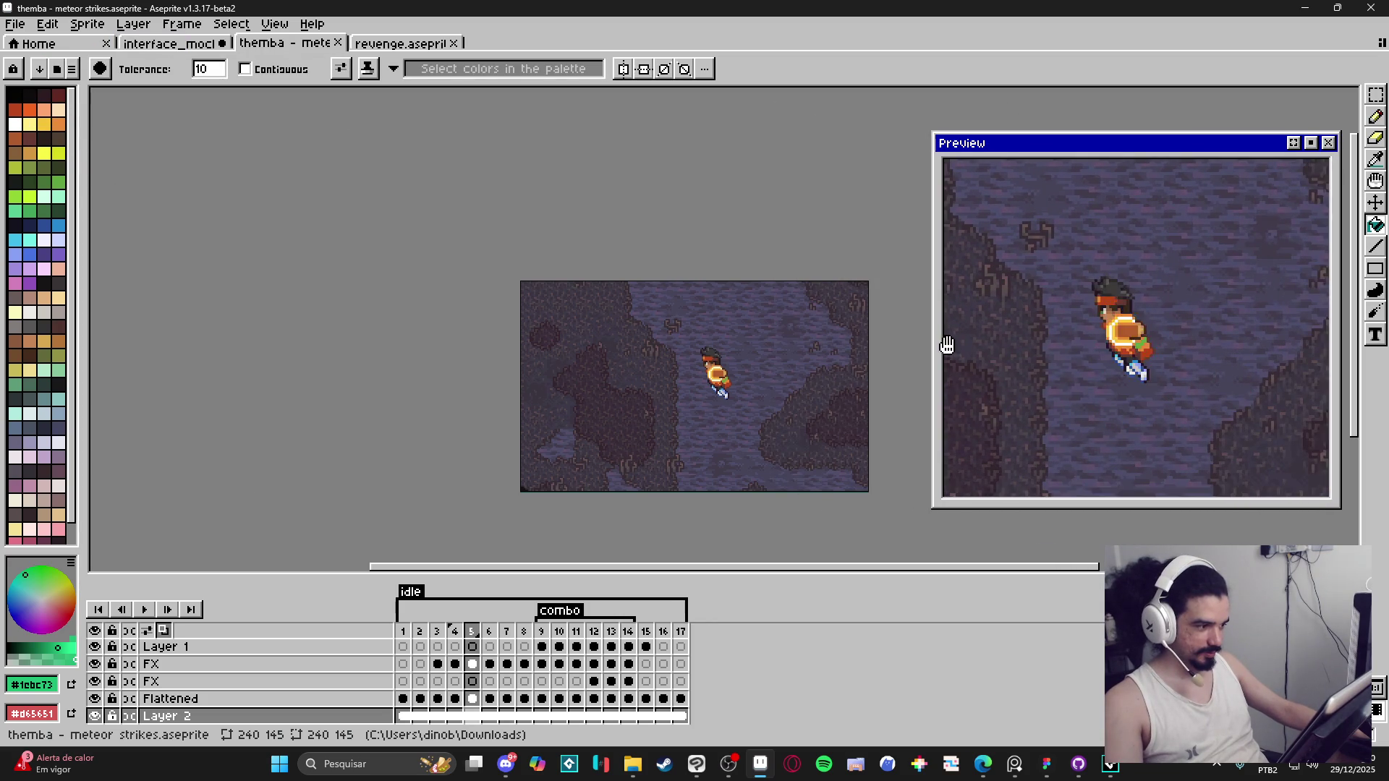
mouse_move(1179, 135)
mouse_down()
mouse_move(1205, 236)
mouse_move(1198, 217)
mouse_up()
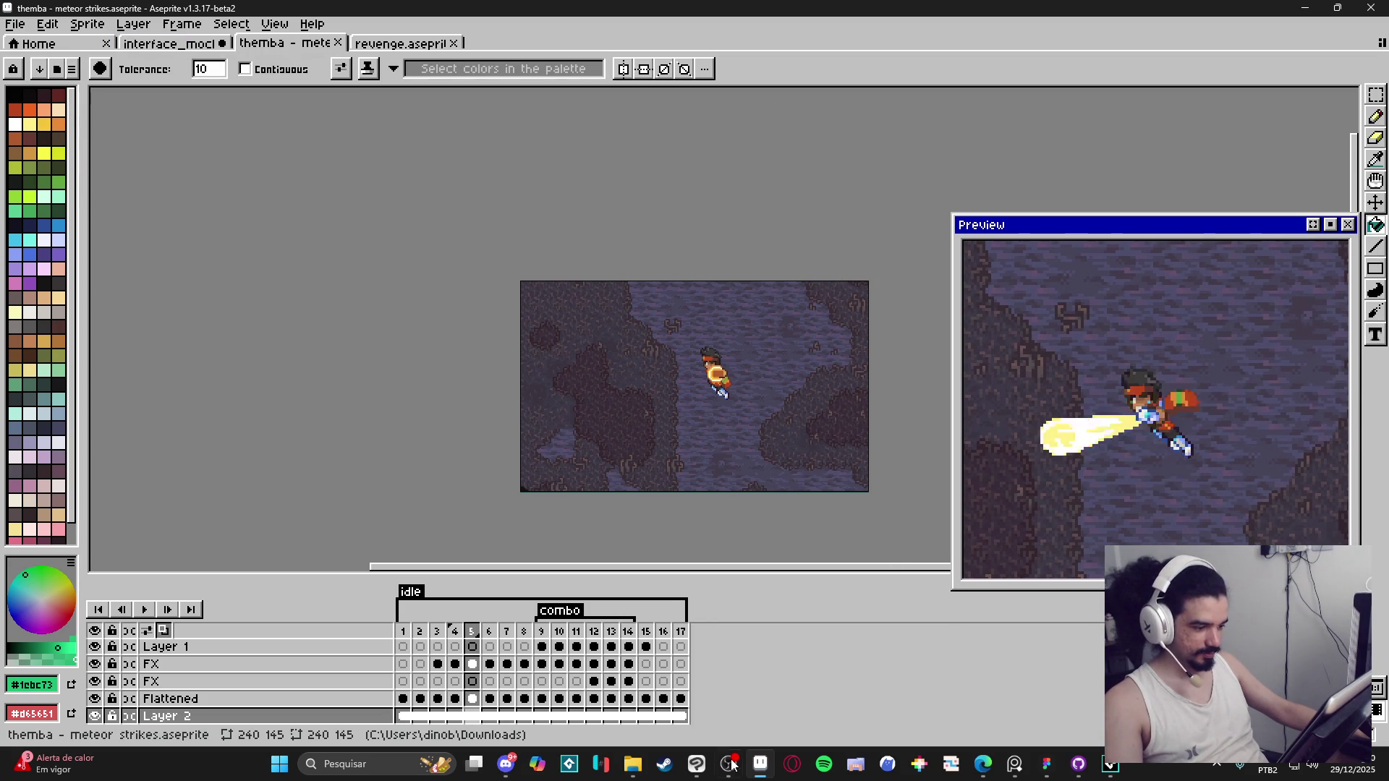
mouse_move(578, 473)
mouse_down()
mouse_move(500, 482)
mouse_move(376, 531)
mouse_up()
Step: Hide the forest background layer so the character shows over transparency
scroll(499, 481, up, 1)
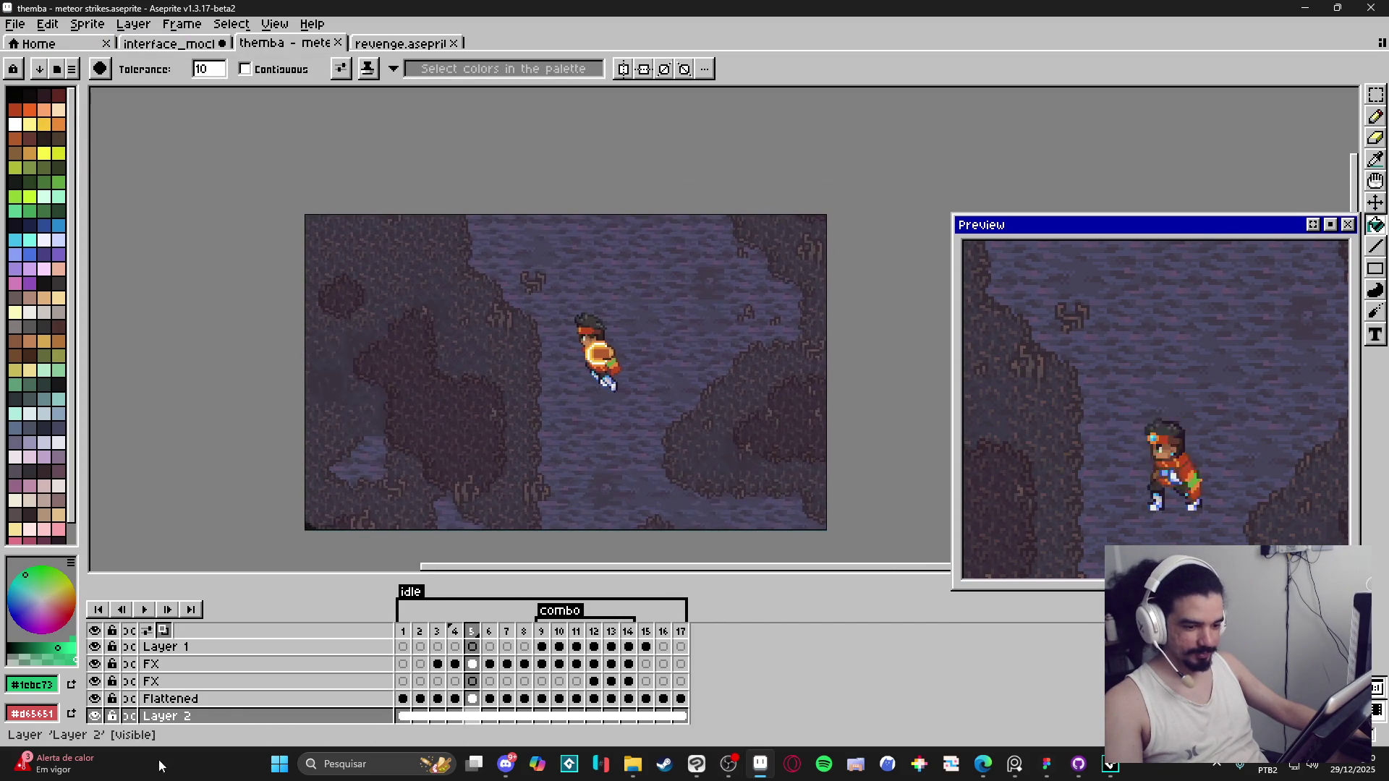
scroll(102, 694, down, 1)
click(96, 697)
click(95, 696)
Step: Go to frame 3 and make the lower FX layer active
scroll(507, 448, up, 1)
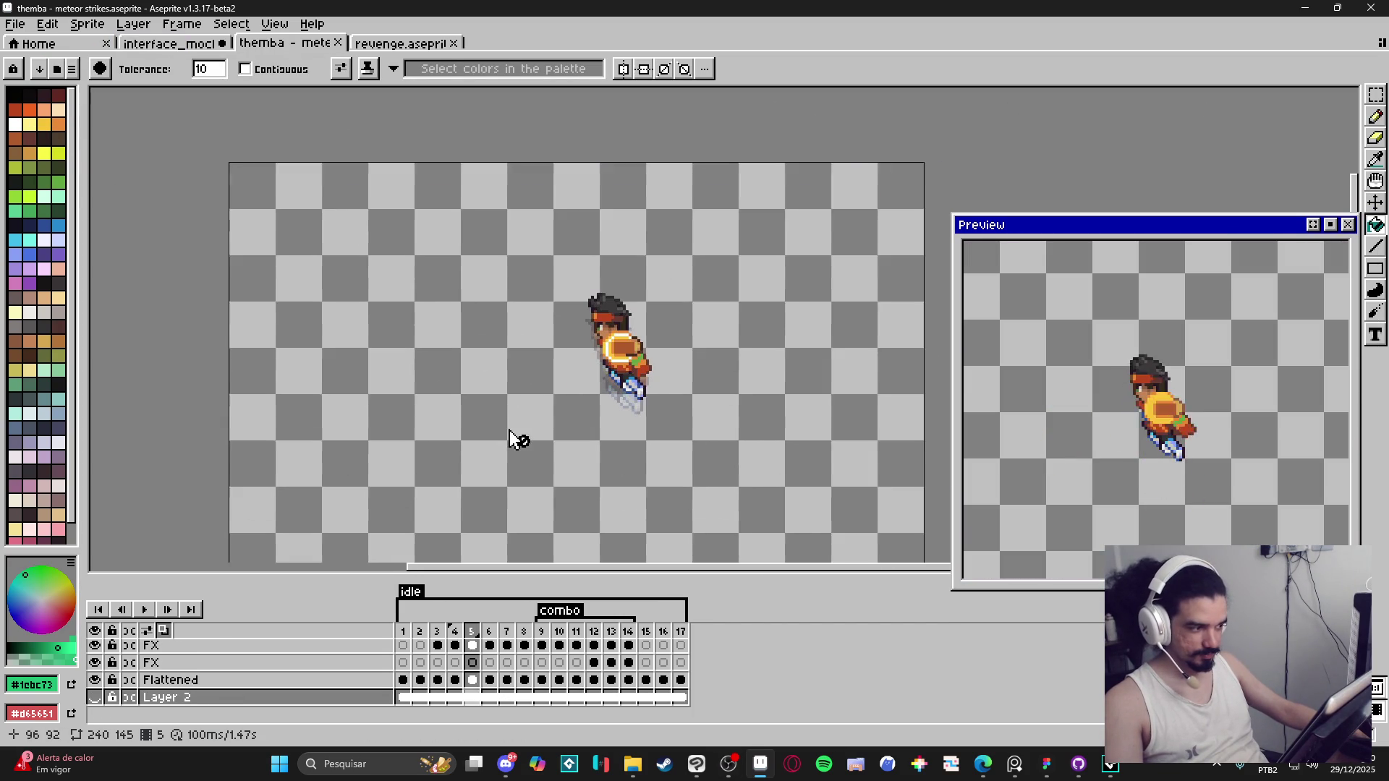
click(735, 766)
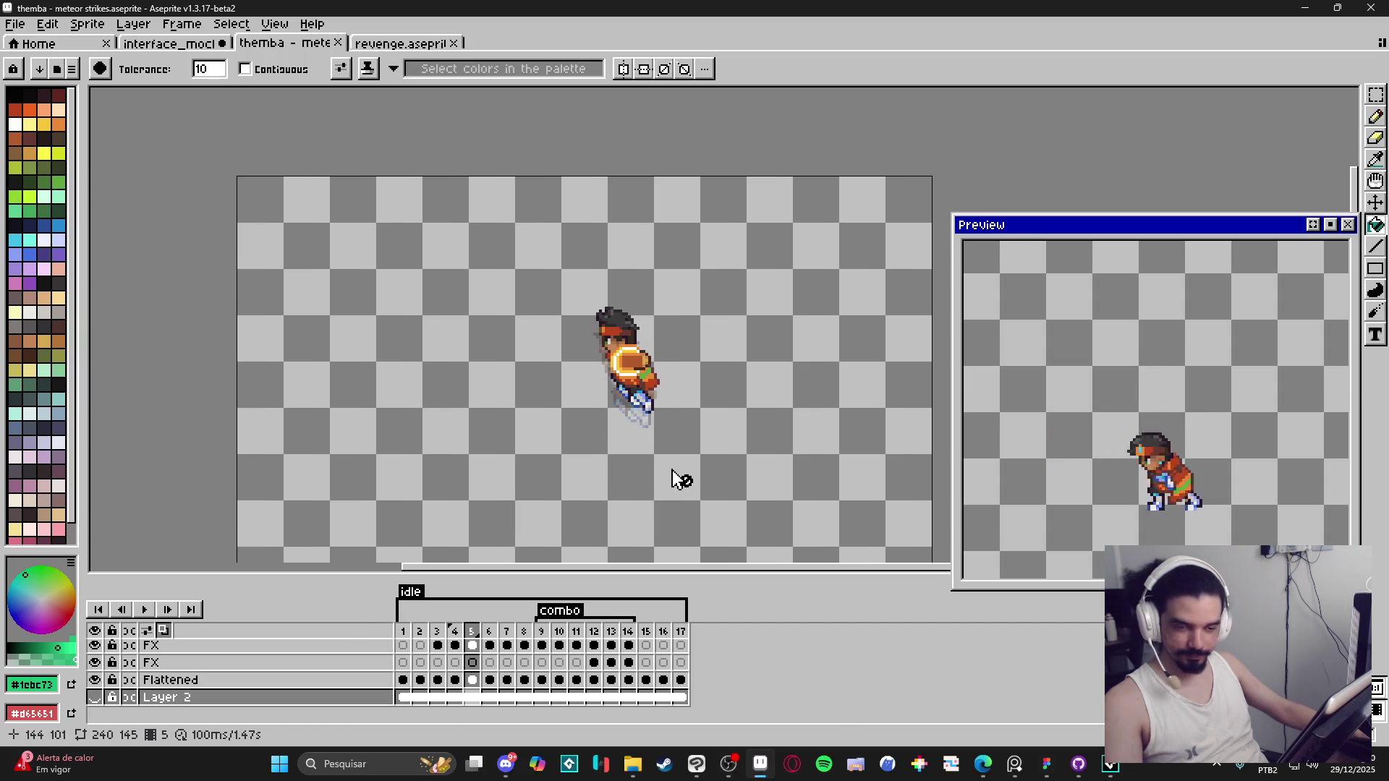
drag(675, 475, 683, 444)
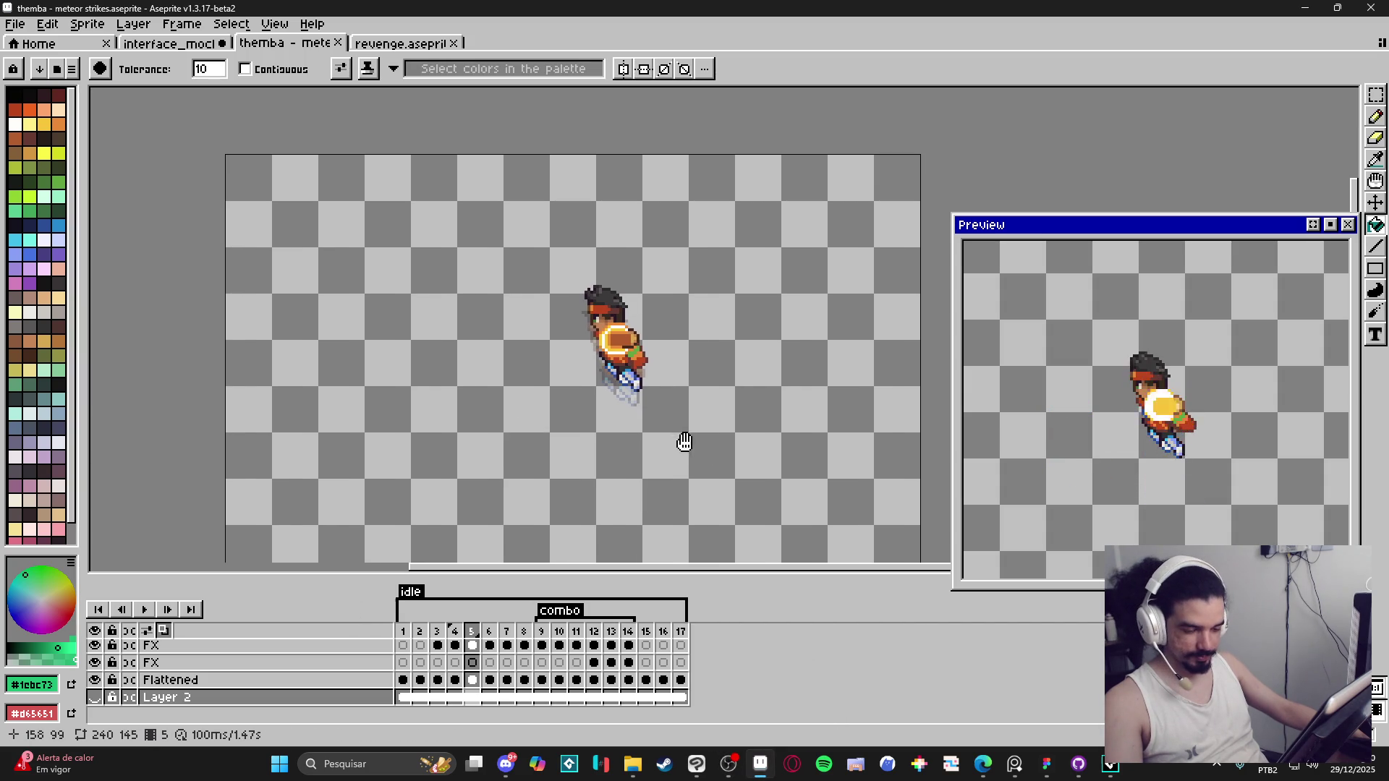
click(403, 637)
click(427, 642)
click(440, 642)
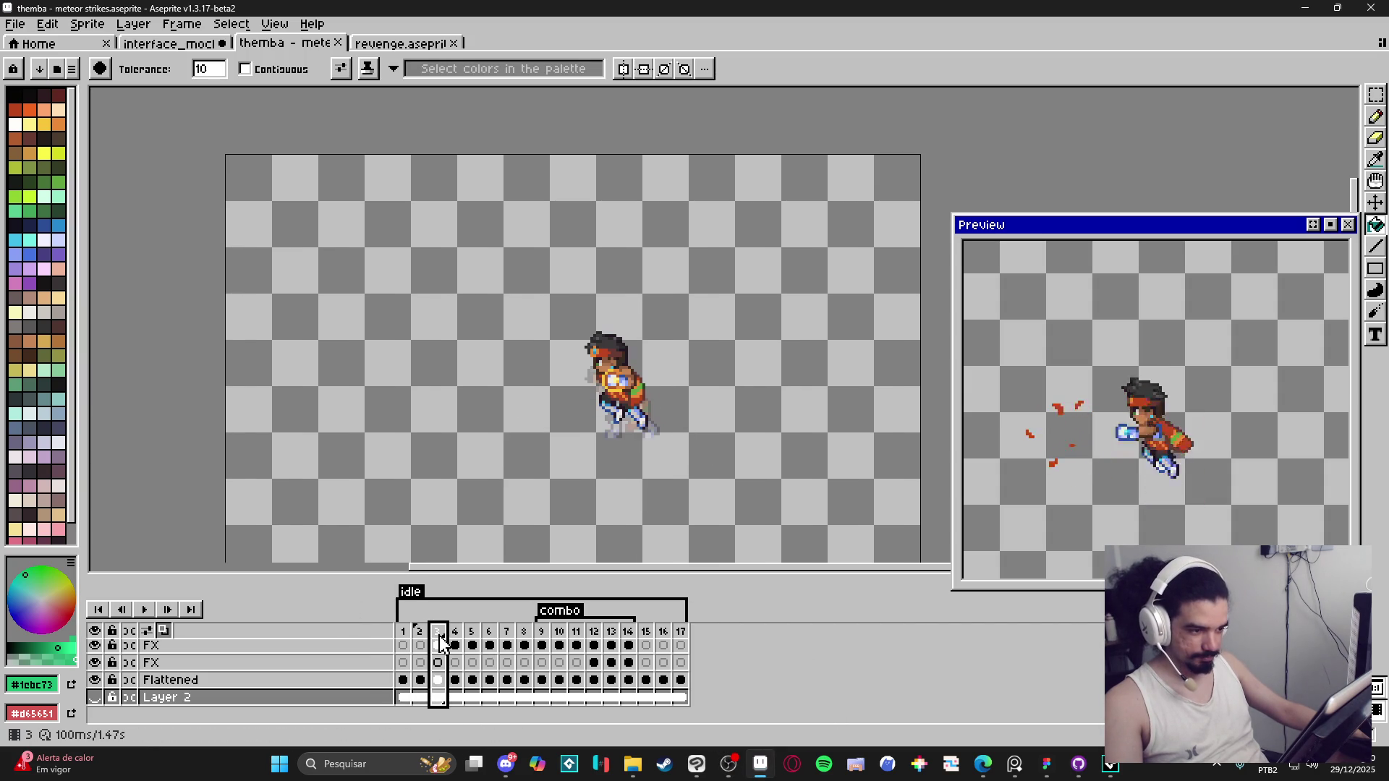
click(437, 680)
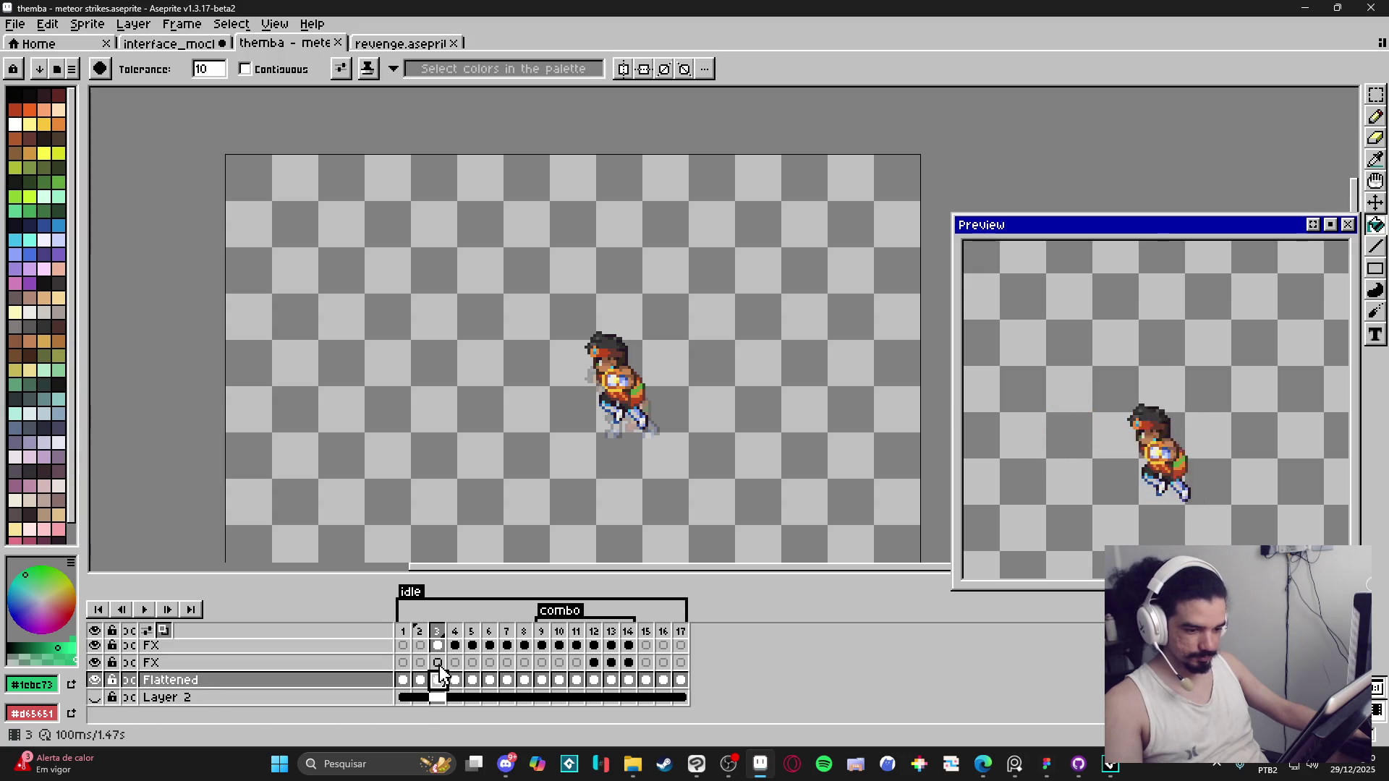
click(438, 663)
Step: Switch to the Pencil and pick the pale palette colour at index 42
key(b)
scroll(598, 420, up, 1)
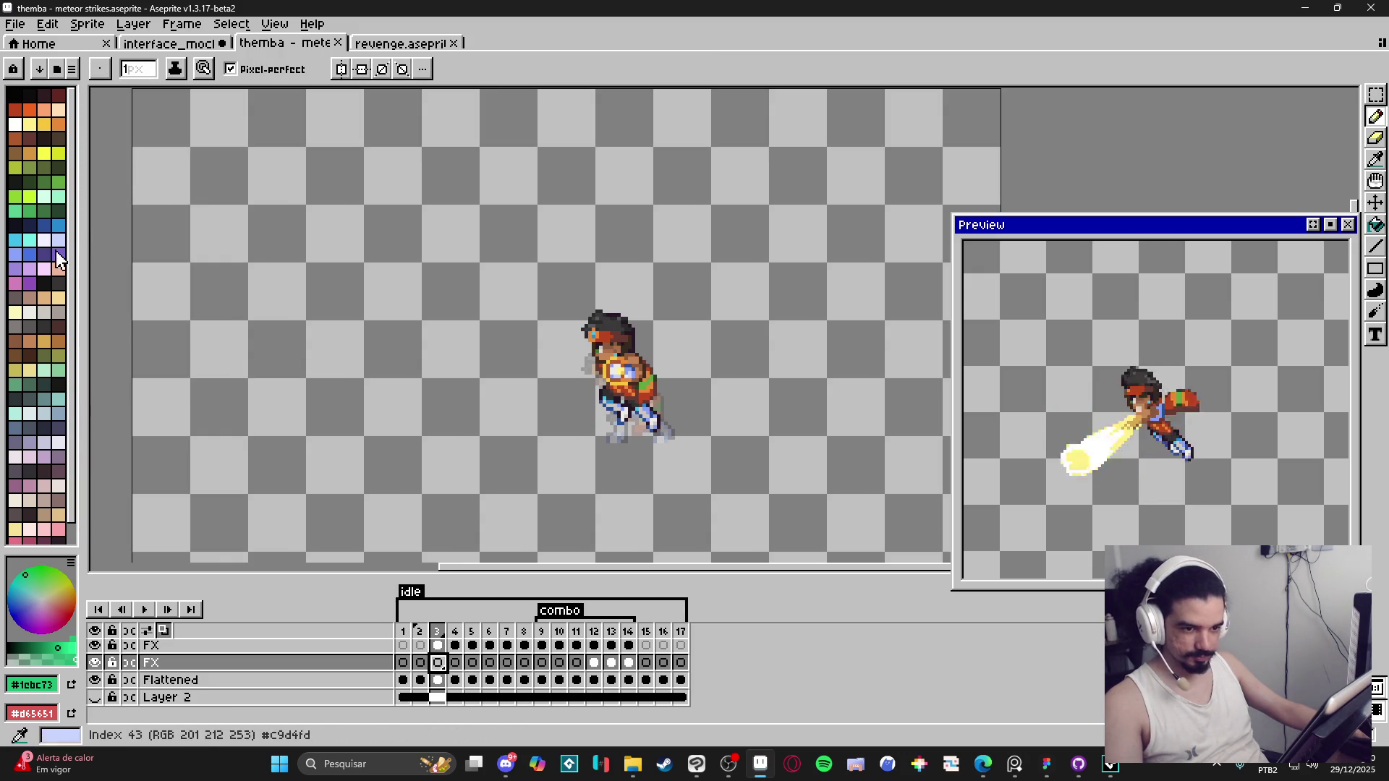
click(44, 241)
Step: Draw a 2px white dust streak under the character's feet, extending it left
scroll(617, 439, up, 1)
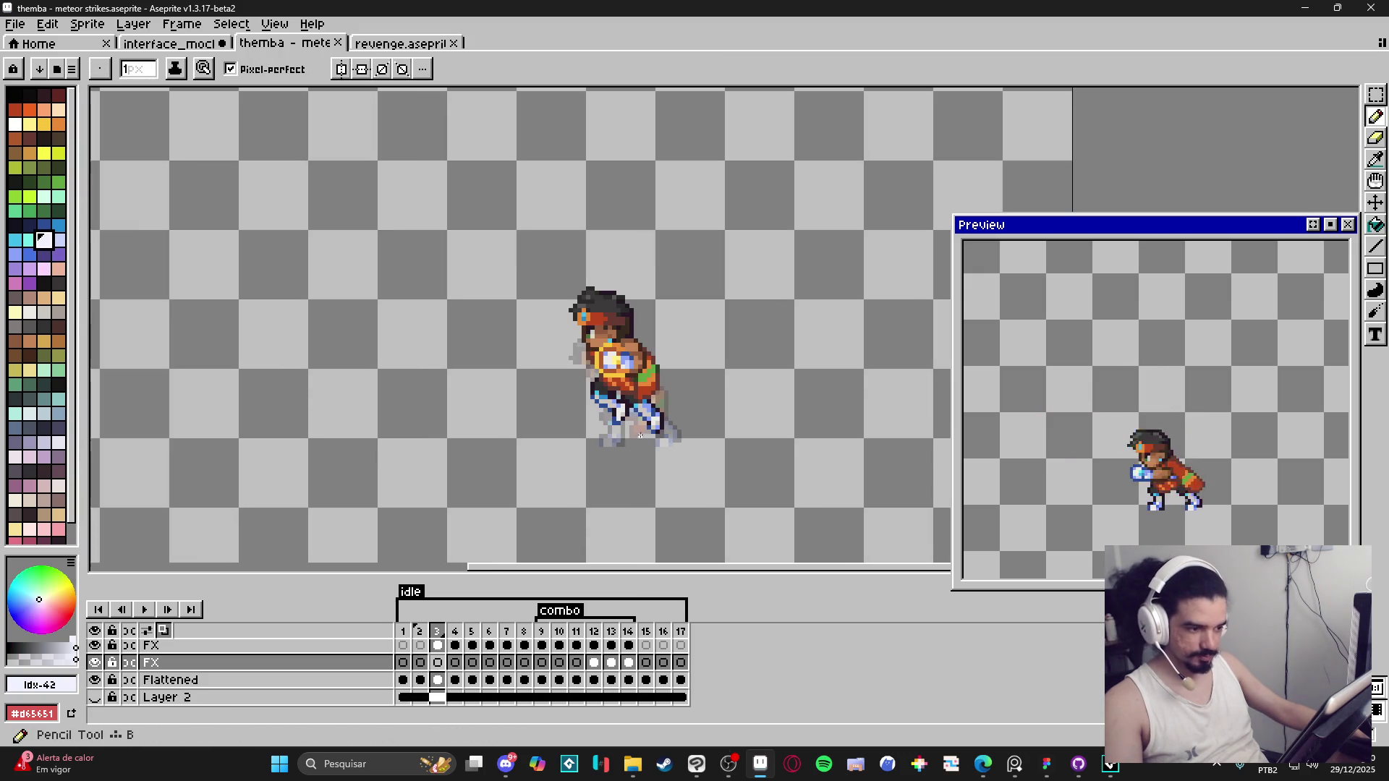
key(plus)
drag(612, 434, 545, 433)
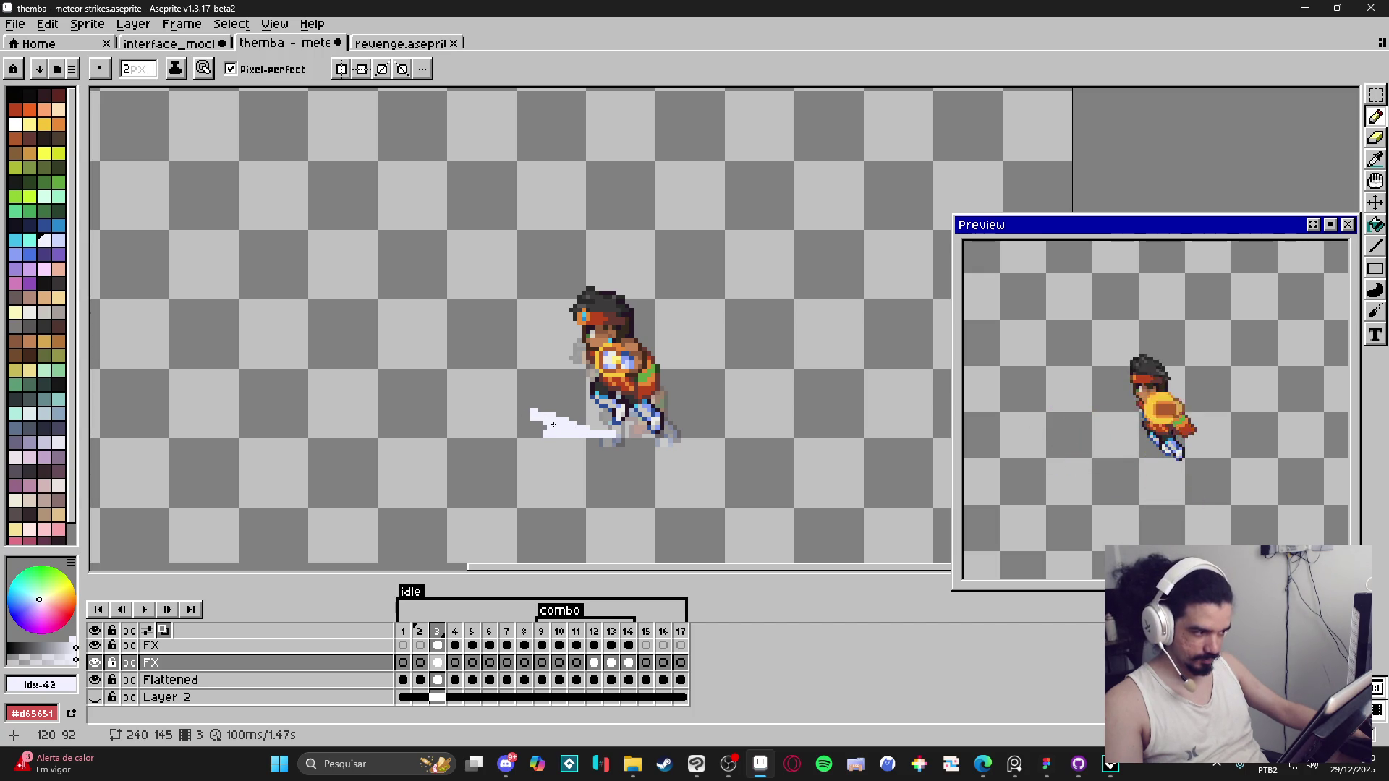
drag(538, 419, 540, 433)
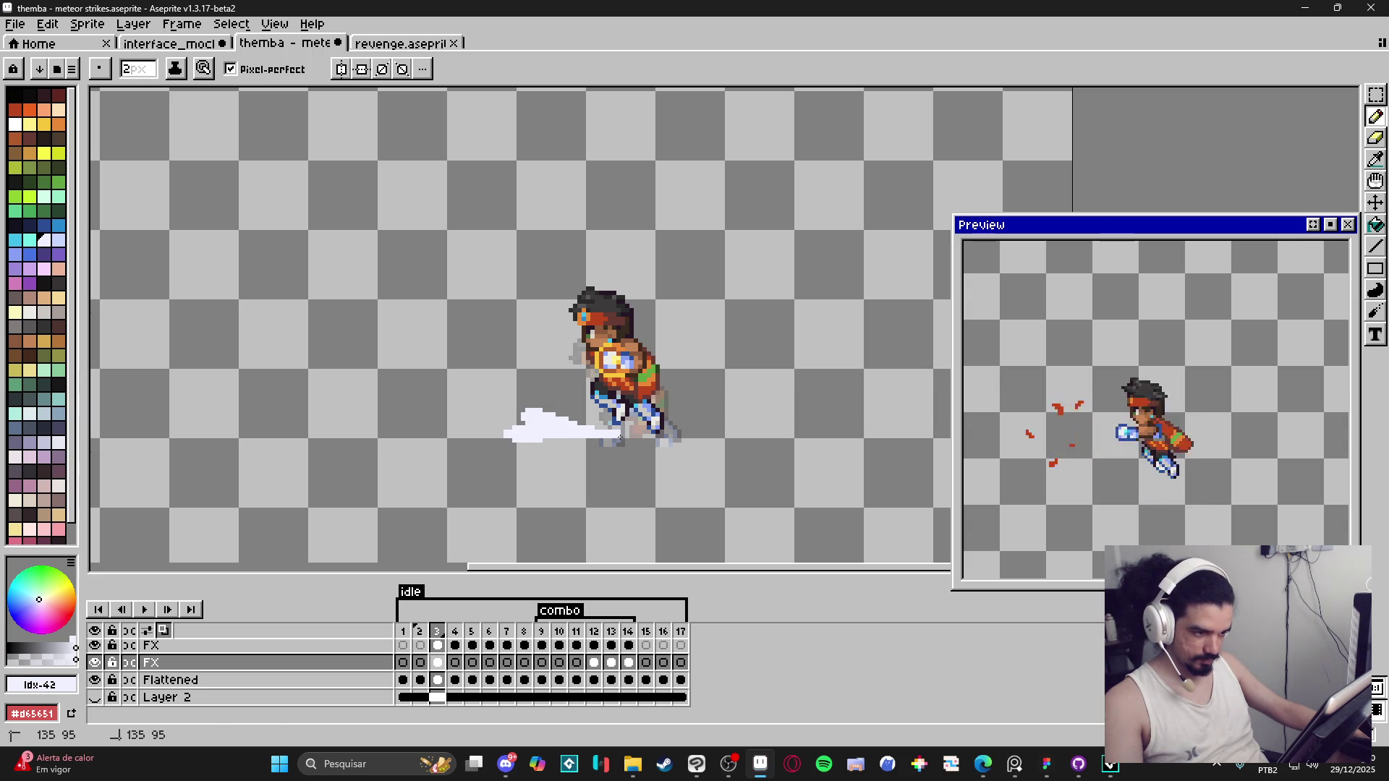
key(minus)
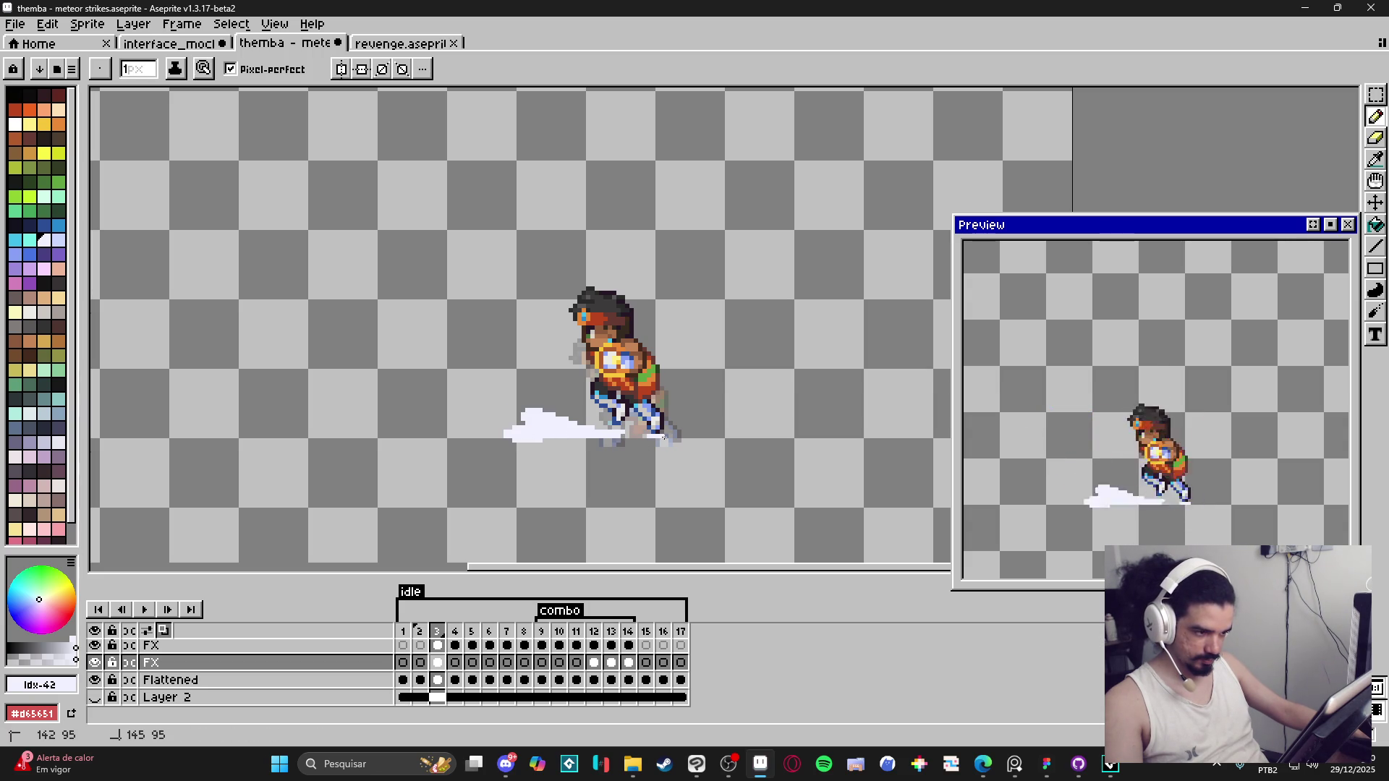
key(plus)
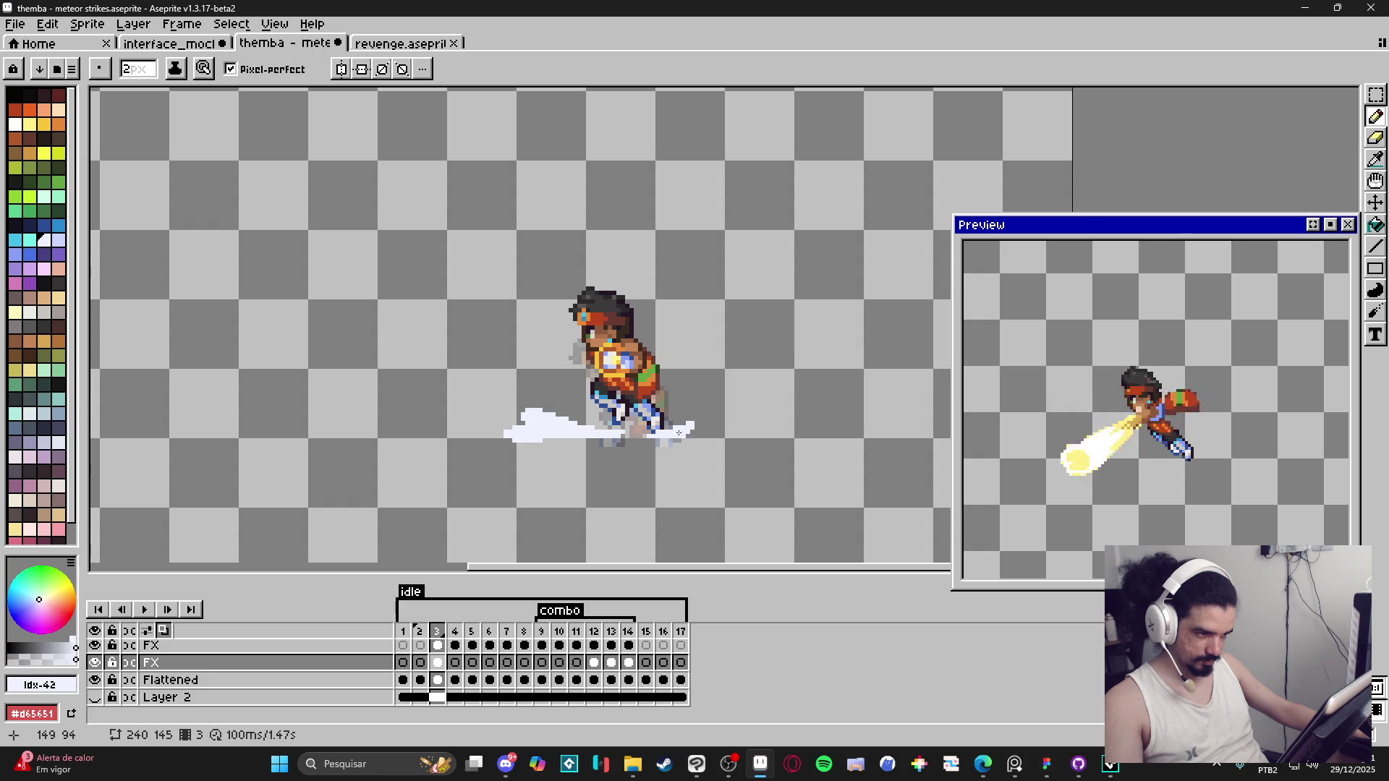
Step: Extend the dust cloud right, lighten its lower edge, and add light puffs along its top
mouse_move(683, 434)
mouse_down()
mouse_move(719, 421)
mouse_move(692, 423)
mouse_up()
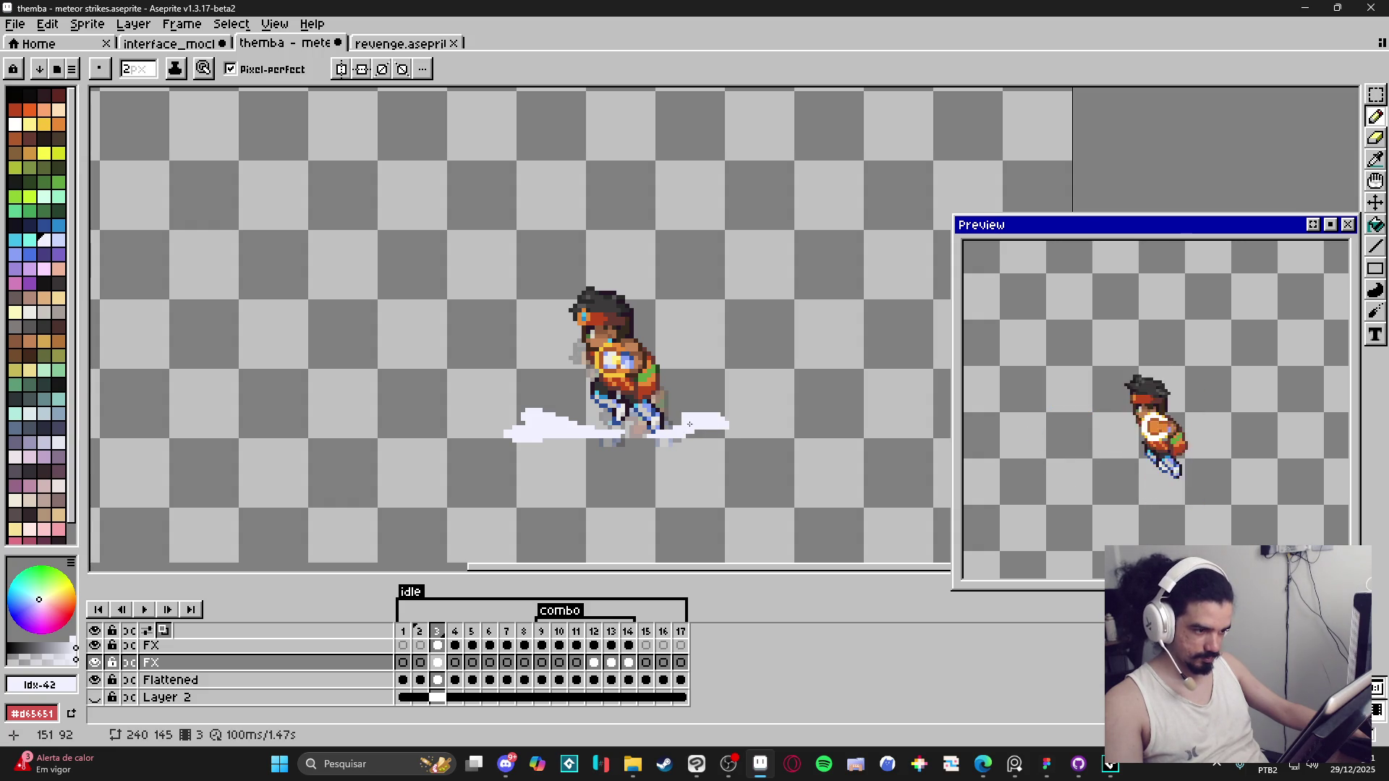
mouse_move(699, 434)
mouse_down()
mouse_move(678, 434)
mouse_move(719, 423)
mouse_move(703, 421)
mouse_move(734, 434)
mouse_move(725, 447)
mouse_up()
scroll(699, 423, up, 1)
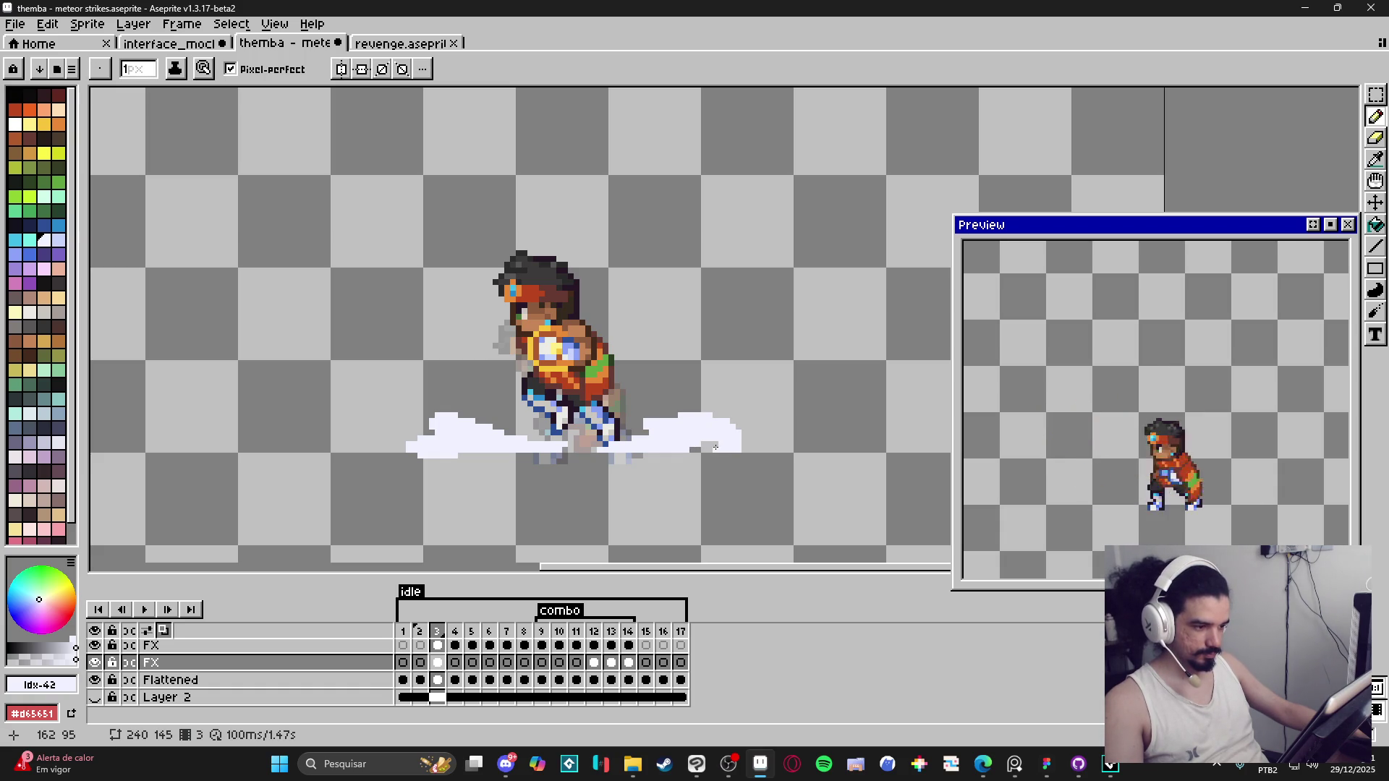
drag(685, 449, 708, 446)
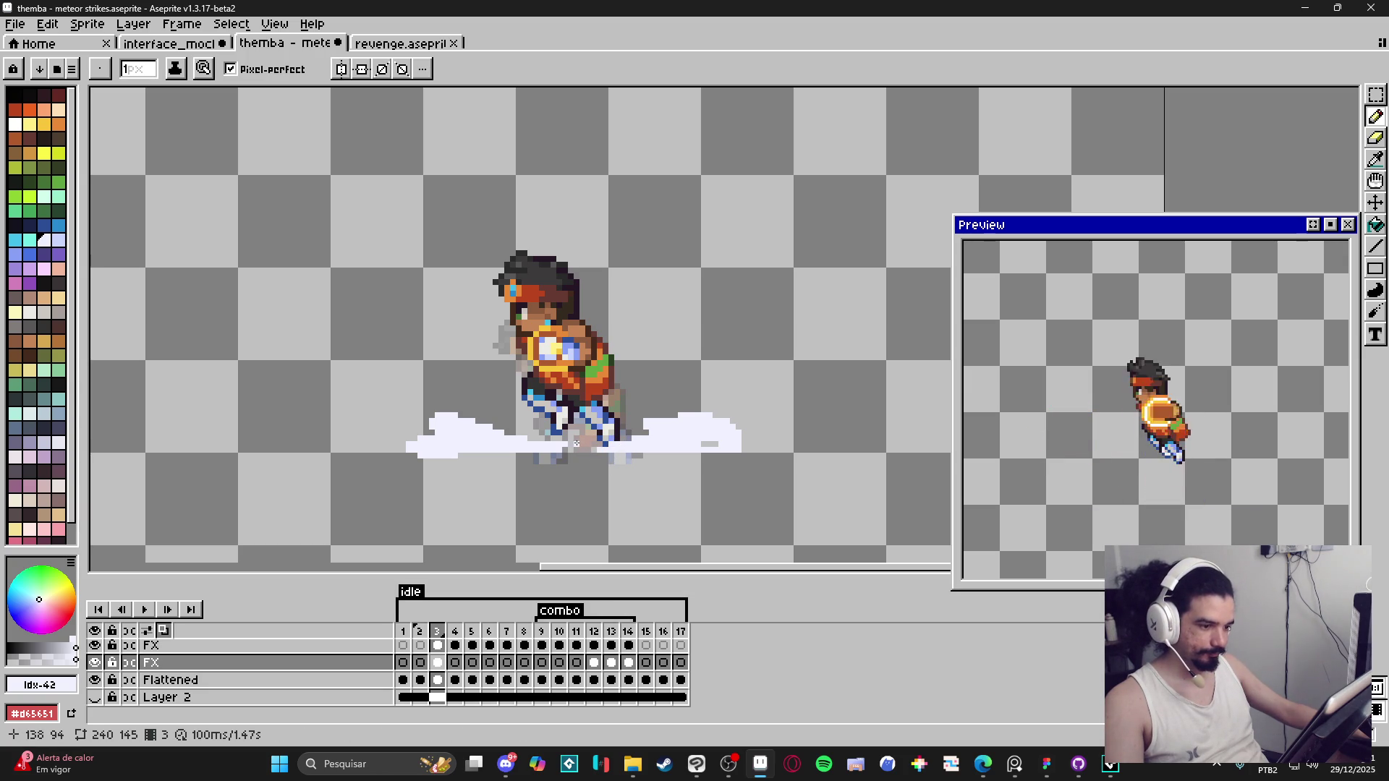
key(plus)
drag(554, 432, 515, 416)
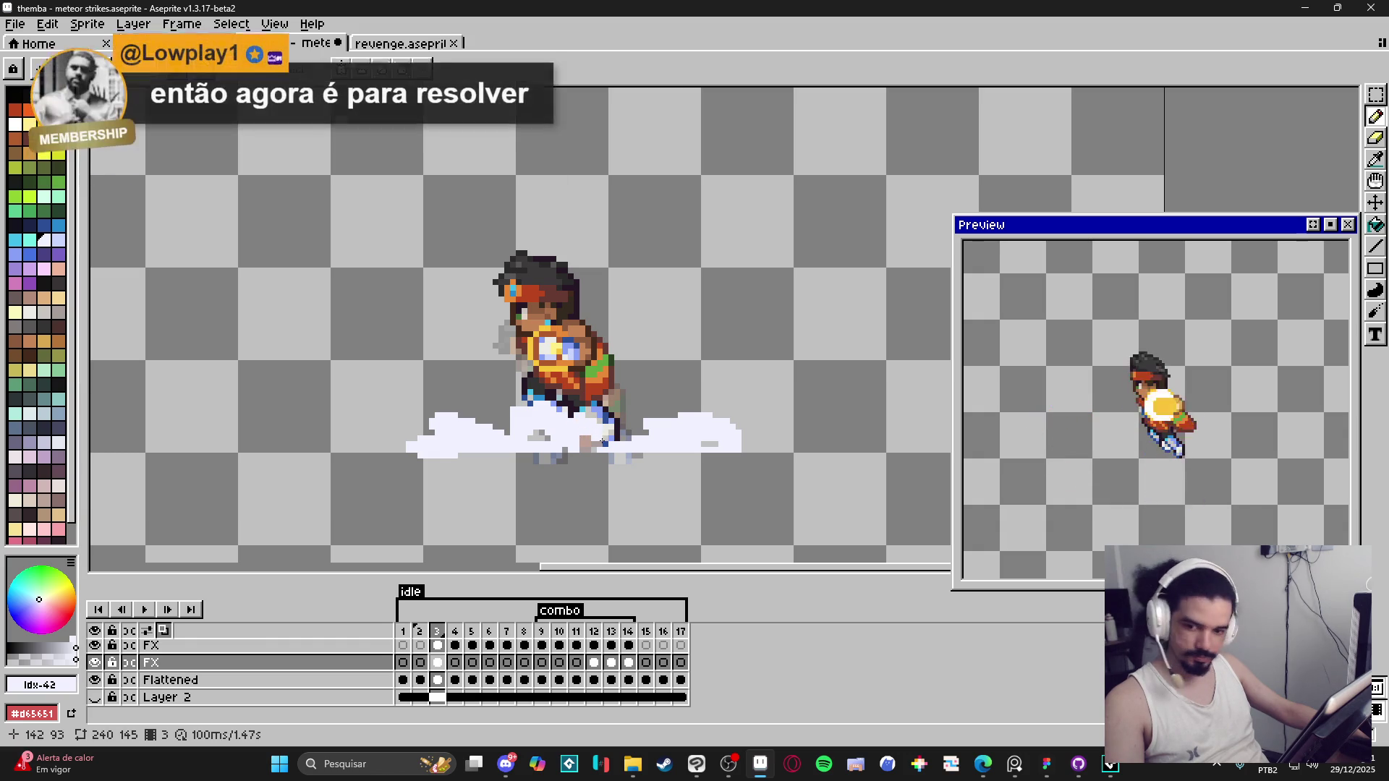
Step: Touch up a single pixel on frame 3's white dust cloud
drag(591, 444, 593, 444)
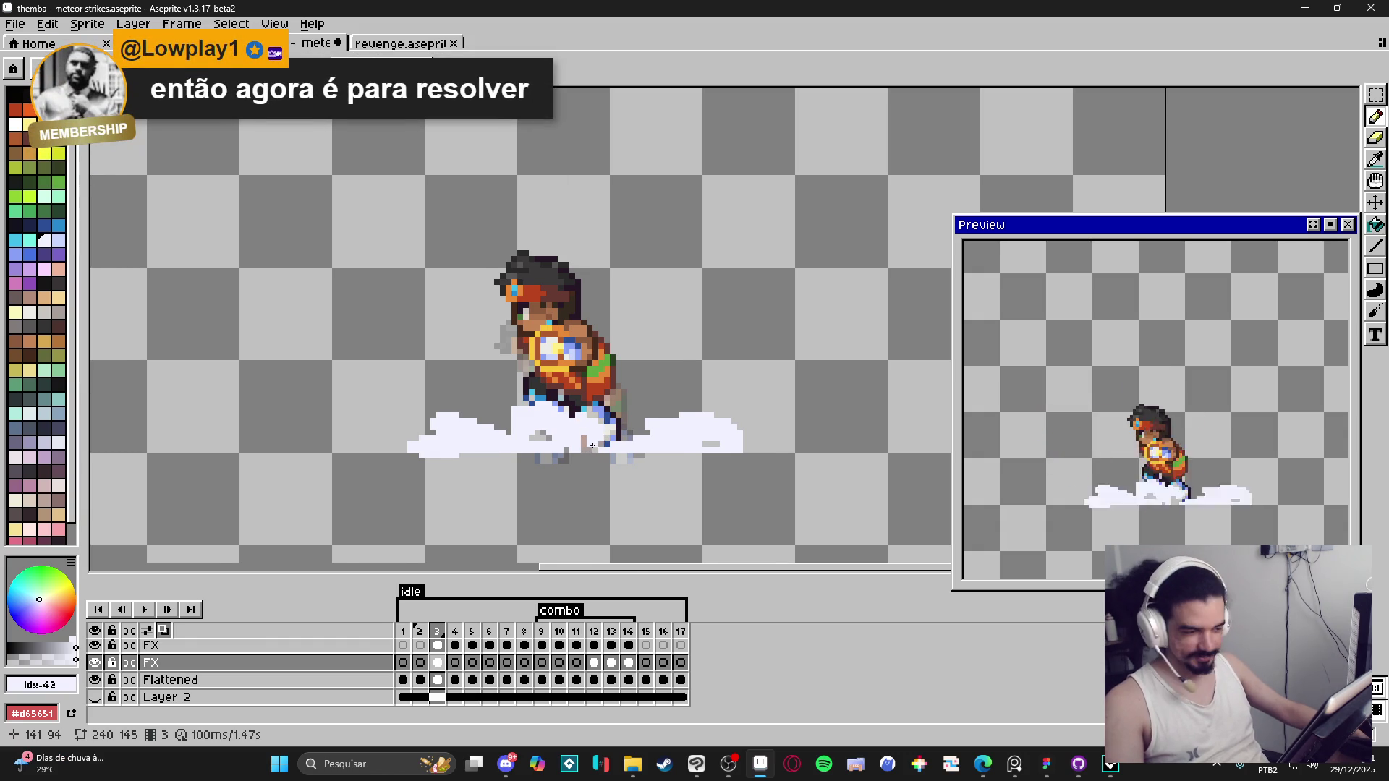
scroll(591, 446, up, 3)
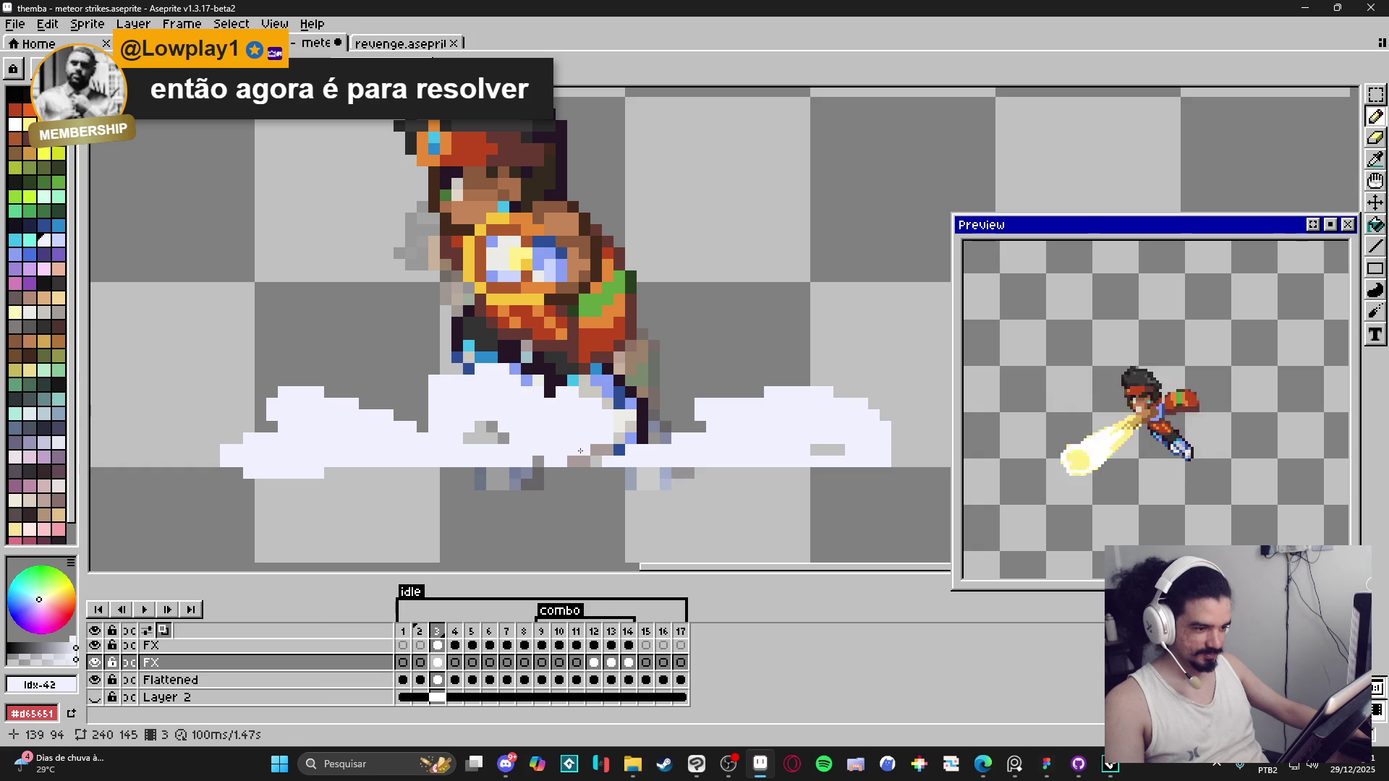
click(580, 450)
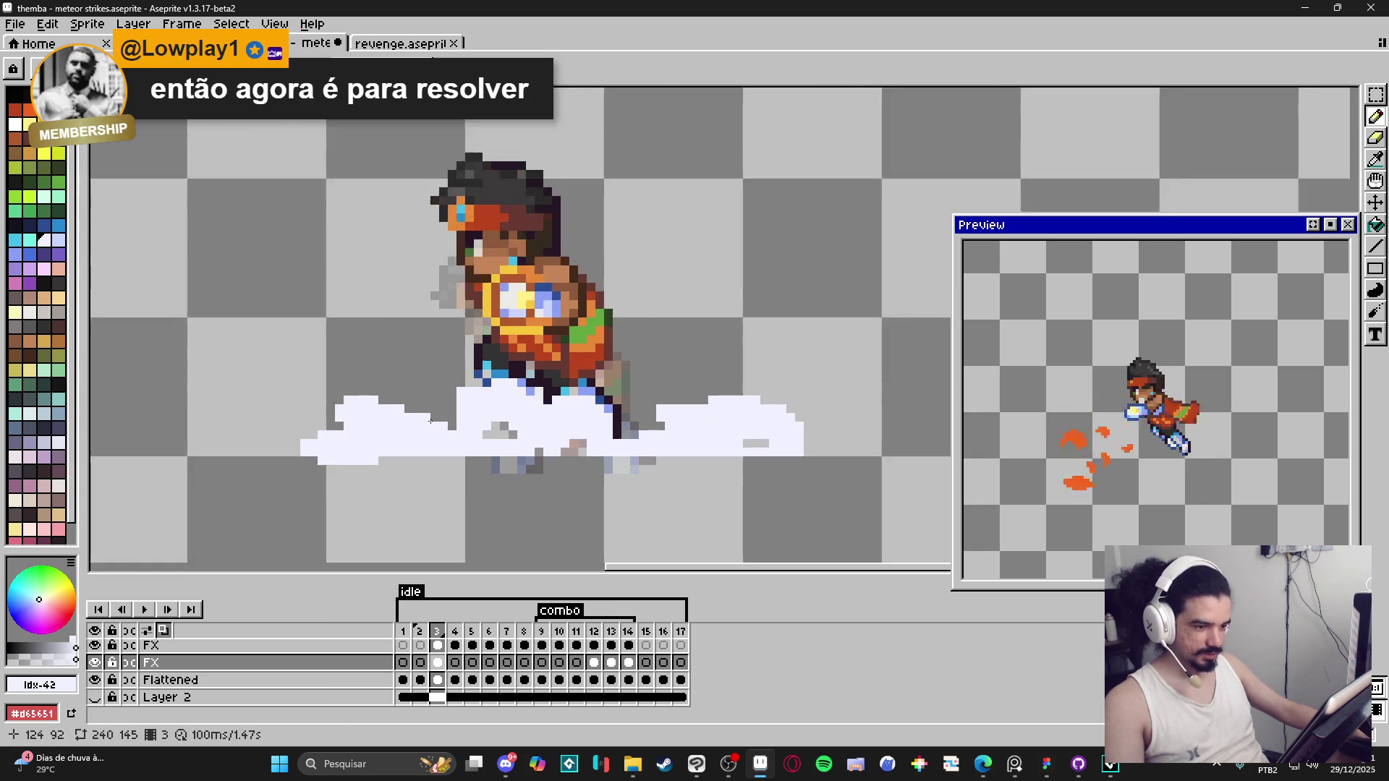
scroll(452, 426, left, 2)
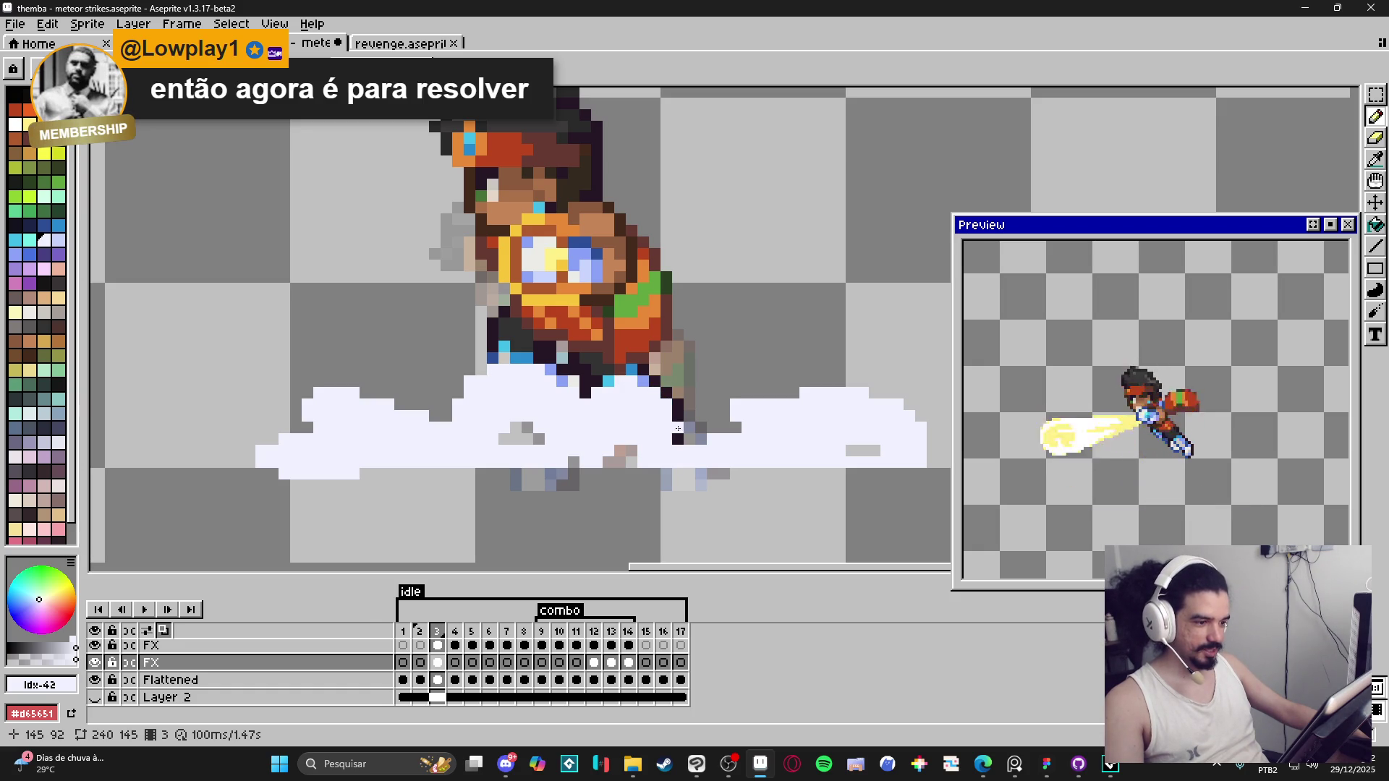
scroll(677, 421, down, 2)
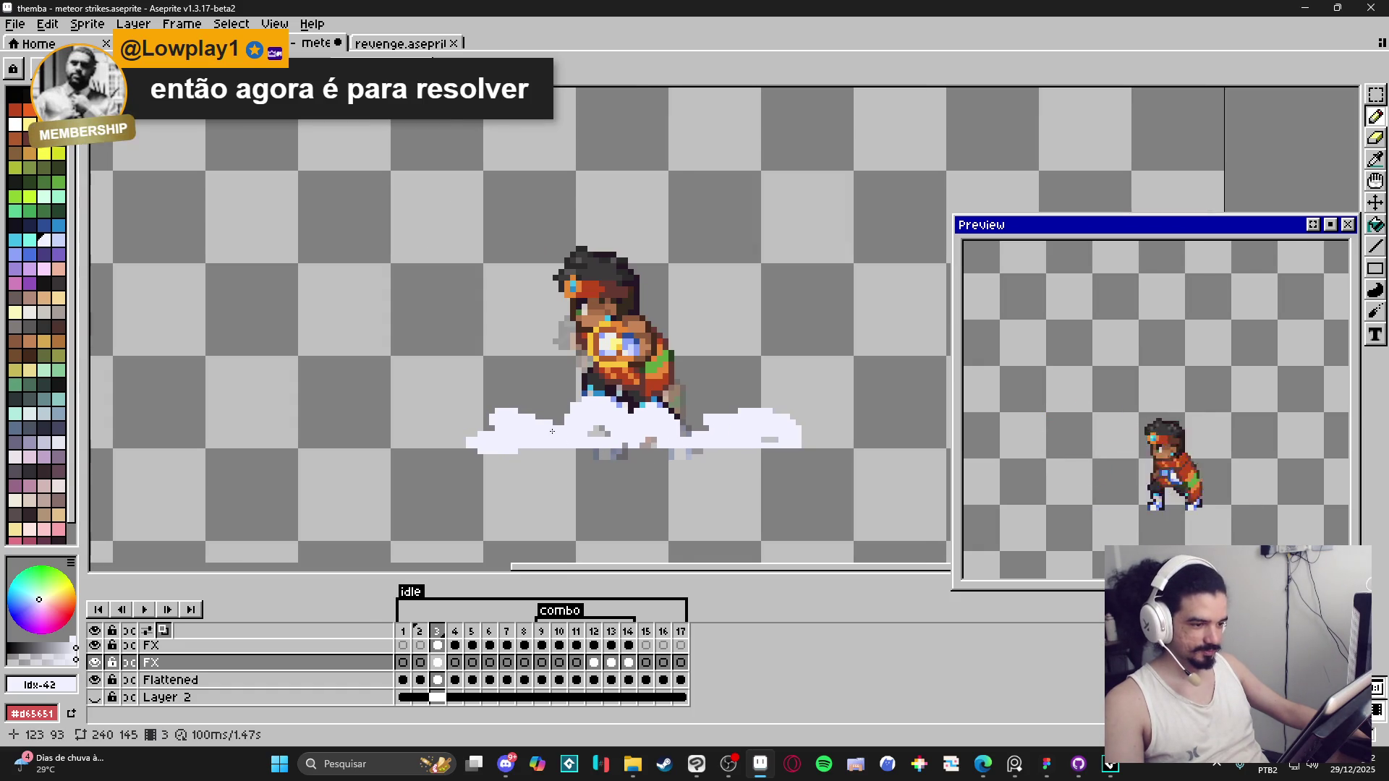
scroll(654, 447, down, 1)
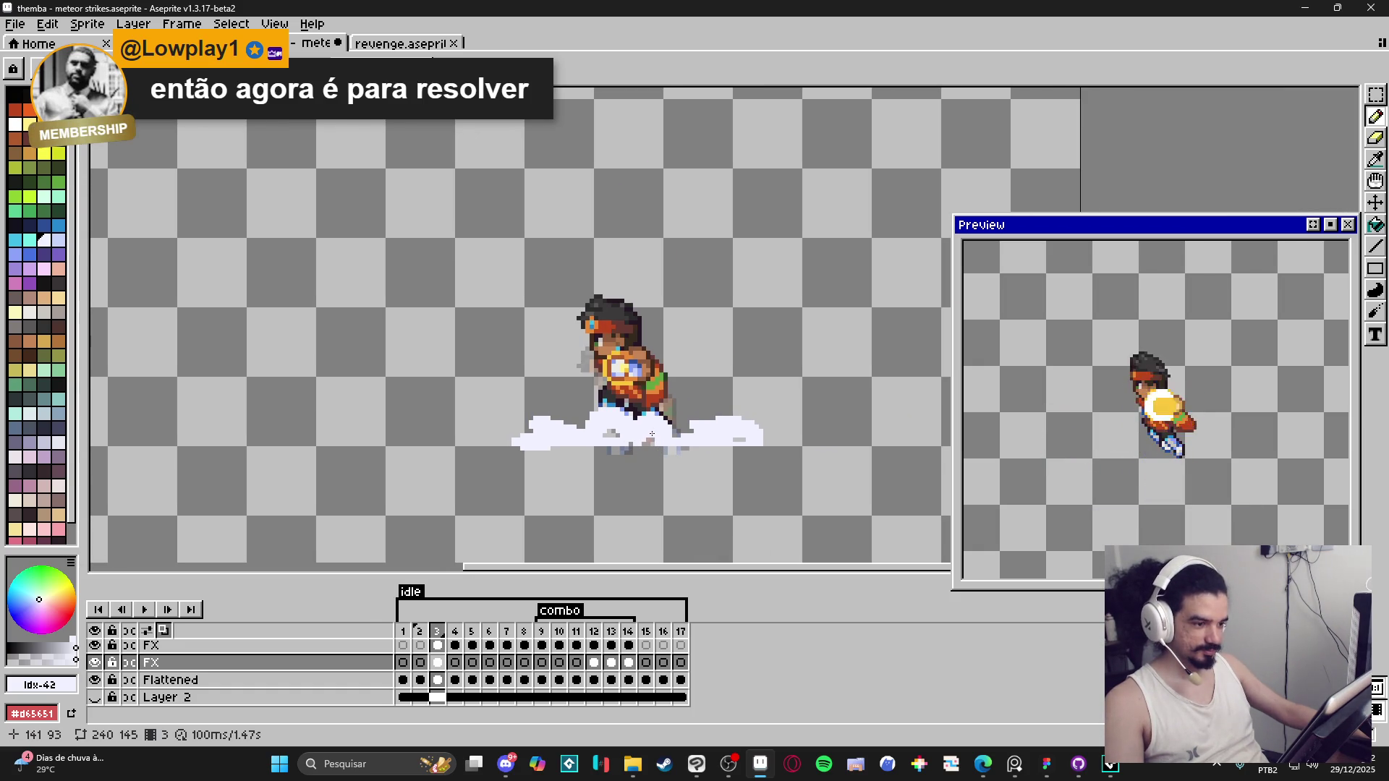
scroll(652, 434, up, 2)
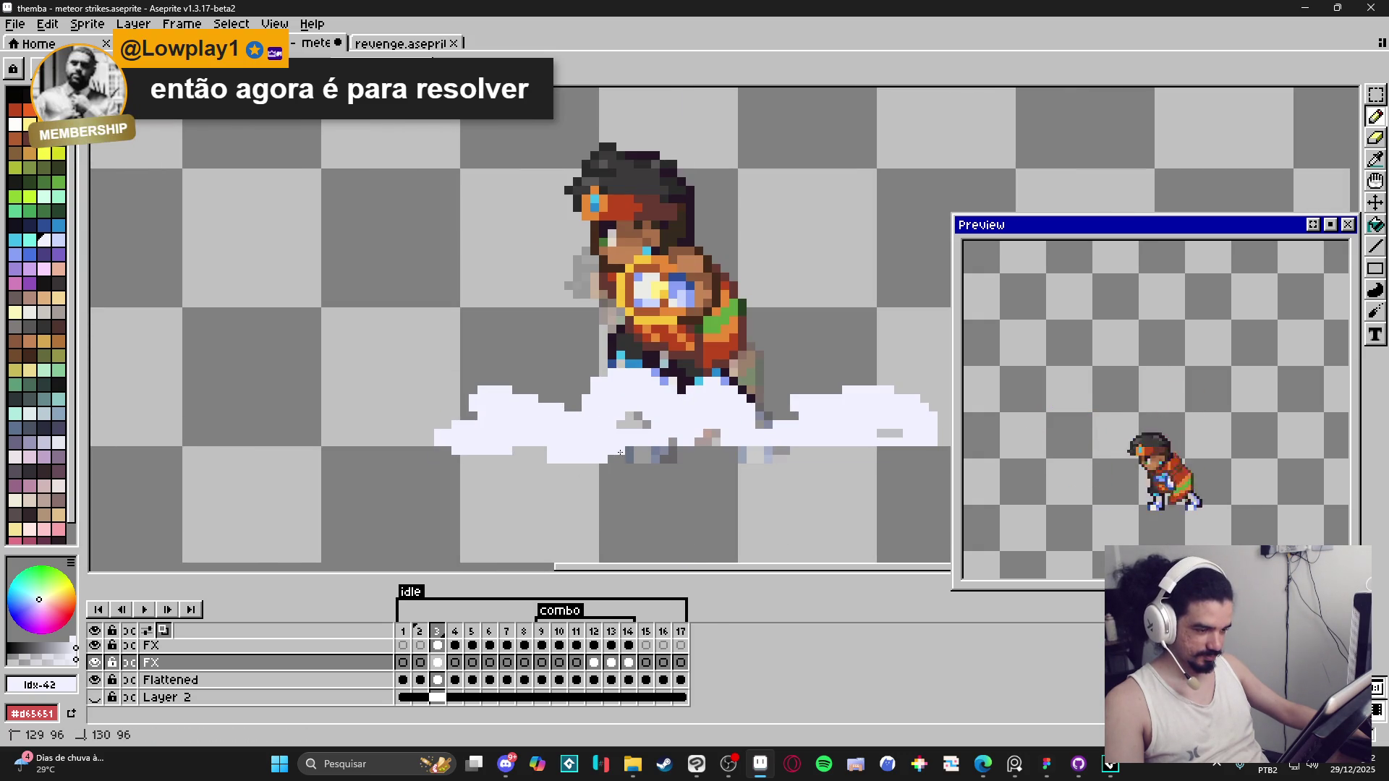
Step: Extend the white cloud's bottom edge with several strokes beneath the character
drag(594, 467, 549, 467)
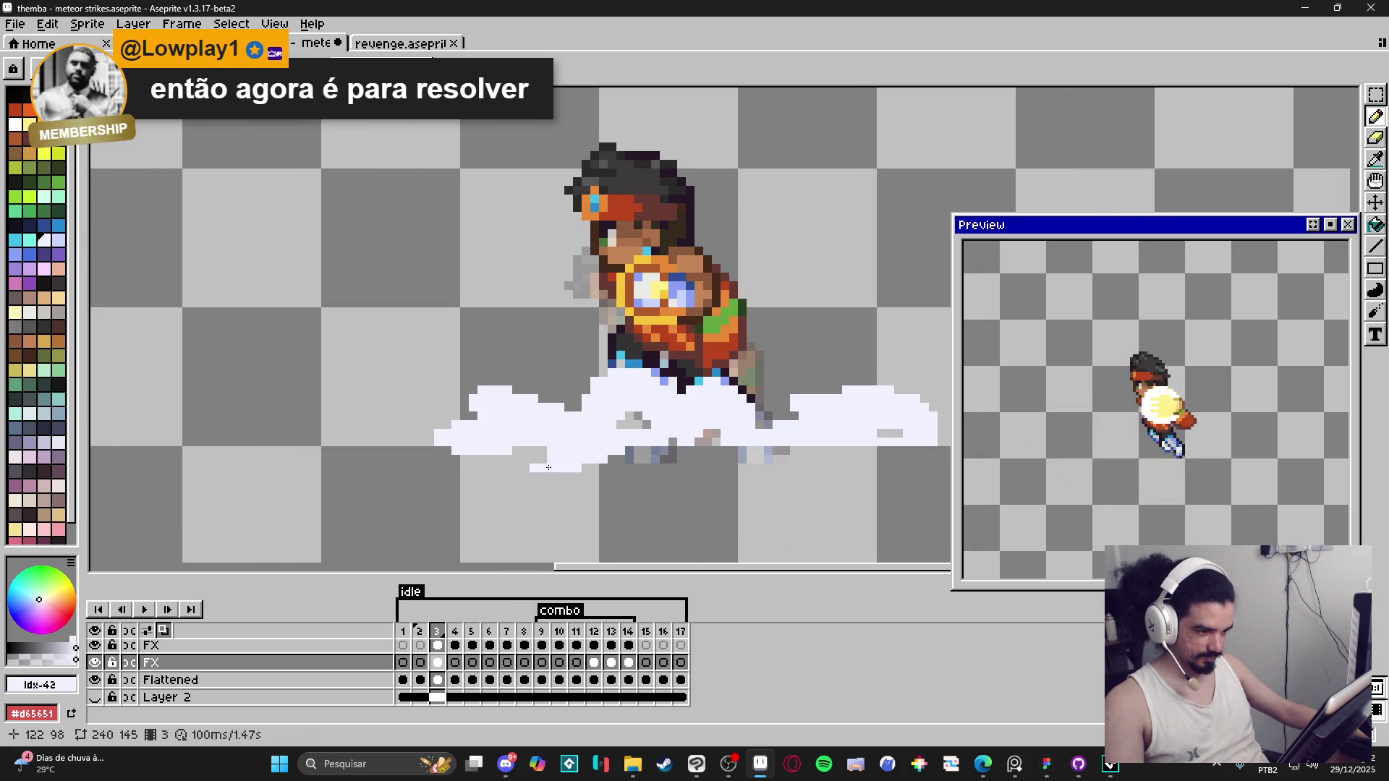
click(643, 450)
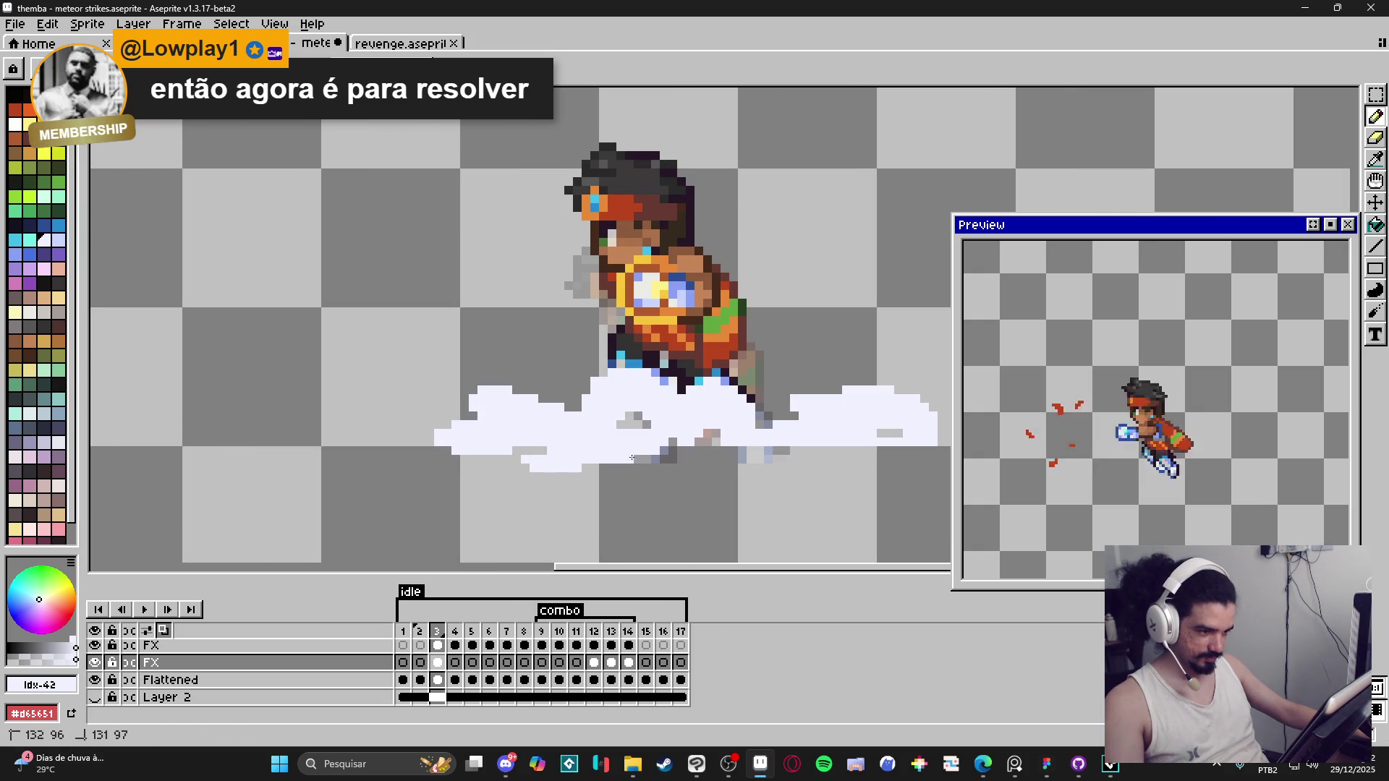
drag(580, 475, 546, 475)
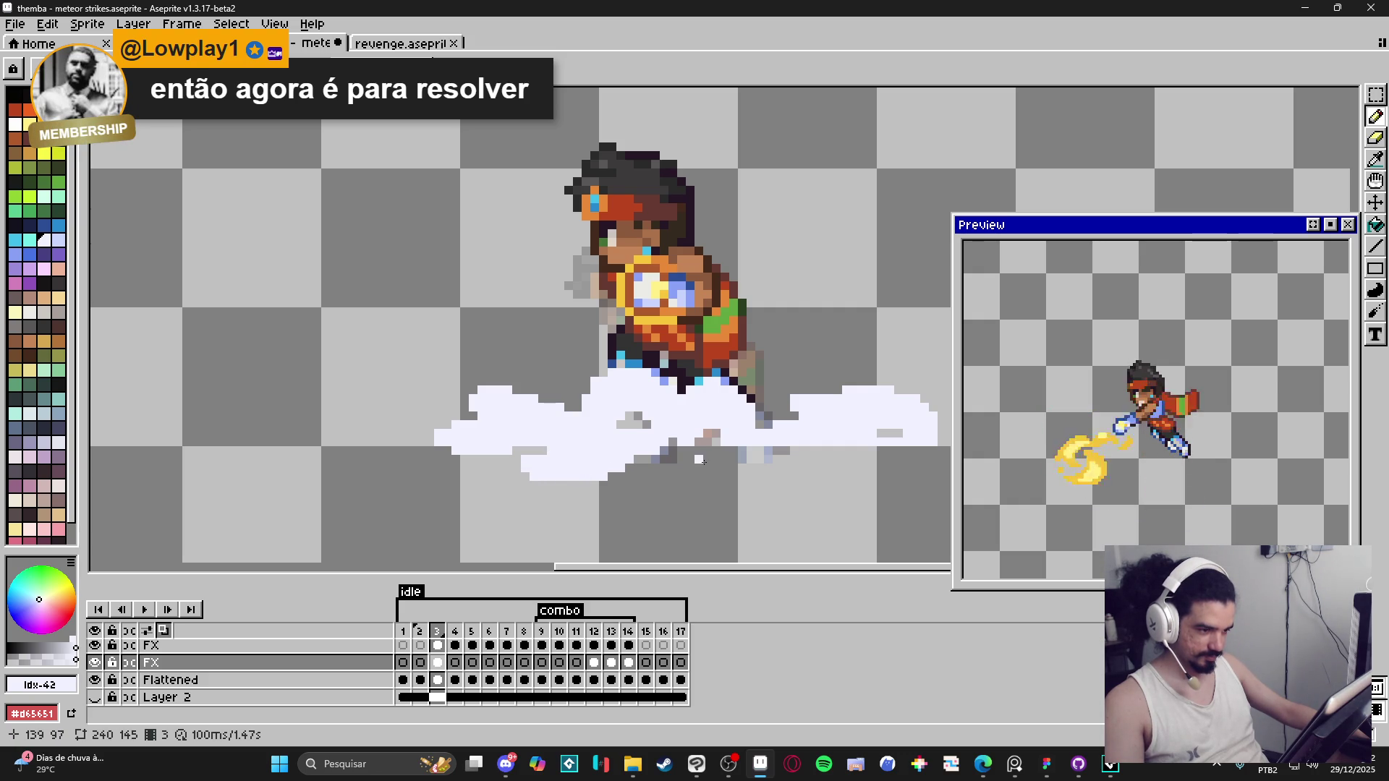
mouse_move(637, 469)
mouse_down()
mouse_move(651, 453)
mouse_move(595, 484)
mouse_up()
click(577, 492)
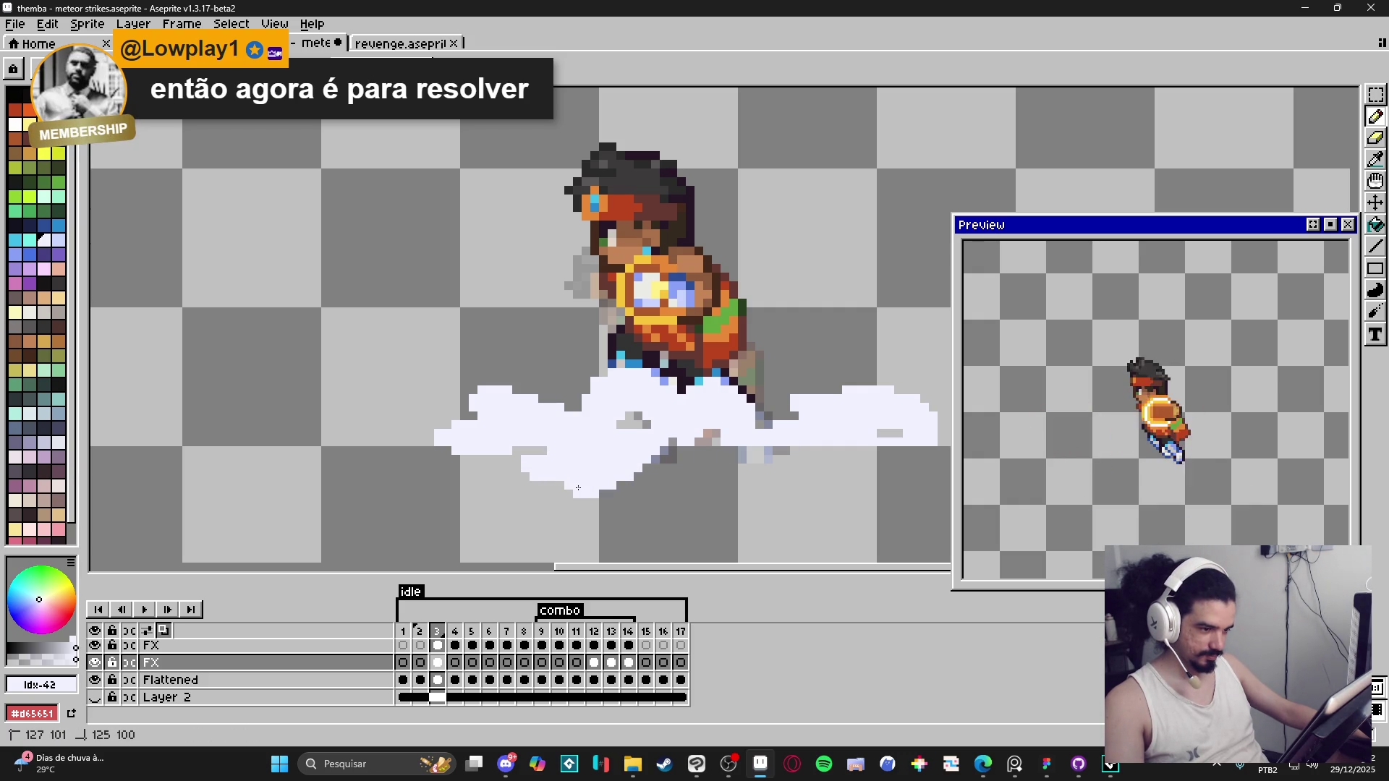
scroll(687, 460, up, 2)
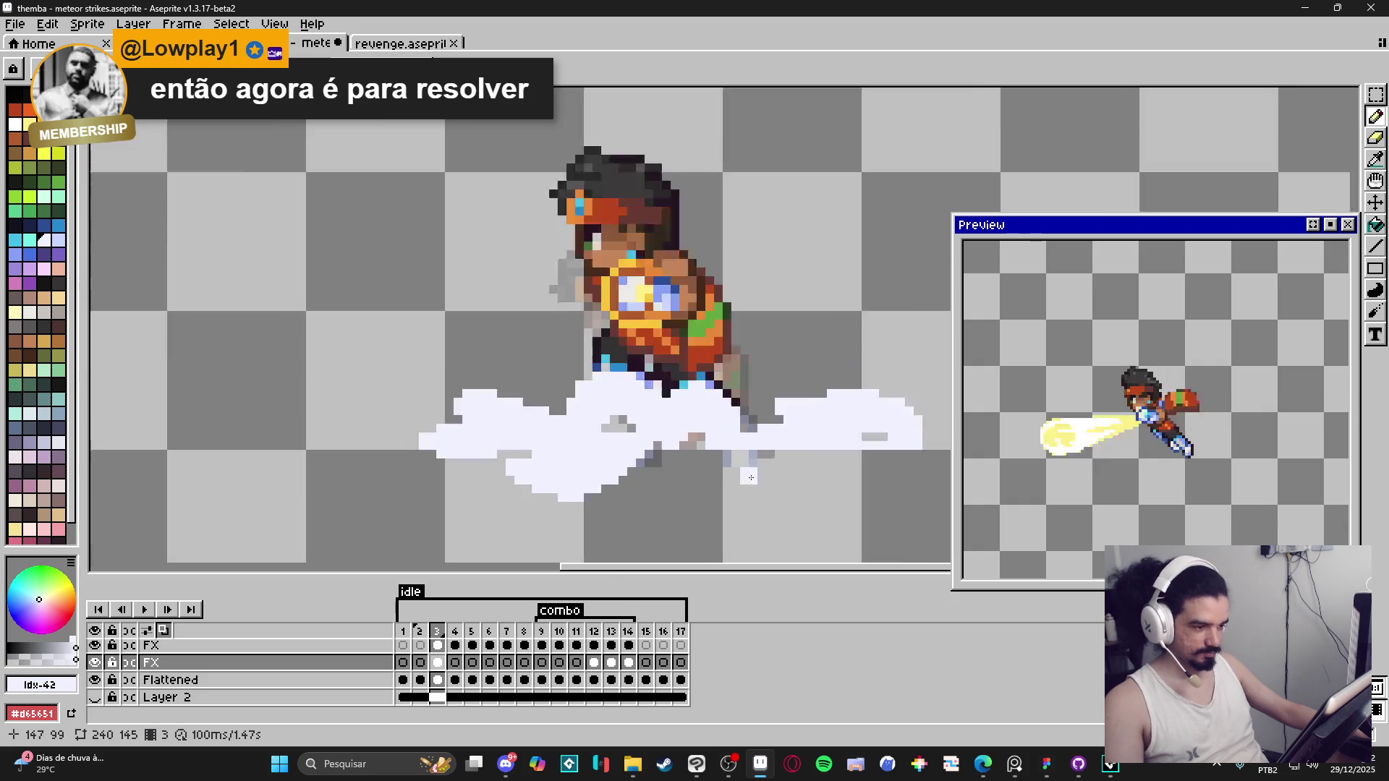
scroll(692, 463, down, 3)
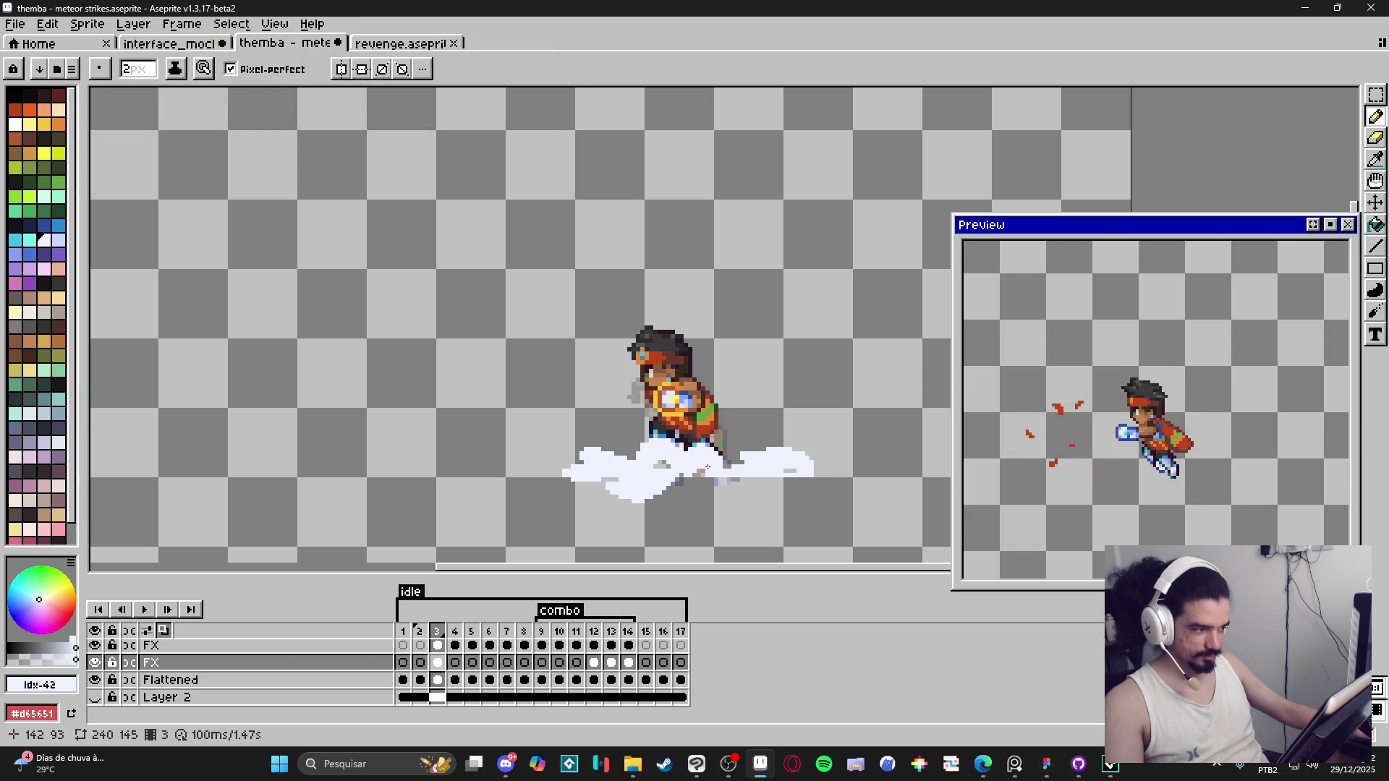
scroll(727, 482, up, 1)
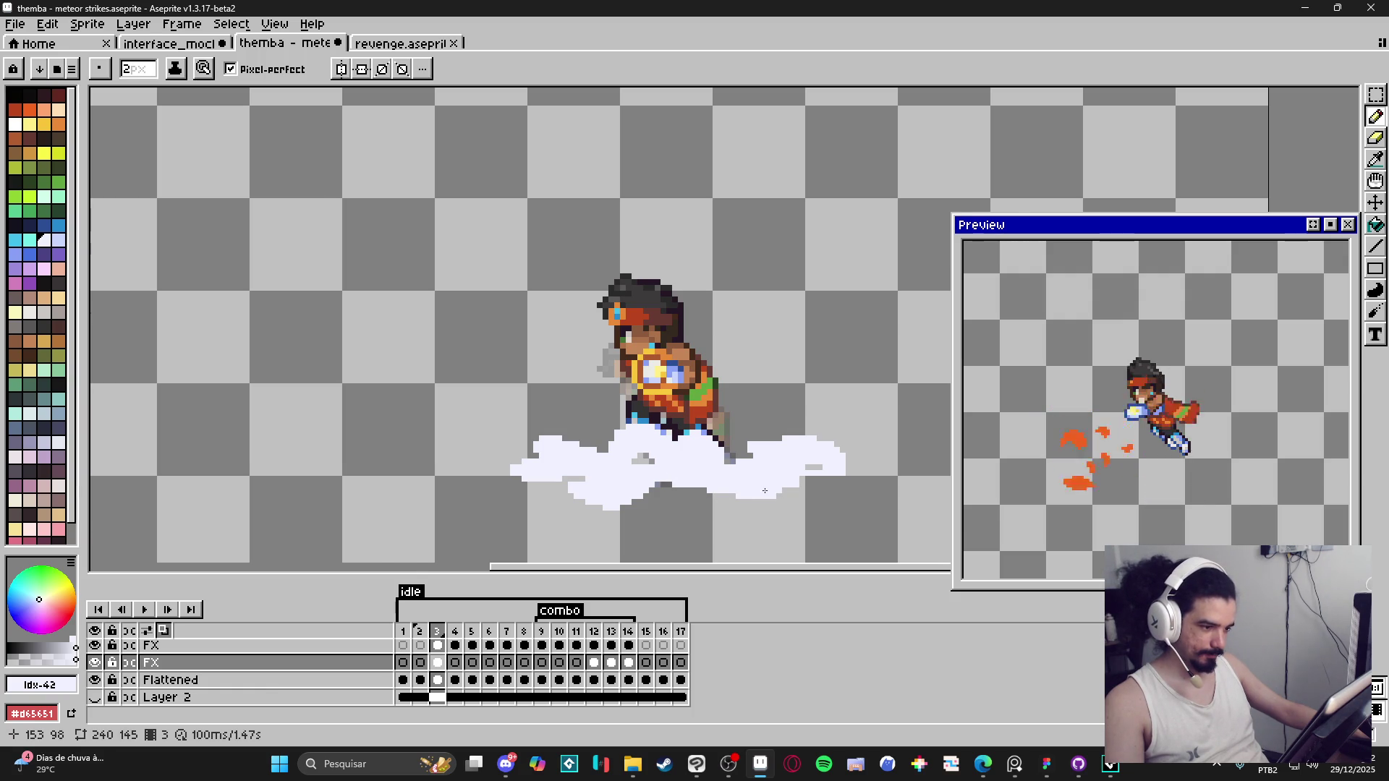
scroll(765, 490, down, 2)
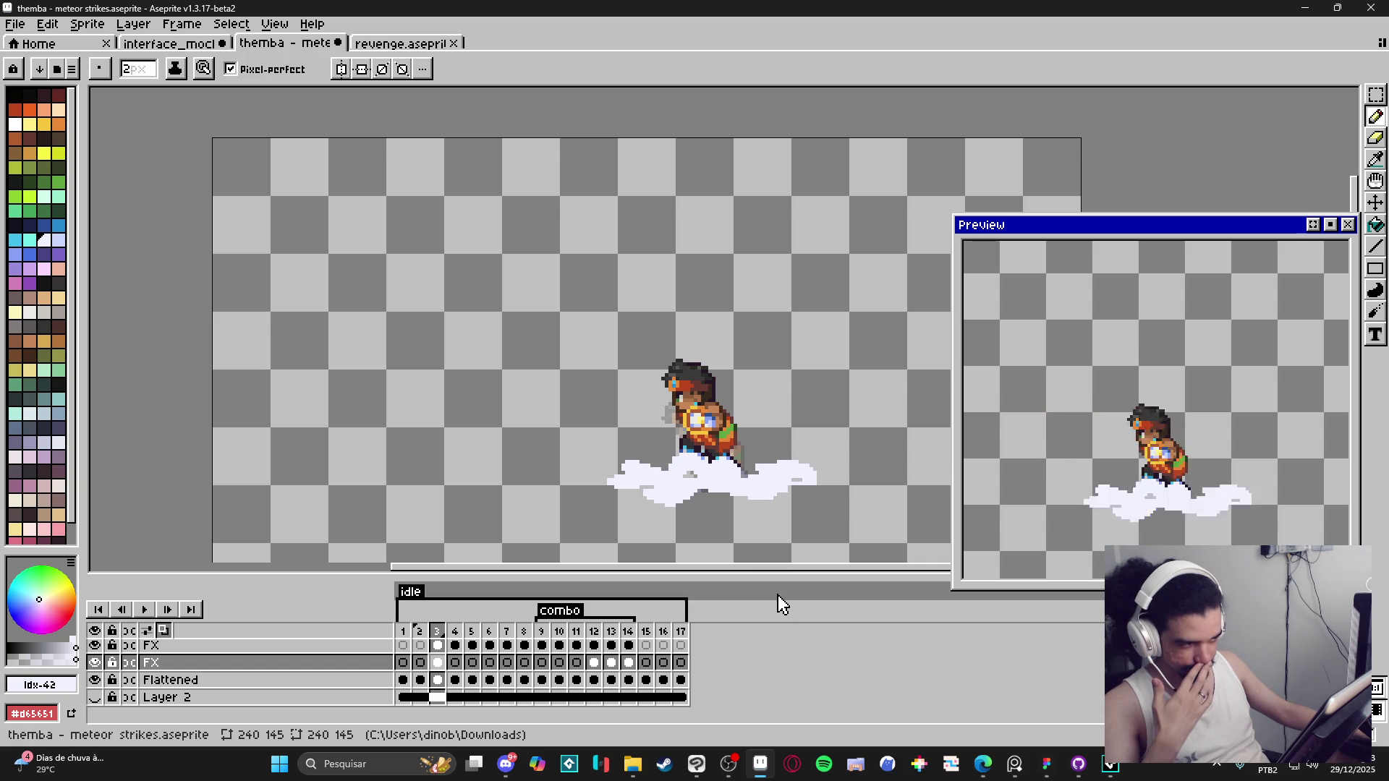
Step: Delete the white cloud on frame 3 and scribble a new one below the character
key(Delete)
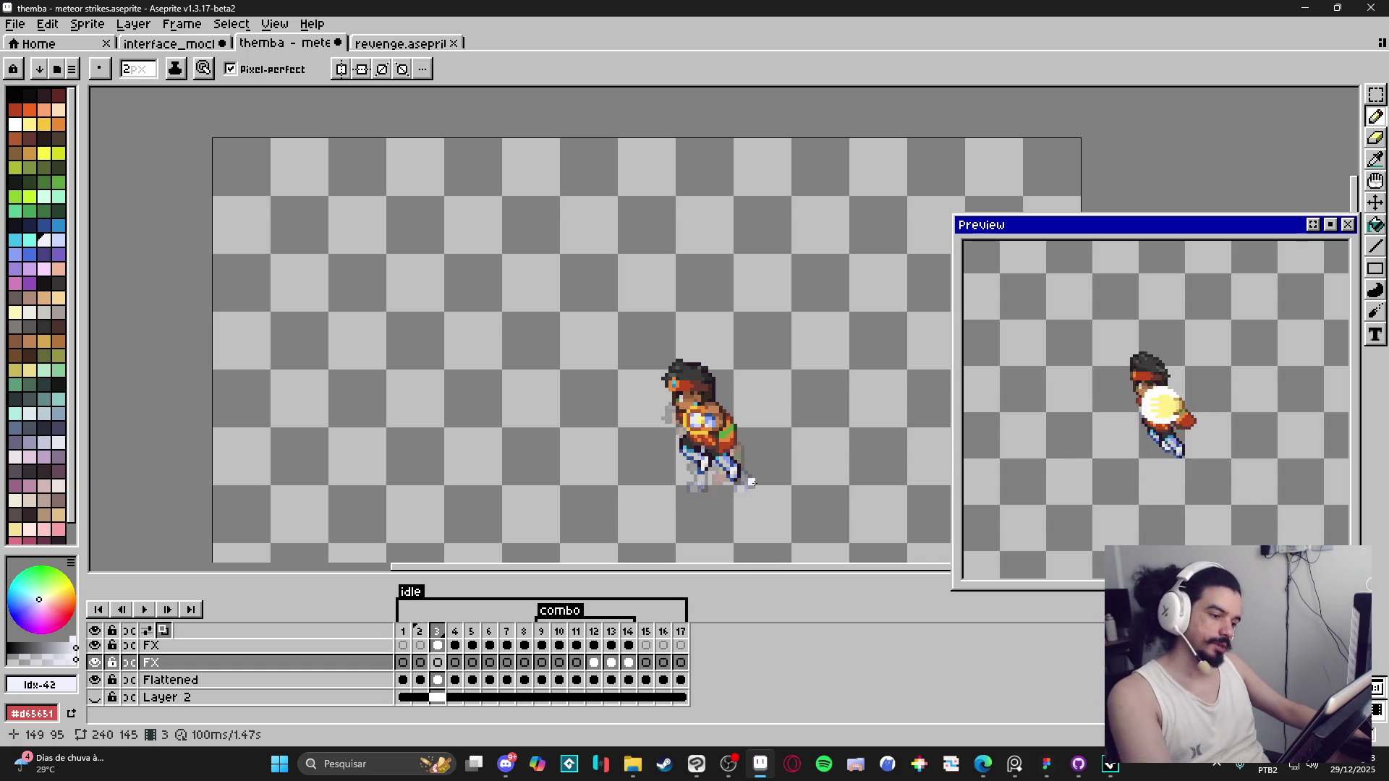
scroll(751, 482, up, 4)
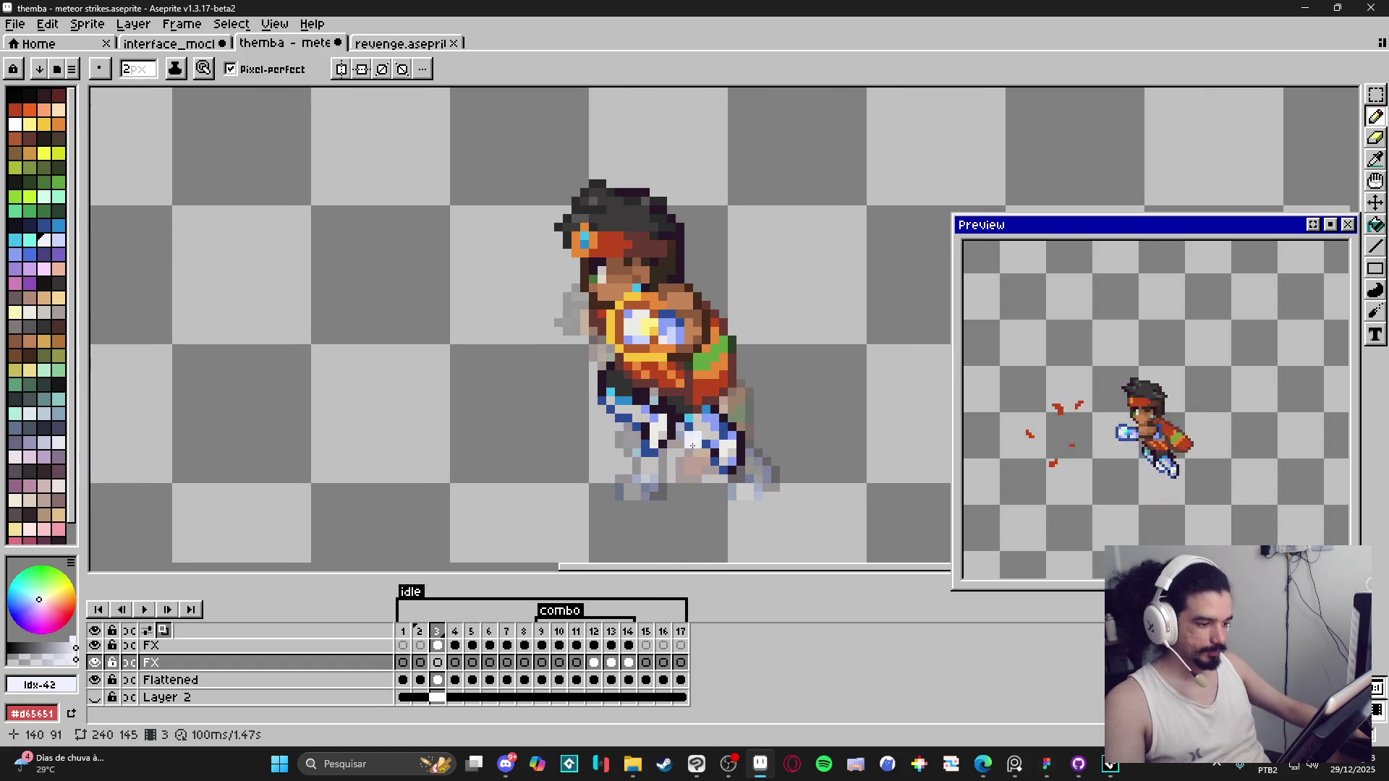
mouse_move(673, 446)
mouse_down()
mouse_move(660, 466)
mouse_move(748, 470)
mouse_move(637, 481)
mouse_move(587, 446)
mouse_move(576, 458)
mouse_move(644, 466)
mouse_up()
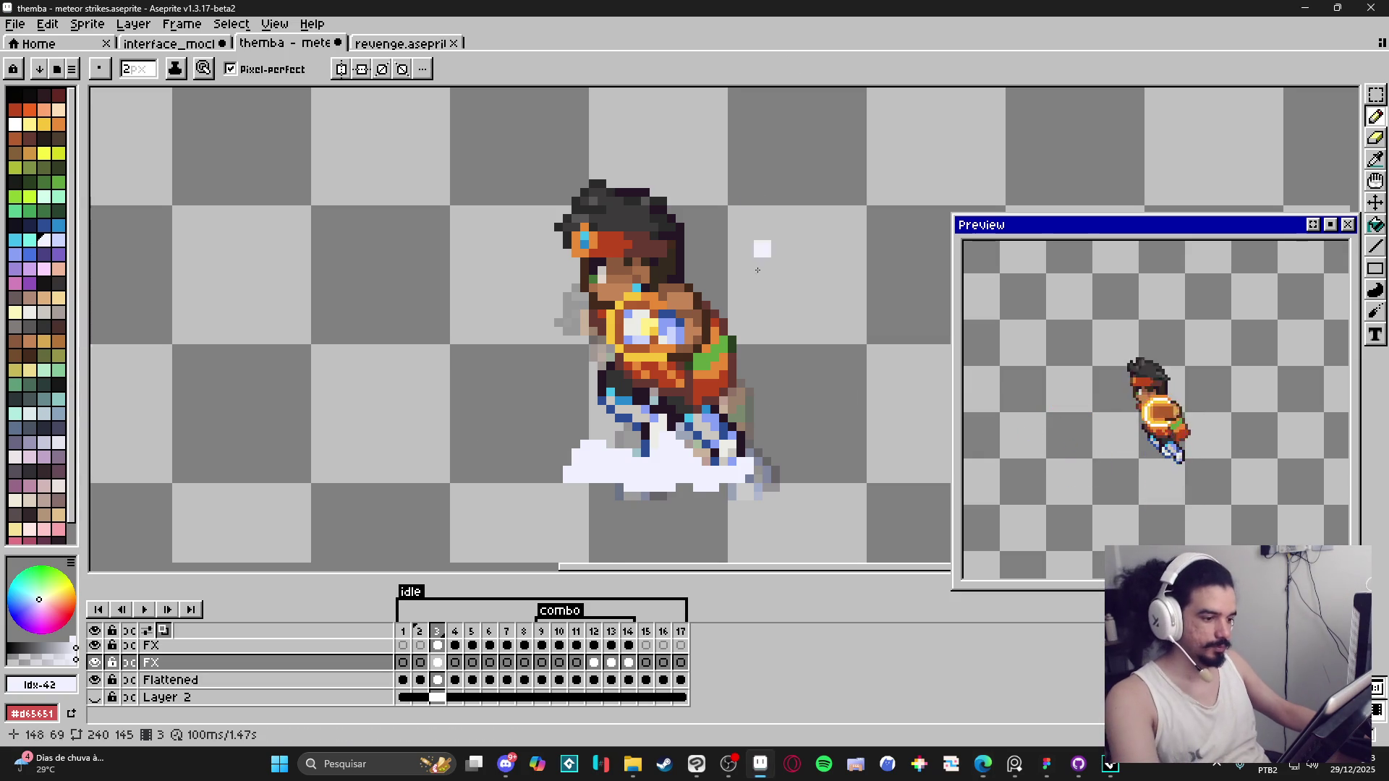
Step: Shrink the pencil brush to 1 pixel, then enlarge it back to 2 pixels
scroll(760, 248, down, 1)
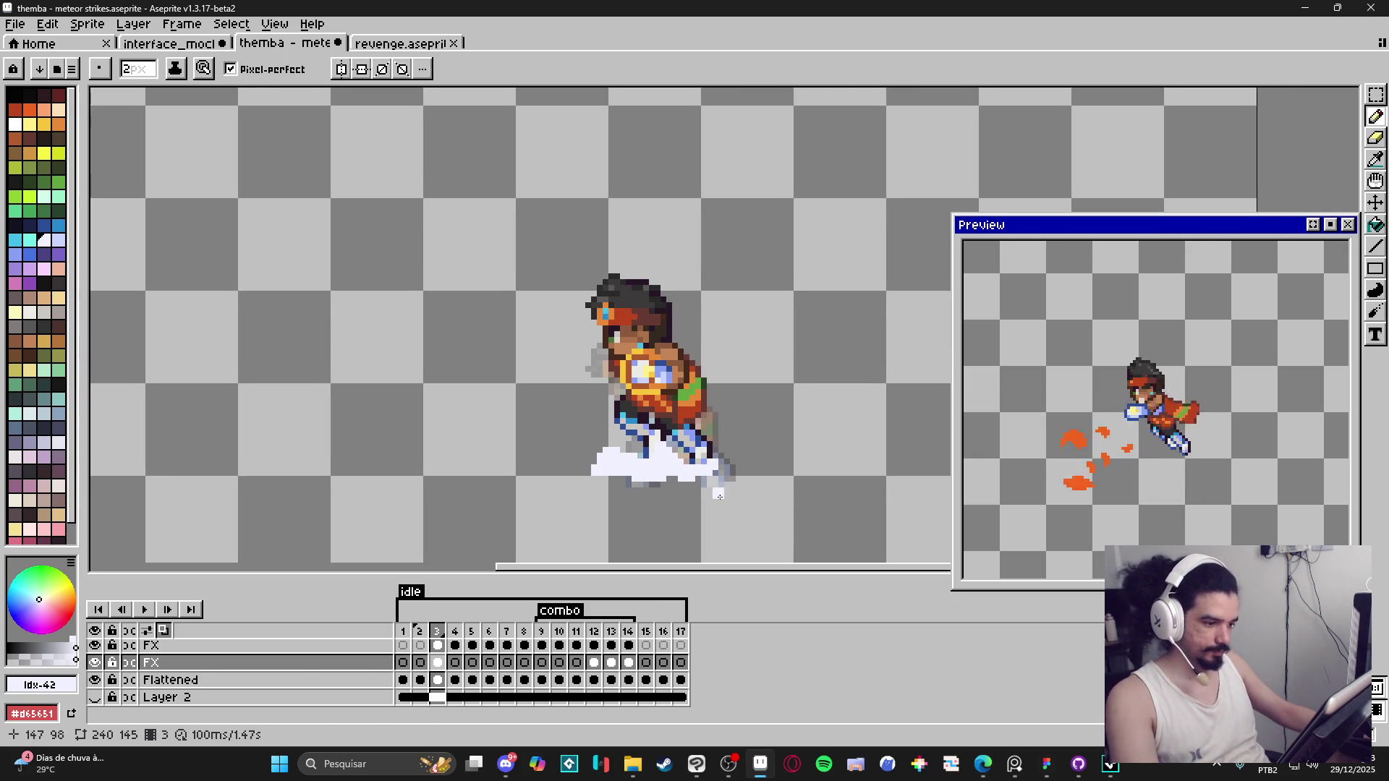
key(minus)
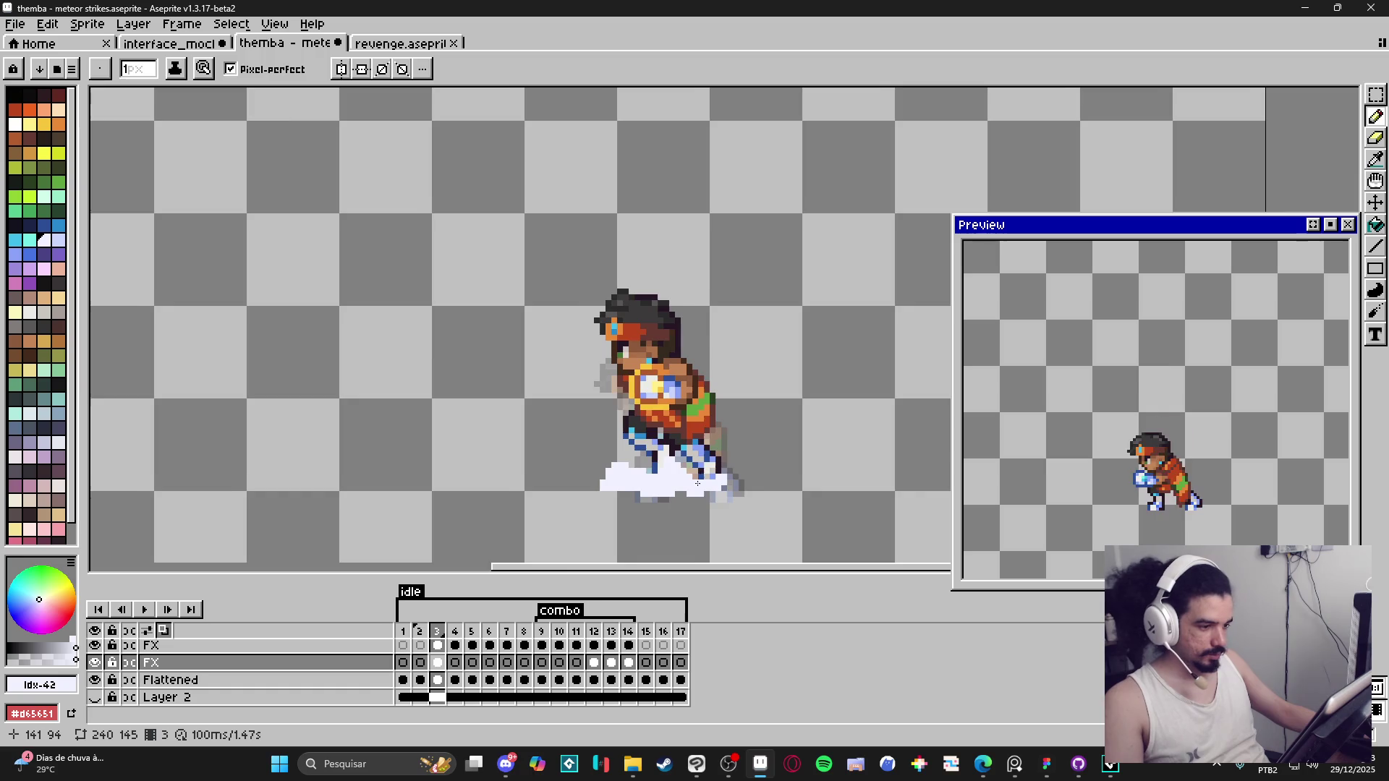
scroll(698, 483, up, 1)
key(plus)
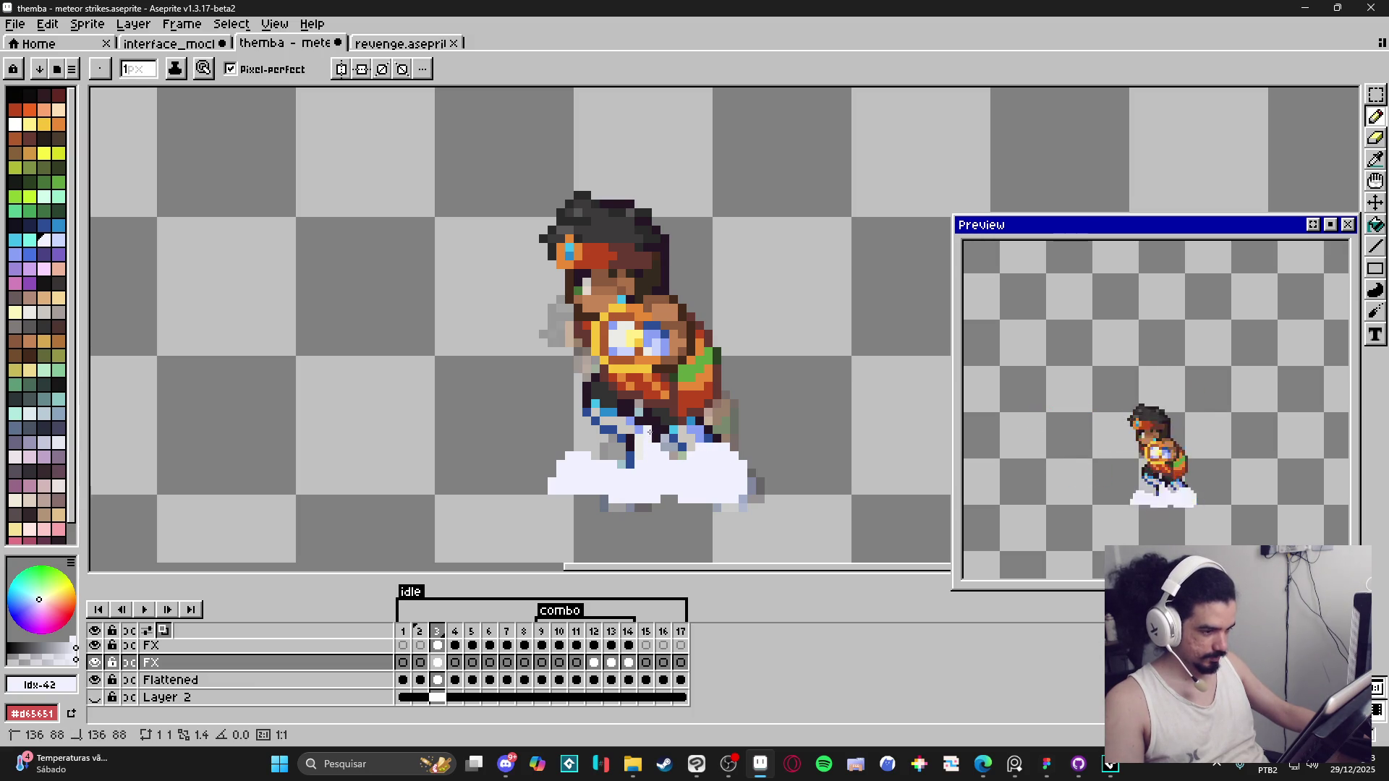
scroll(700, 479, down, 2)
scroll(686, 492, up, 2)
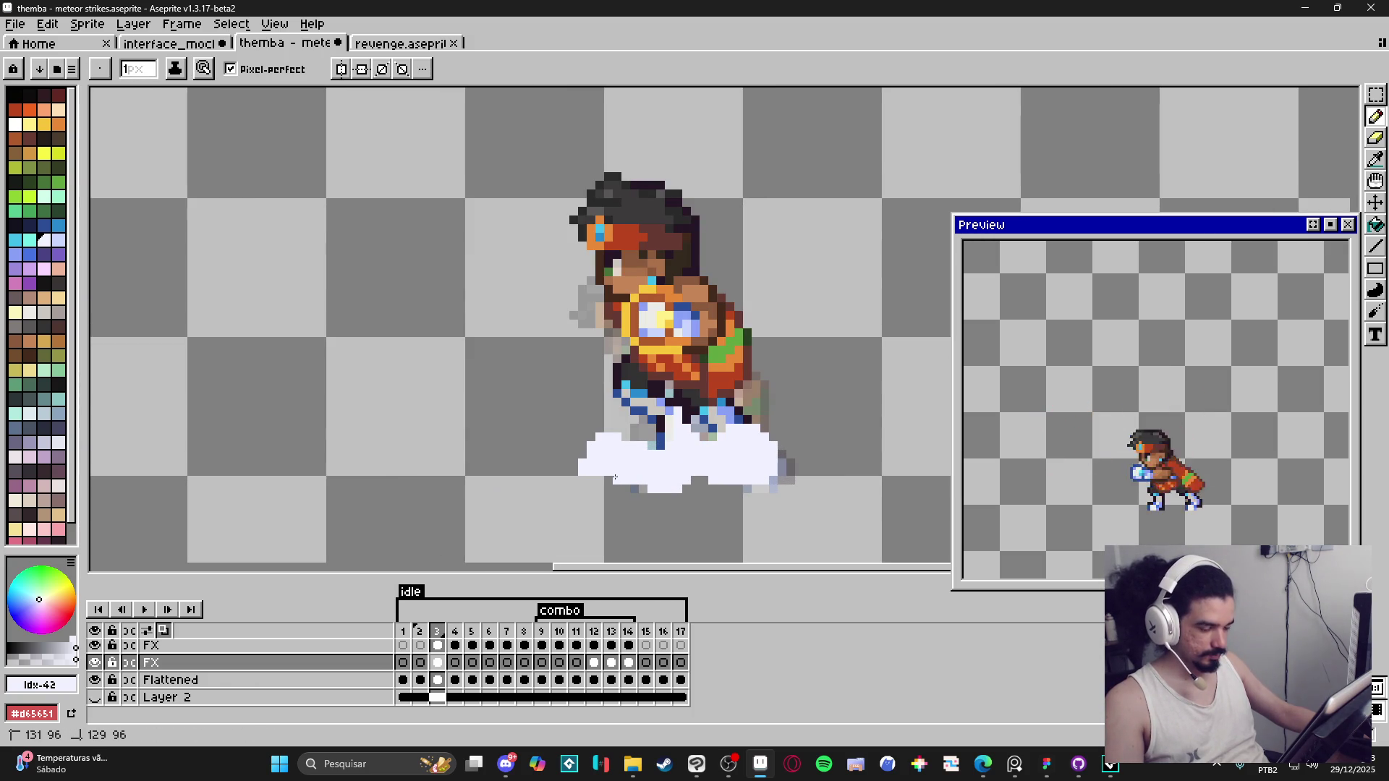
scroll(694, 497, down, 1)
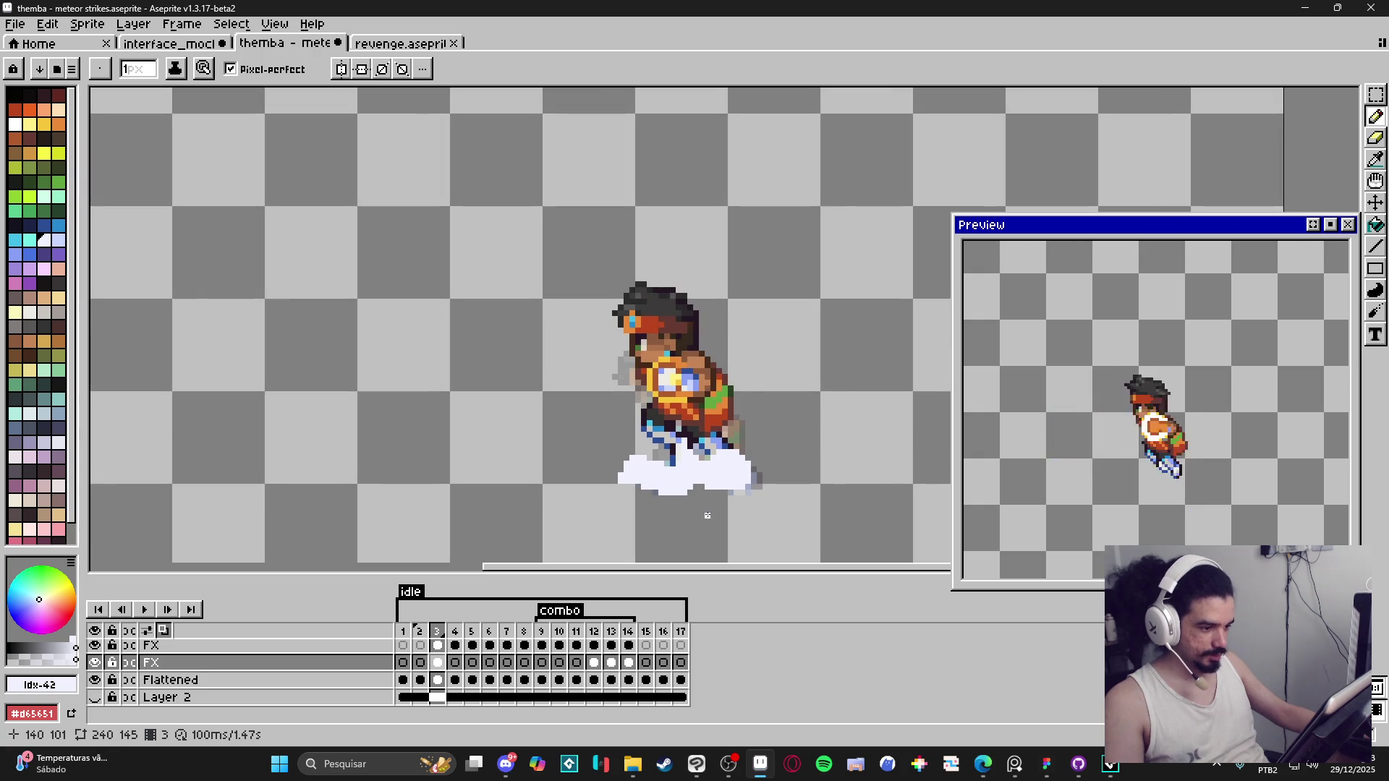
scroll(684, 460, up, 1)
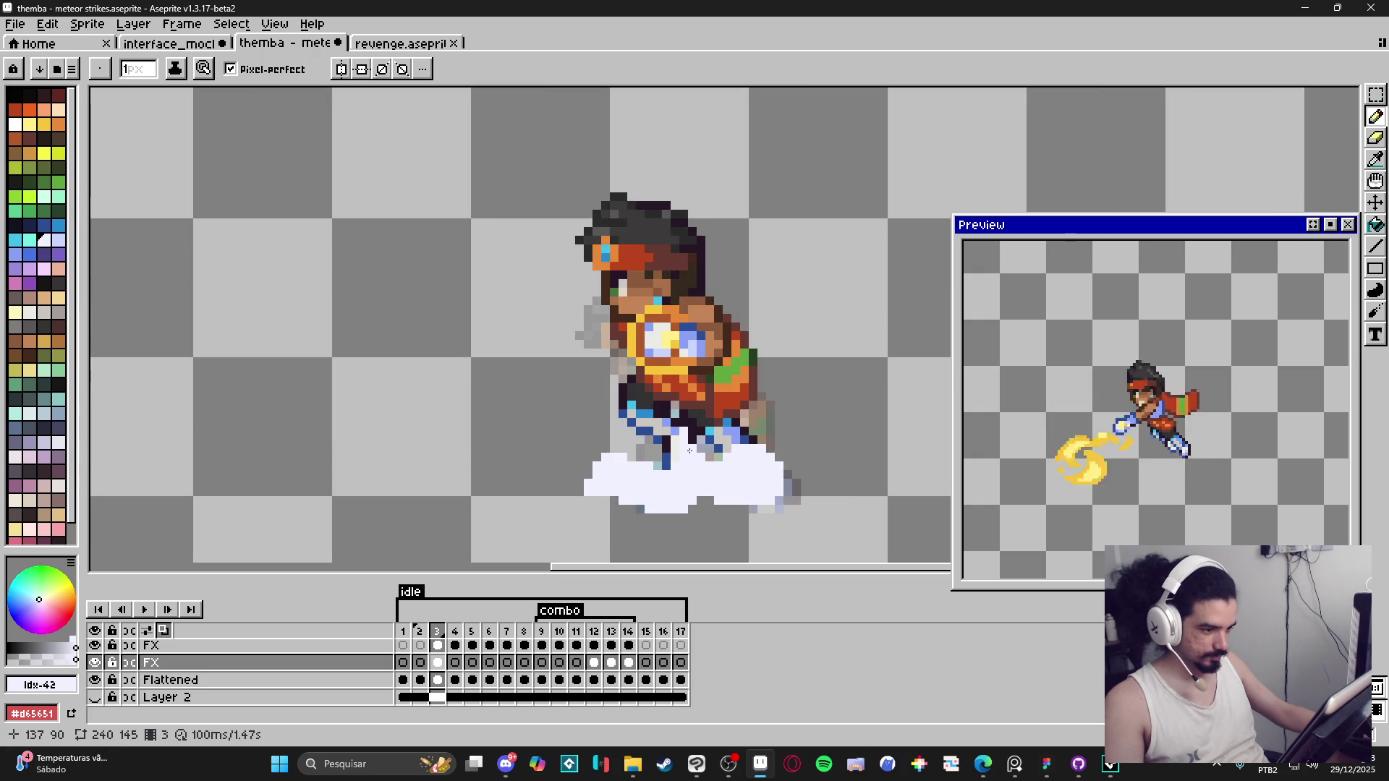
scroll(720, 509, down, 2)
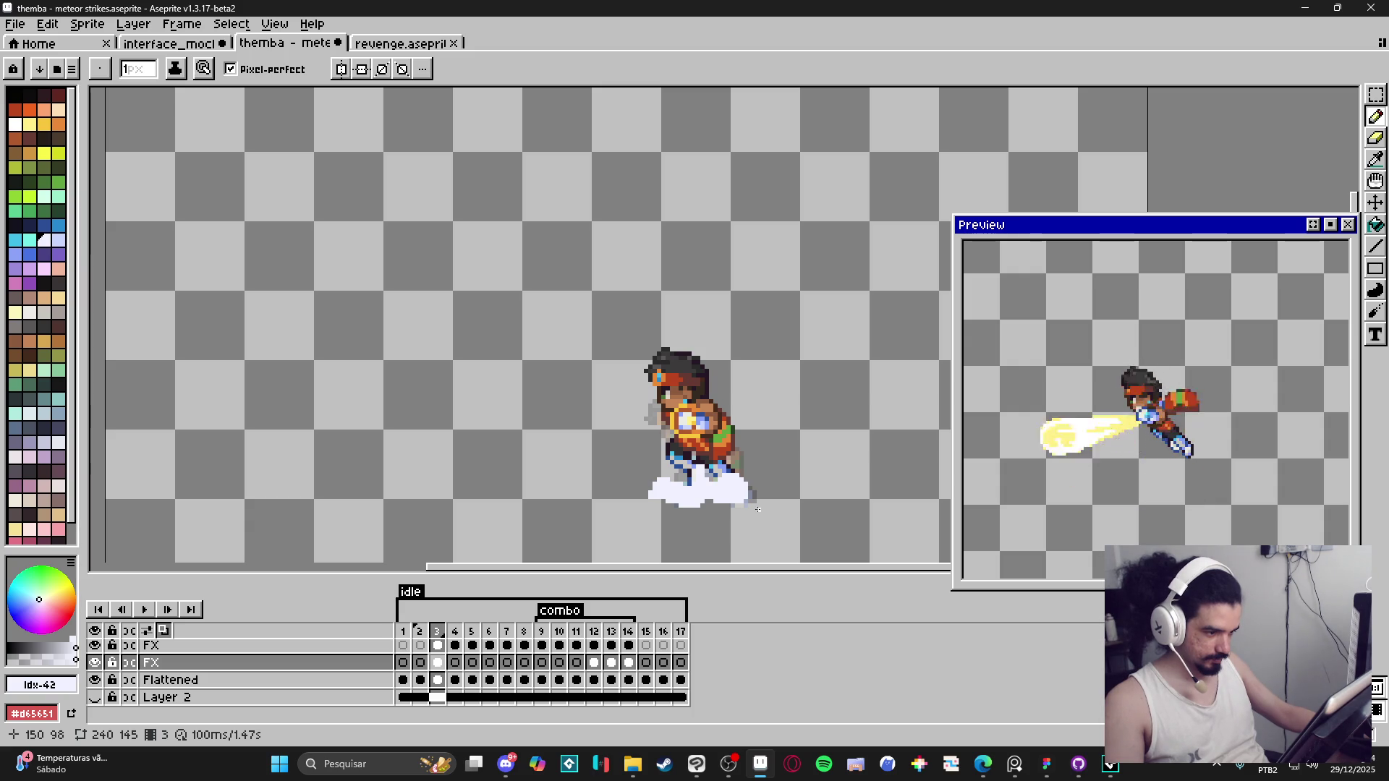
Step: Sample pale yellow #FFF089 from frame 9's beam, return to frame 4, and set a 2px pencil
click(455, 663)
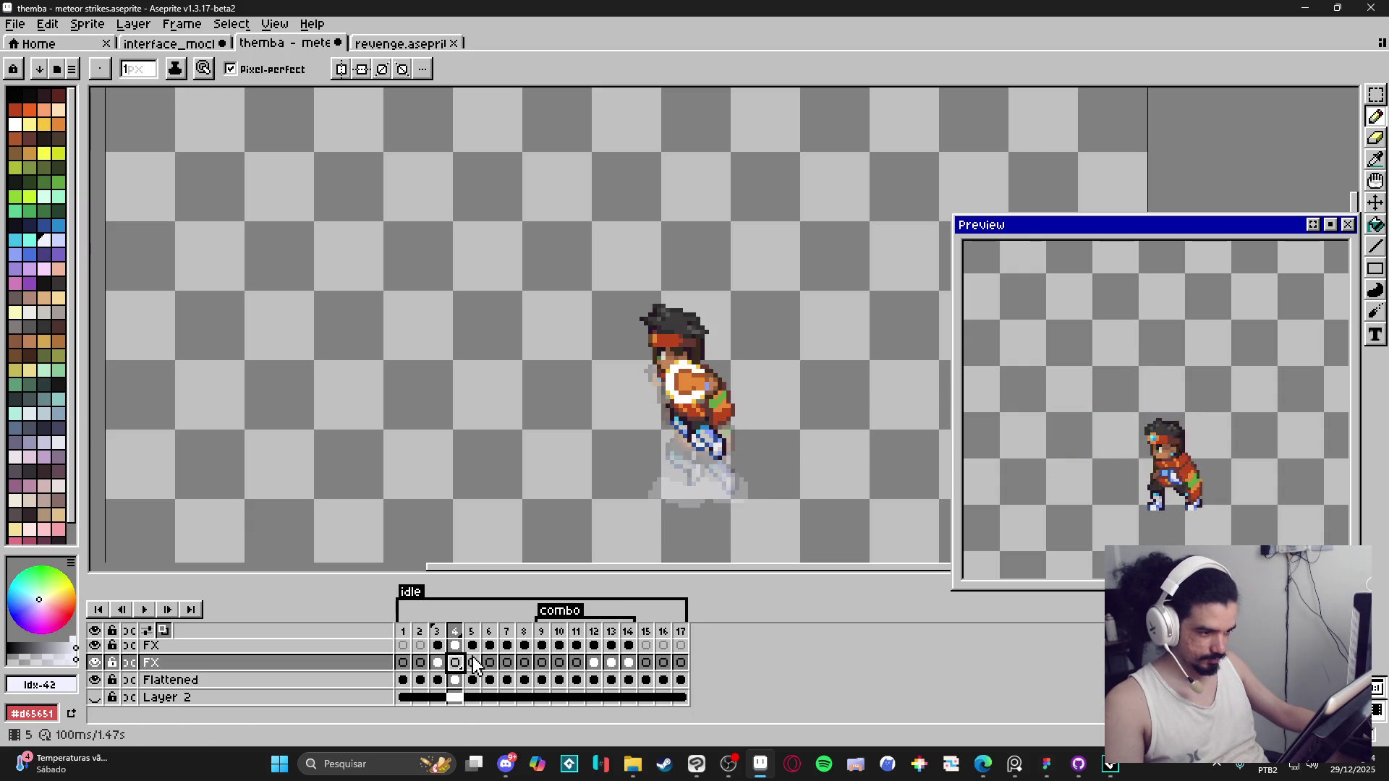
scroll(649, 474, up, 1)
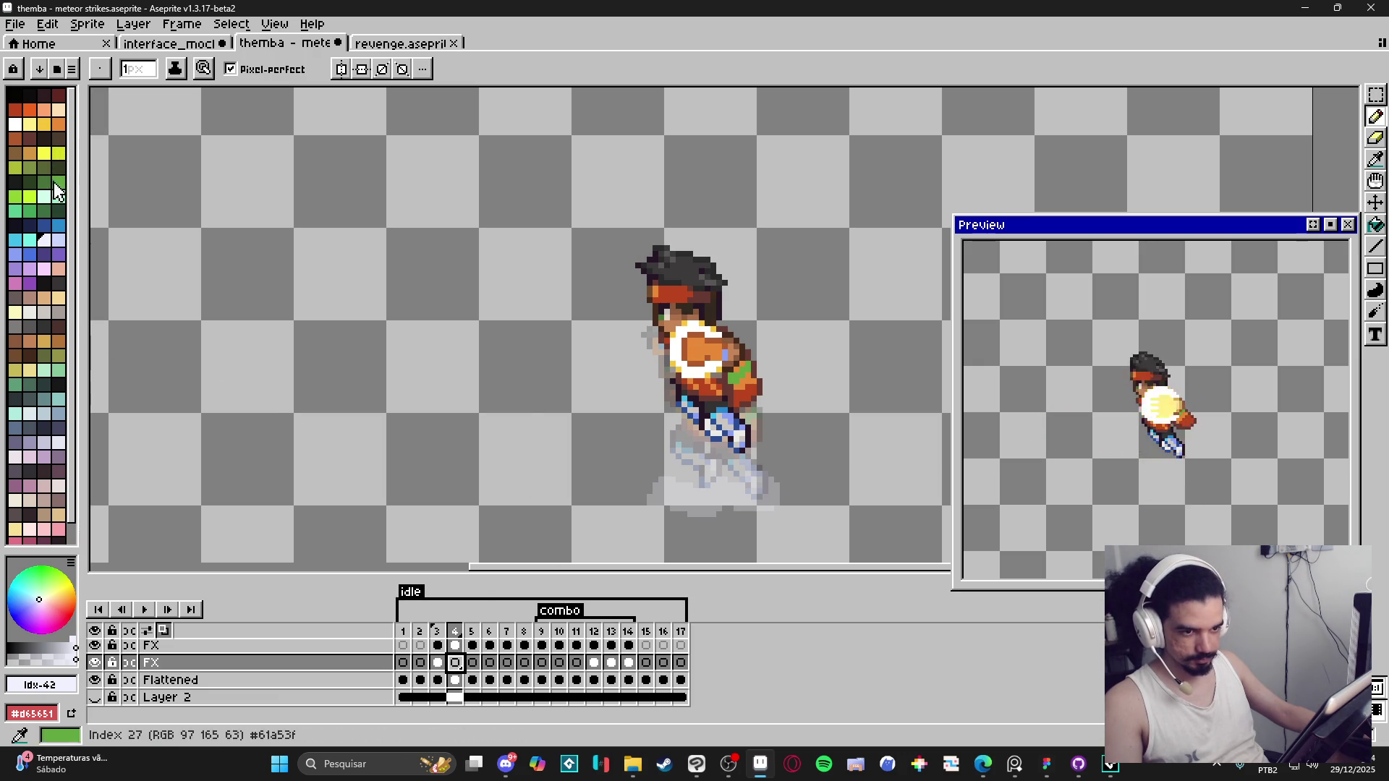
click(542, 631)
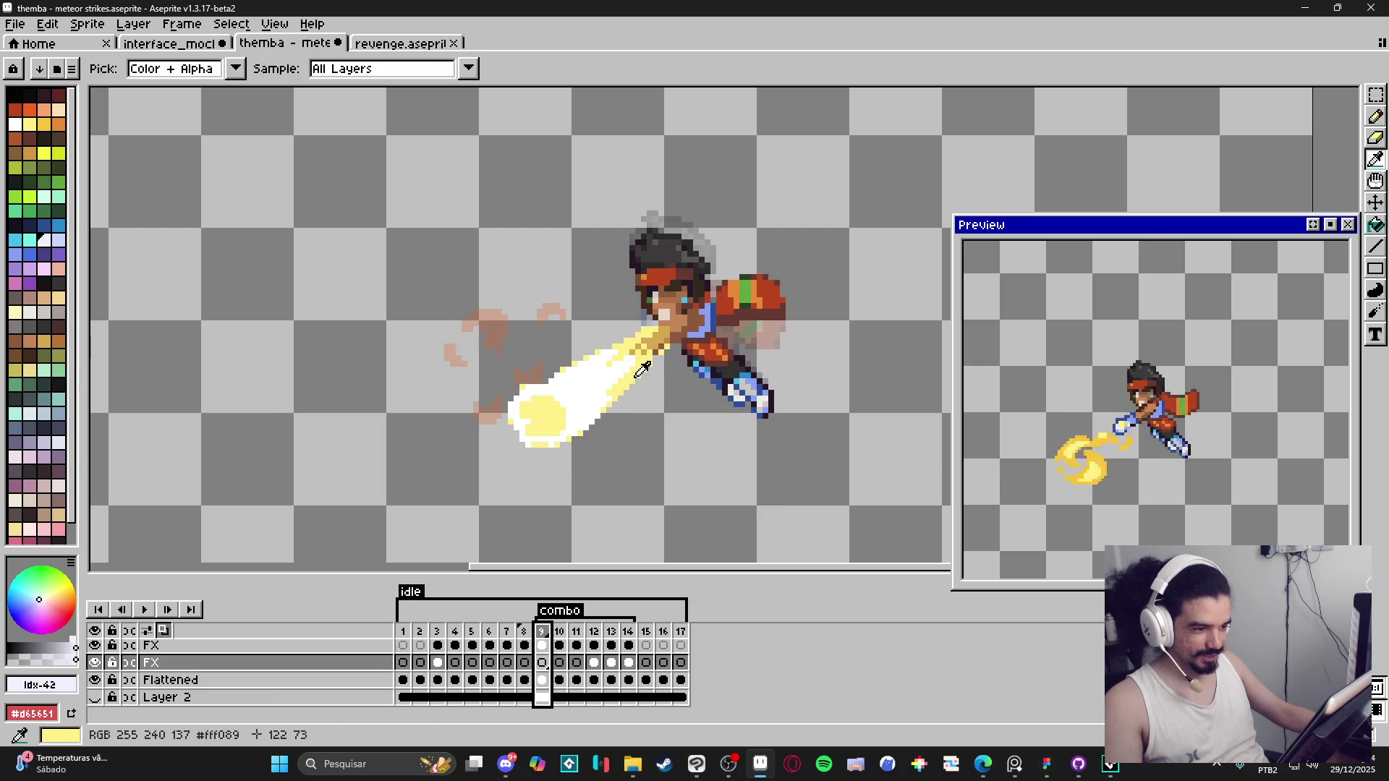
click(437, 632)
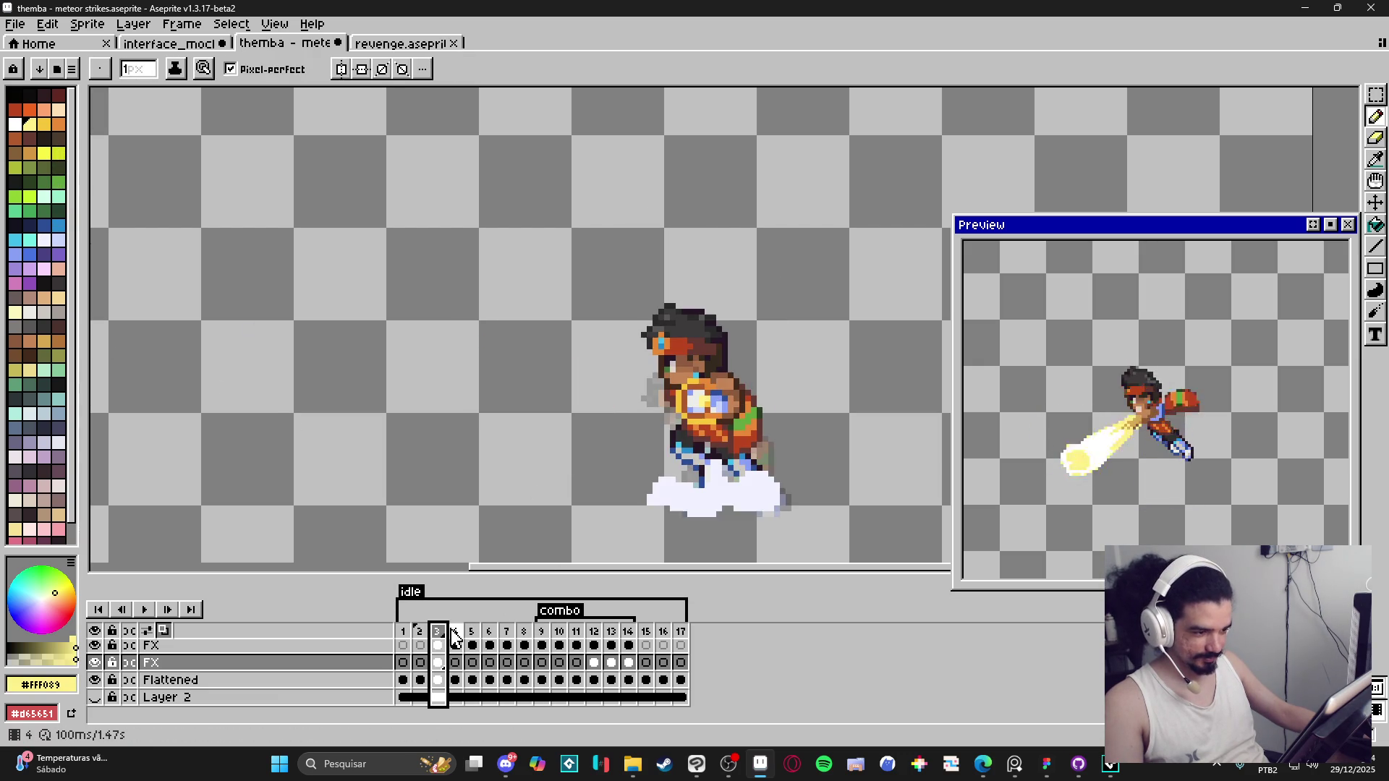
click(455, 631)
scroll(684, 502, up, 1)
scroll(684, 502, up, 1)
key(plus)
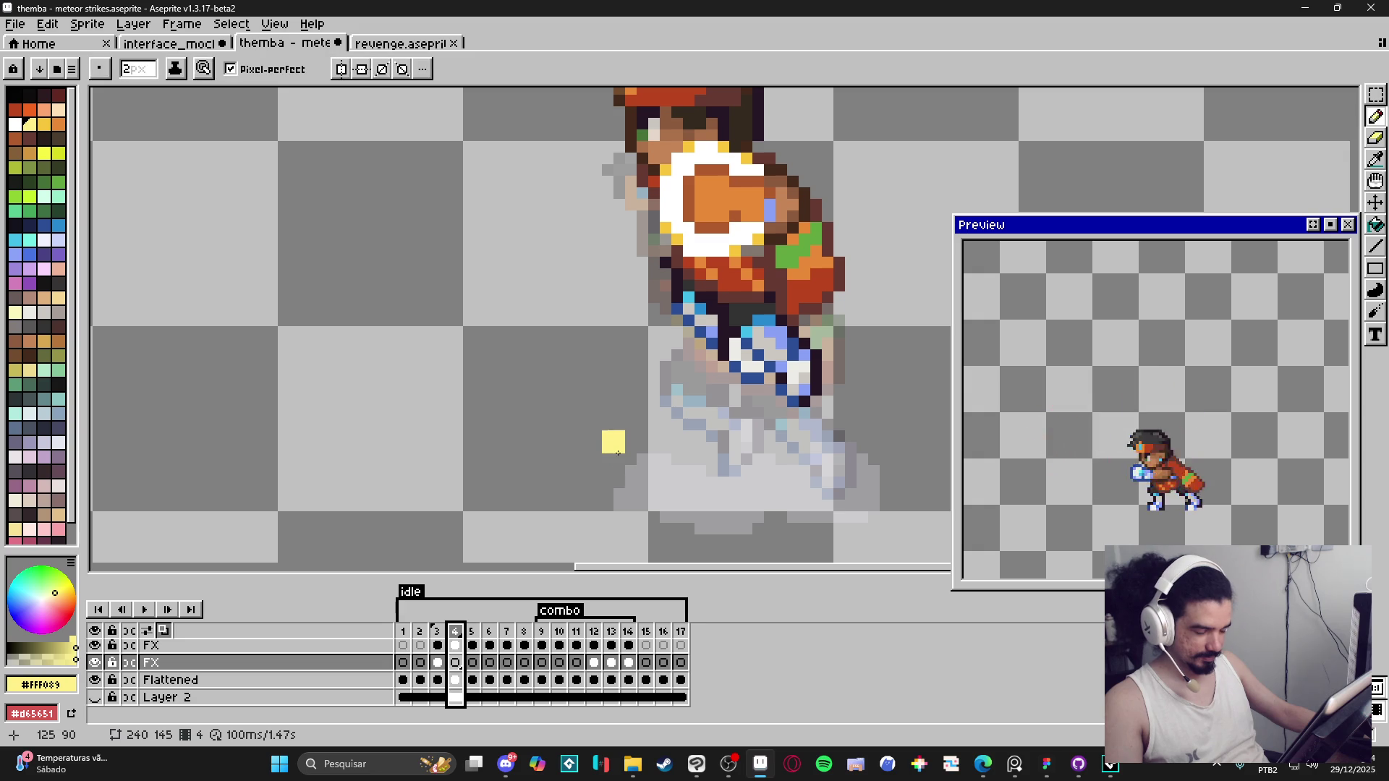
Step: Paint a yellow dust blob below the feet, stretching left and right with a lower-left wisp
click(606, 462)
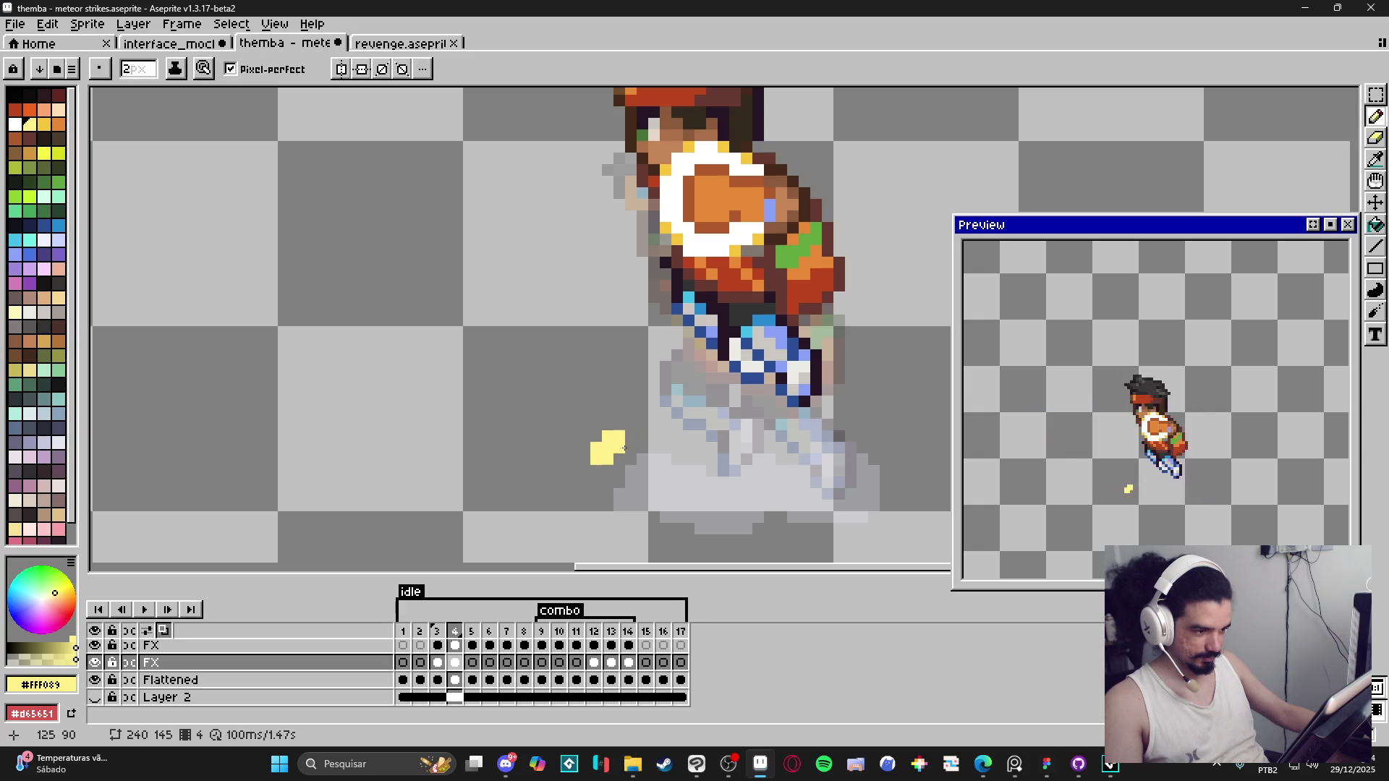
drag(646, 453, 616, 470)
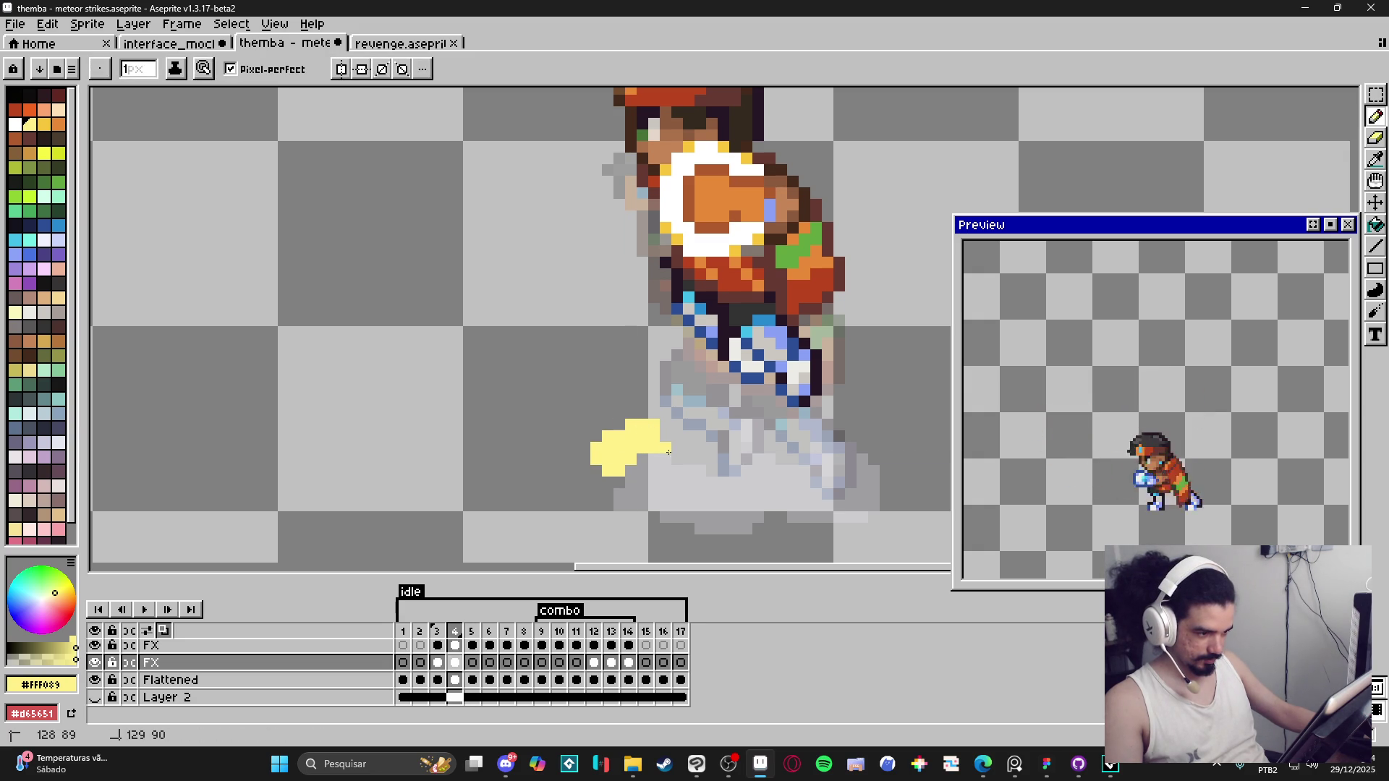
mouse_move(659, 443)
mouse_down()
mouse_move(686, 491)
mouse_move(677, 483)
mouse_move(723, 480)
mouse_up()
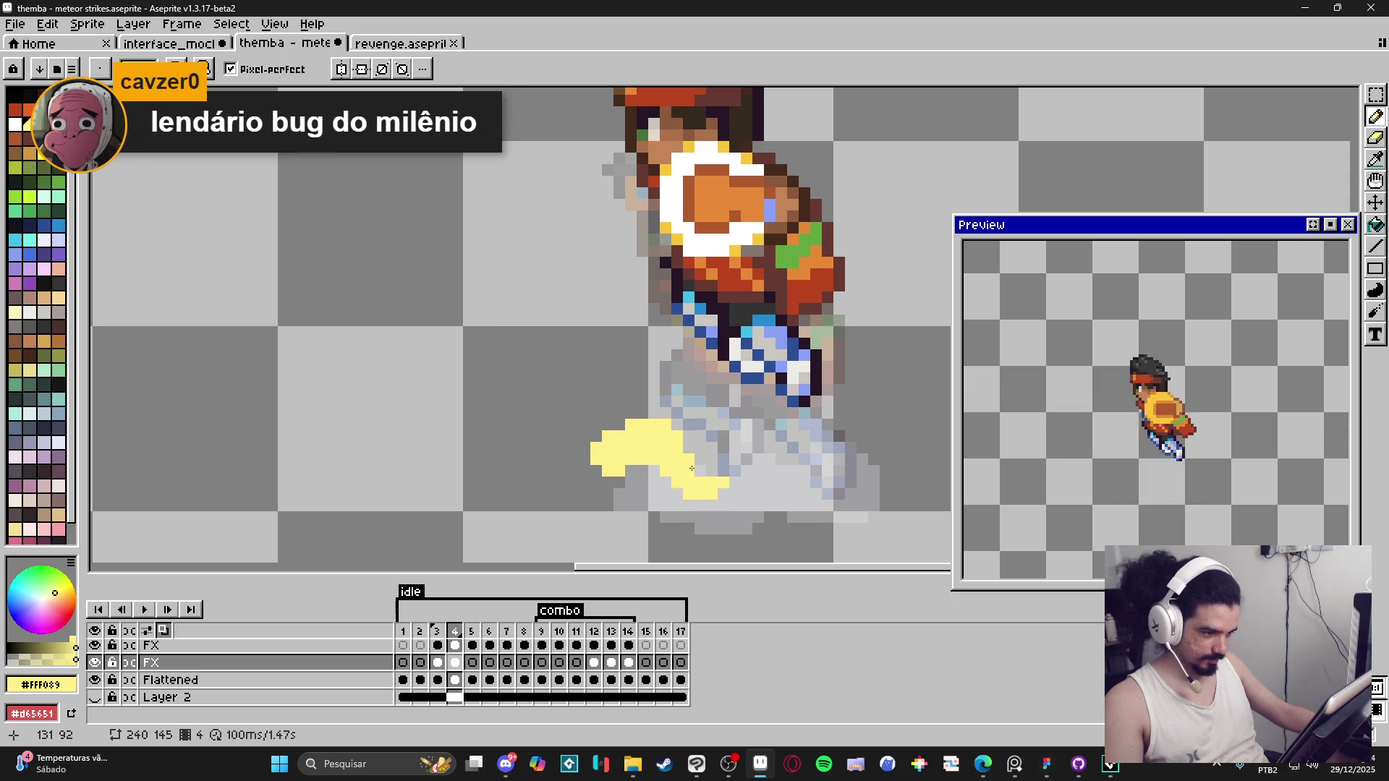
click(734, 482)
click(665, 493)
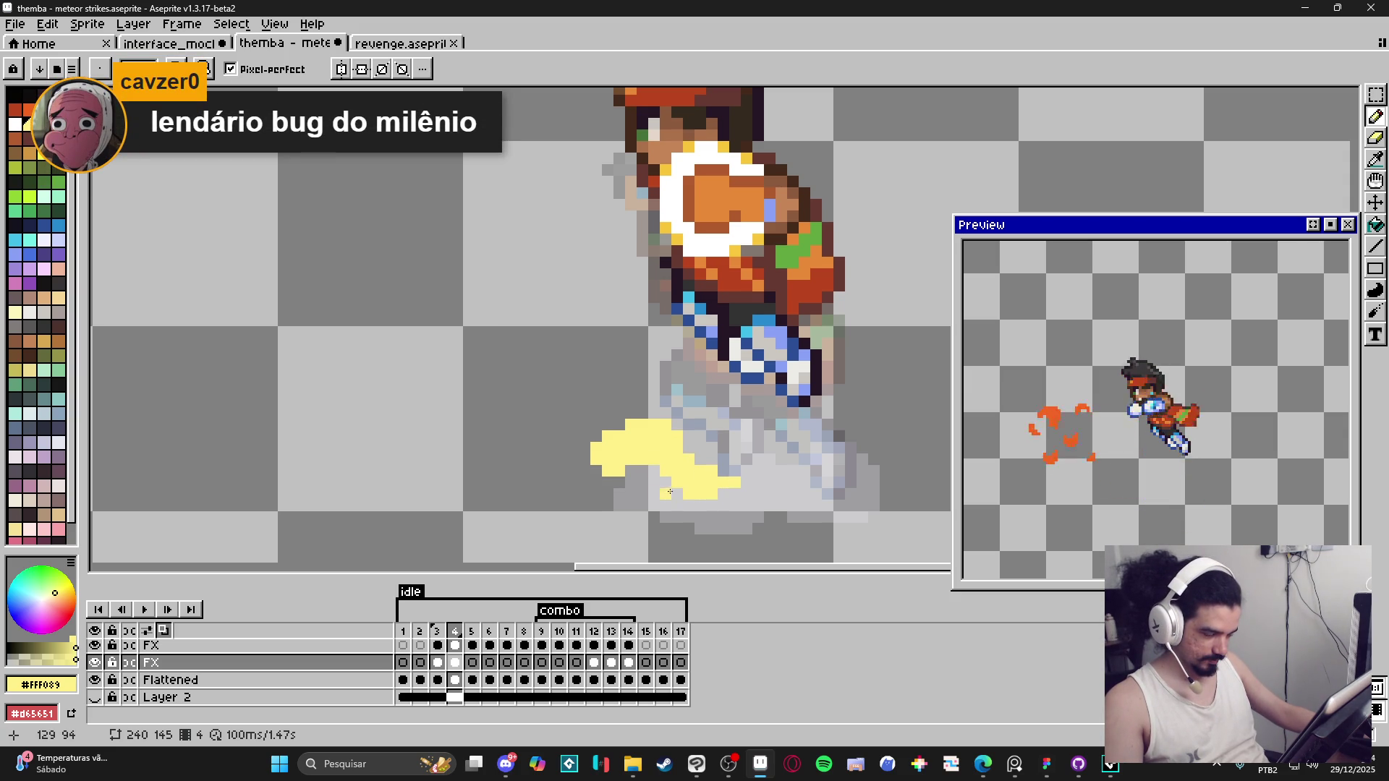
key(ctrl+z)
click(584, 505)
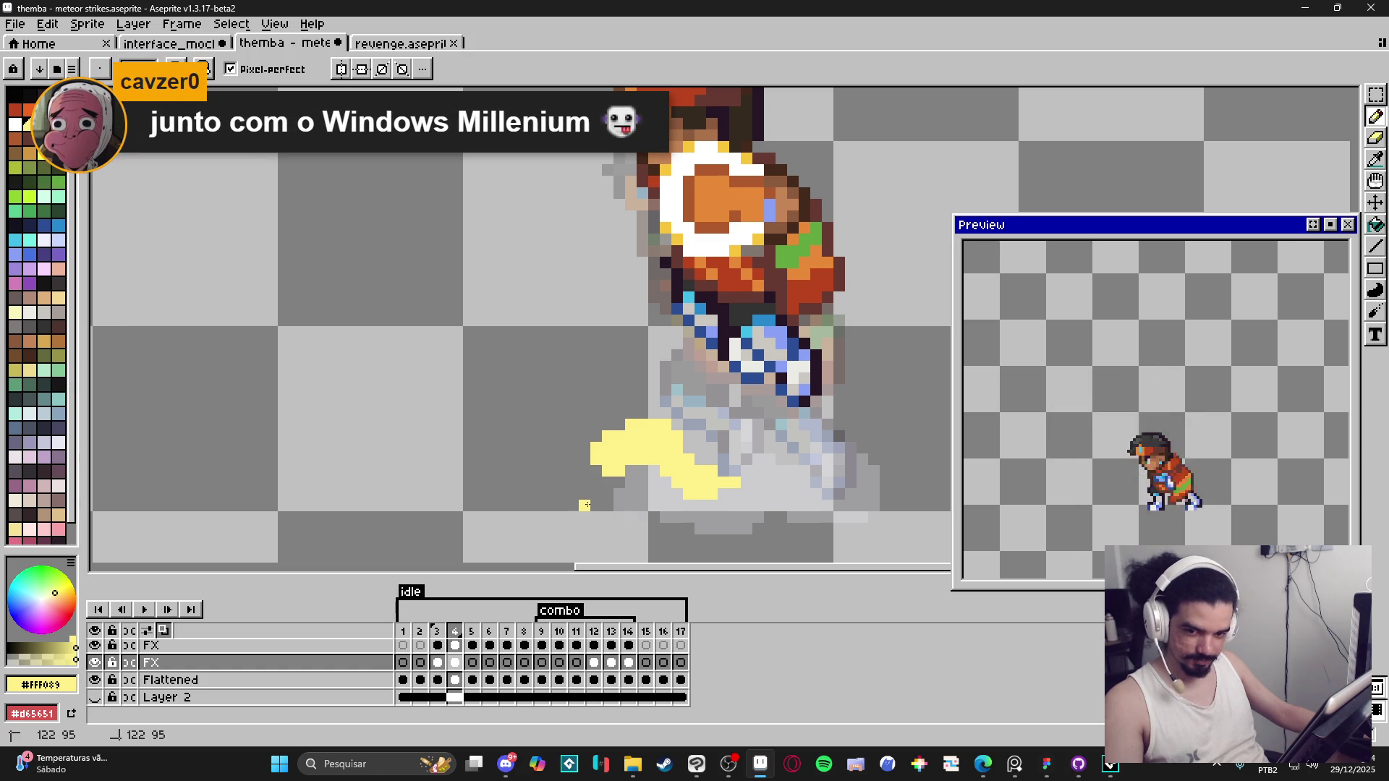
mouse_move(585, 505)
mouse_down()
mouse_move(573, 494)
mouse_move(603, 486)
mouse_up()
click(595, 496)
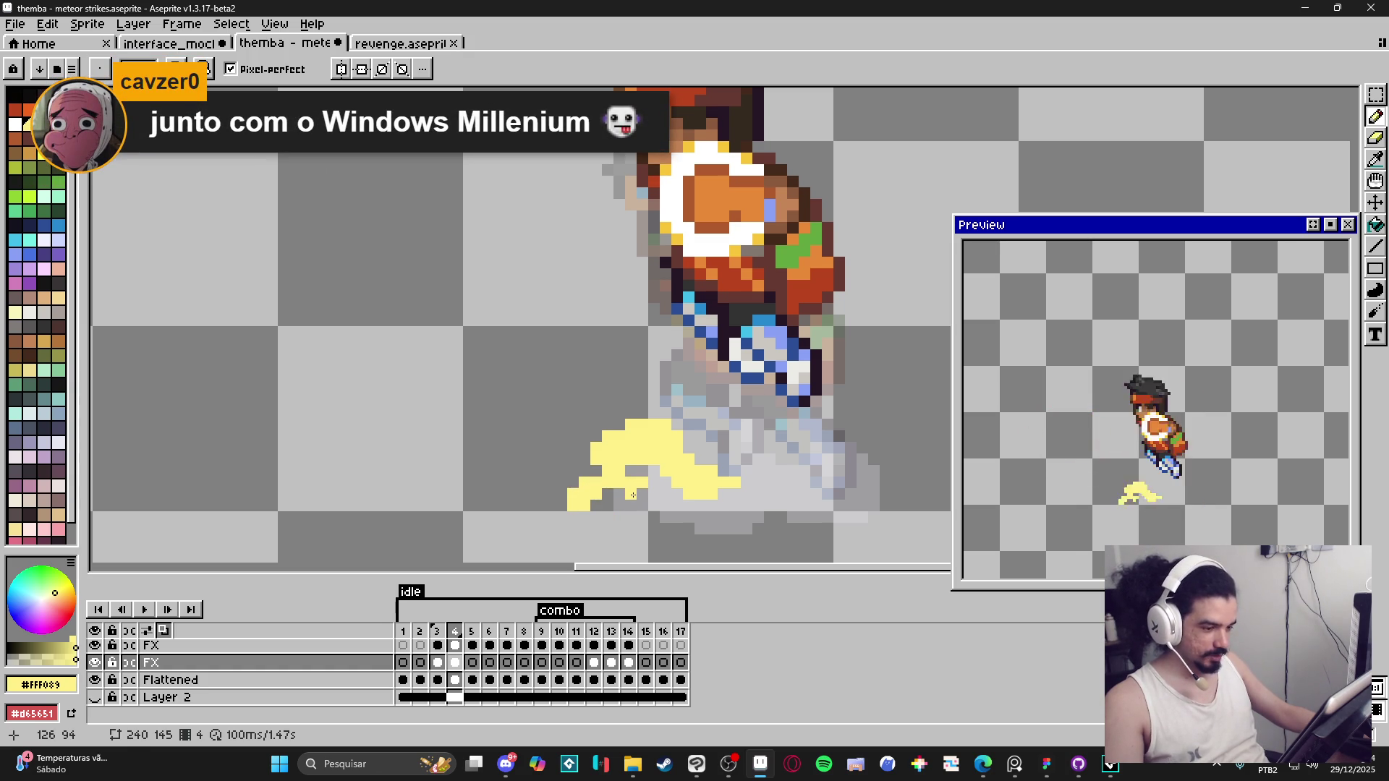
Step: Fill out the yellow dust puff to the right of the character's feet
key(e)
key(b)
key(e)
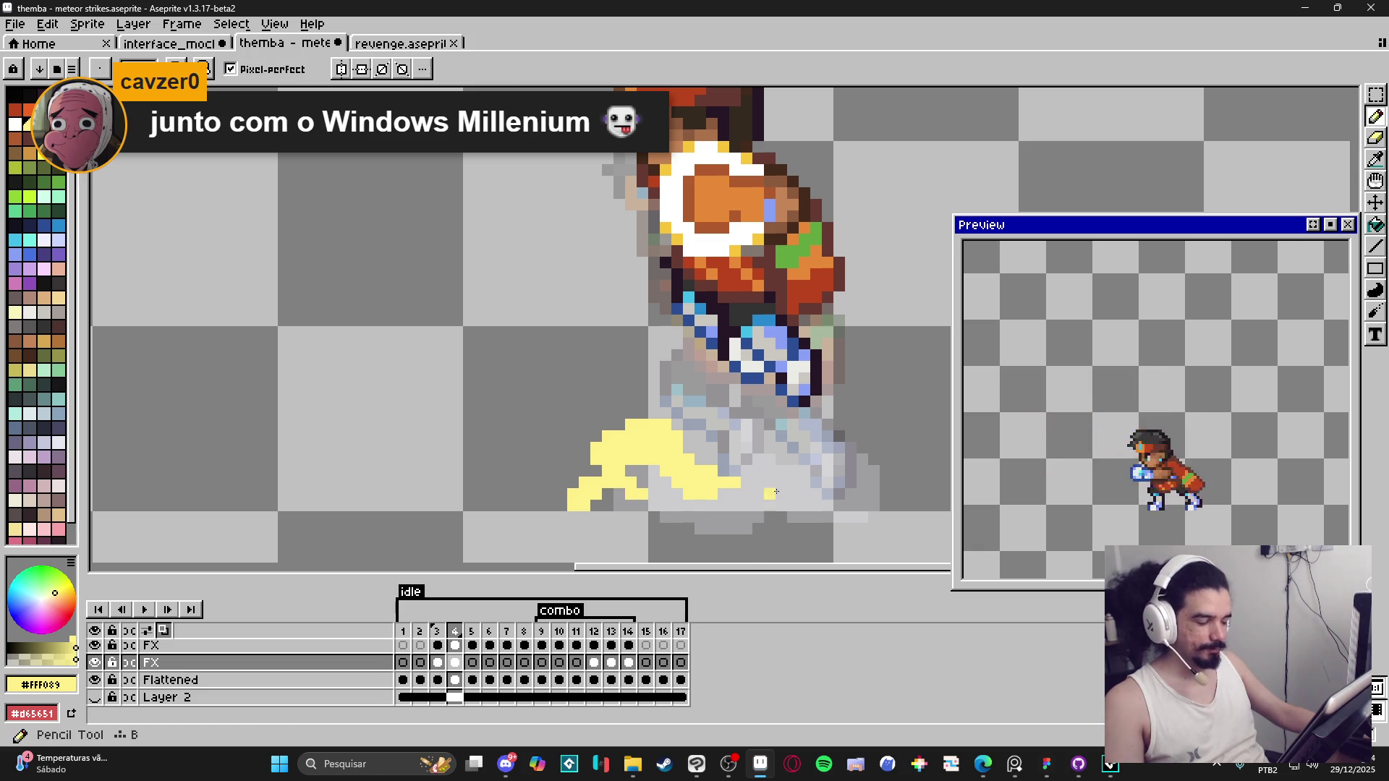
key(b)
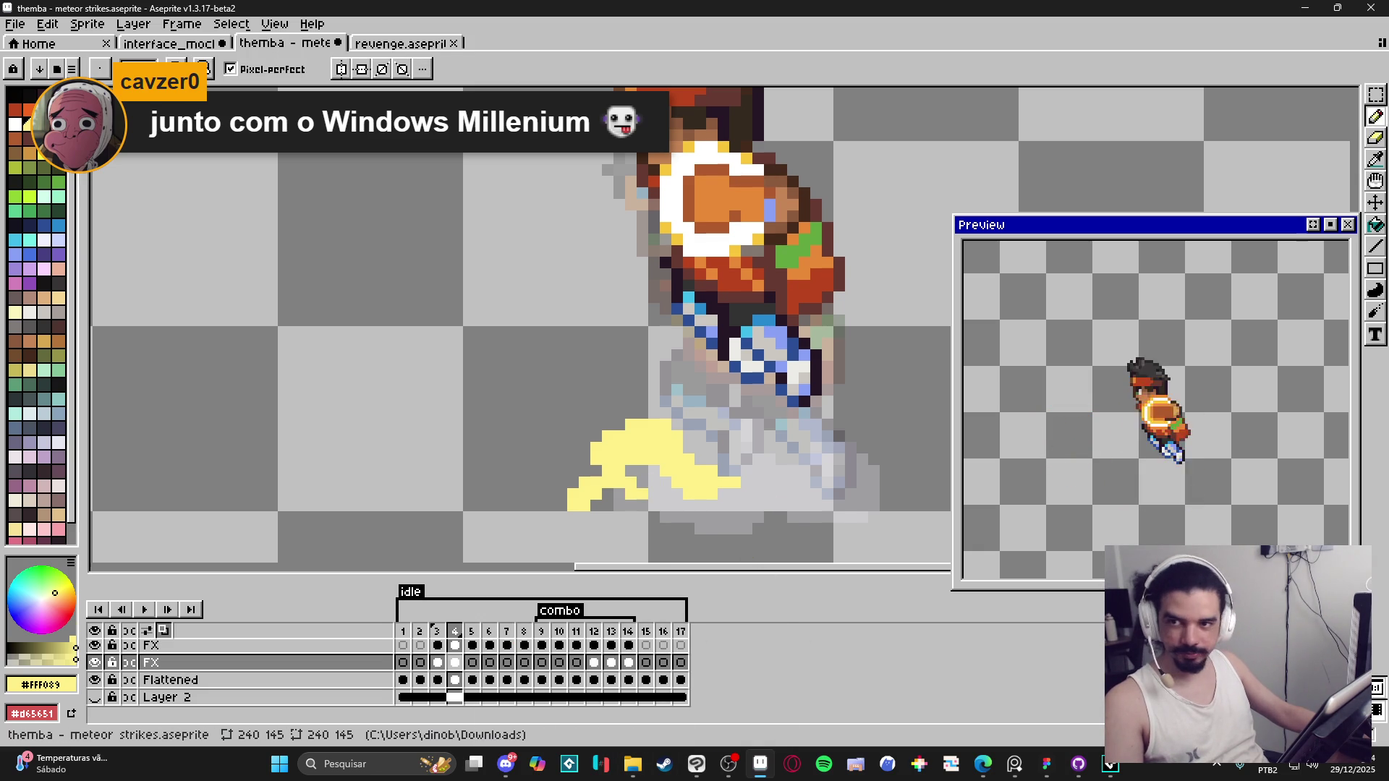
click(982, 764)
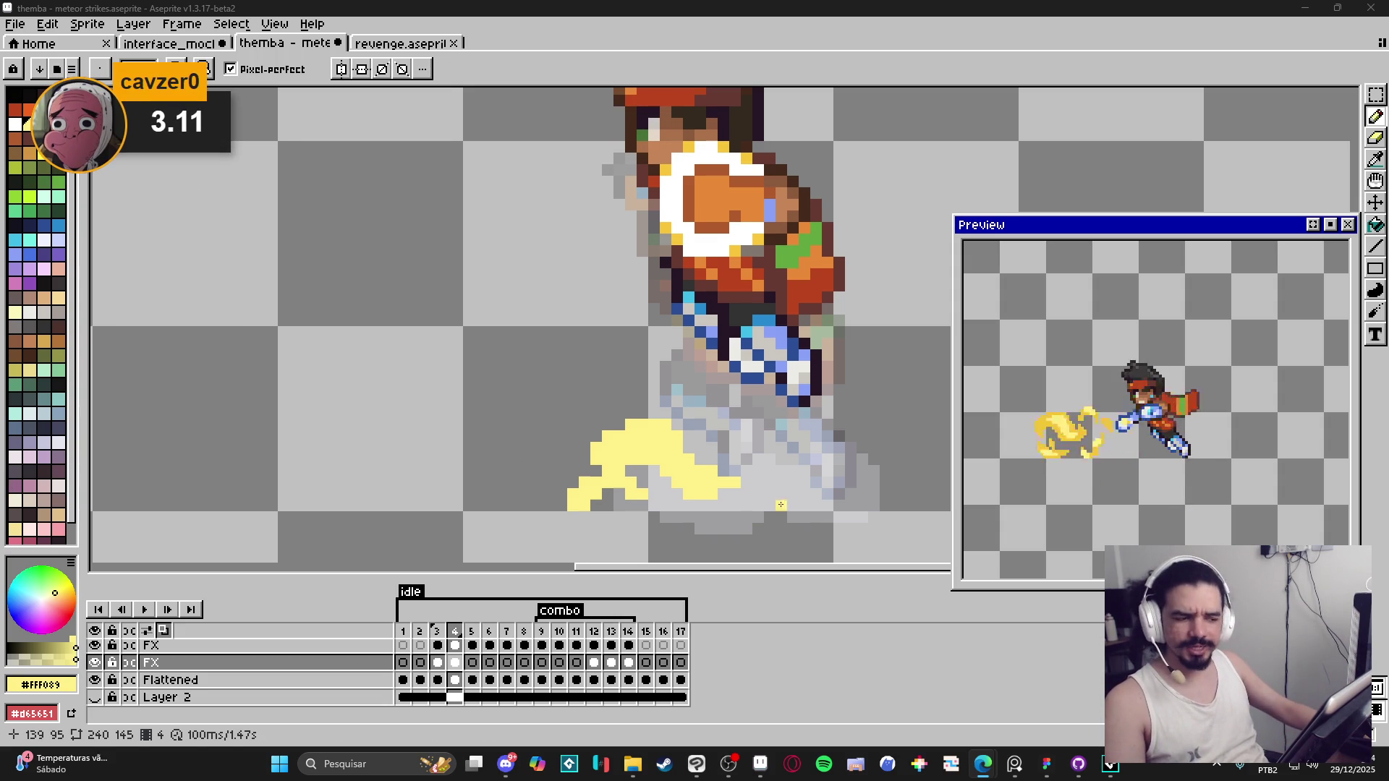
drag(807, 484, 730, 474)
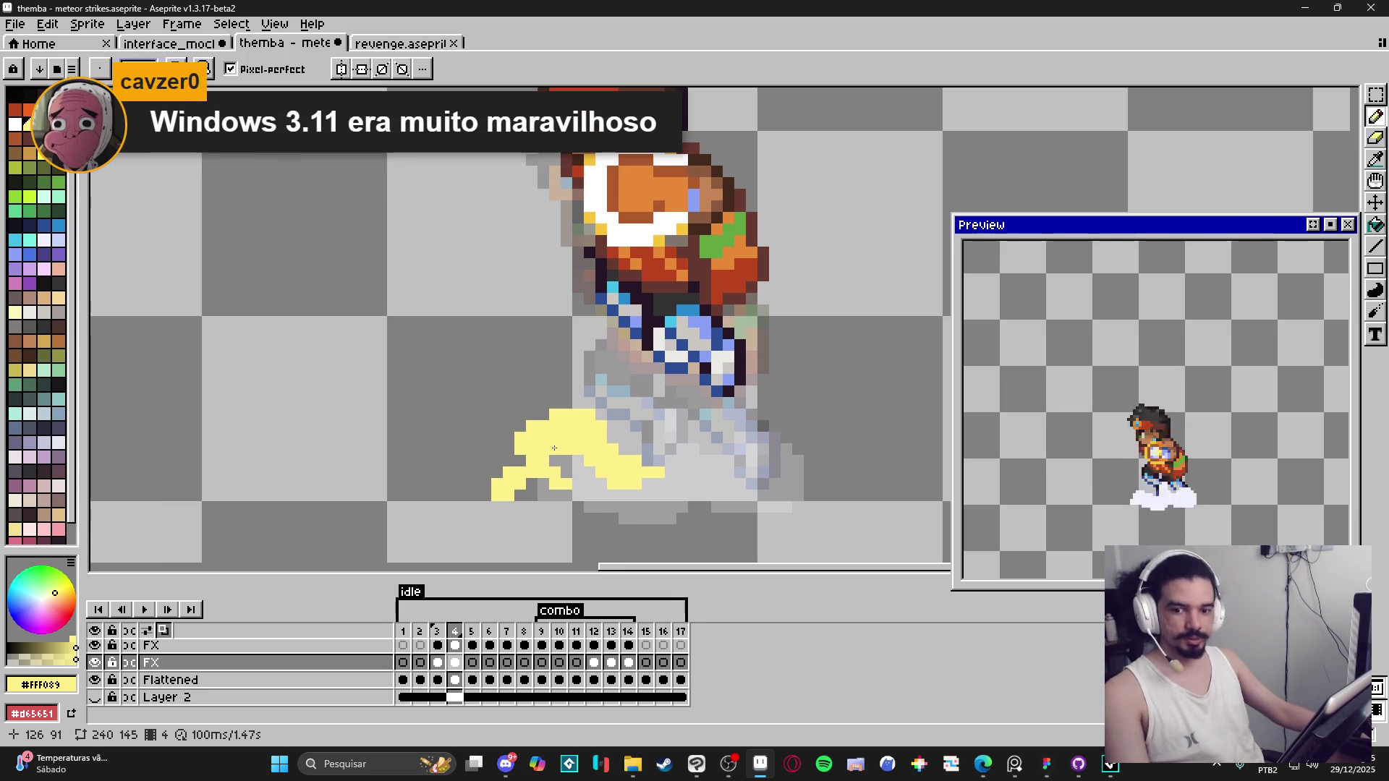
mouse_move(770, 461)
mouse_down()
mouse_move(722, 449)
mouse_move(732, 424)
mouse_move(766, 448)
mouse_up()
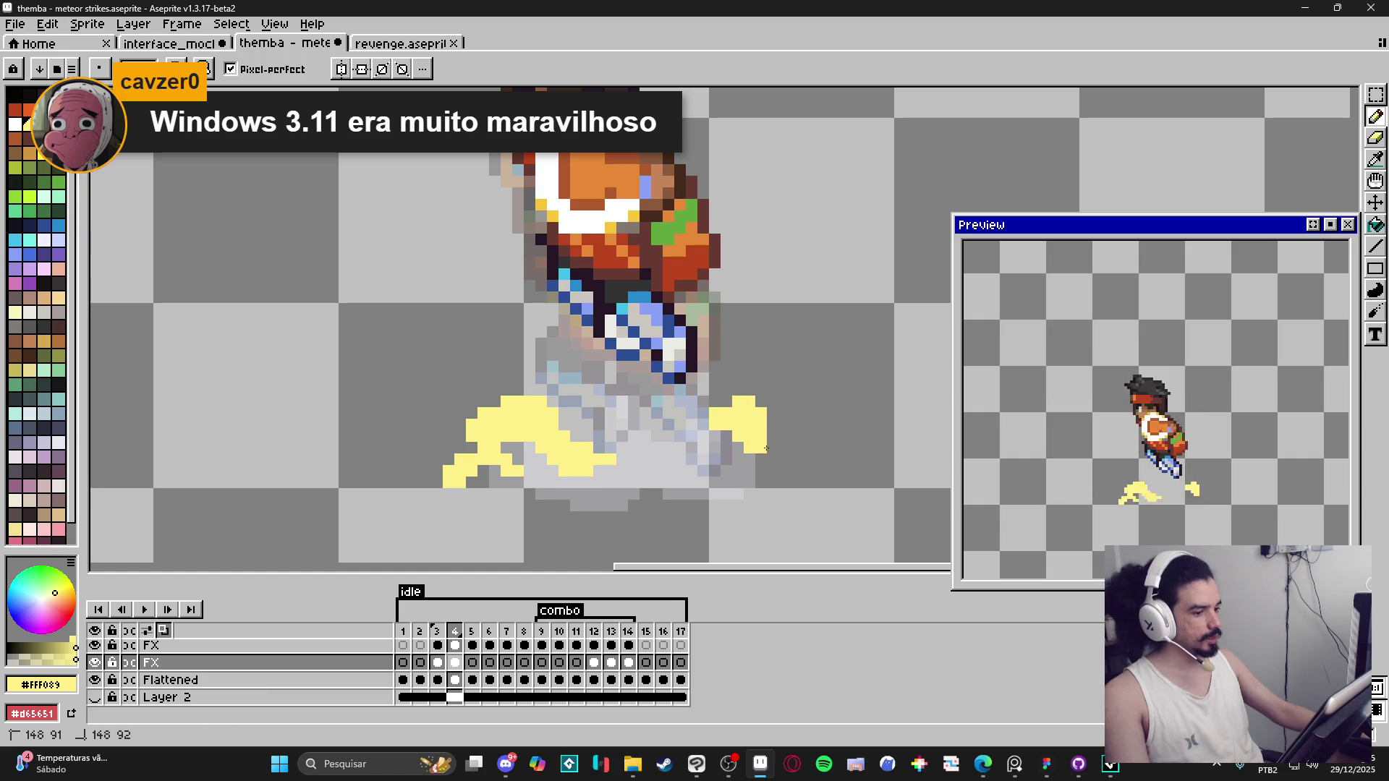
click(773, 425)
click(740, 460)
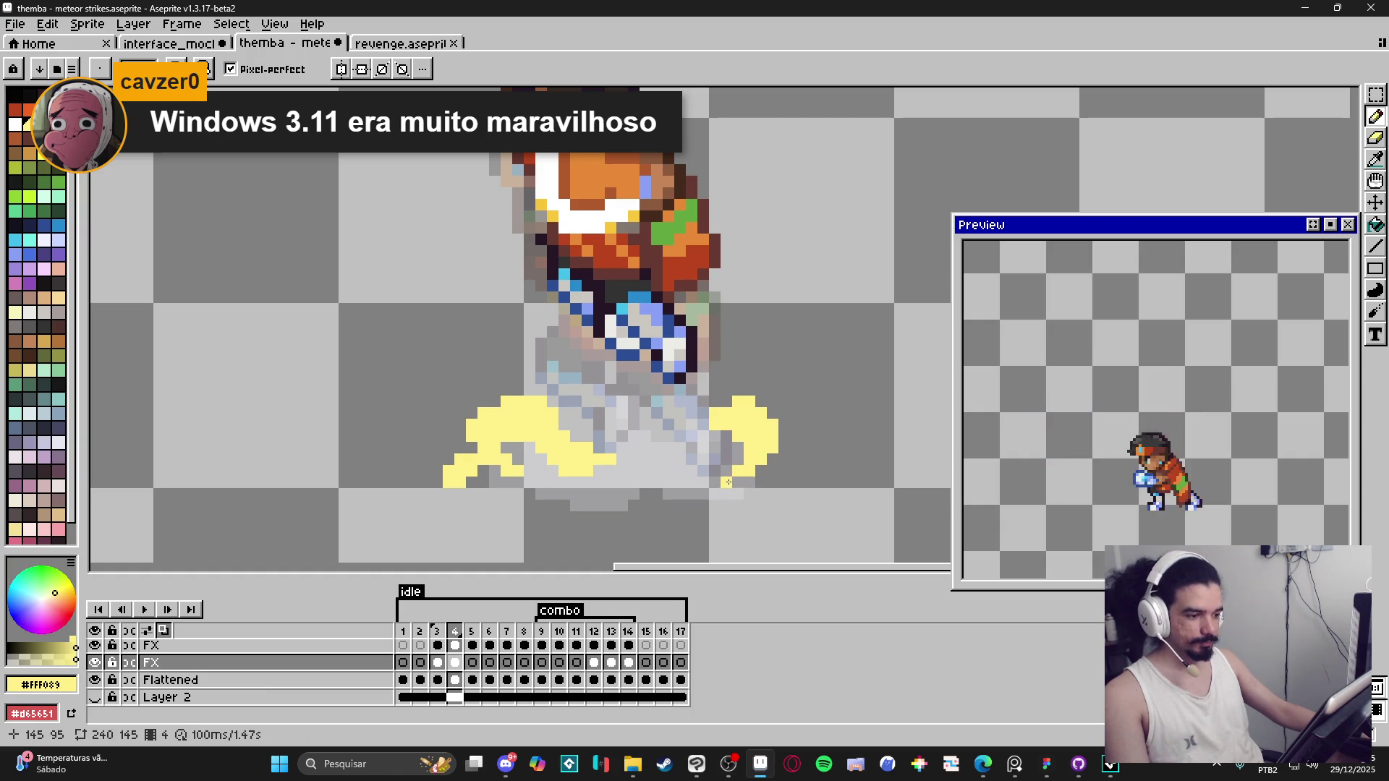
click(733, 482)
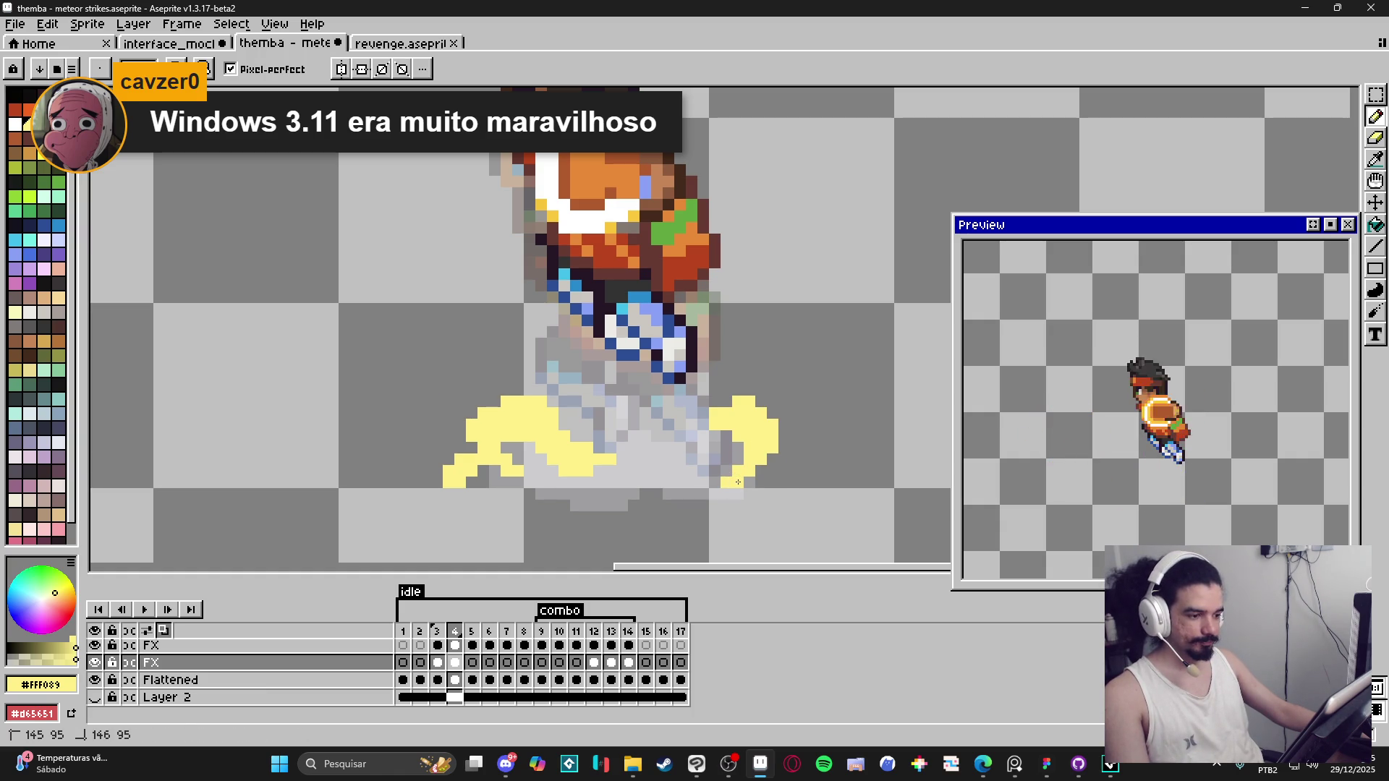
click(703, 414)
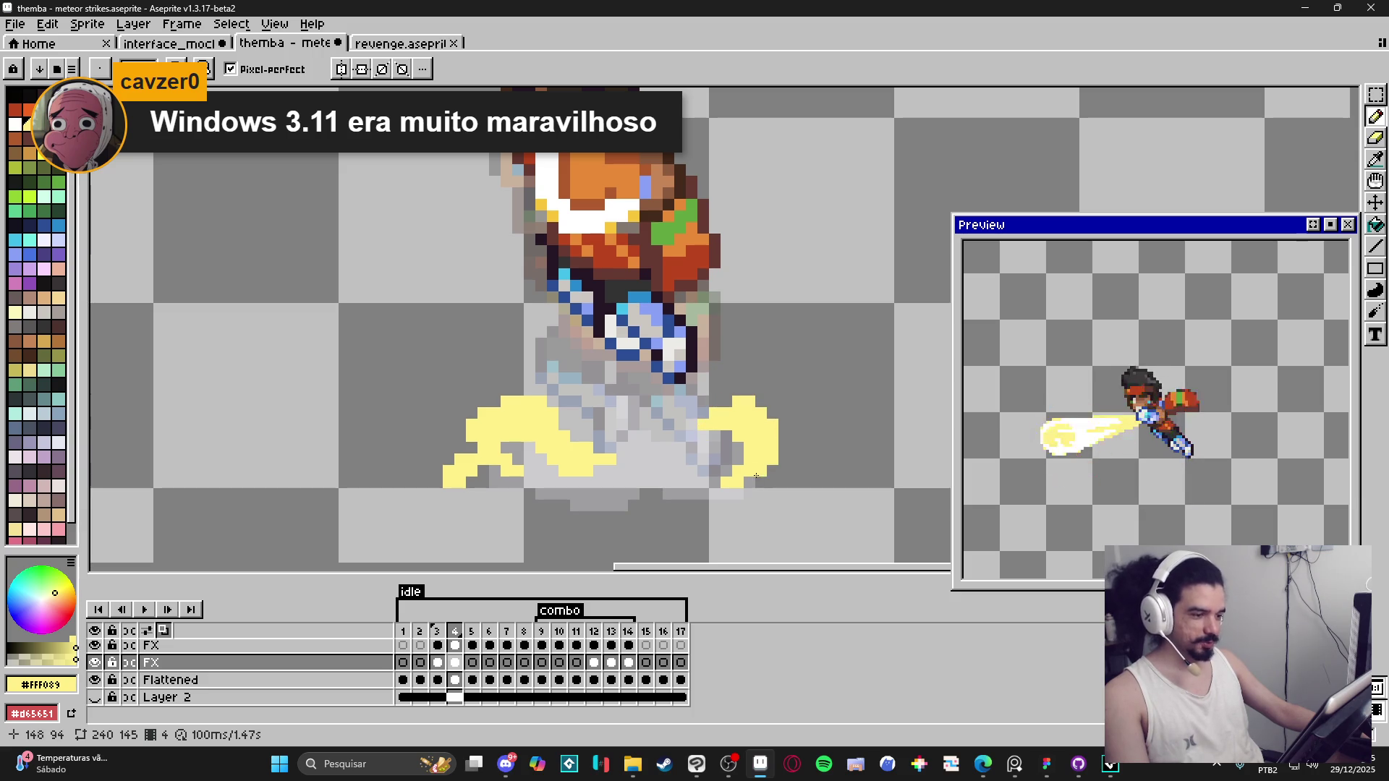
click(727, 472)
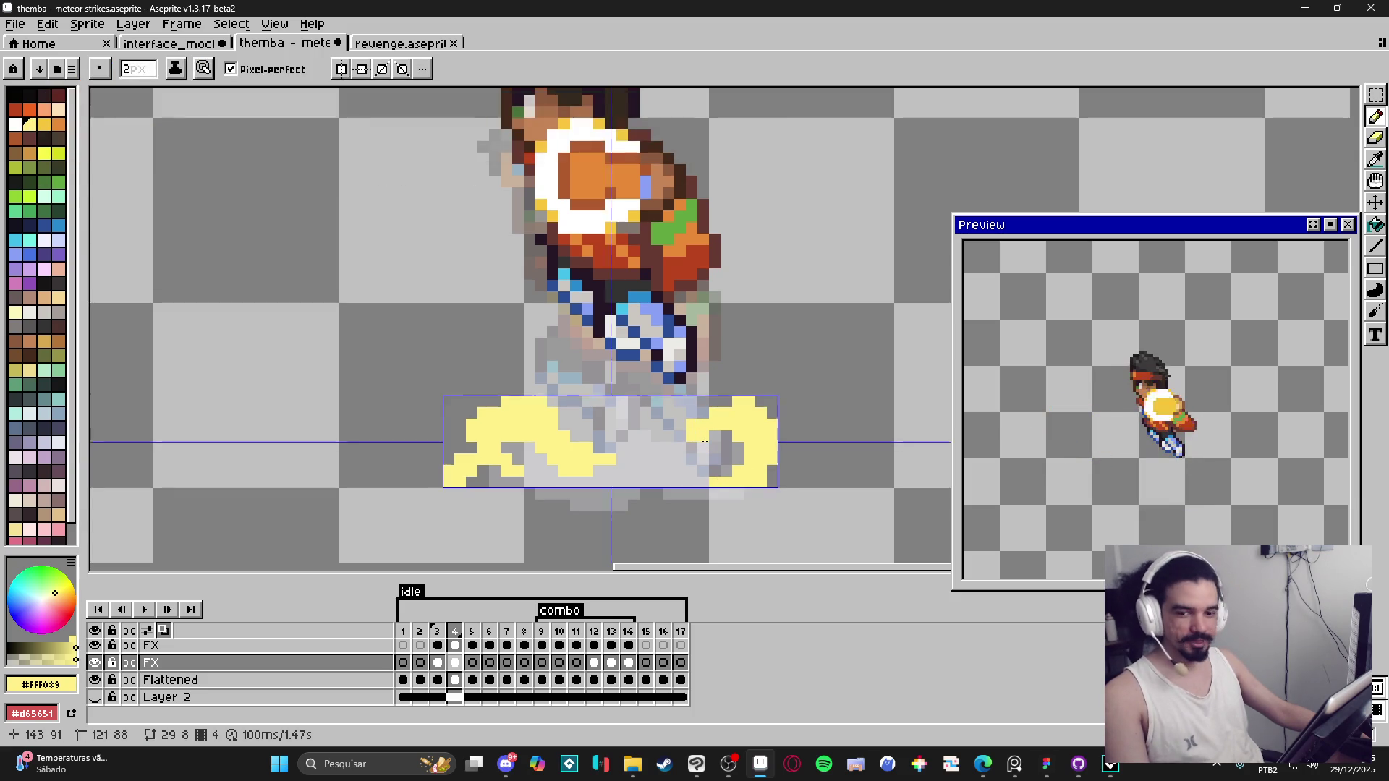
Step: Add yellow pixels along the left side of the right dust puff
click(697, 413)
click(674, 407)
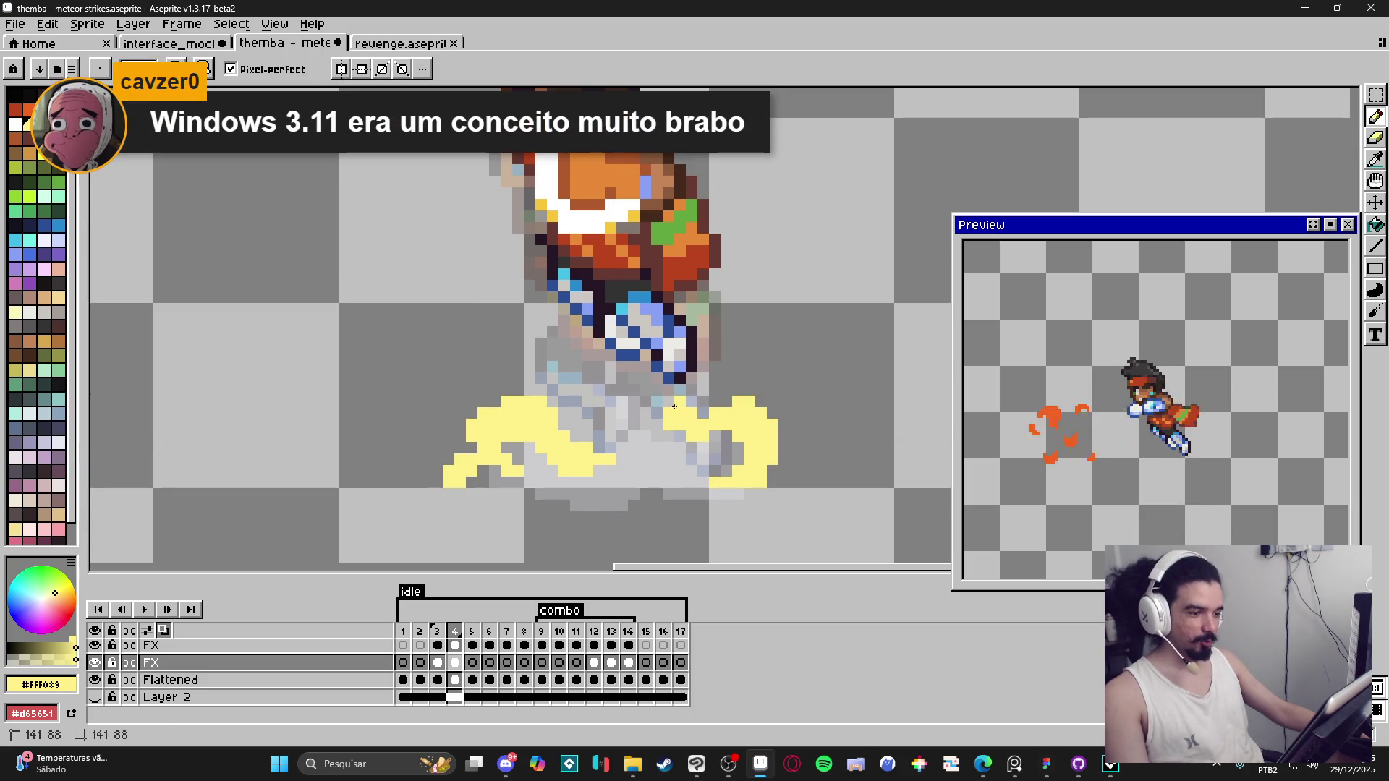
click(656, 414)
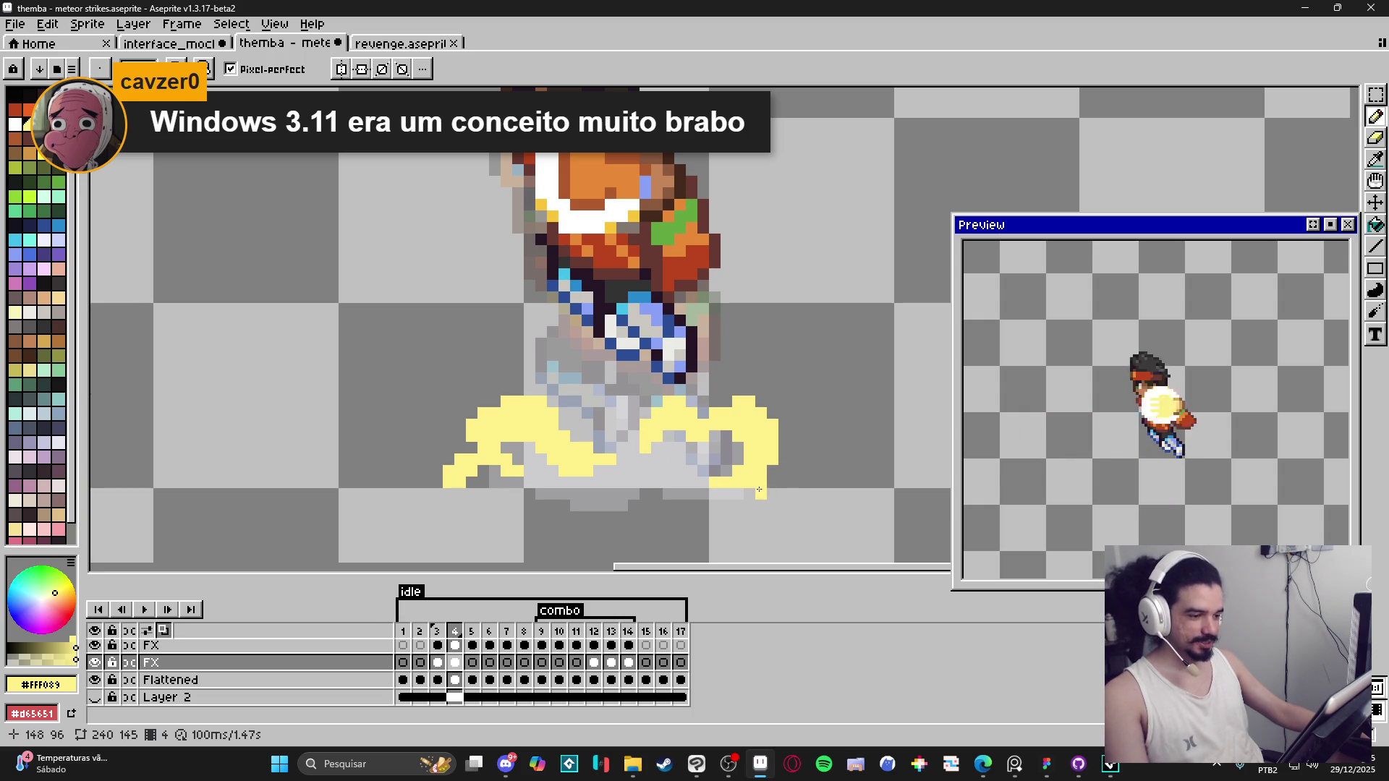
scroll(787, 488, down, 1)
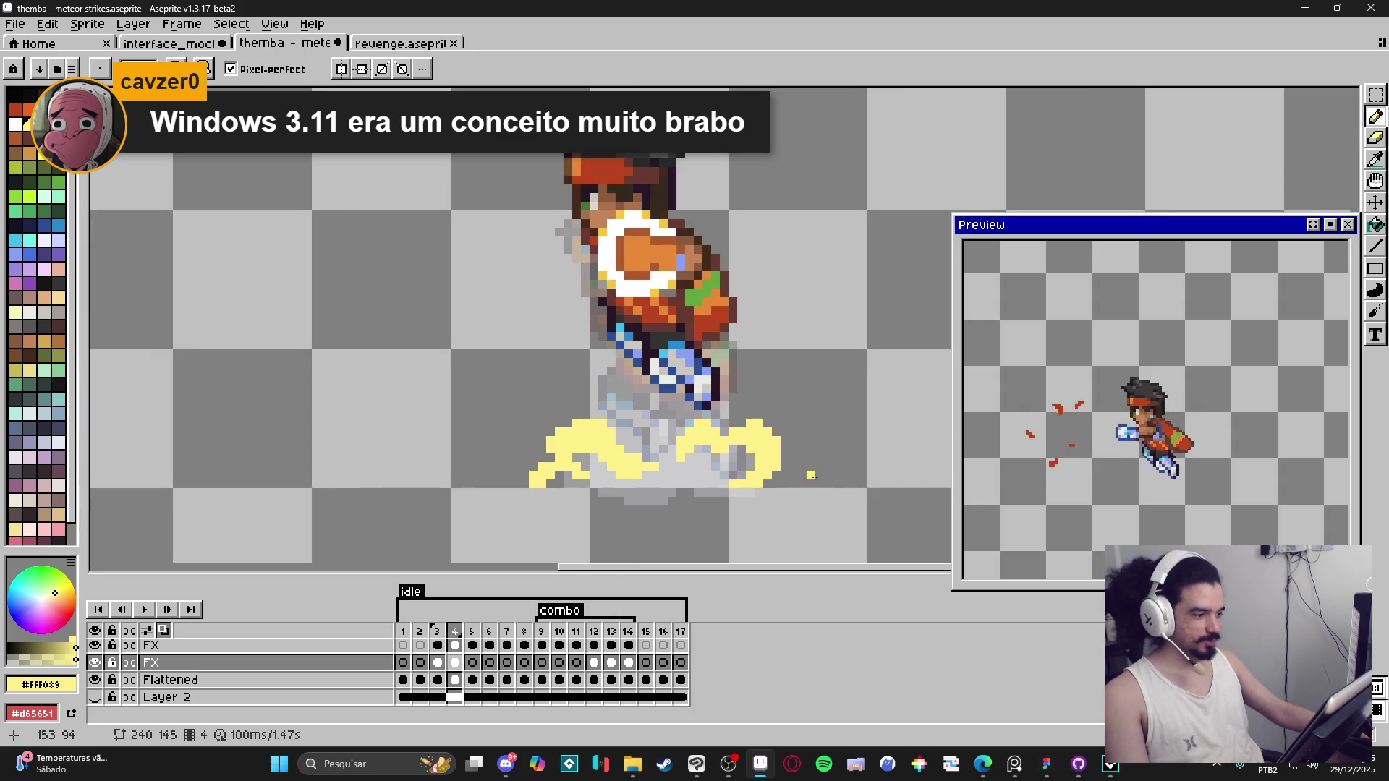
scroll(819, 475, down, 1)
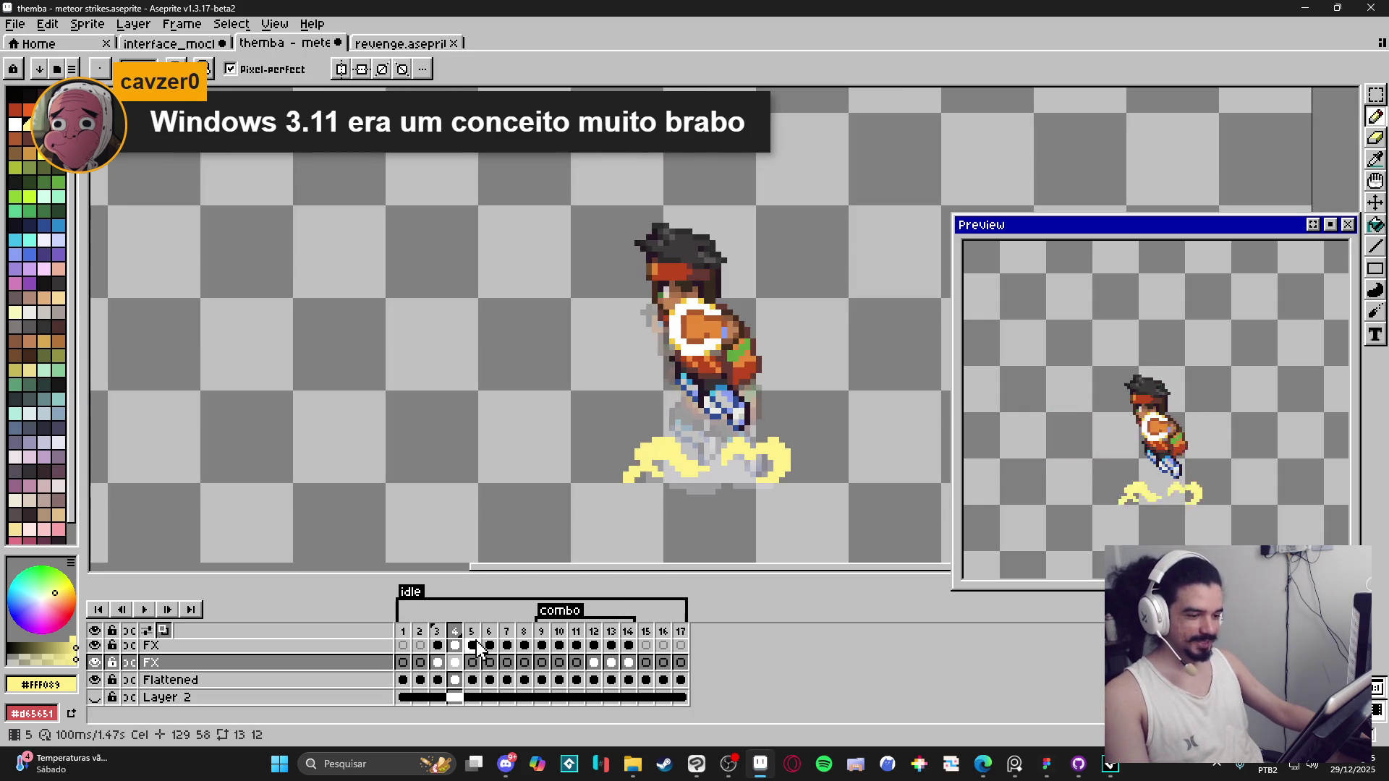
Step: Flip between frames 3, 4 and 5 to compare the dust, ending on frame 4
click(438, 635)
click(452, 636)
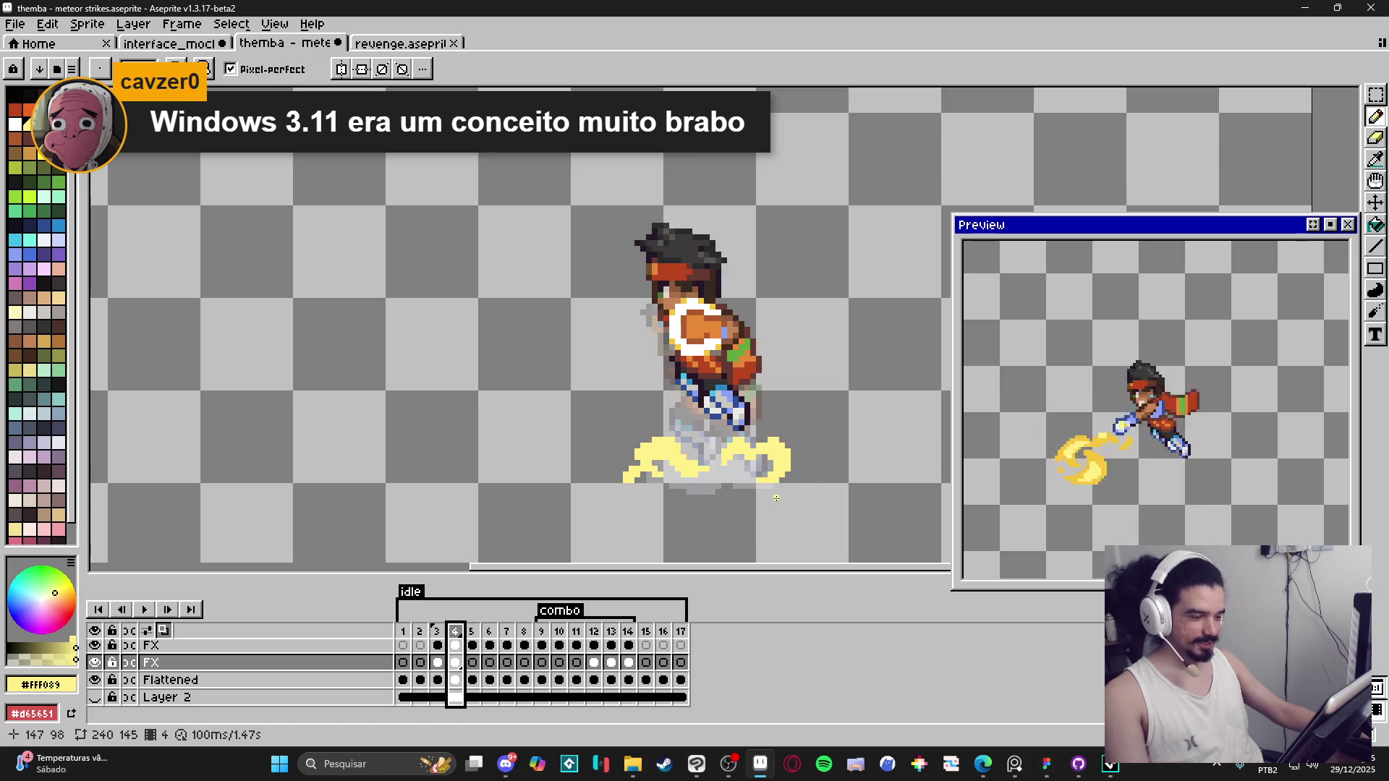
scroll(628, 436, up, 2)
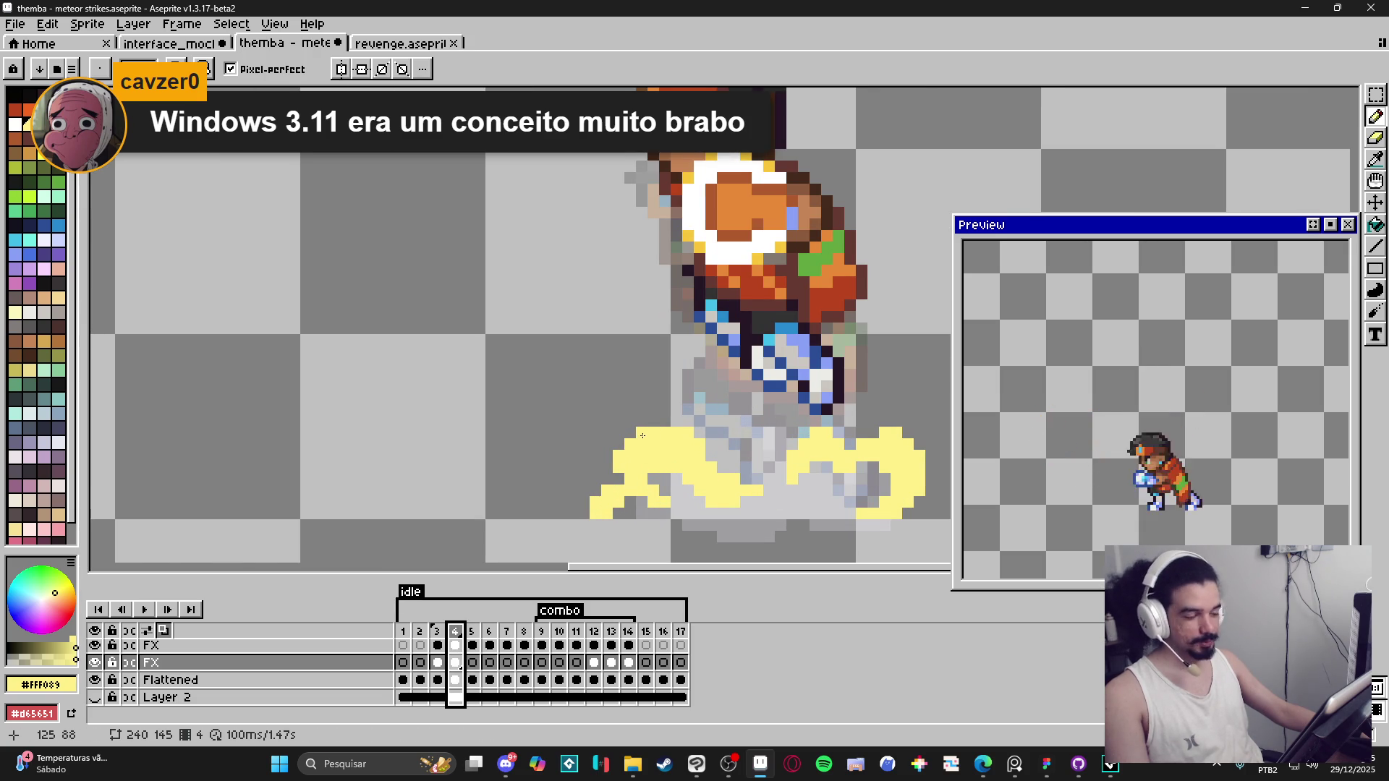
scroll(717, 448, down, 2)
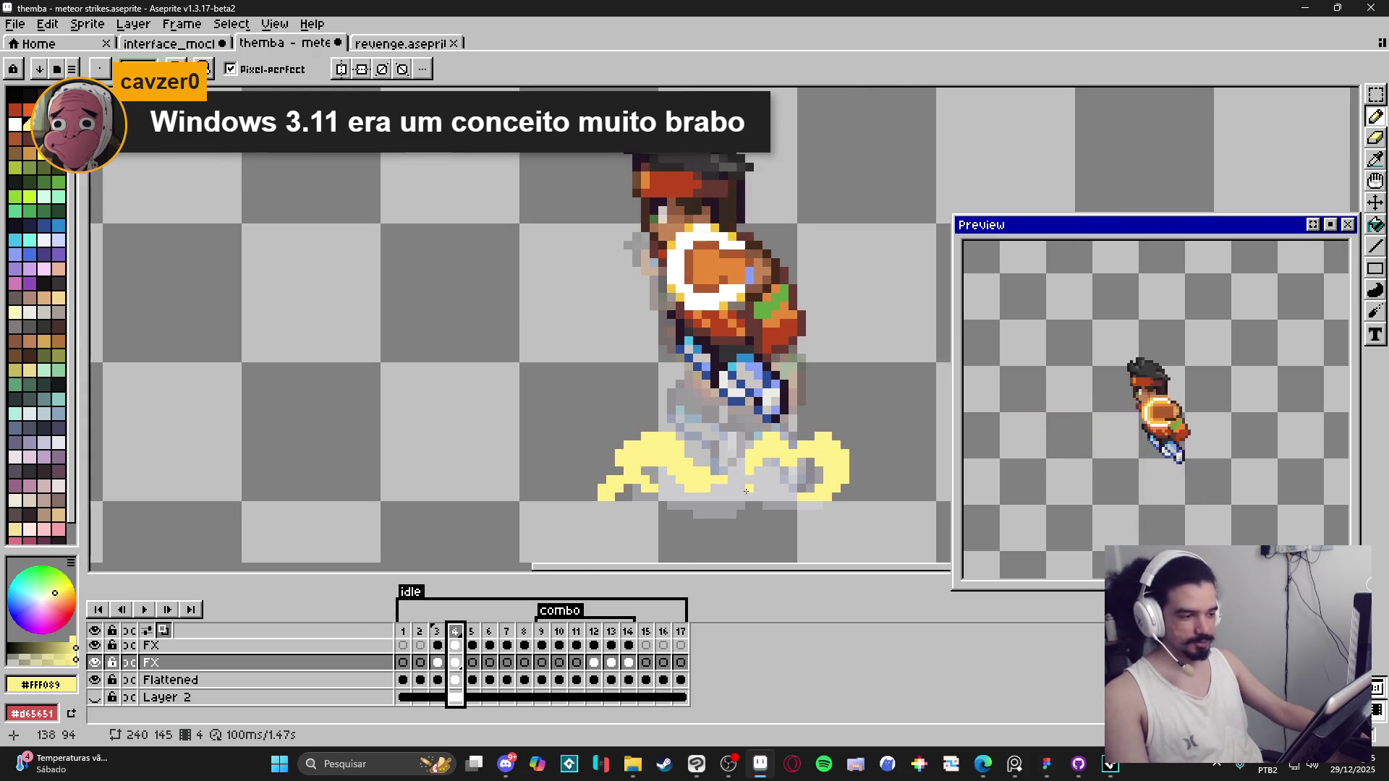
click(438, 662)
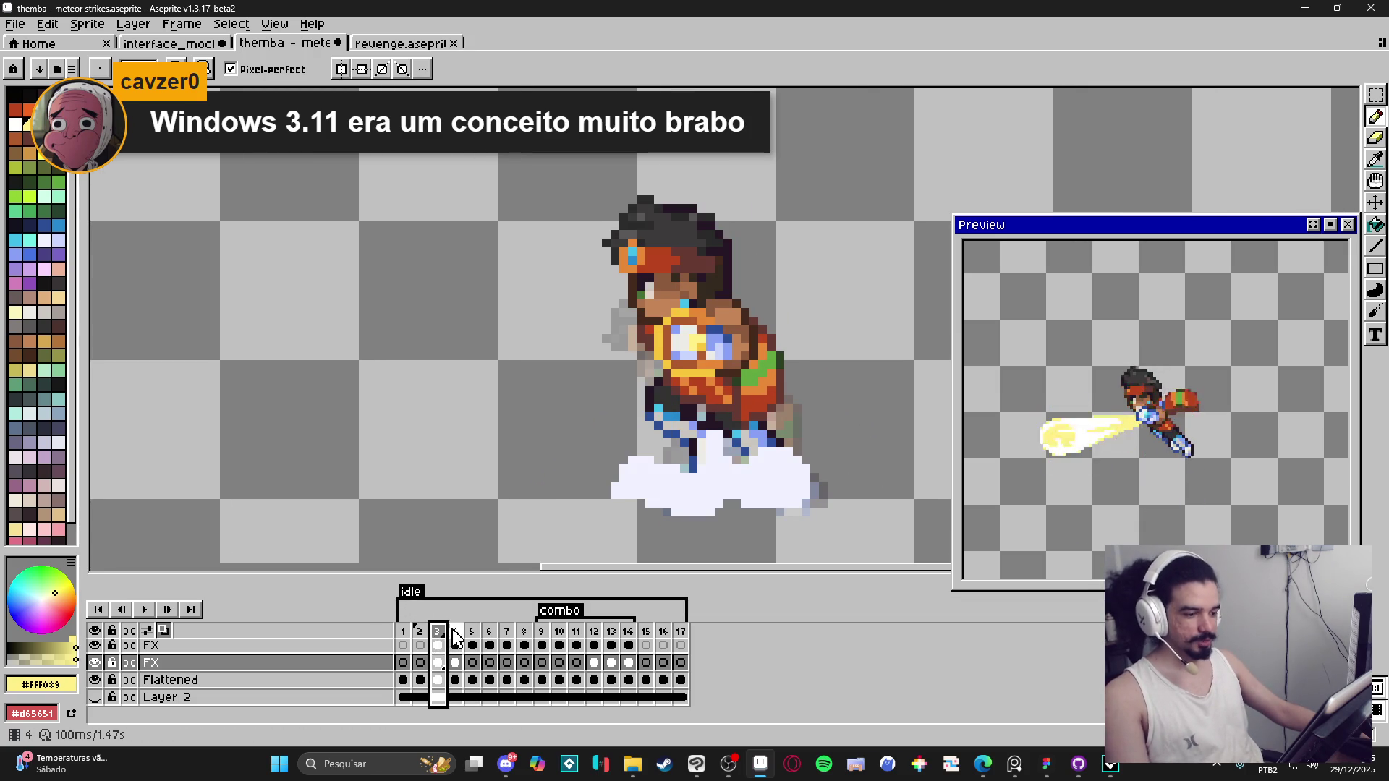
click(455, 663)
click(474, 662)
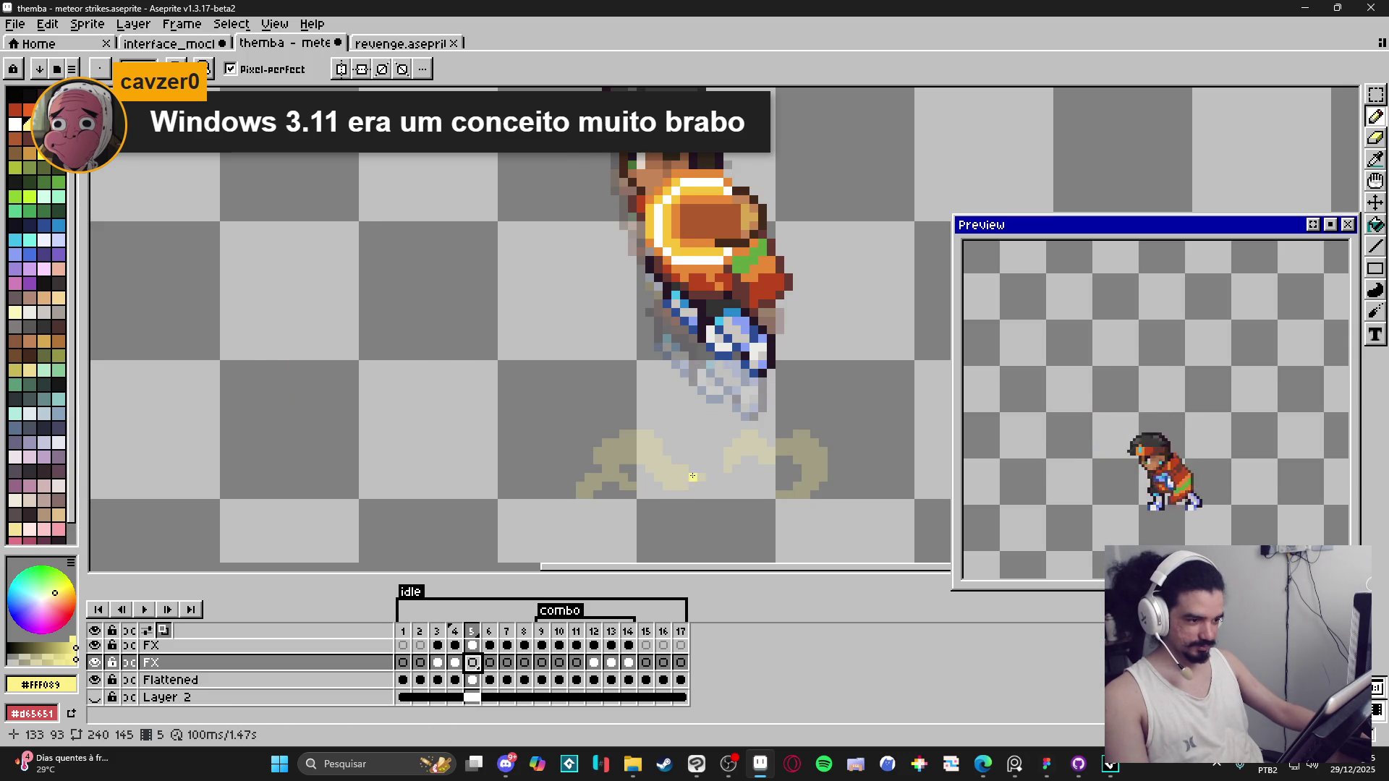
key(Left)
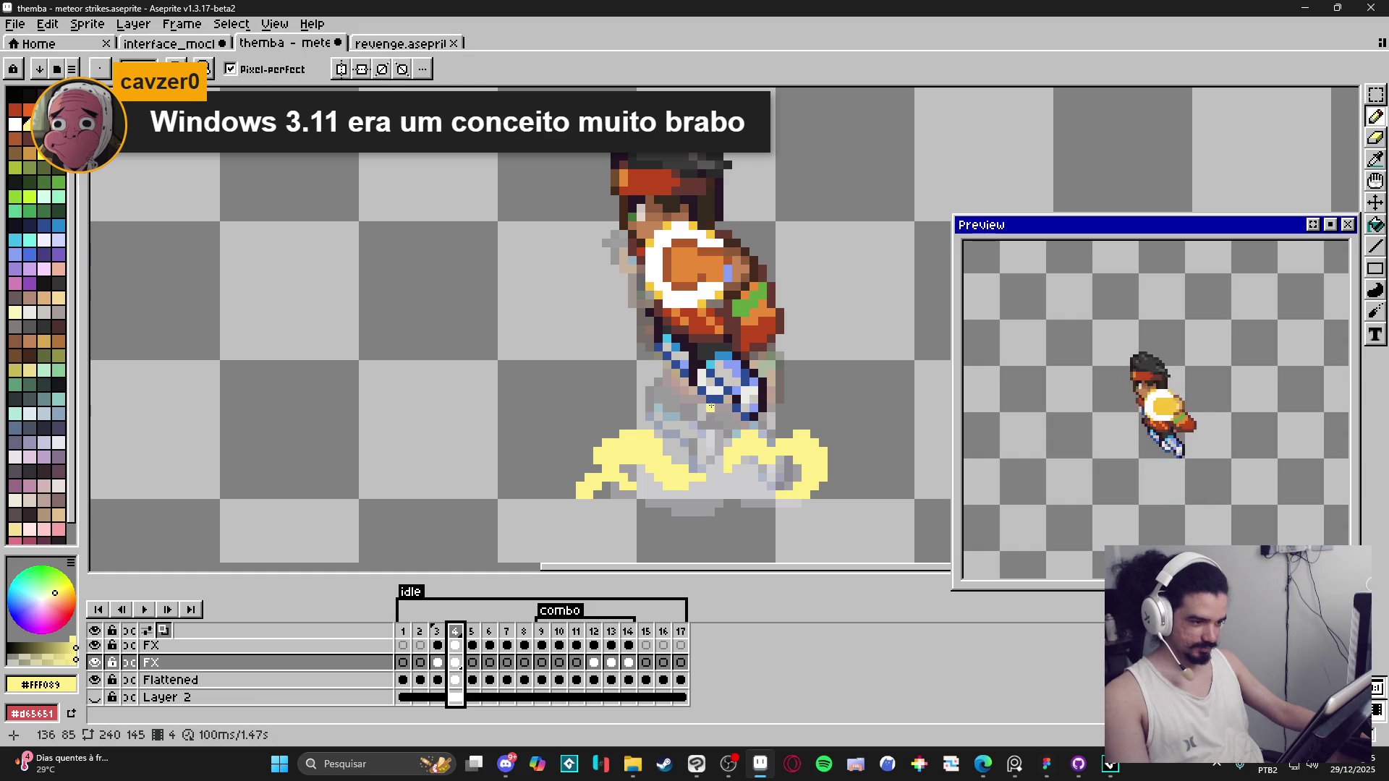
Step: Extend frame 4's yellow dust cloud with a short pencil stroke
click(692, 417)
drag(698, 415, 701, 414)
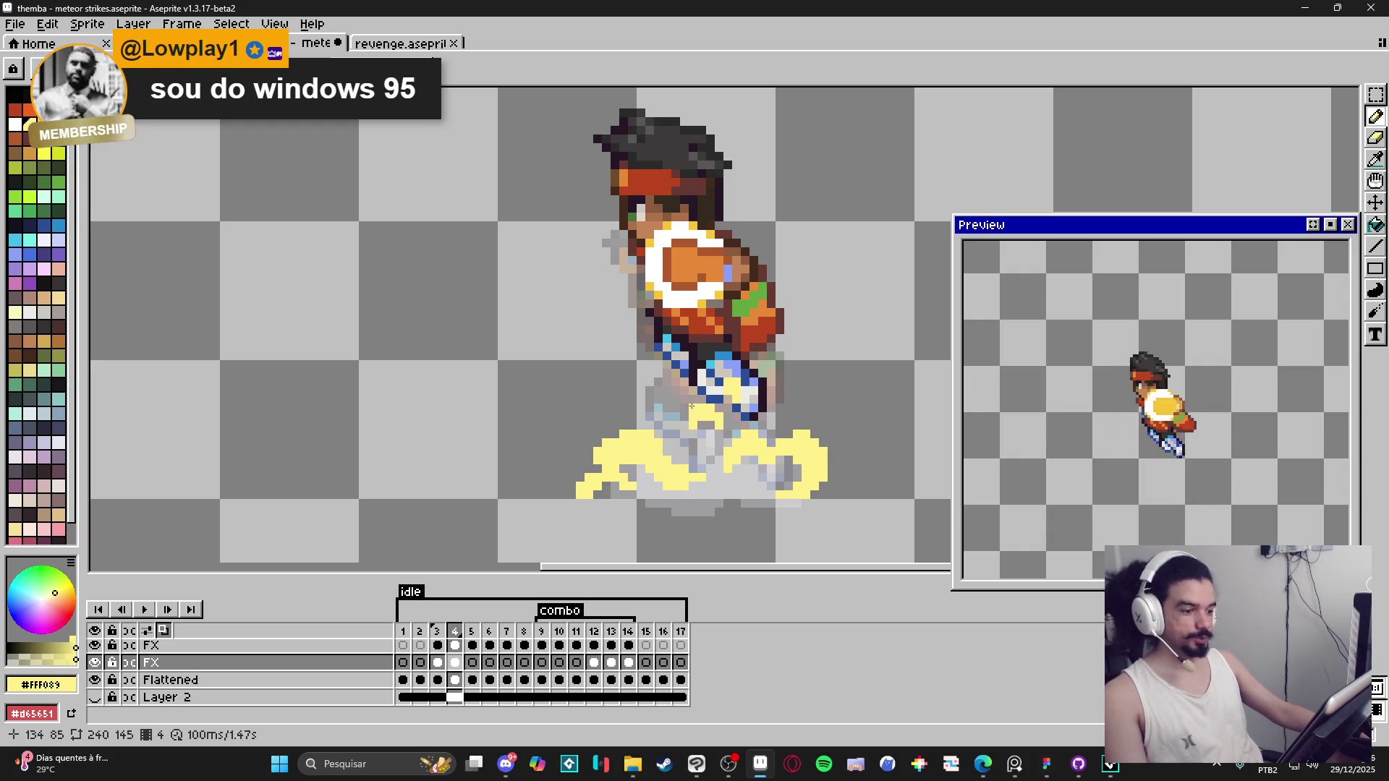
key(e)
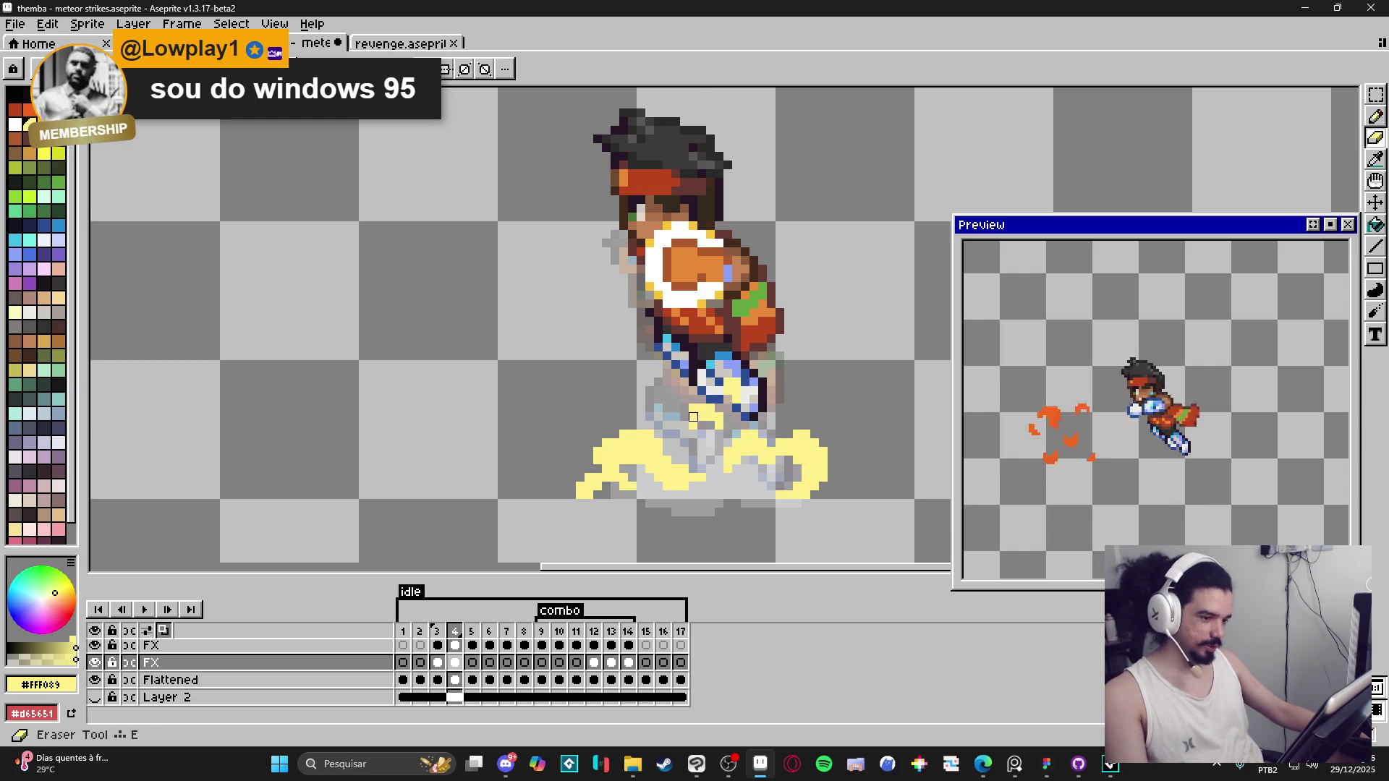
key(b)
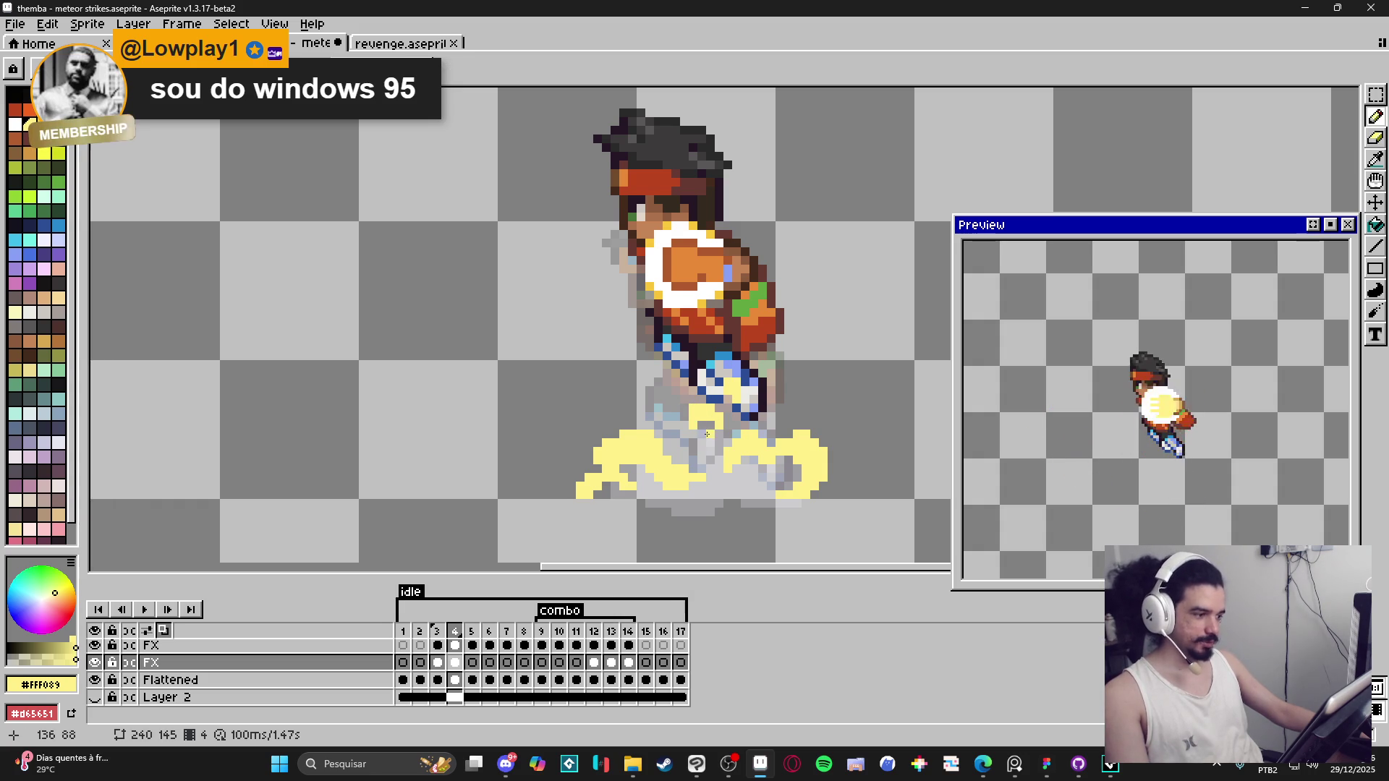
Step: Flip back and forth between frames 3, 4 and 5 to compare the dust
click(436, 634)
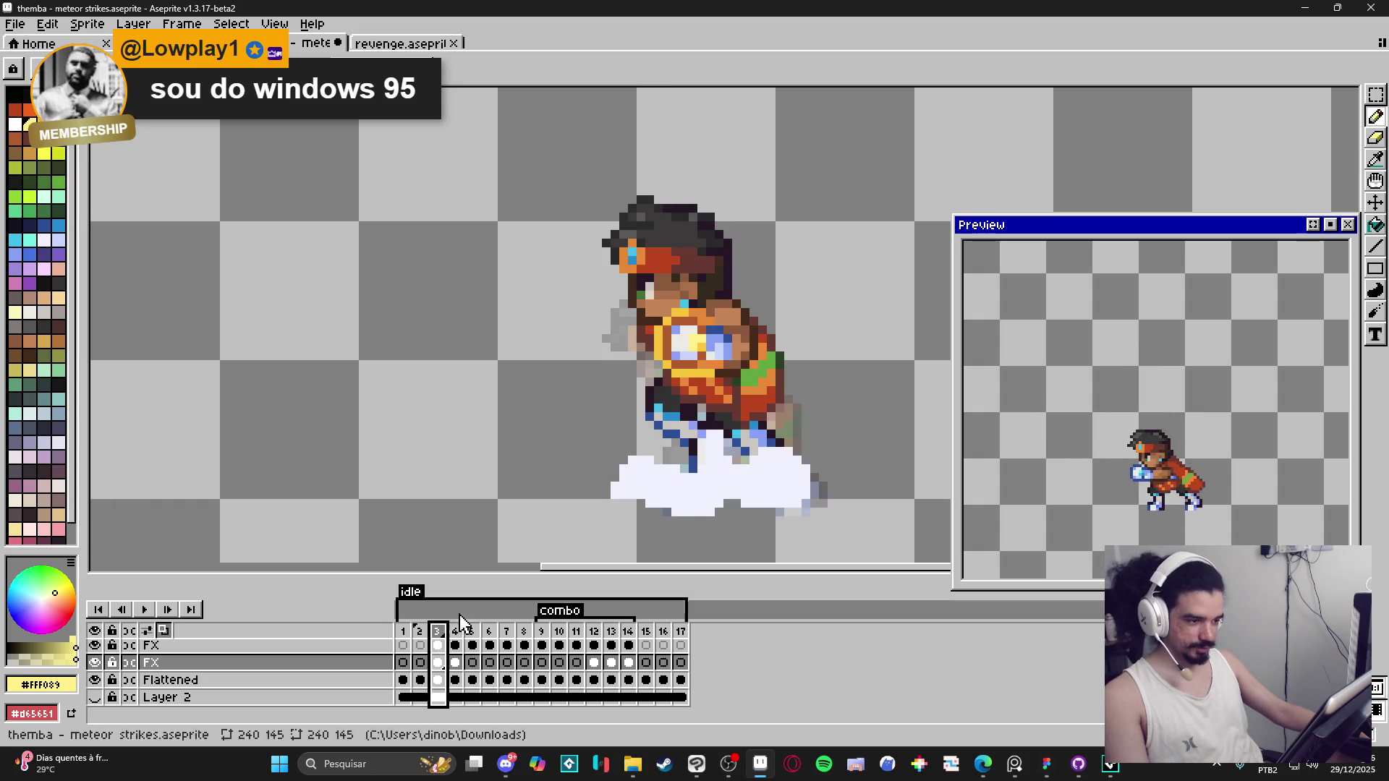
click(457, 633)
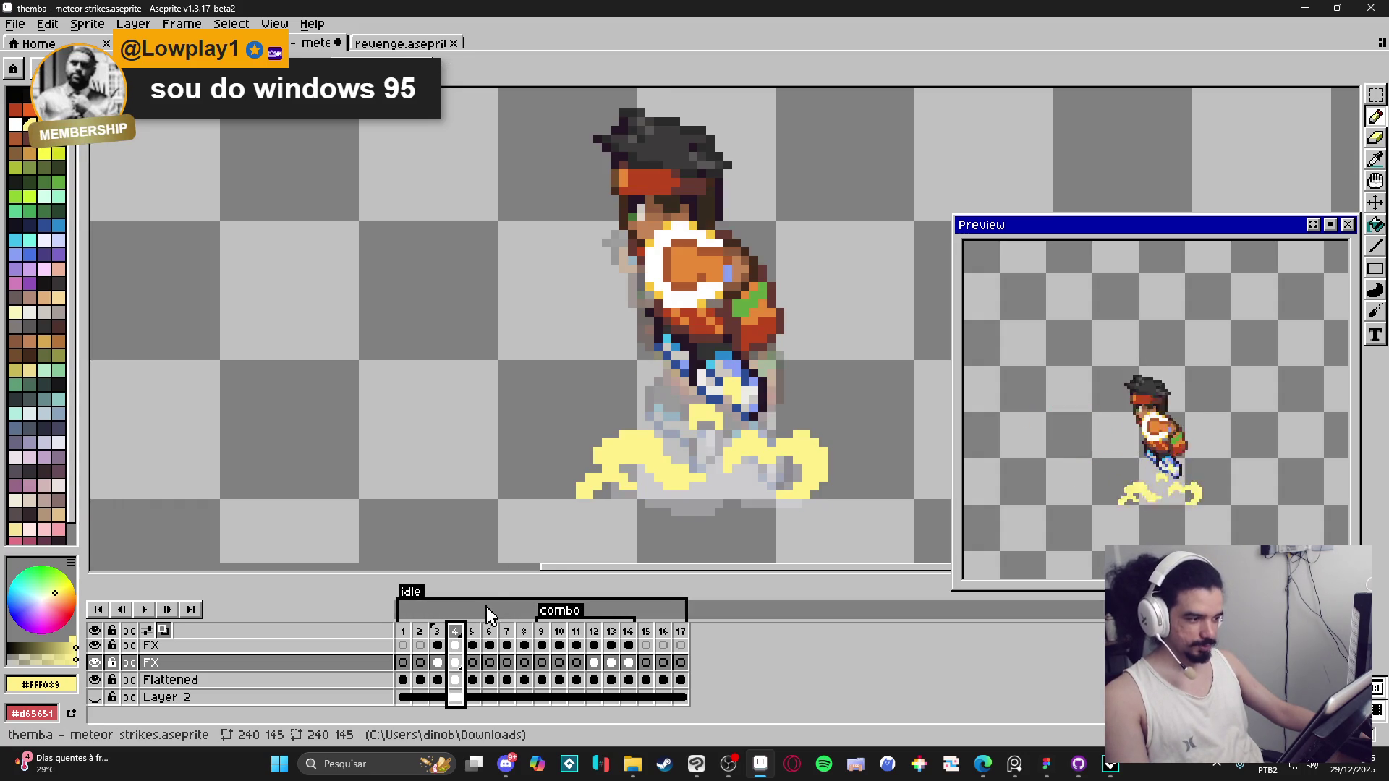
click(443, 638)
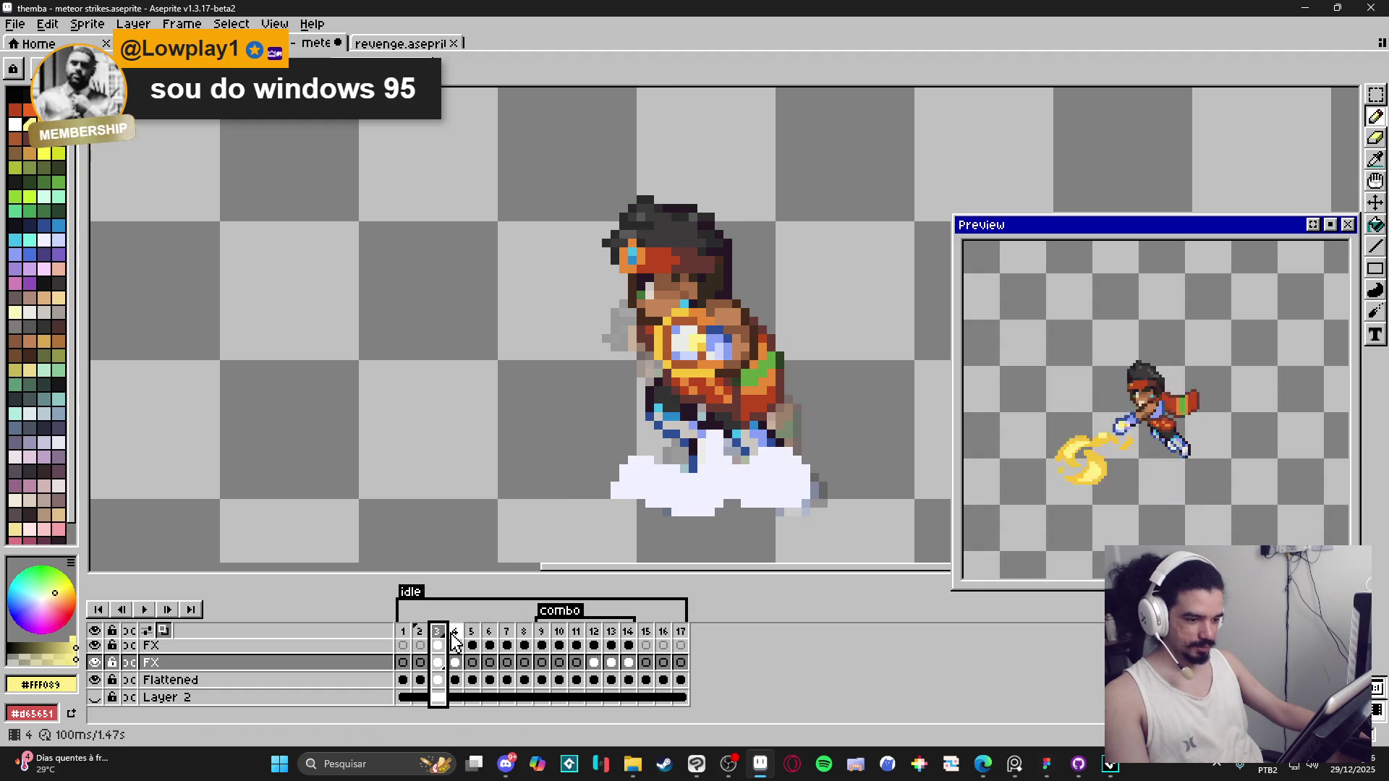
click(455, 633)
click(472, 631)
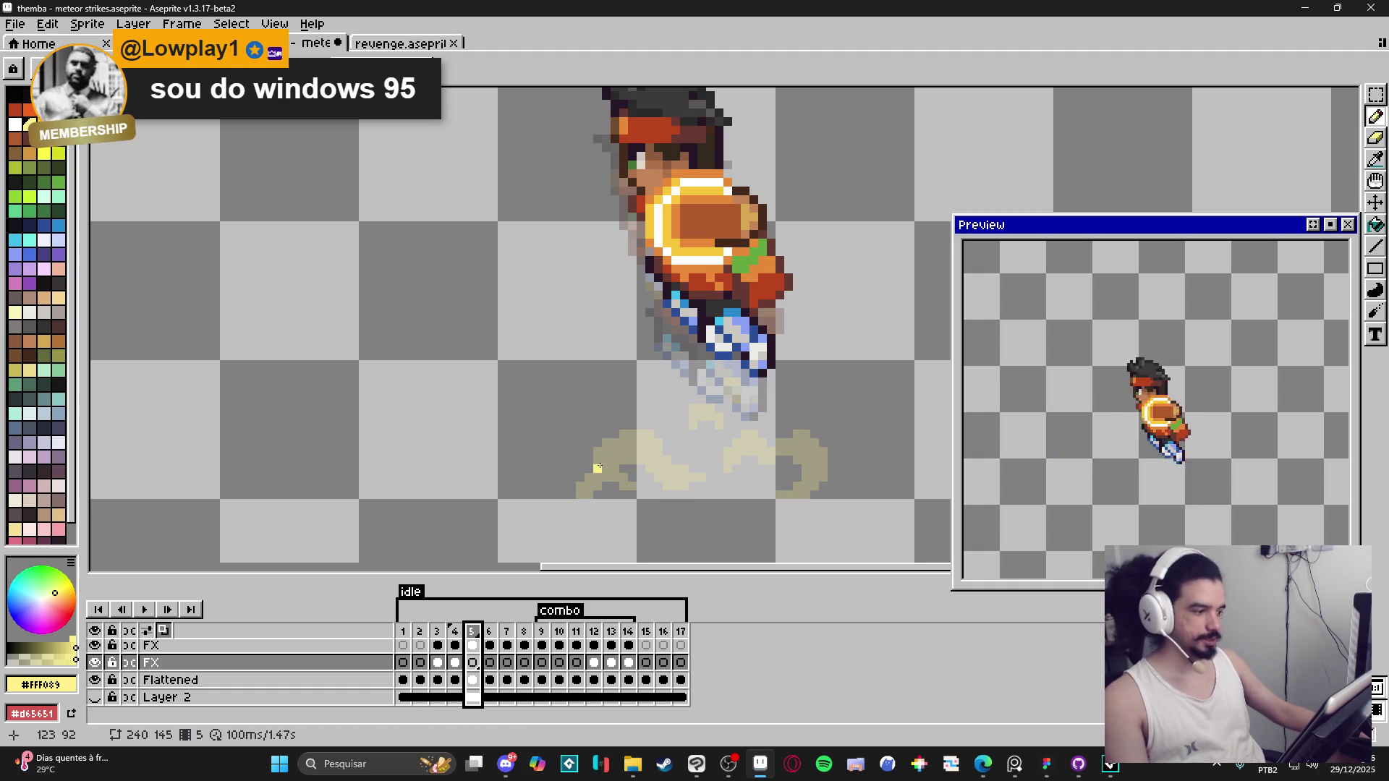
click(455, 631)
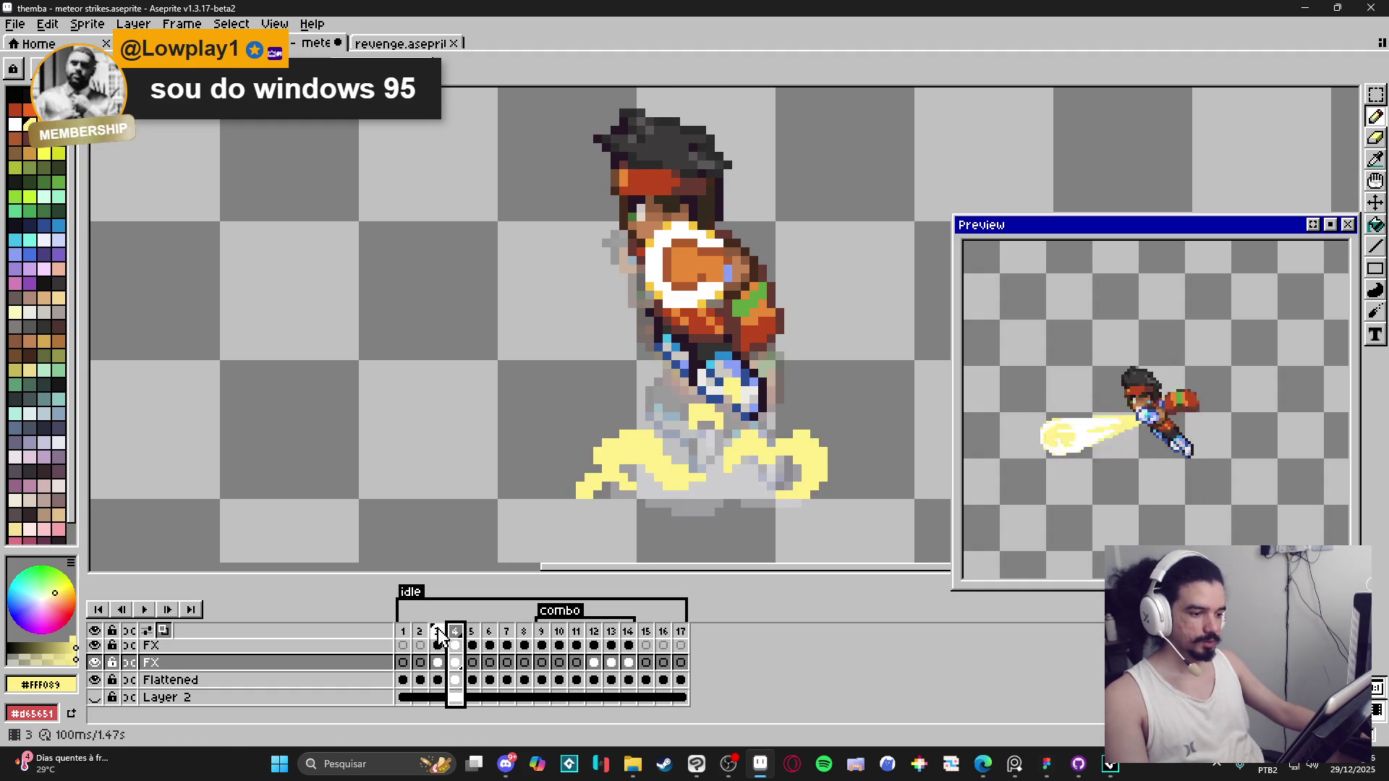
click(438, 632)
Step: On frame 5, pick orange-yellow from the palette and place a first dust dab
click(455, 632)
click(472, 631)
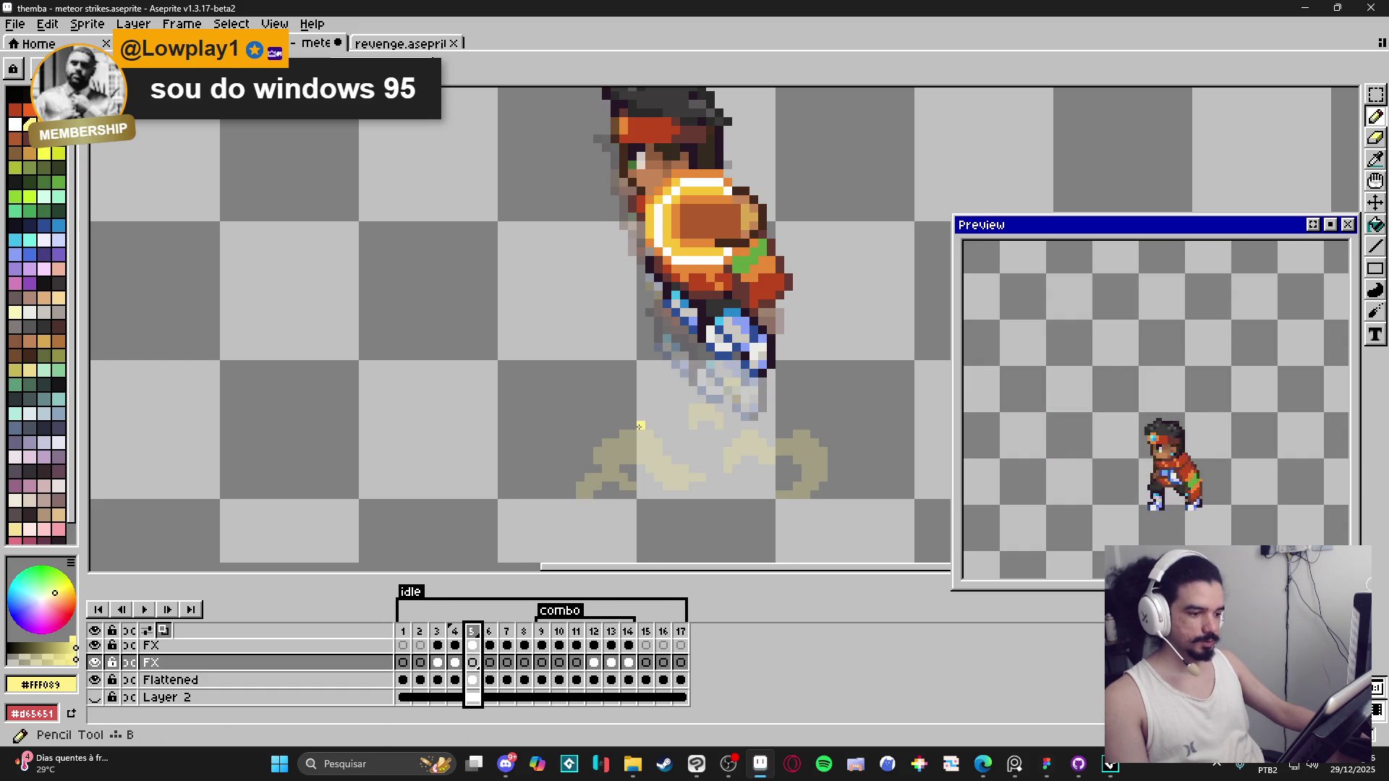
click(43, 125)
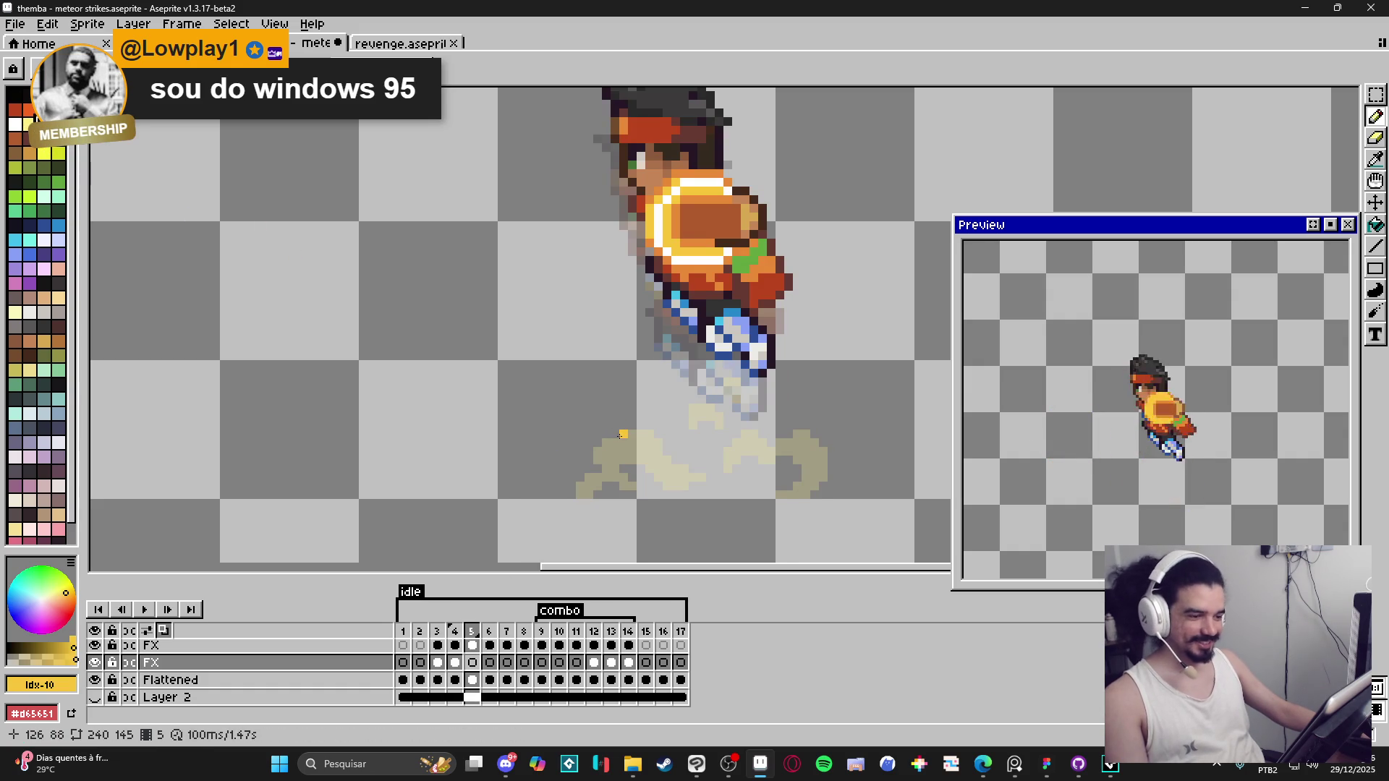
click(641, 433)
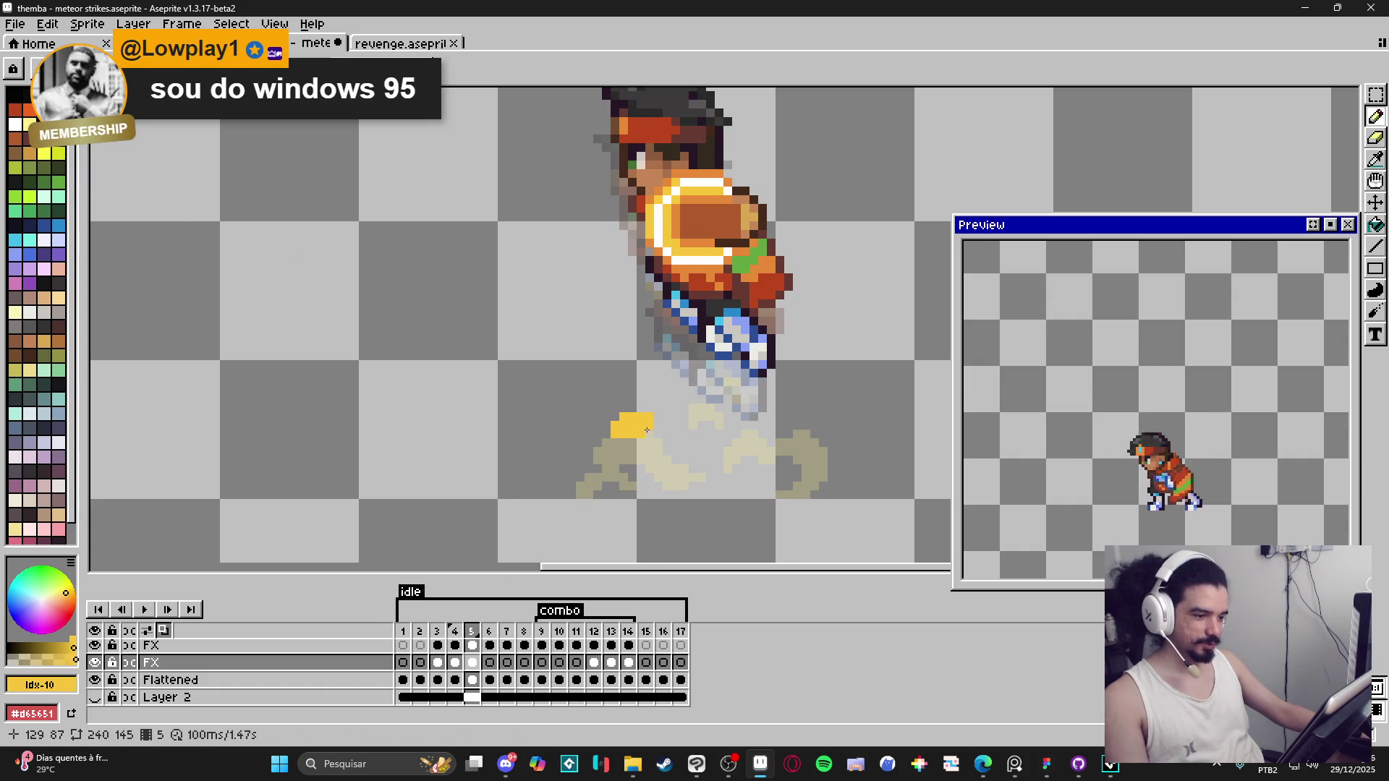
Step: Paint an orange-yellow dust blob under the character and extend its left end
mouse_move(649, 418)
mouse_down()
mouse_move(638, 458)
mouse_move(667, 467)
mouse_up()
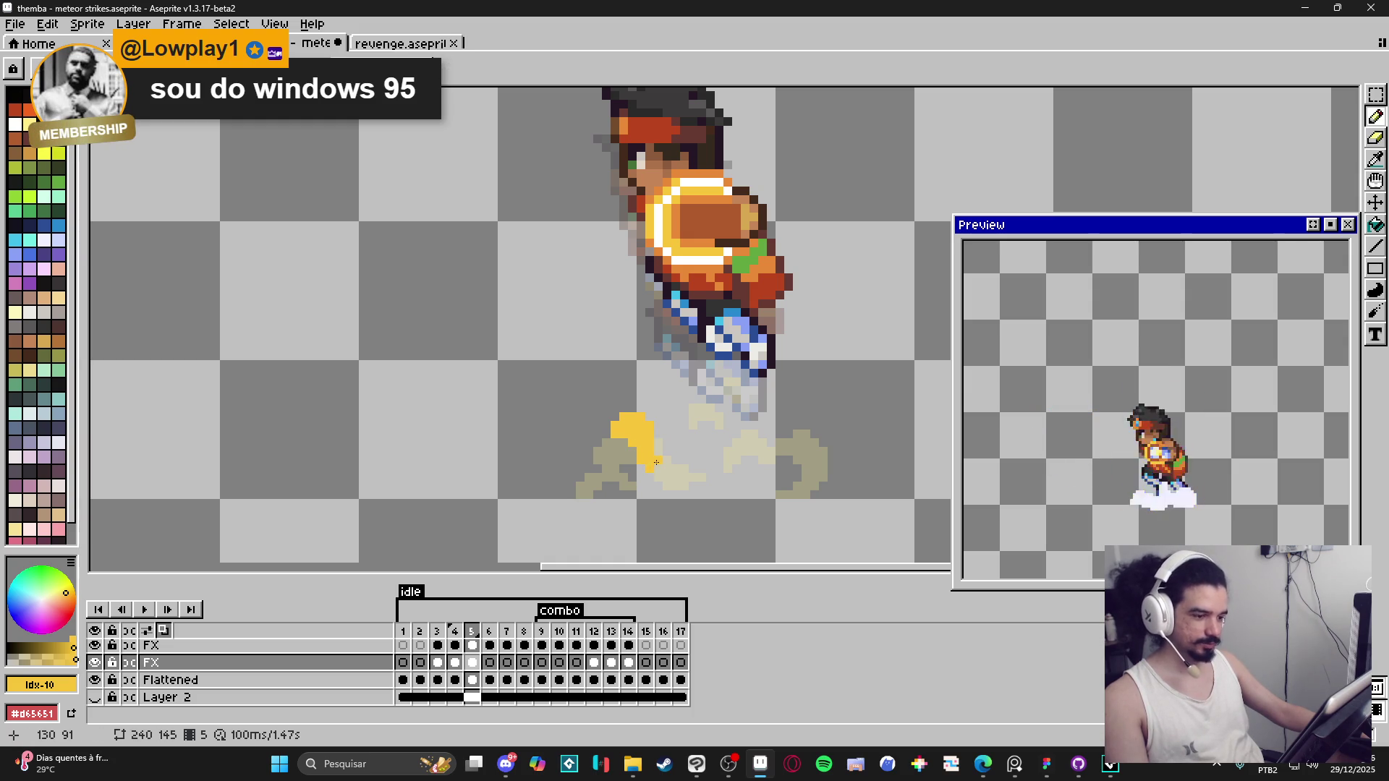
click(606, 428)
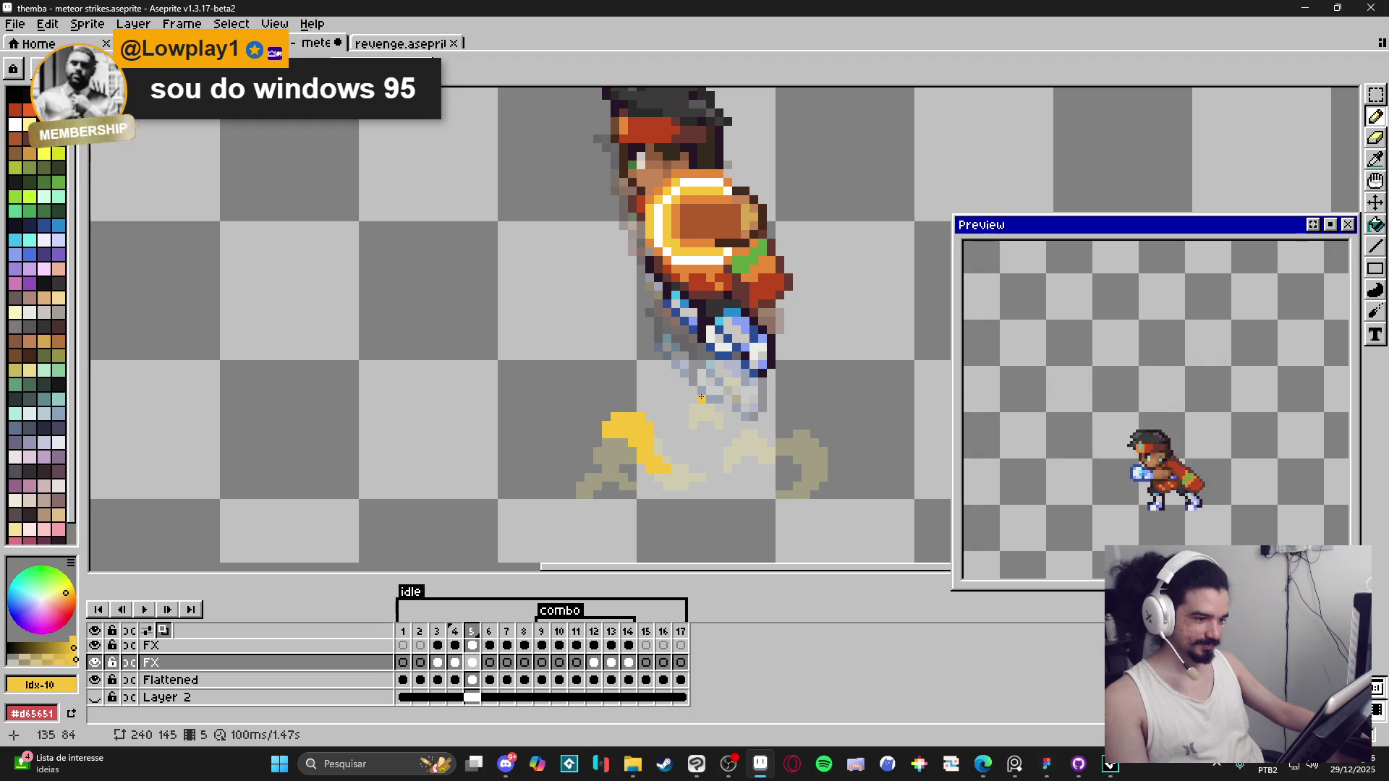
click(705, 406)
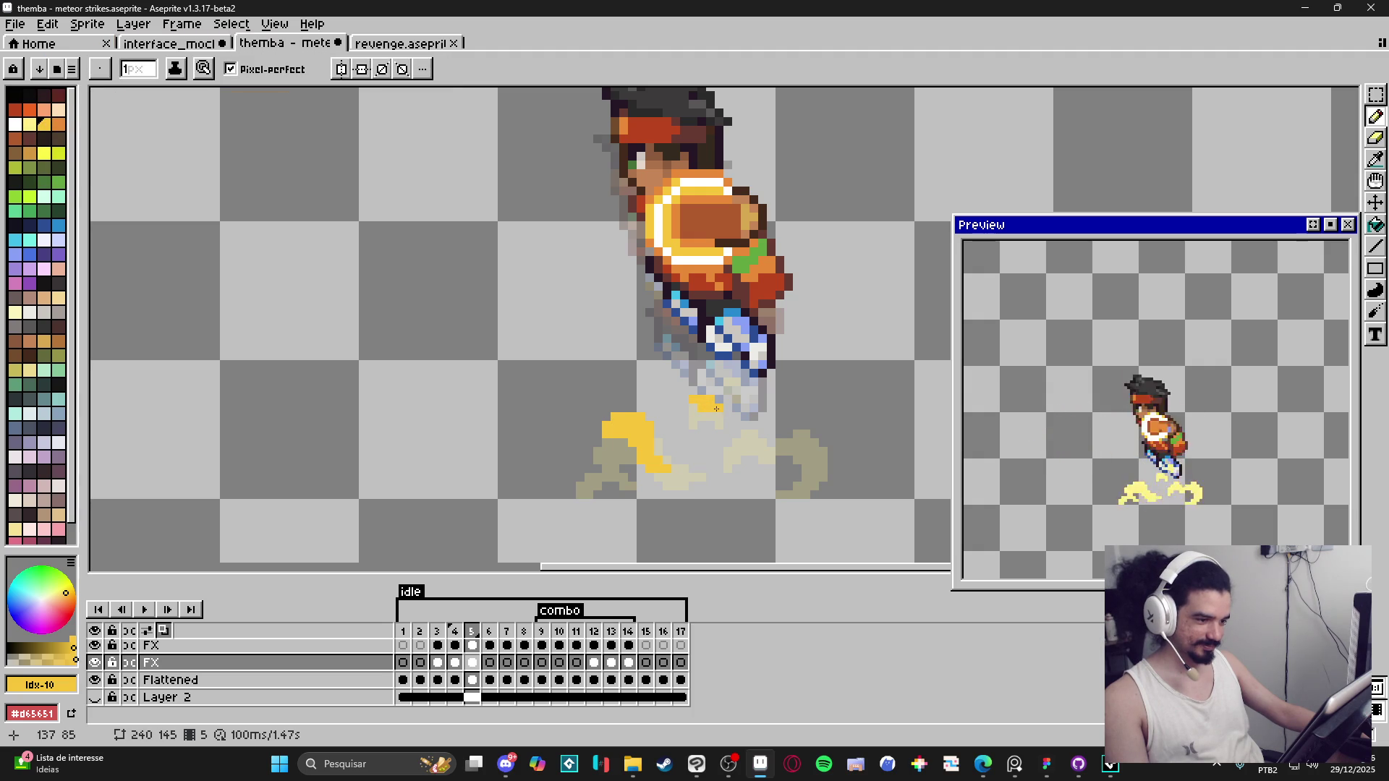
drag(721, 411, 719, 413)
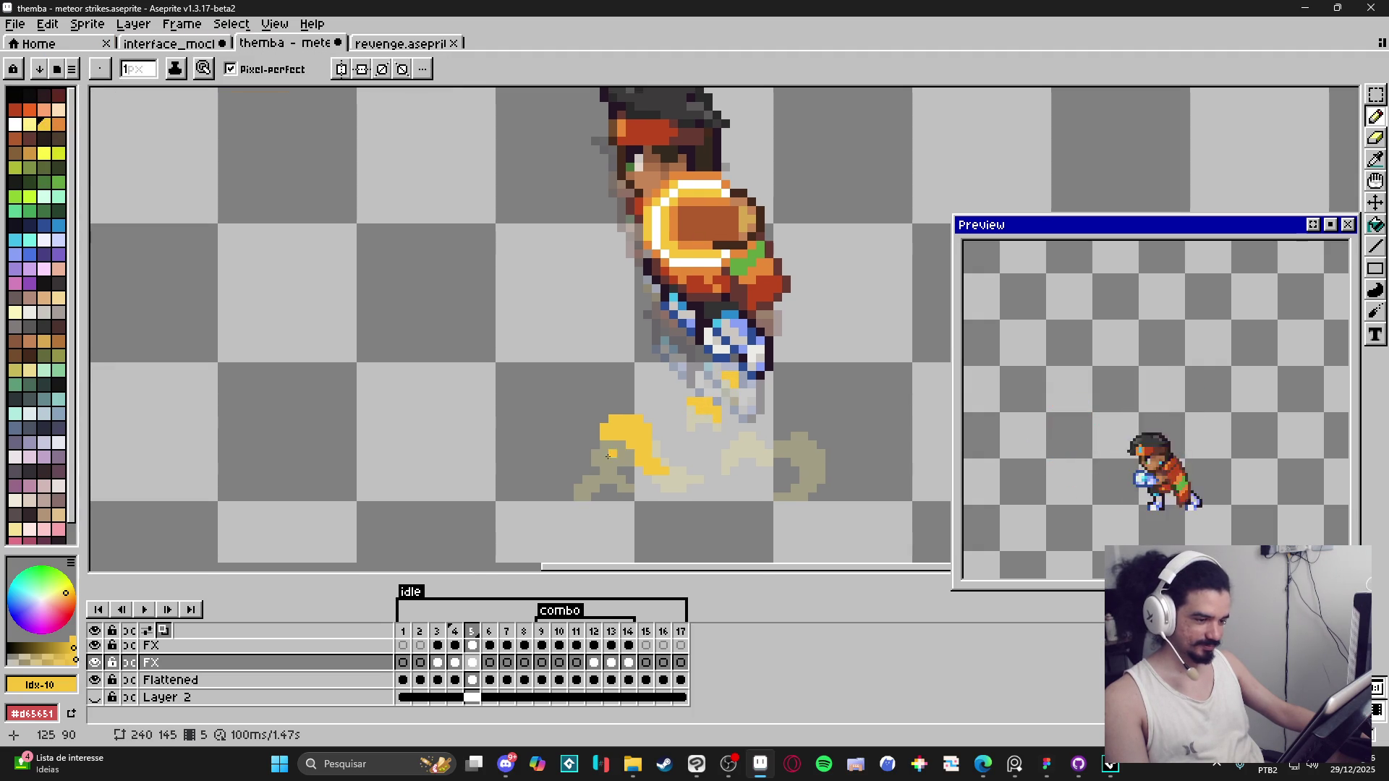
drag(592, 469, 578, 472)
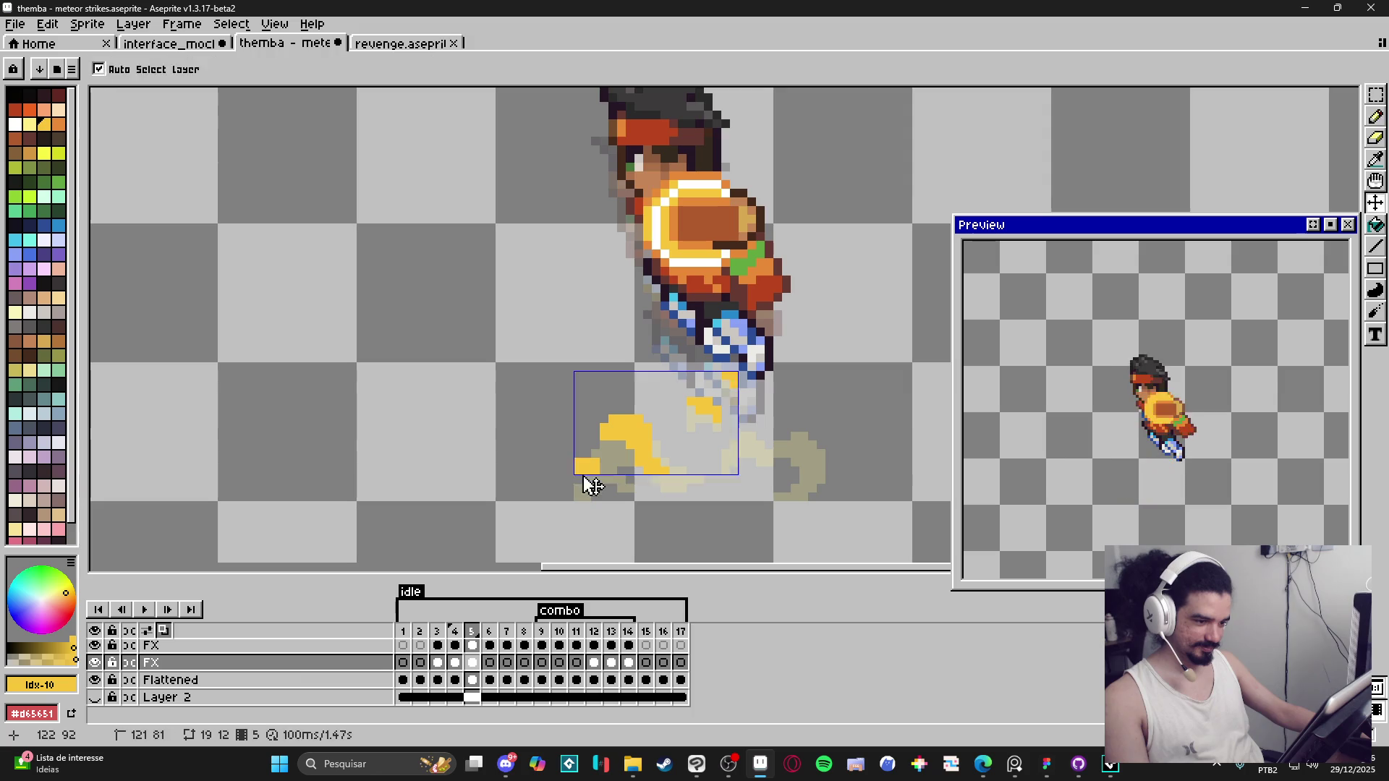
click(572, 486)
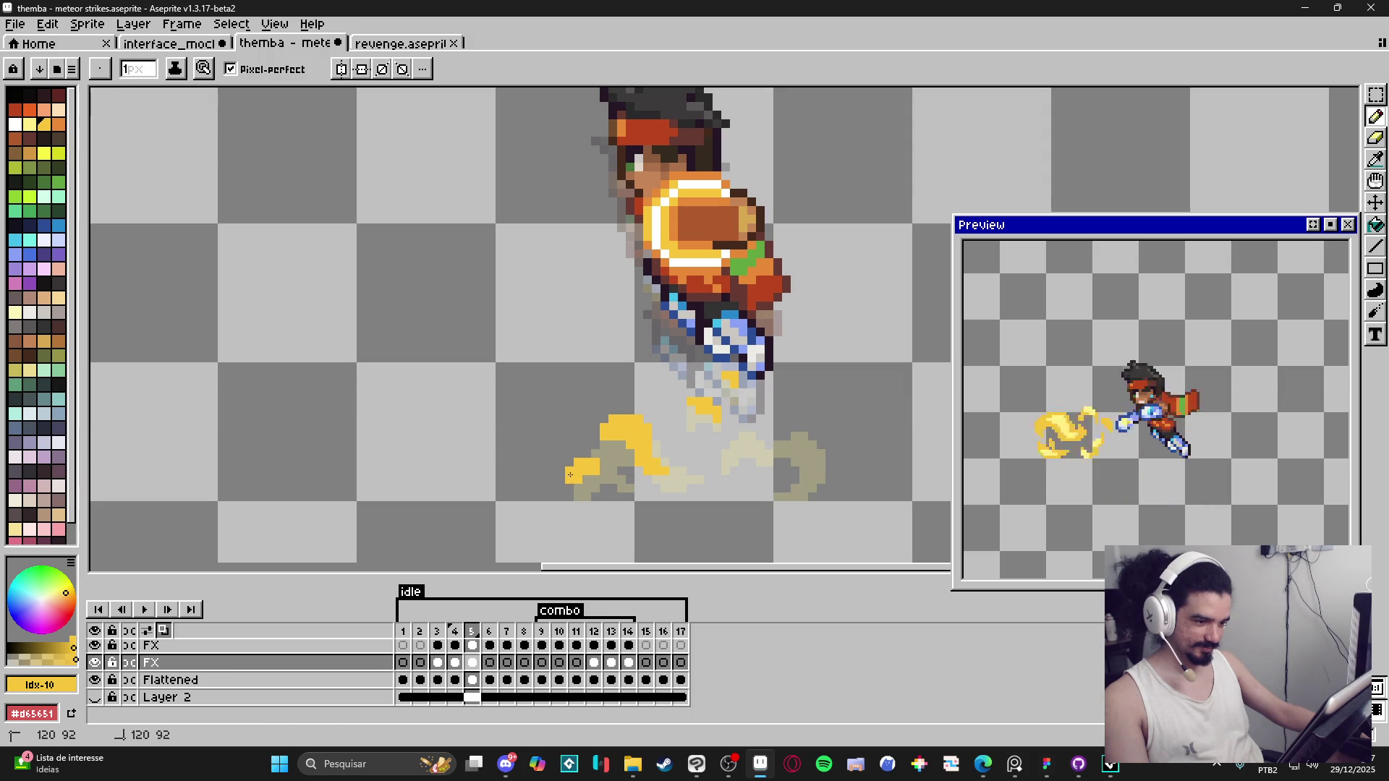
Step: Save the sprite file with Ctrl+S
key(v)
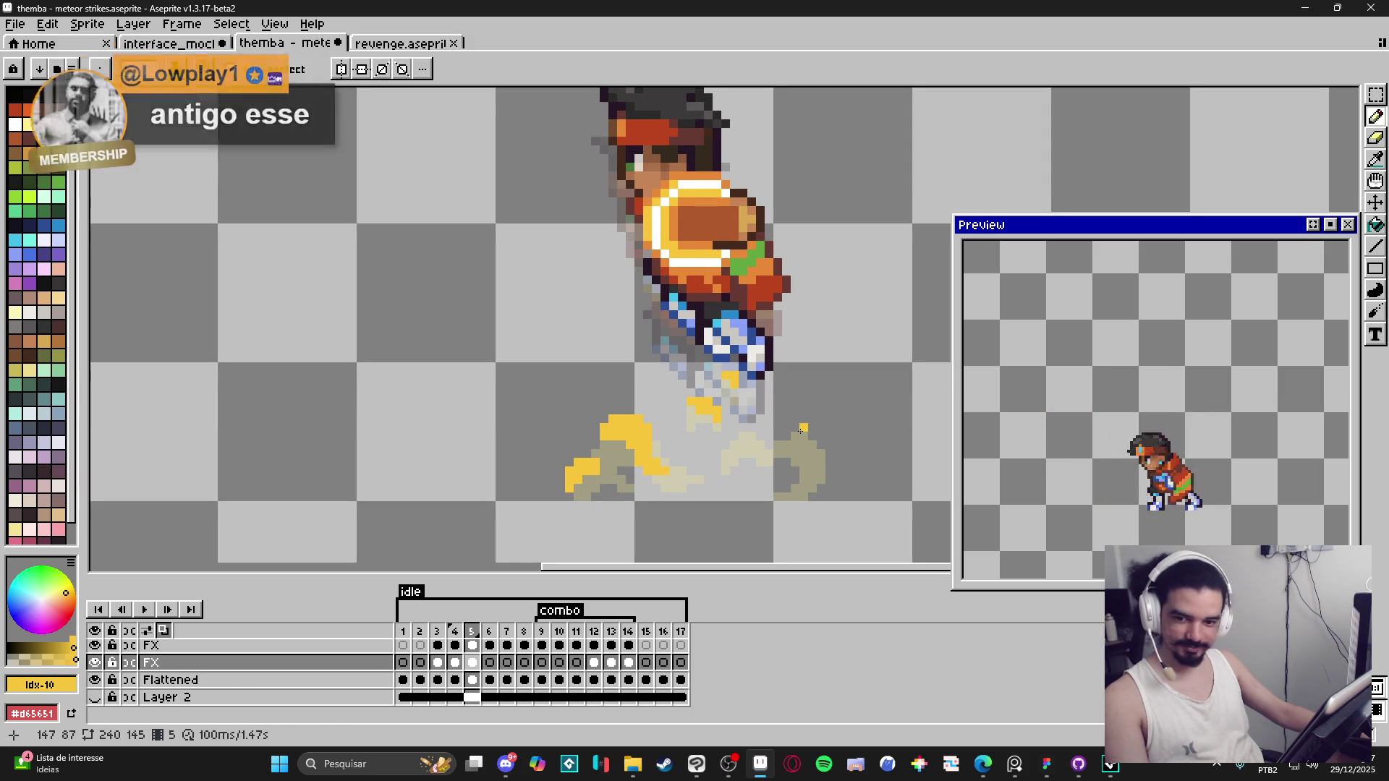
key(ctrl+s)
key(b)
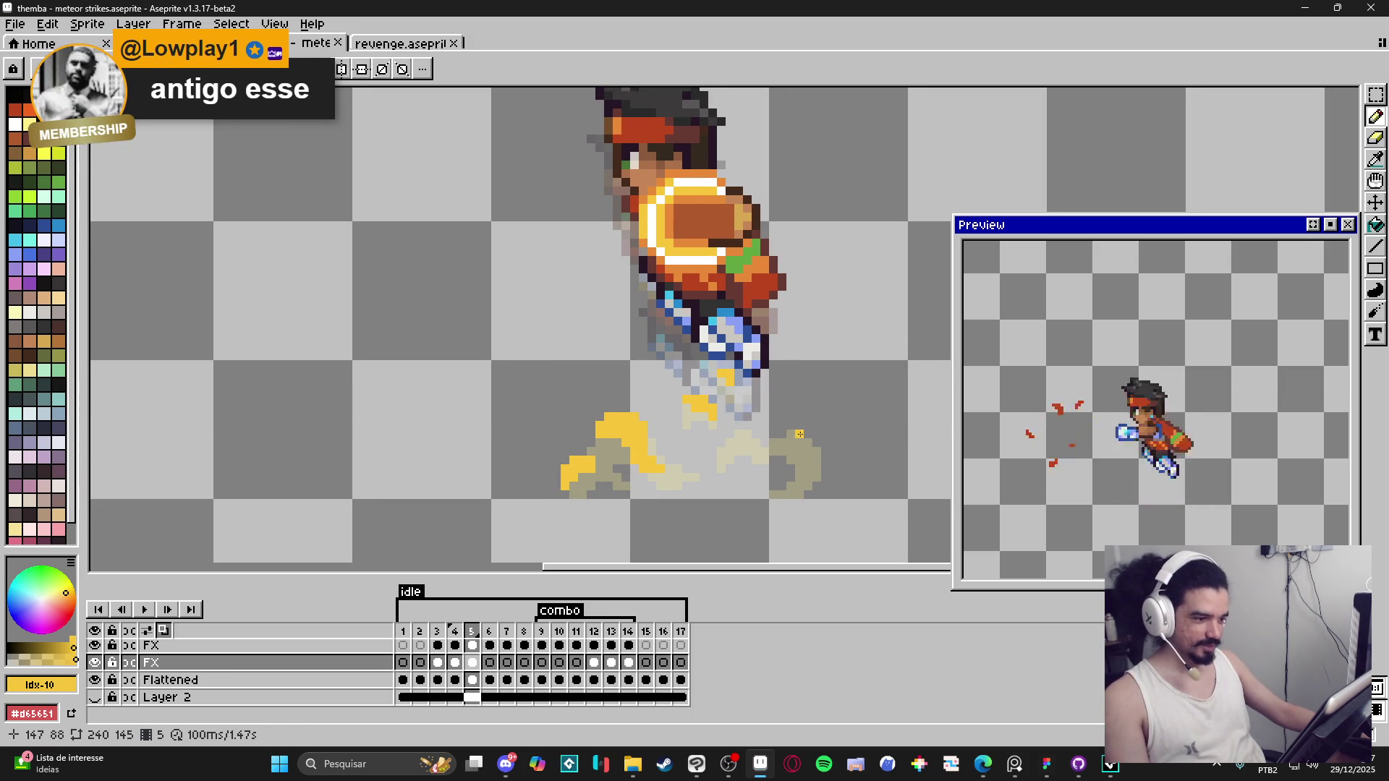
Step: Paint an orange-yellow swirl on the right side and grow the middle dust patch
mouse_move(790, 427)
mouse_down()
mouse_move(816, 434)
mouse_move(825, 462)
mouse_up()
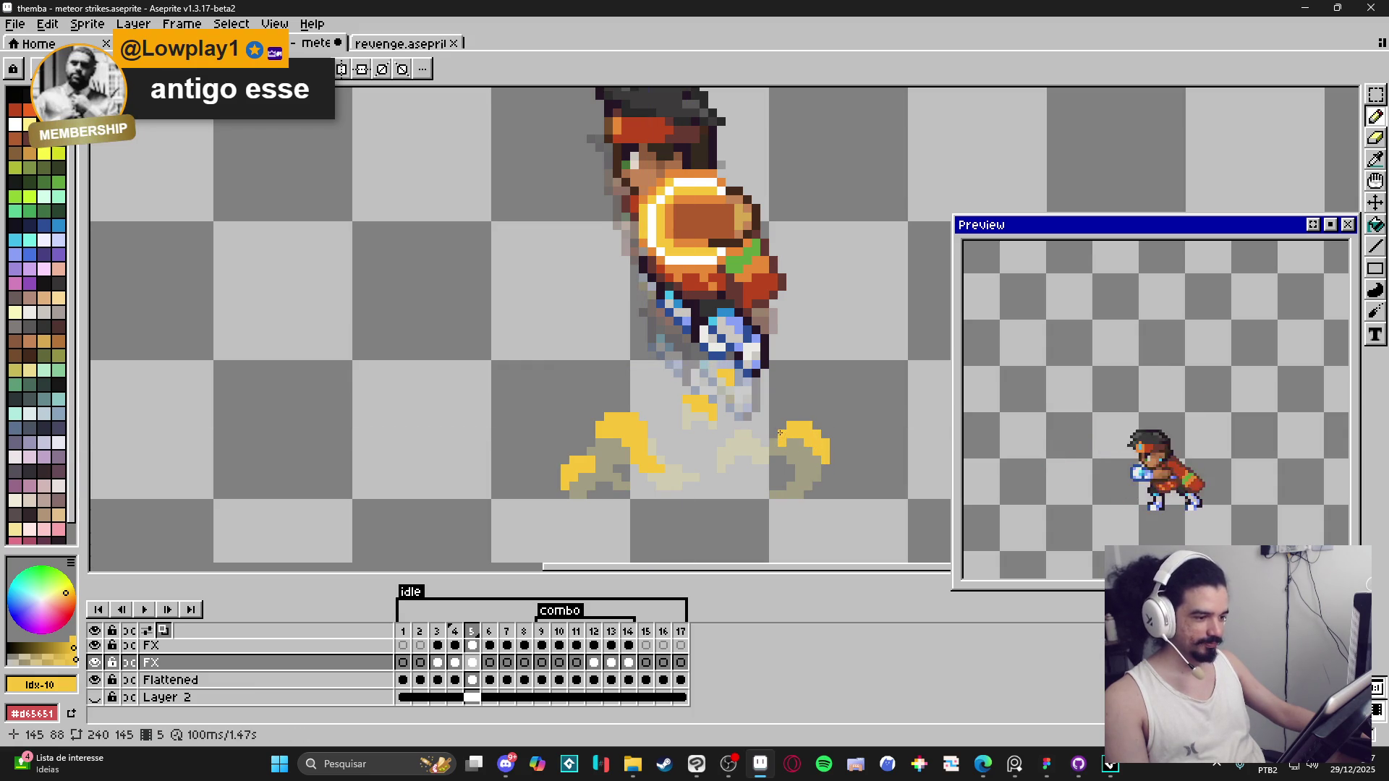
click(749, 430)
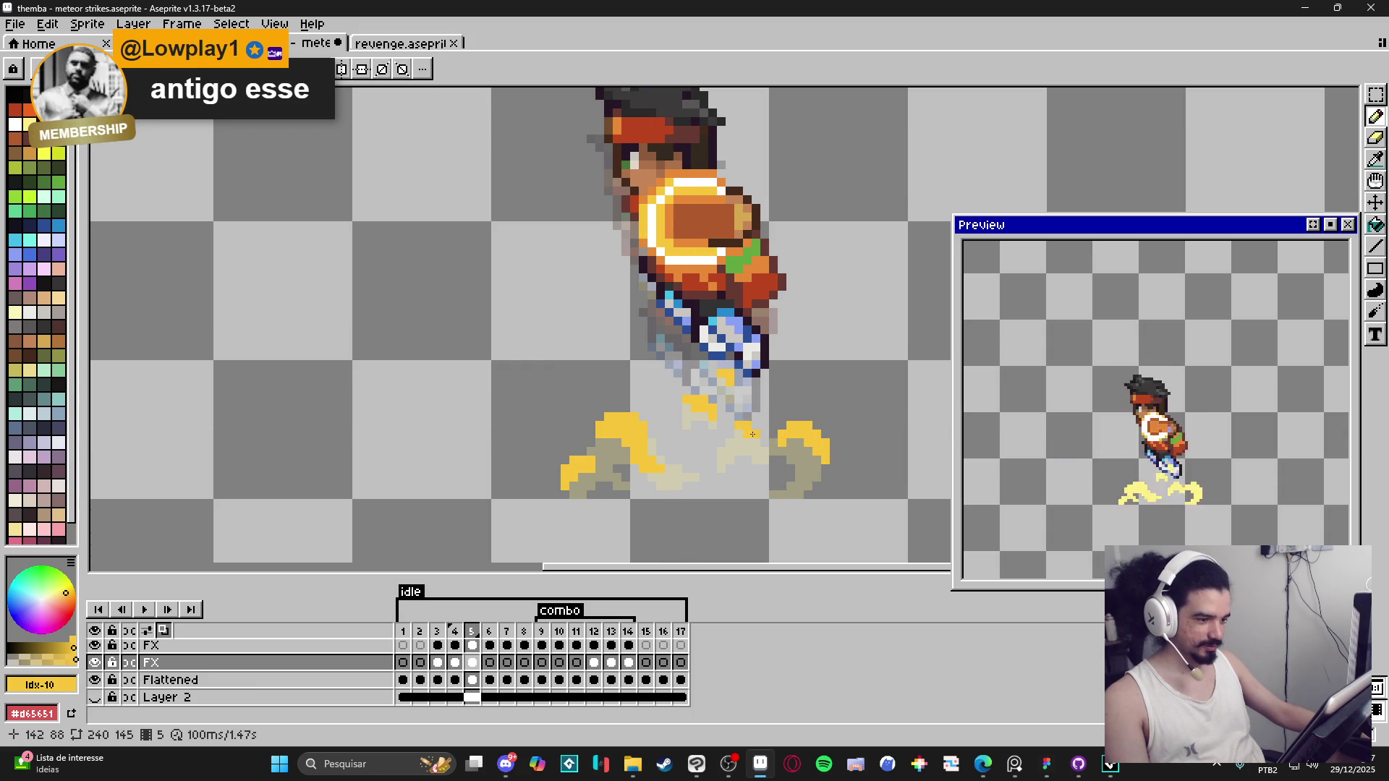
drag(753, 434, 739, 430)
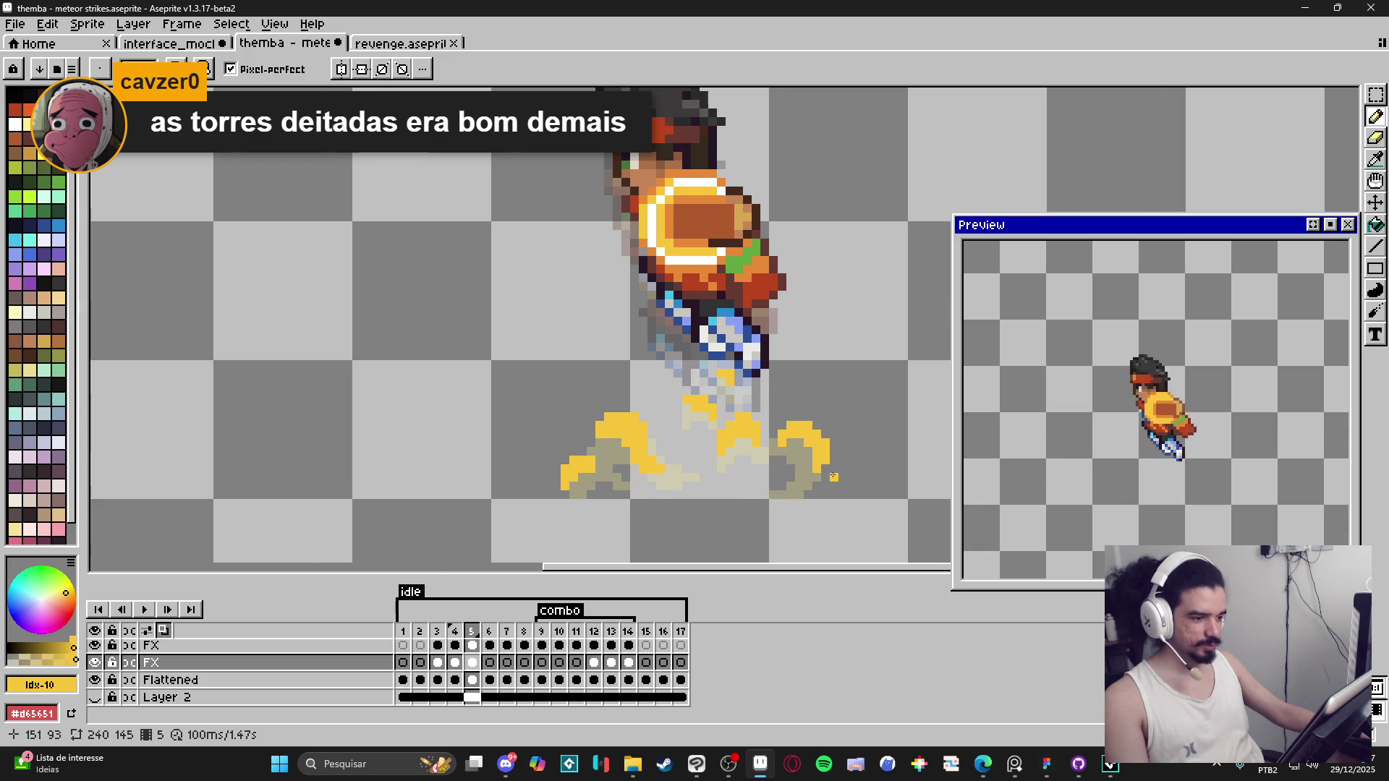
scroll(834, 476, down, 2)
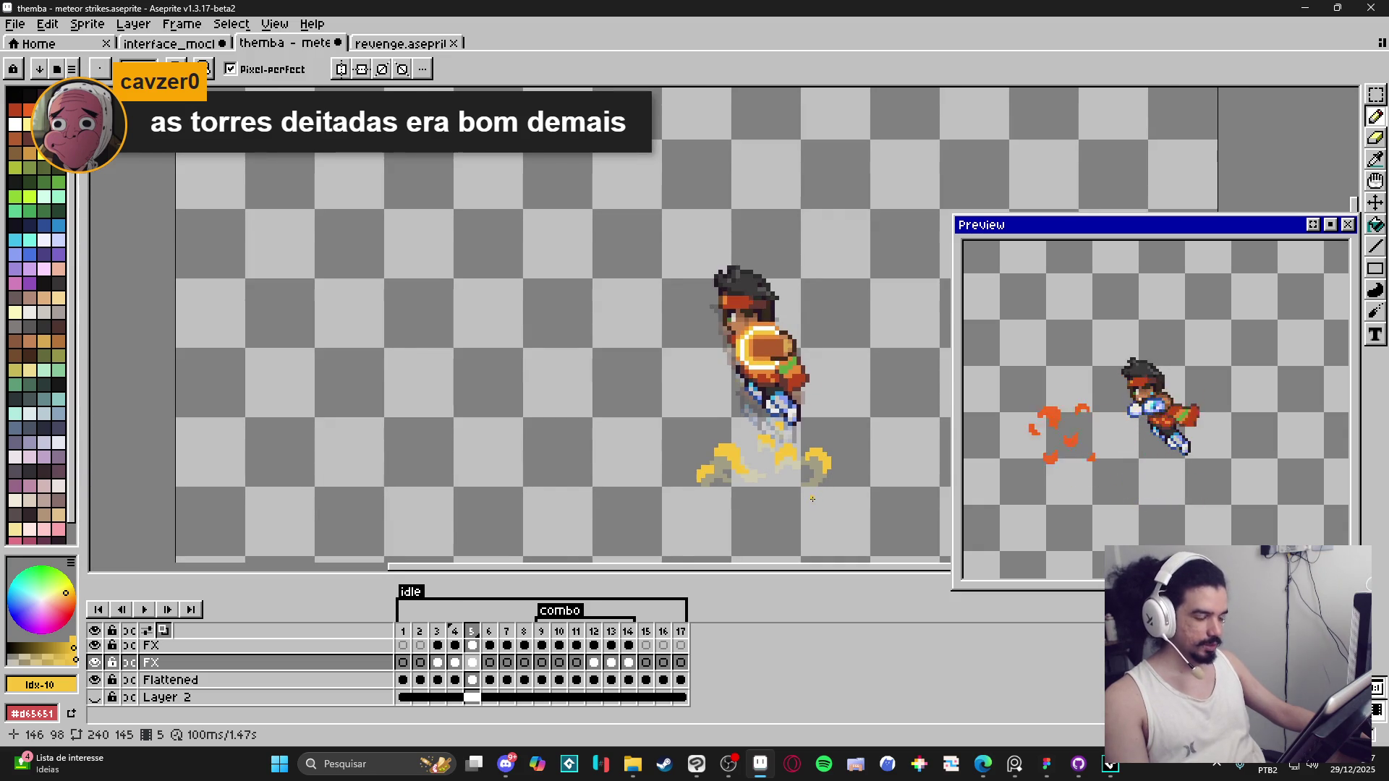
Step: Zoom the canvas to review frame 5's golden-yellow dust swirls
scroll(812, 500, down, 1)
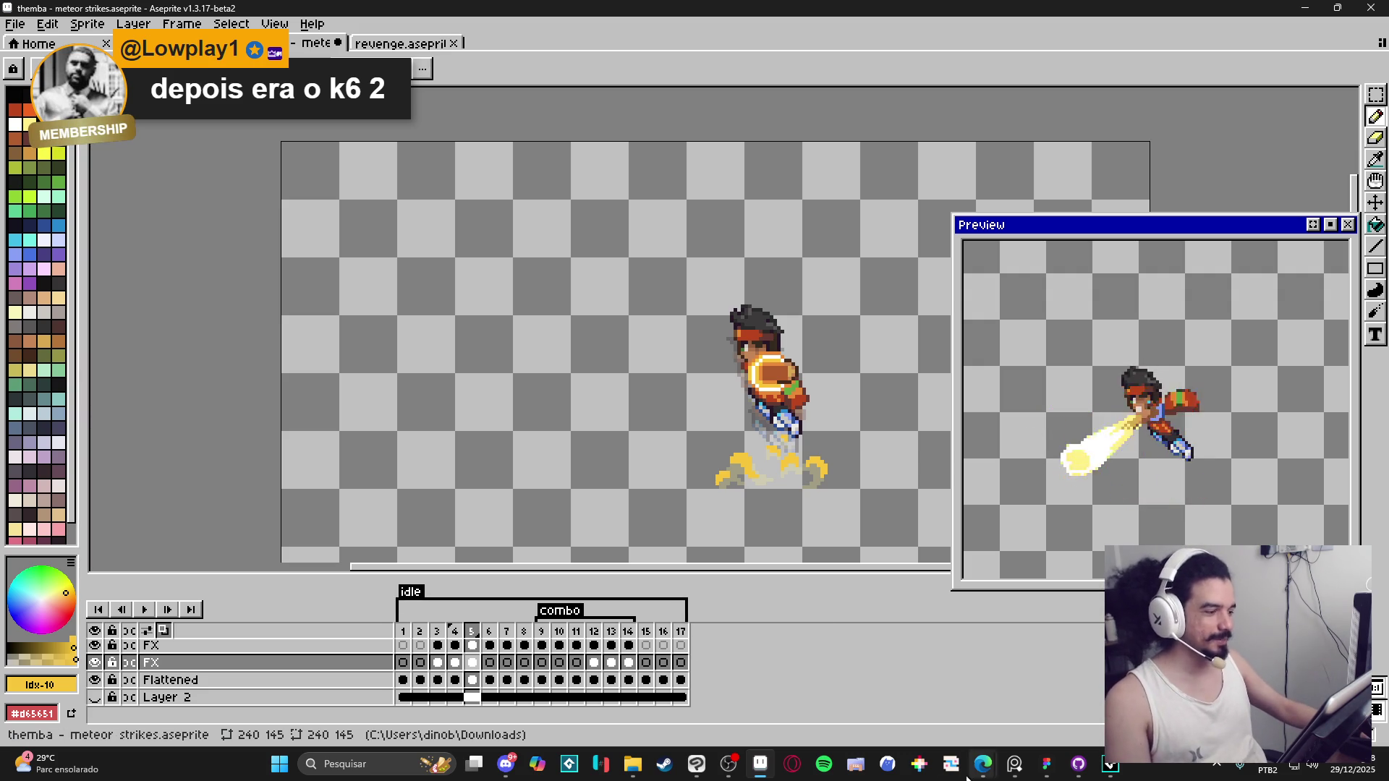
Step: On frame 6, zoom in and paint orange blobs over the left tan dust puffs
click(462, 642)
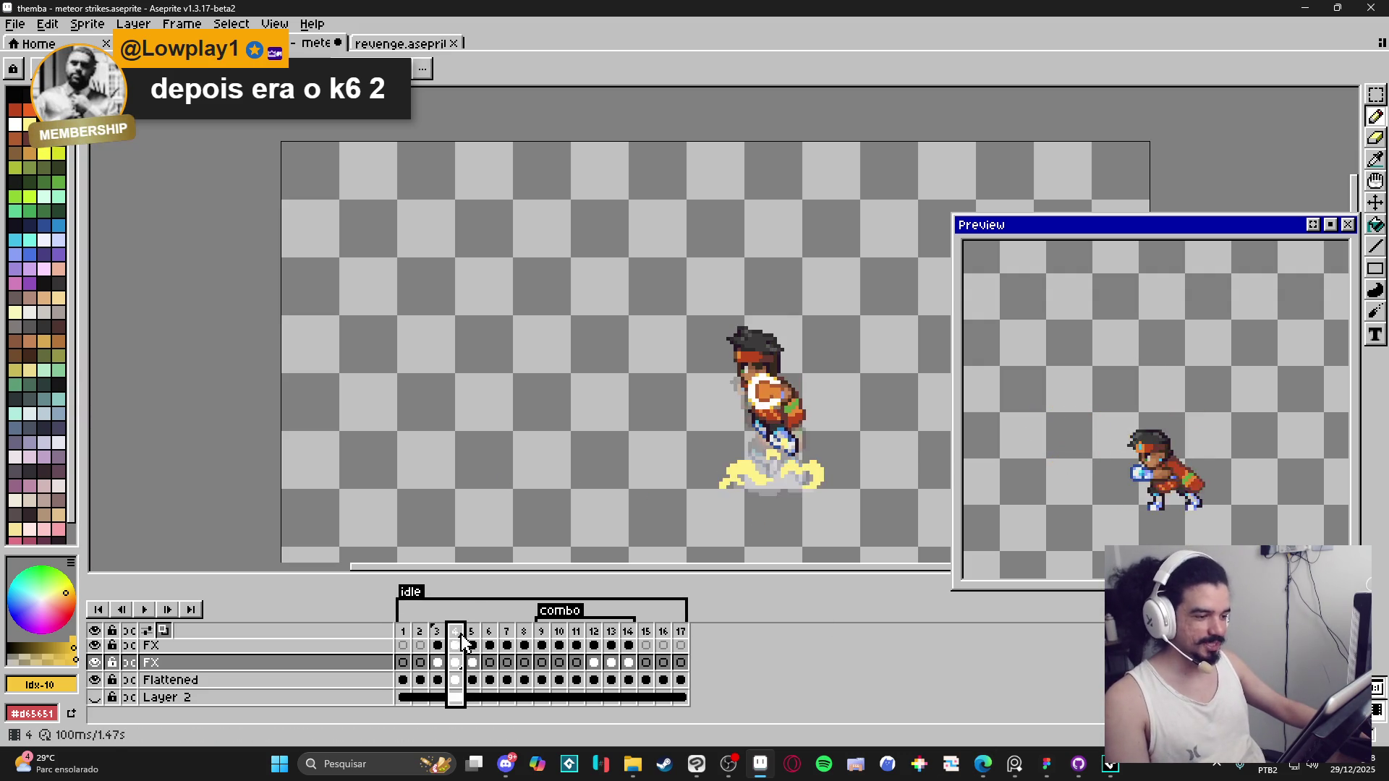
click(471, 631)
click(489, 630)
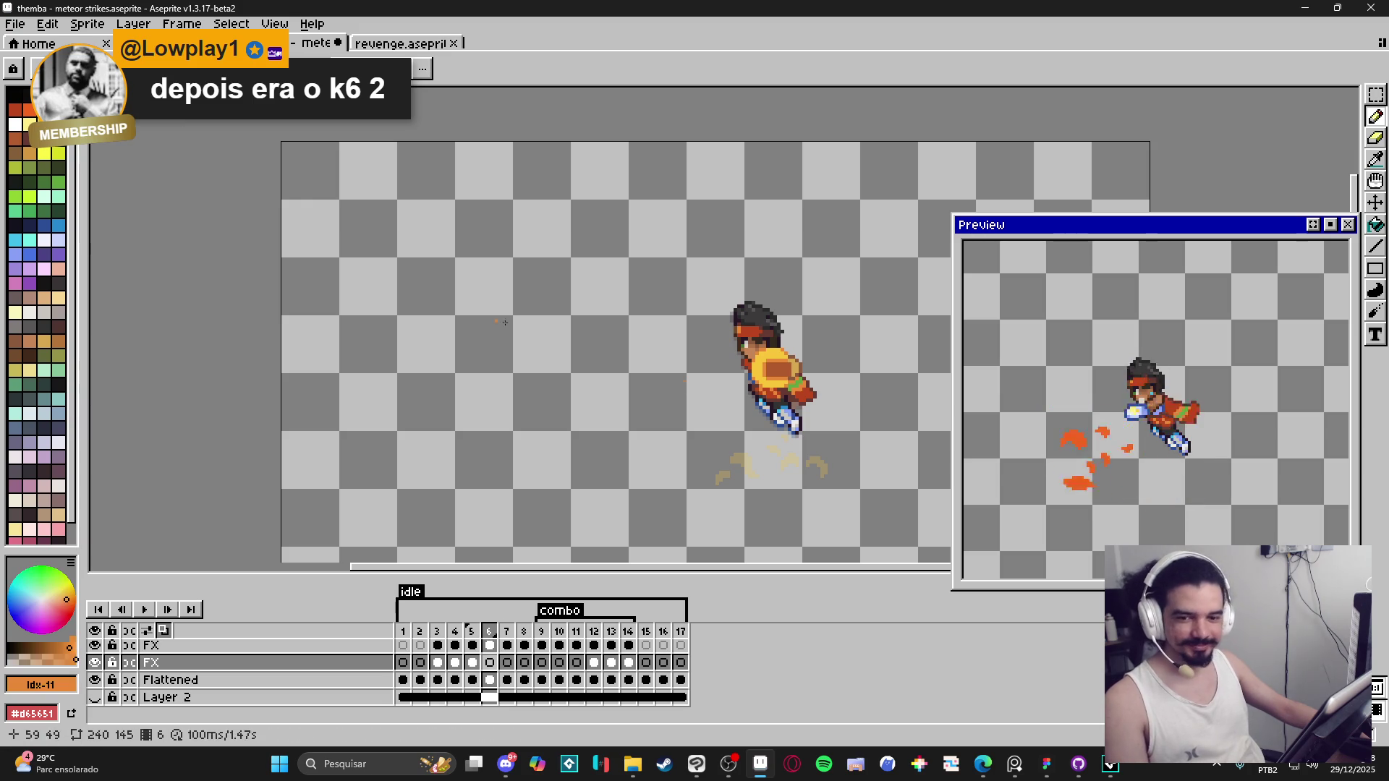
scroll(770, 457, up, 1)
scroll(769, 457, up, 2)
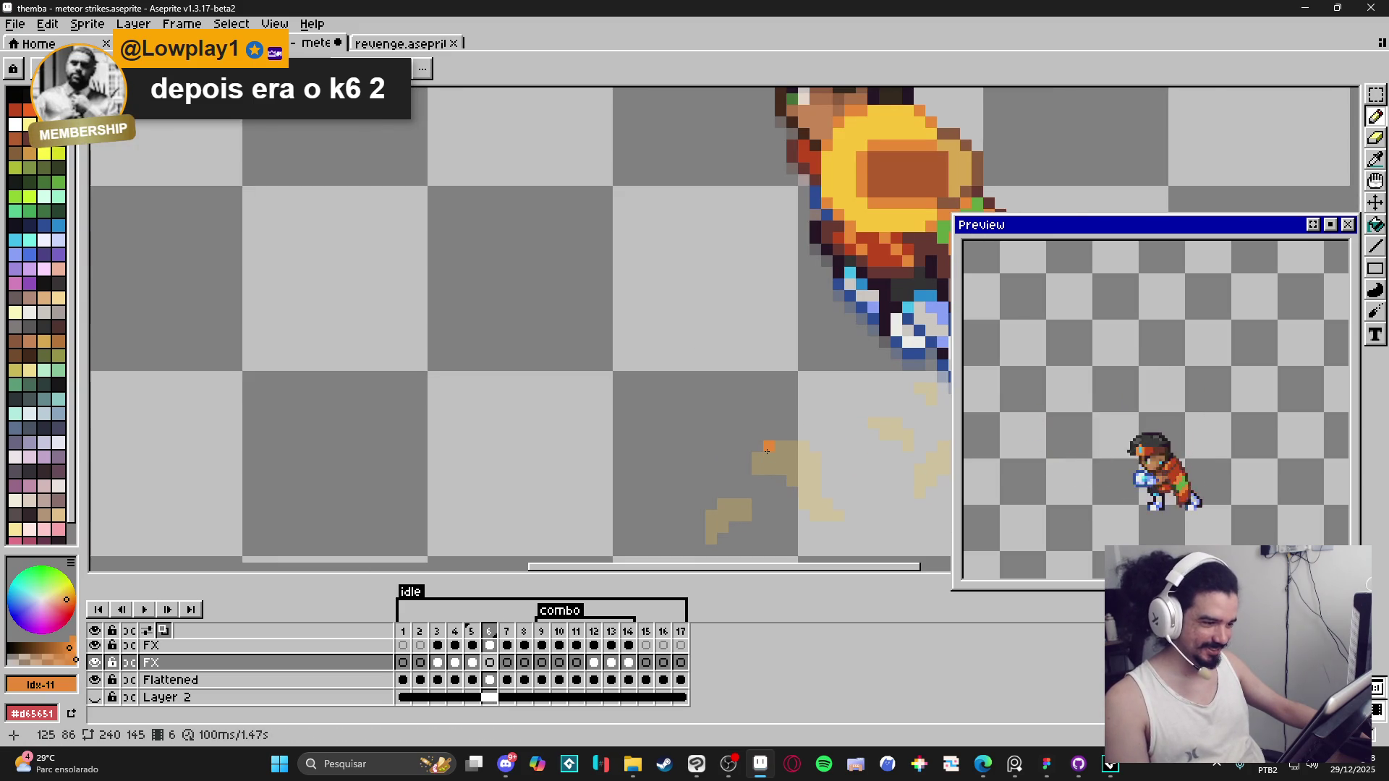
drag(754, 457, 745, 467)
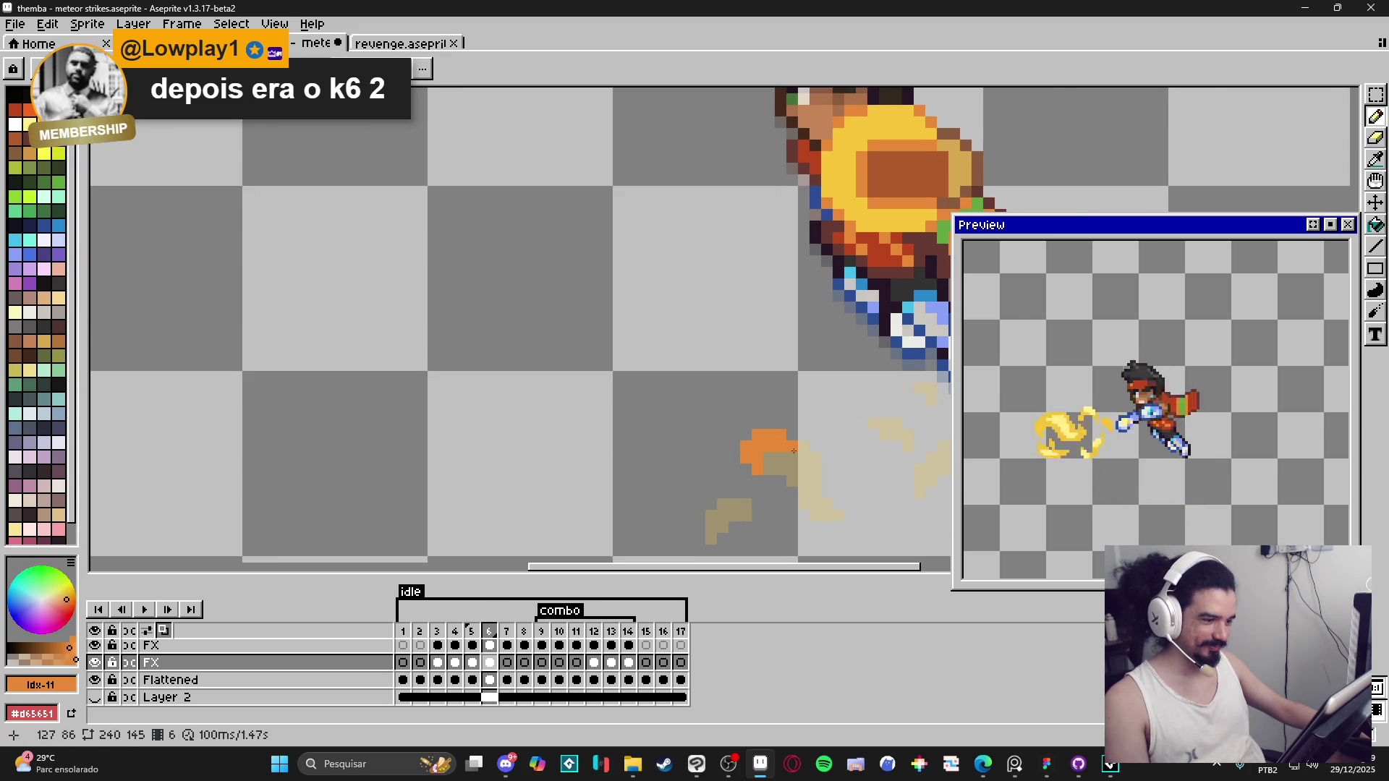
scroll(729, 509, down, 1)
scroll(724, 507, up, 1)
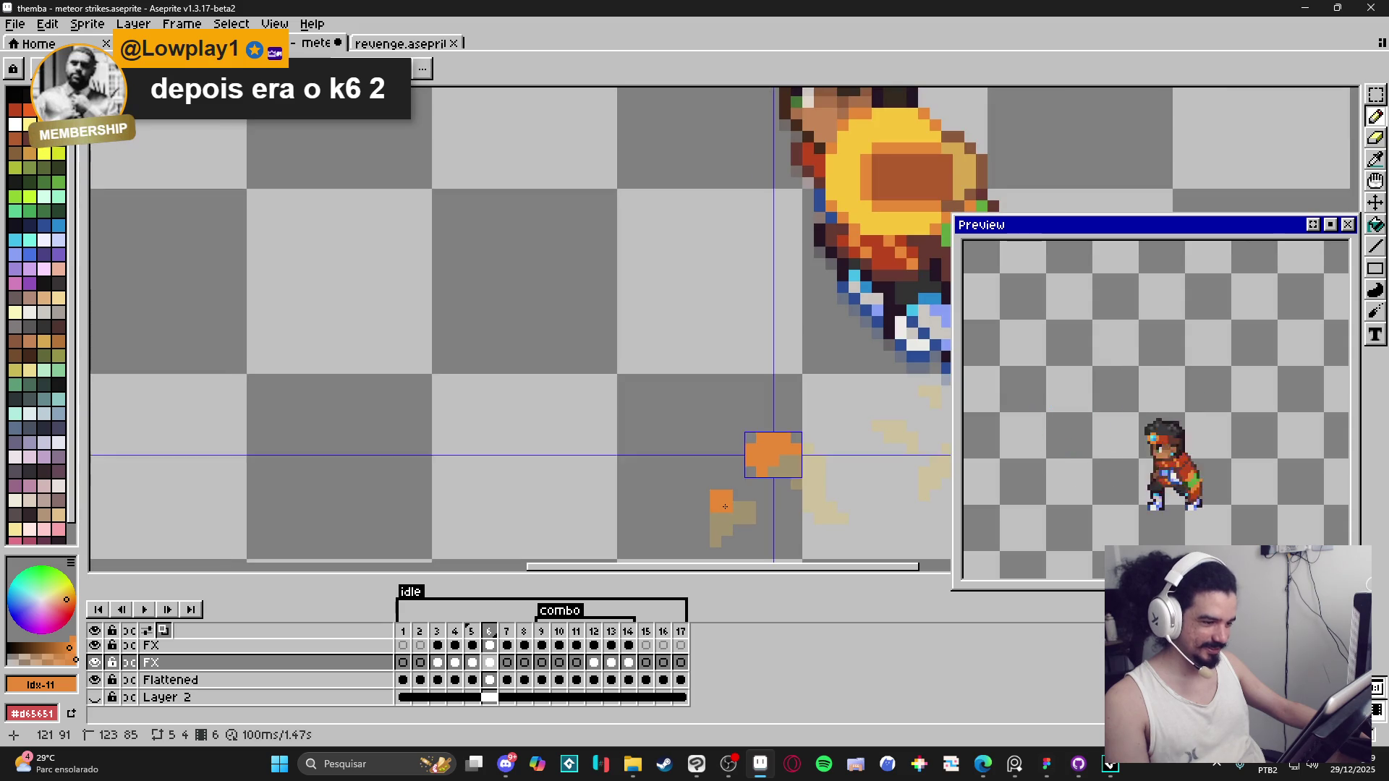
drag(701, 508, 719, 510)
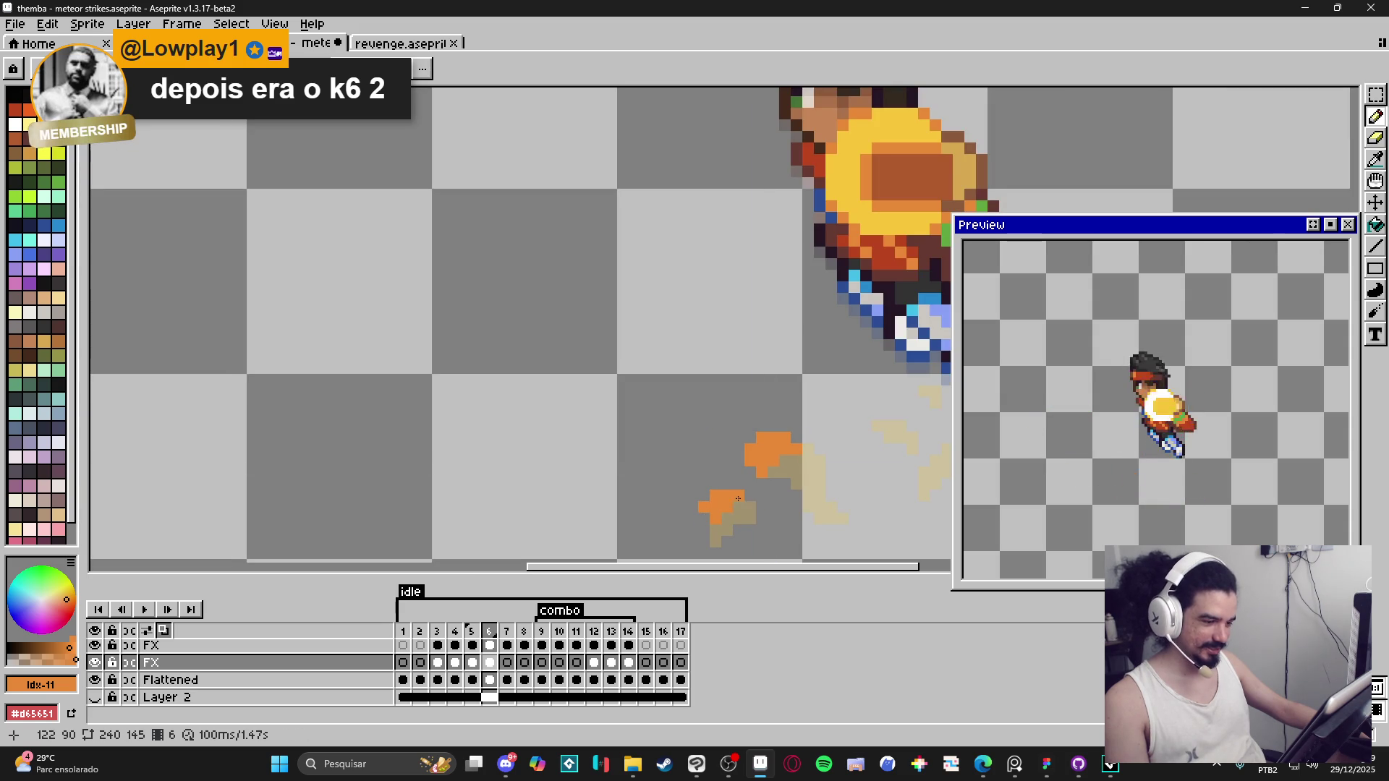
click(704, 521)
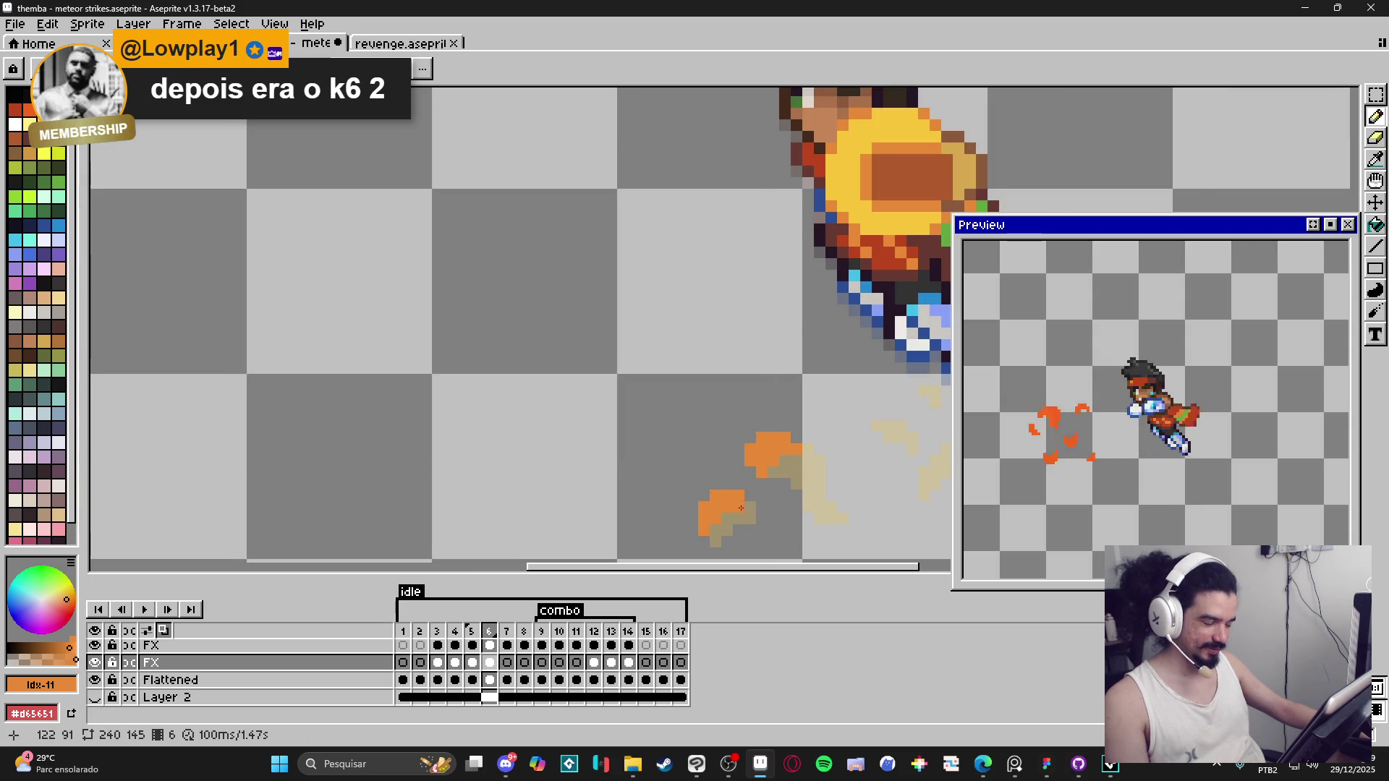
Step: Paint orange over the middle and right tan puffs, then move to frame 7
scroll(741, 507, down, 3)
scroll(764, 446, up, 4)
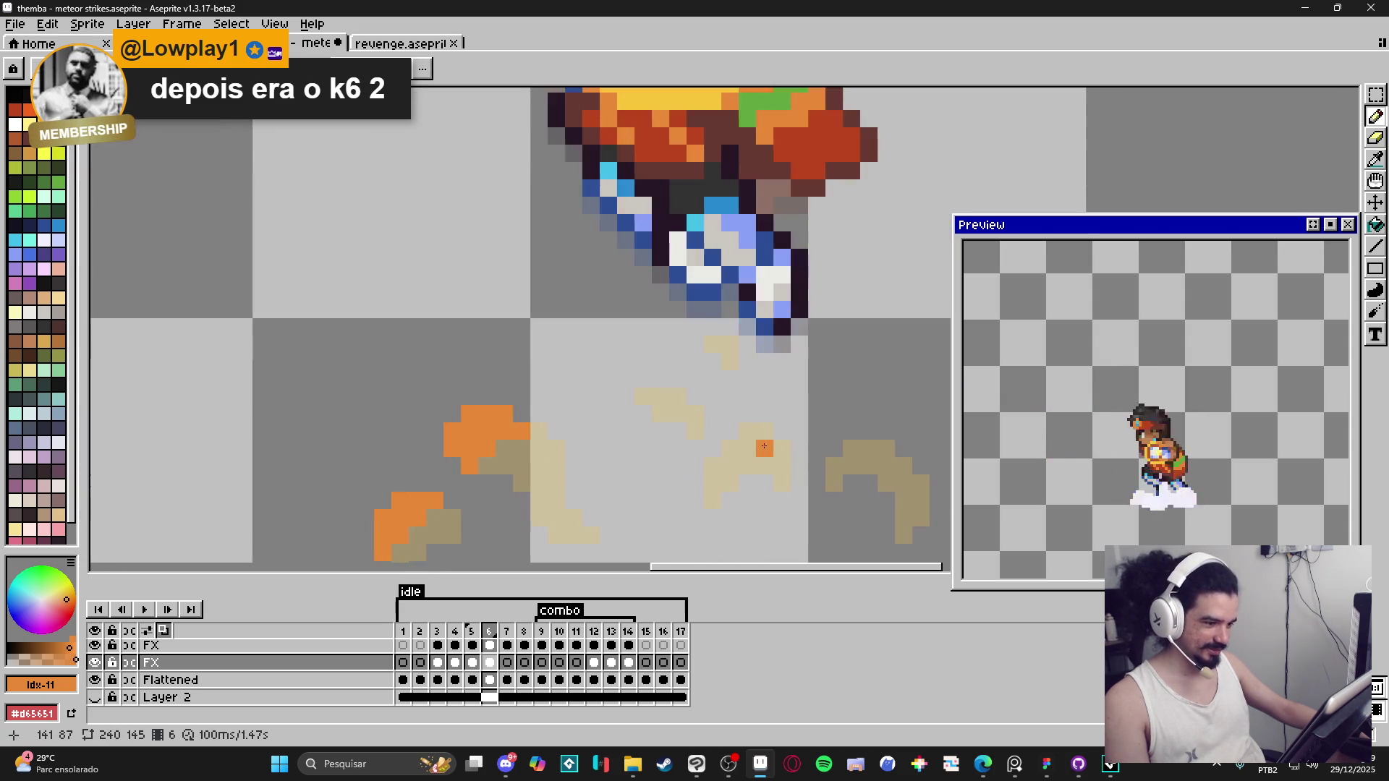
drag(764, 438, 729, 431)
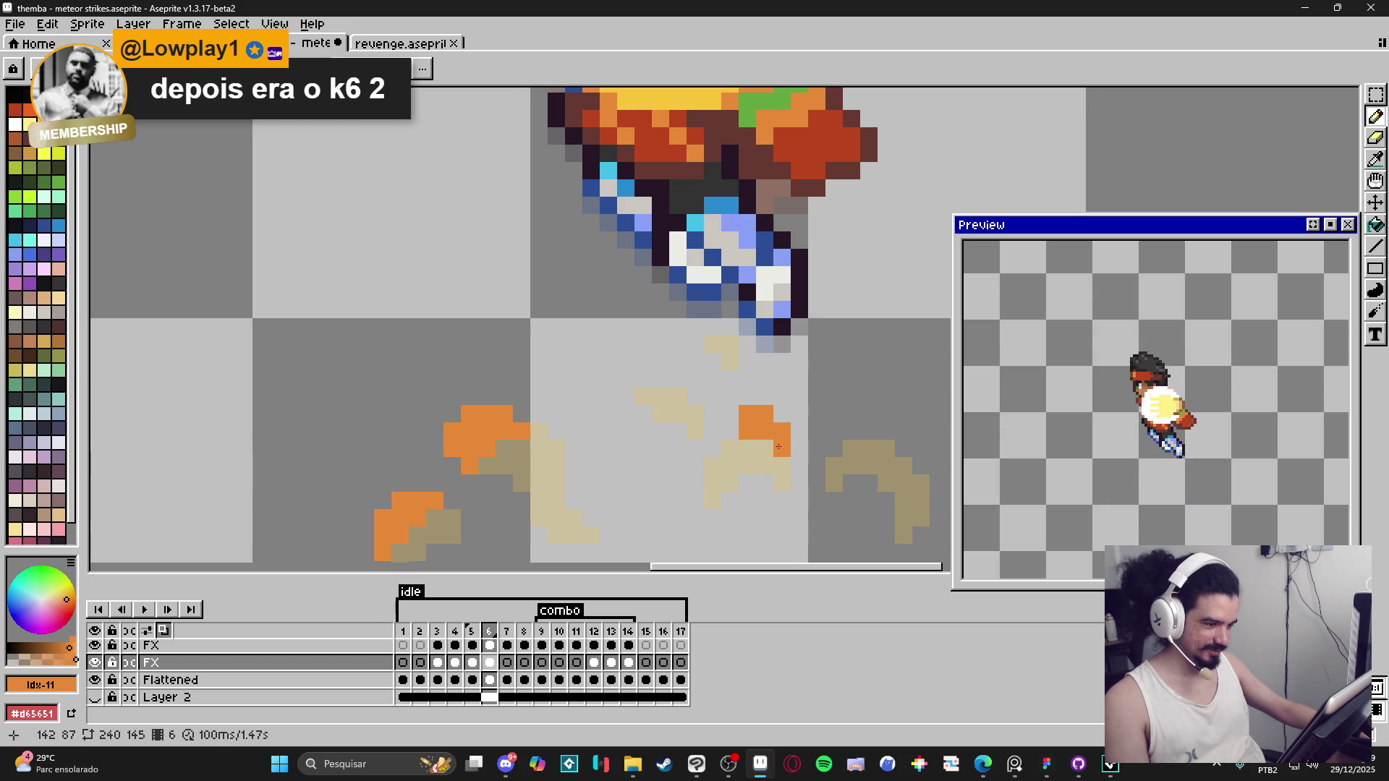
drag(886, 431, 920, 462)
scroll(881, 488, down, 3)
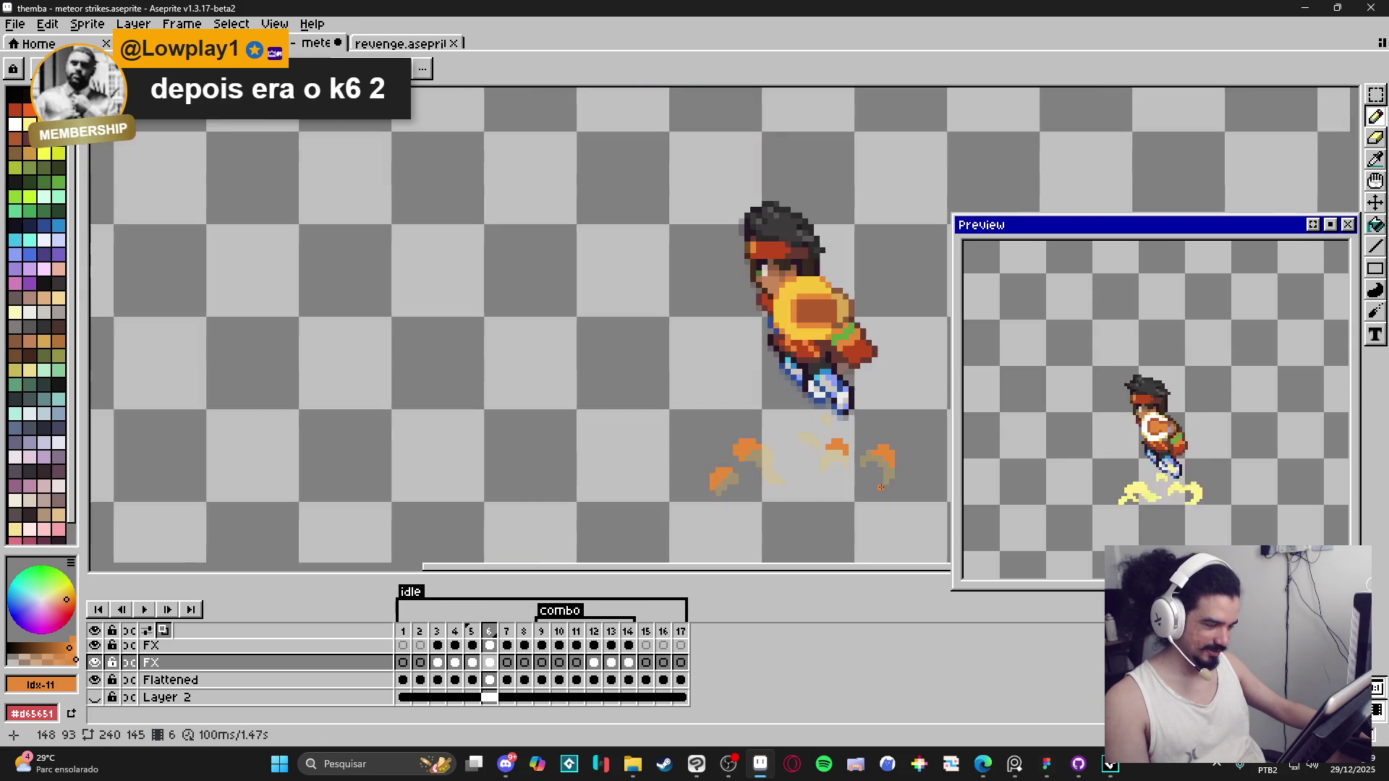
scroll(818, 443, up, 1)
click(807, 427)
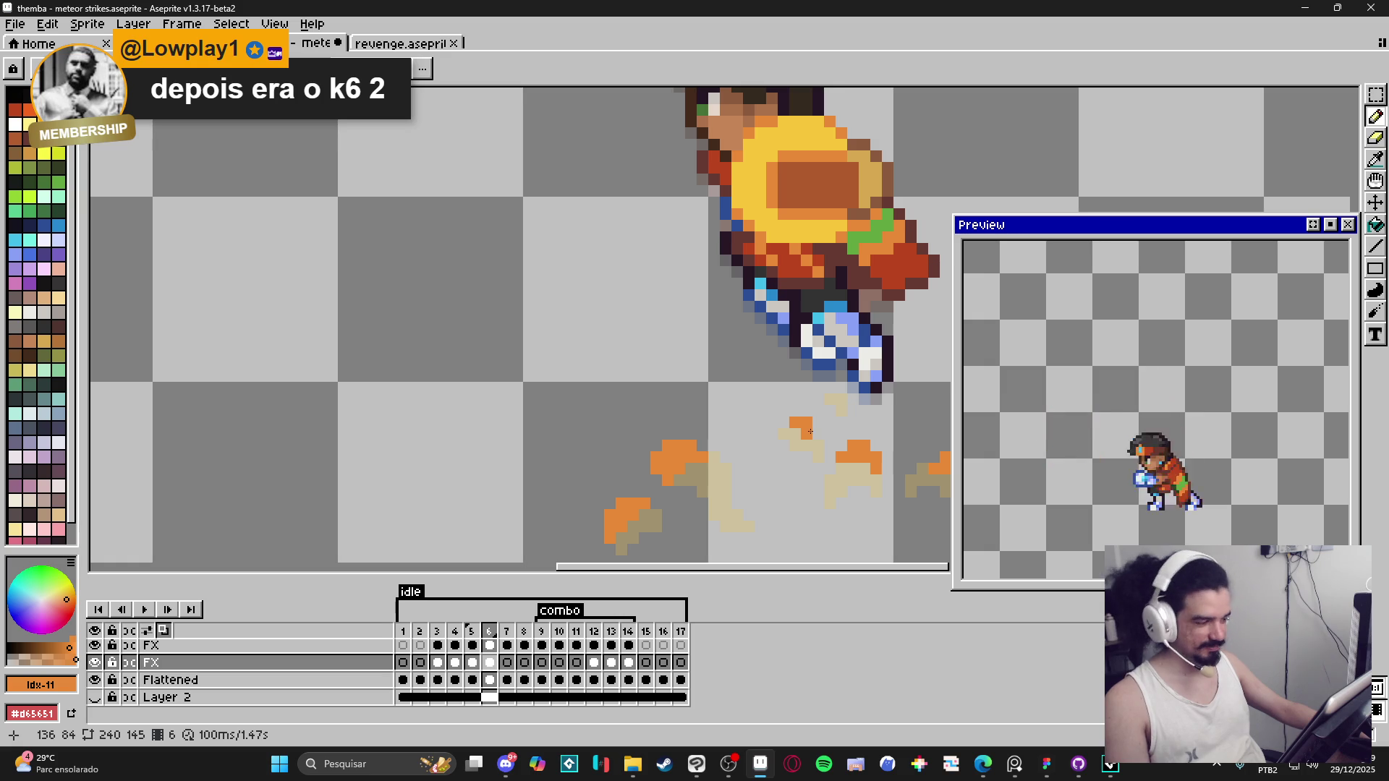
scroll(811, 433, down, 1)
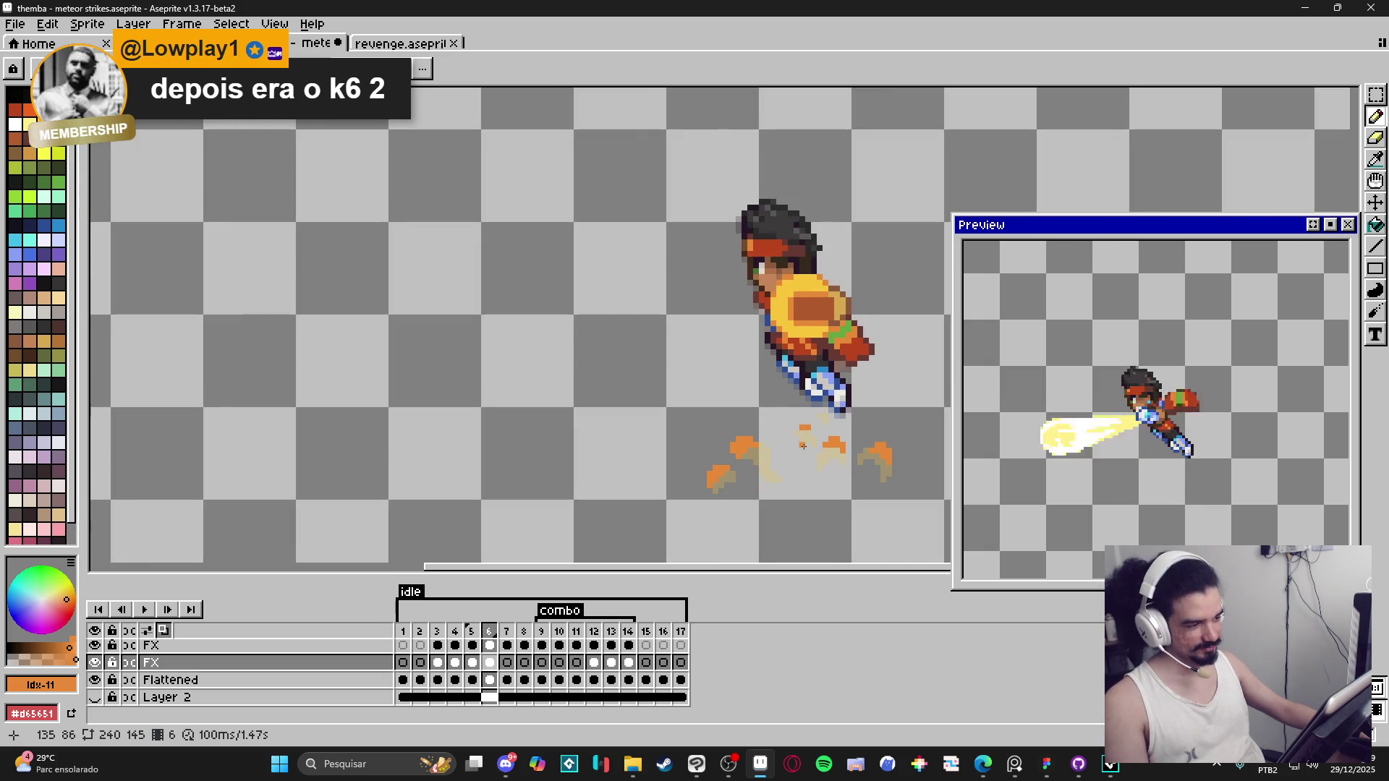
scroll(803, 447, down, 1)
click(509, 664)
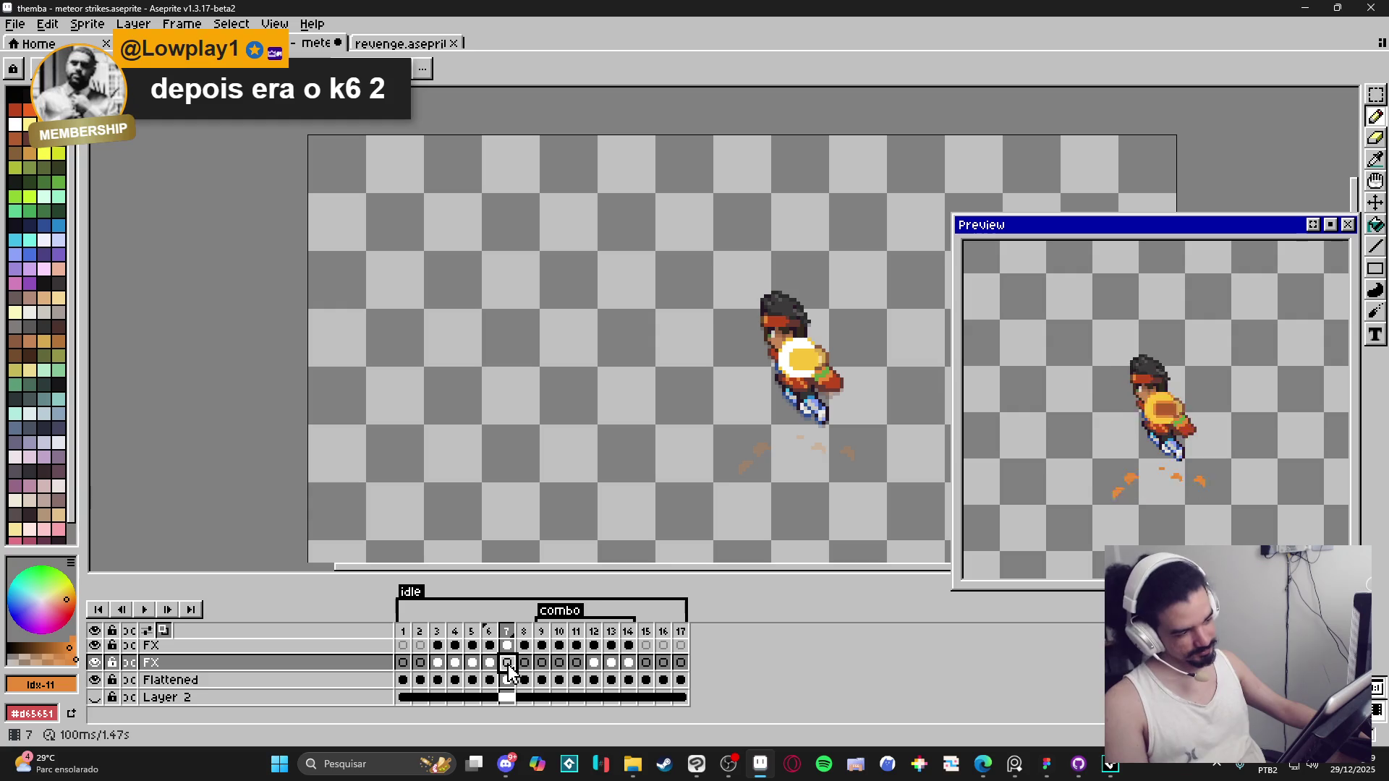
Step: Select frames 3–7 and change their duration from 100 ms to 70 ms
click(444, 640)
drag(444, 643, 506, 643)
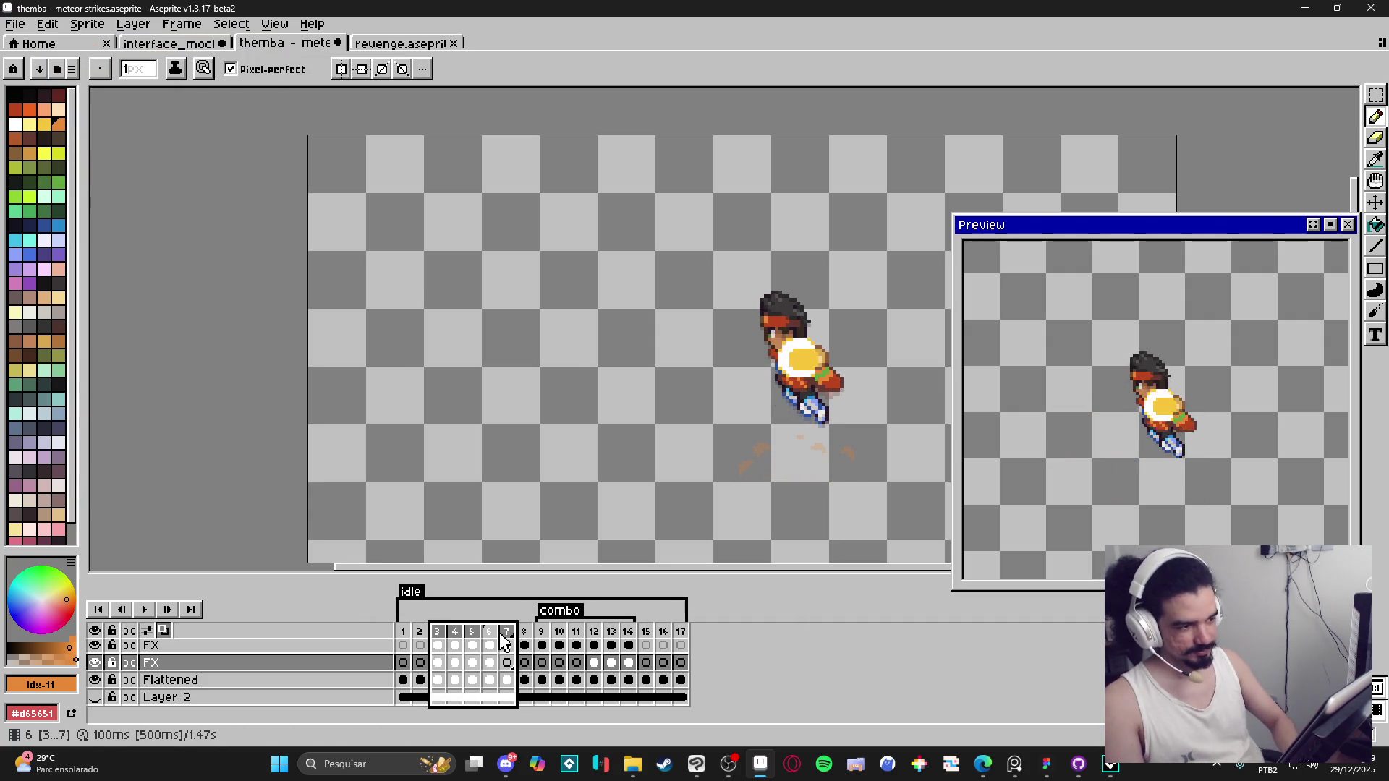
double_click(503, 635)
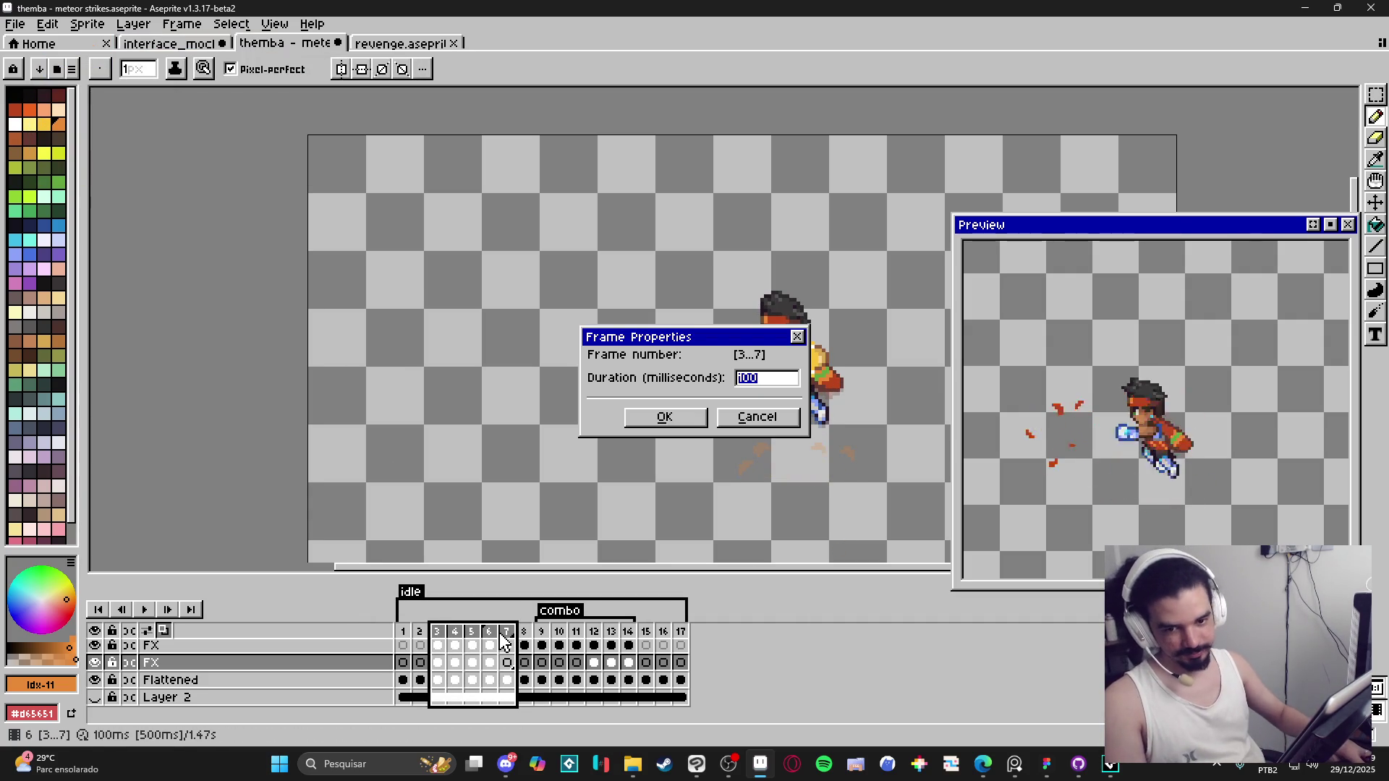
text(0)
key(Return)
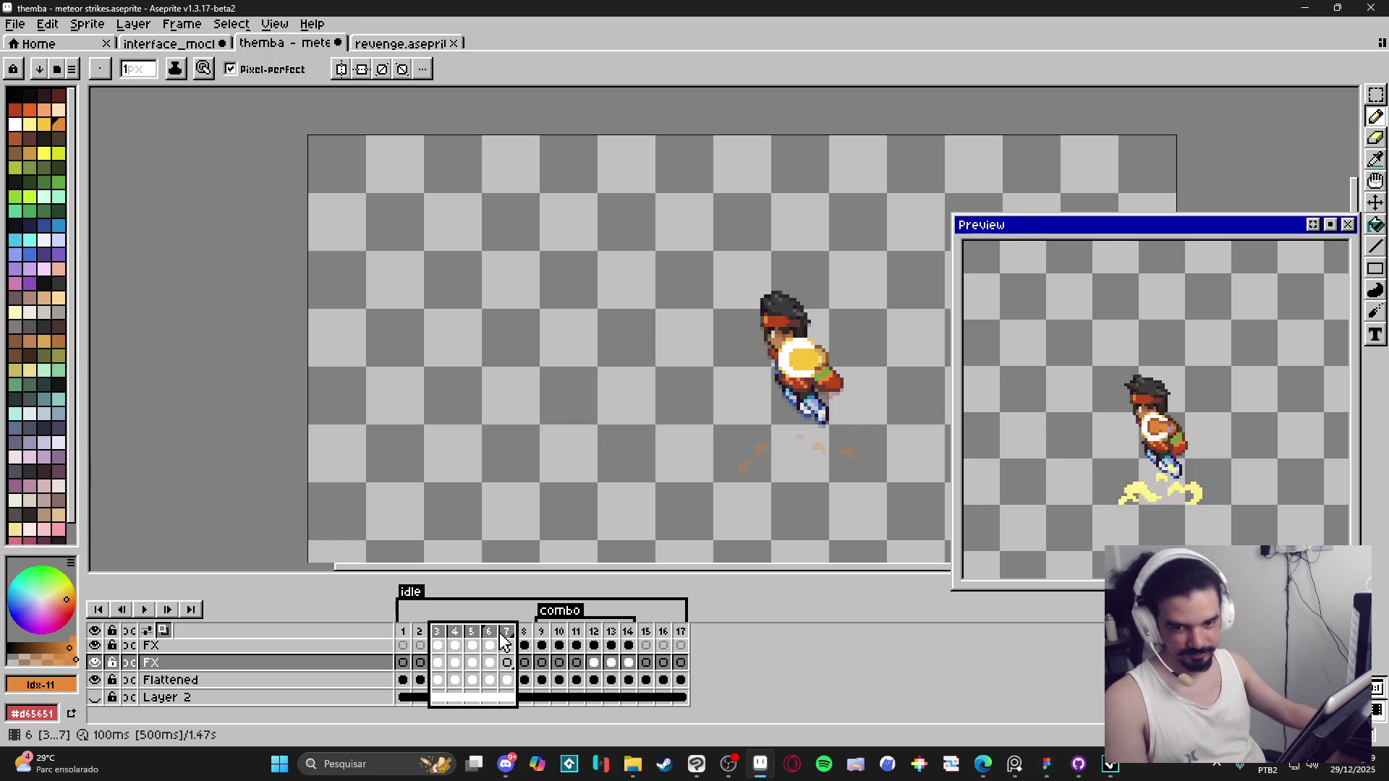
click(471, 642)
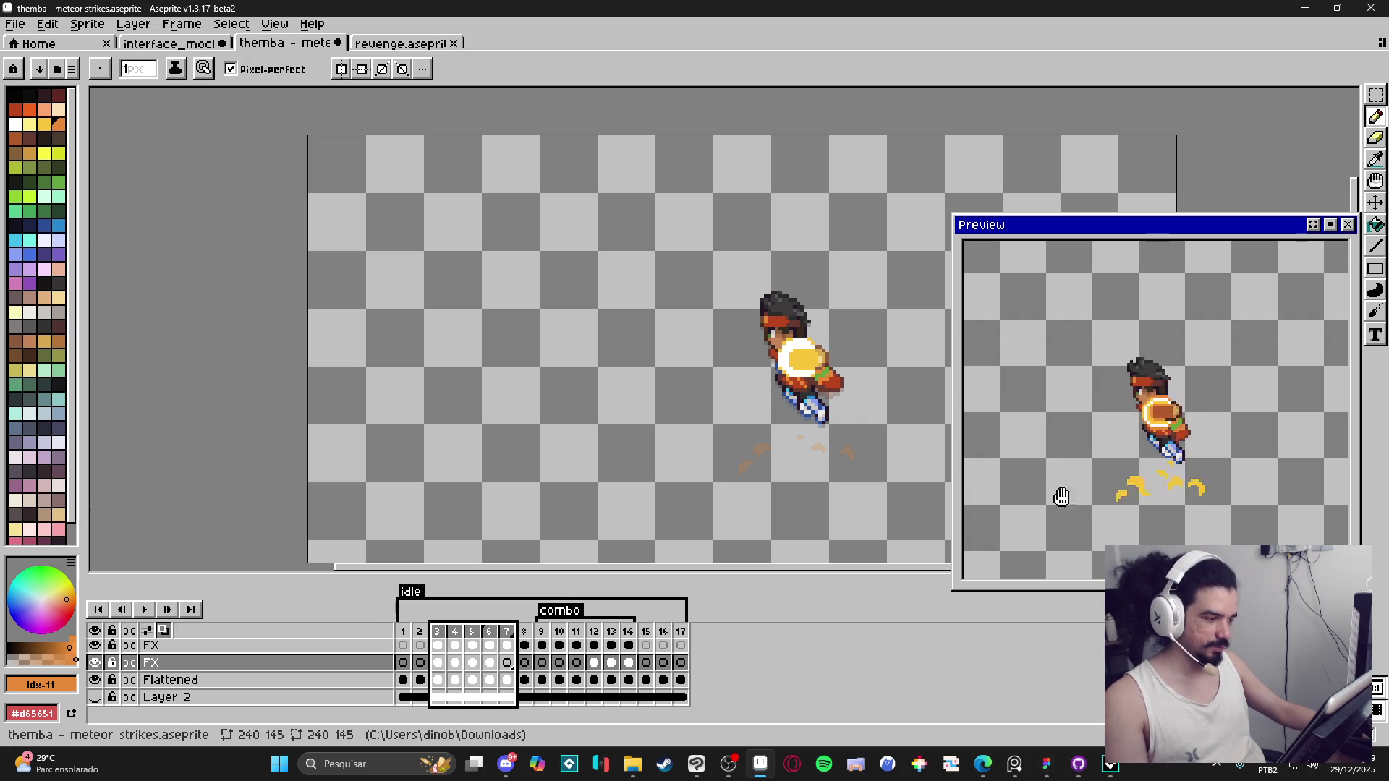
Step: Show the forest background layer, select the second FX layer, and recenter the view
click(94, 697)
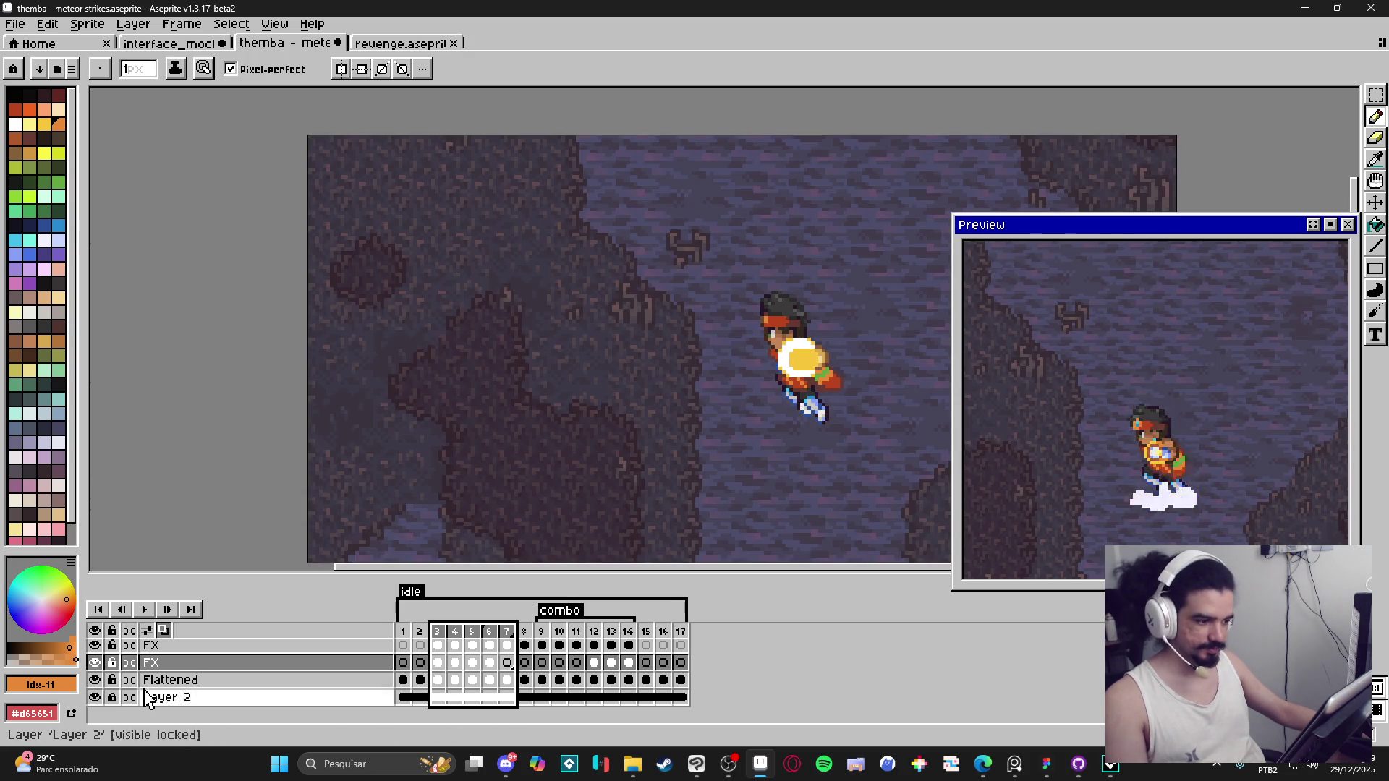
click(262, 655)
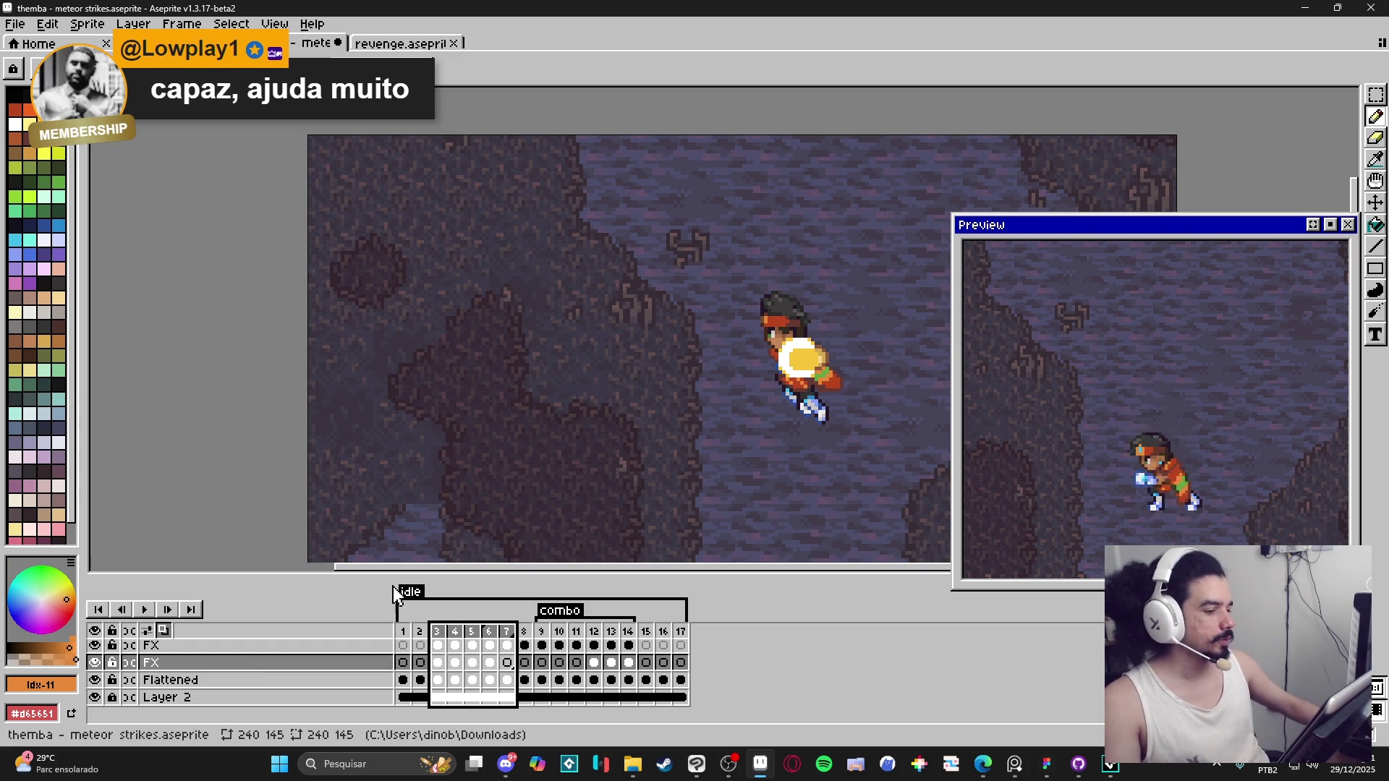
scroll(719, 347, down, 1)
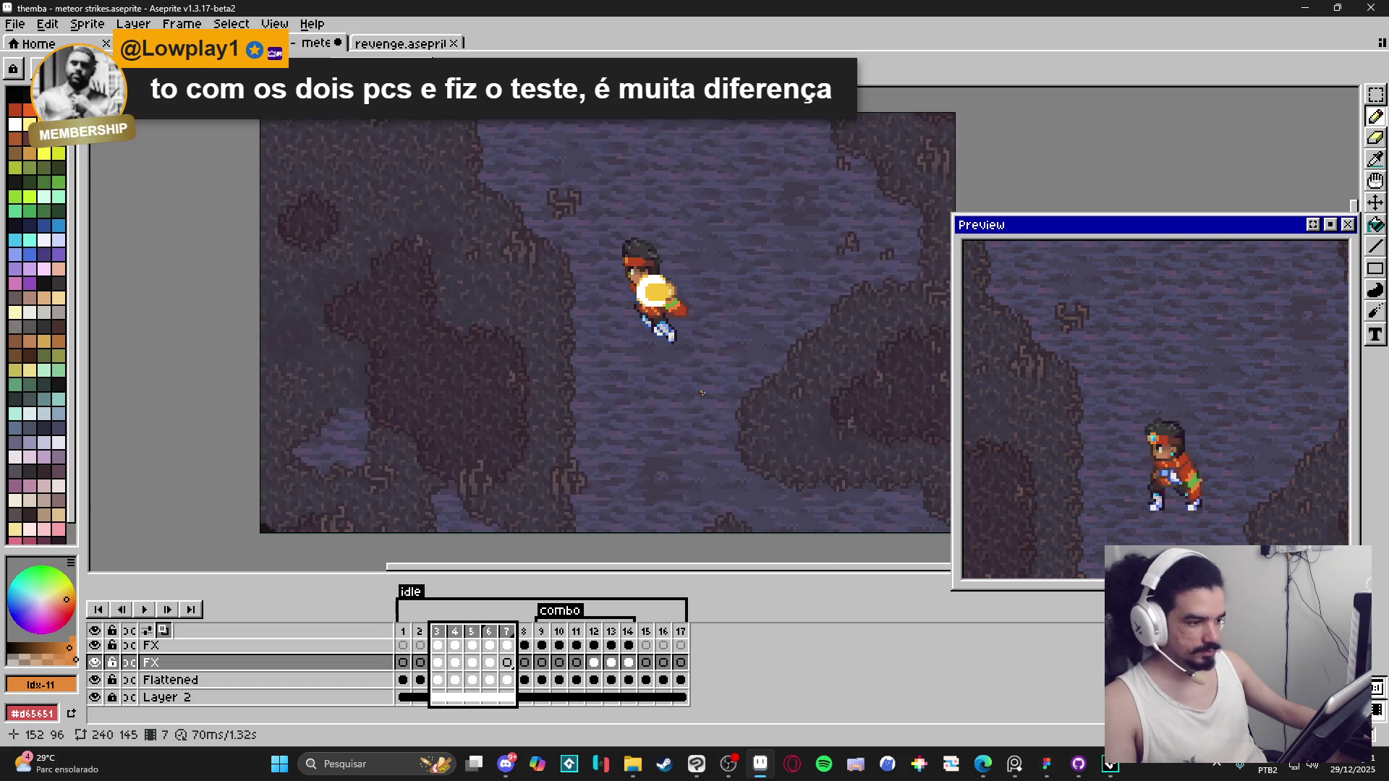
mouse_move(661, 397)
mouse_down()
mouse_move(611, 412)
mouse_move(632, 402)
mouse_up()
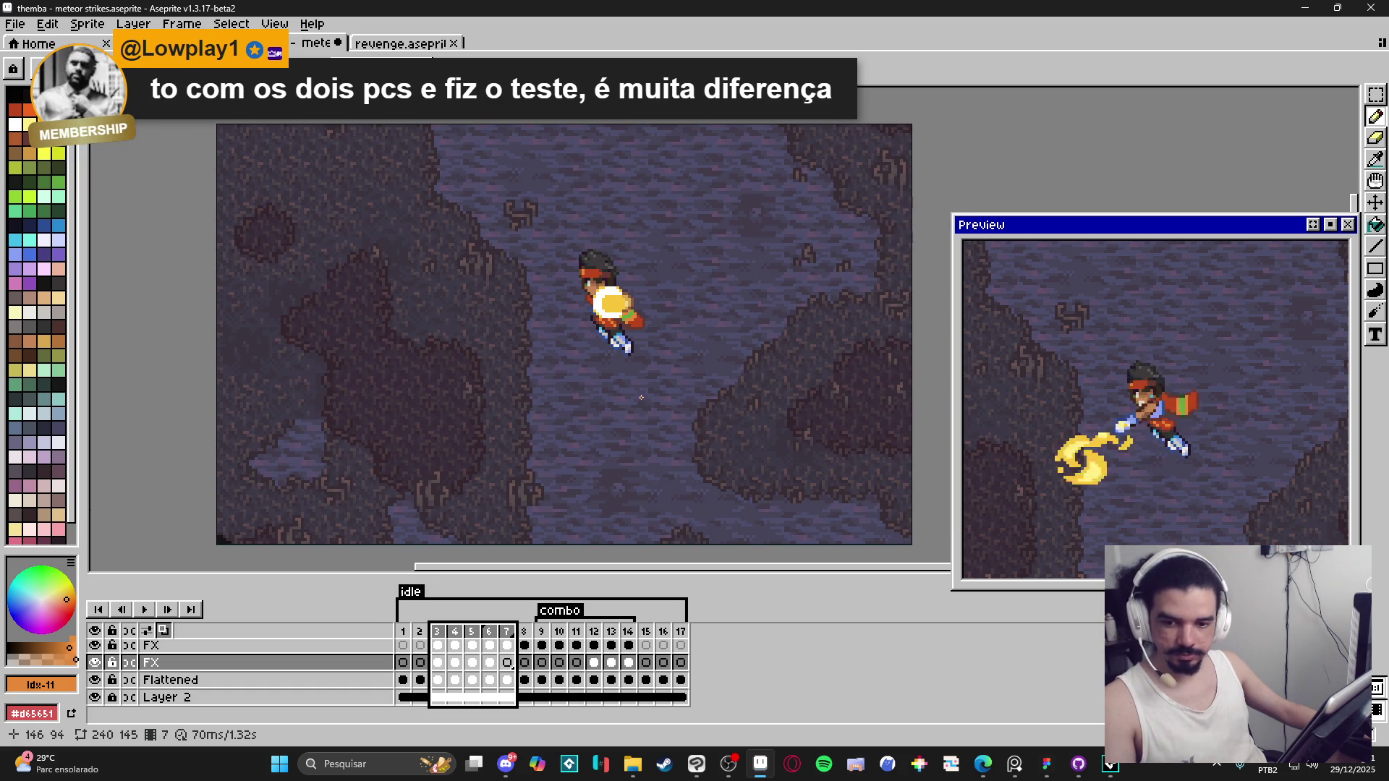
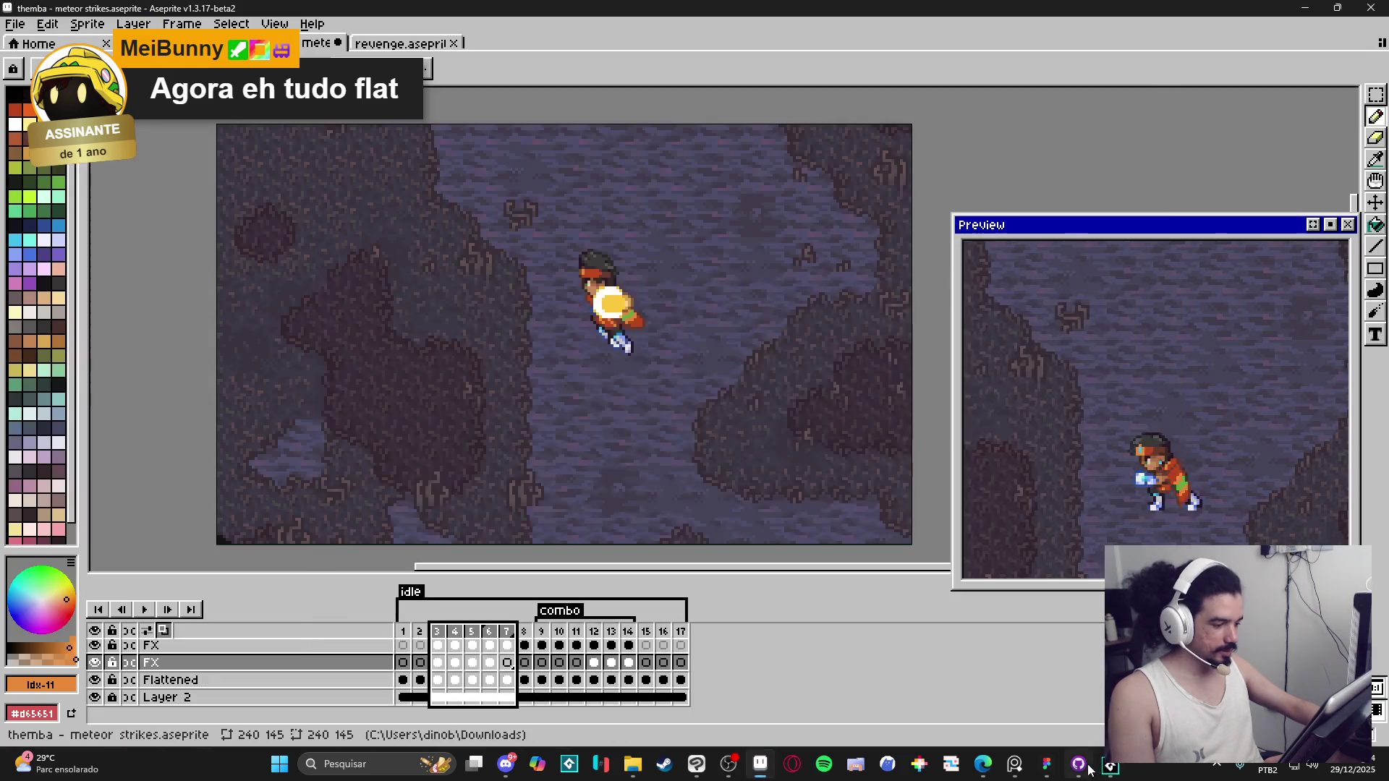
Step: Glance at the GitHub Desktop and Spiritalis Figma windows, then return to the meteor strikes sprite
click(1088, 767)
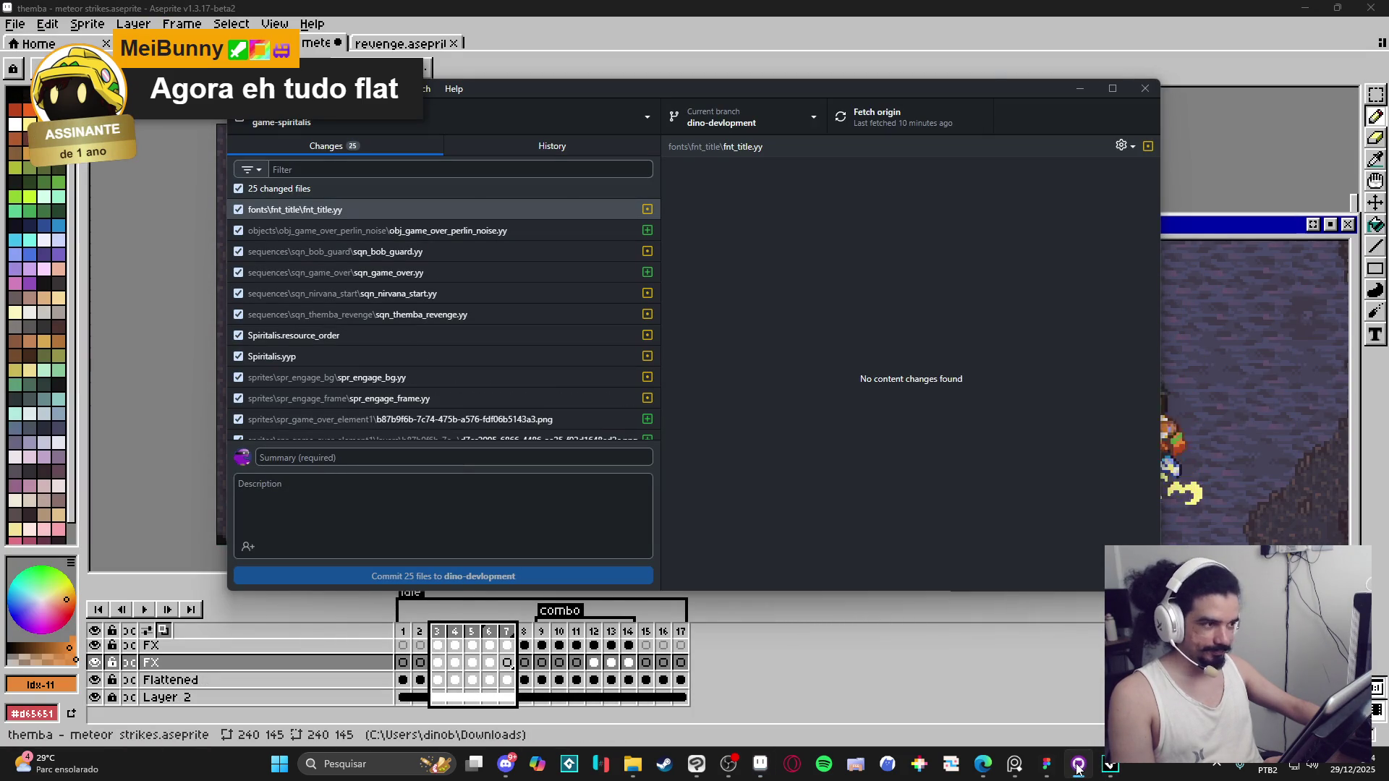
click(1077, 88)
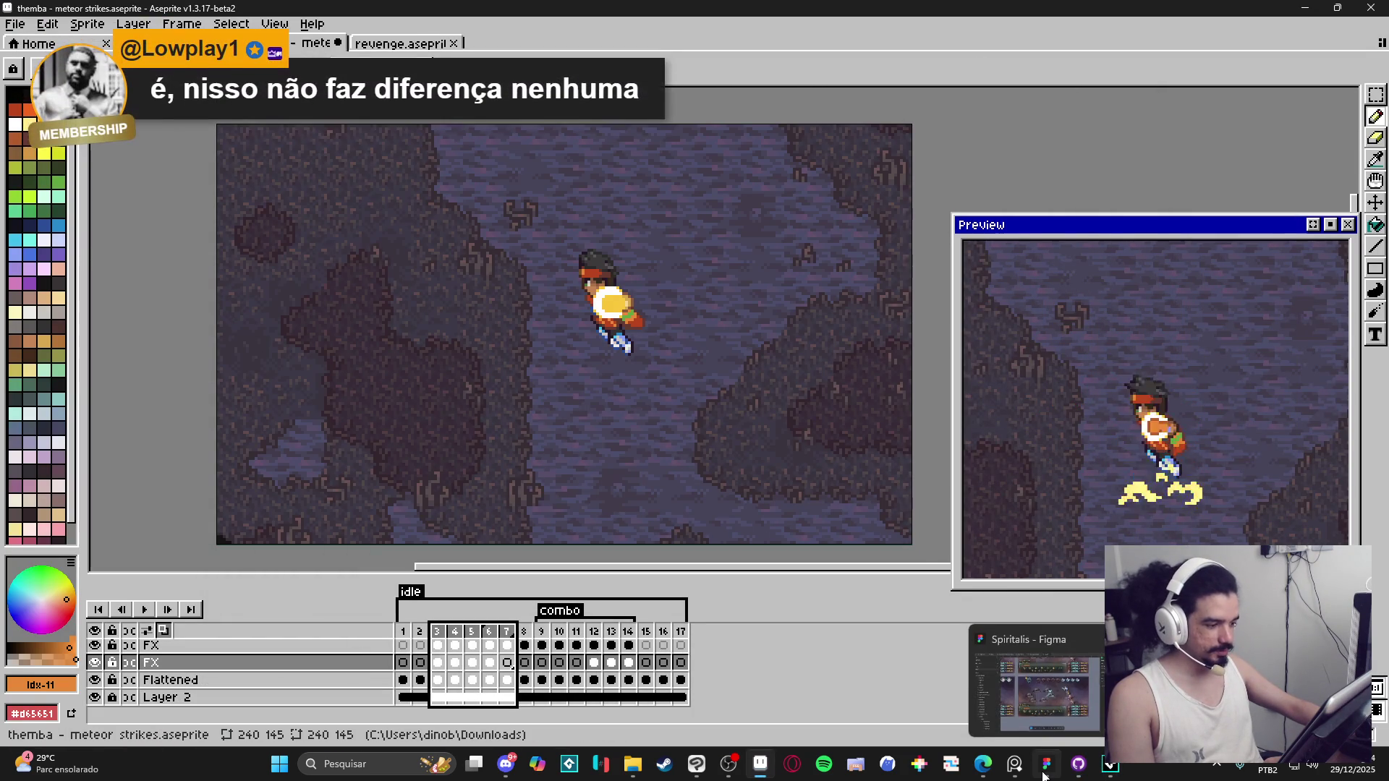
click(1047, 770)
click(1014, 764)
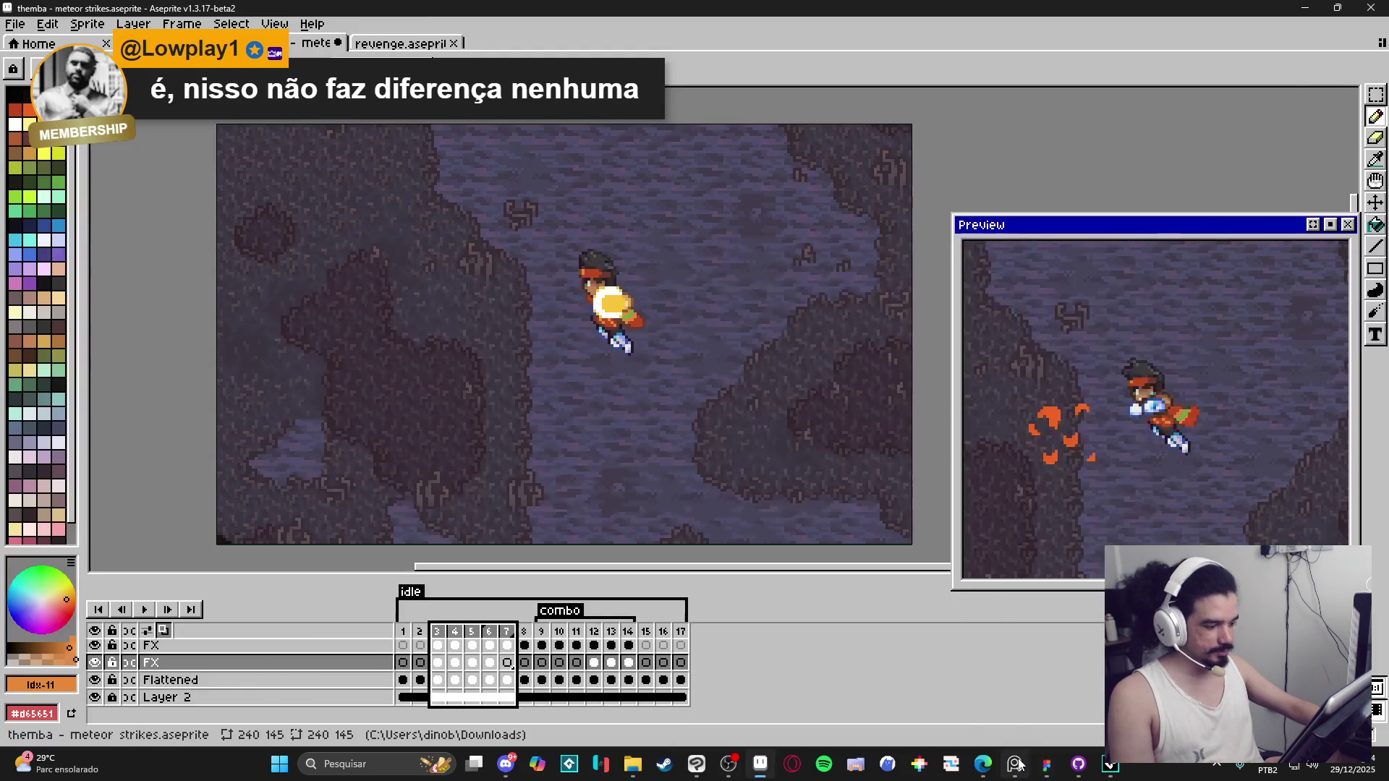
mouse_move(985, 766)
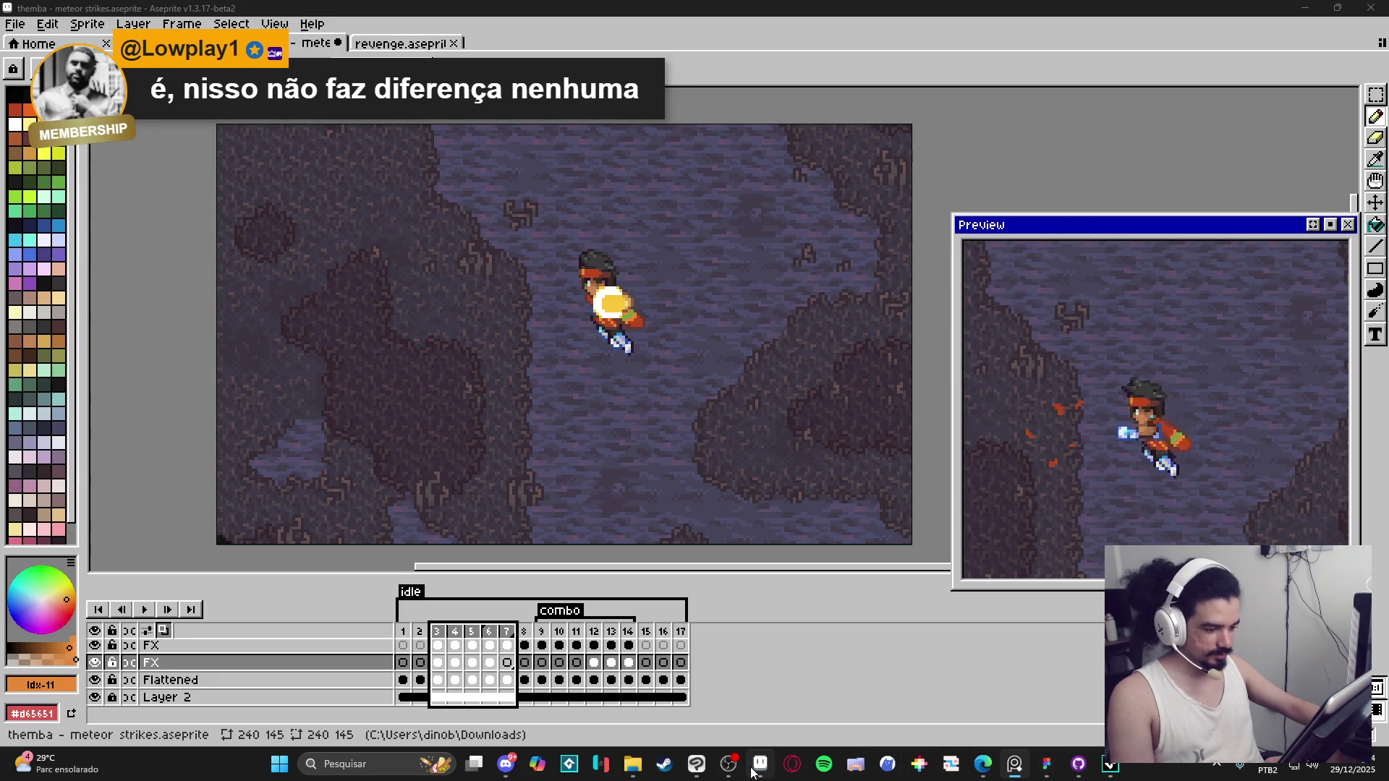
Step: Check the Clip Studio Paint drawing, return to Aseprite, and open Task Manager
click(696, 763)
mouse_move(692, 768)
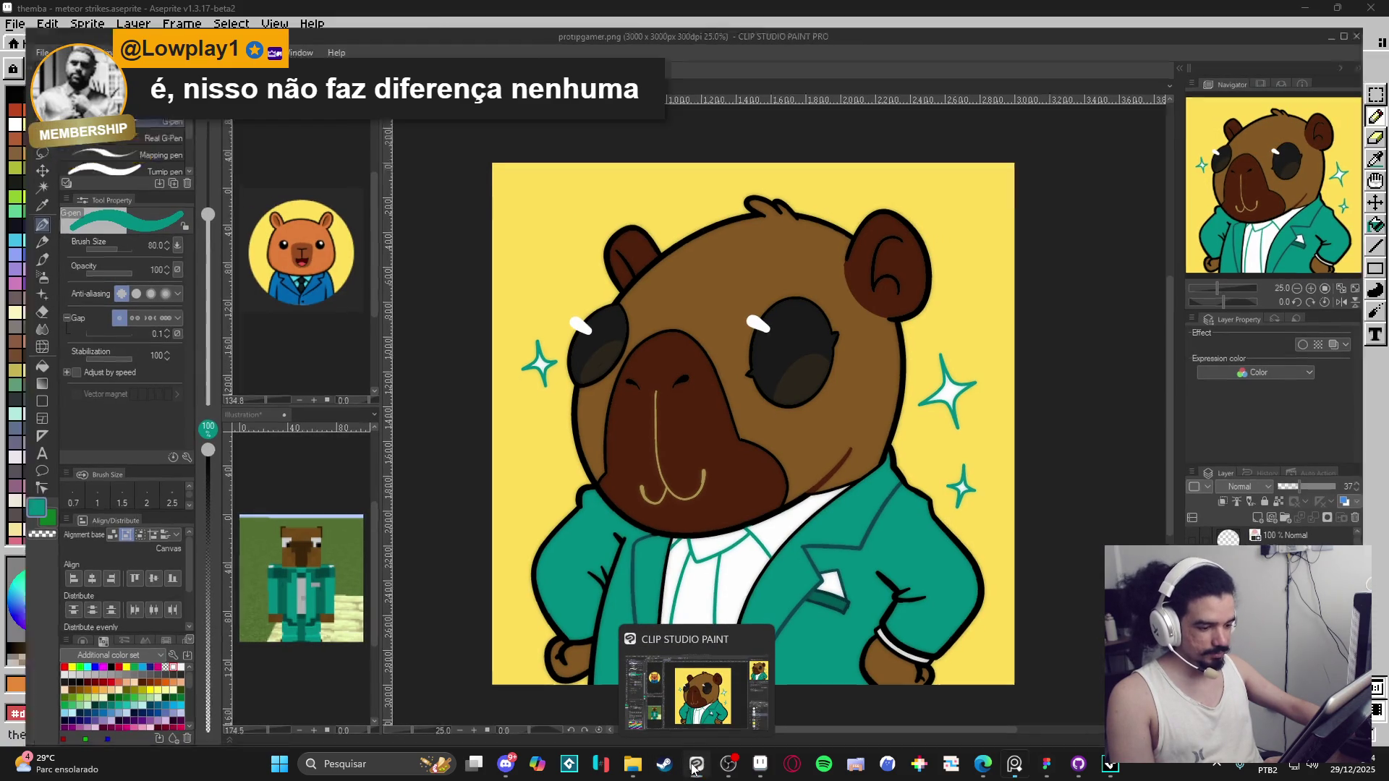
click(692, 768)
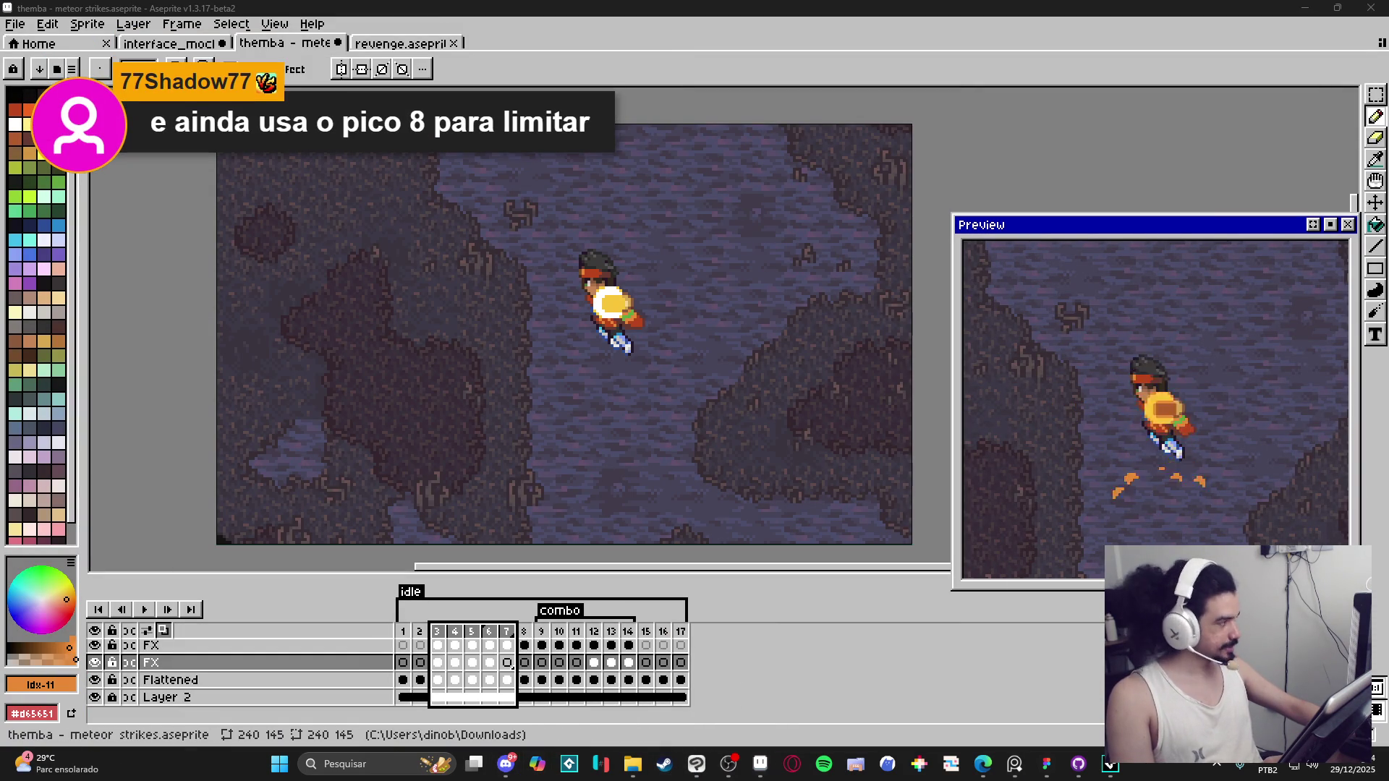
key(ctrl+shift+Escape)
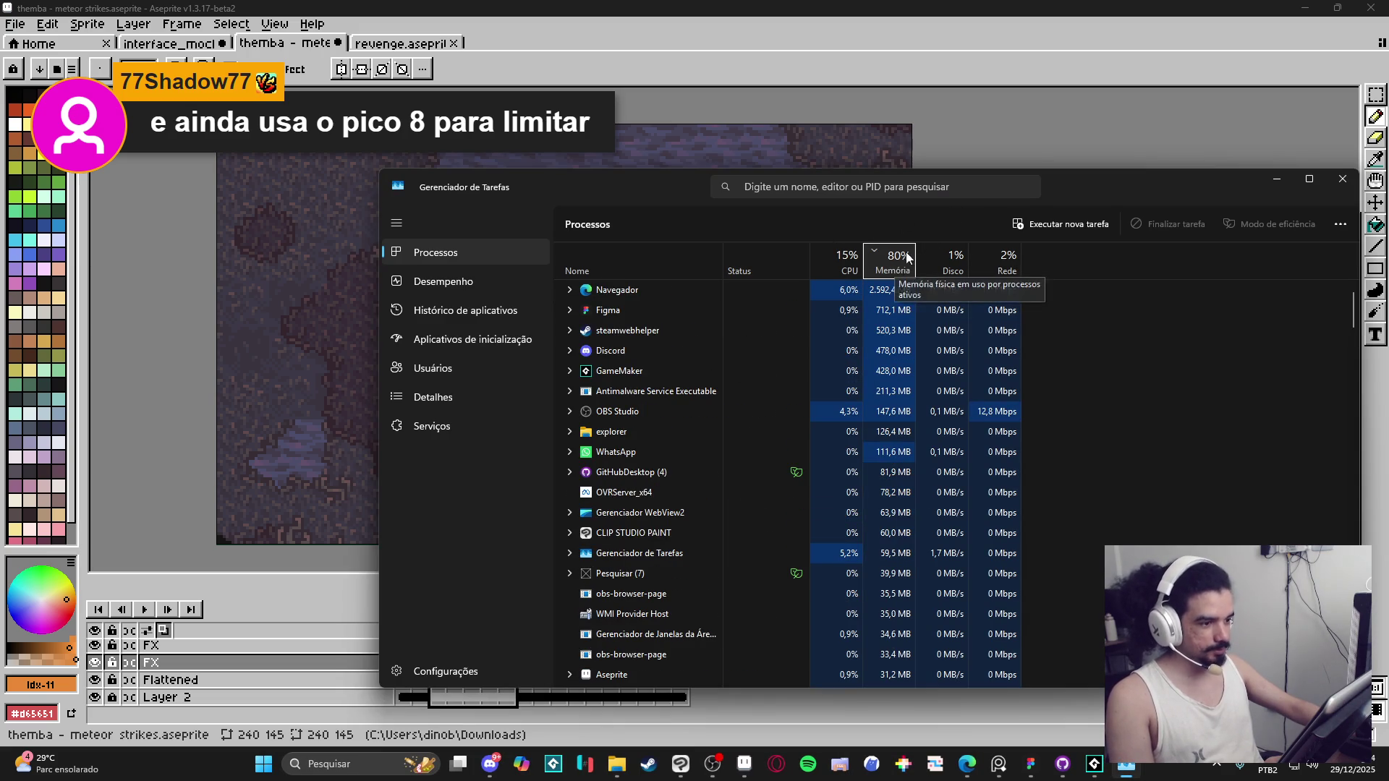
Step: Close Task Manager so the looping meteor strikes sprite shows again
click(1345, 181)
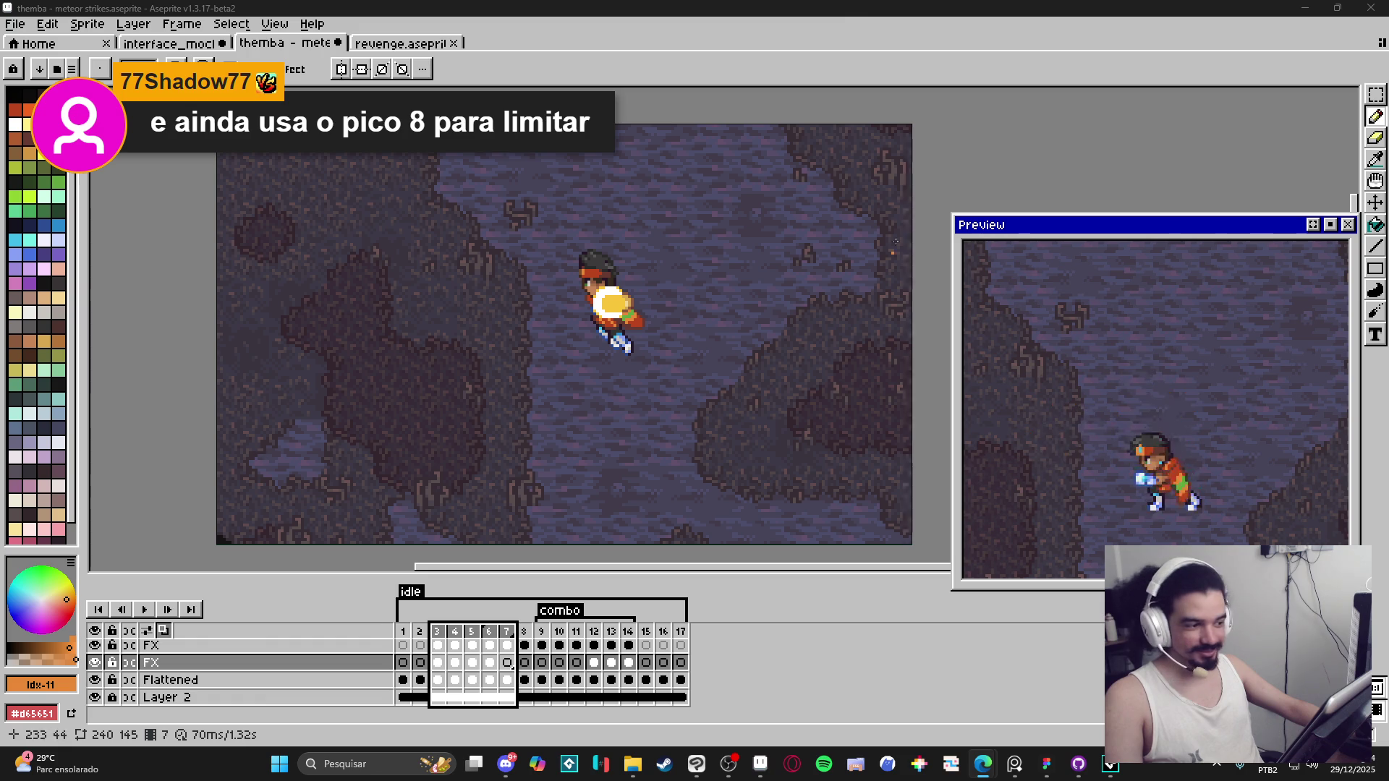
Step: Toggle GameMaker from the taskbar, nudge the canvas left and down, then open Task Manager
click(1112, 765)
click(1112, 764)
click(1111, 765)
click(1112, 765)
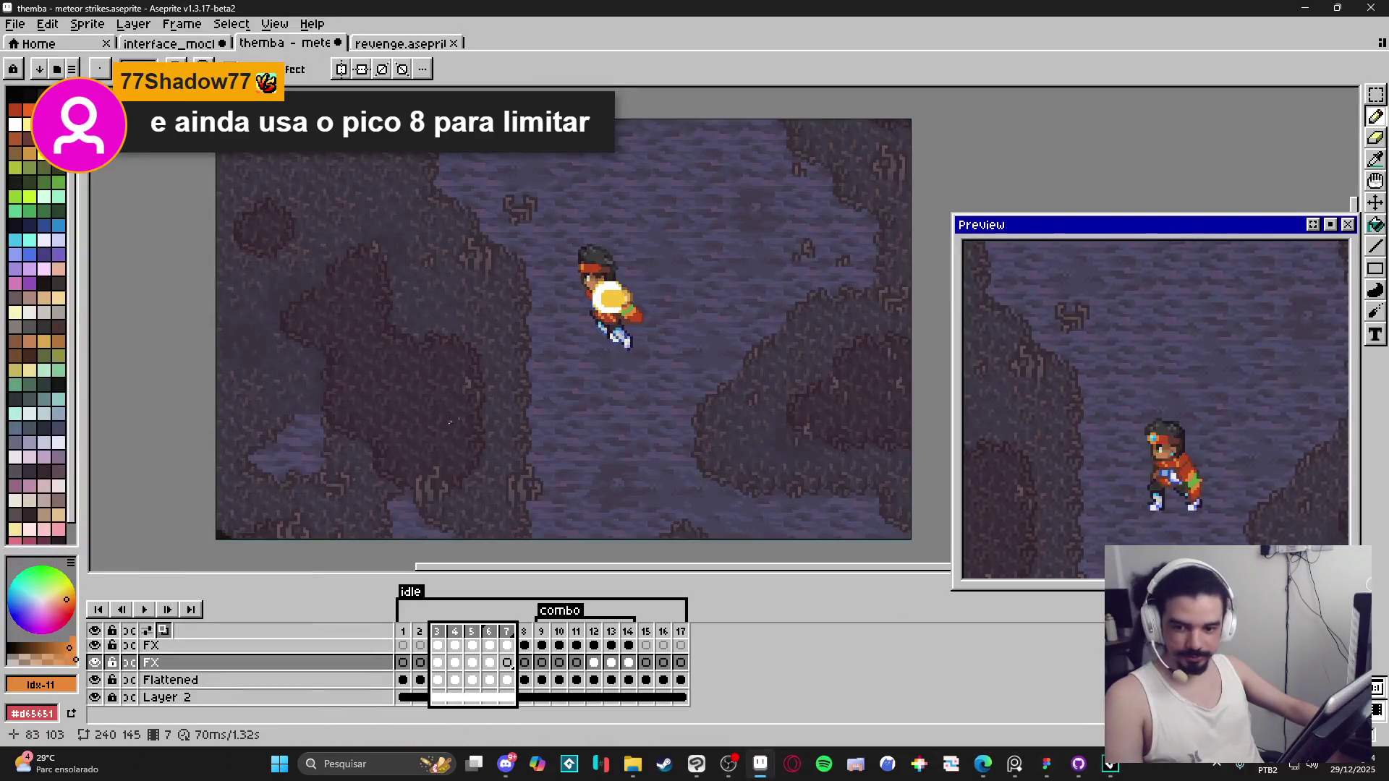
mouse_move(455, 450)
mouse_down()
mouse_move(422, 458)
mouse_move(441, 460)
mouse_up()
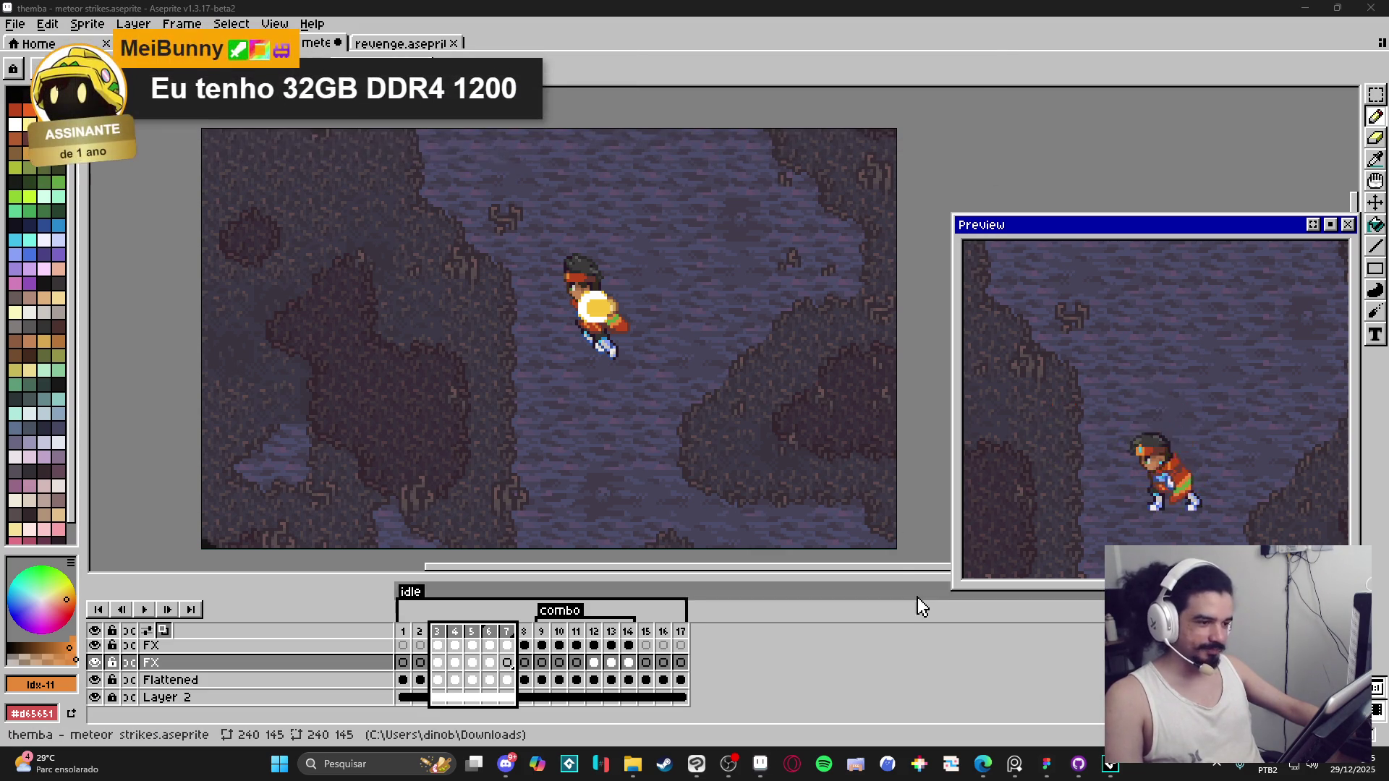
key(ctrl+shift+Escape)
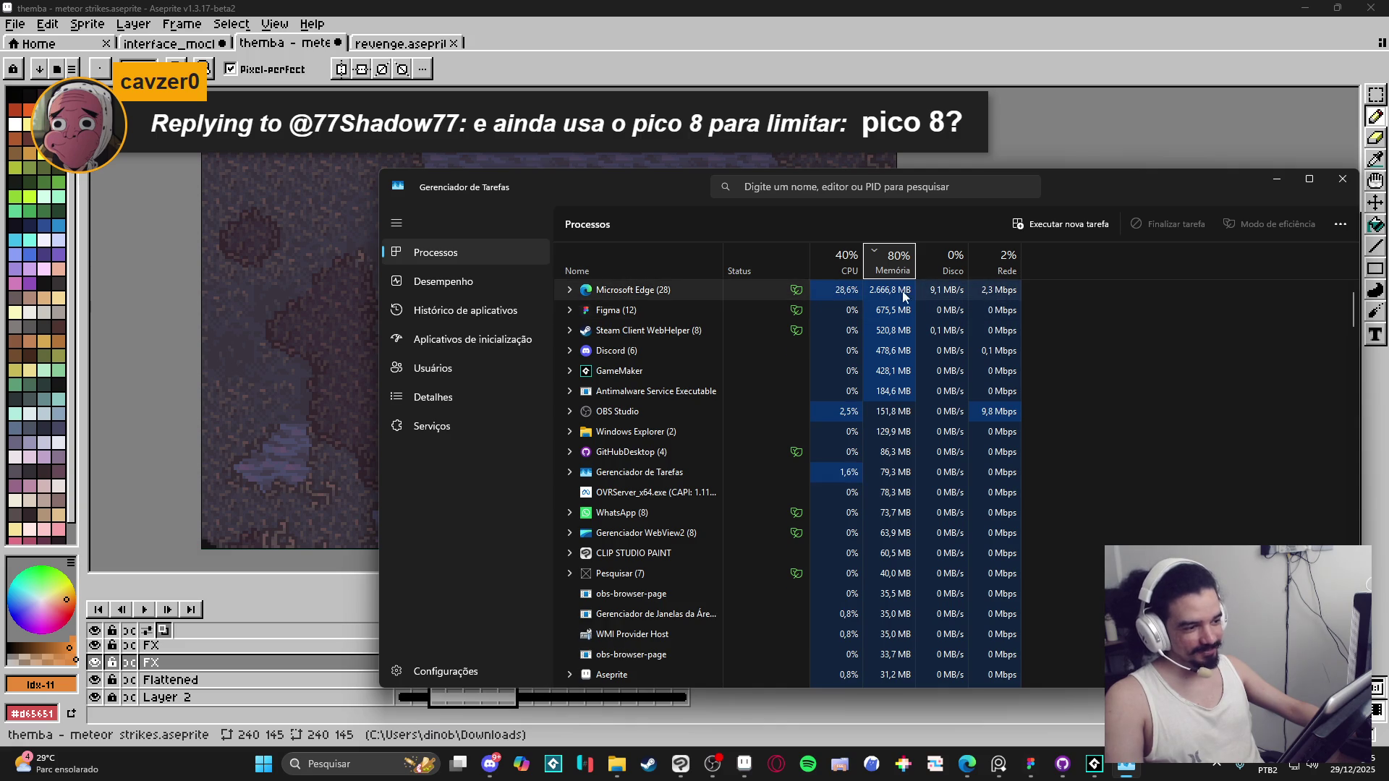
Step: Close Task Manager to get back to the meteor strikes sprite with its Flattened and FX layers
click(1378, 233)
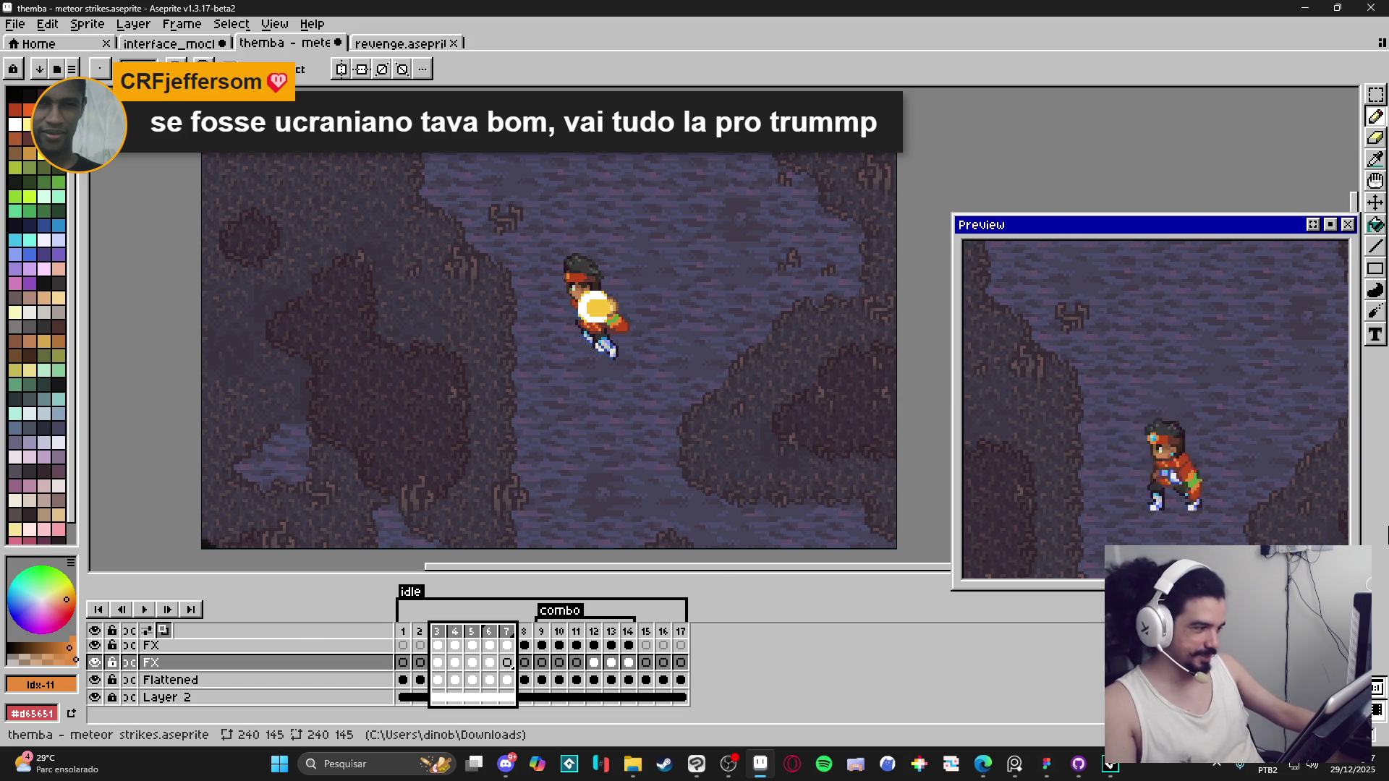
Step: Review animation frames 1 through 17, then return to frame 1
click(402, 633)
click(421, 632)
click(437, 633)
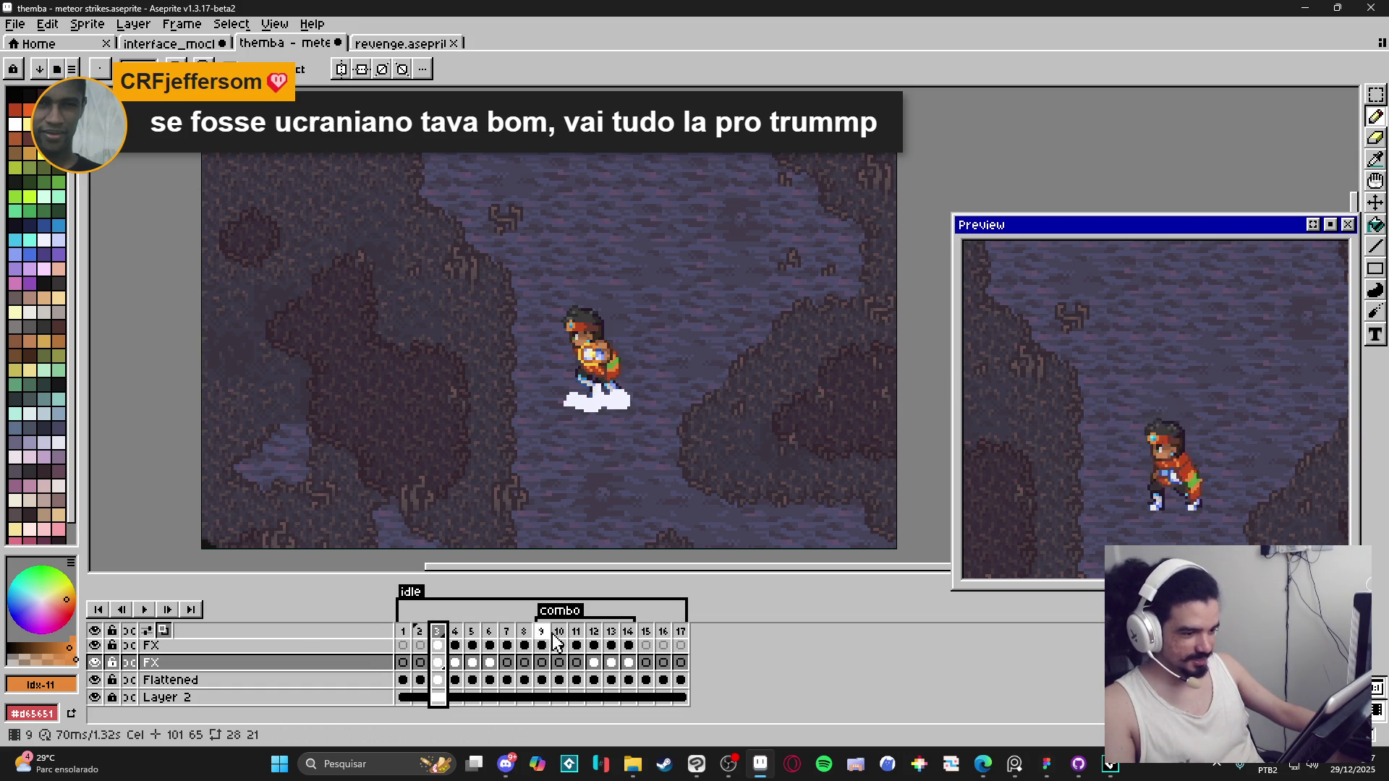
click(576, 632)
click(628, 637)
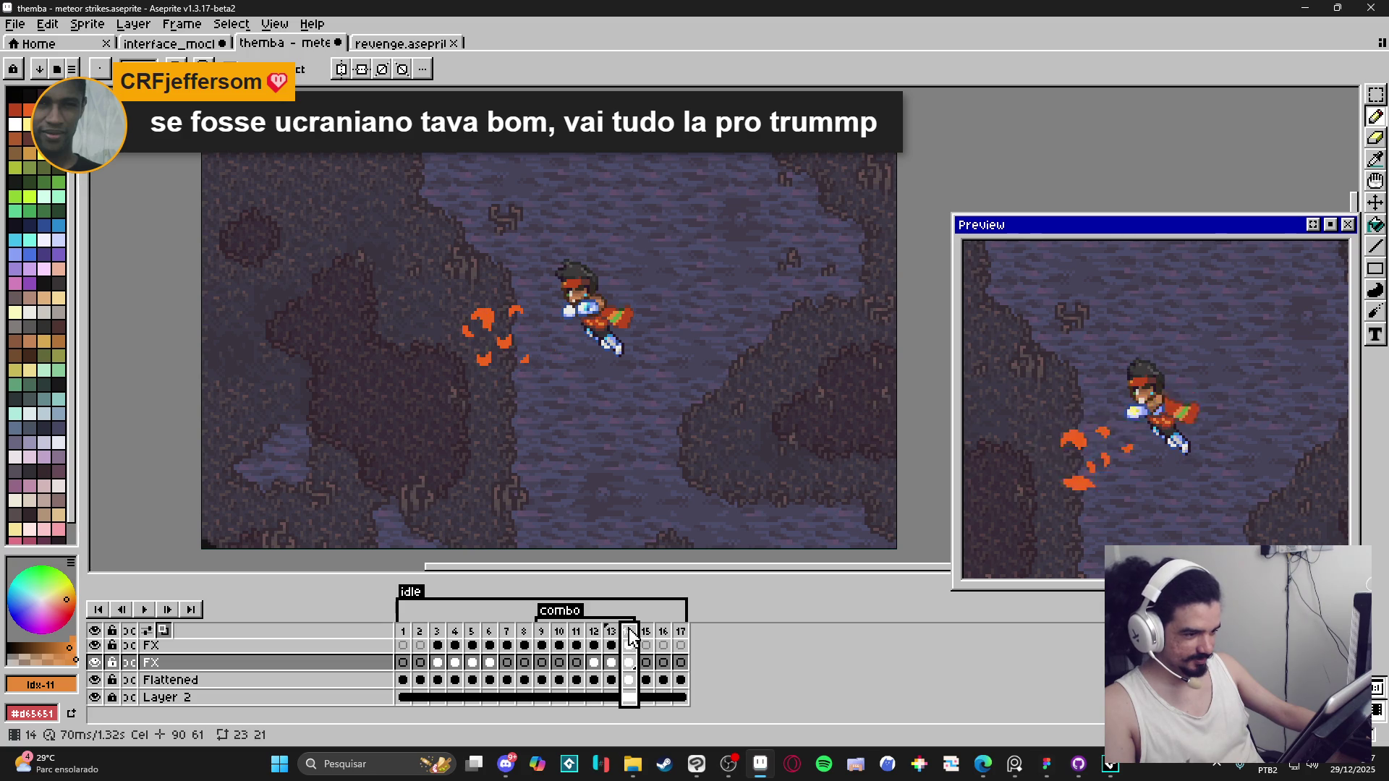
click(648, 638)
click(664, 634)
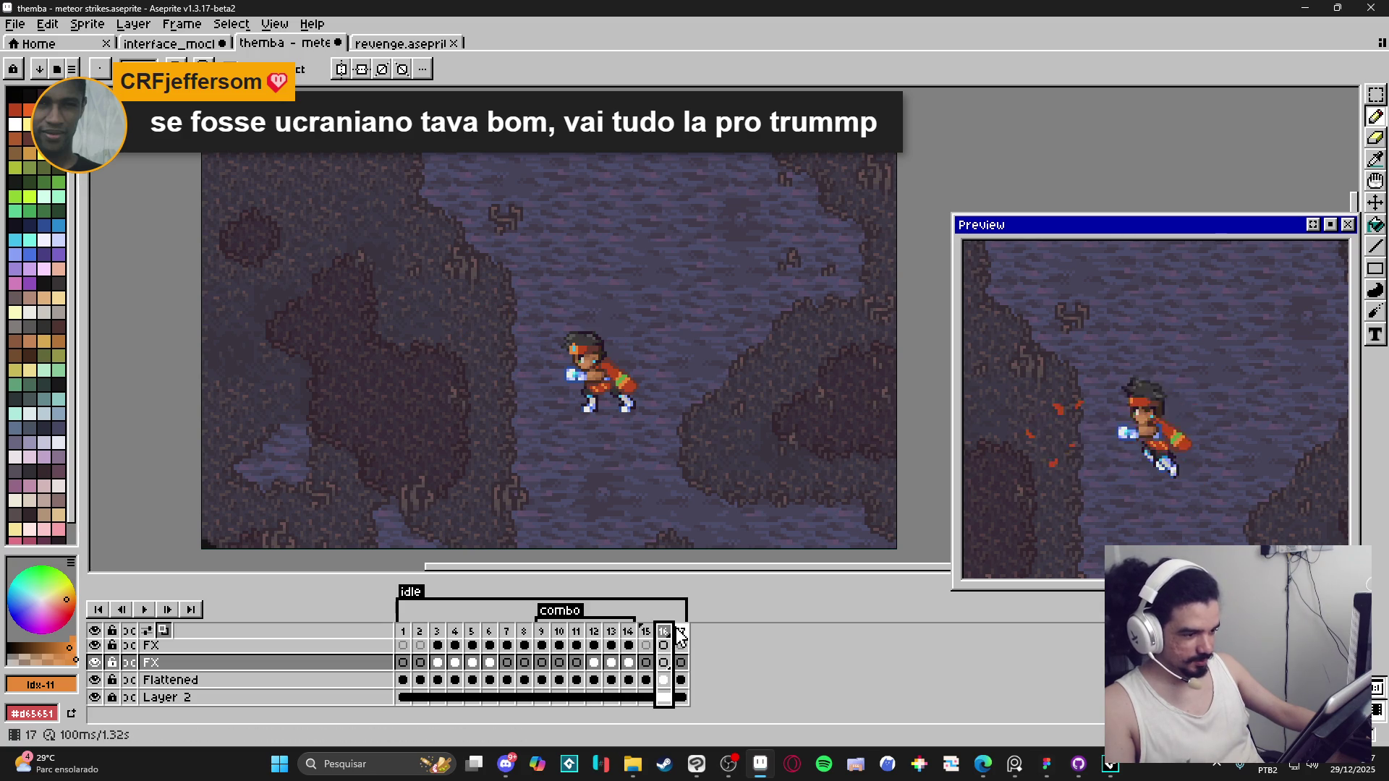
click(680, 633)
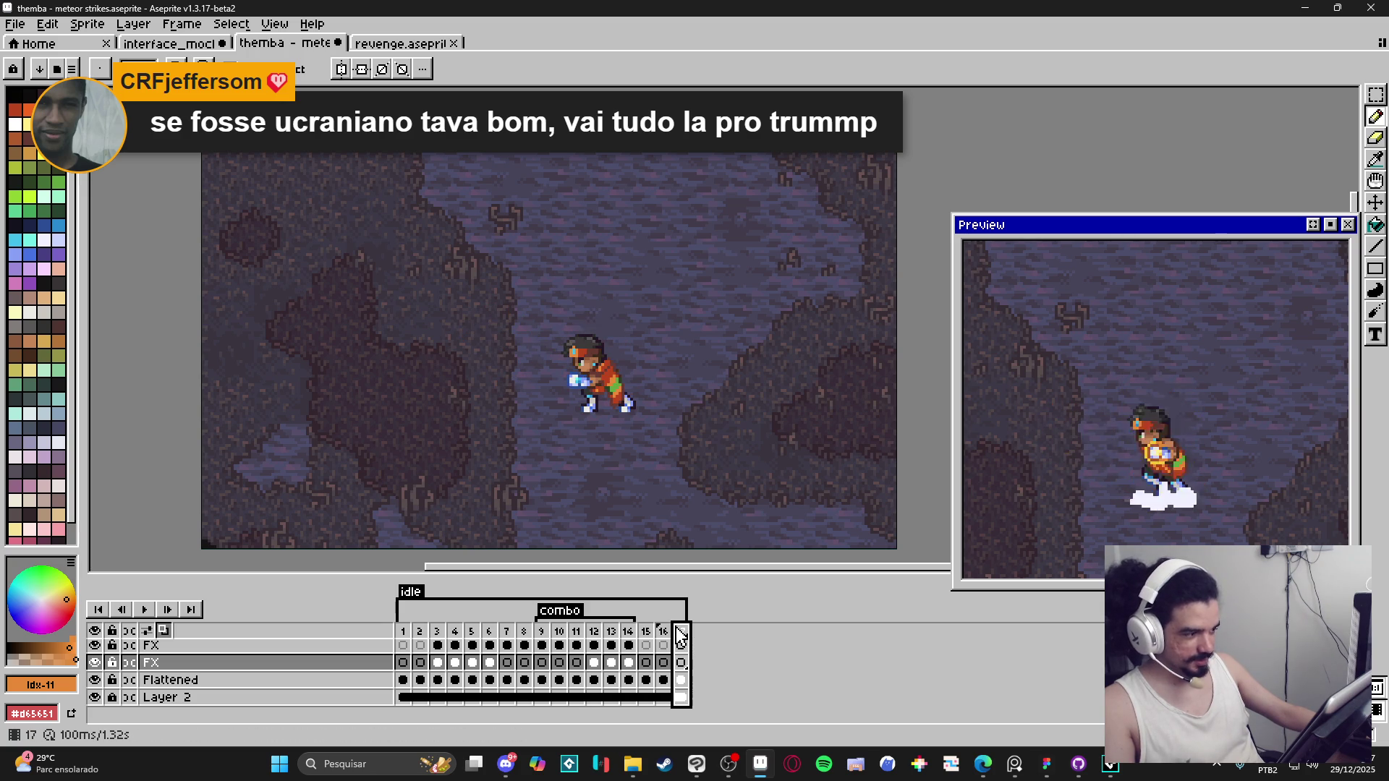
click(404, 634)
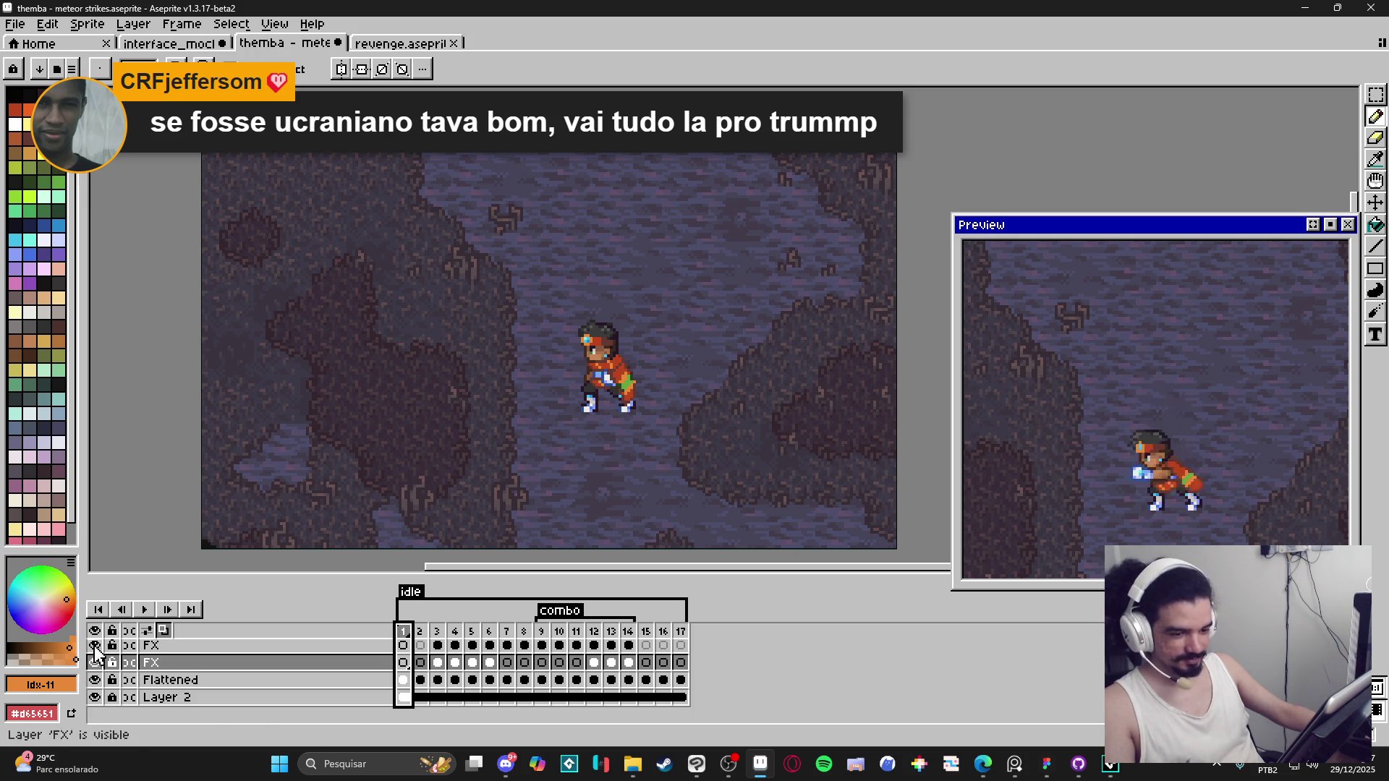
Step: Hide Layer 2's background, briefly toggling the Flattened layer off and back on
click(95, 698)
click(96, 680)
click(96, 680)
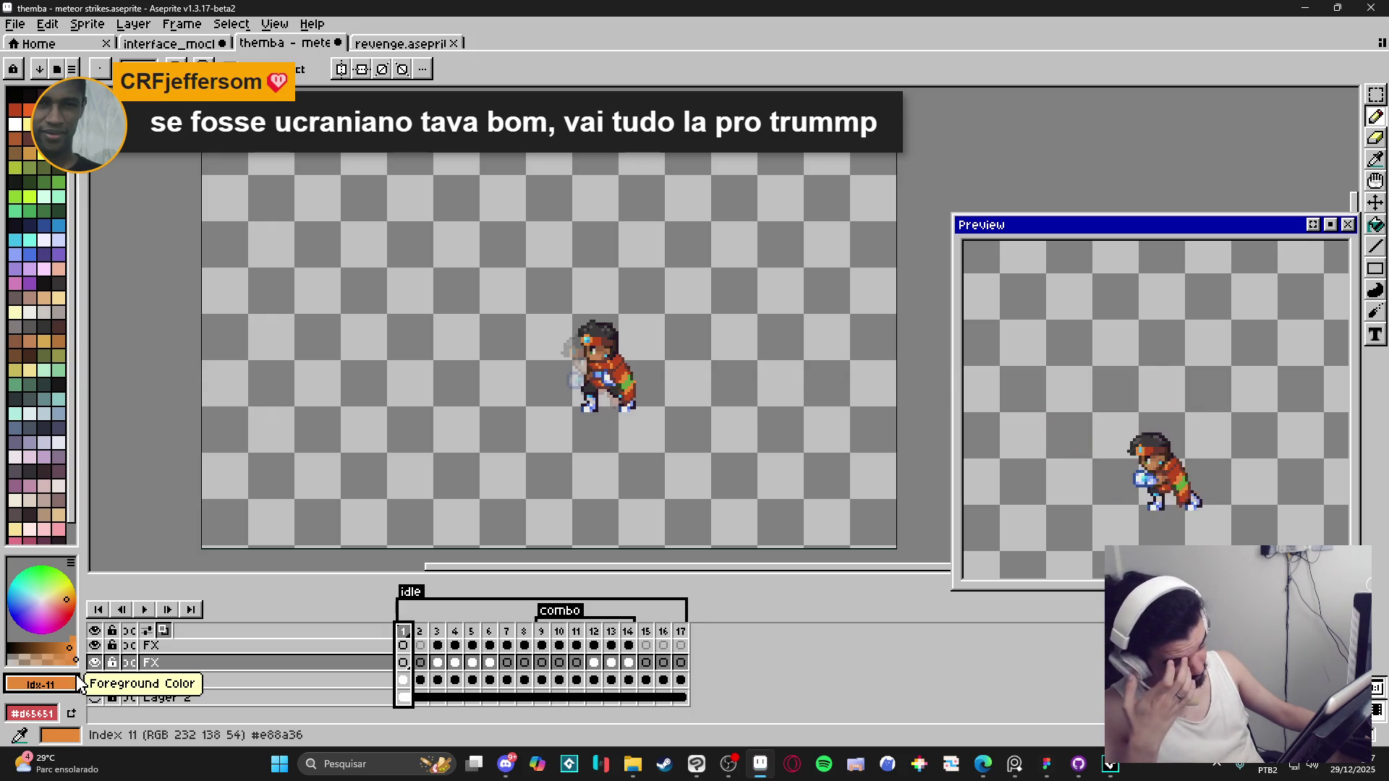
Step: Hide the FX layers and Layer 1, toggling the third FX layer to compare
drag(95, 645, 95, 680)
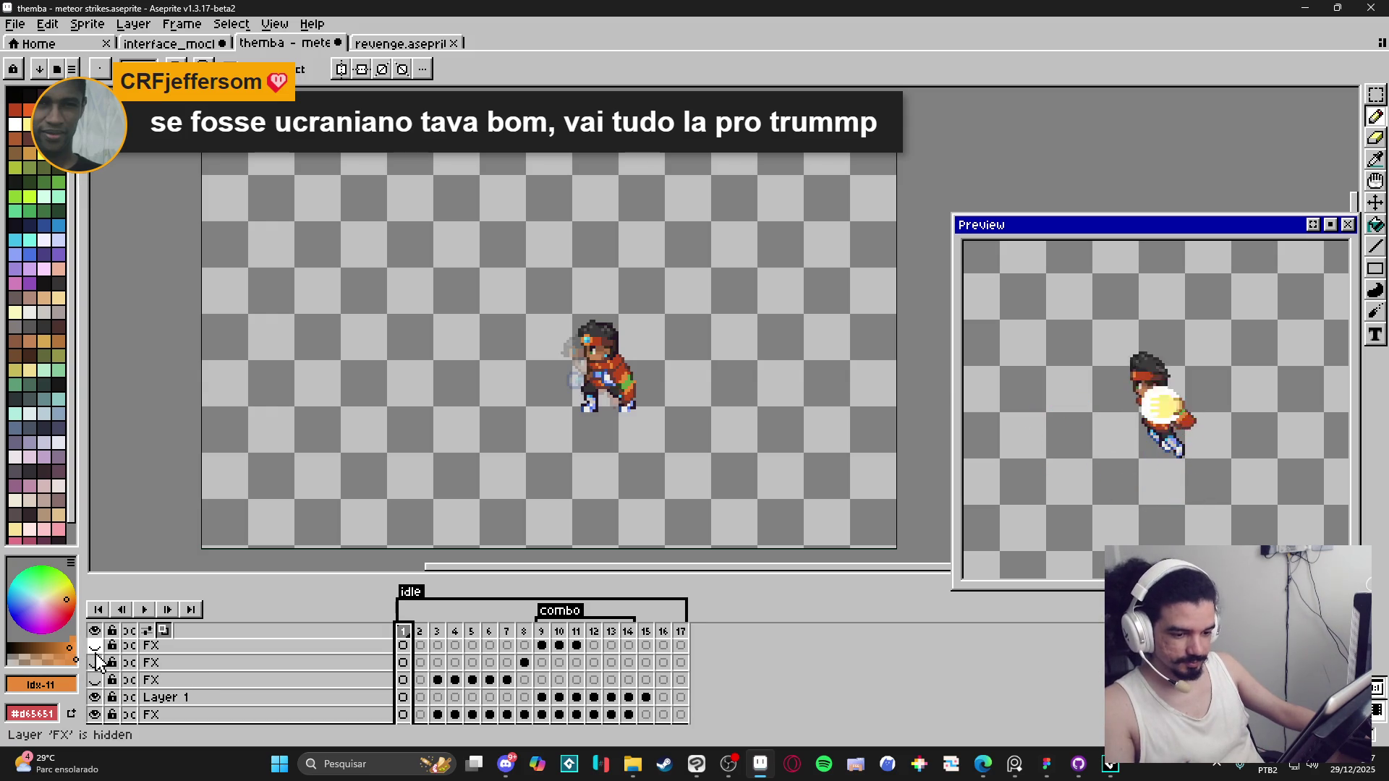
click(94, 697)
click(95, 714)
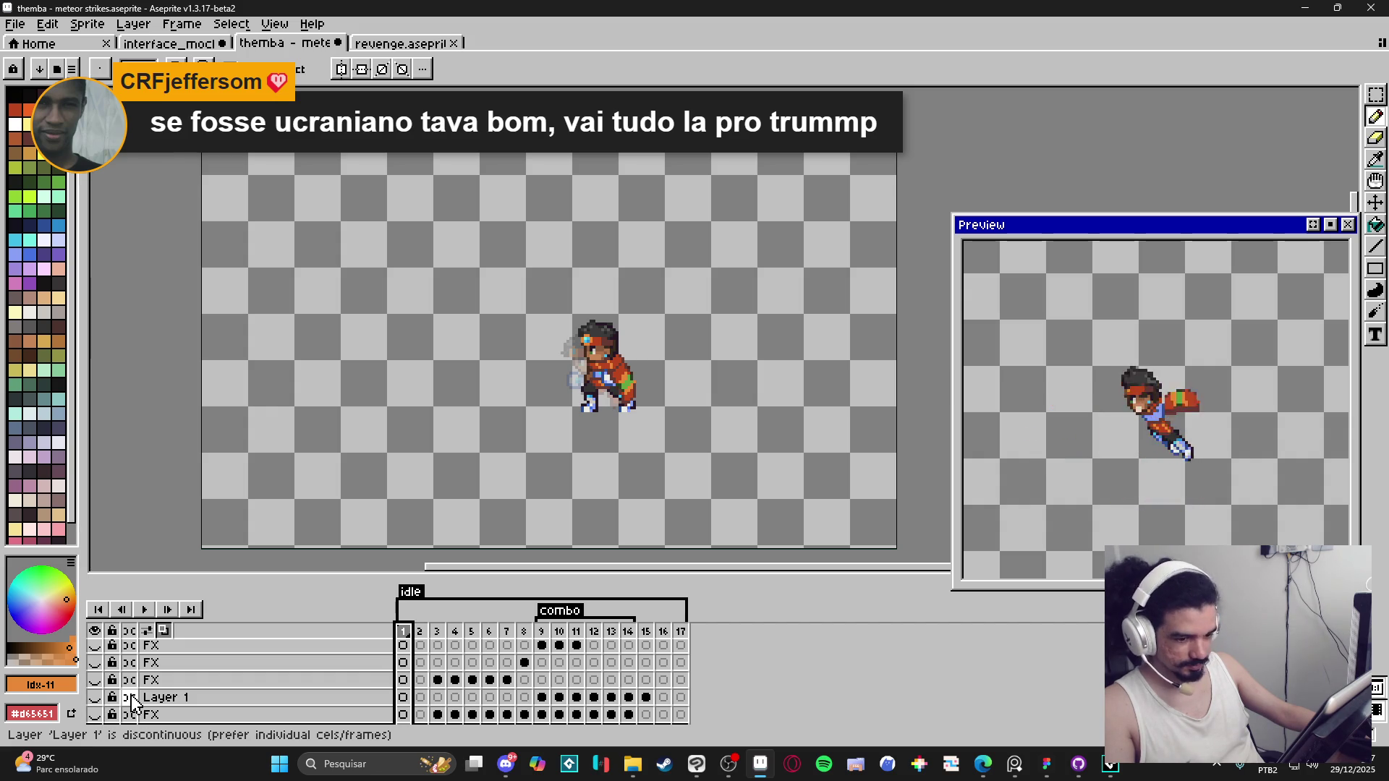
click(95, 680)
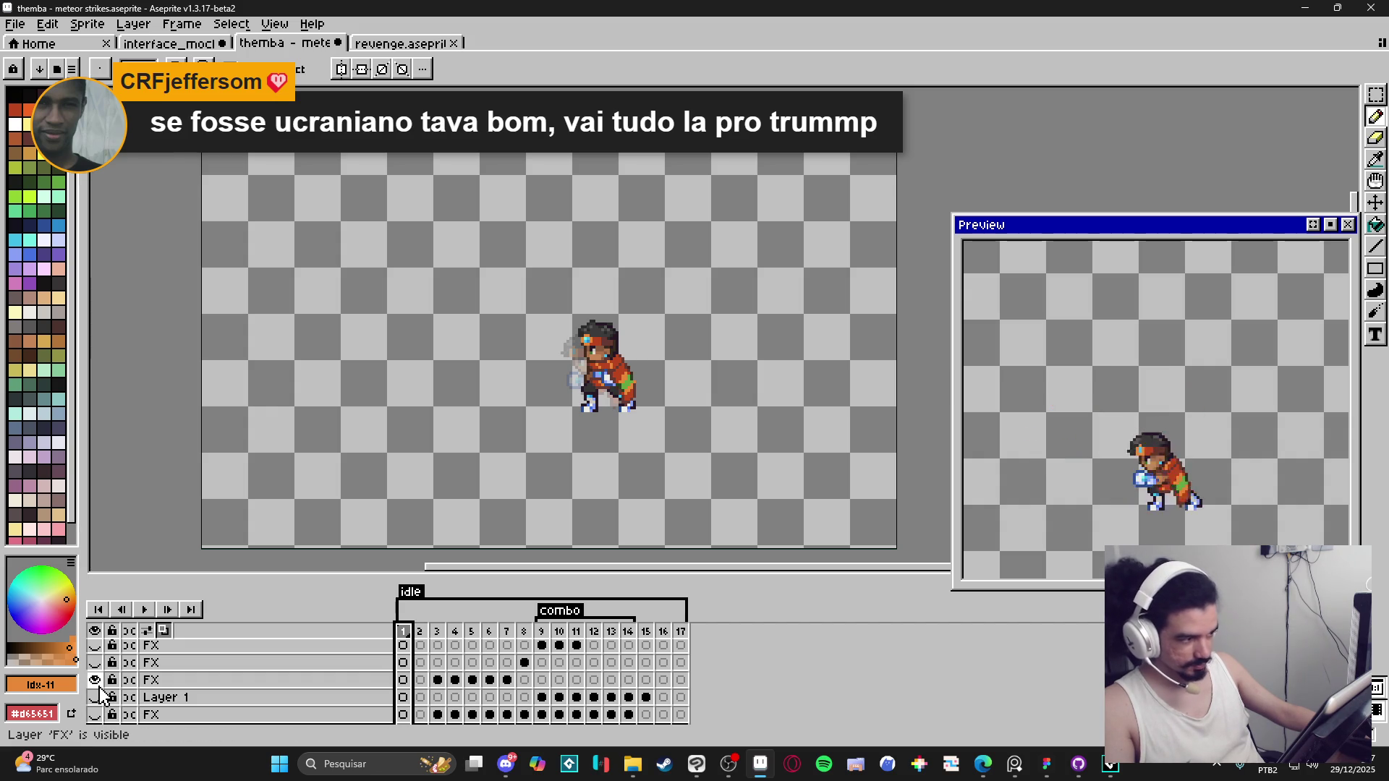
click(94, 680)
click(94, 697)
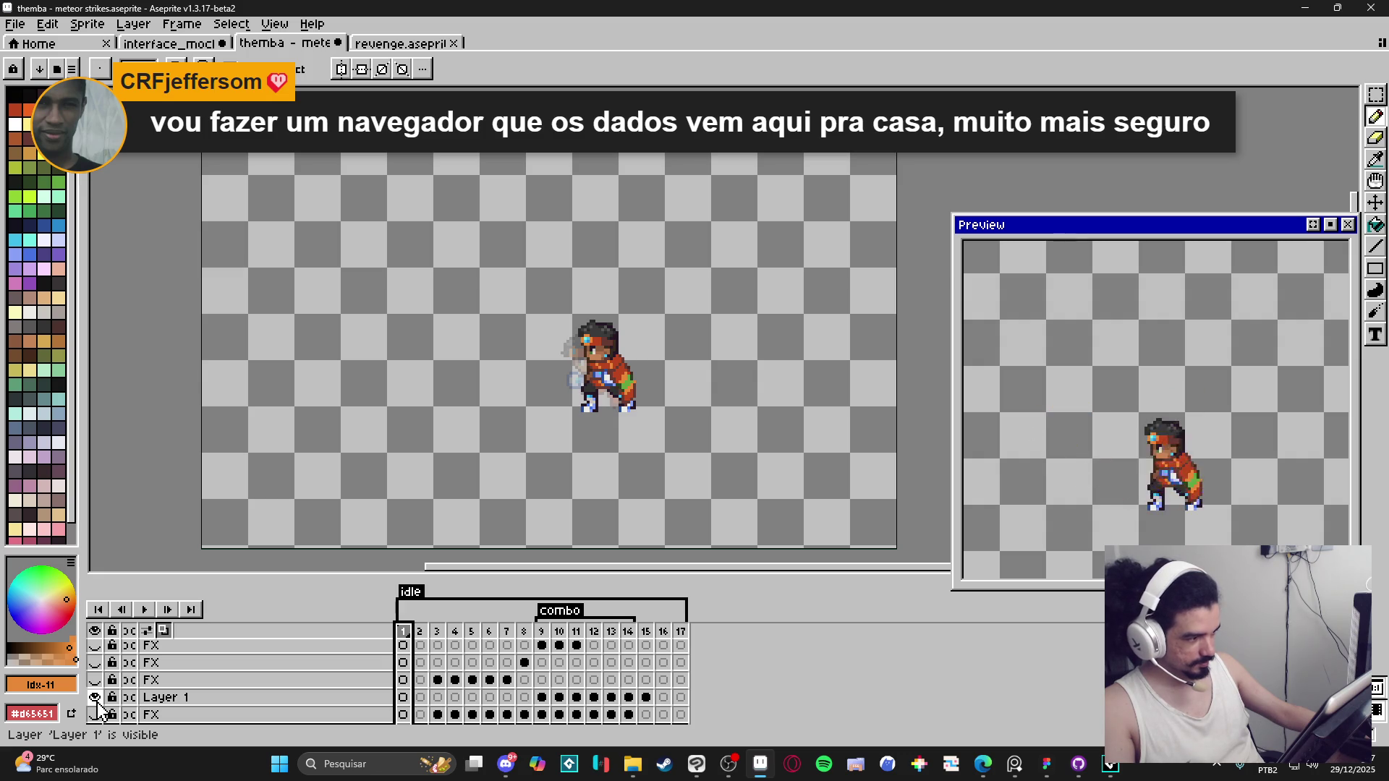
click(95, 697)
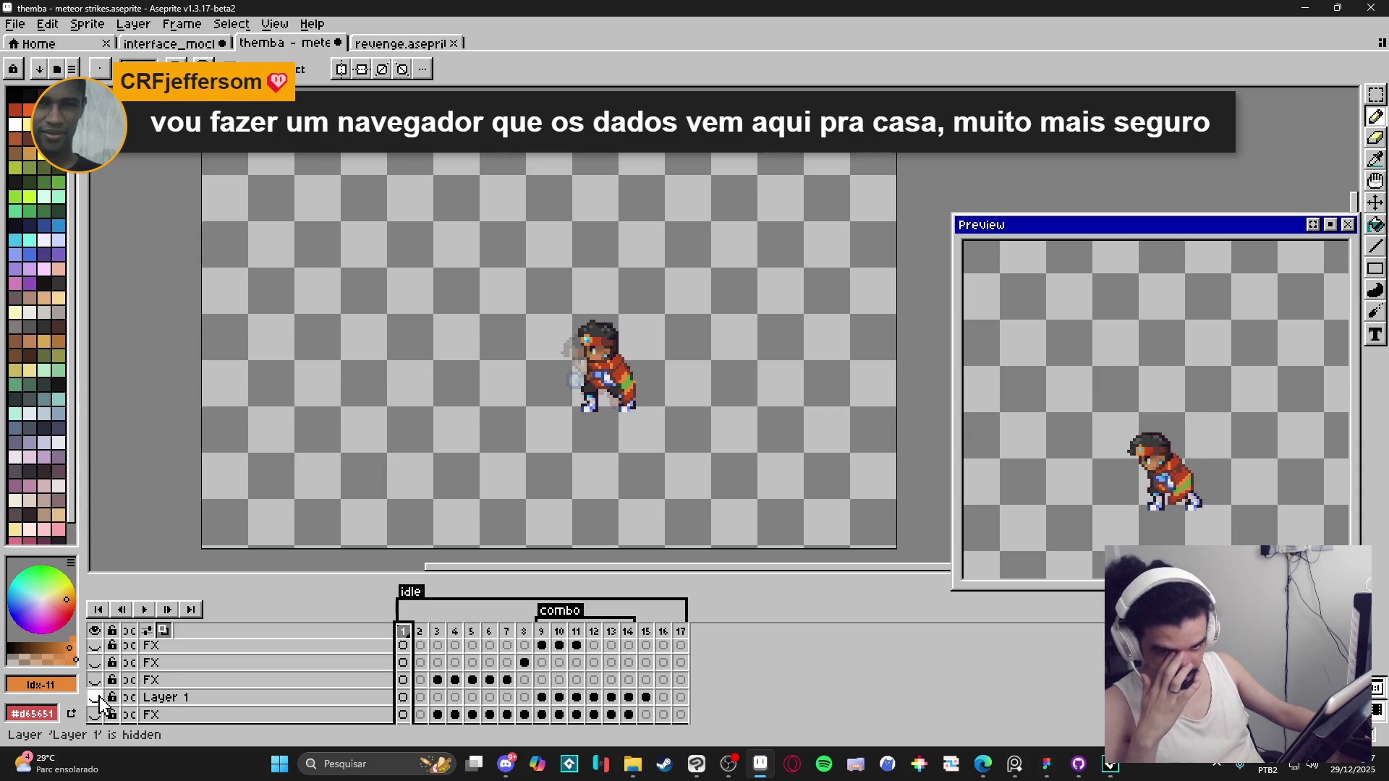
Step: Show Layer 1, compare the second and third FX layers, leave them hidden, and go to frame 7
click(100, 698)
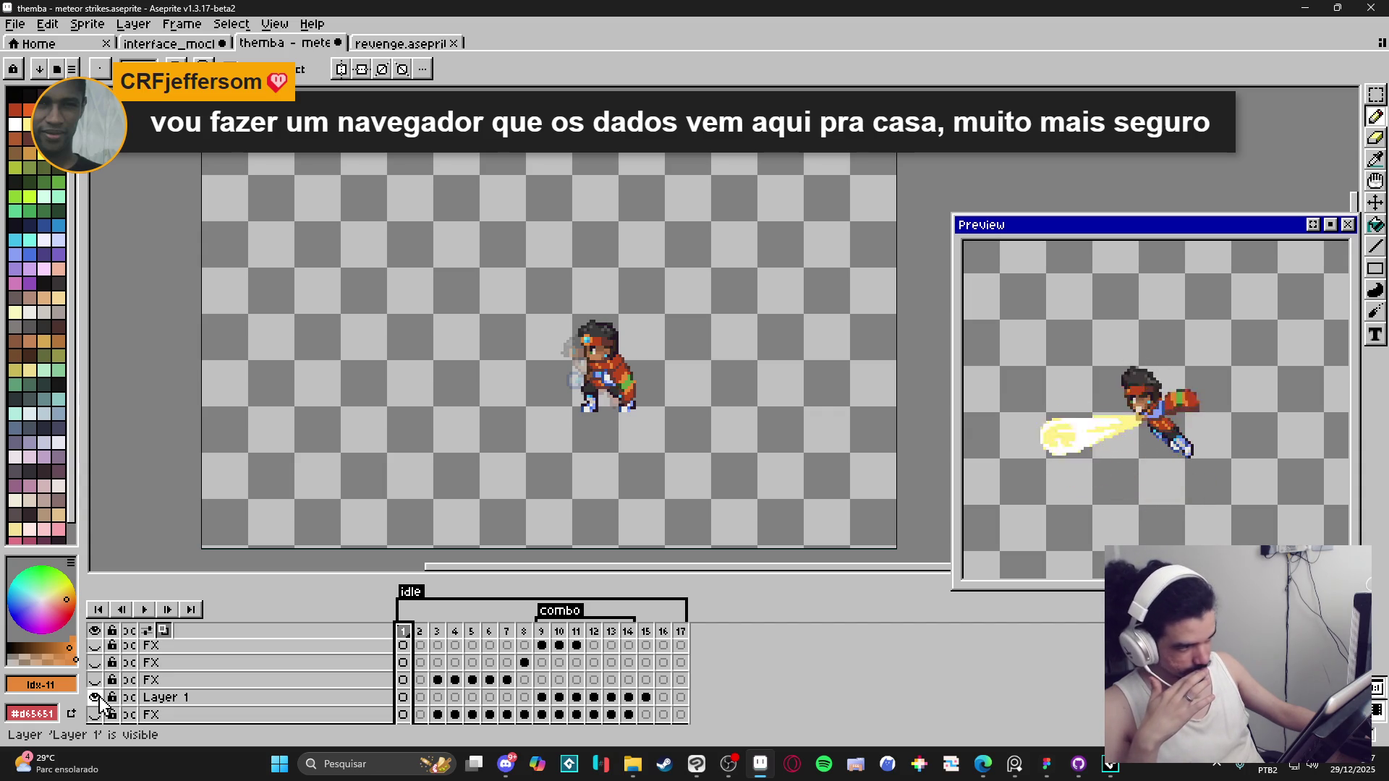
click(97, 682)
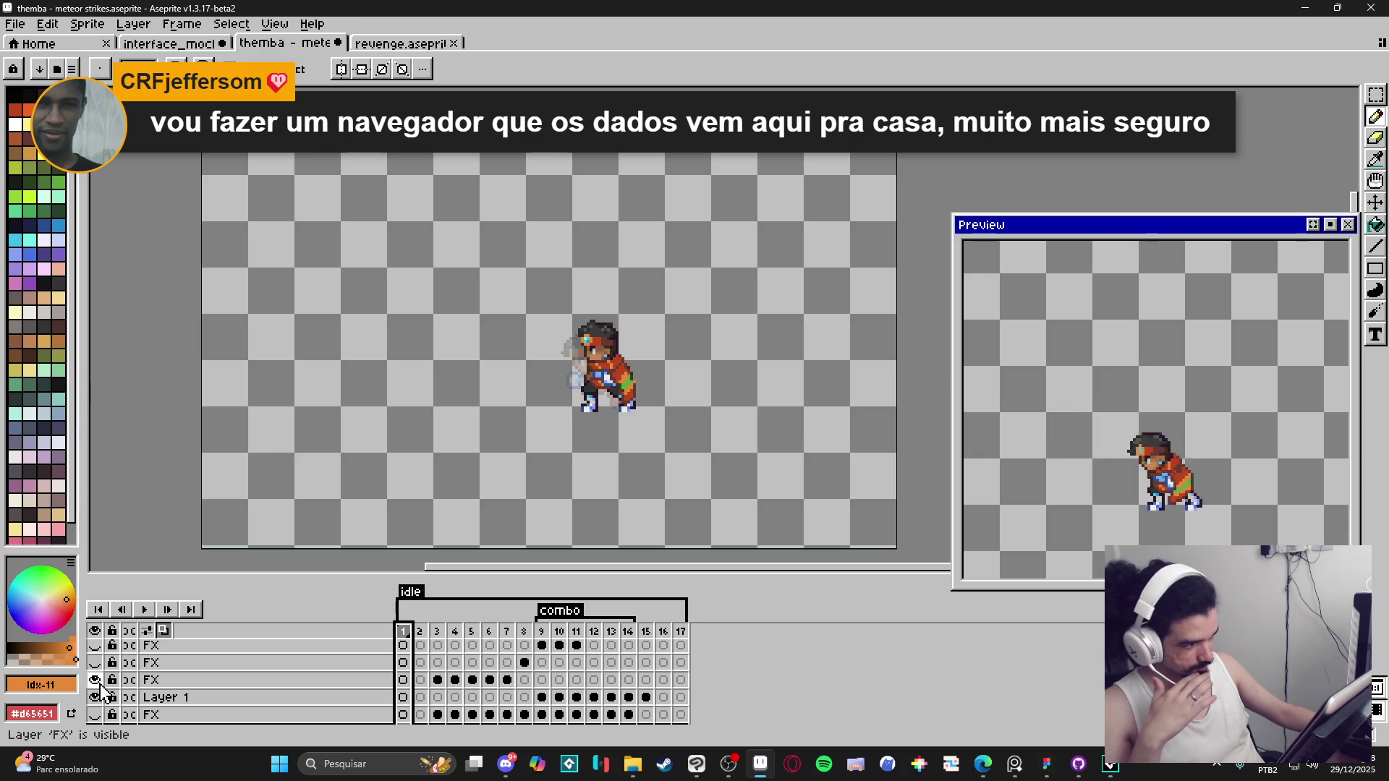
click(96, 681)
click(97, 681)
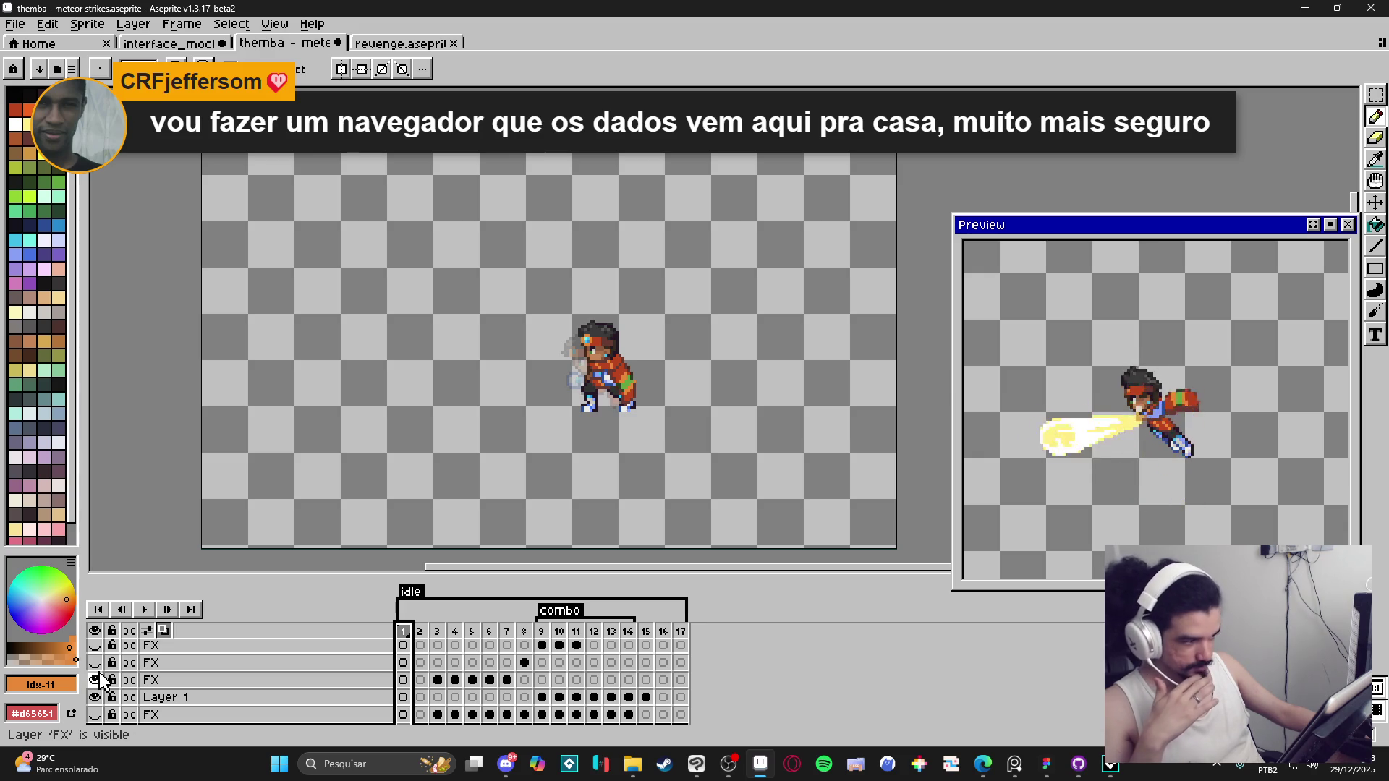
click(95, 662)
click(96, 681)
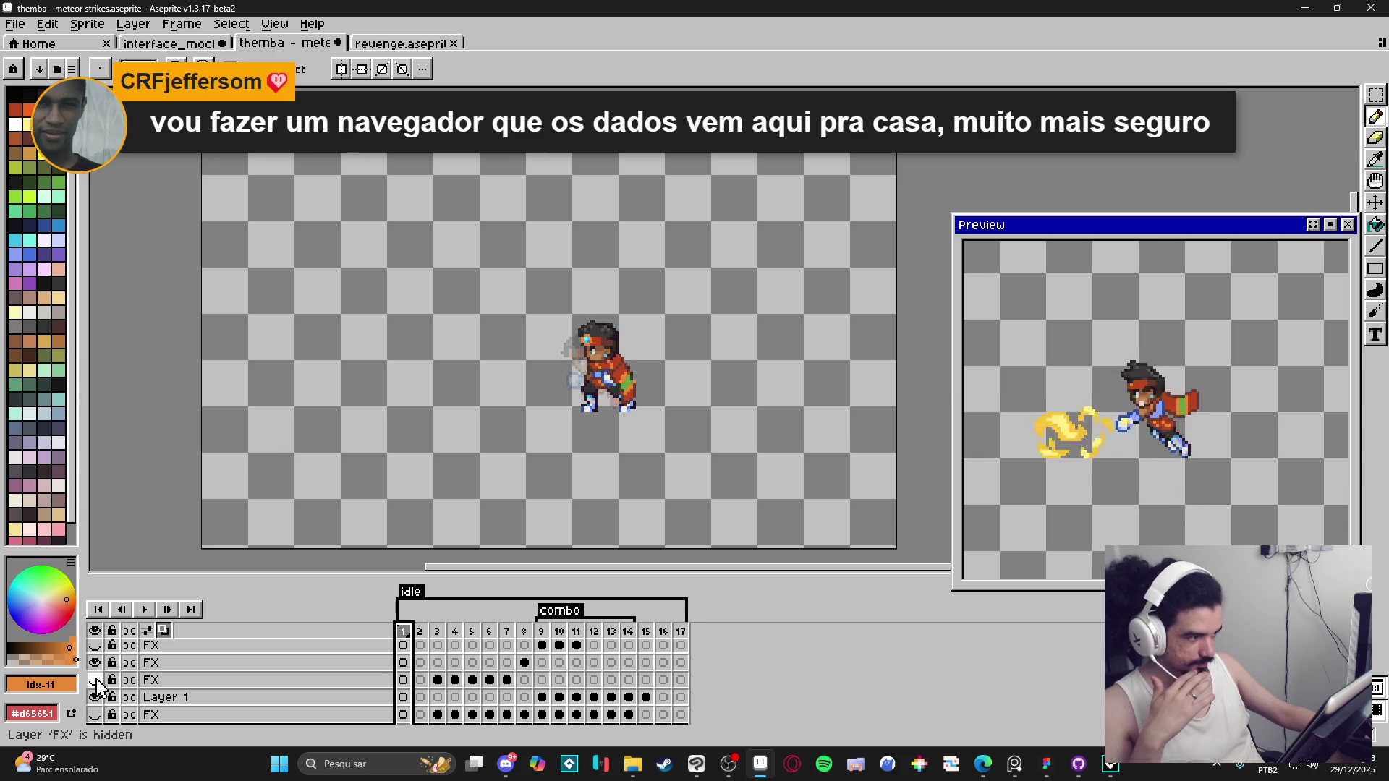
click(95, 662)
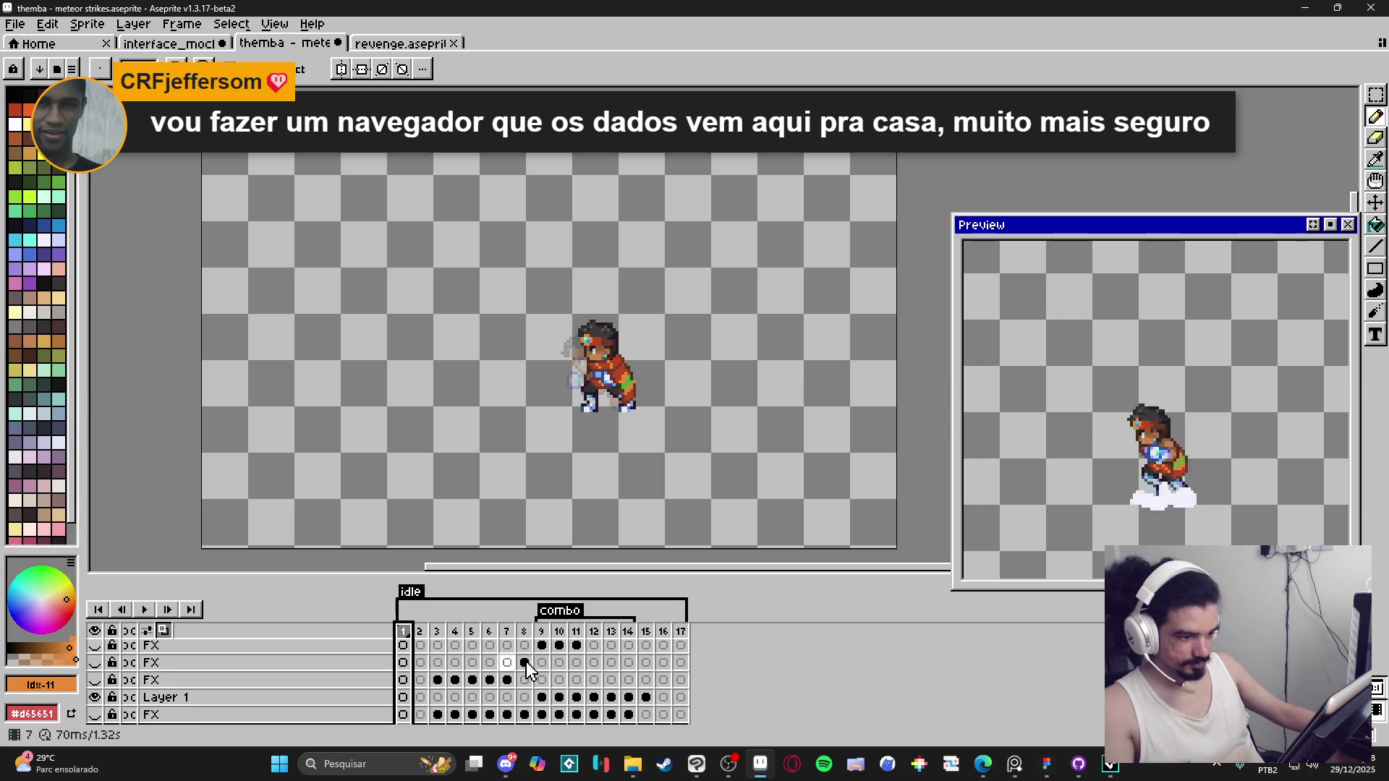
click(456, 631)
Step: Advance to frame 9, show the FX layer again, and bring up the Export File settings
key(Right)
key(Right)
key(Right)
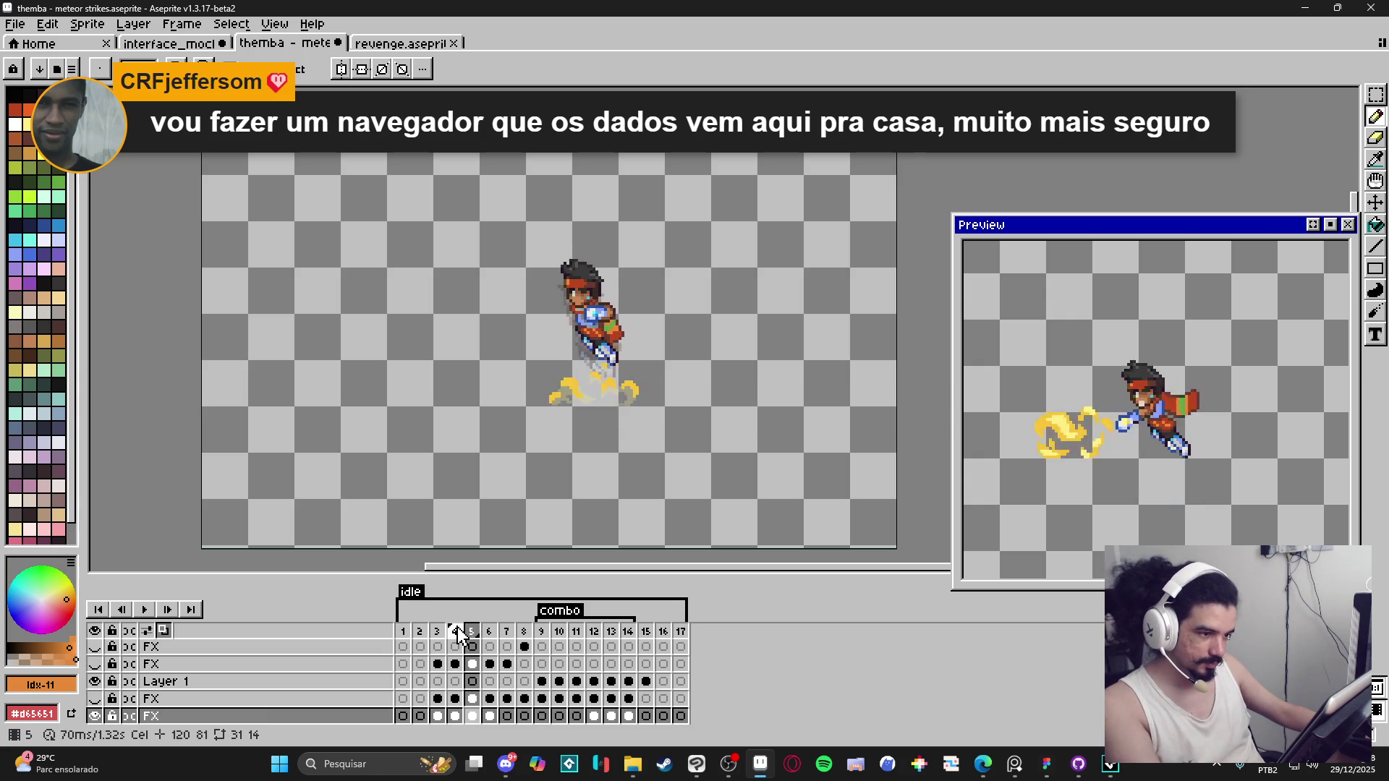
key(Right)
key(Right)
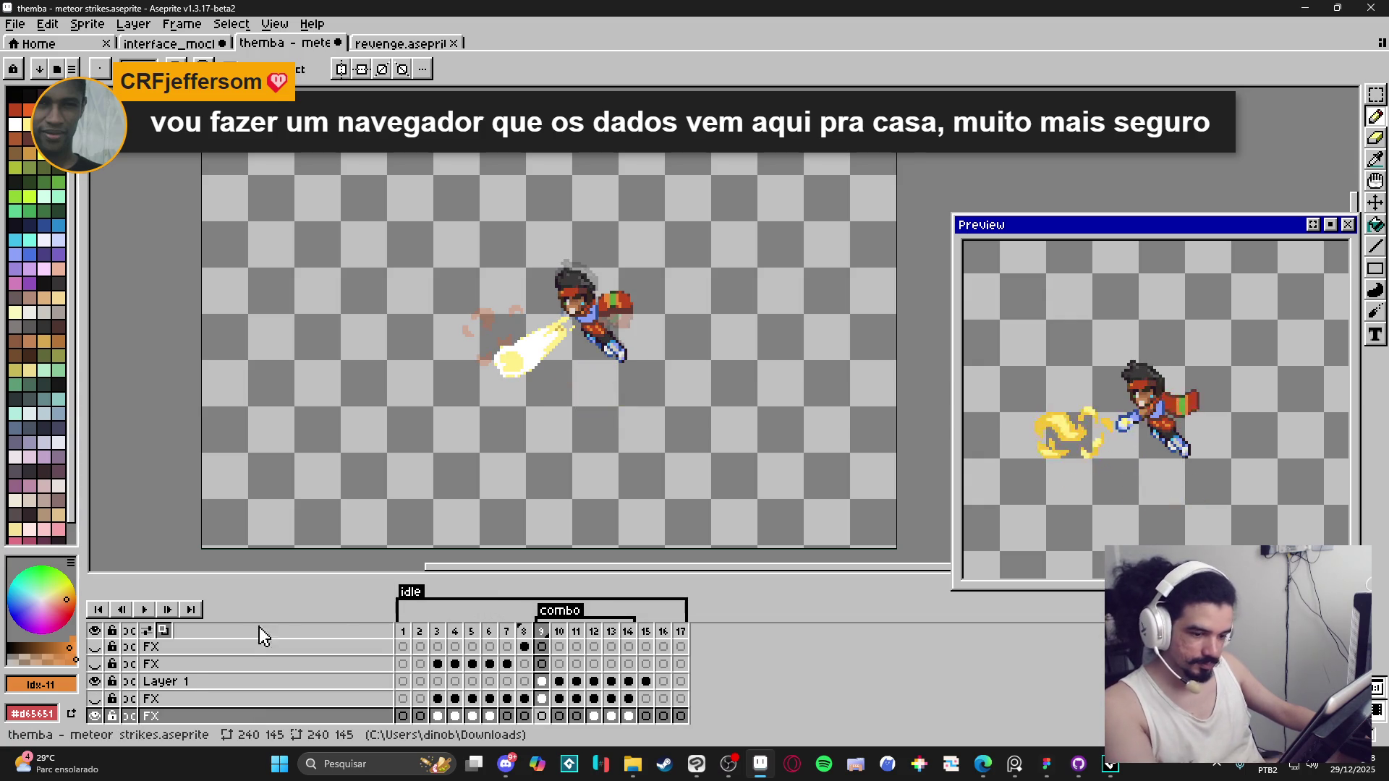
click(94, 698)
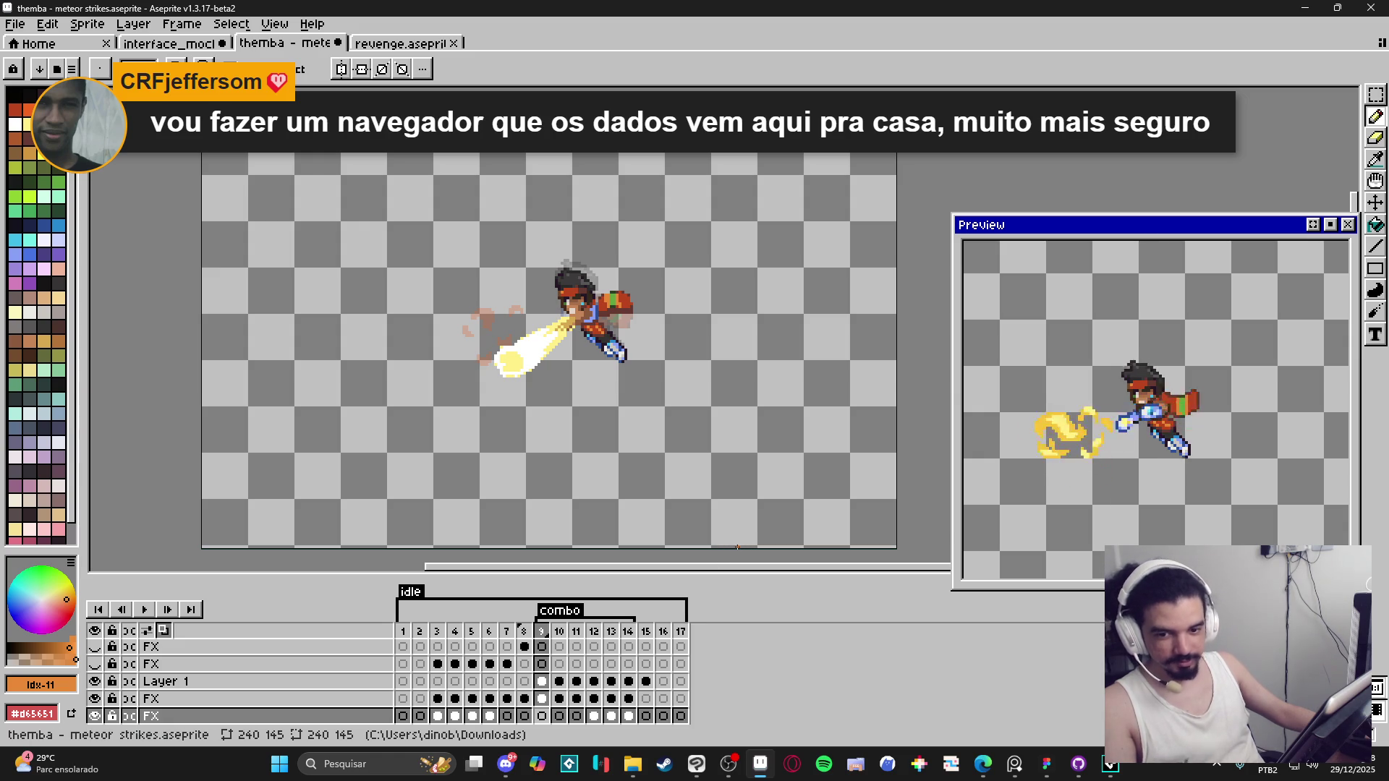
scroll(784, 527, up, 15)
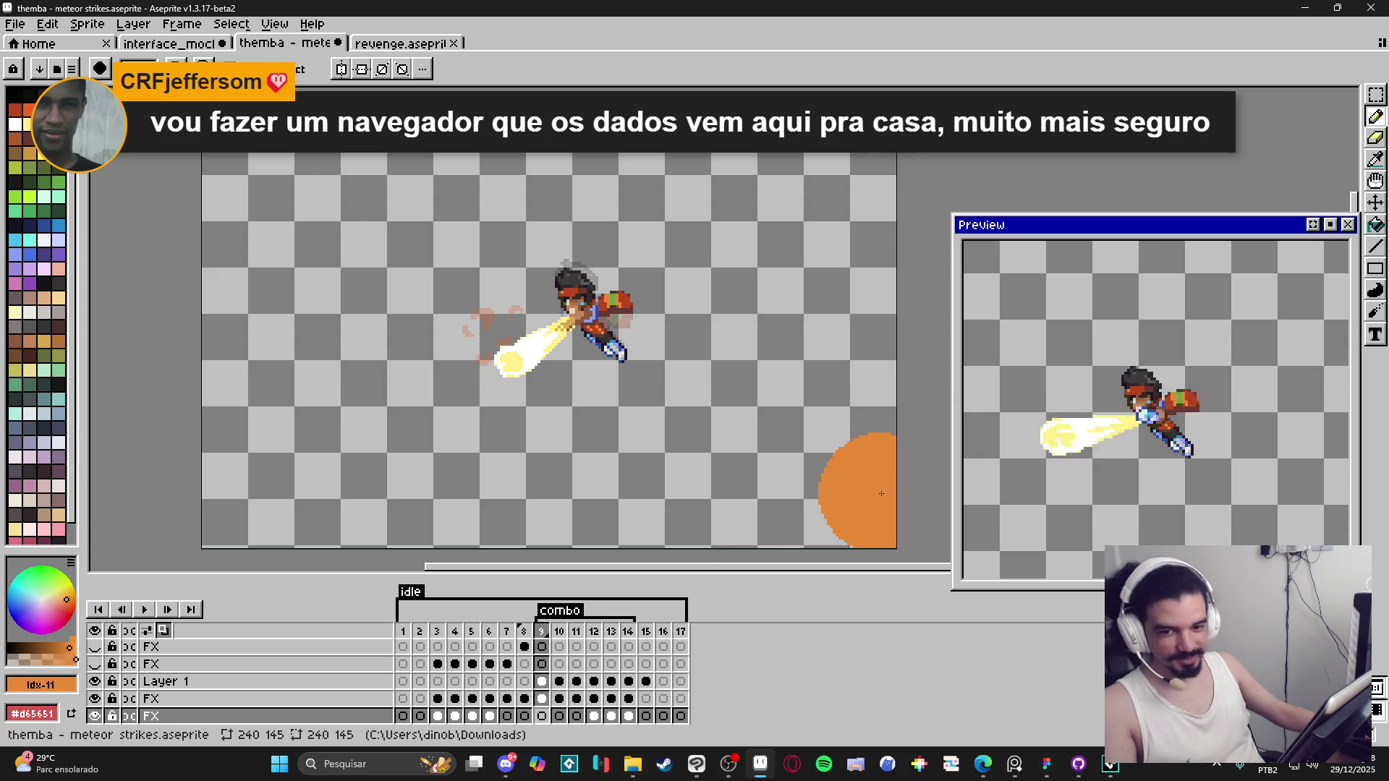
key(ctrl+alt+shift+s)
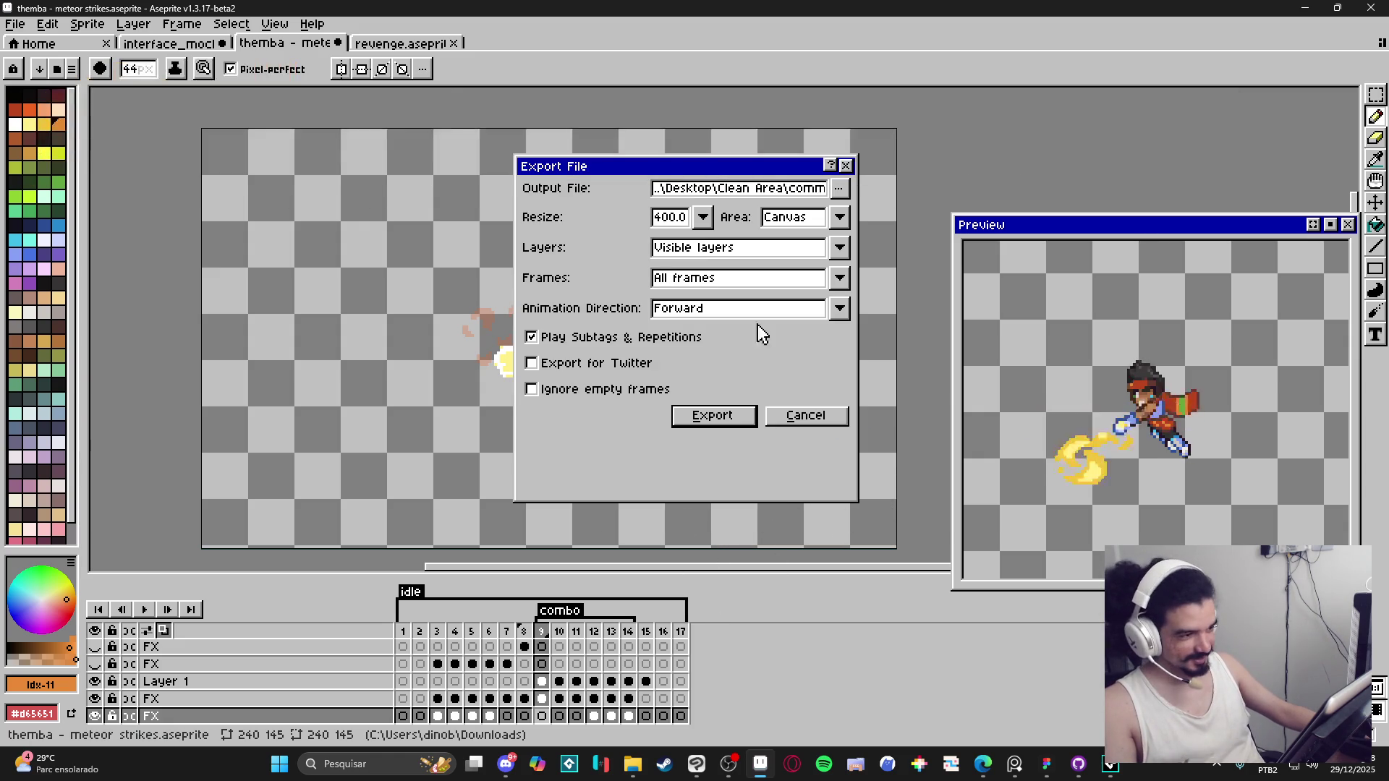
Step: Set the output location to the themba > meteor strikes folder
click(839, 188)
click(838, 221)
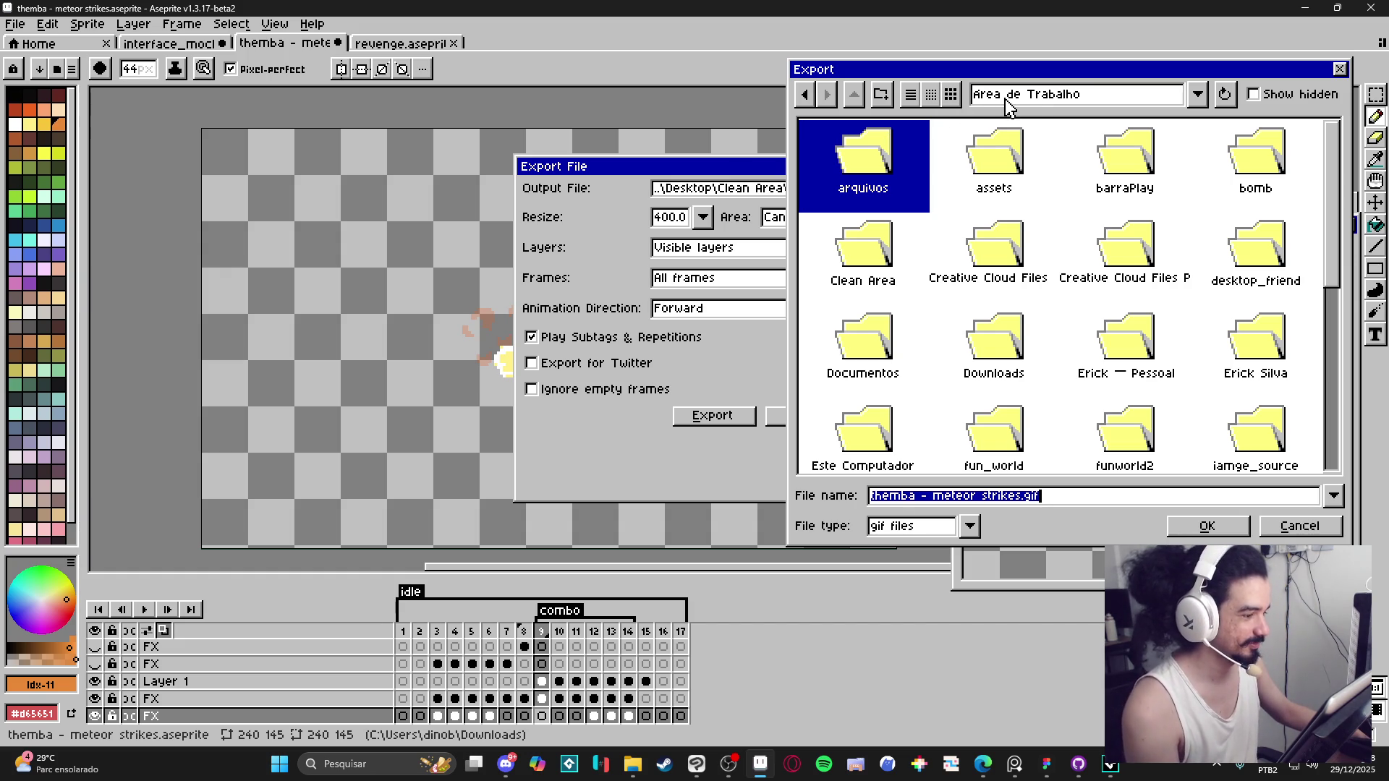
click(1033, 102)
click(1082, 178)
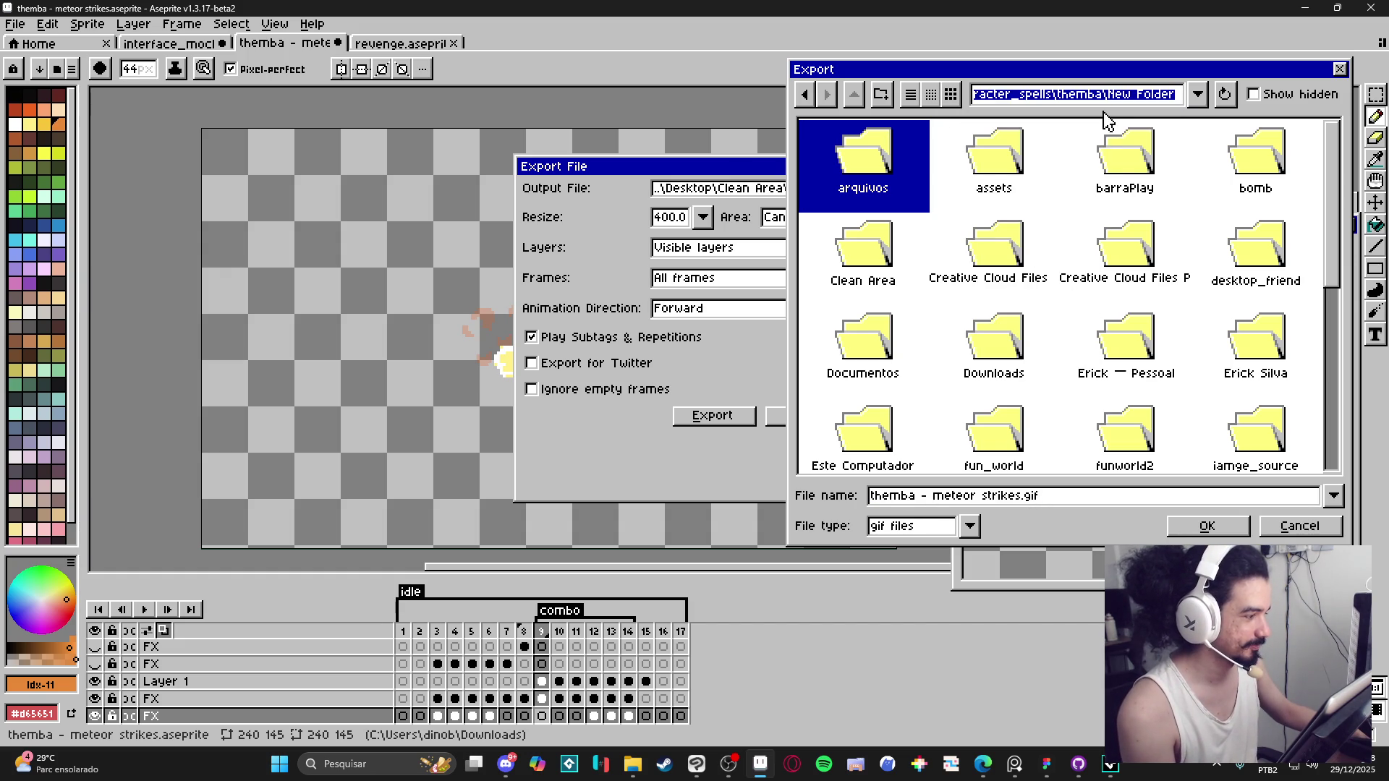
click(1082, 102)
click(1123, 203)
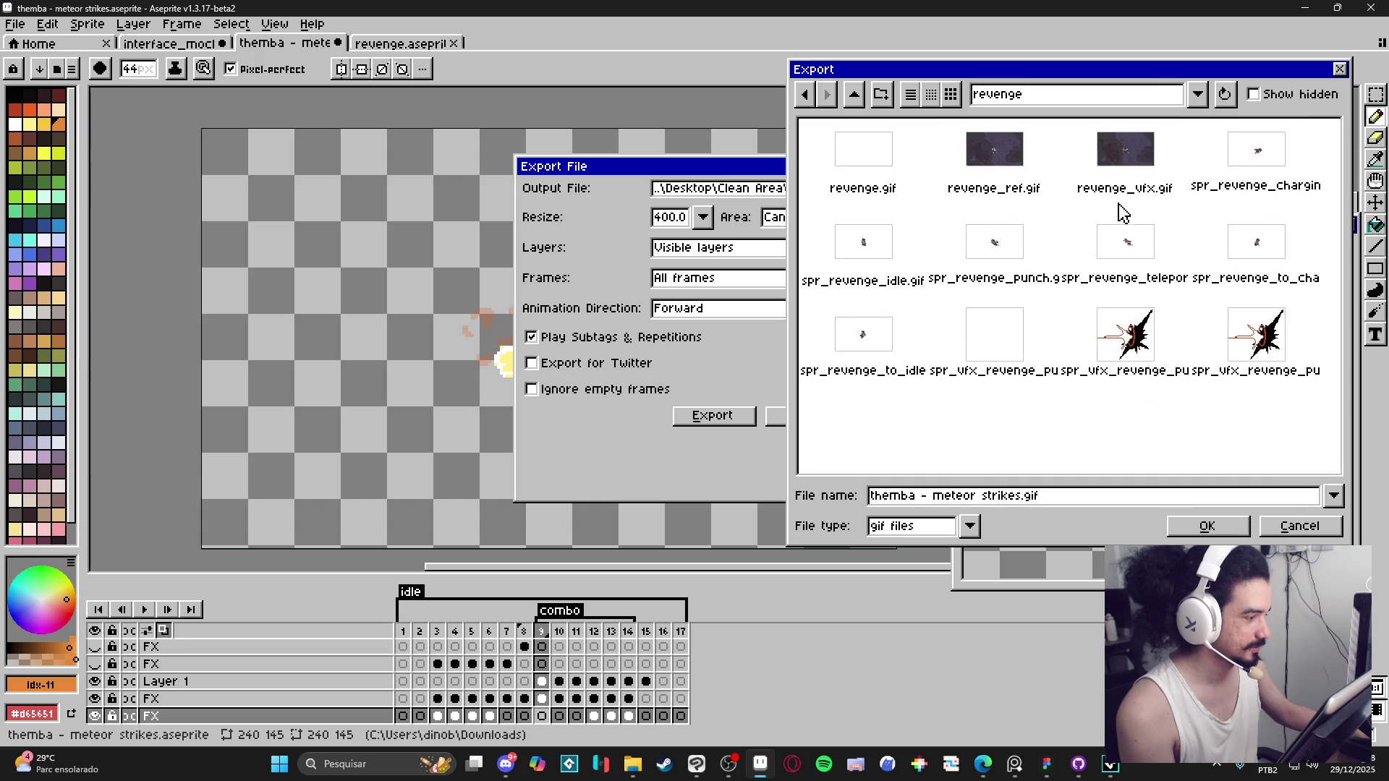
click(855, 107)
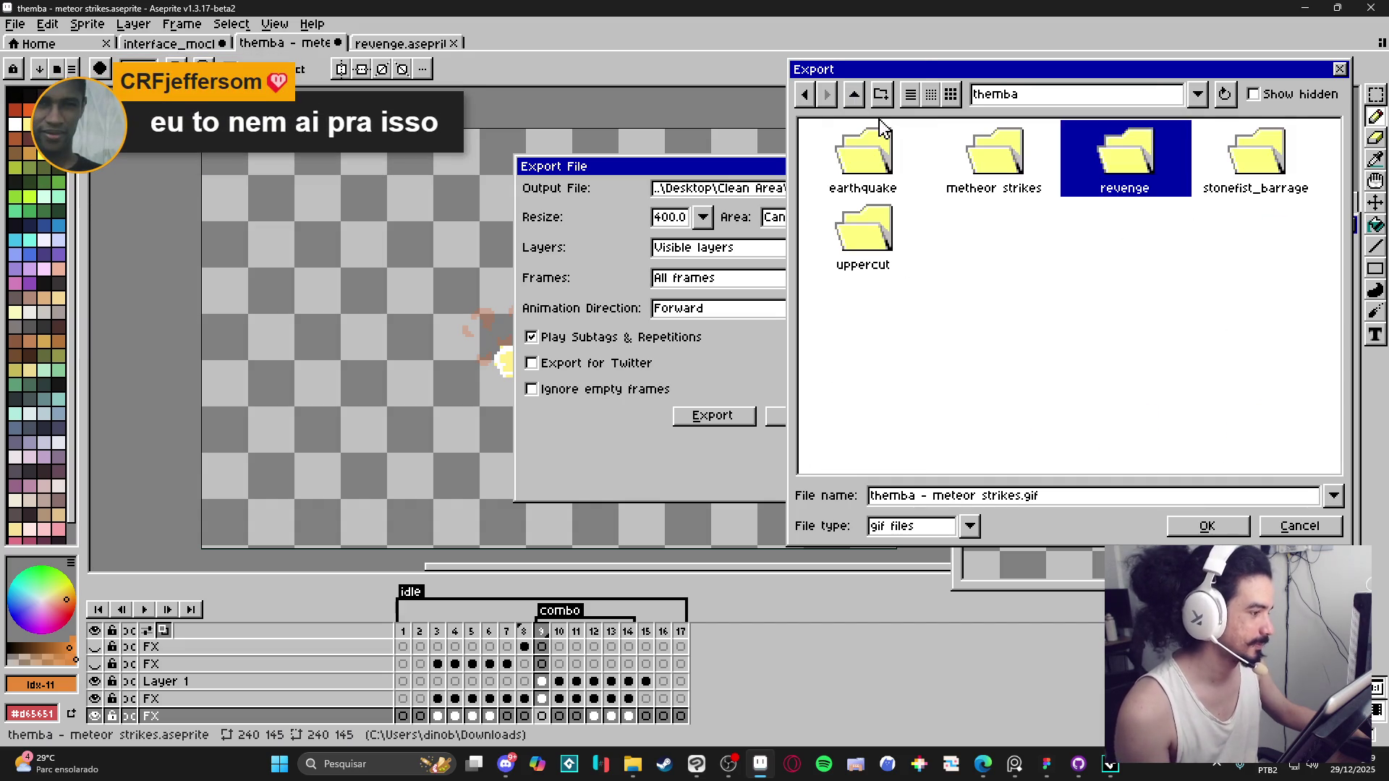
double_click(994, 190)
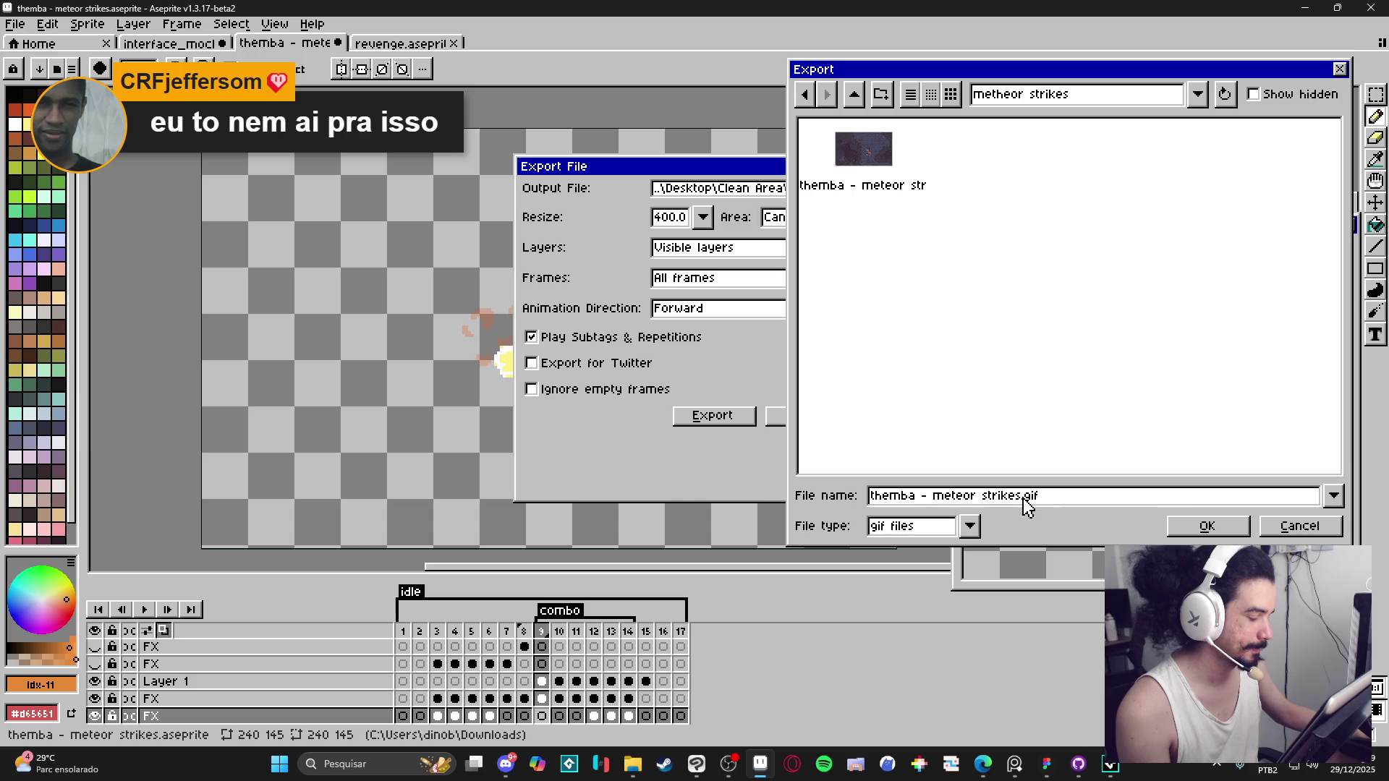
Step: Name the file spr_themba_meteor_combo, set resize to 100%, and export the GIF
drag(1024, 500, 825, 461)
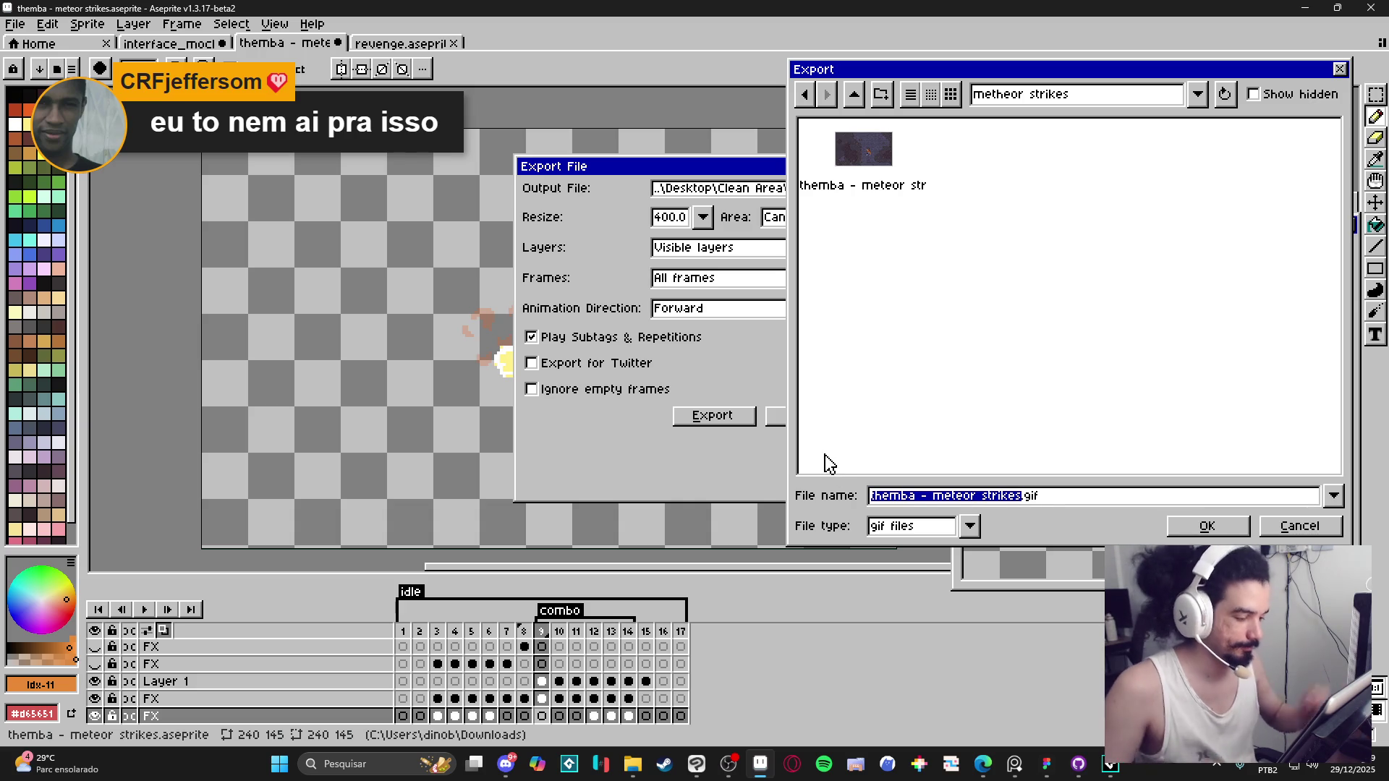
text(spr_themba_me)
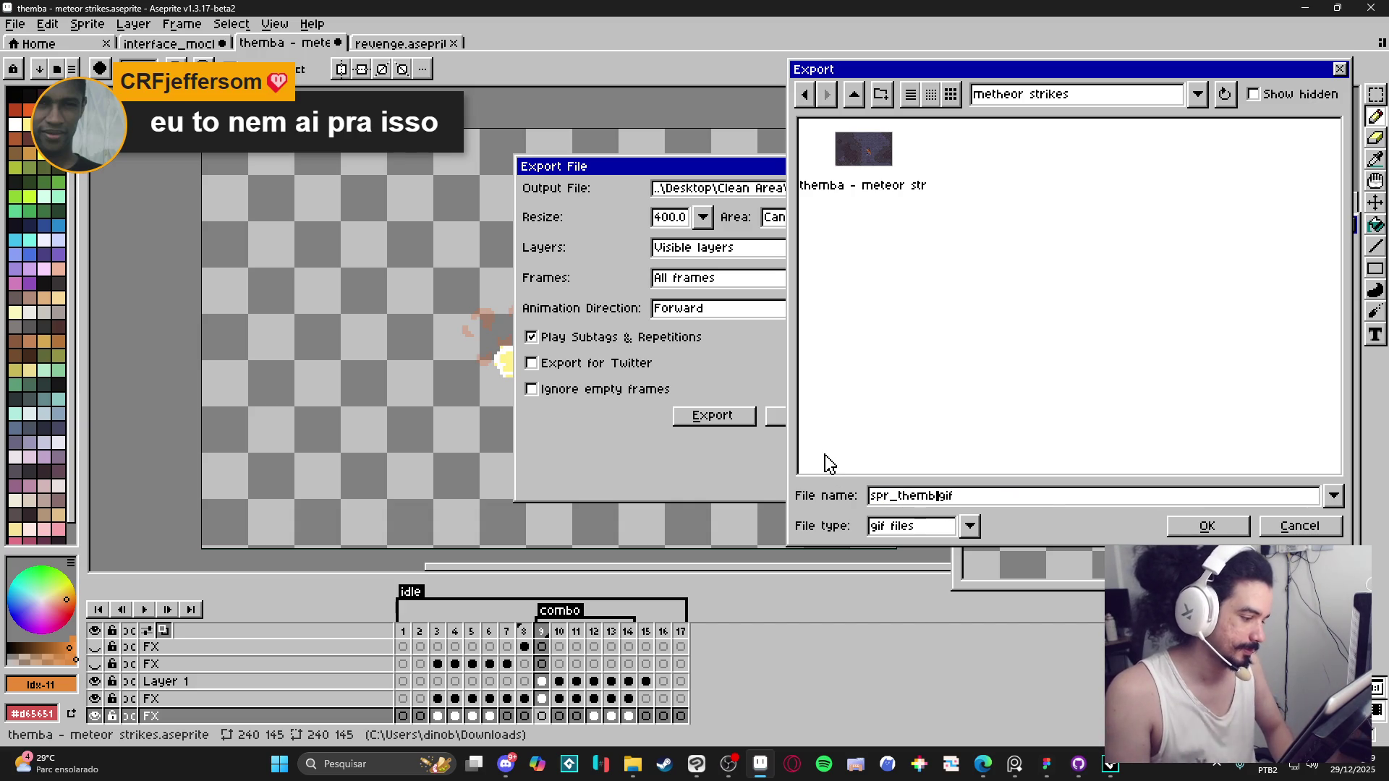
text(teor)
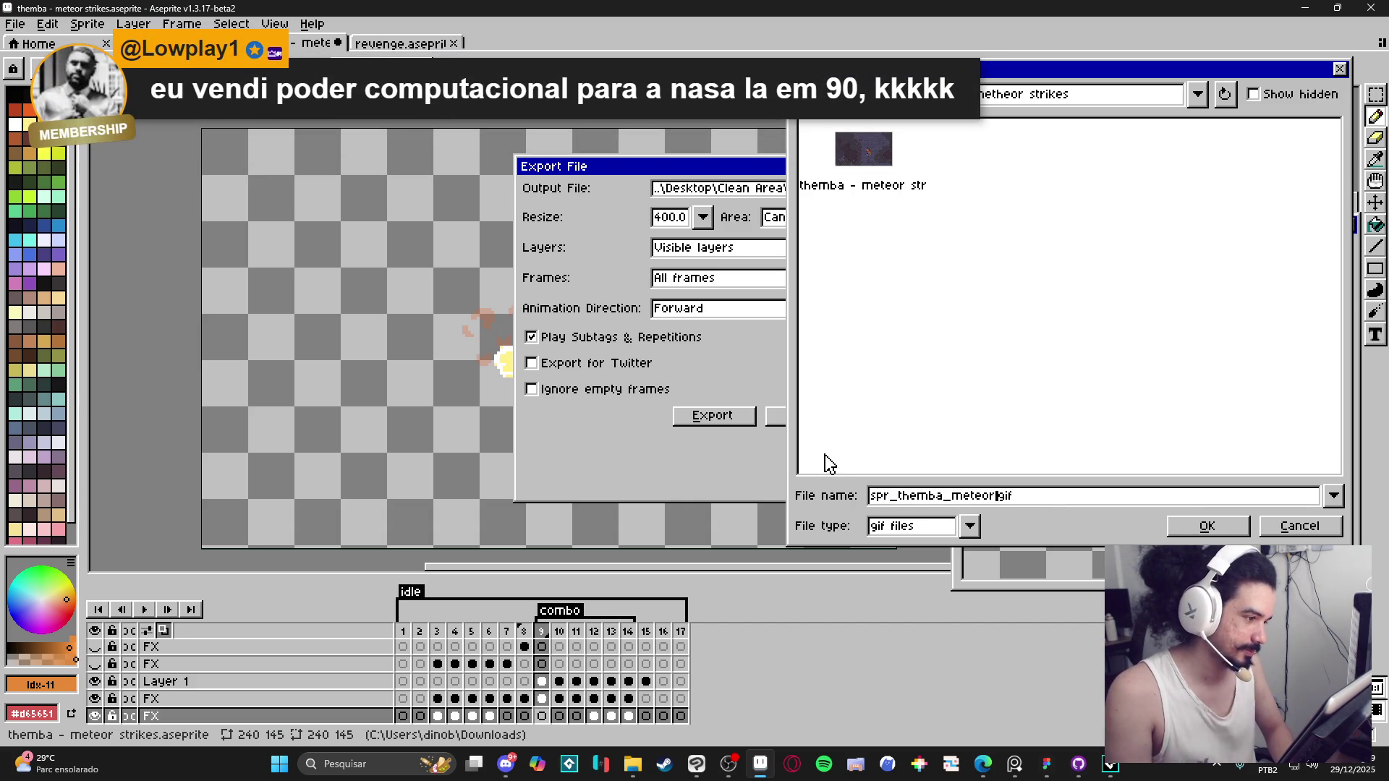
text(_)
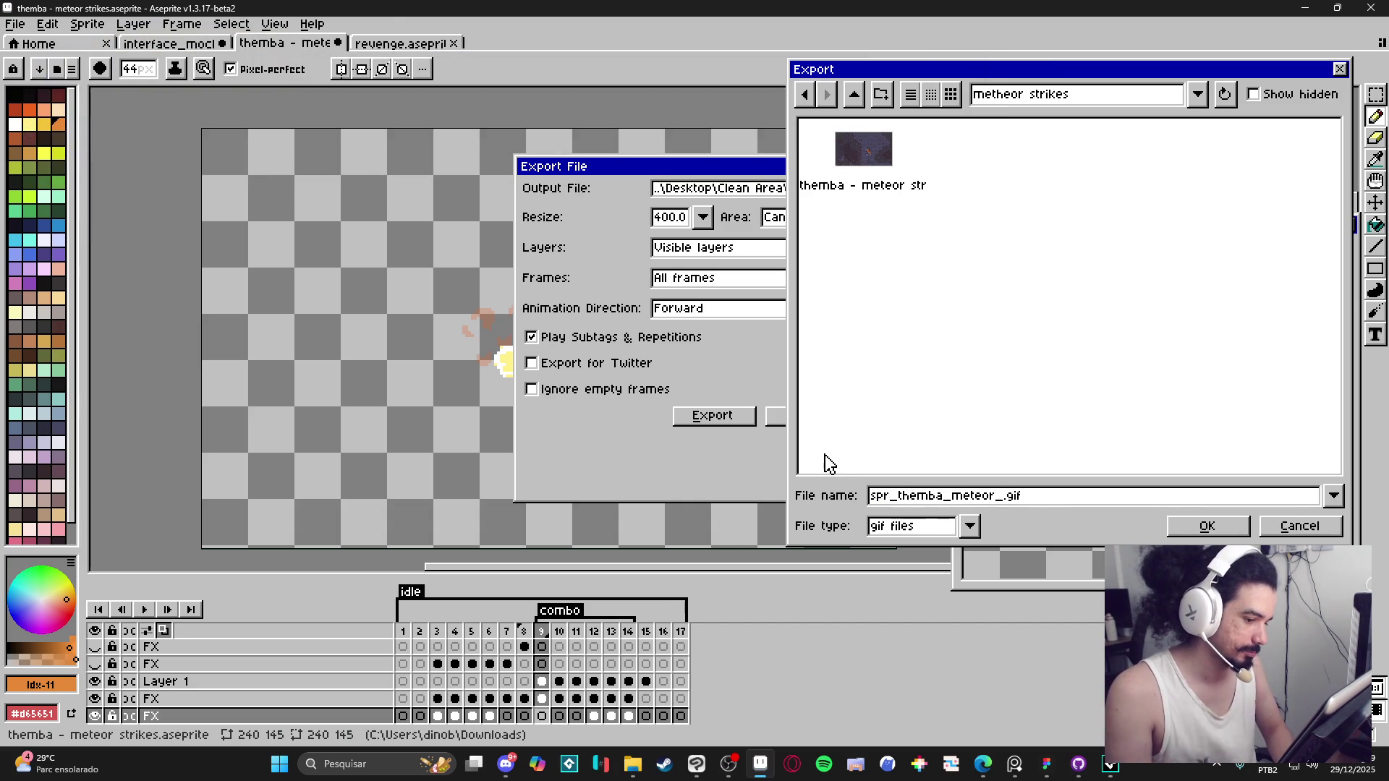
text(combo)
key(Return)
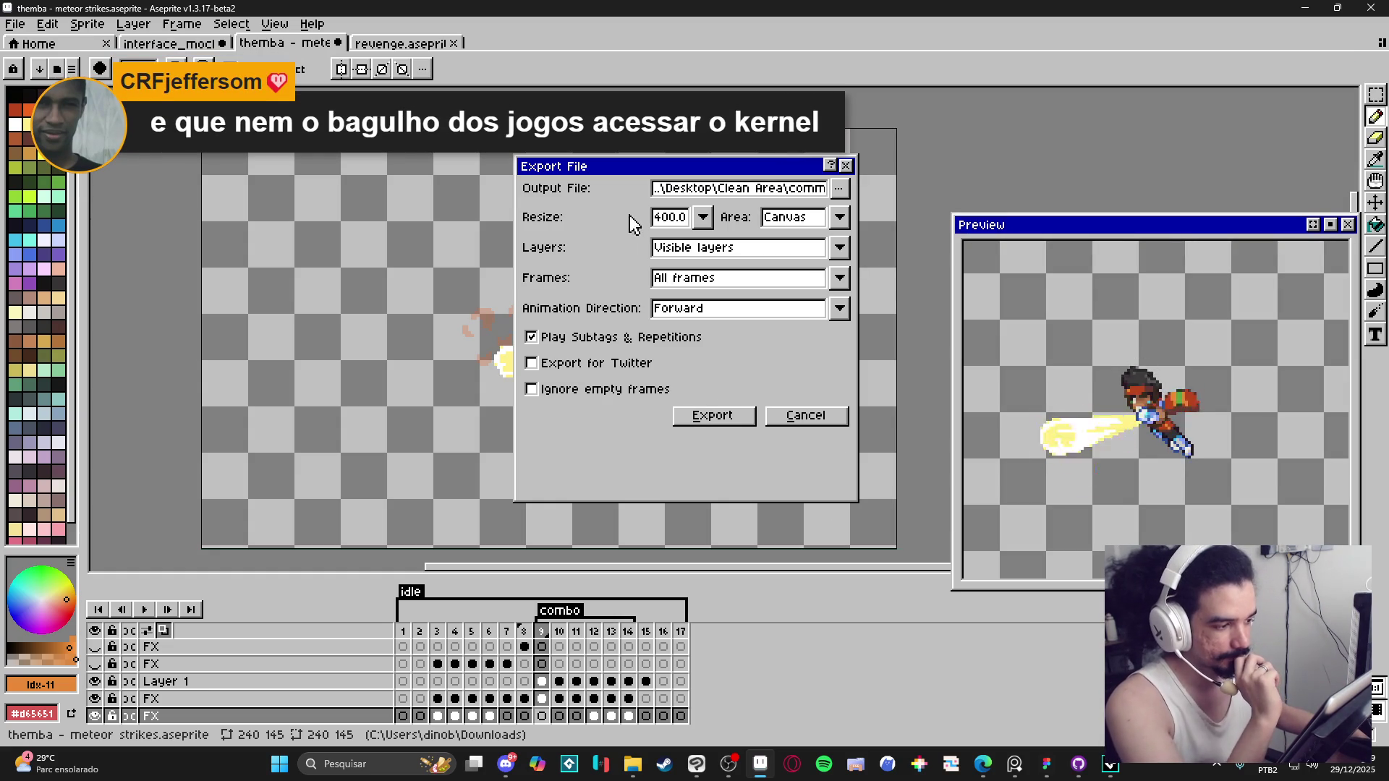
click(703, 217)
click(680, 268)
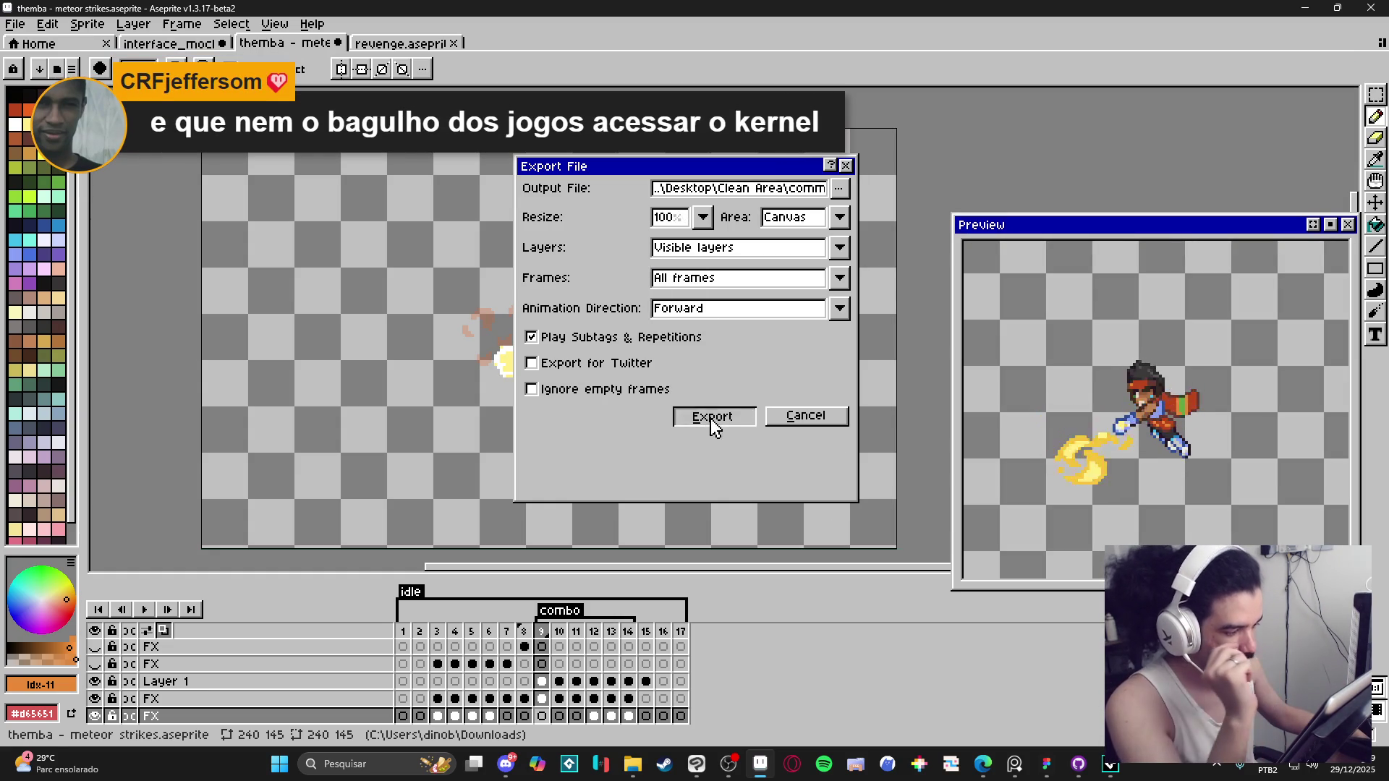
click(712, 416)
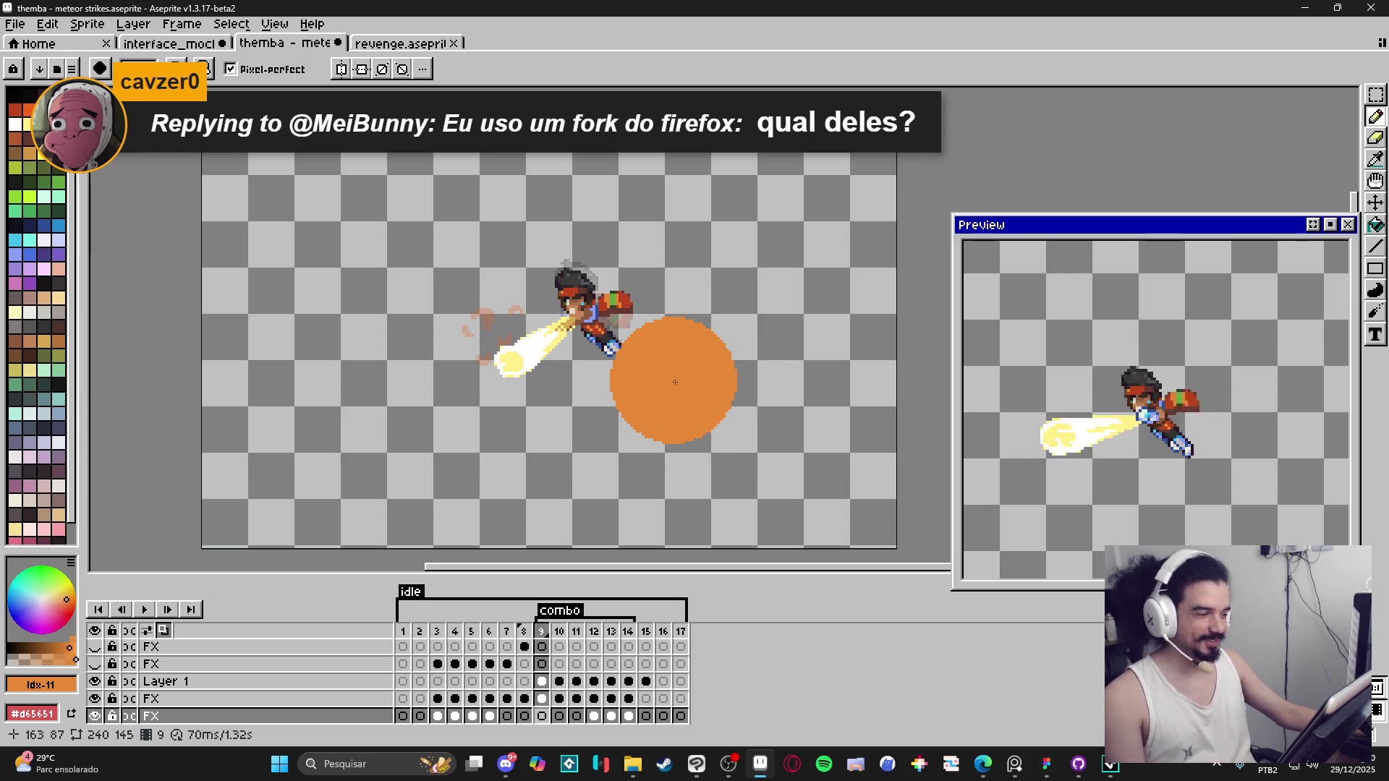
Step: Shrink the brush size with the minus key
key(minus)
key(minus)
key(minus)
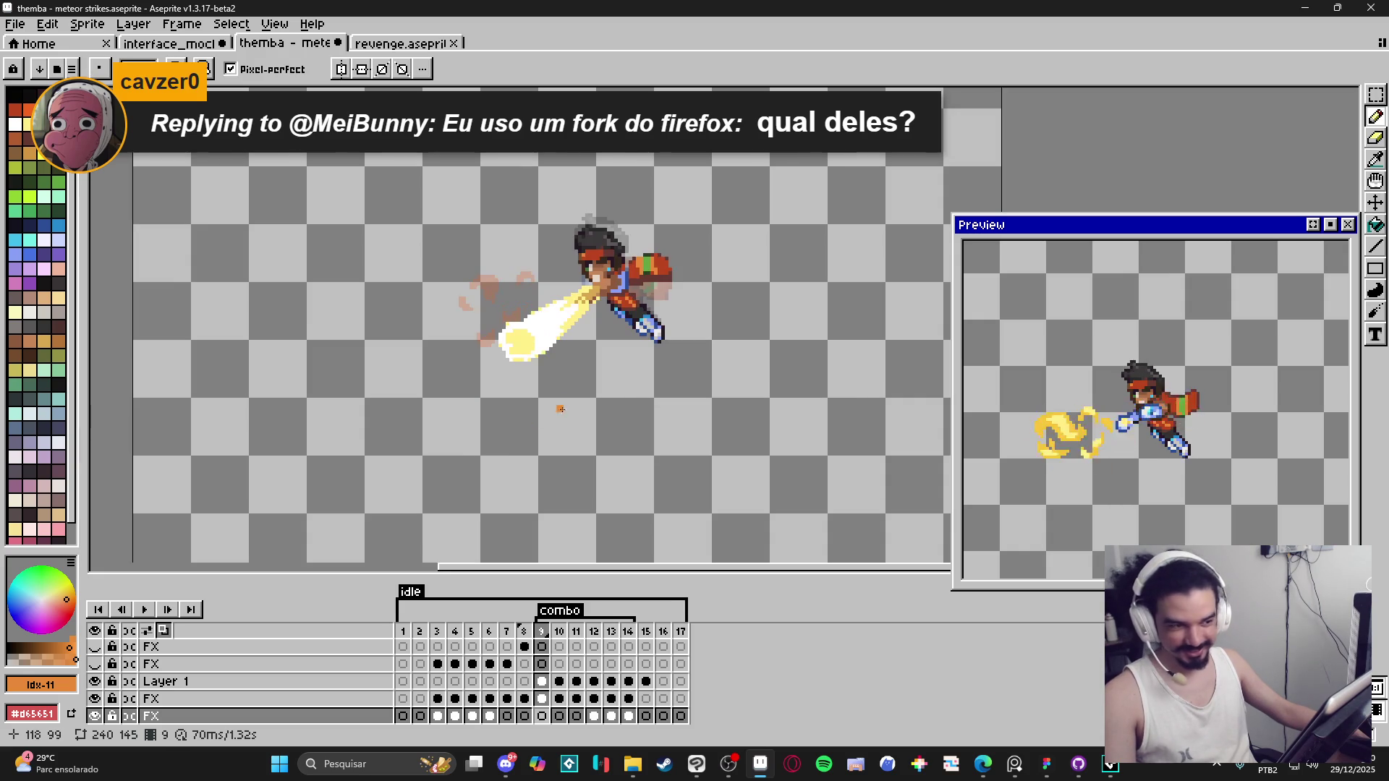
scroll(620, 419, up, 1)
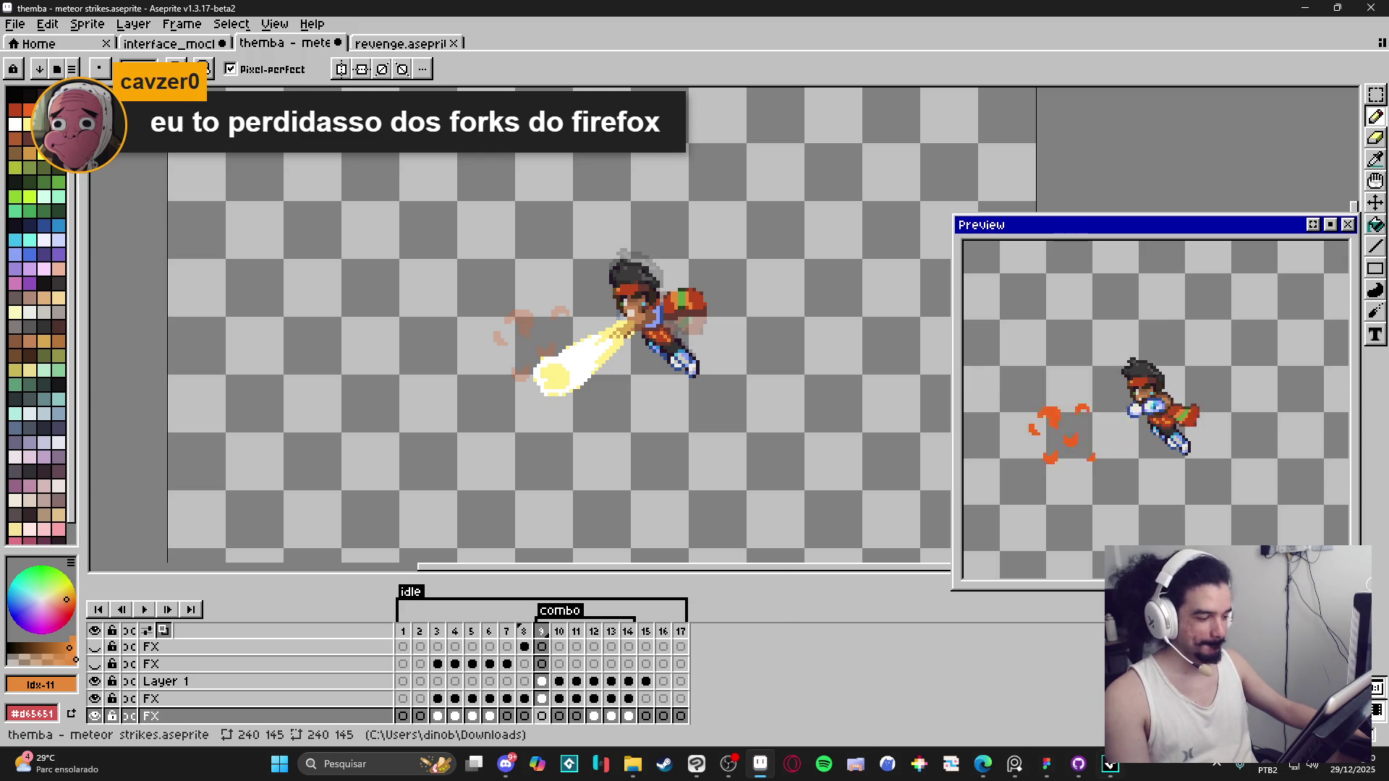
Step: Switch to GameMaker and open the Spiritalis project from the recent projects list
key(alt+Tab)
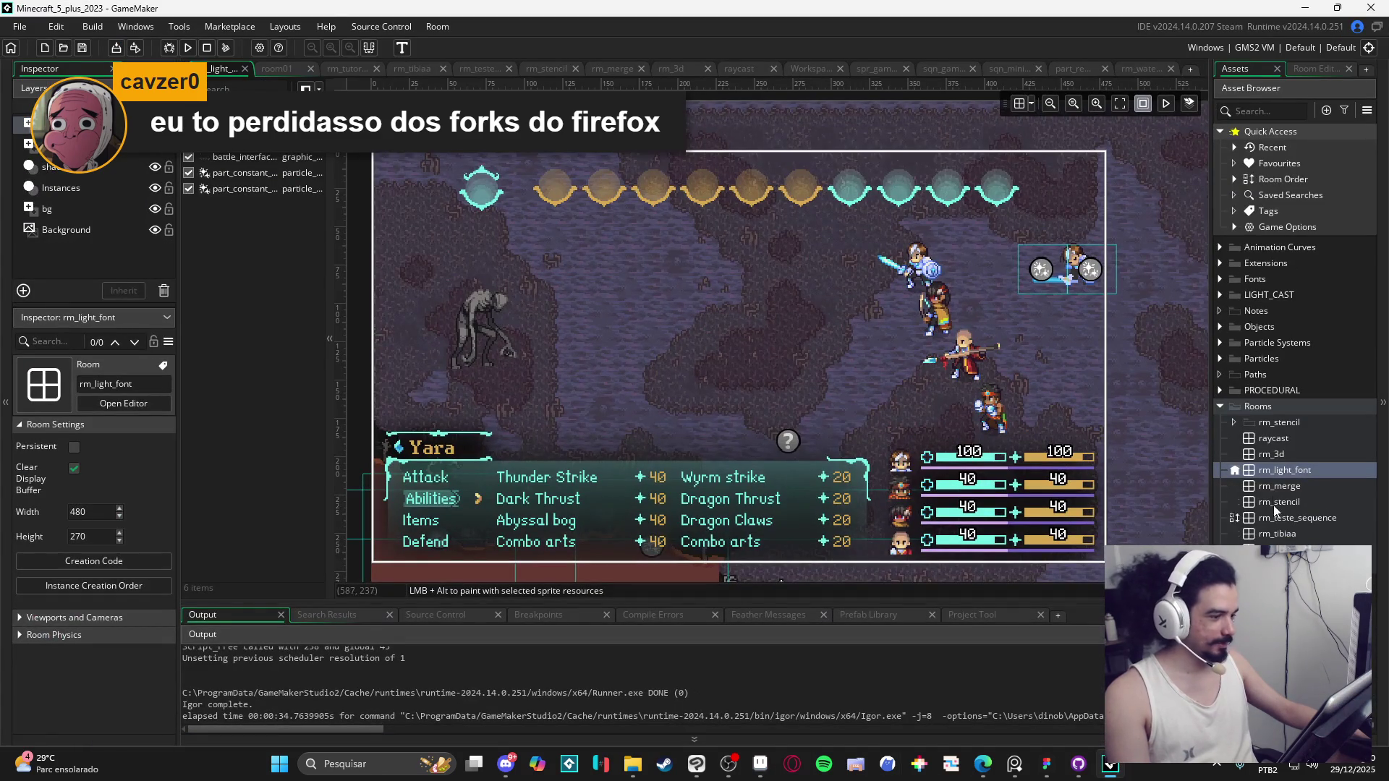
click(19, 26)
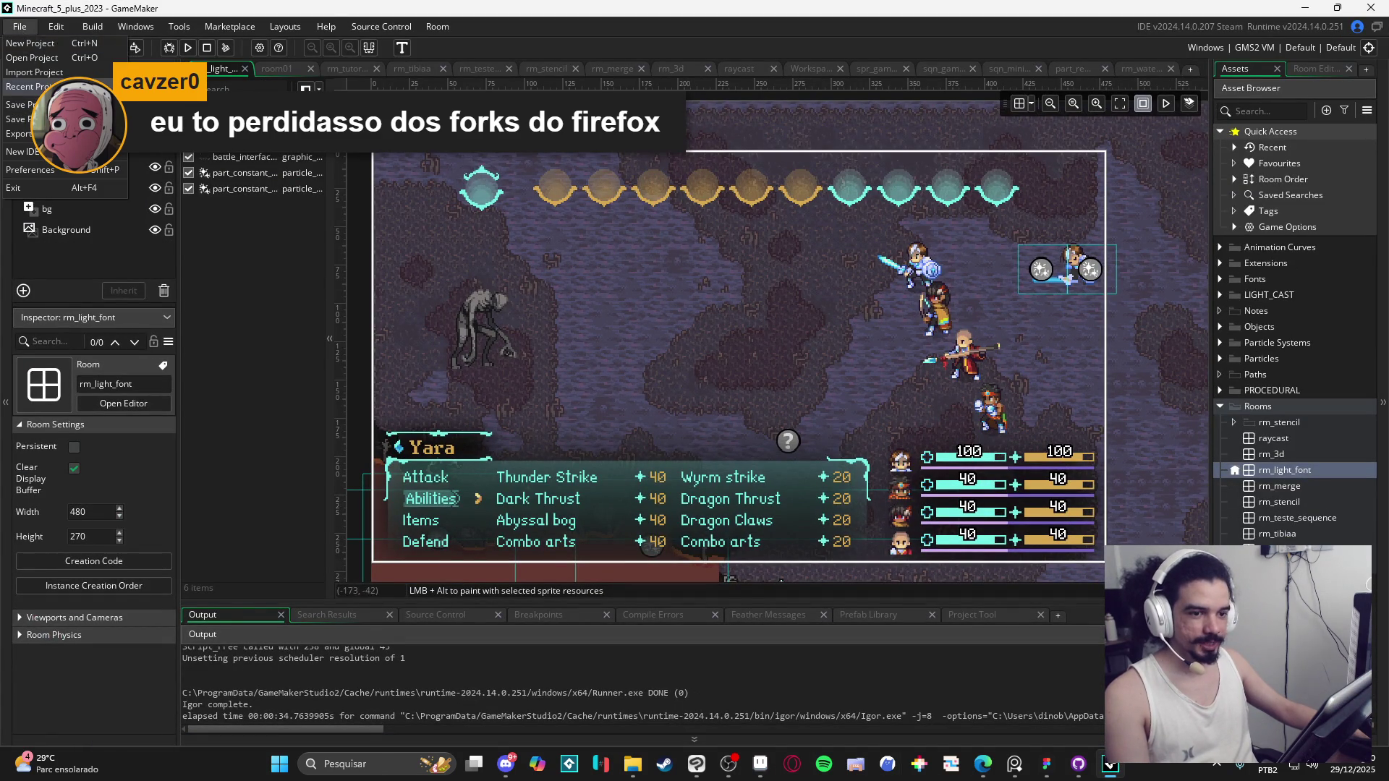
mouse_move(29, 86)
click(156, 114)
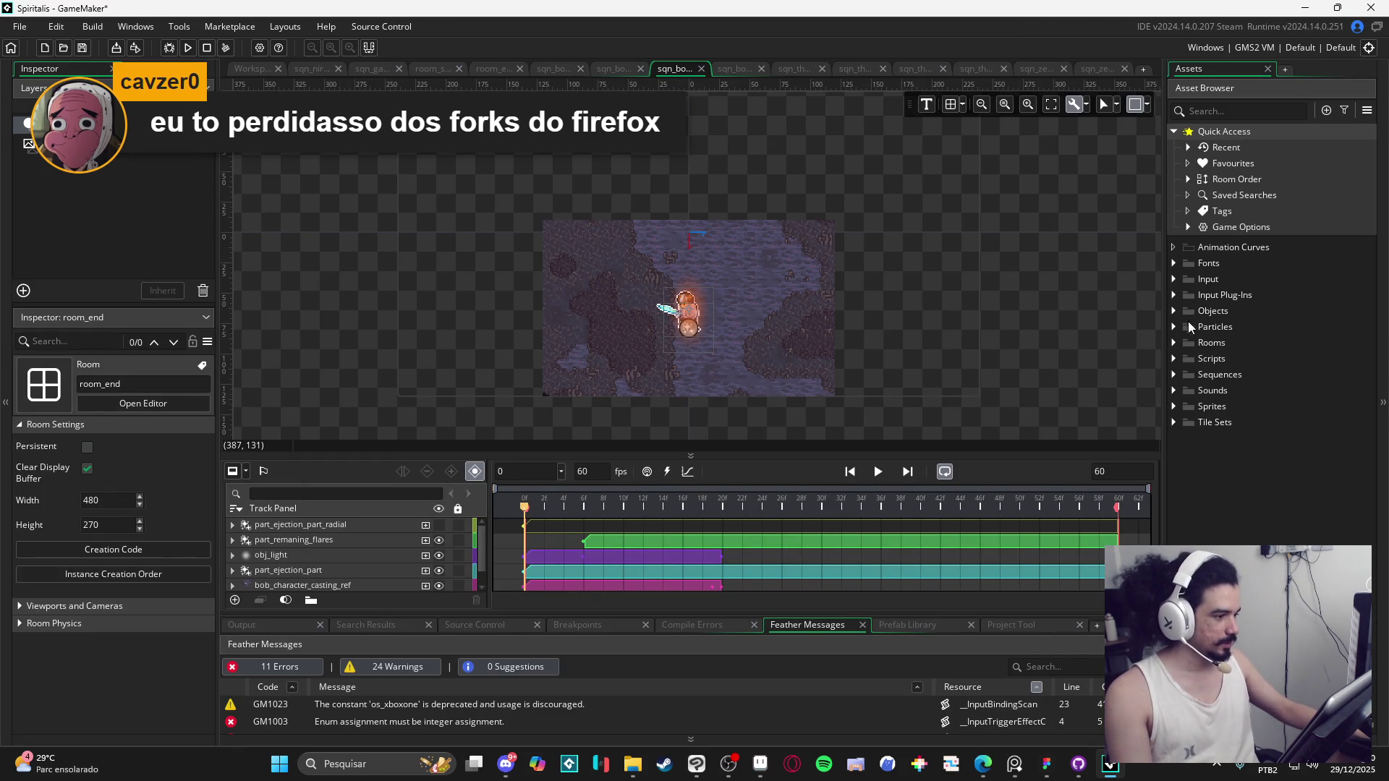
Step: Expand Sprites > Battle > Party > Abilities > themba and try adding a group, dismissing the duplicate-name error
click(1175, 406)
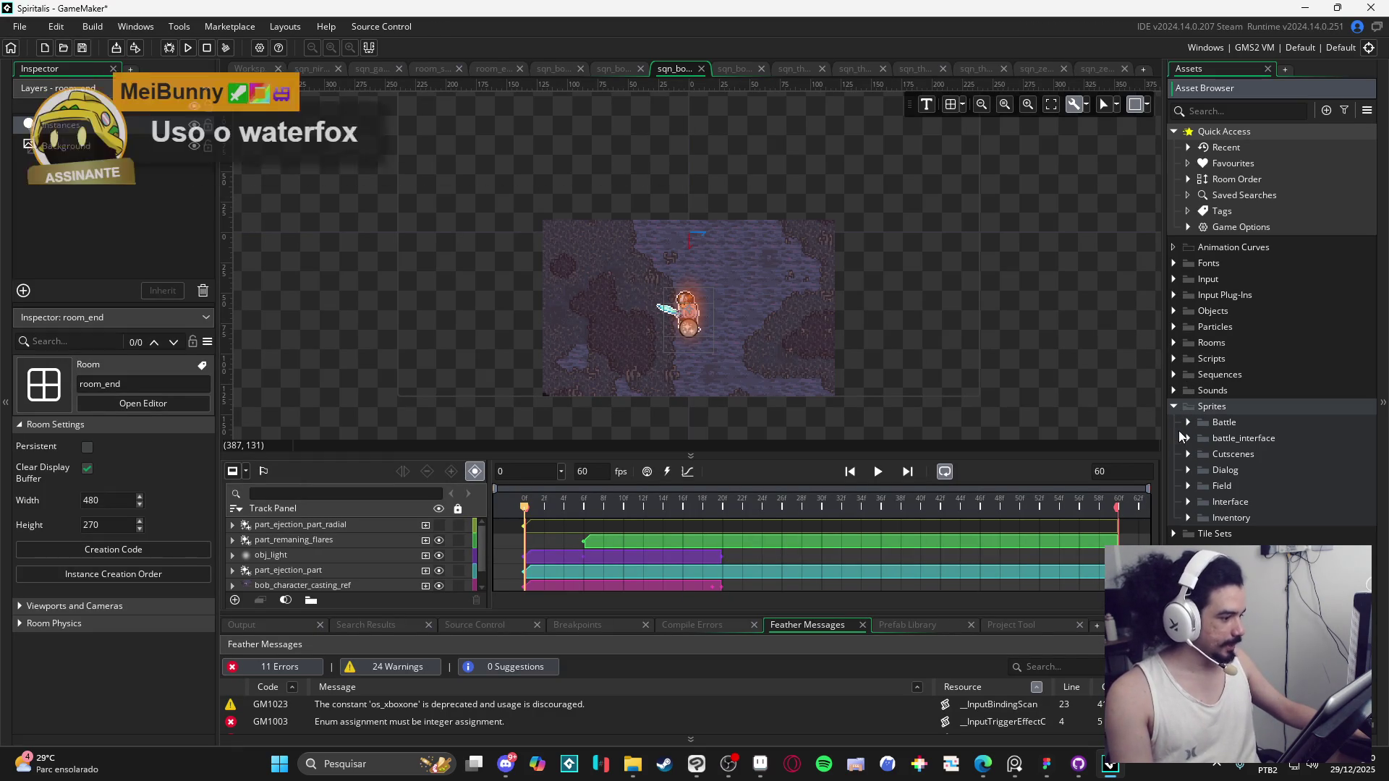
click(1188, 422)
click(1204, 453)
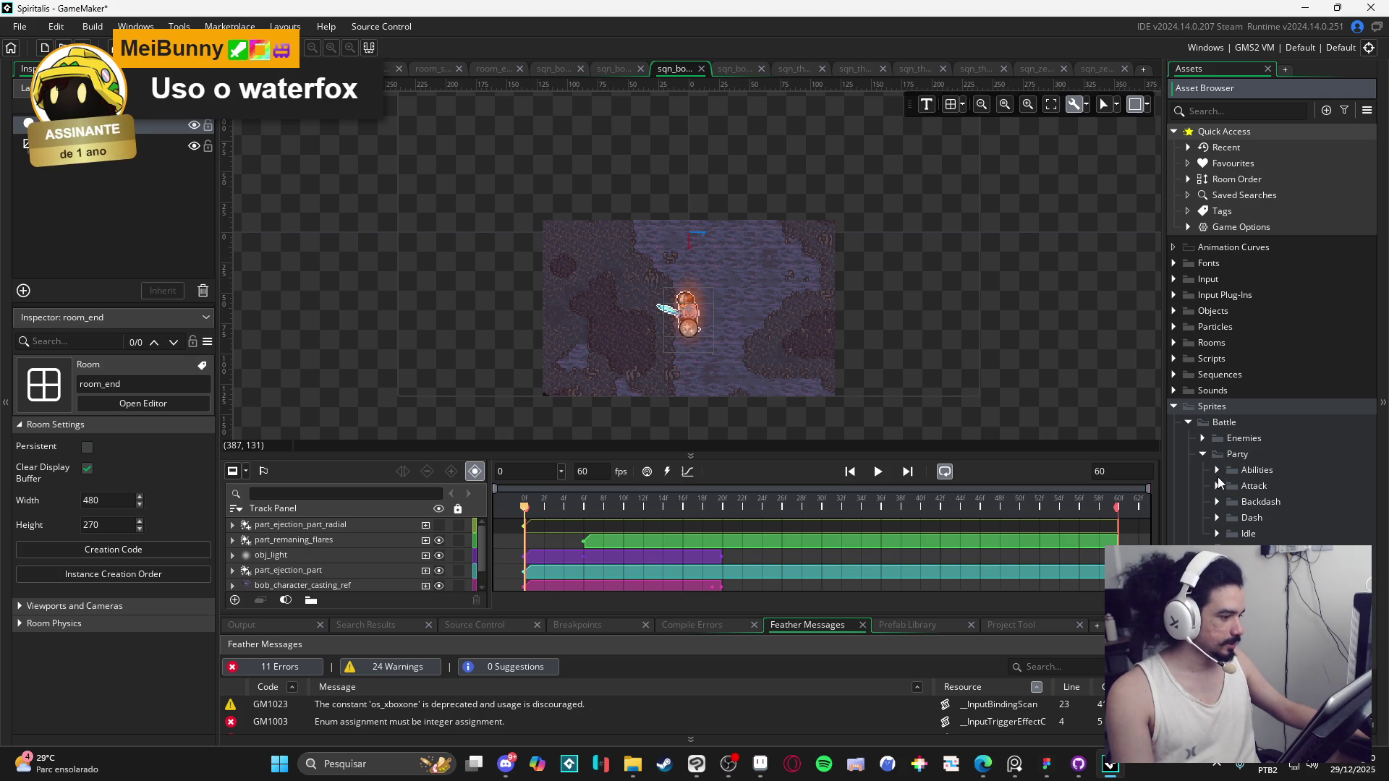
double_click(1227, 470)
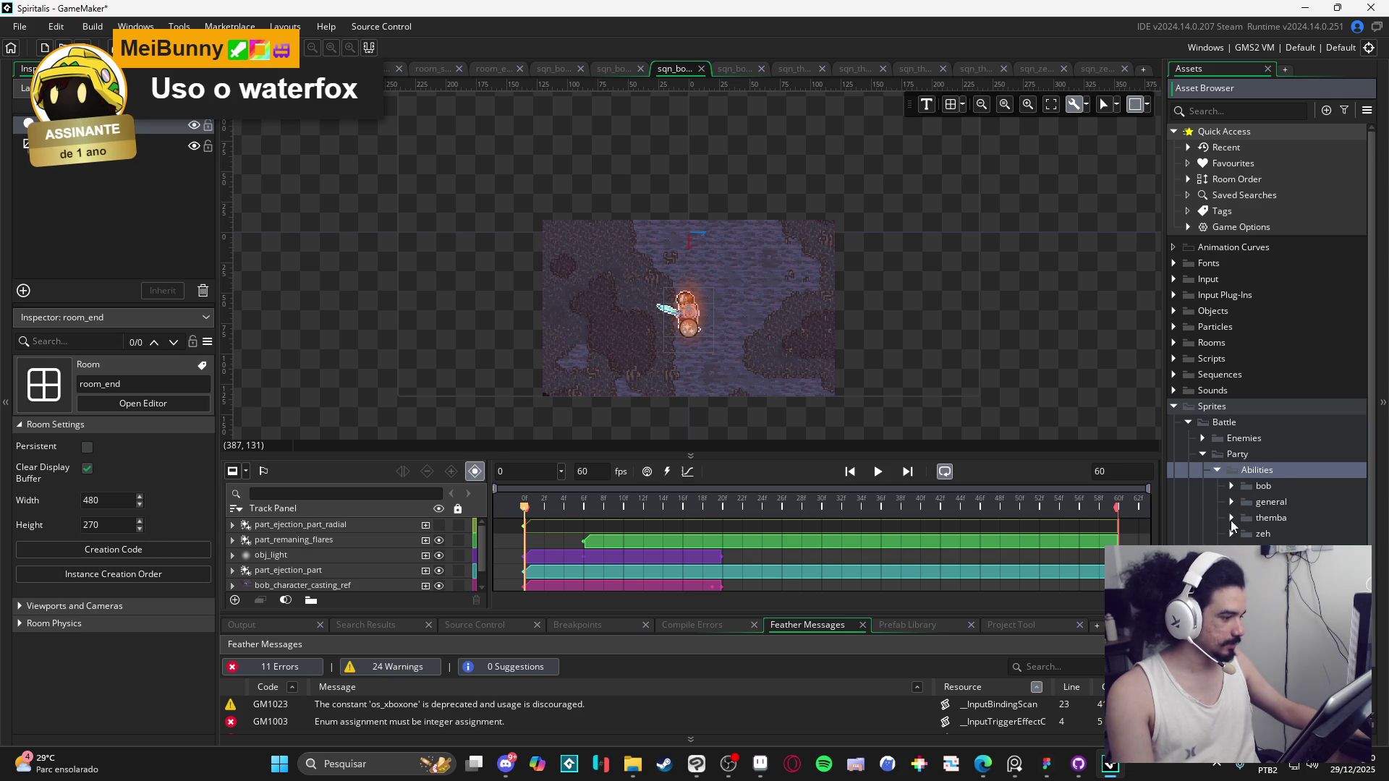
click(1231, 519)
right_click(1256, 519)
click(1162, 415)
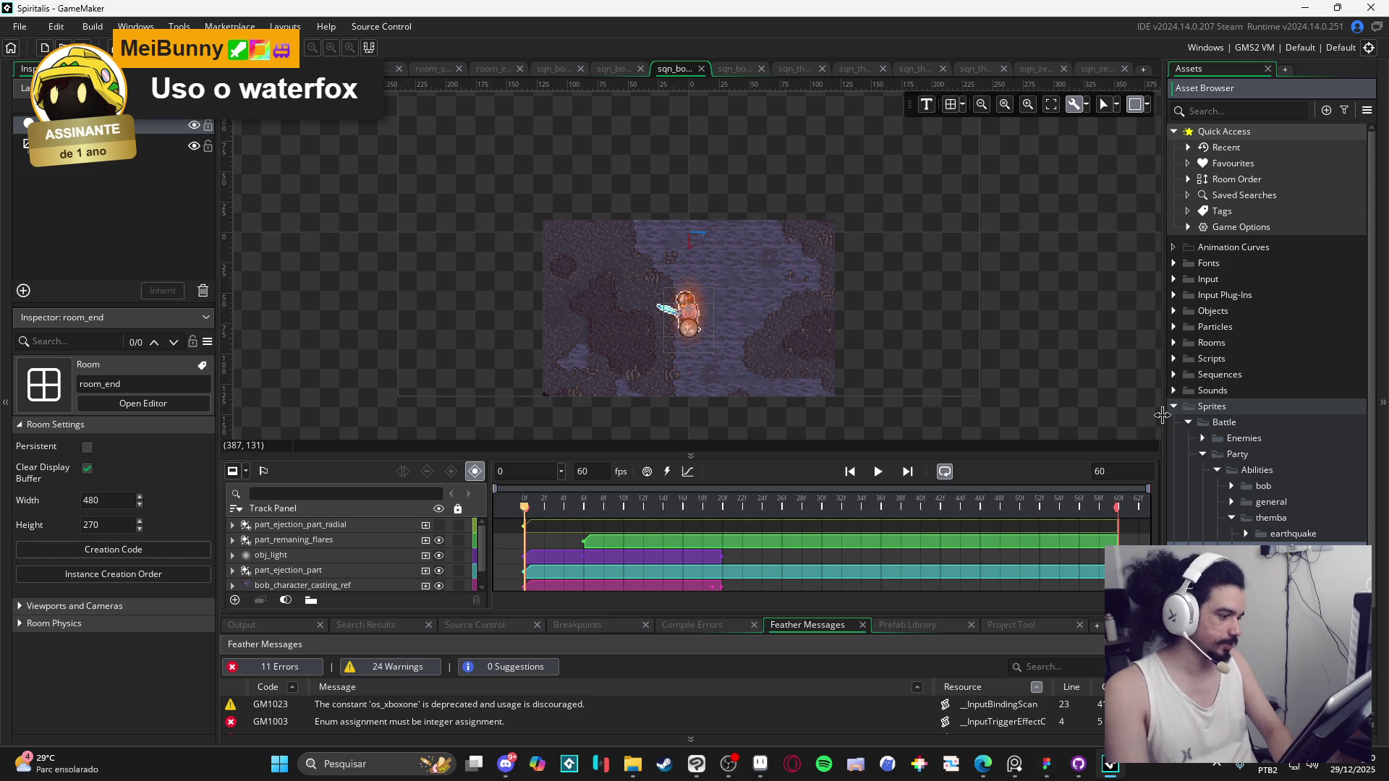
key(Return)
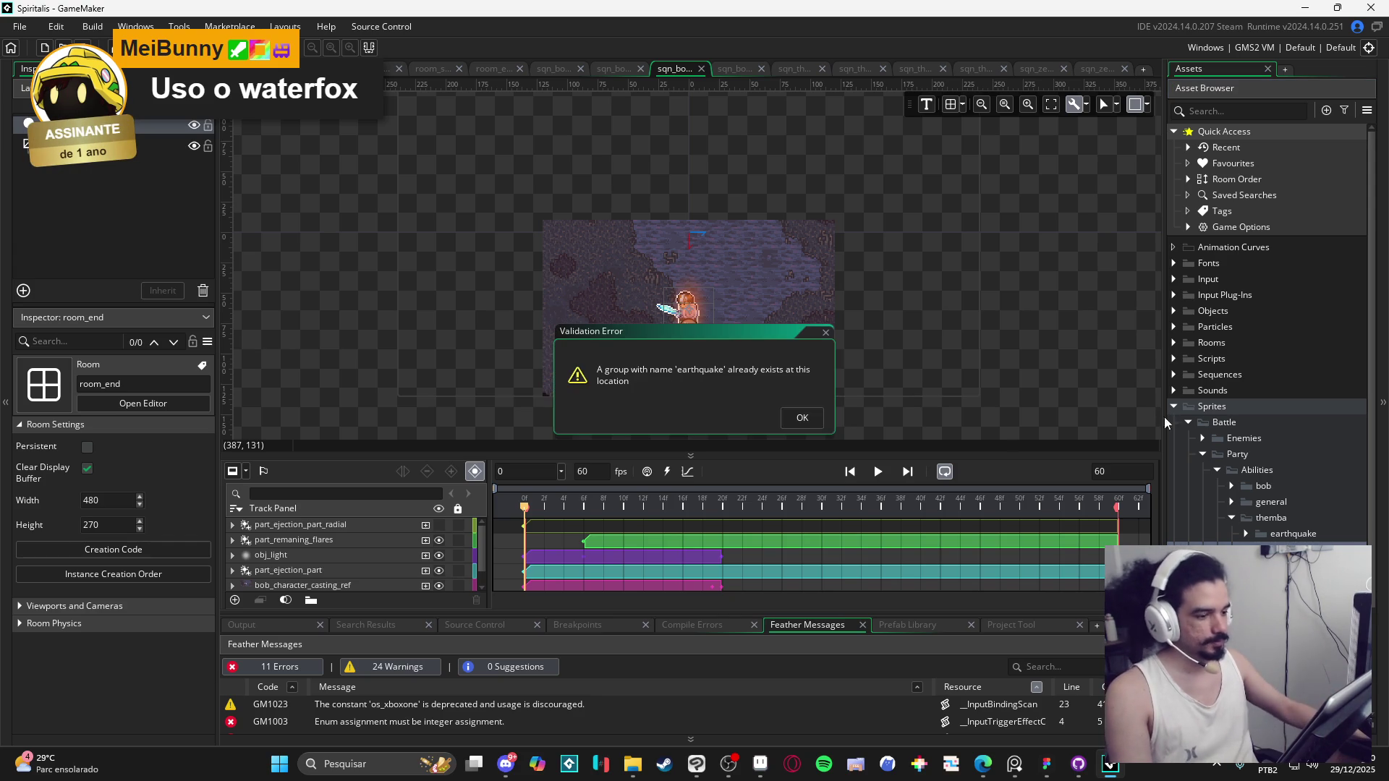
click(800, 418)
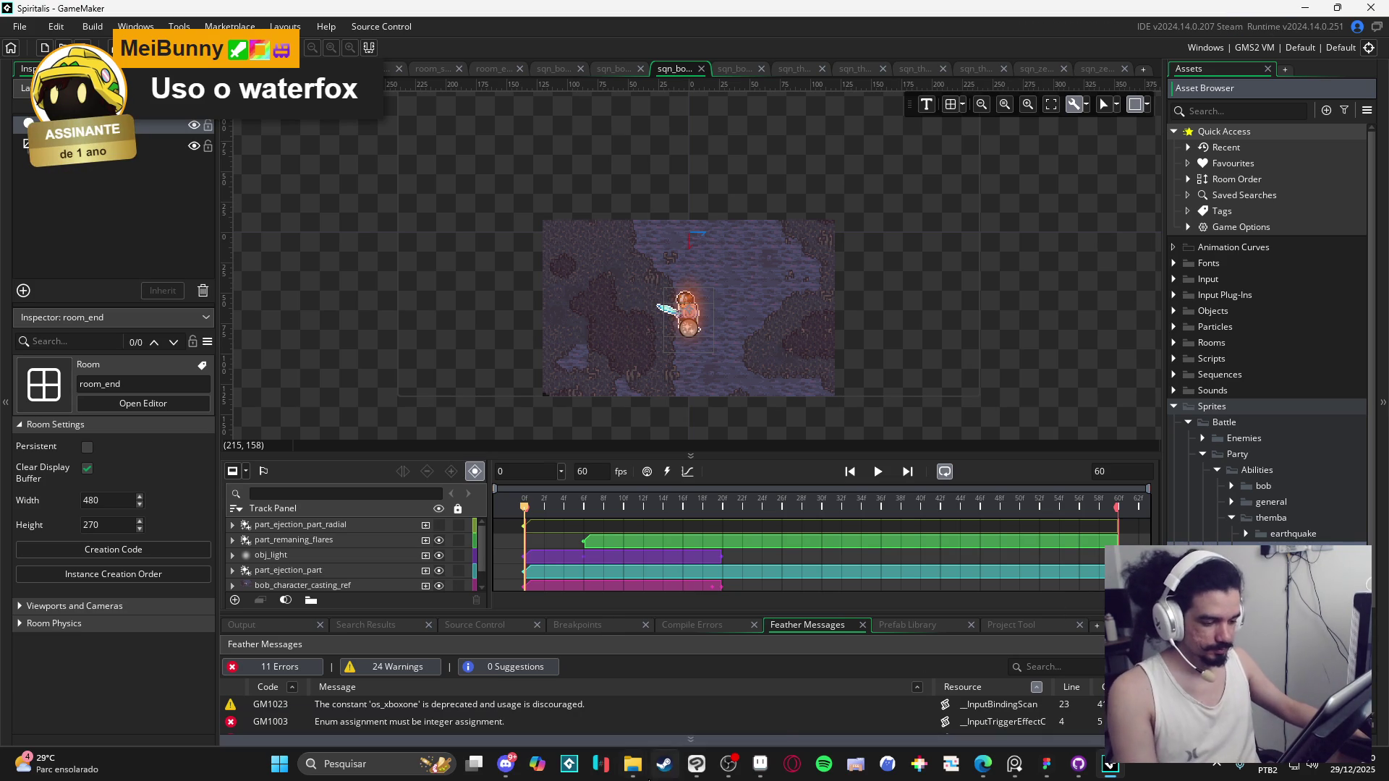
Step: View the metheor strikes folder in File Explorer, then return to GameMaker's sprite editor
mouse_move(633, 764)
mouse_move(669, 687)
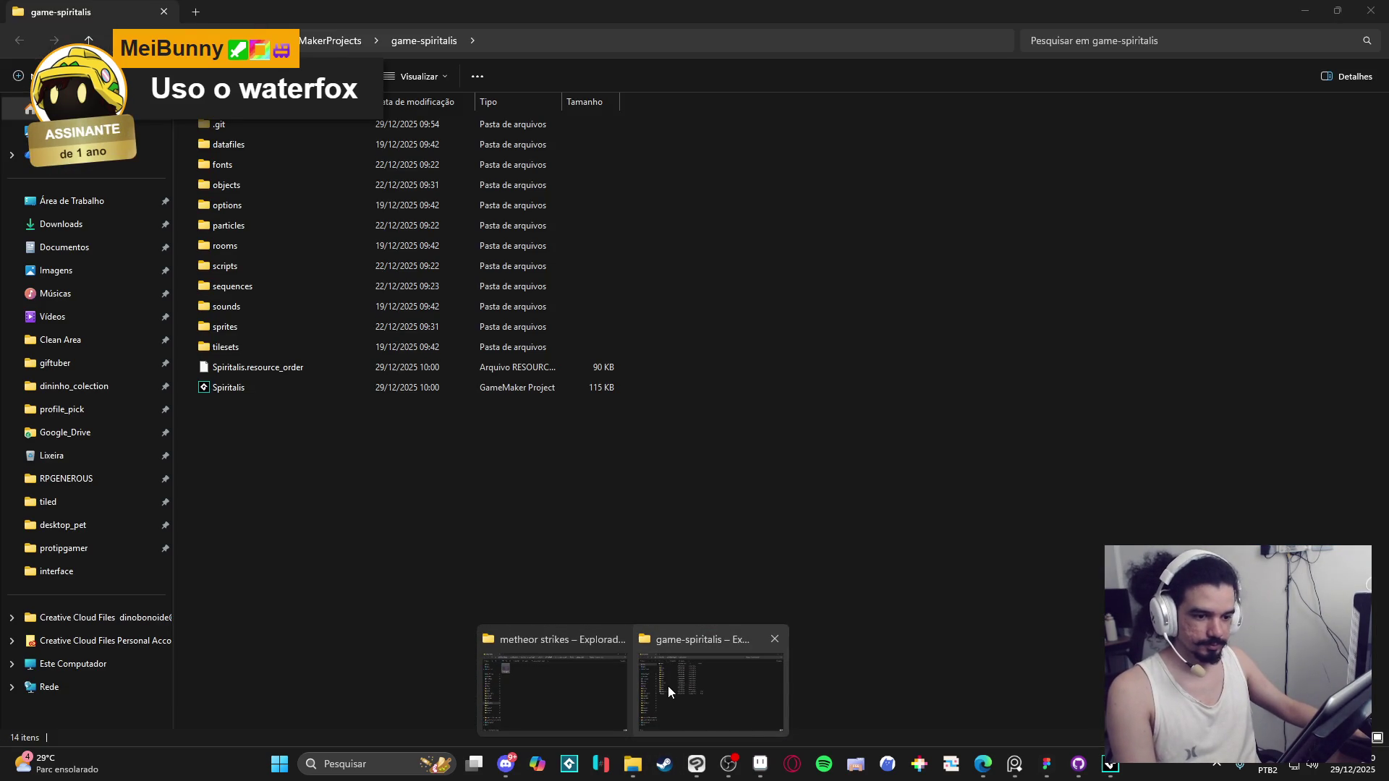
click(536, 687)
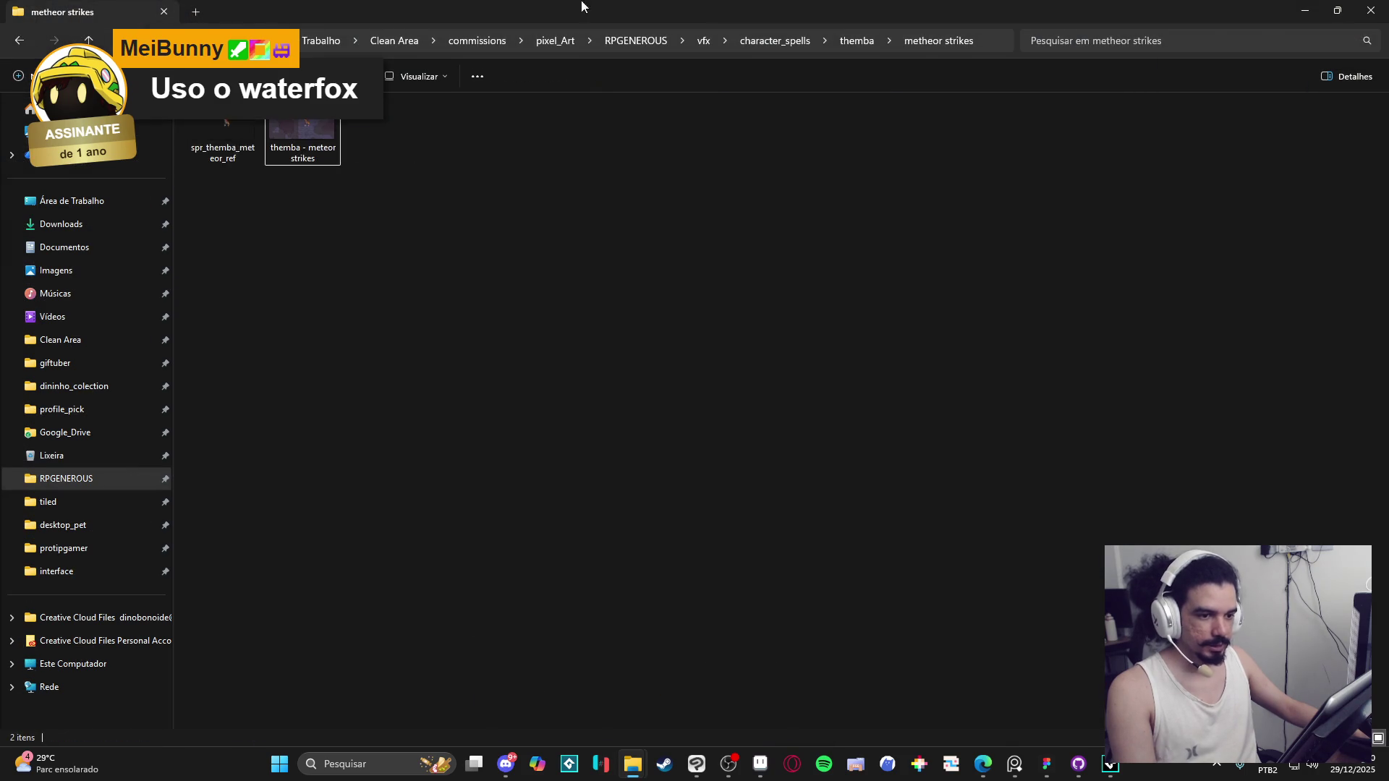
key(alt+Tab)
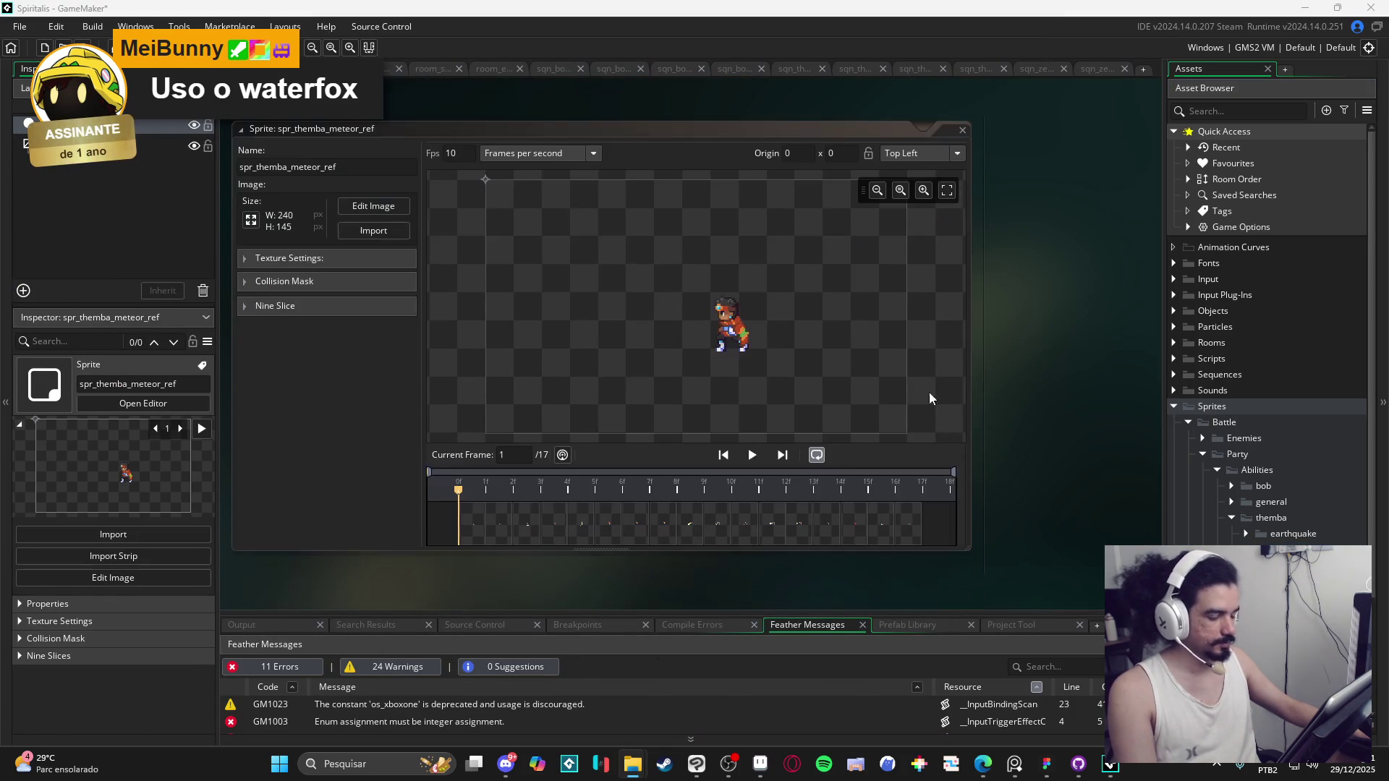
Step: Preview the spr_themba_meteor_ref animation and raise its speed from 10 to 15 fps
click(752, 453)
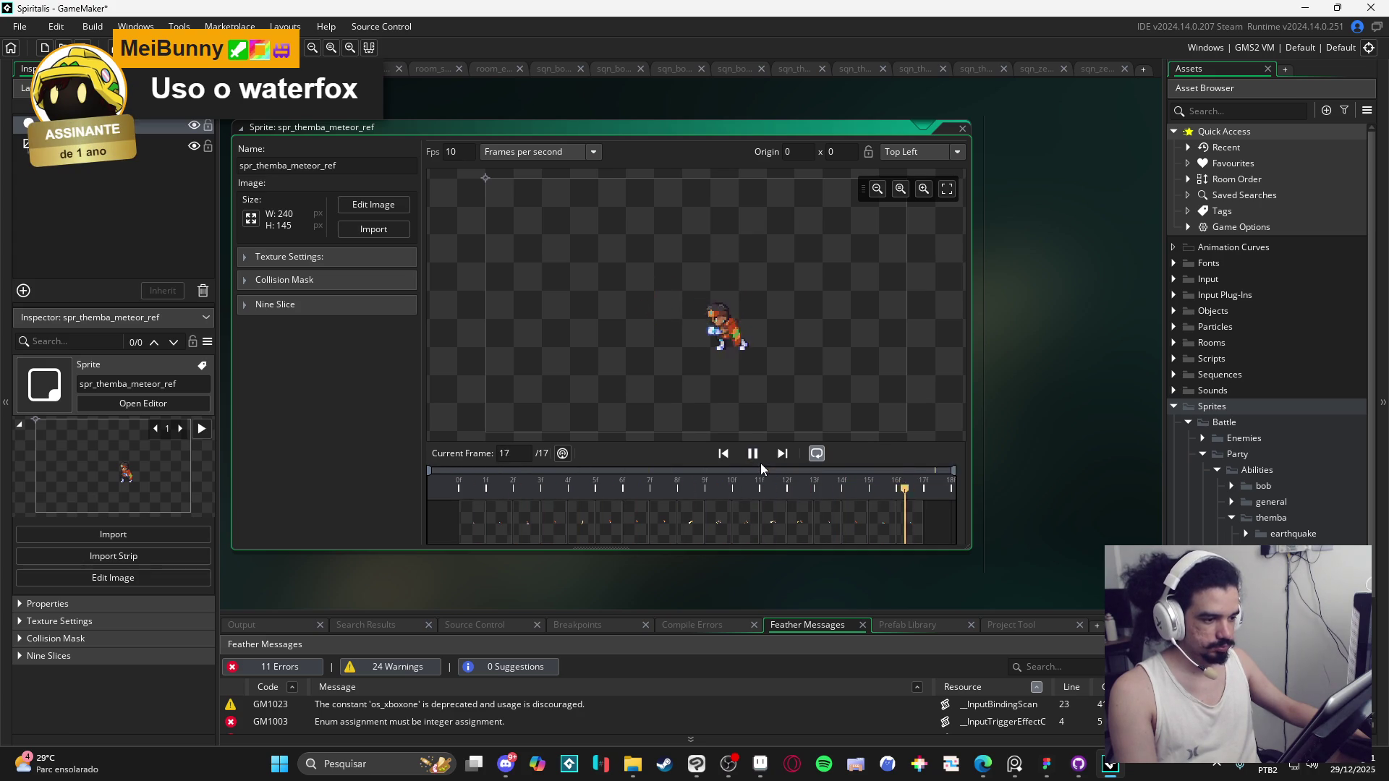
double_click(456, 152)
text(15)
key(Return)
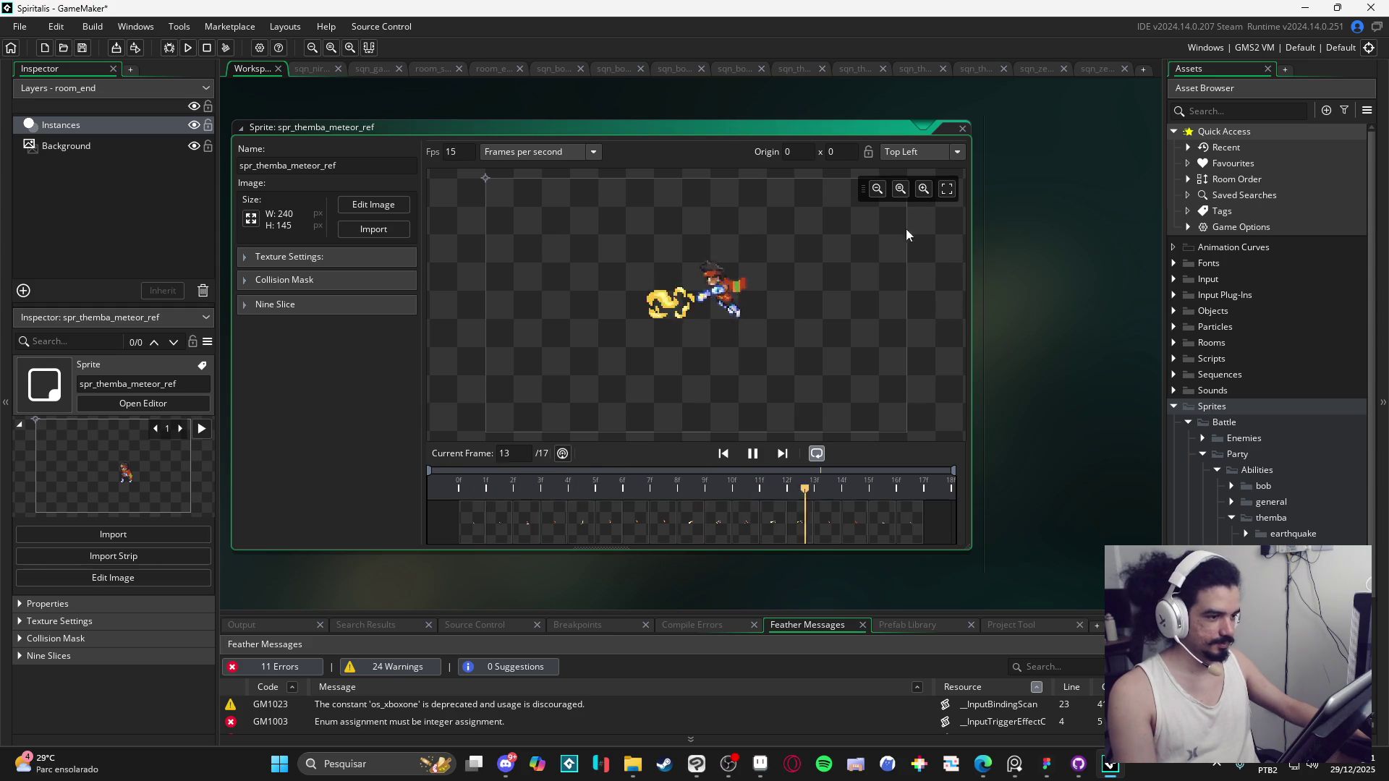
Step: Auto-trim all frames of spr_themba_meteor_ref down to 62x55
click(373, 204)
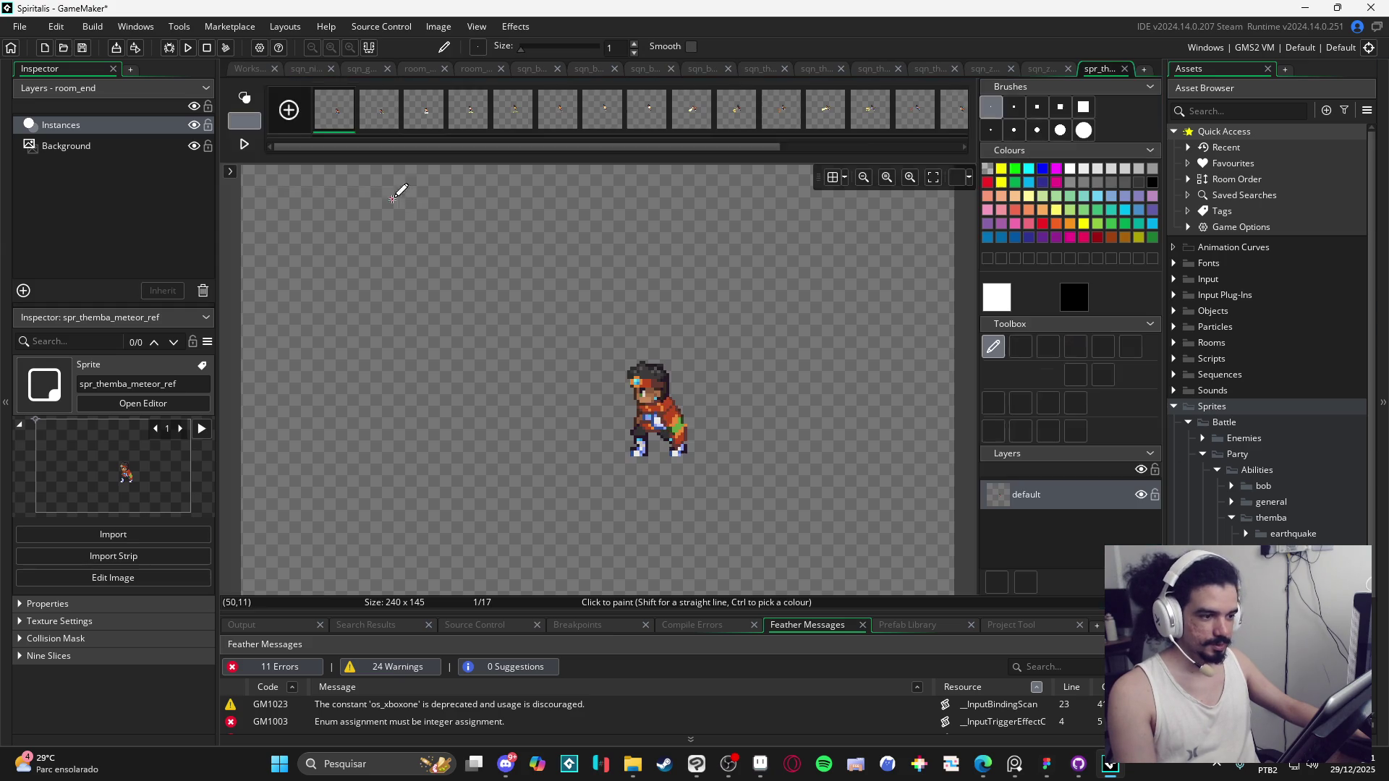
click(438, 26)
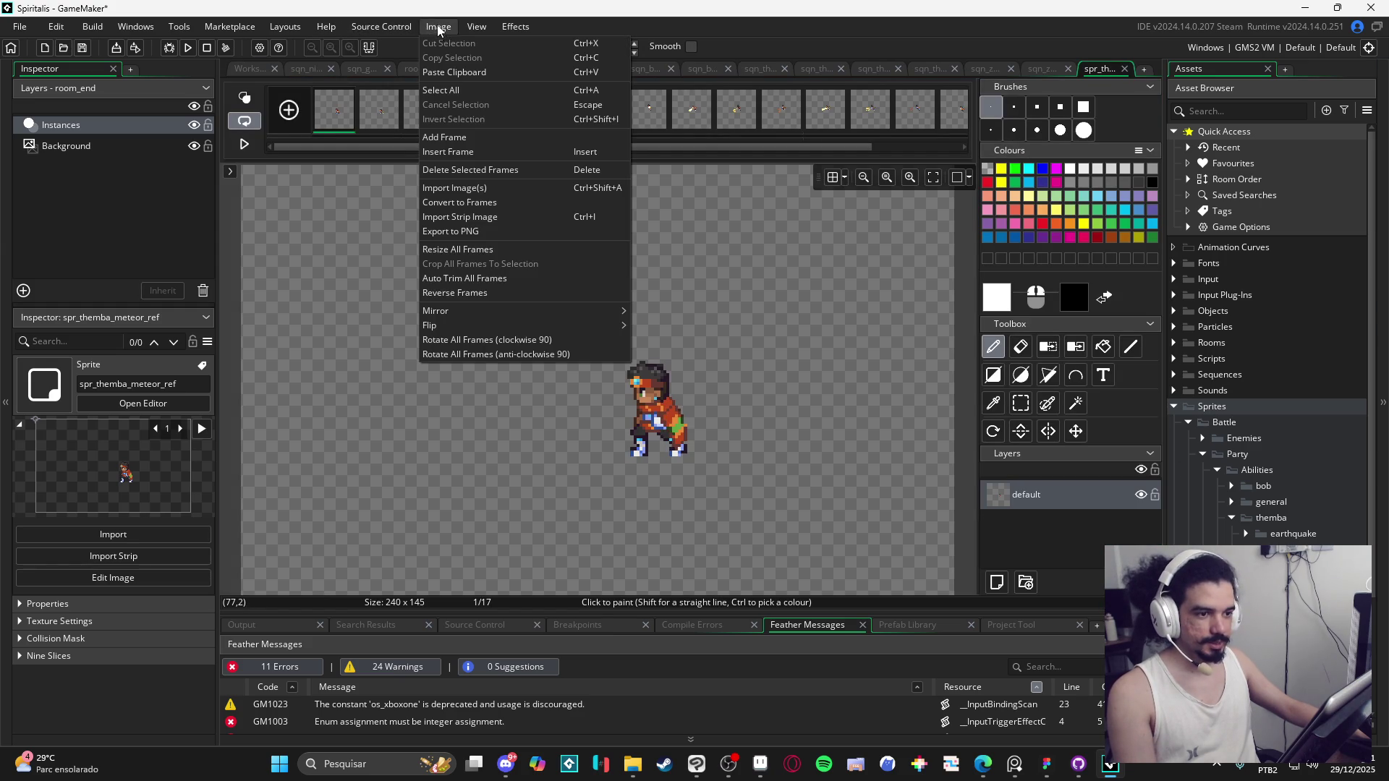
click(549, 285)
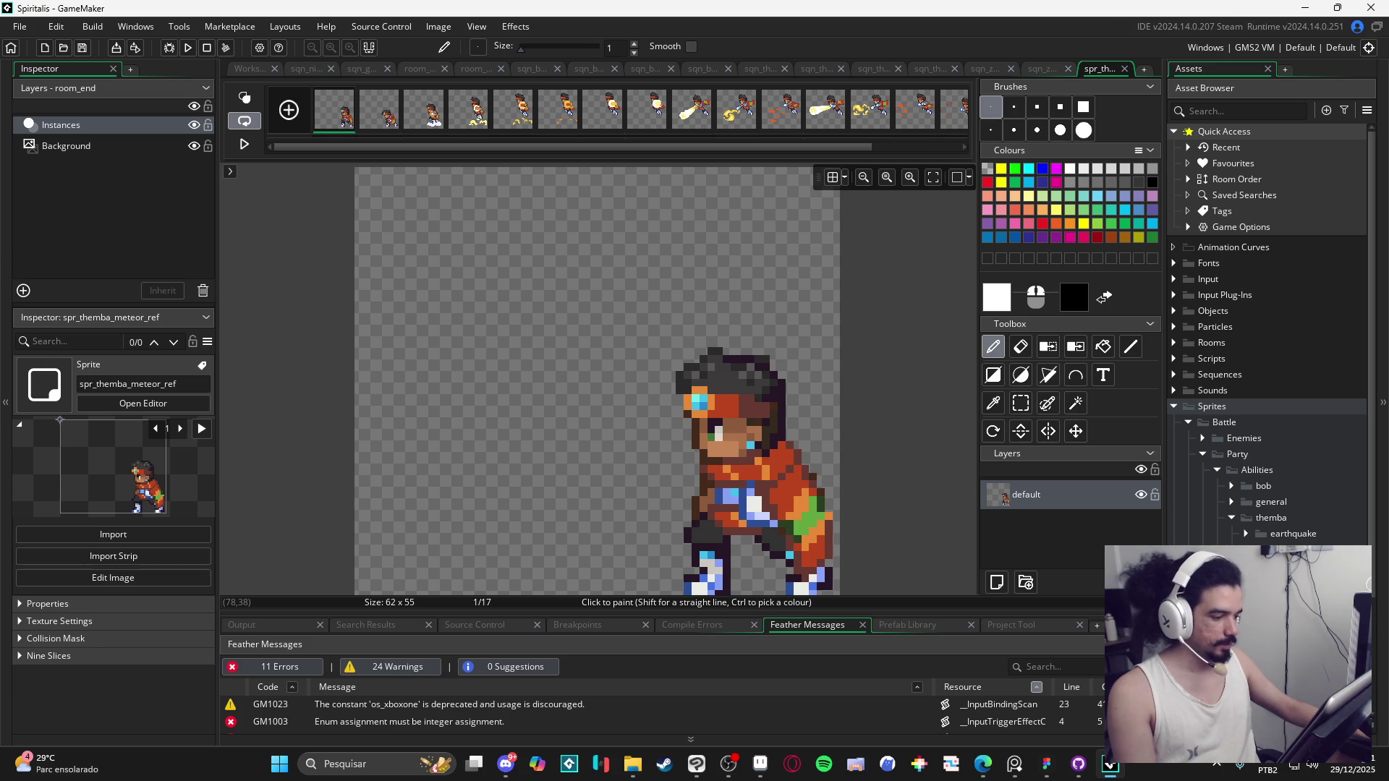
Step: Expand Sequences > Battle > Party > Abilities > themba in the Asset Browser
click(1175, 375)
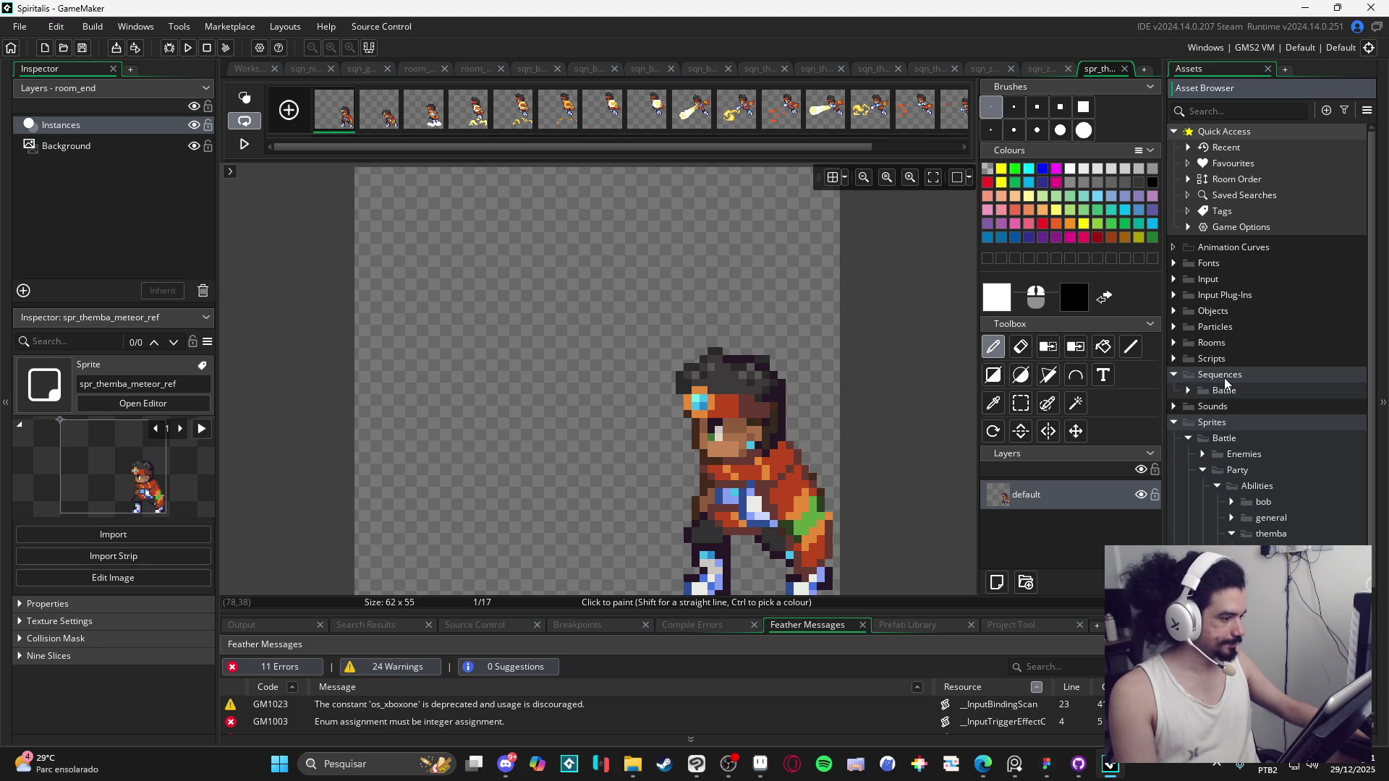
click(1188, 391)
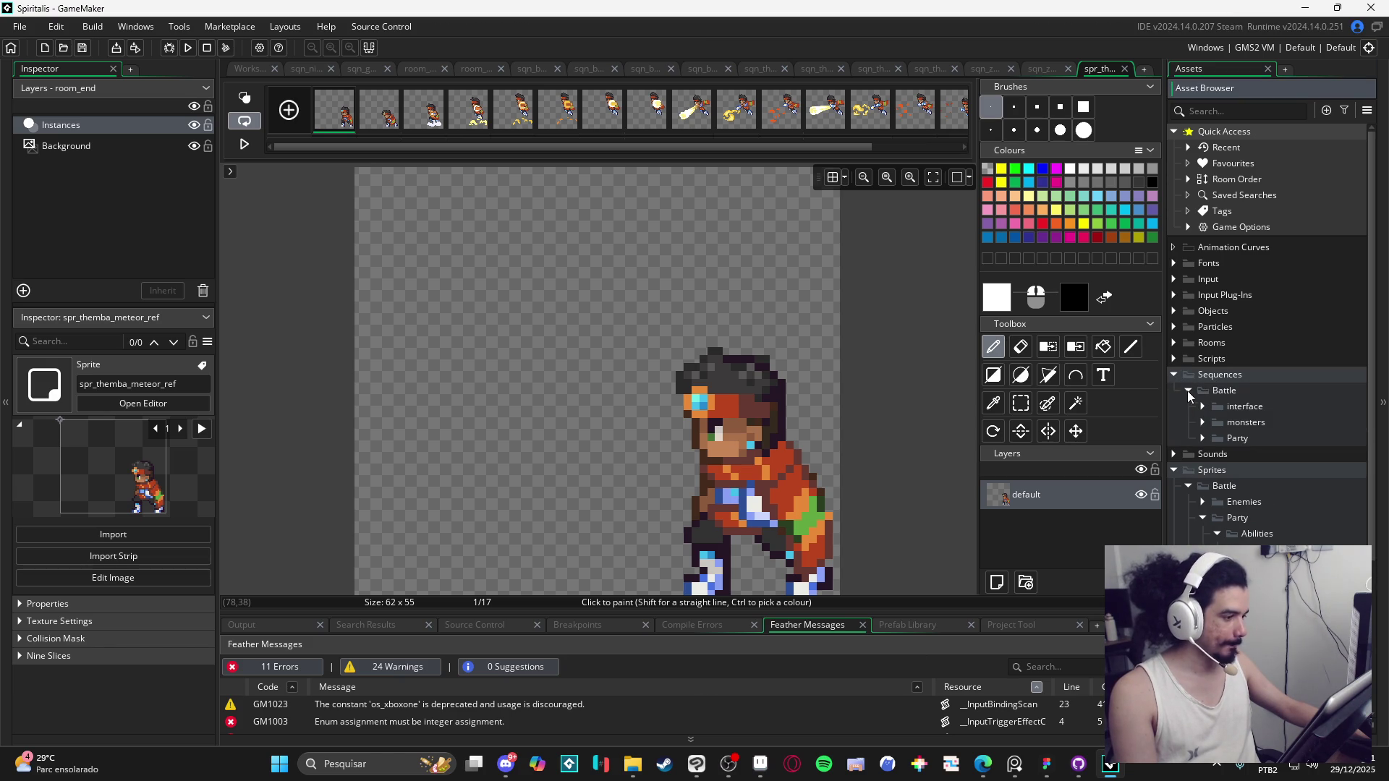
click(1202, 439)
click(1218, 454)
click(1232, 502)
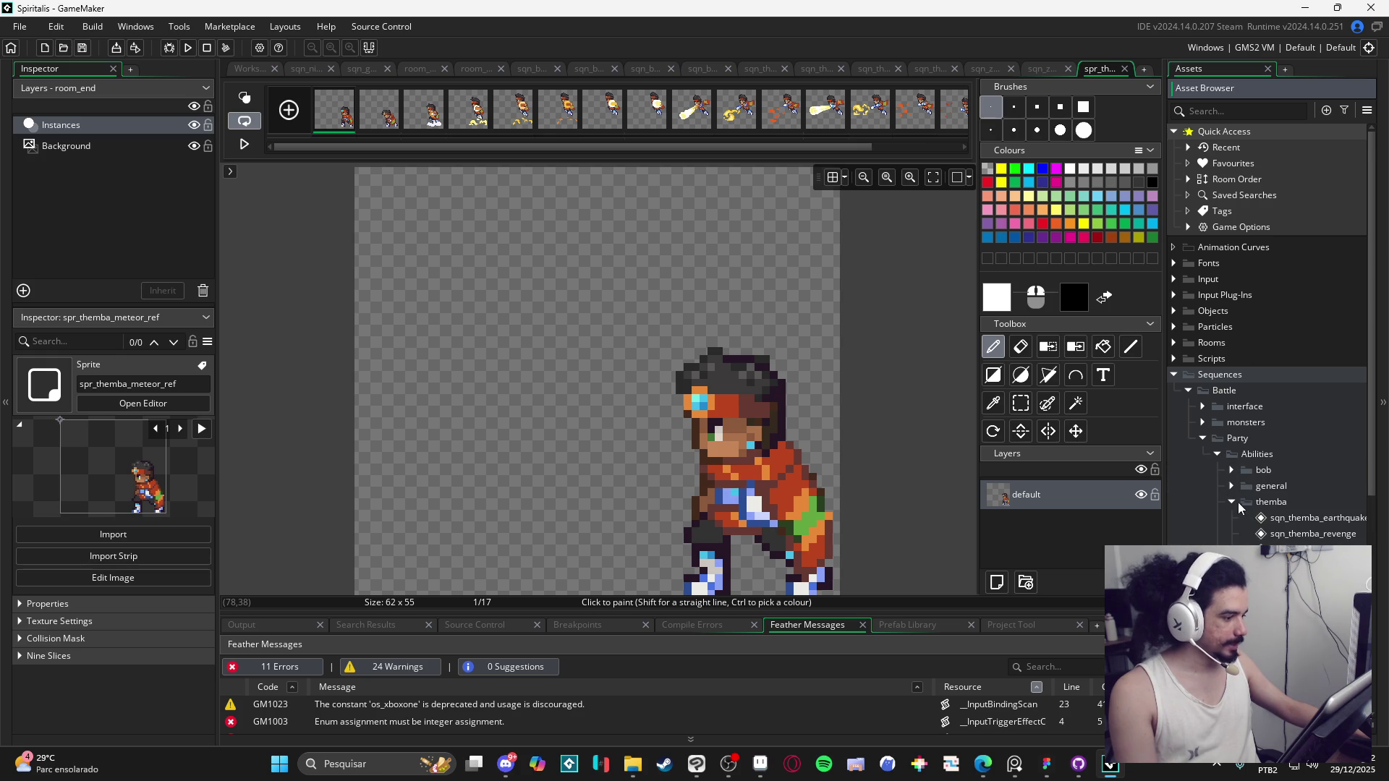
scroll(1258, 492, down, 1)
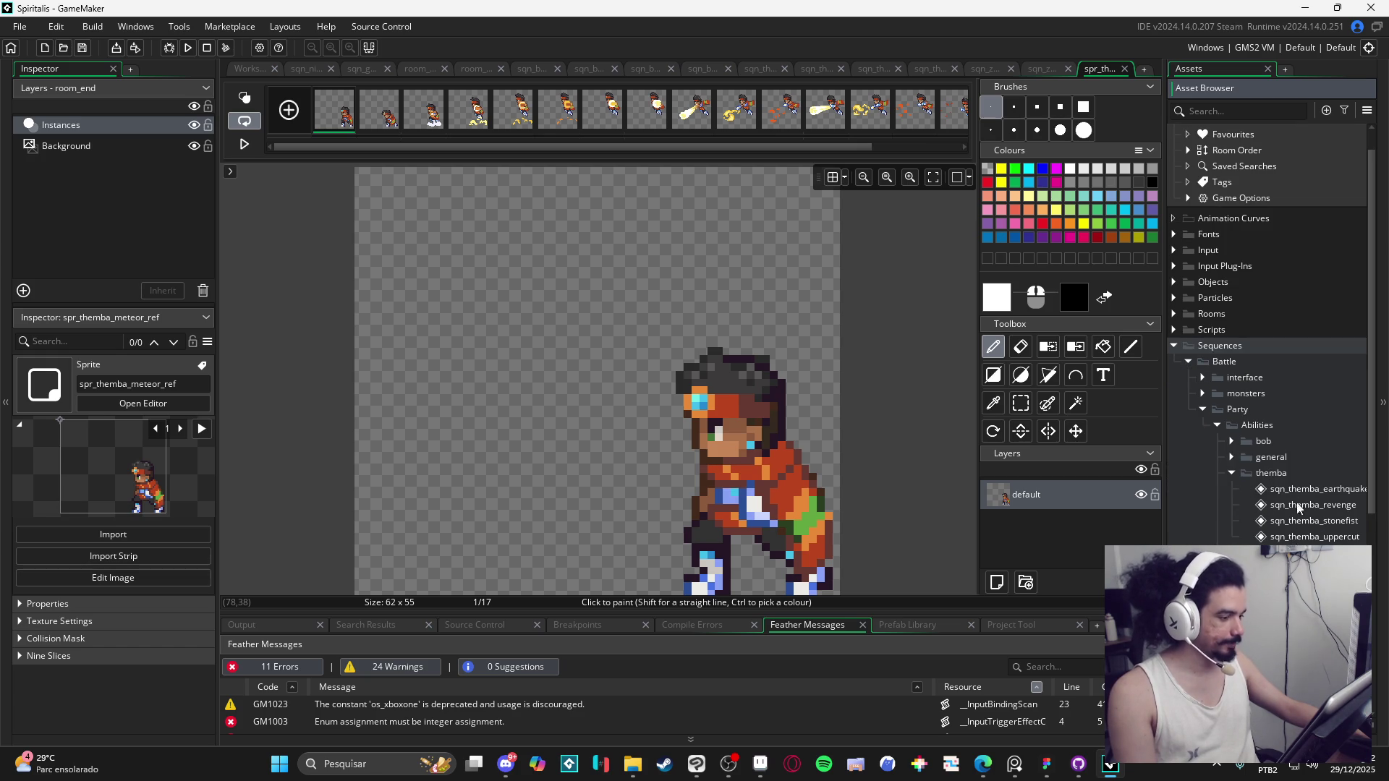
Step: Create a new sequence named sqn_themba_meteor in the themba folder
click(1273, 478)
right_click(1275, 481)
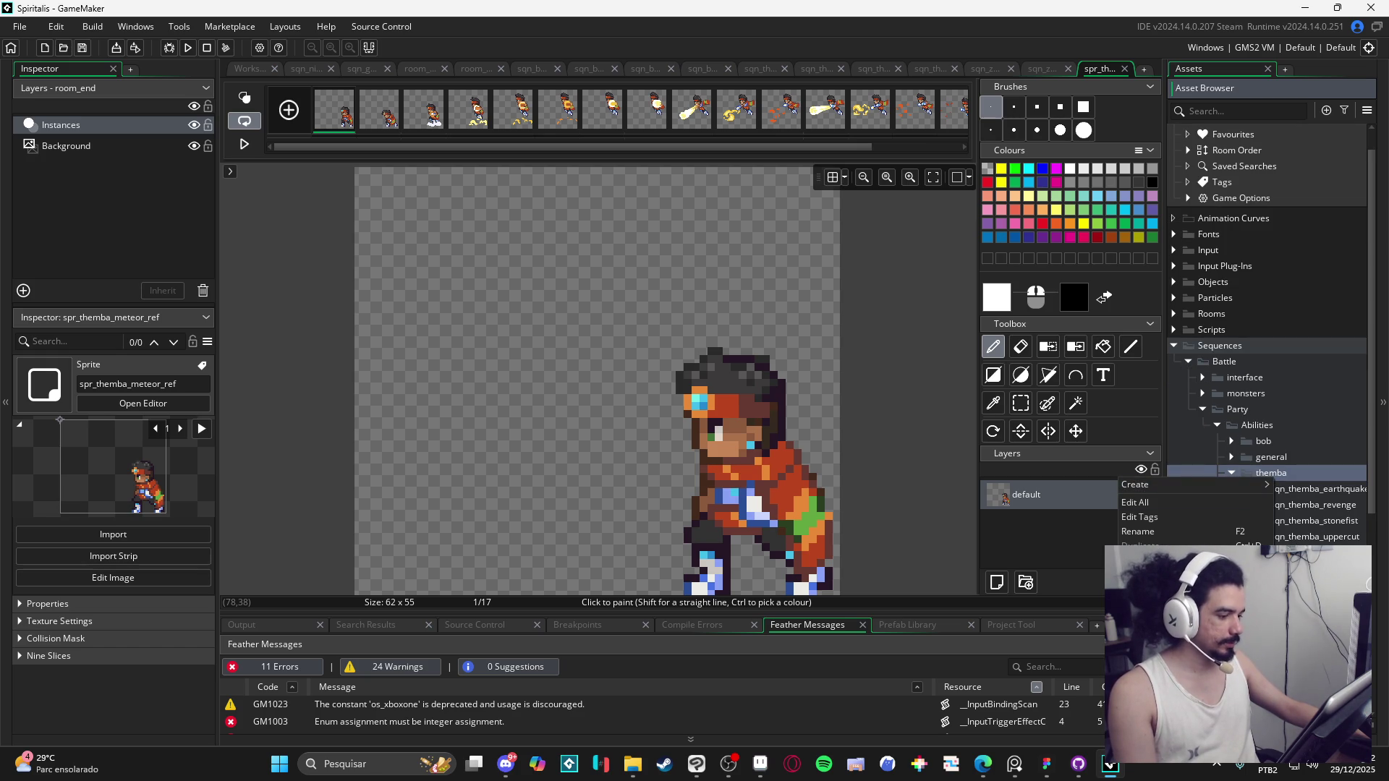
mouse_move(1239, 486)
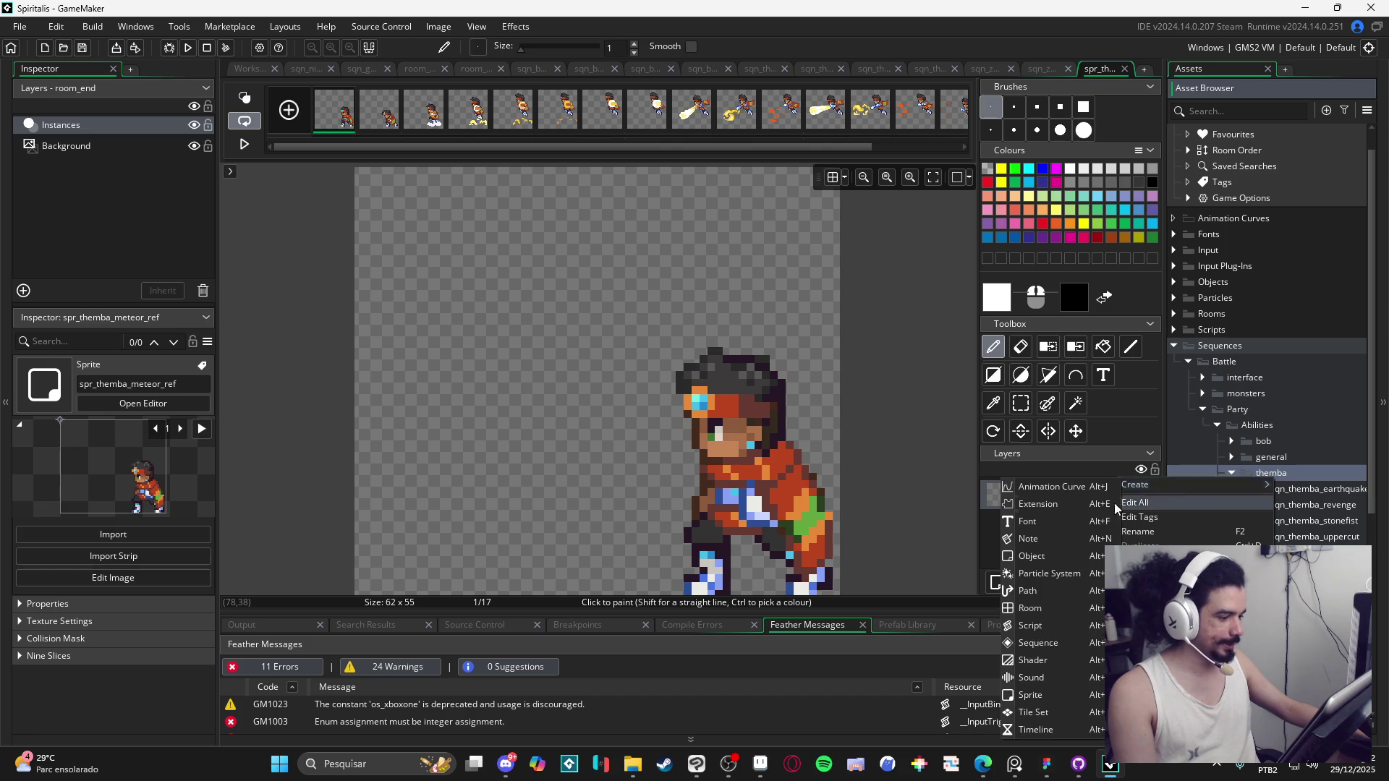
click(1069, 644)
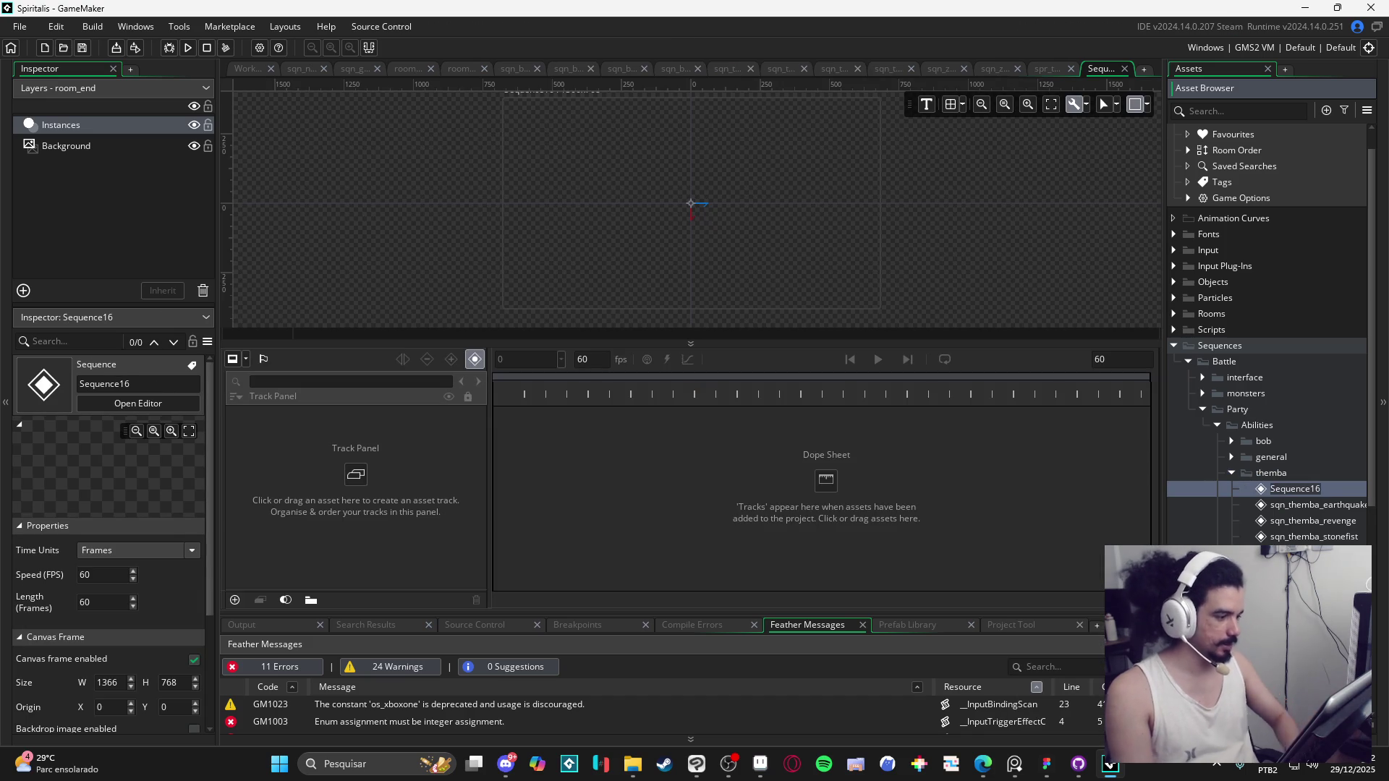
text(sqn_them,b)
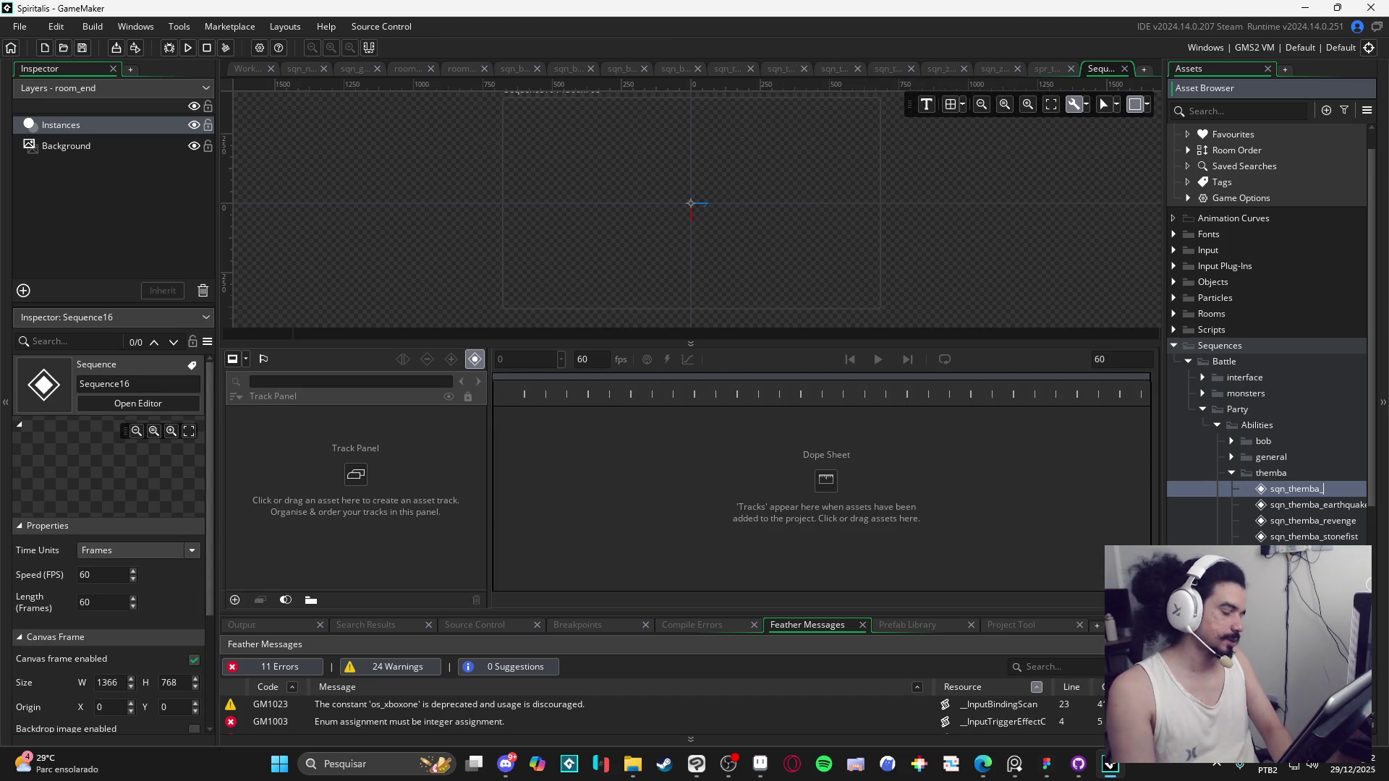
text(_)
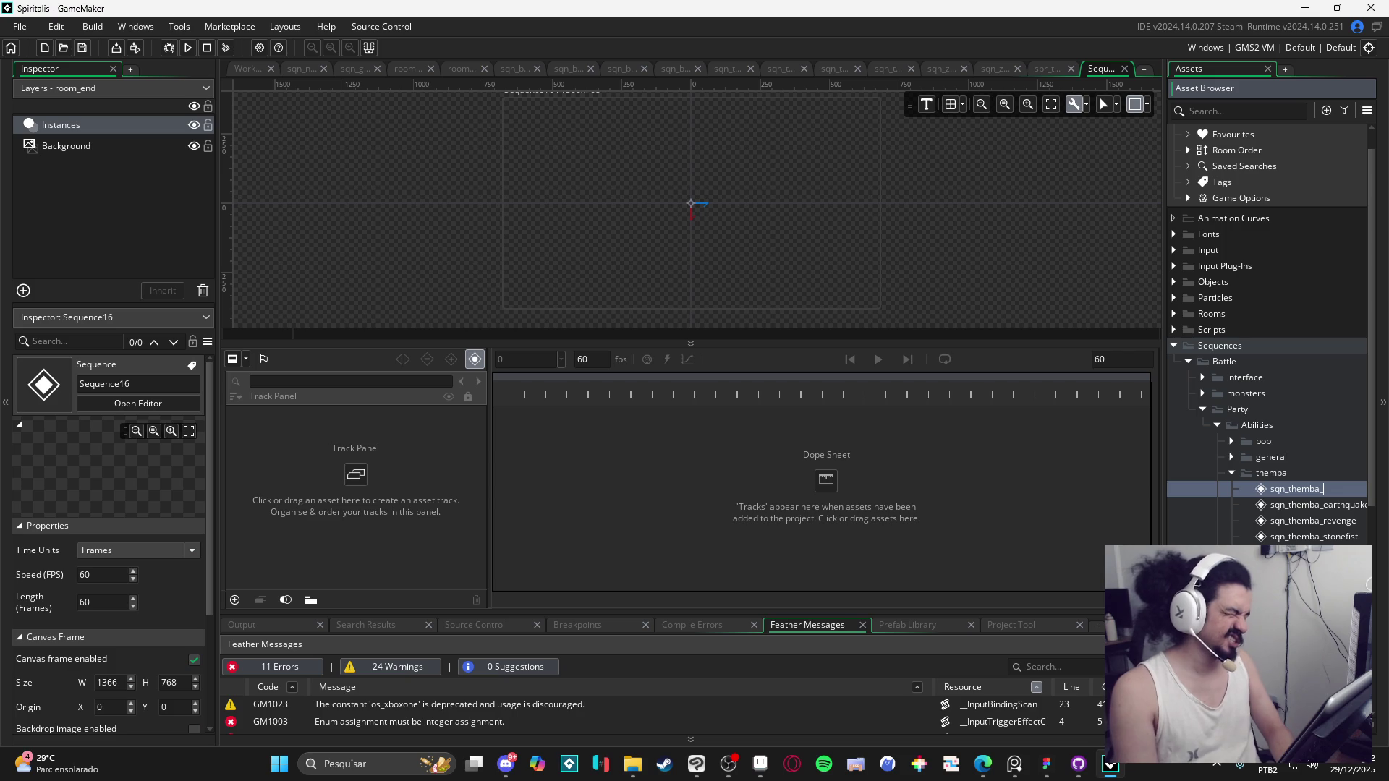
text(mete)
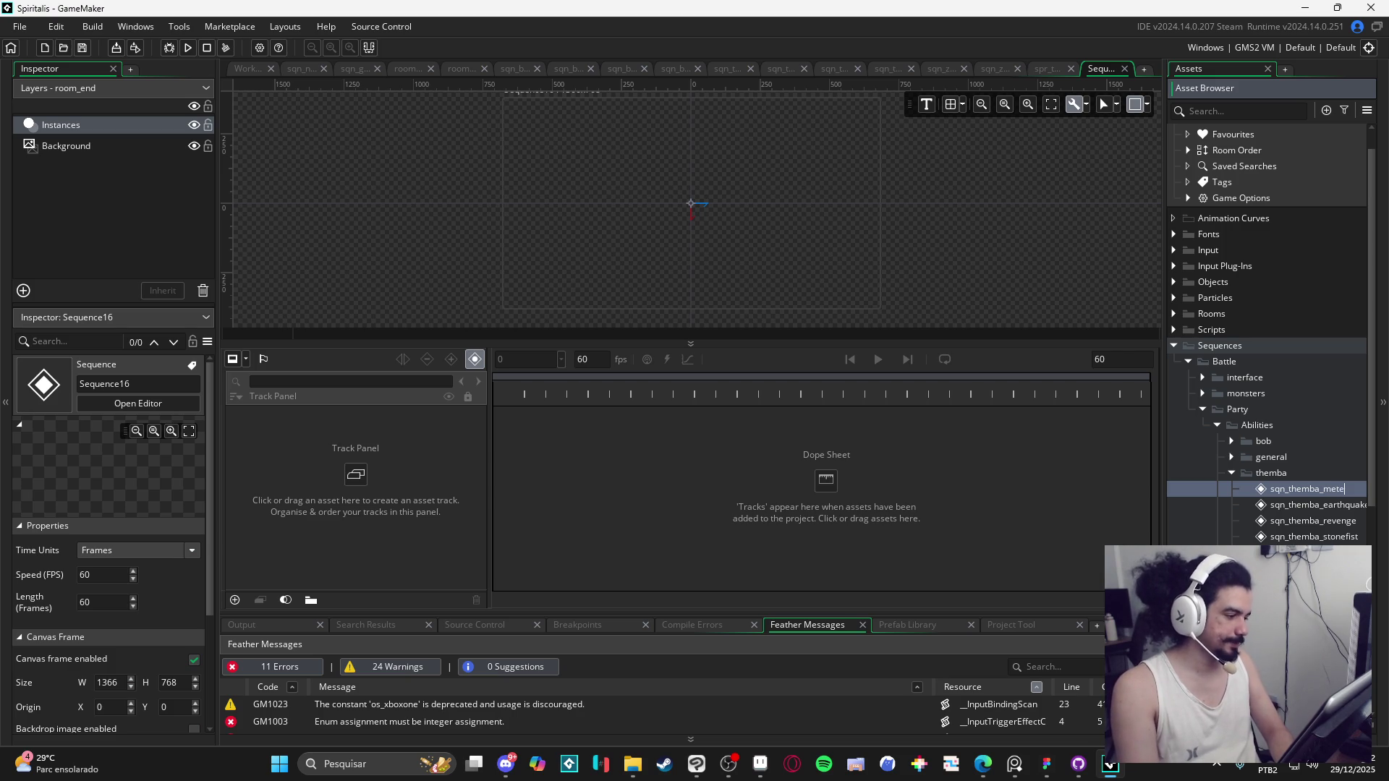
text(or)
key(Return)
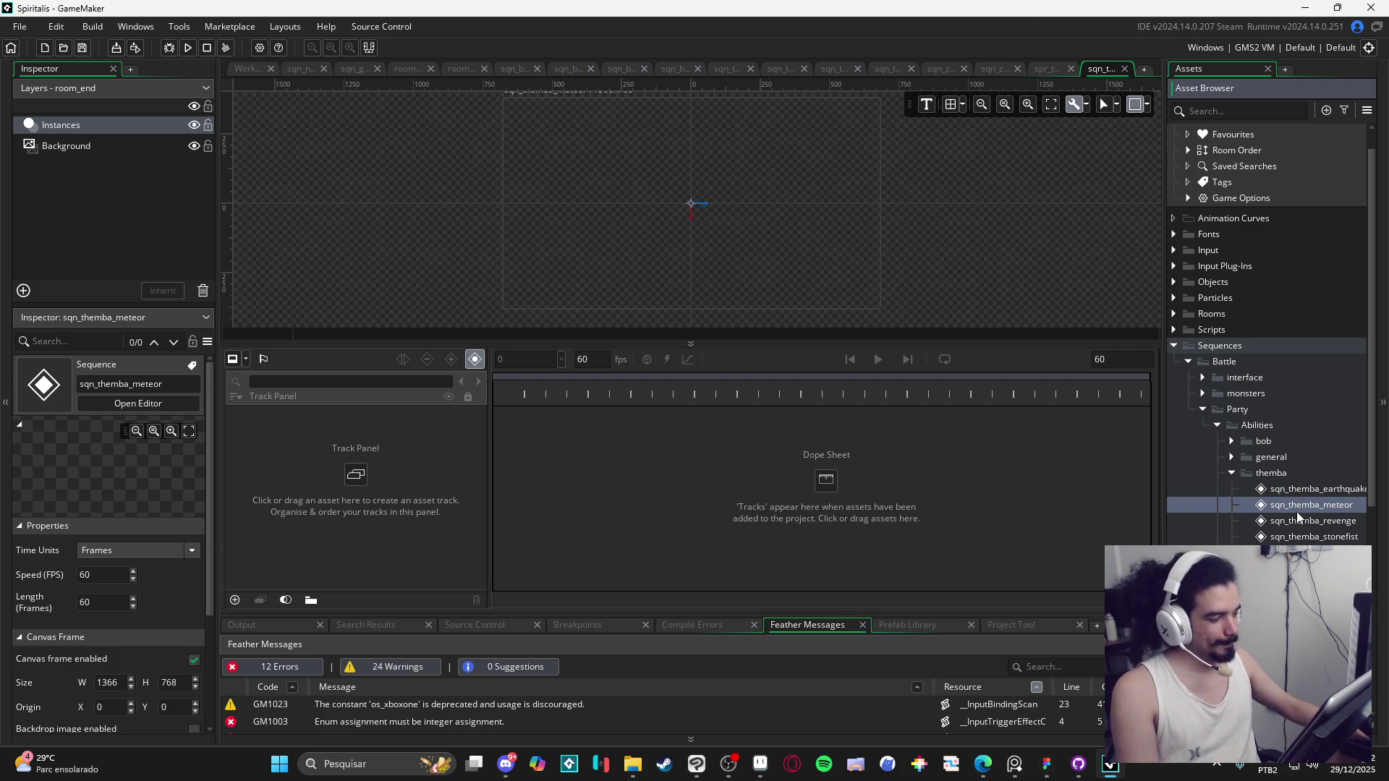
Step: Enlarge the sequence canvas and shrink the messages panel to give the timeline room
drag(924, 339, 905, 494)
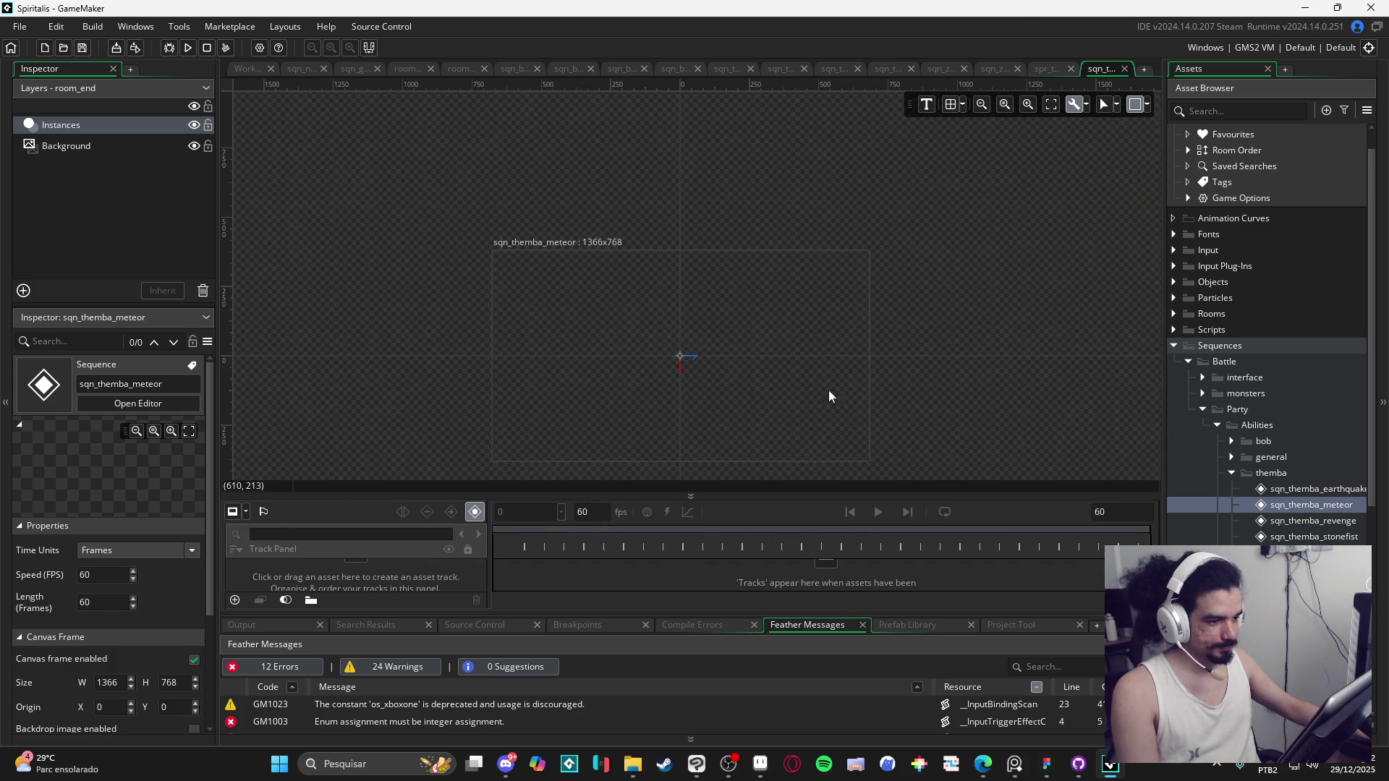
scroll(813, 356, down, 1)
scroll(839, 359, up, 2)
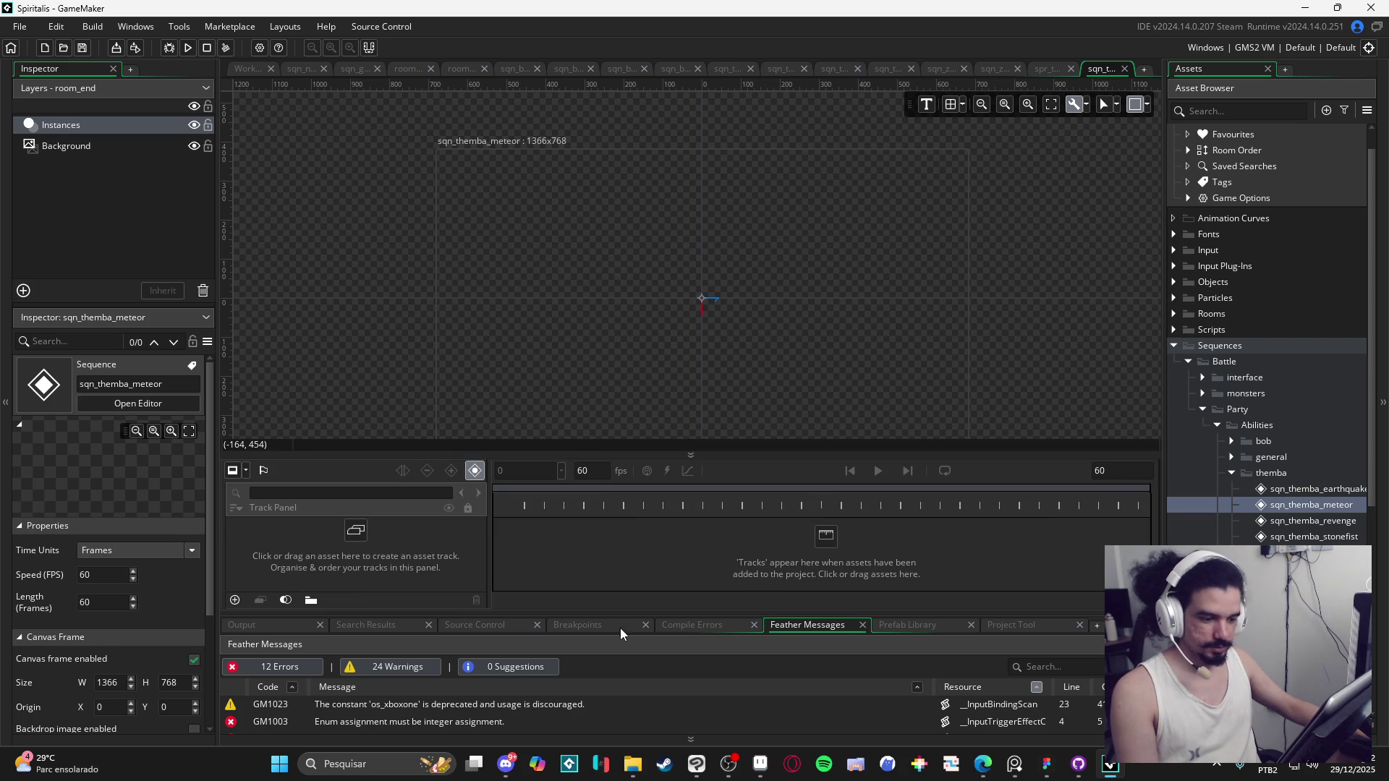
mouse_move(631, 619)
mouse_down()
mouse_move(620, 691)
mouse_move(631, 676)
mouse_move(614, 698)
mouse_up()
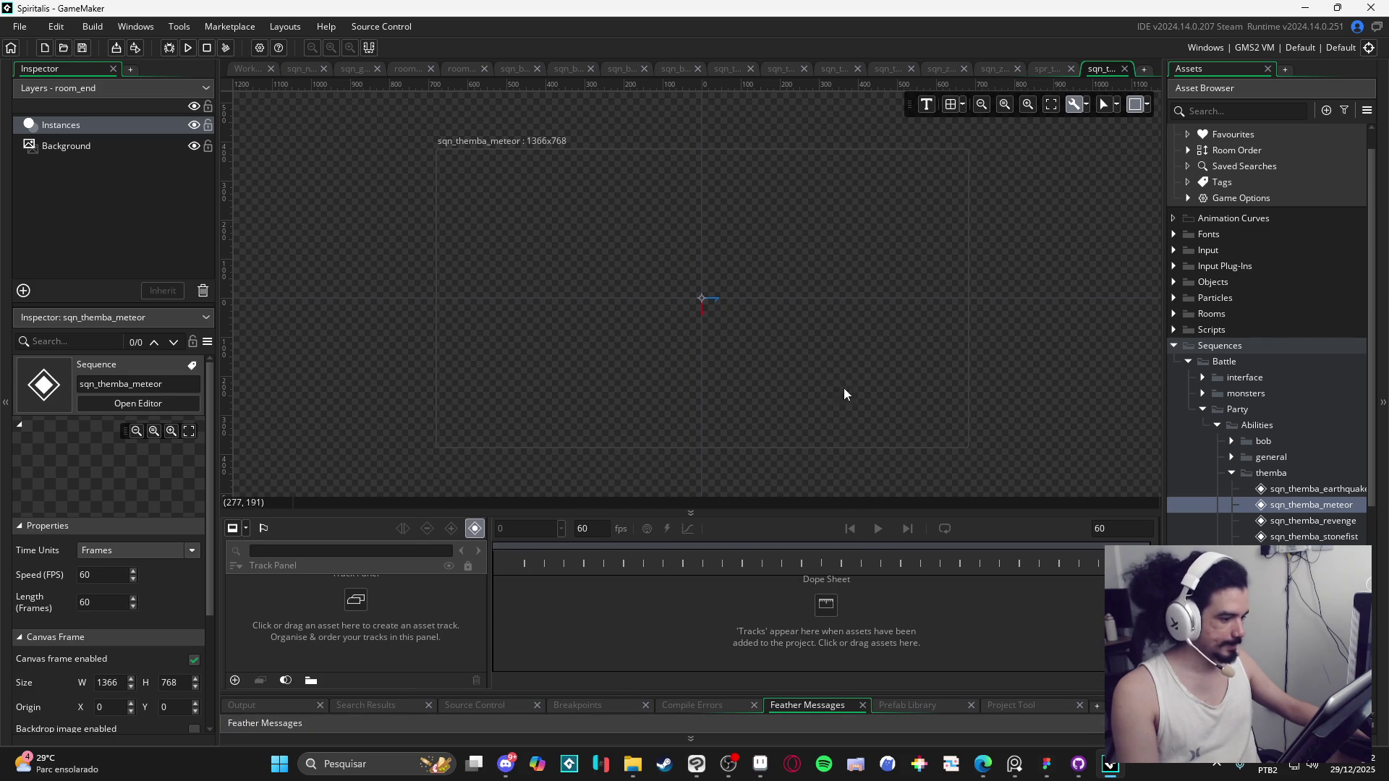
Step: Add the spr_vfx_stonefist_bg sprite to the meteor sequence at the canvas centre
scroll(1266, 325, down, 5)
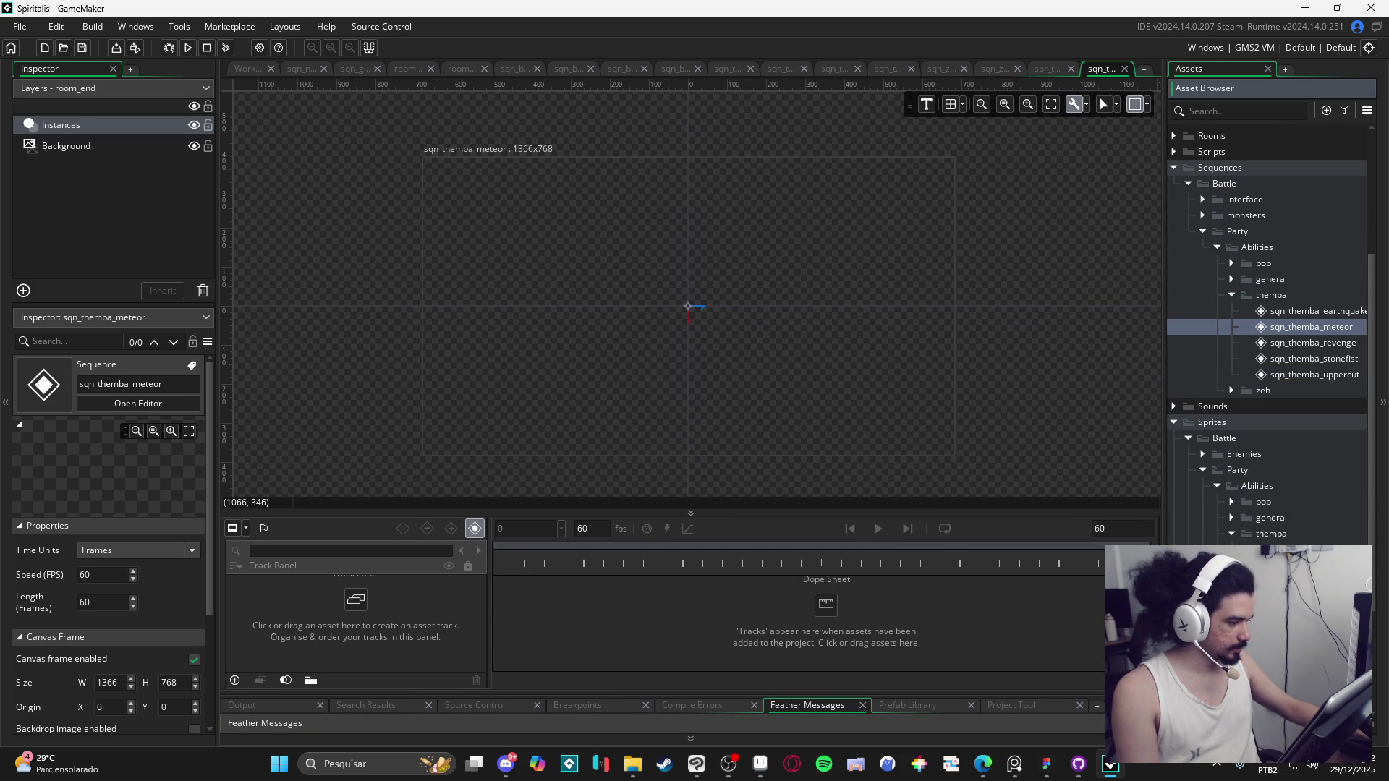
scroll(1302, 528, down, 3)
click(1304, 528)
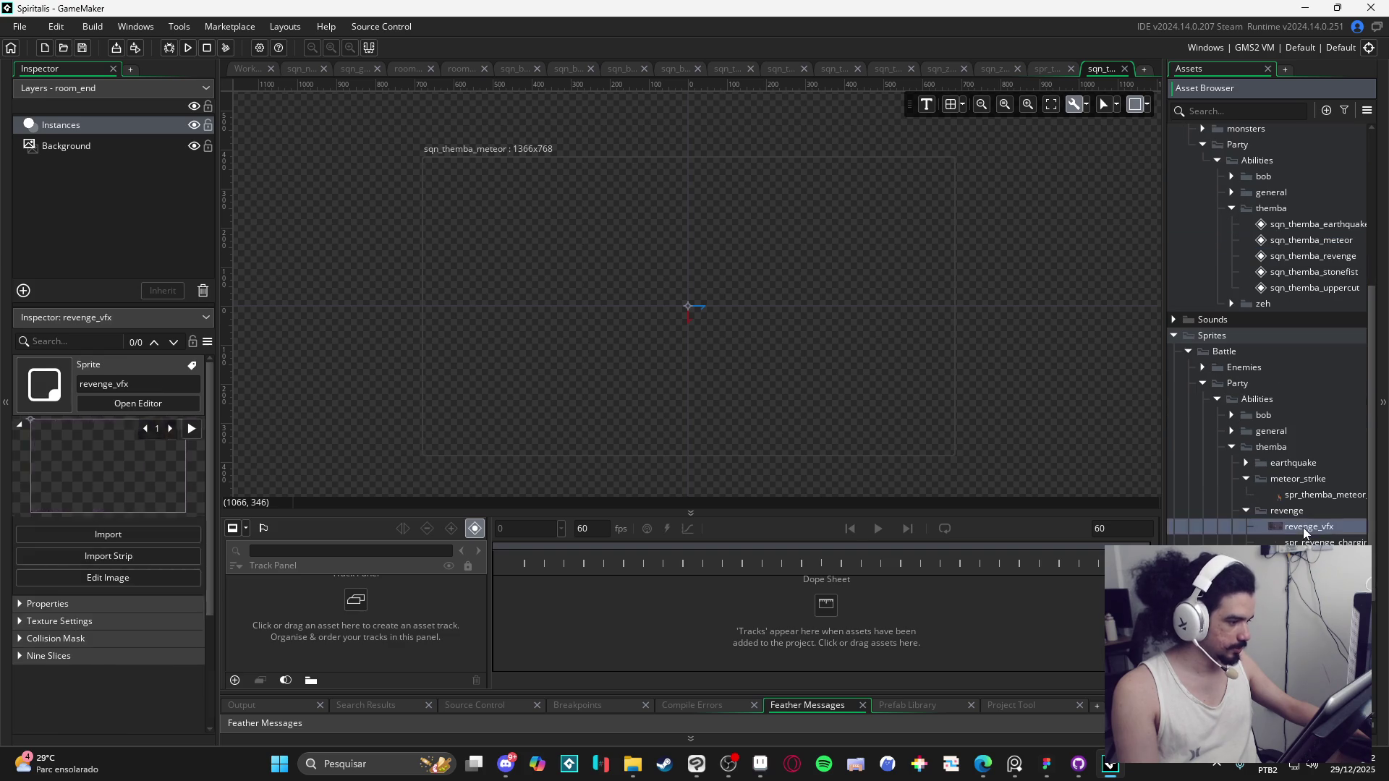
scroll(1273, 434, down, 1)
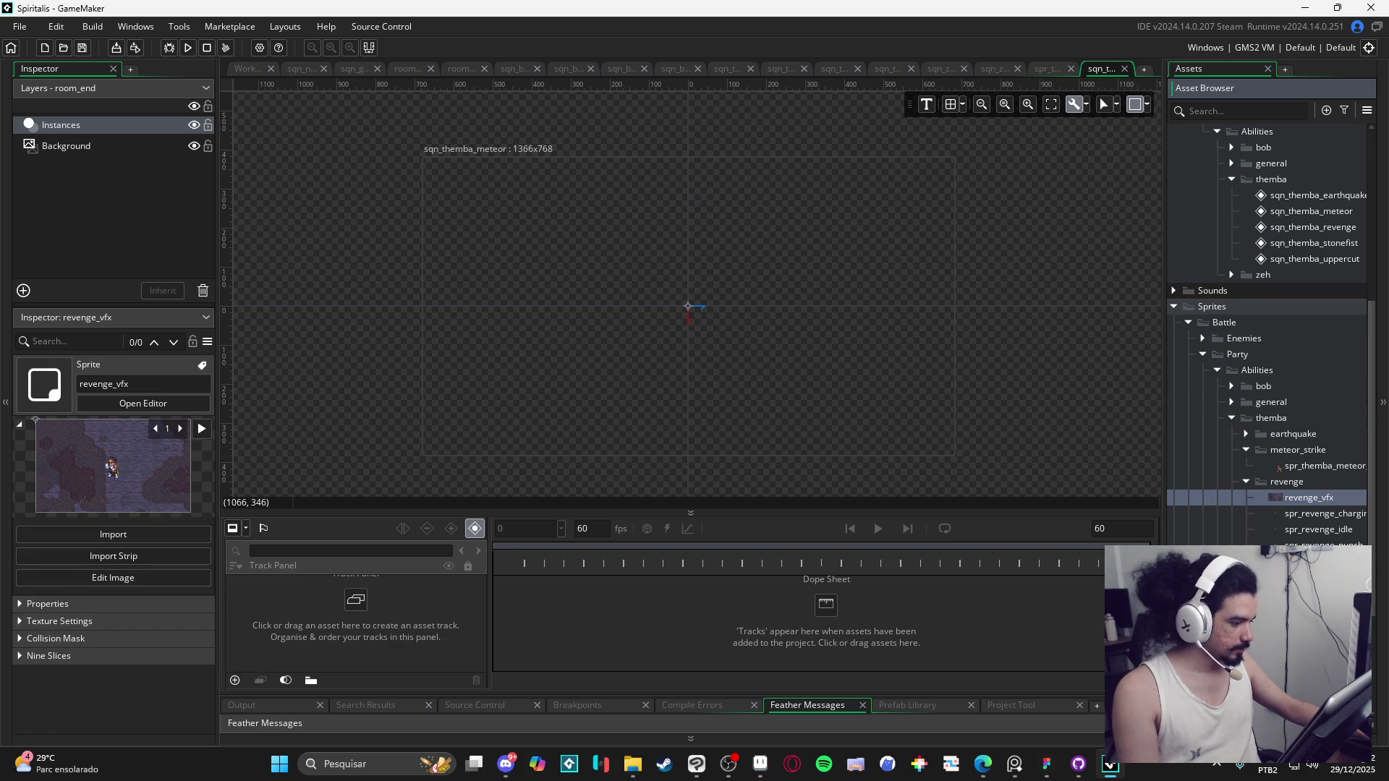
scroll(1266, 333, down, 3)
click(1309, 554)
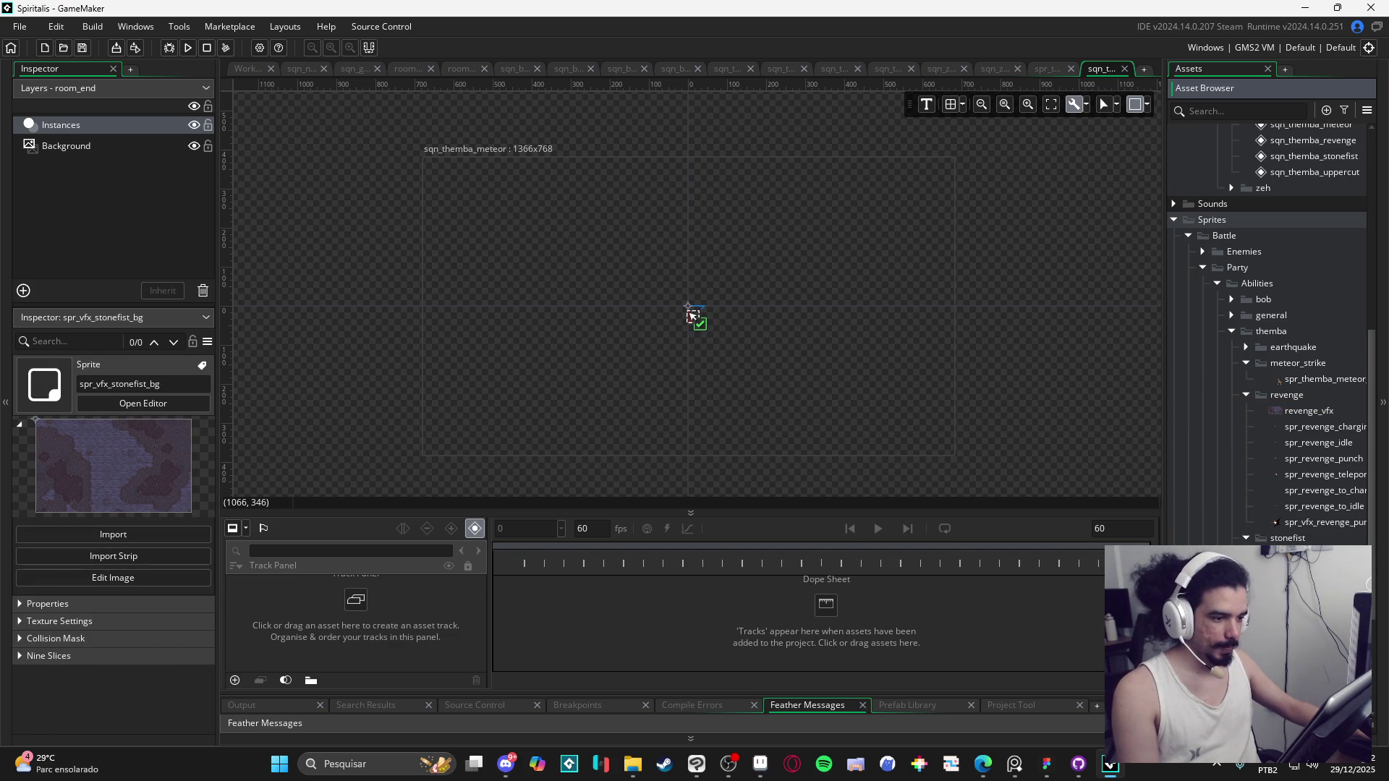
drag(691, 314, 690, 313)
Step: Collapse the background track's transform settings and compare against sqn_themba_uppercut's settings
click(767, 365)
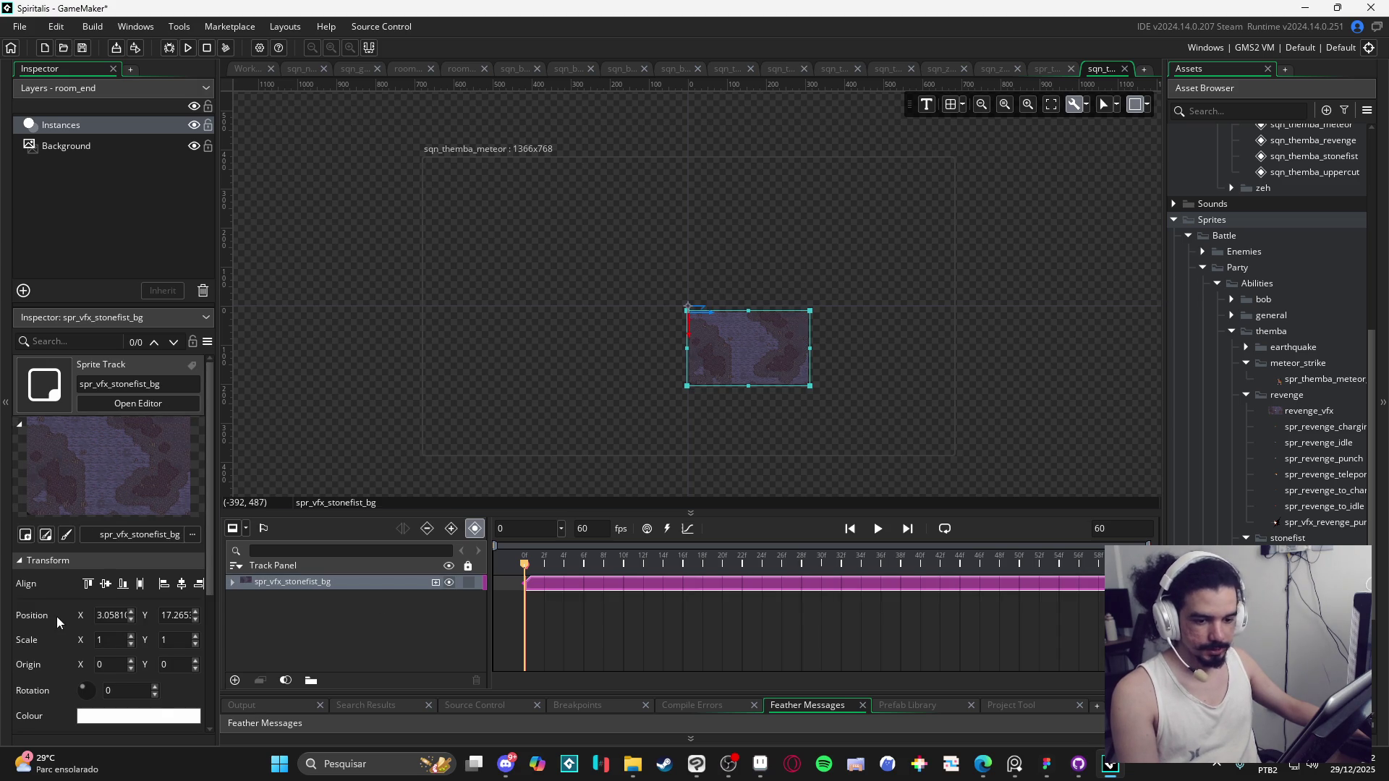
scroll(57, 615, down, 3)
scroll(56, 608, up, 3)
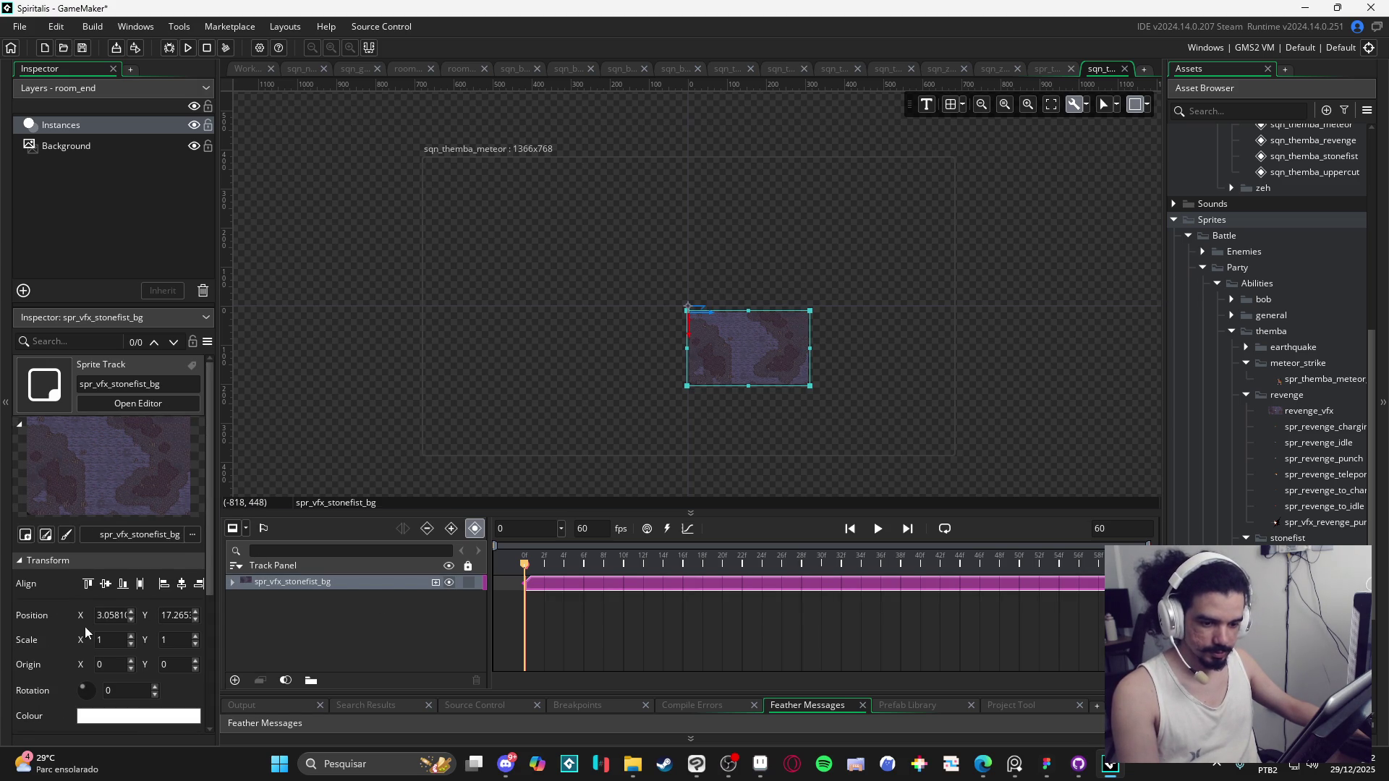
click(27, 561)
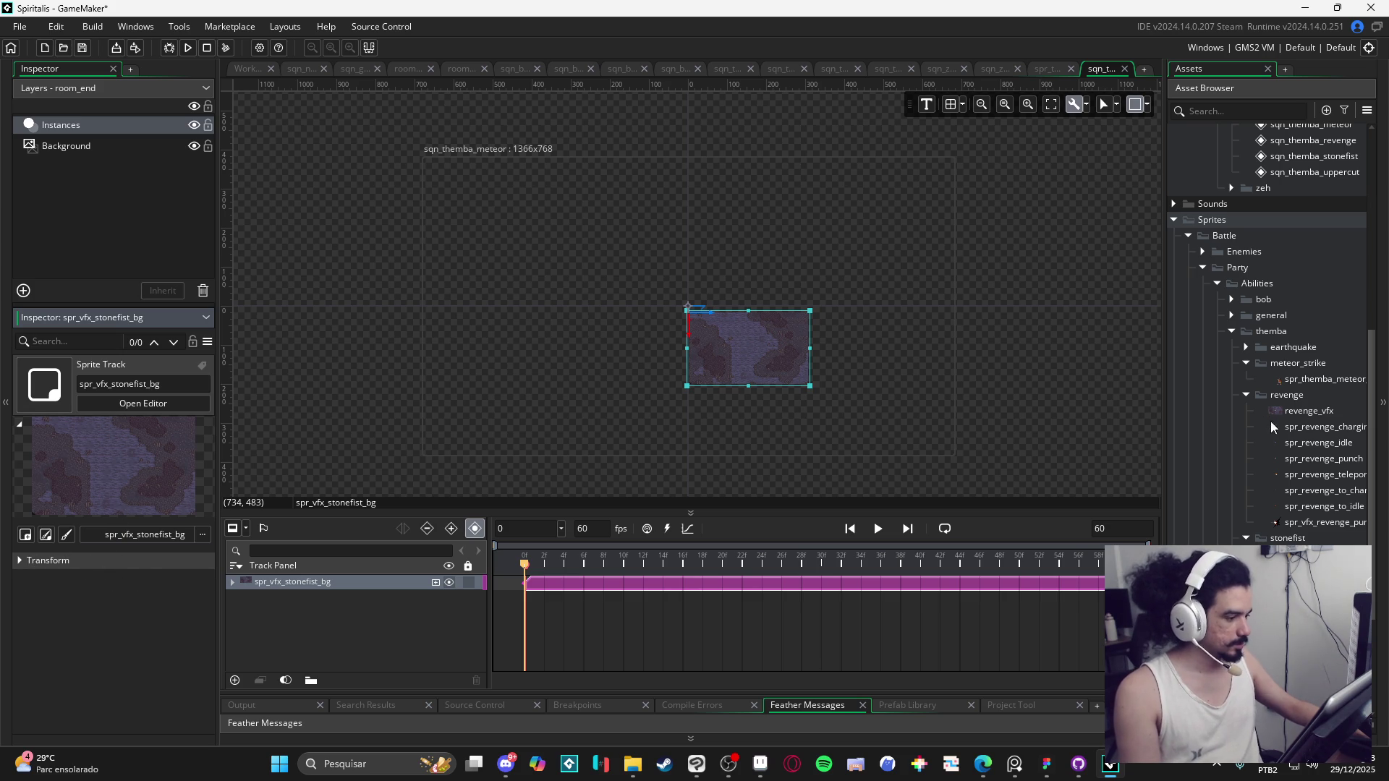
click(1307, 177)
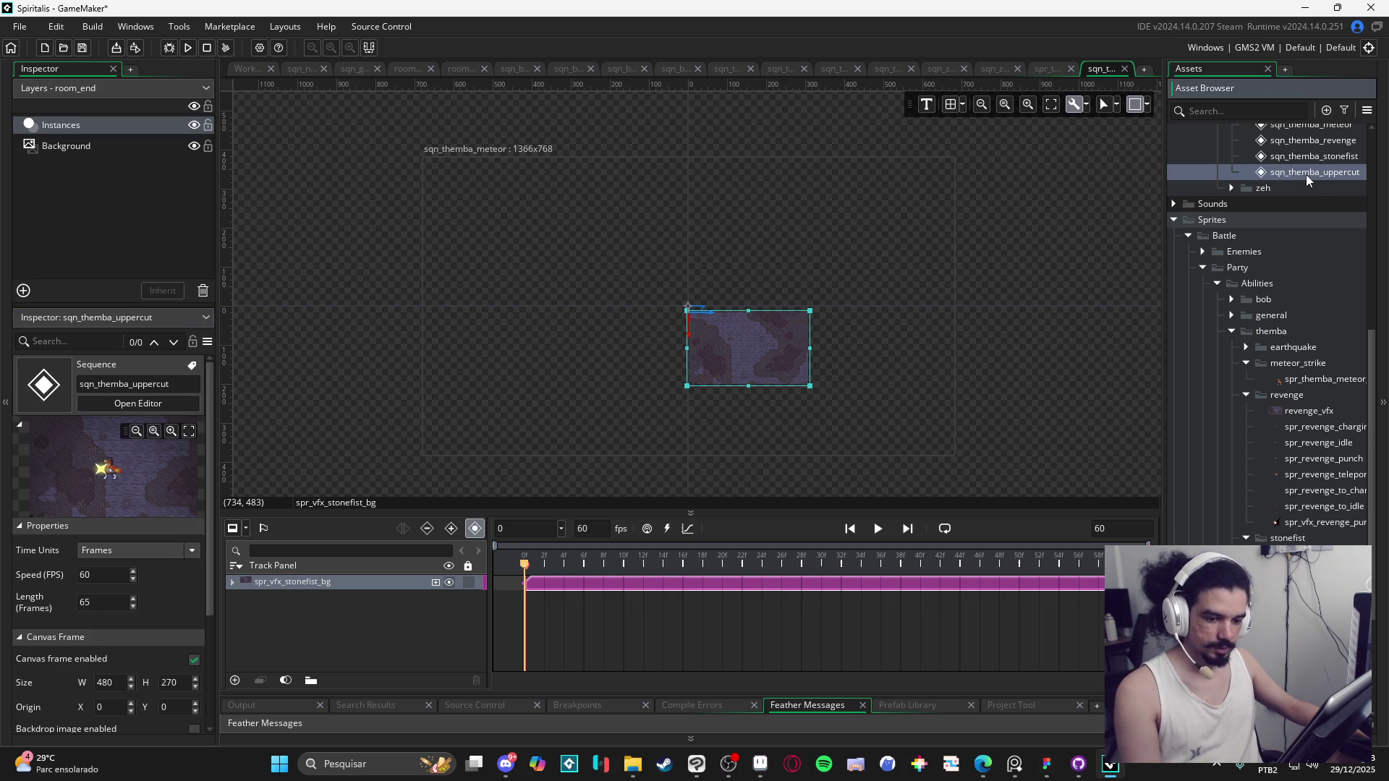
click(293, 582)
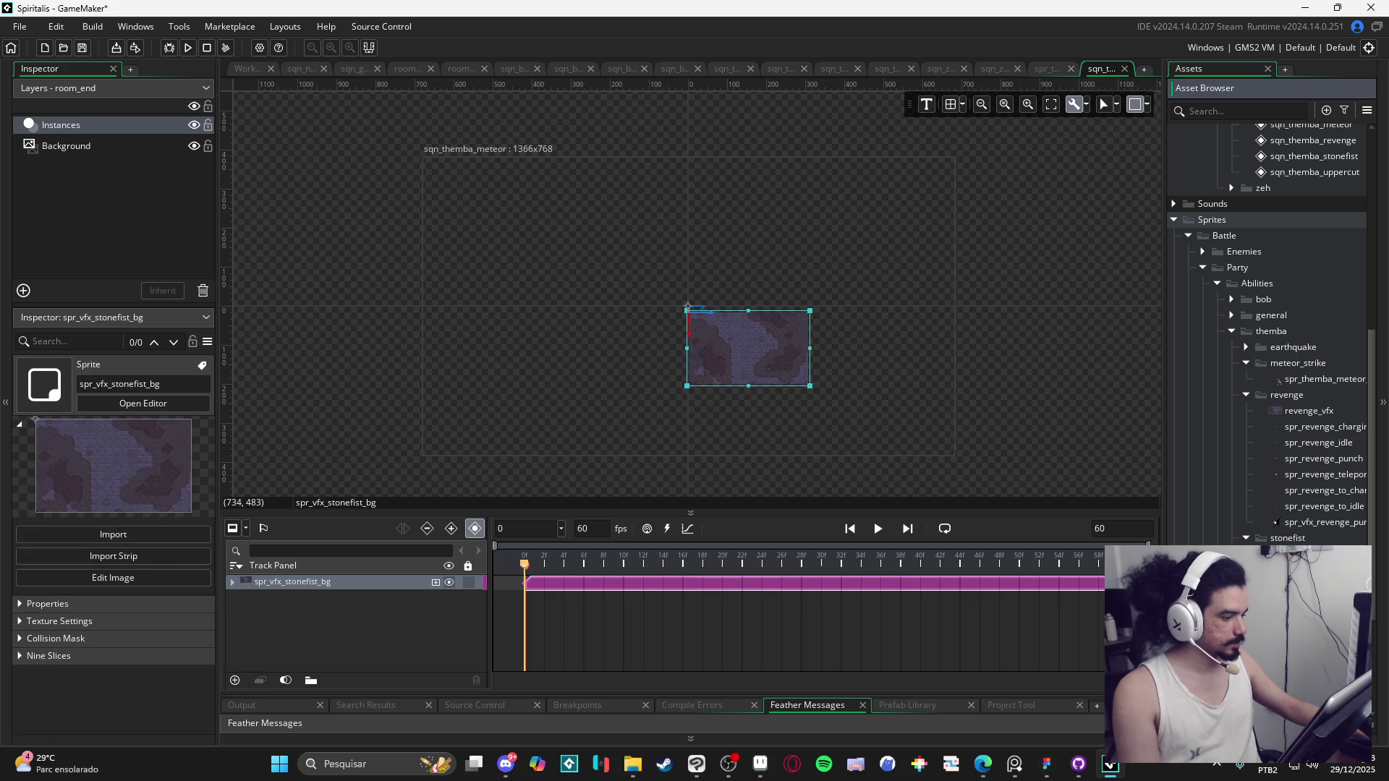
scroll(1266, 319, up, 3)
click(981, 315)
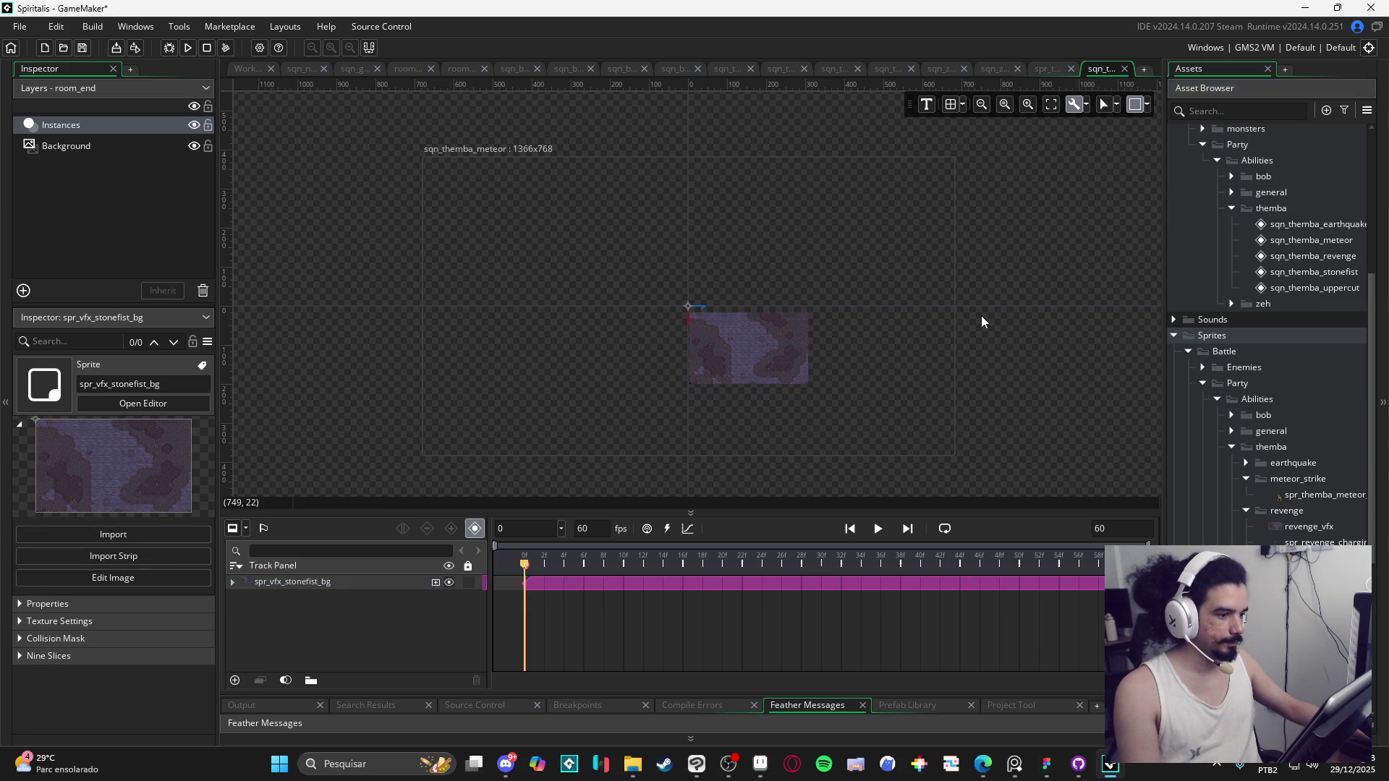
Step: Set the sequence canvas frame to 480x270
click(1146, 105)
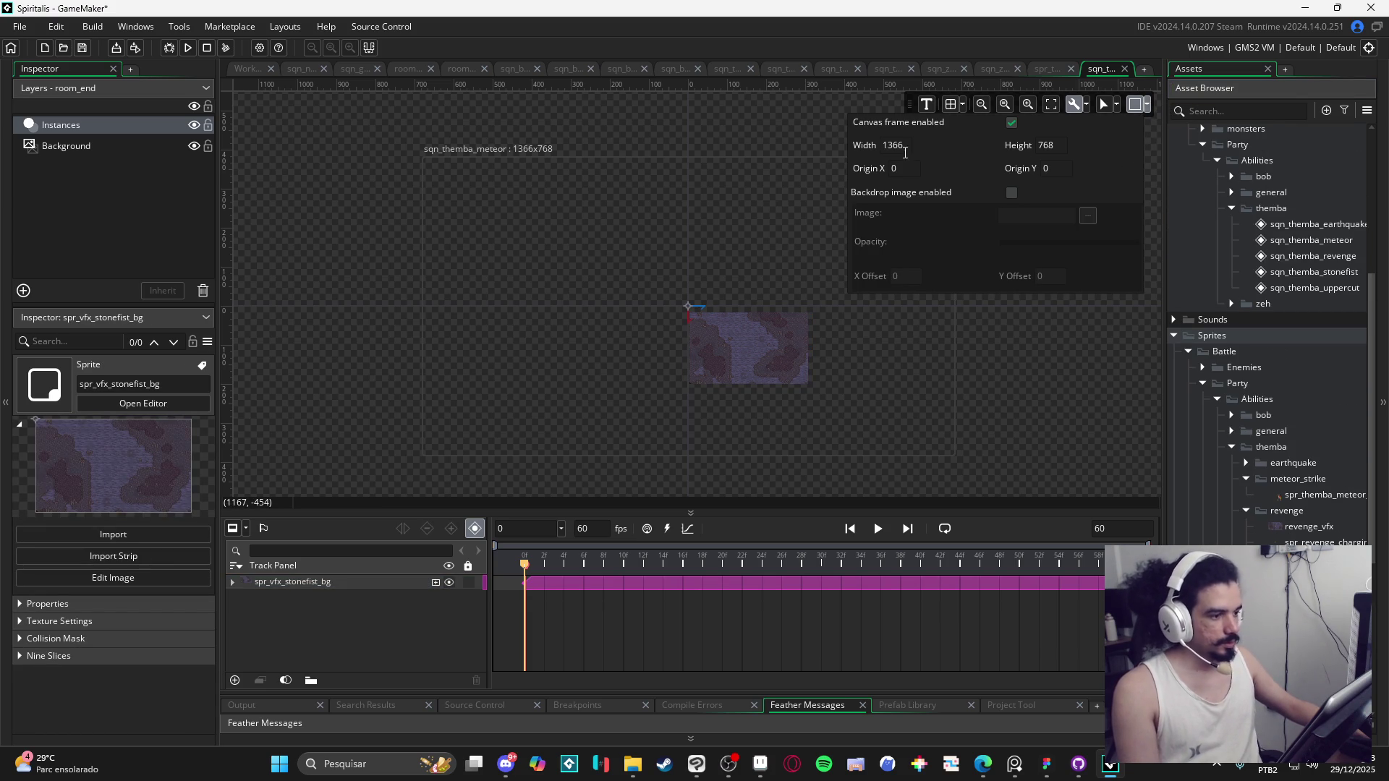
text(0)
key(Tab)
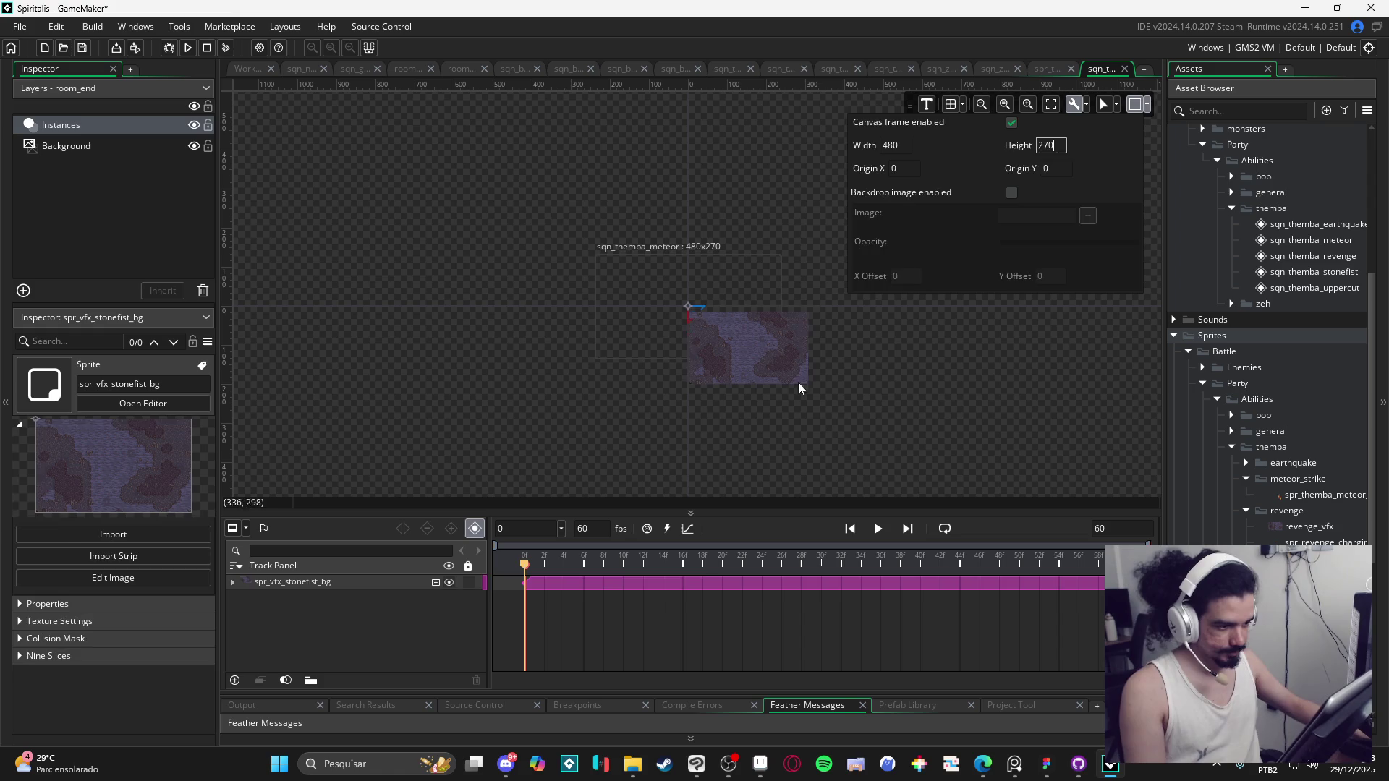
Step: Centre the stonefist background sprite inside the 480x270 frame and zoom in
click(769, 358)
mouse_move(769, 359)
mouse_down()
mouse_move(709, 297)
mouse_move(712, 315)
mouse_up()
click(747, 396)
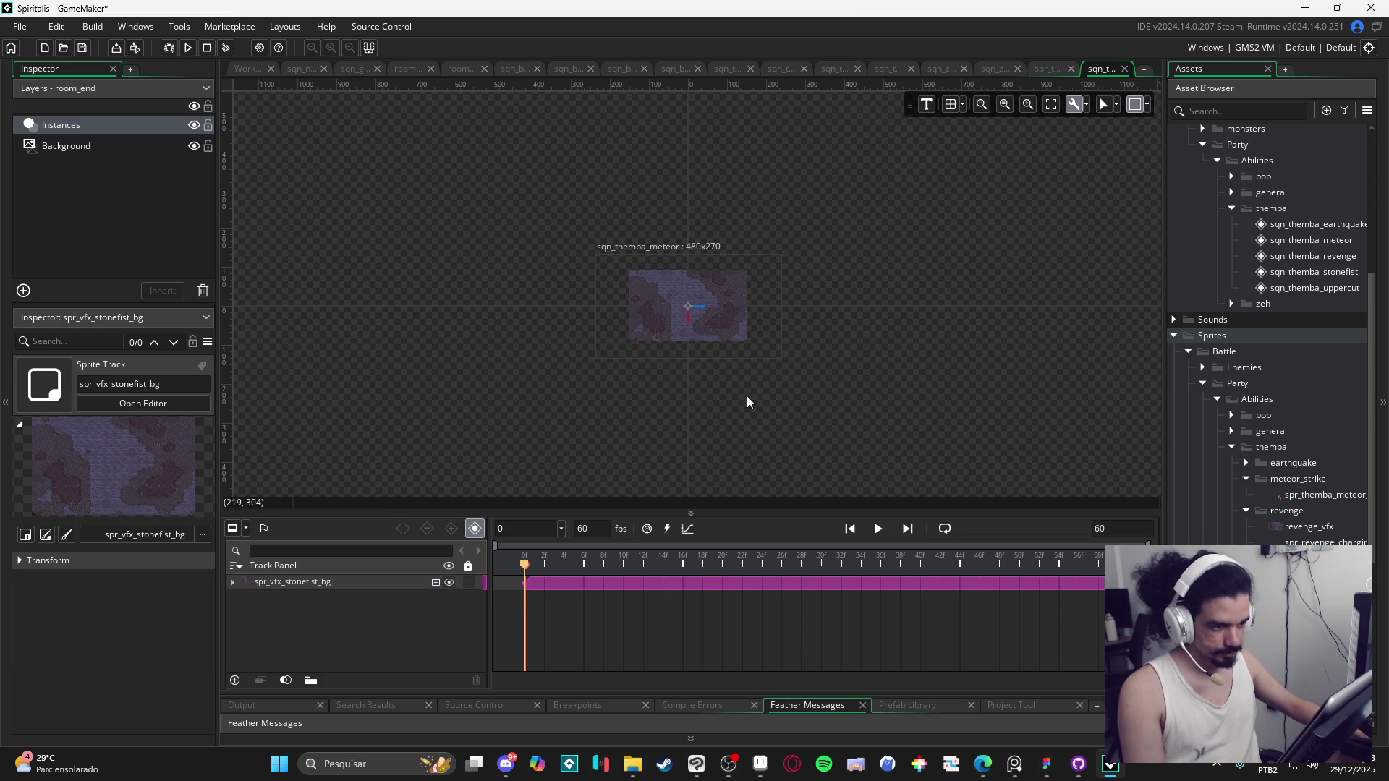
scroll(707, 324, up, 4)
scroll(806, 361, up, 5)
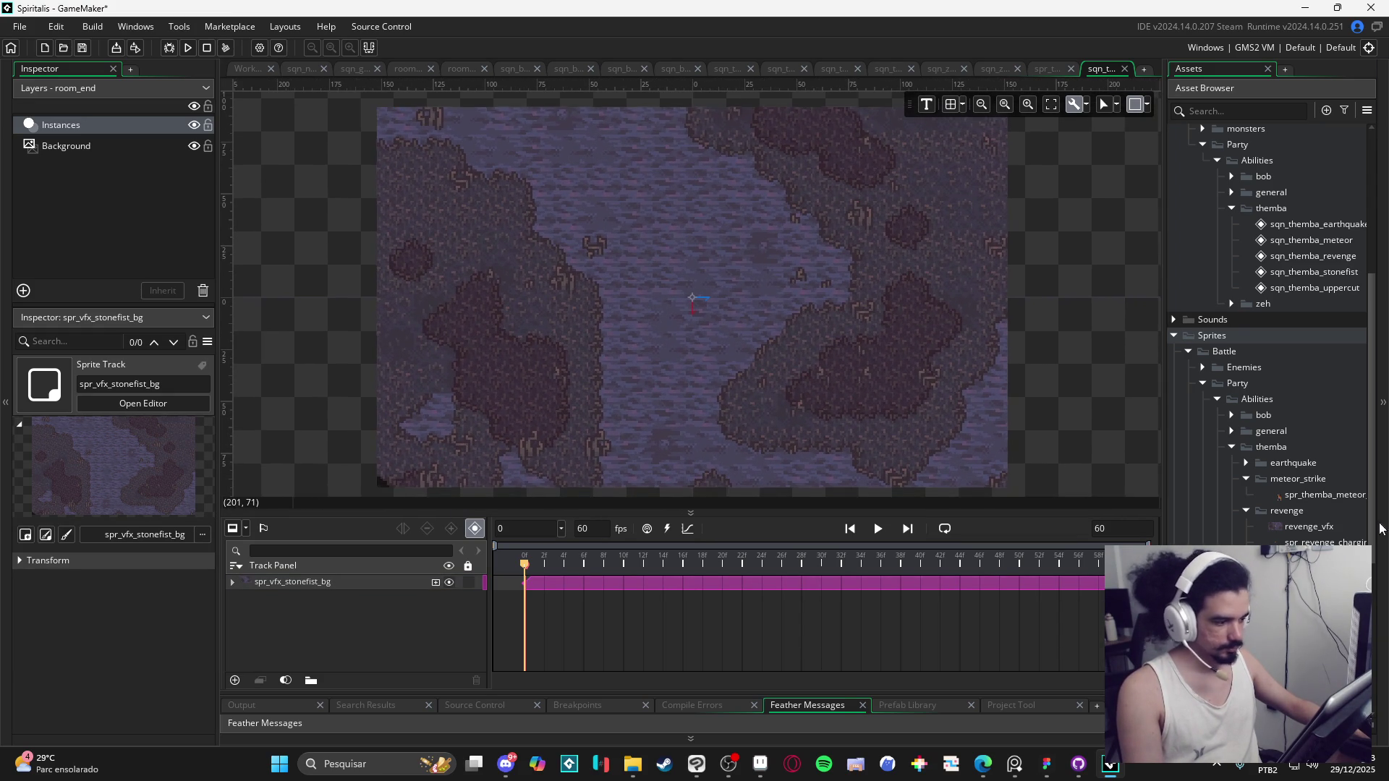
scroll(619, 338, up, 5)
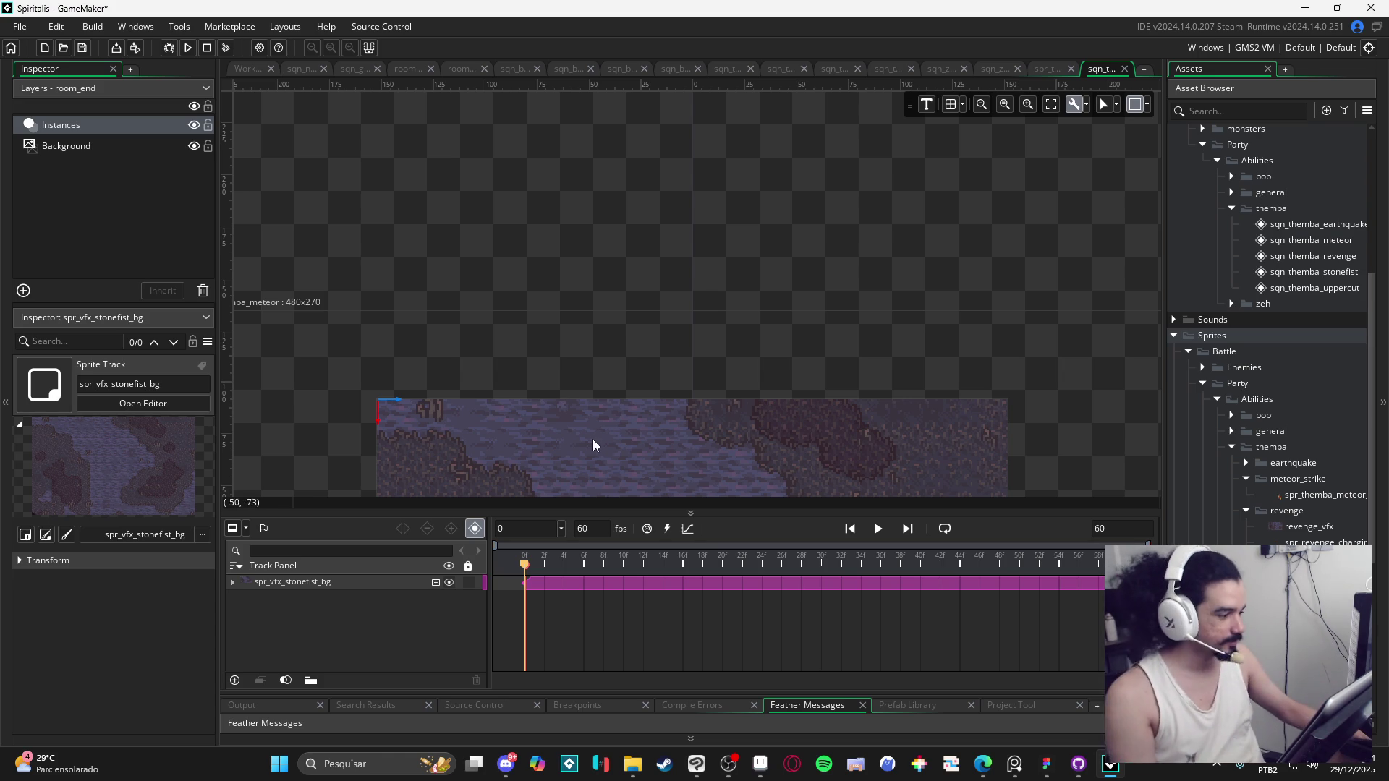
Step: Add spr_themba_meteor_ref as a sprite track positioned over the stonefist background
drag(739, 355, 731, 181)
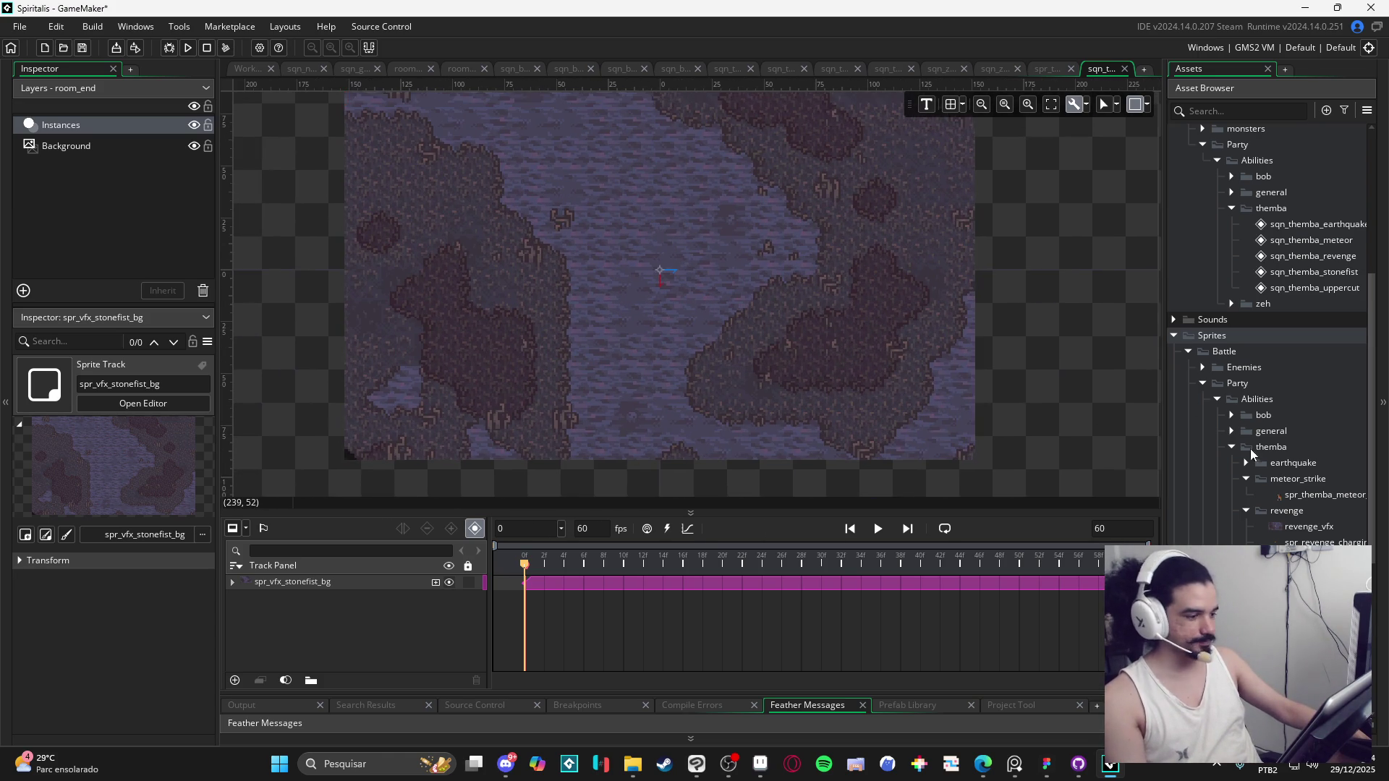
click(1344, 497)
drag(906, 391, 665, 302)
mouse_move(763, 385)
mouse_down()
mouse_move(686, 345)
mouse_move(684, 327)
mouse_move(647, 333)
mouse_move(761, 341)
mouse_move(763, 314)
mouse_up()
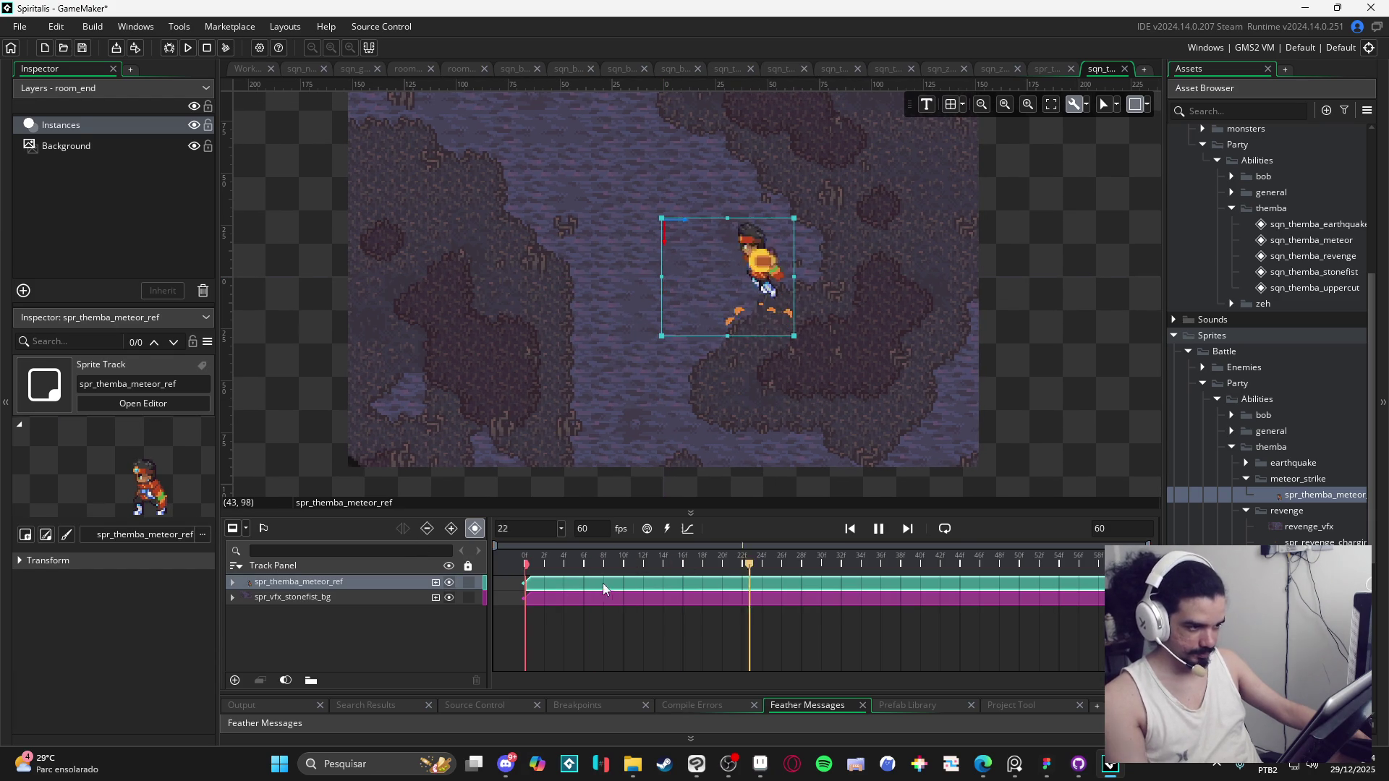
Step: Play the sequence preview and scrub the timeline from frame 6 to frame 18
scroll(841, 401, up, 3)
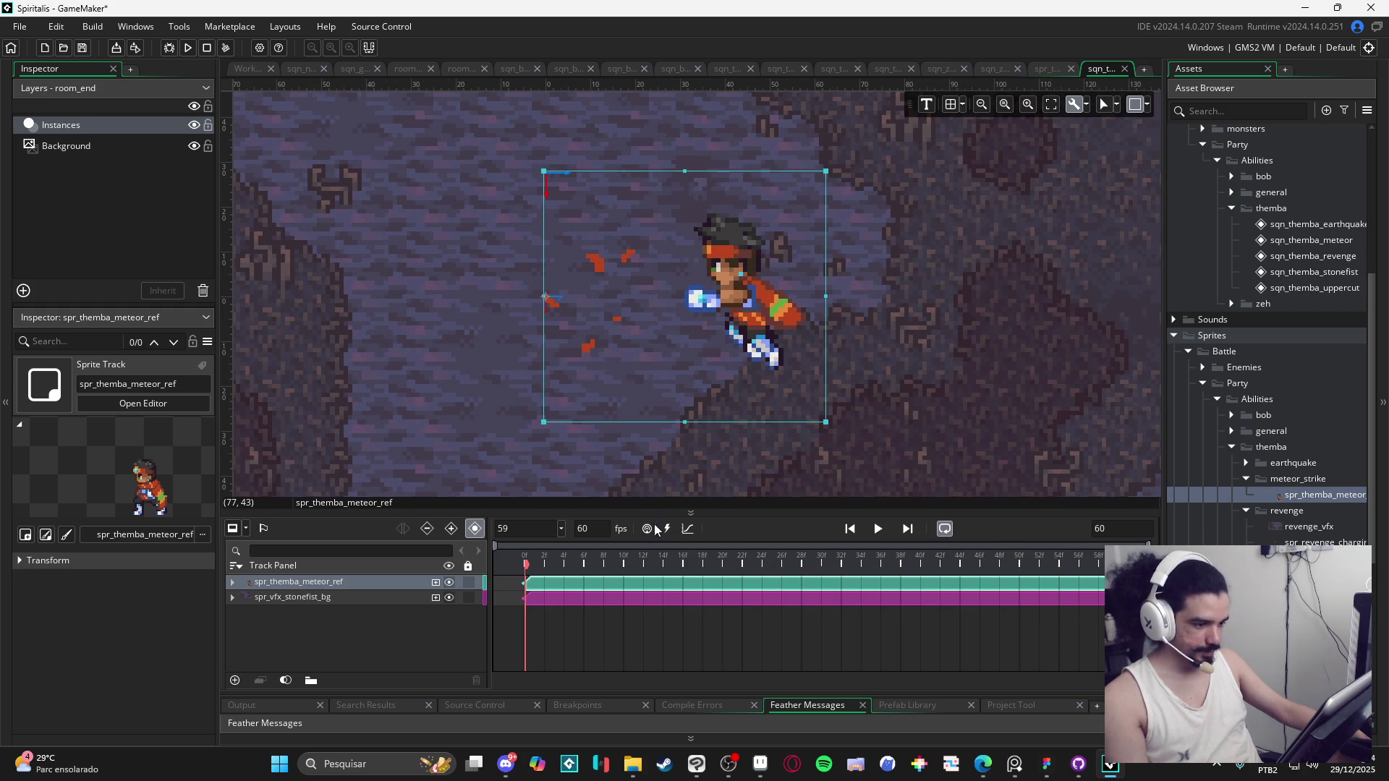
click(877, 528)
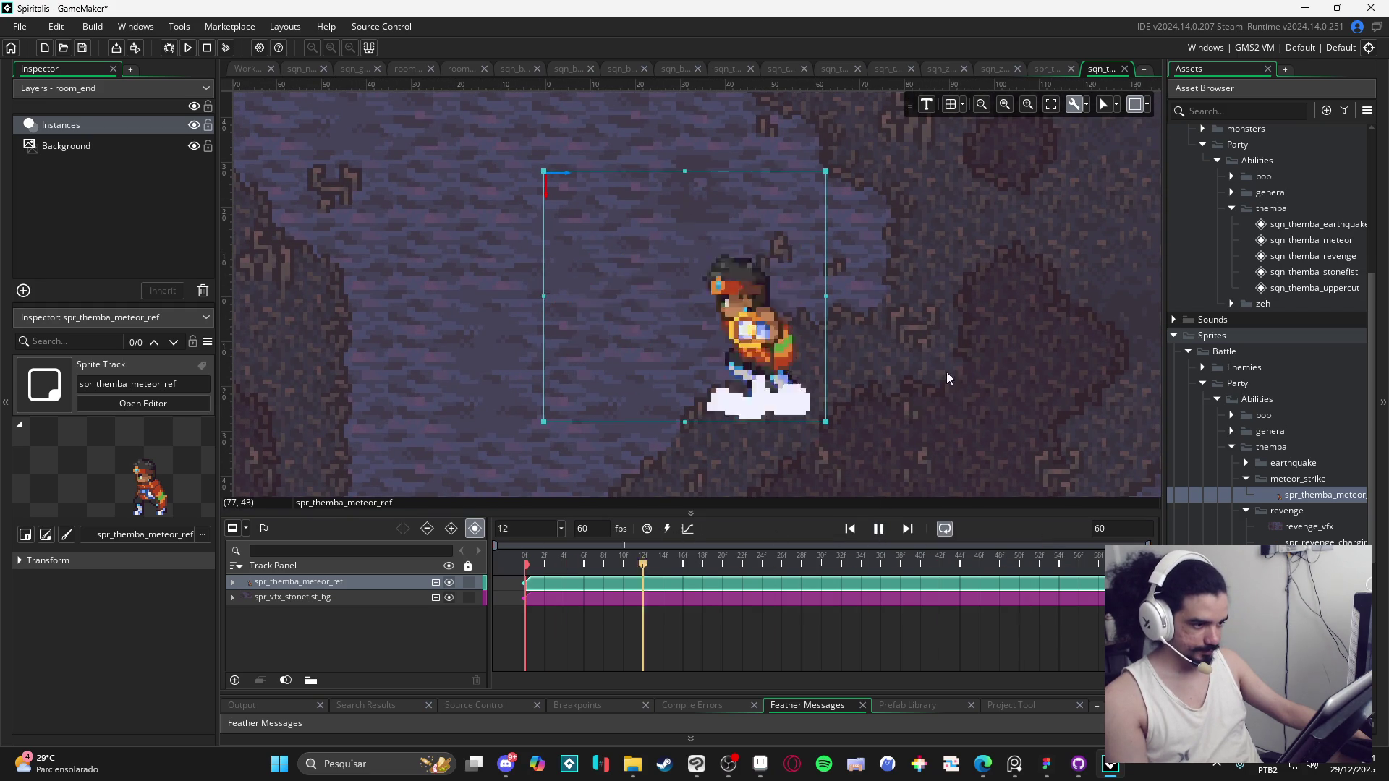
click(861, 416)
scroll(861, 416, down, 3)
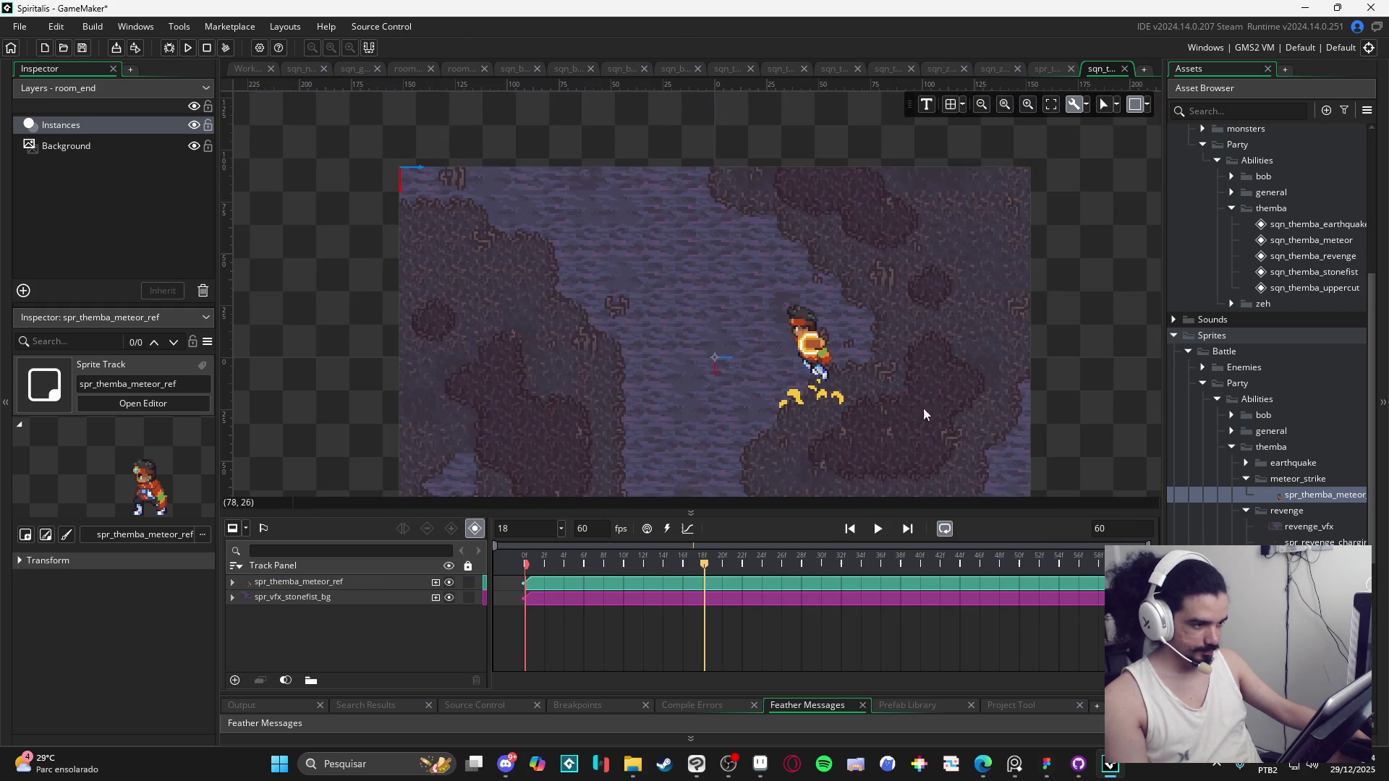
click(876, 531)
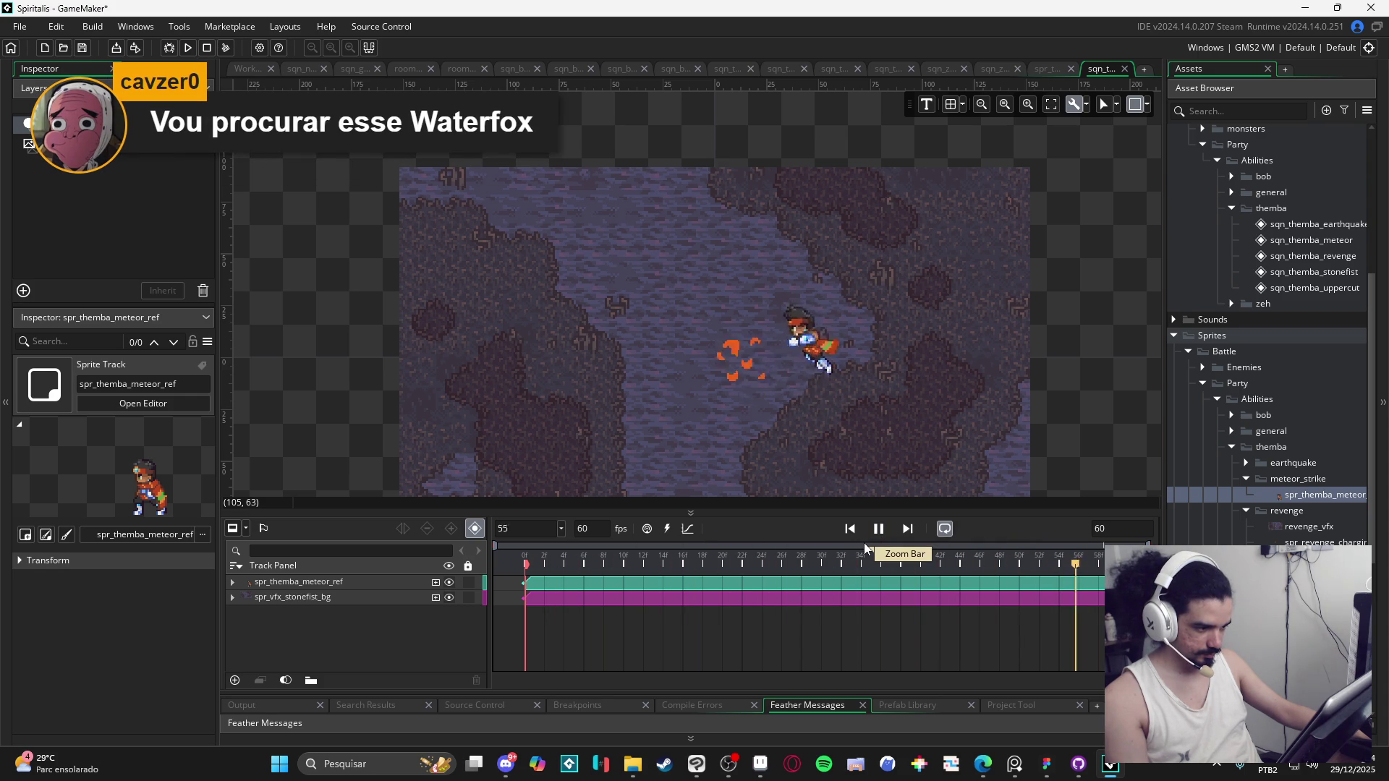
scroll(851, 437, up, 1)
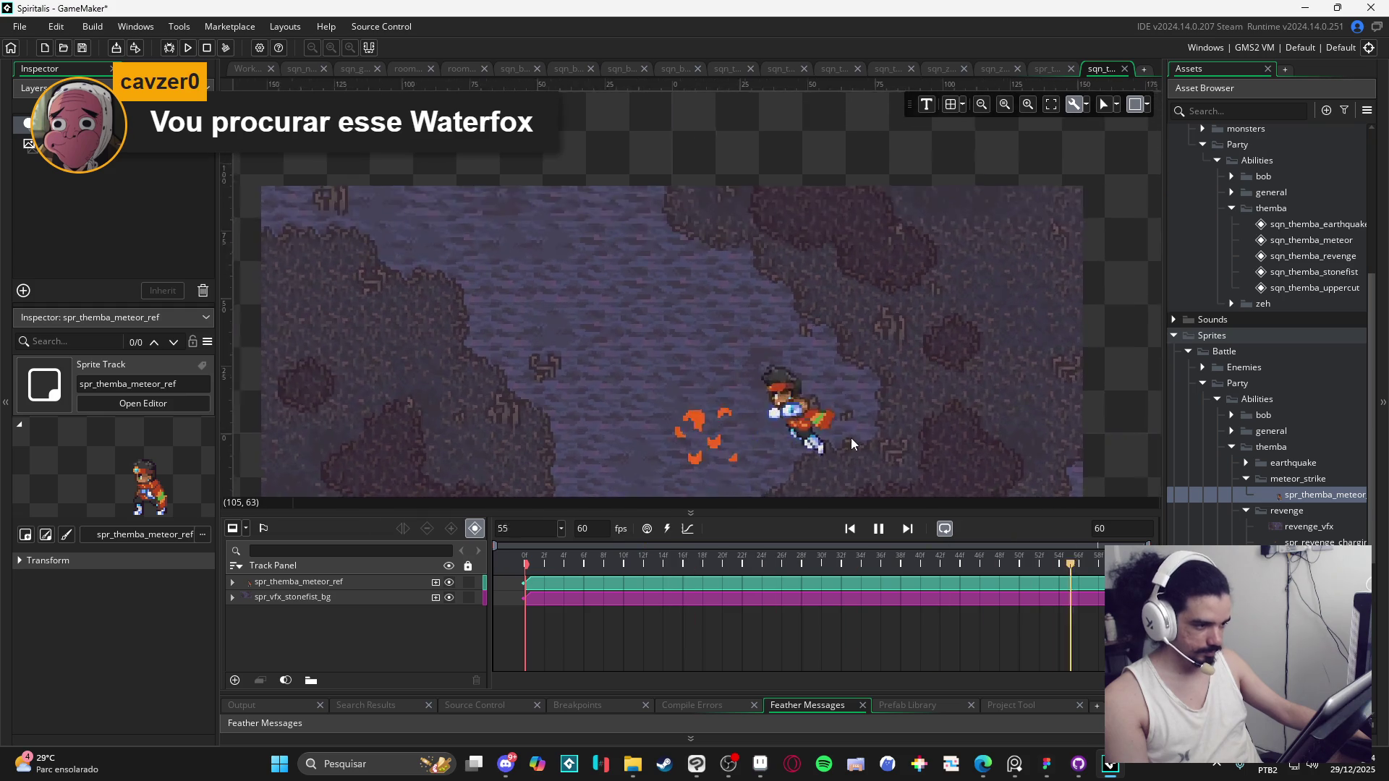
scroll(797, 349, up, 1)
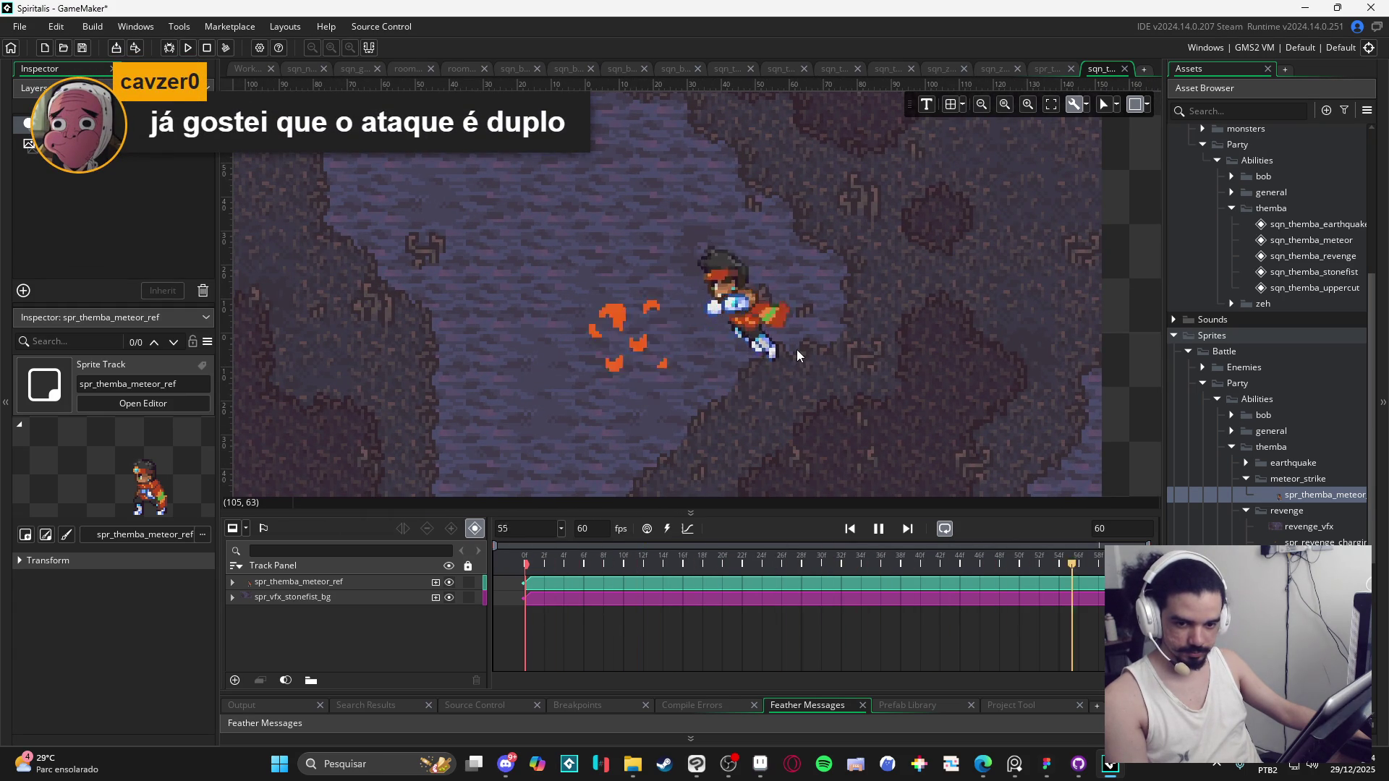
scroll(814, 374, down, 1)
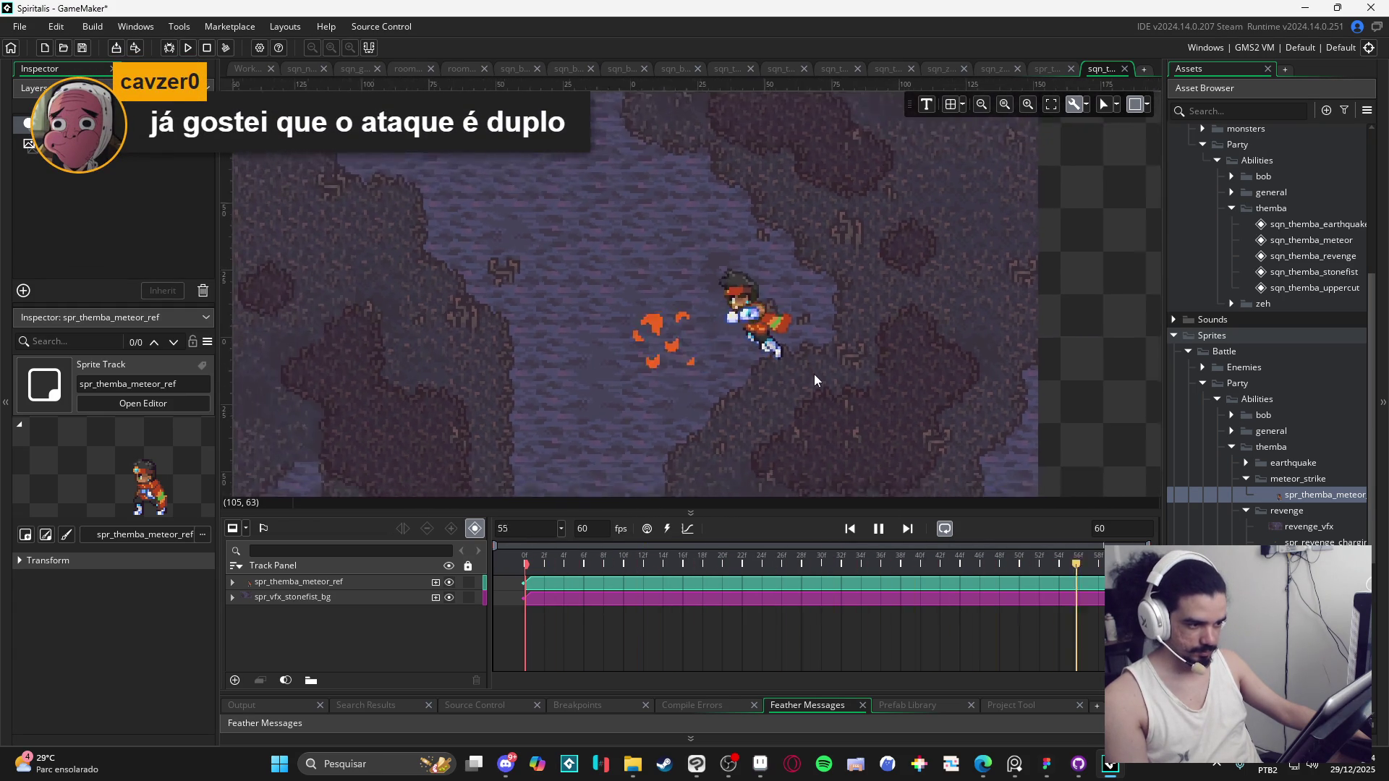
scroll(828, 341, down, 2)
scroll(812, 375, up, 1)
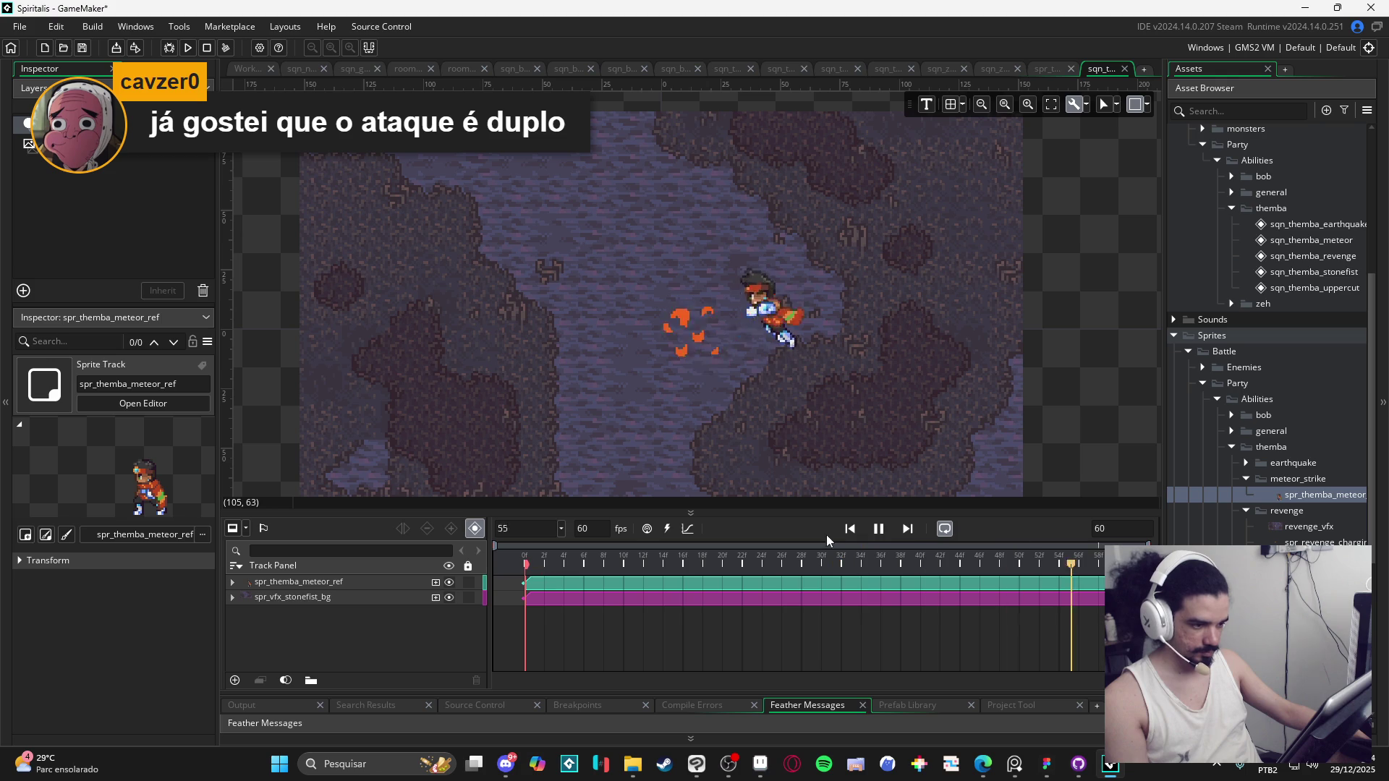
click(592, 554)
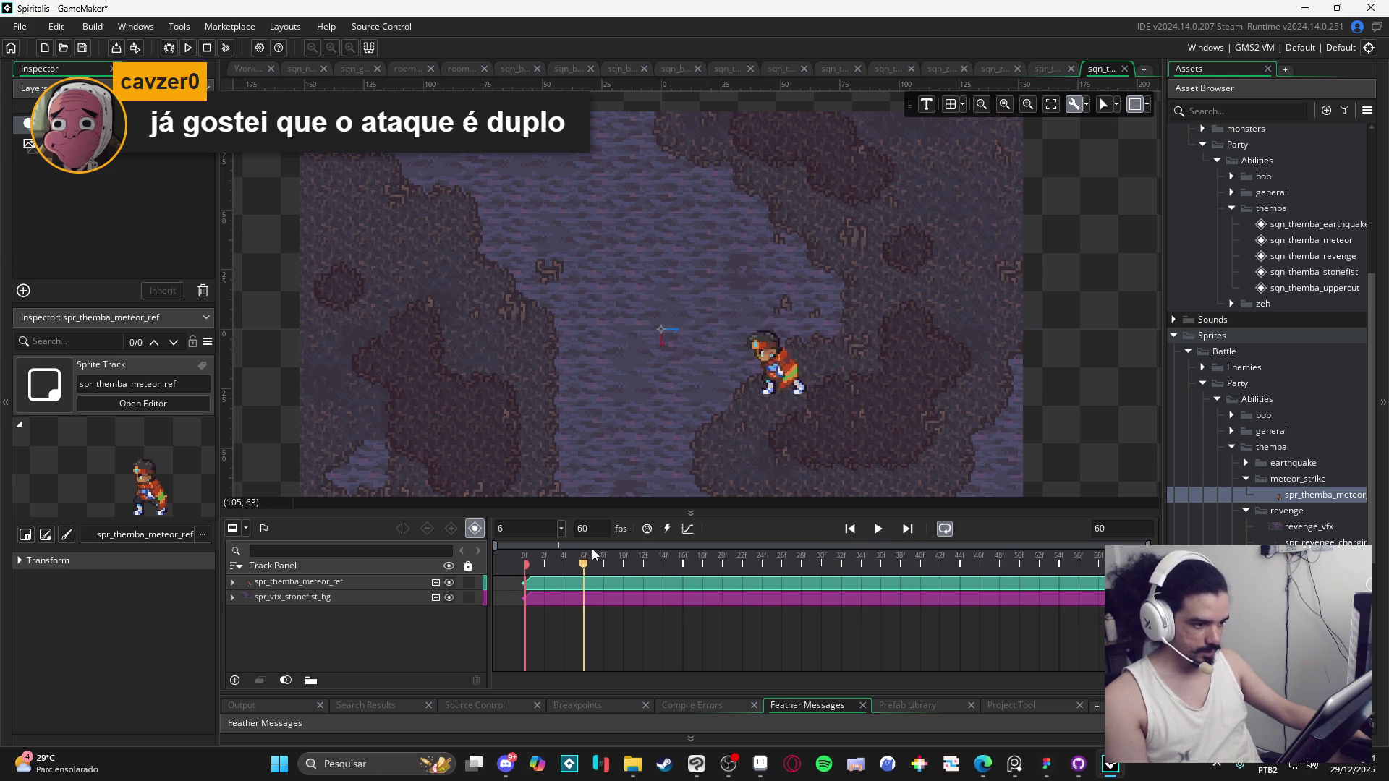
drag(591, 548, 844, 545)
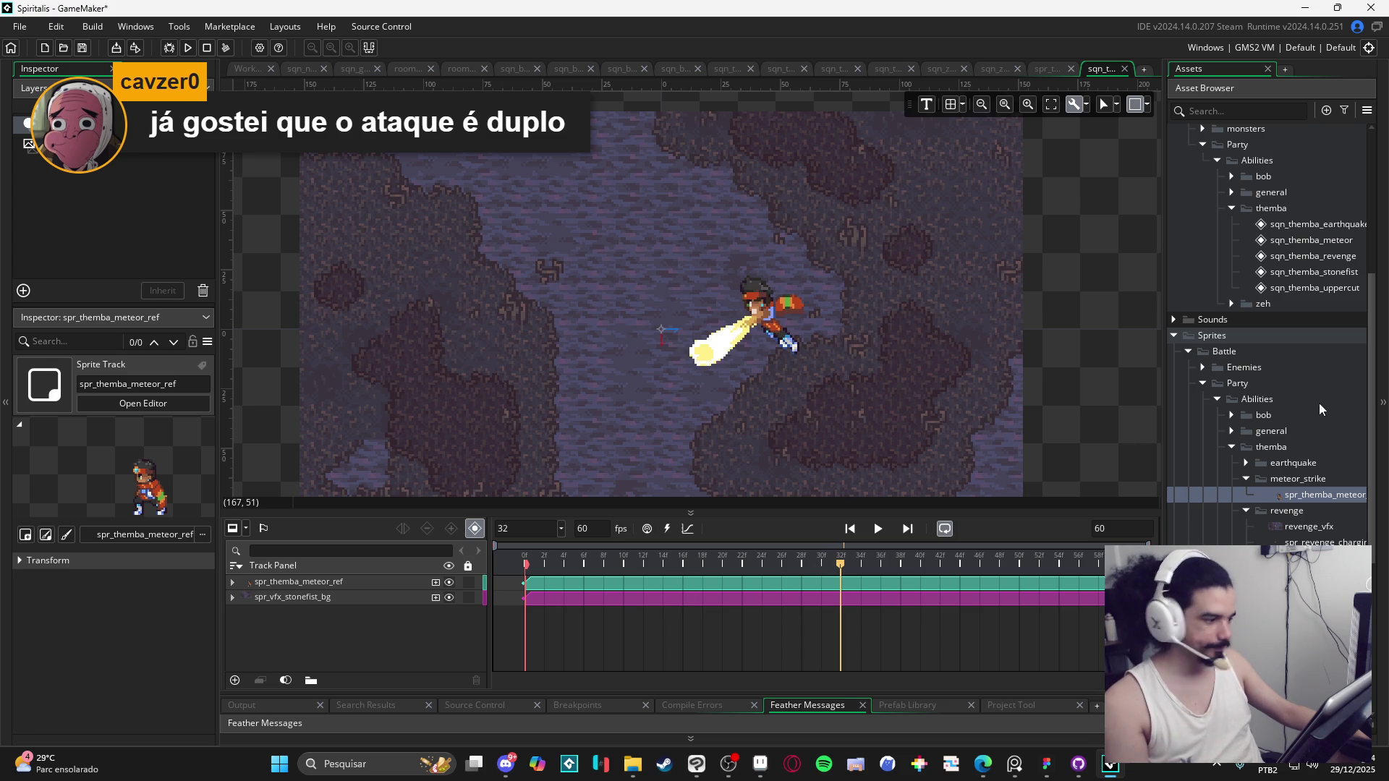
Step: Search for obj_light and add it to the sequence at frame 32
click(1218, 112)
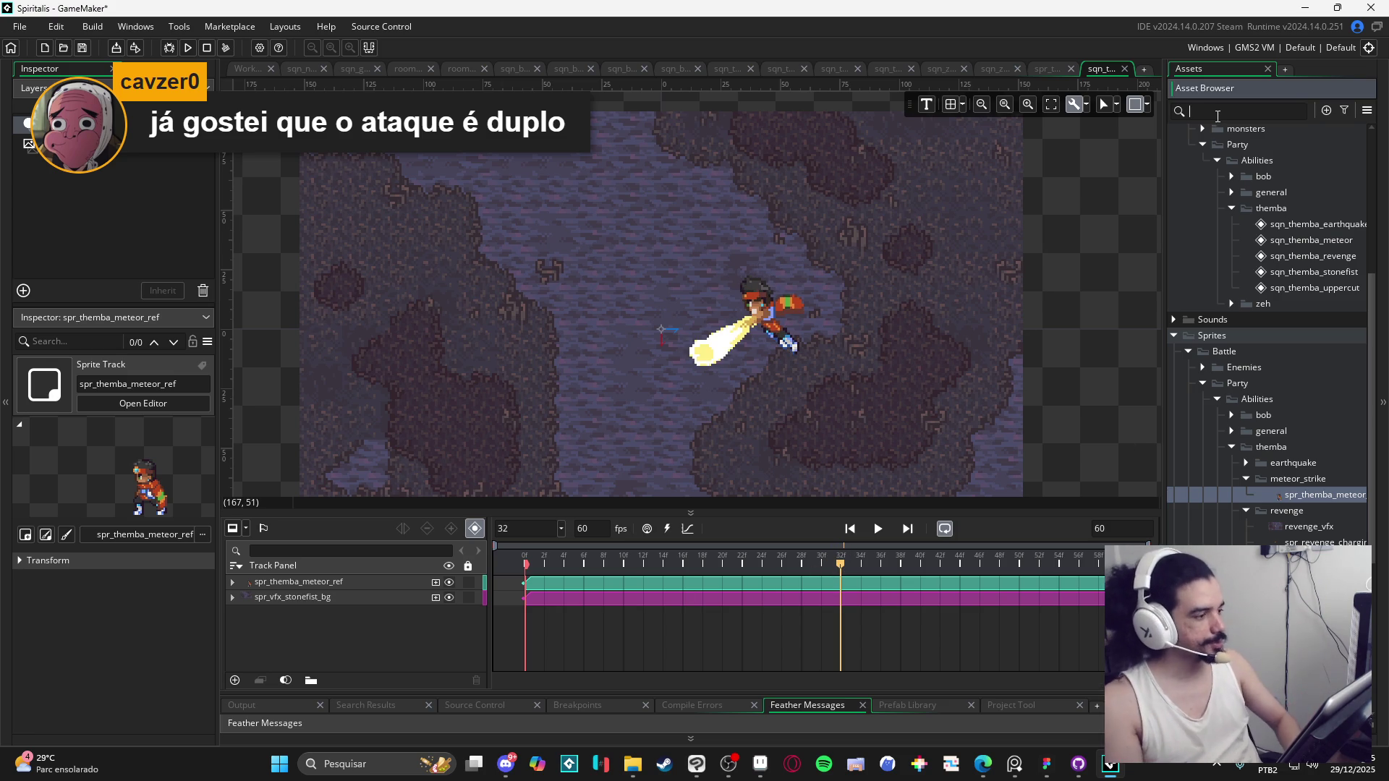
text(light)
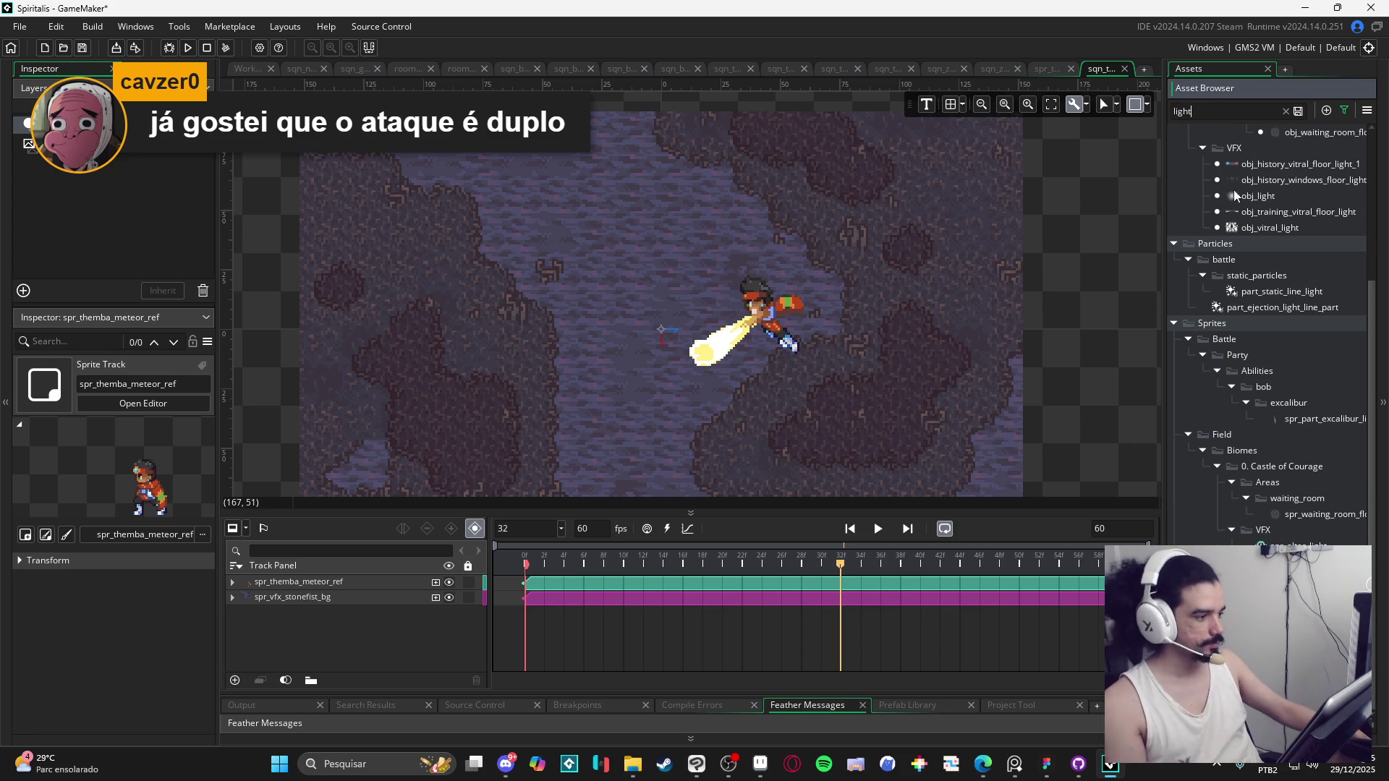
mouse_move(1234, 193)
mouse_down()
mouse_move(1295, 196)
mouse_move(705, 360)
mouse_up()
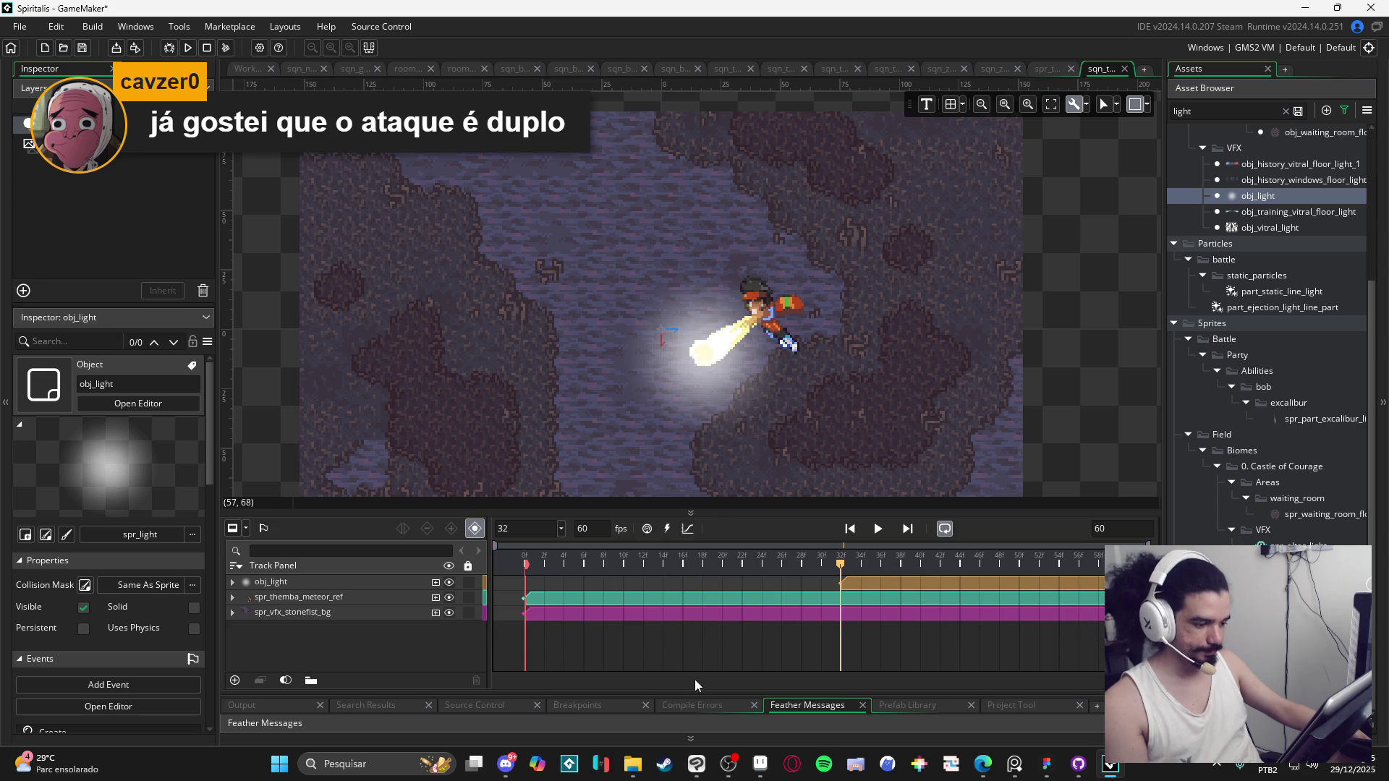
Step: Pick the beam's light yellow colour in the meteor strikes Aseprite file
click(760, 764)
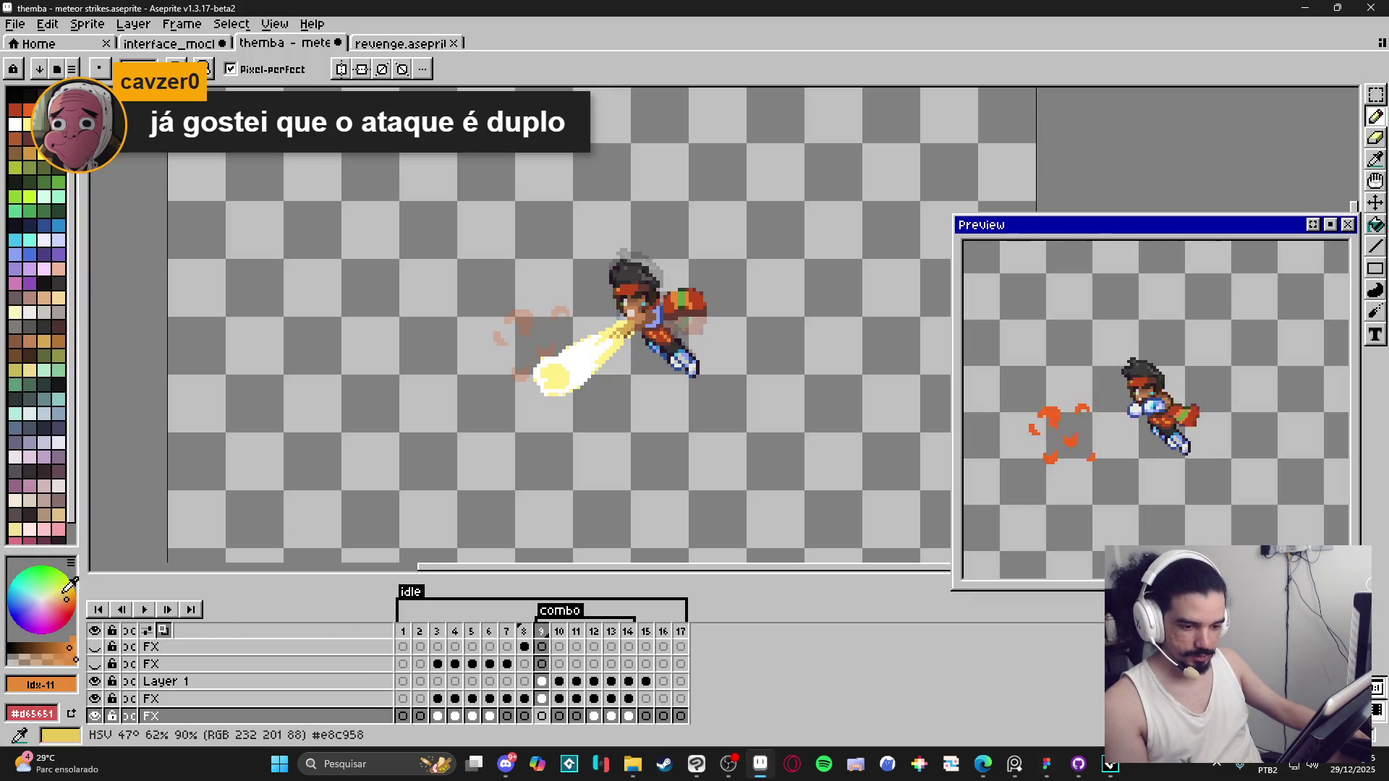
scroll(645, 350, up, 1)
alt+click(510, 383)
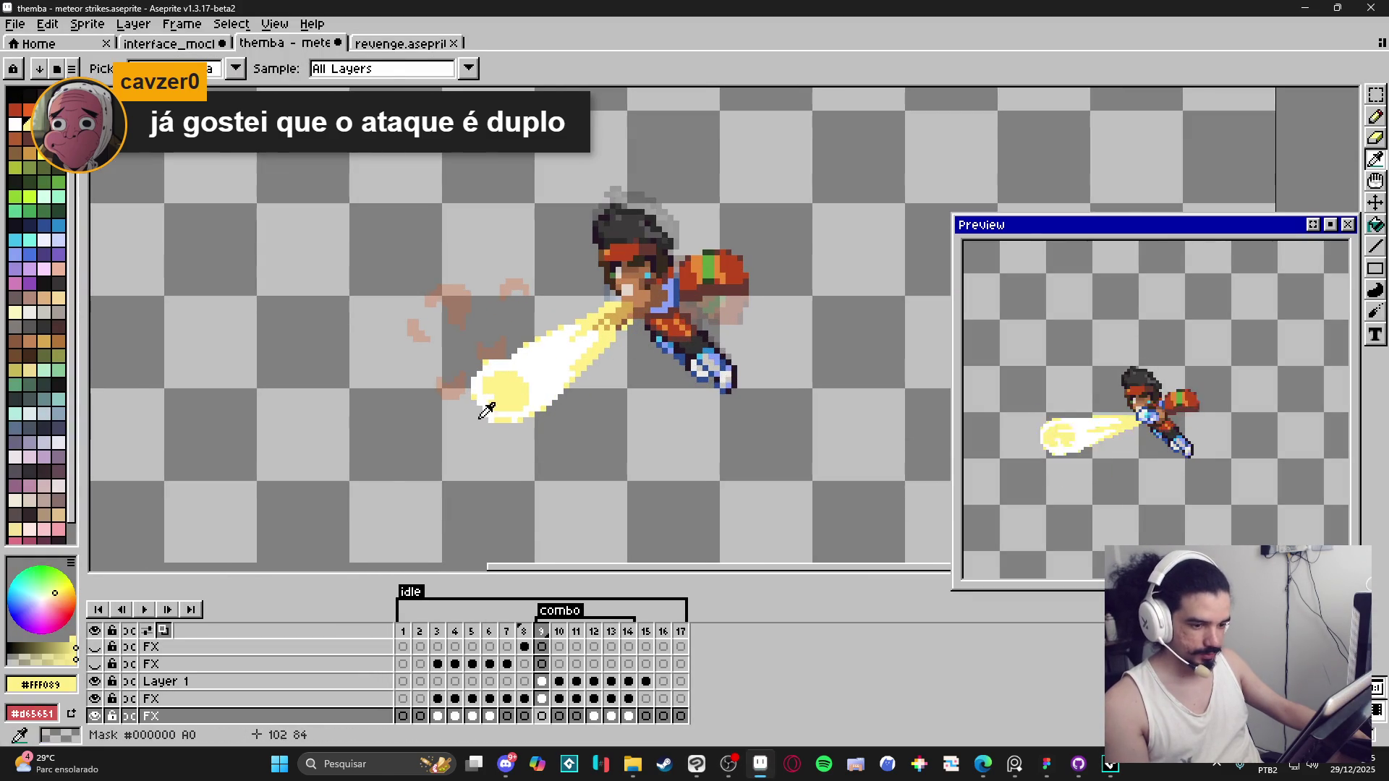
click(55, 683)
click(1338, 8)
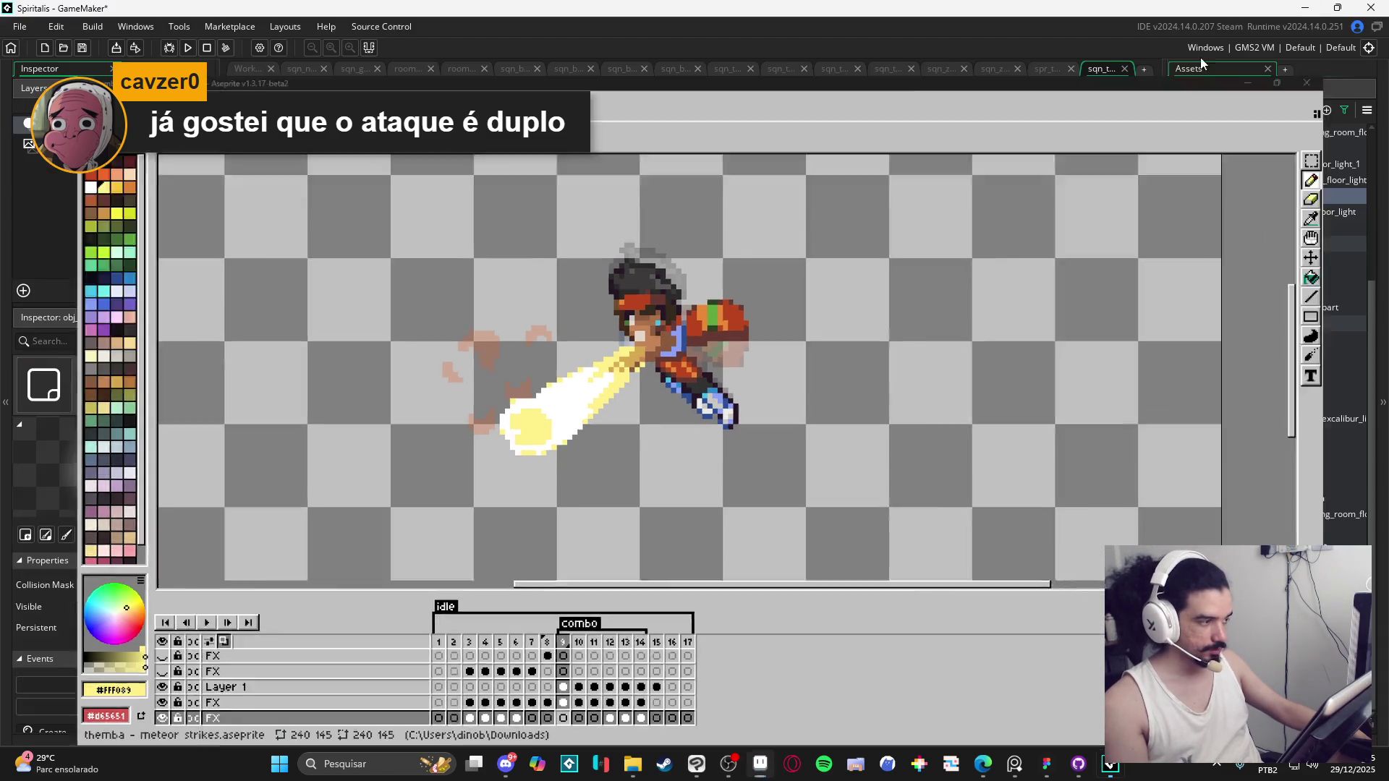
click(1201, 63)
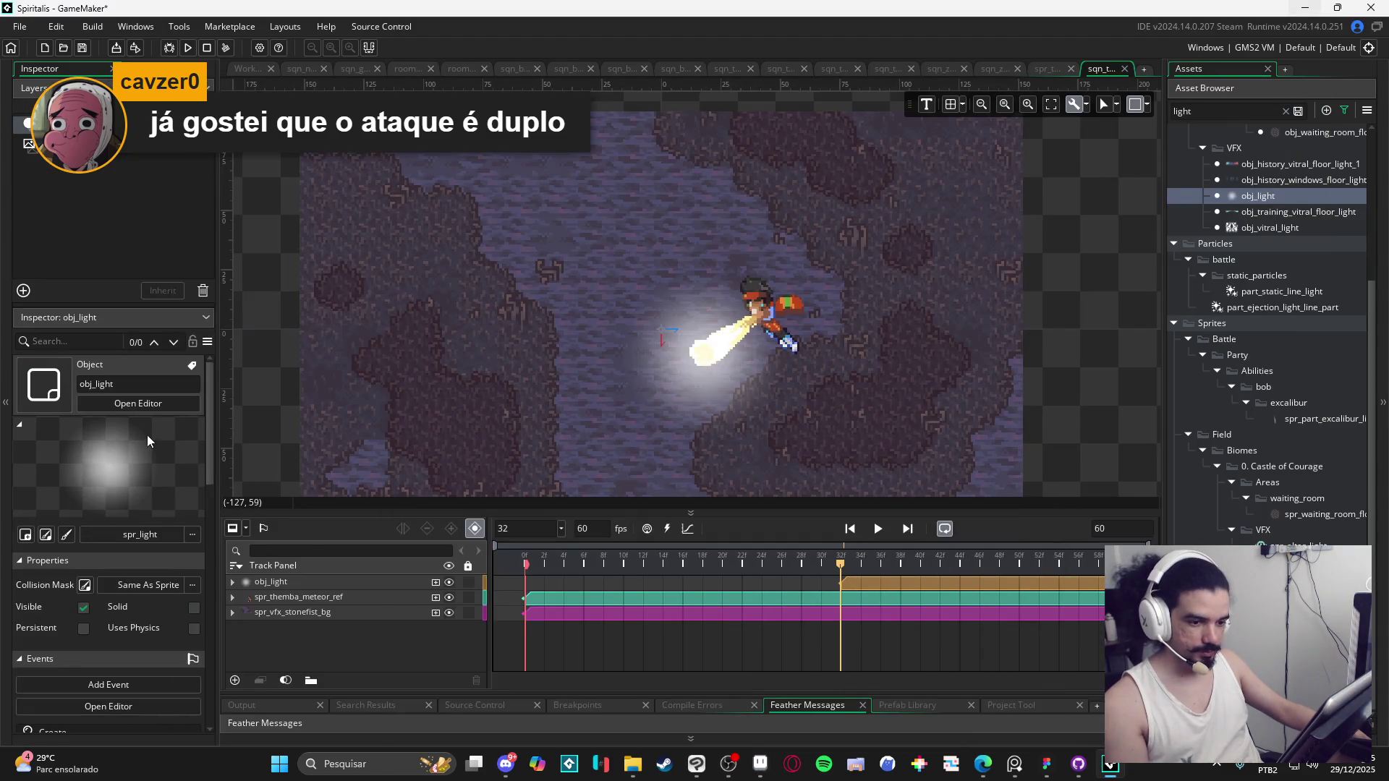
Step: Add a Colour Multiply track to obj_light
click(232, 582)
click(435, 583)
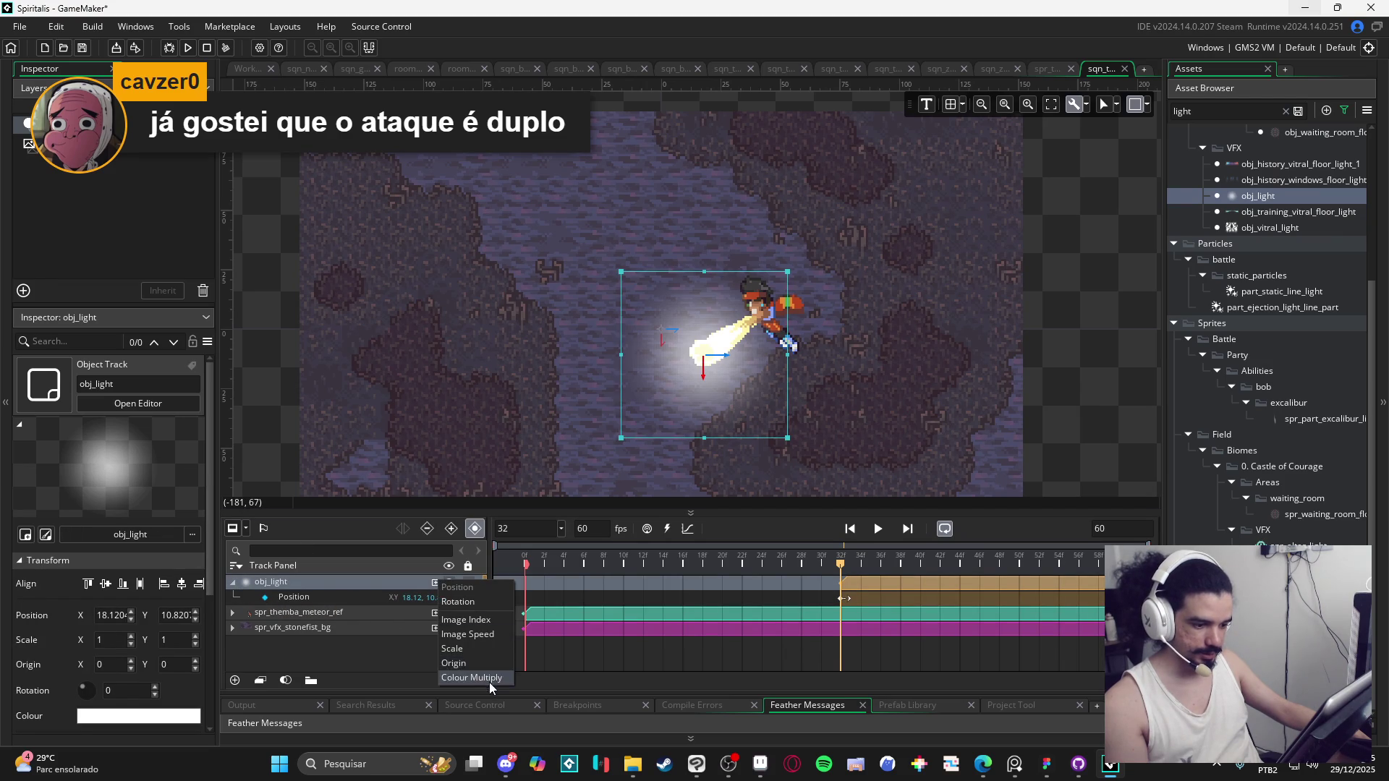
click(489, 681)
click(404, 599)
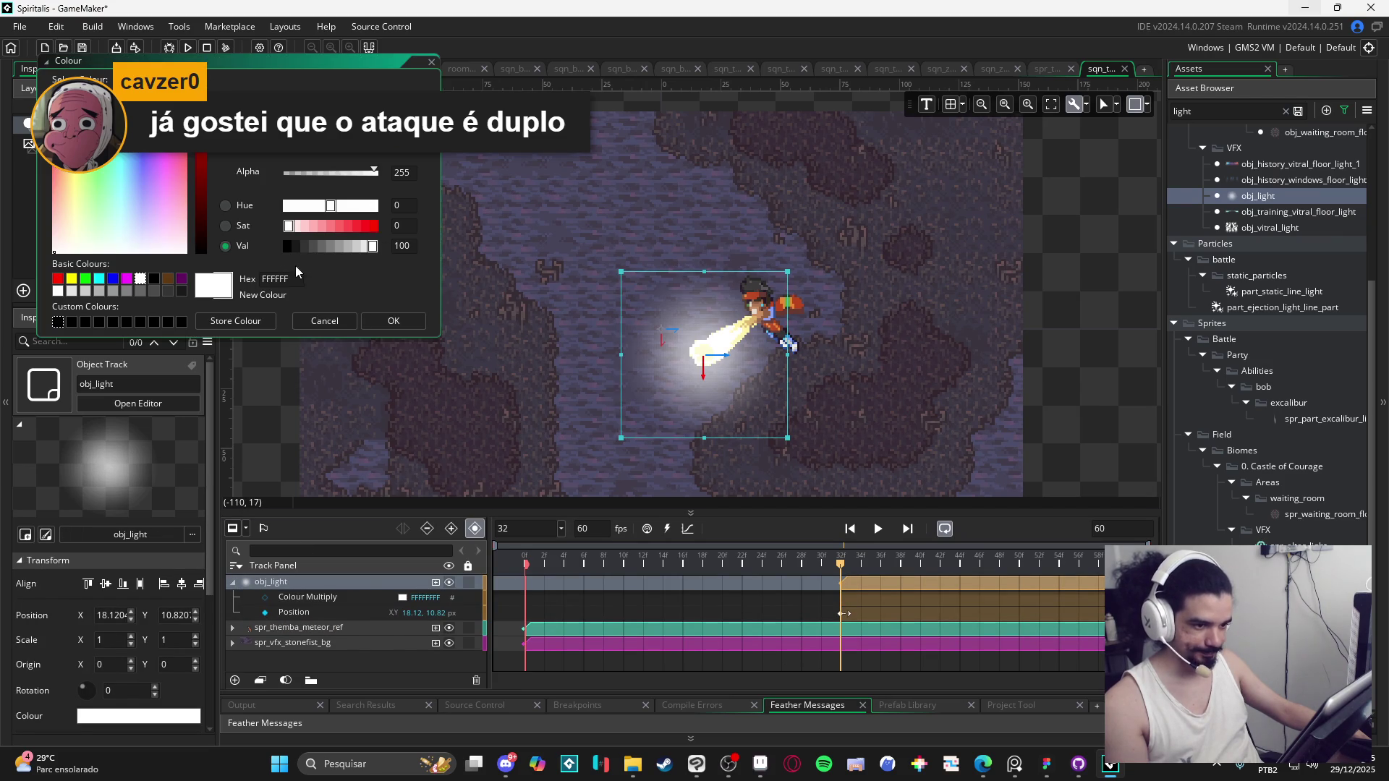
Step: Tint the Colour Multiply keyframe yellow with hex FFF089 copied from Aseprite
click(728, 764)
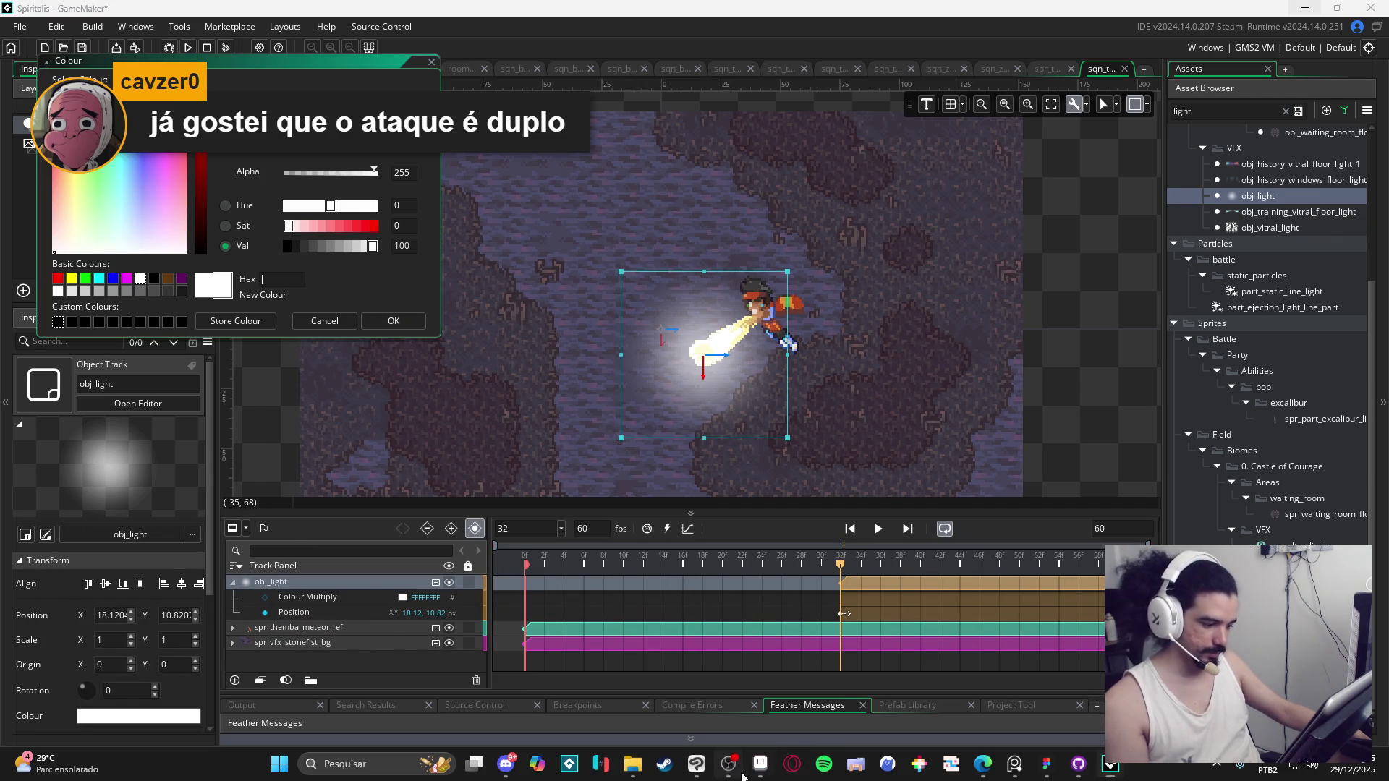
click(760, 767)
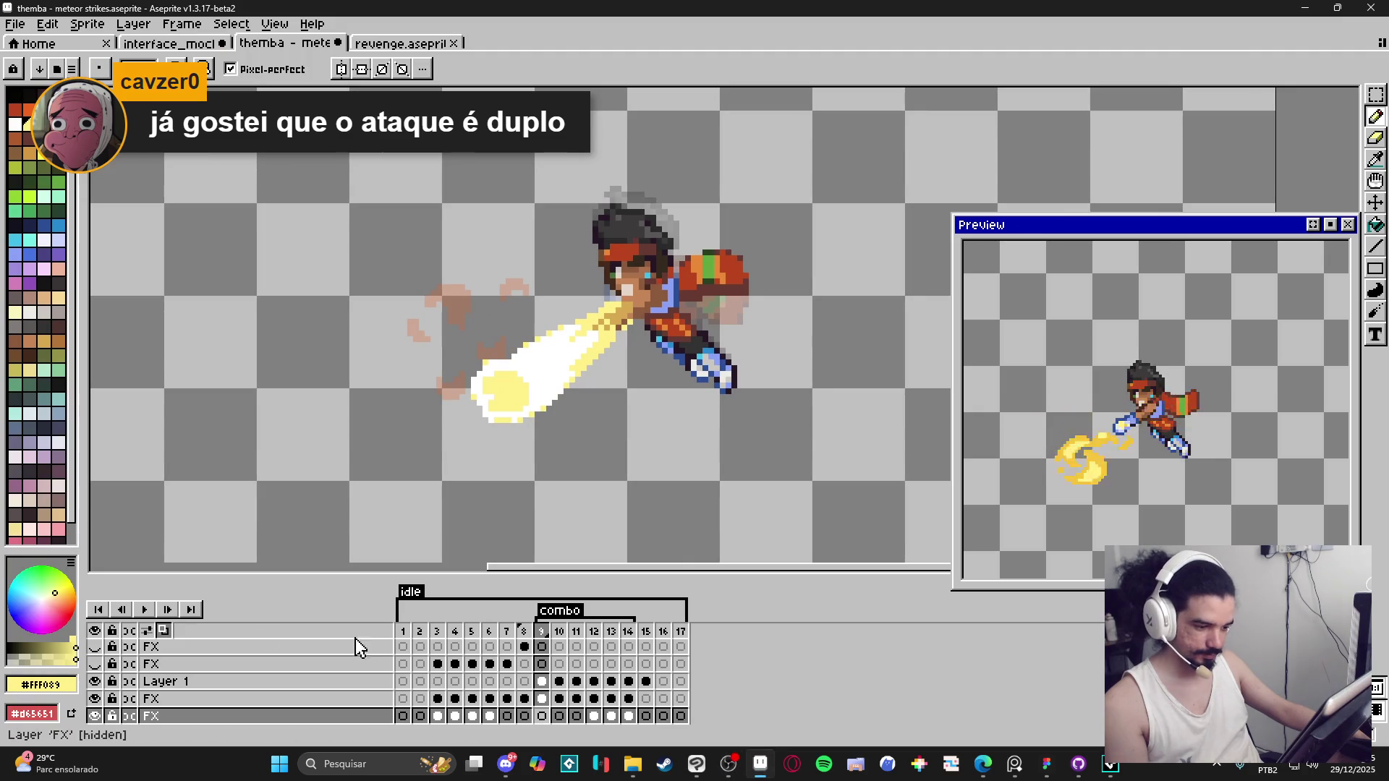
click(41, 684)
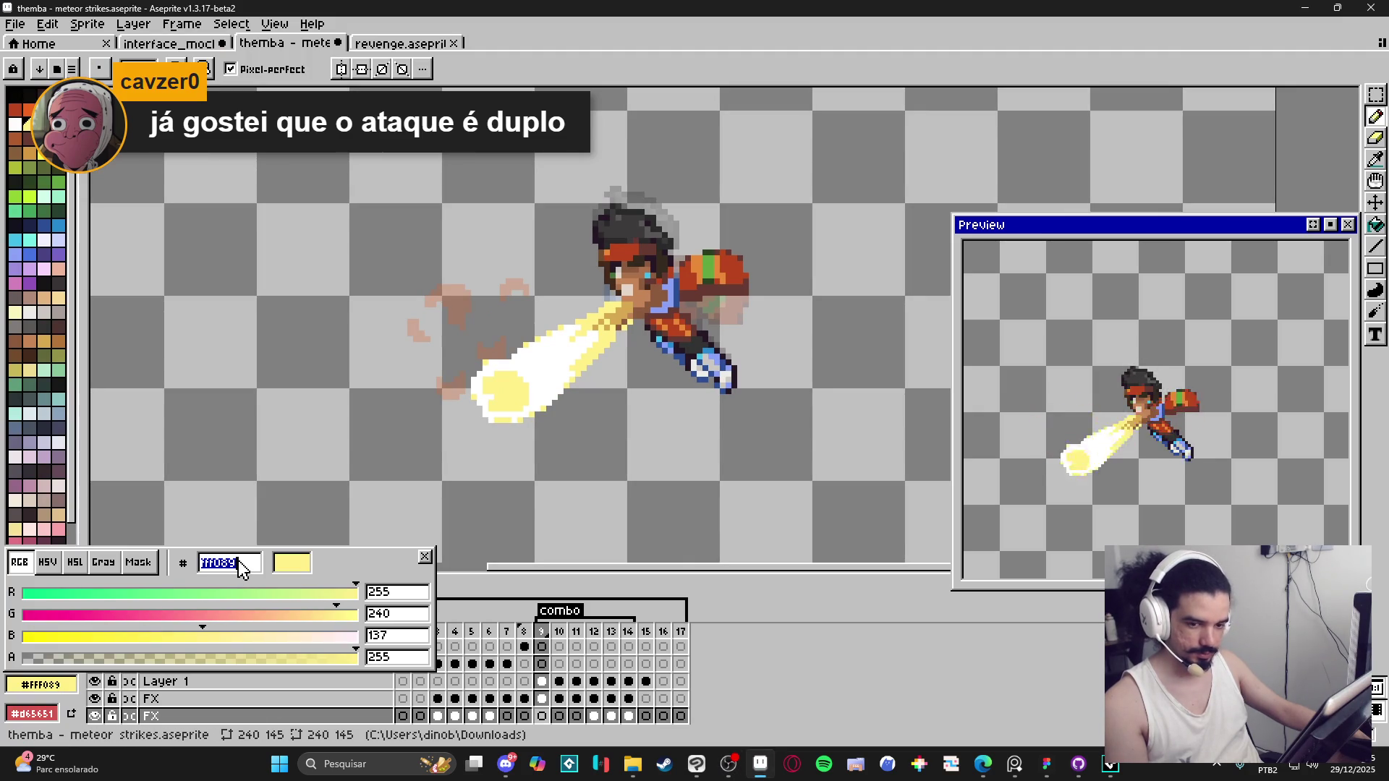
click(314, 539)
key(ctrl+z)
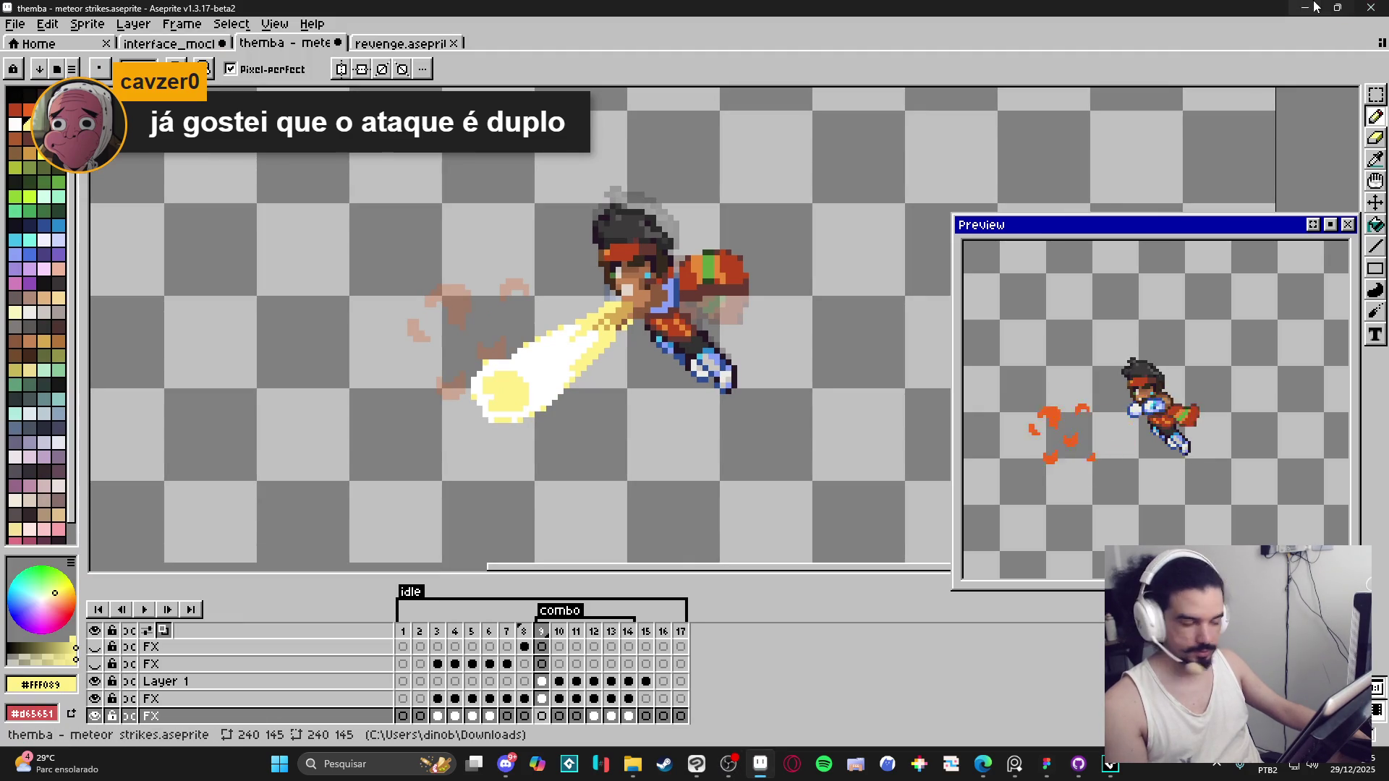
click(1306, 7)
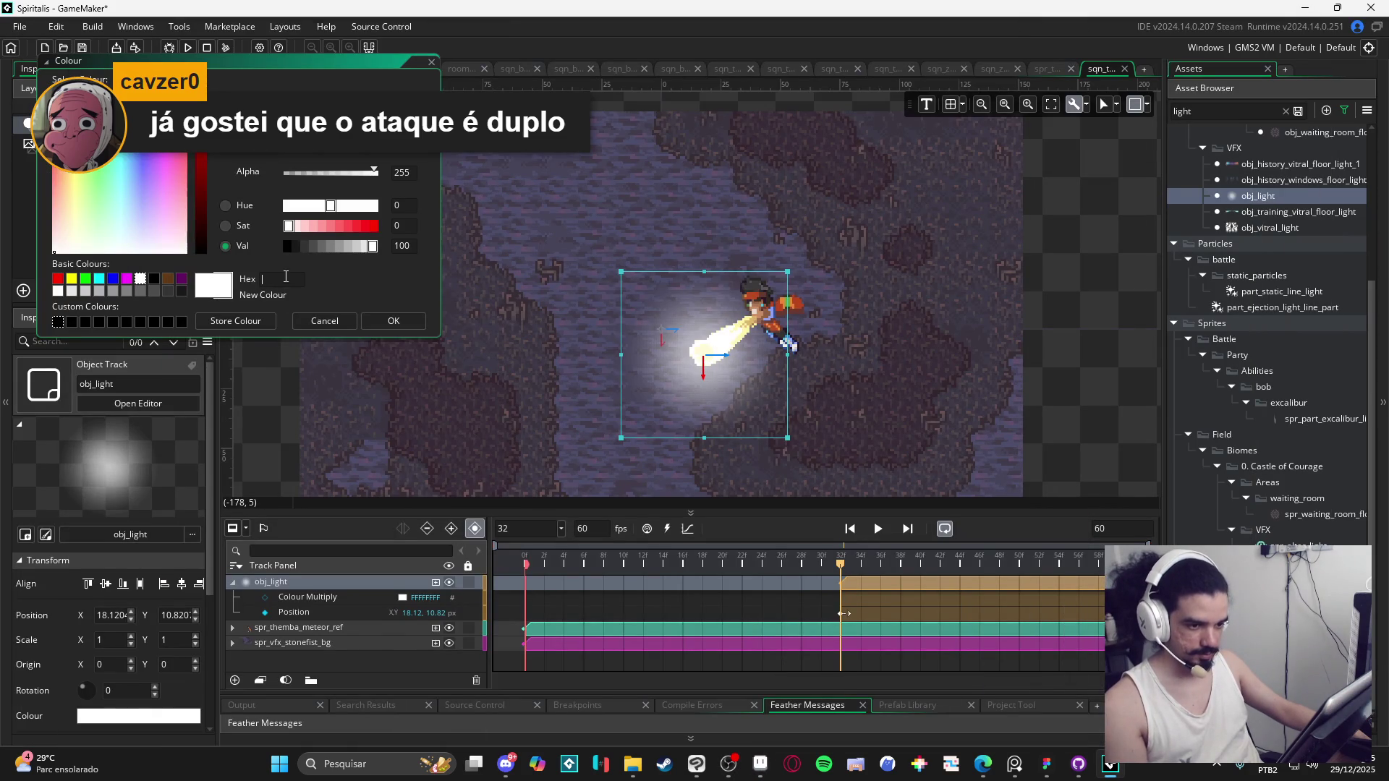
text(fff089)
click(390, 322)
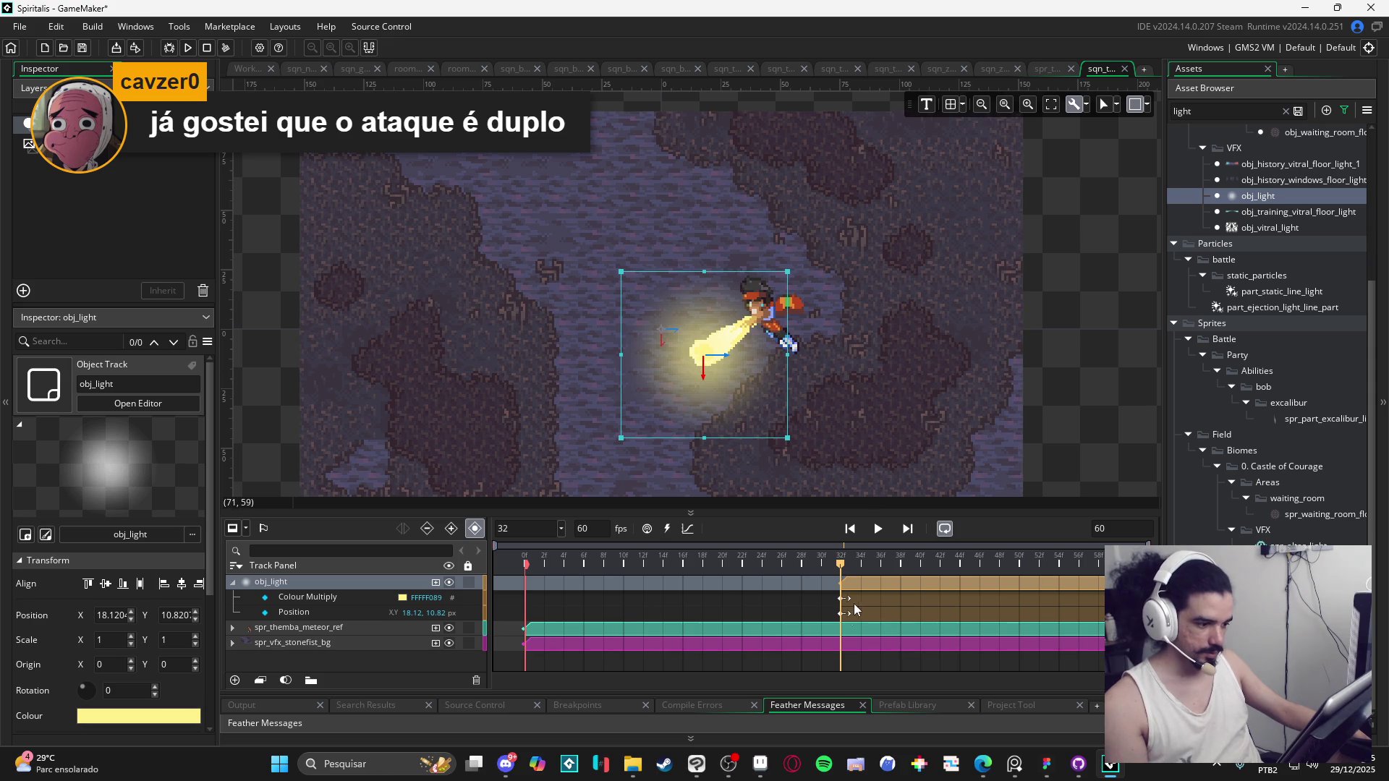
click(436, 582)
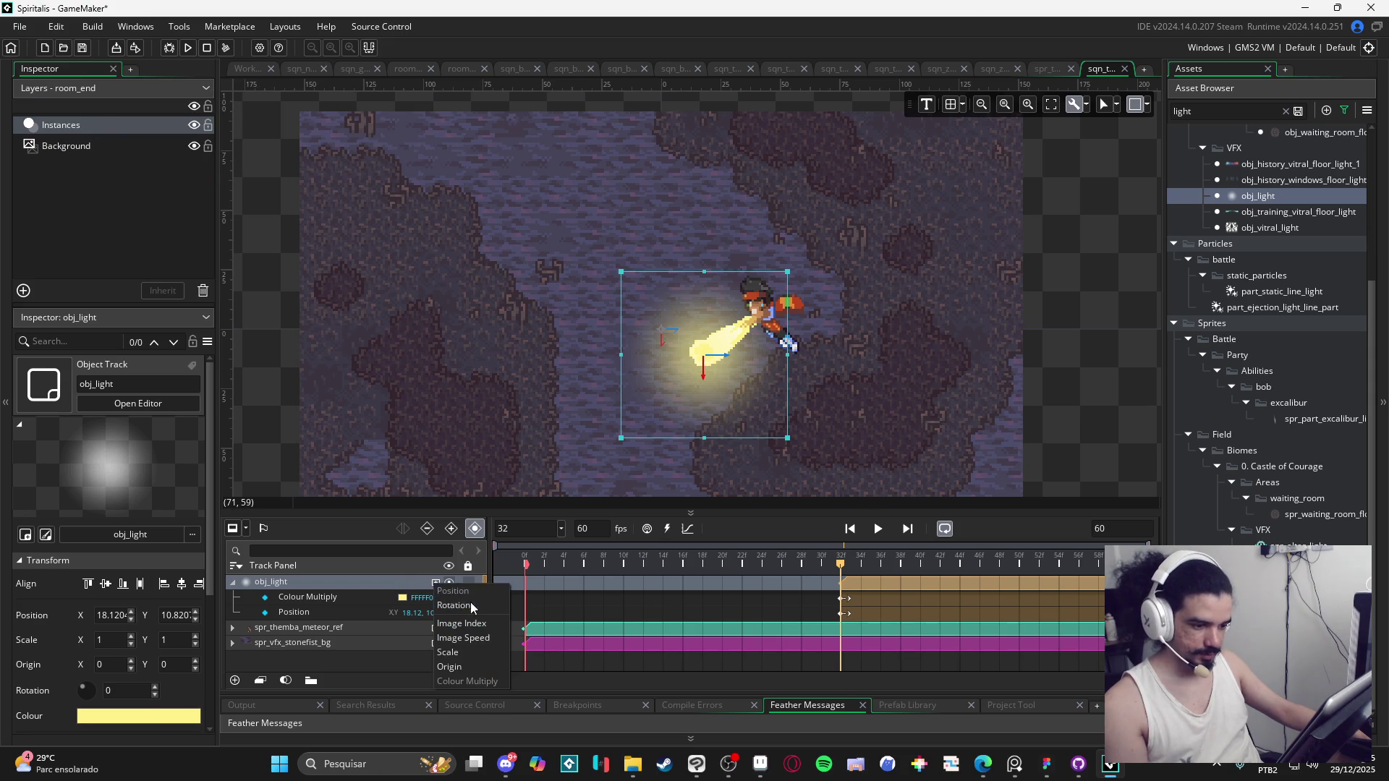
drag(841, 566, 967, 572)
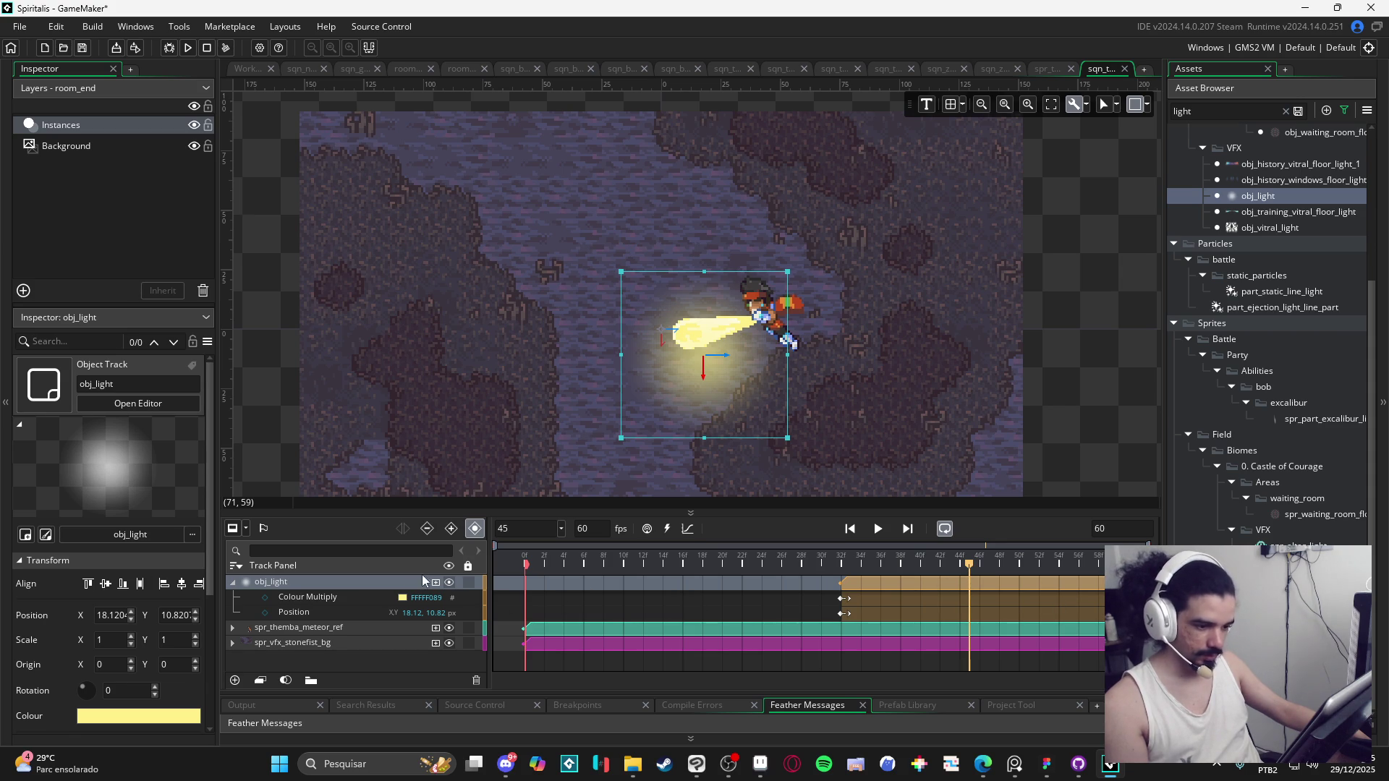
Step: Set the Colour Multiply alpha to 0 at frame 45 so the light fades out
click(266, 598)
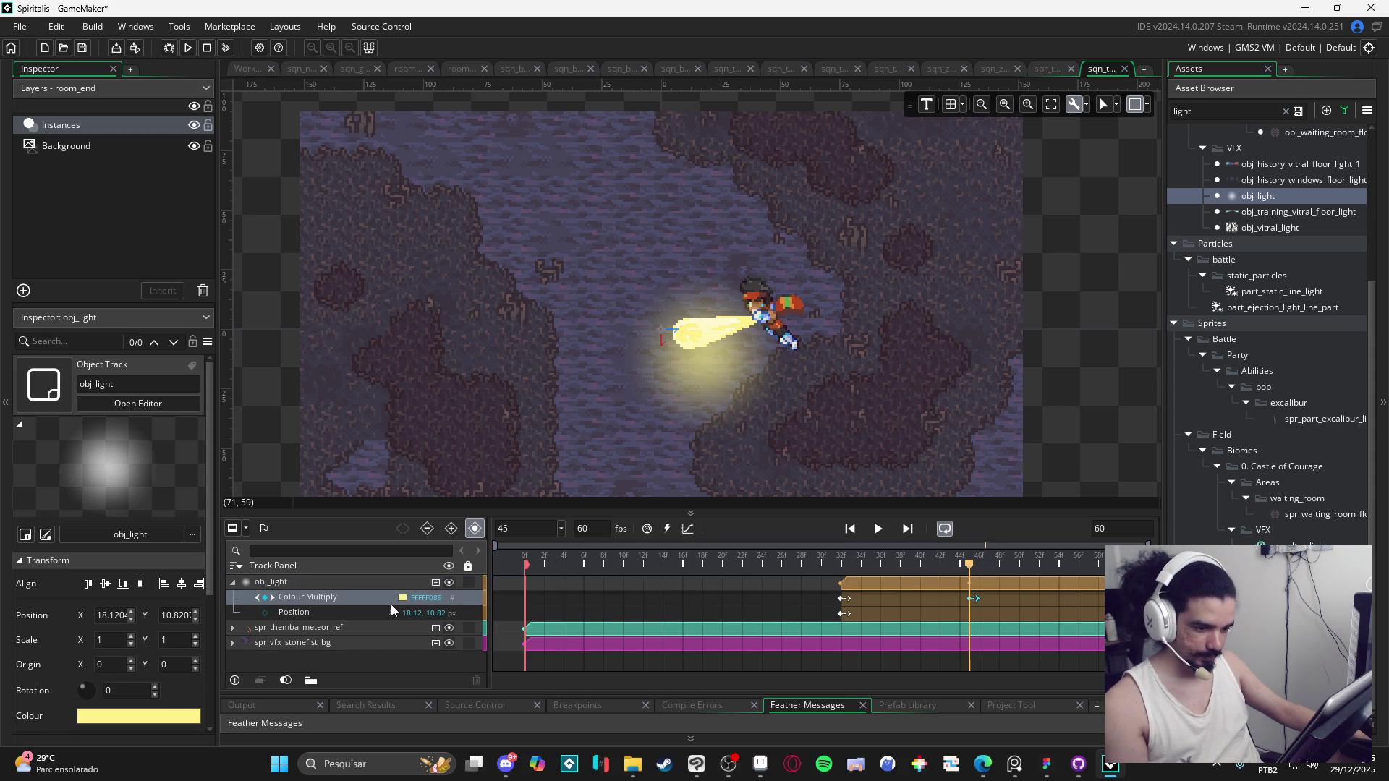
click(402, 597)
drag(310, 176, 188, 169)
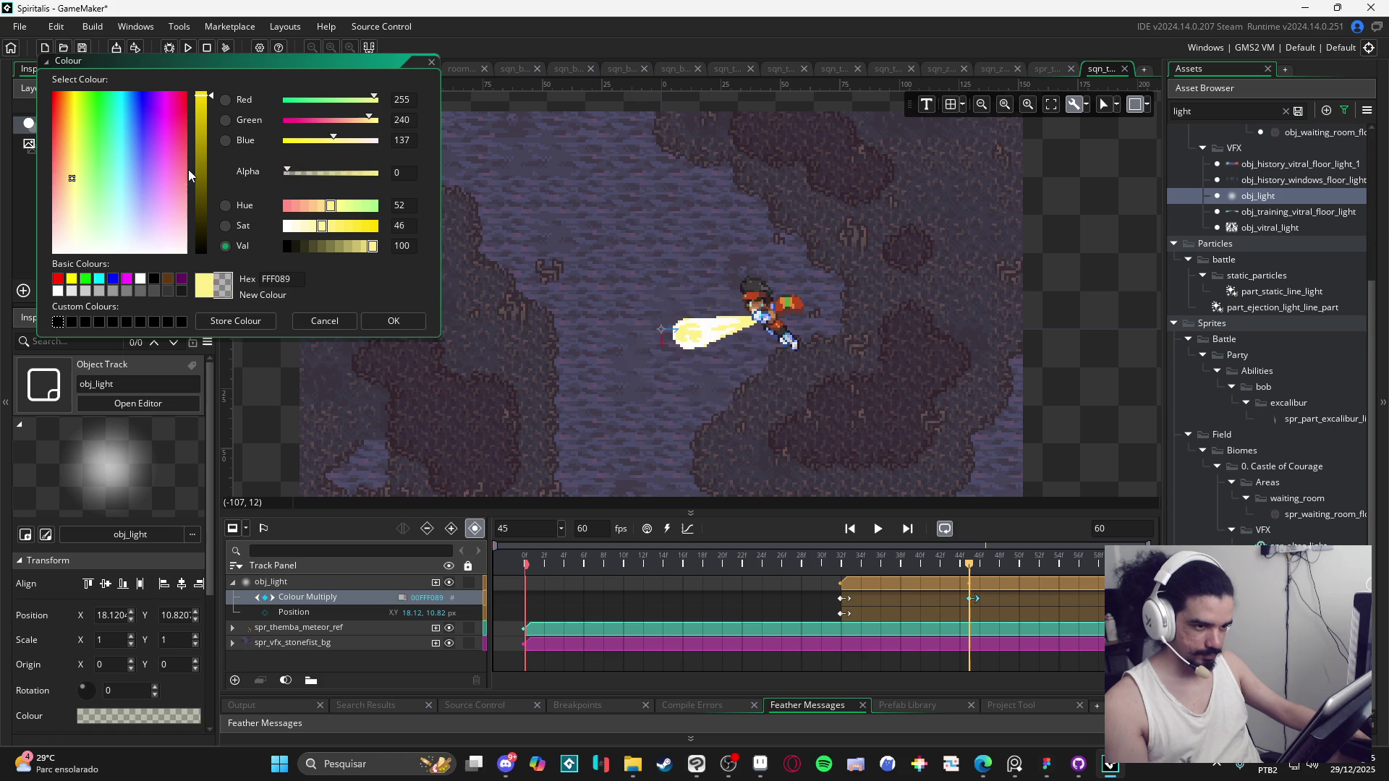
click(397, 321)
Step: Duplicate the obj_light track
click(1069, 583)
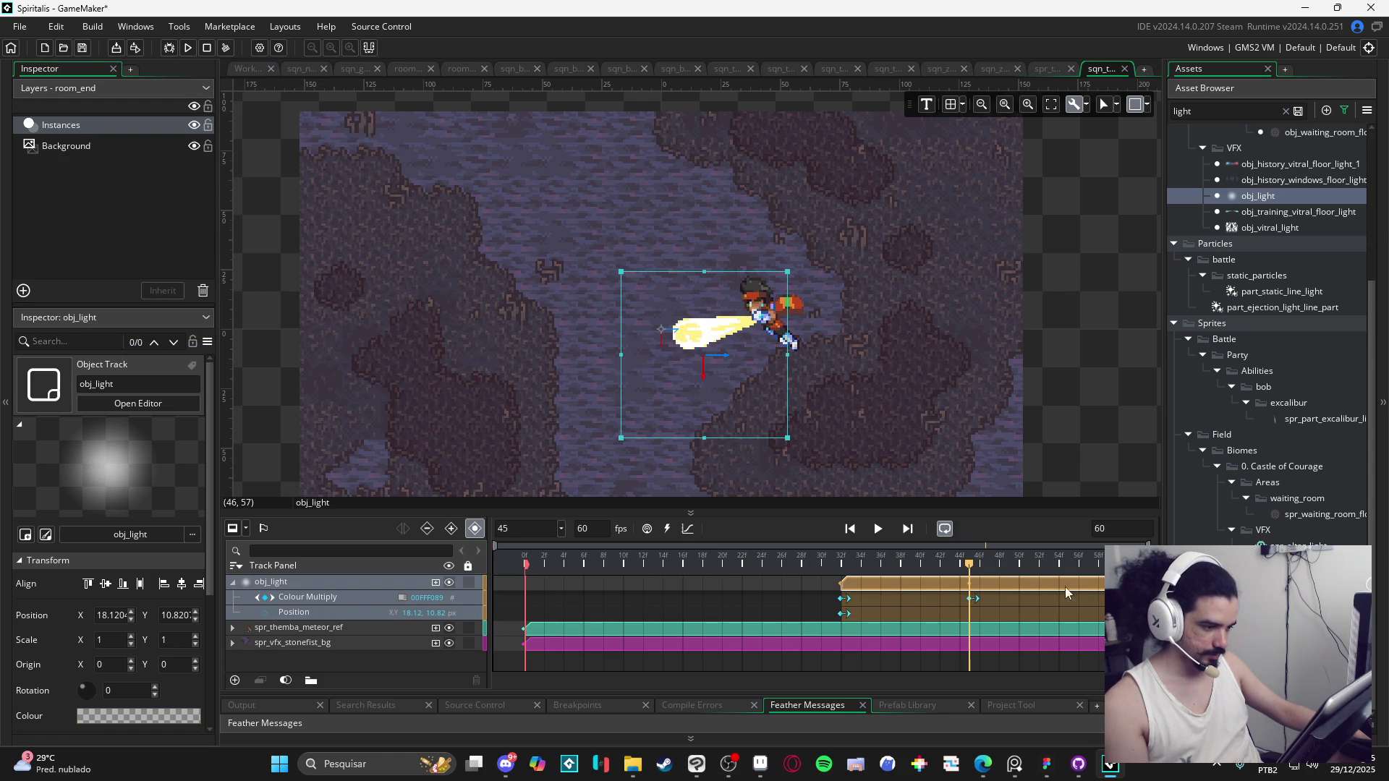
right_click(269, 589)
click(257, 583)
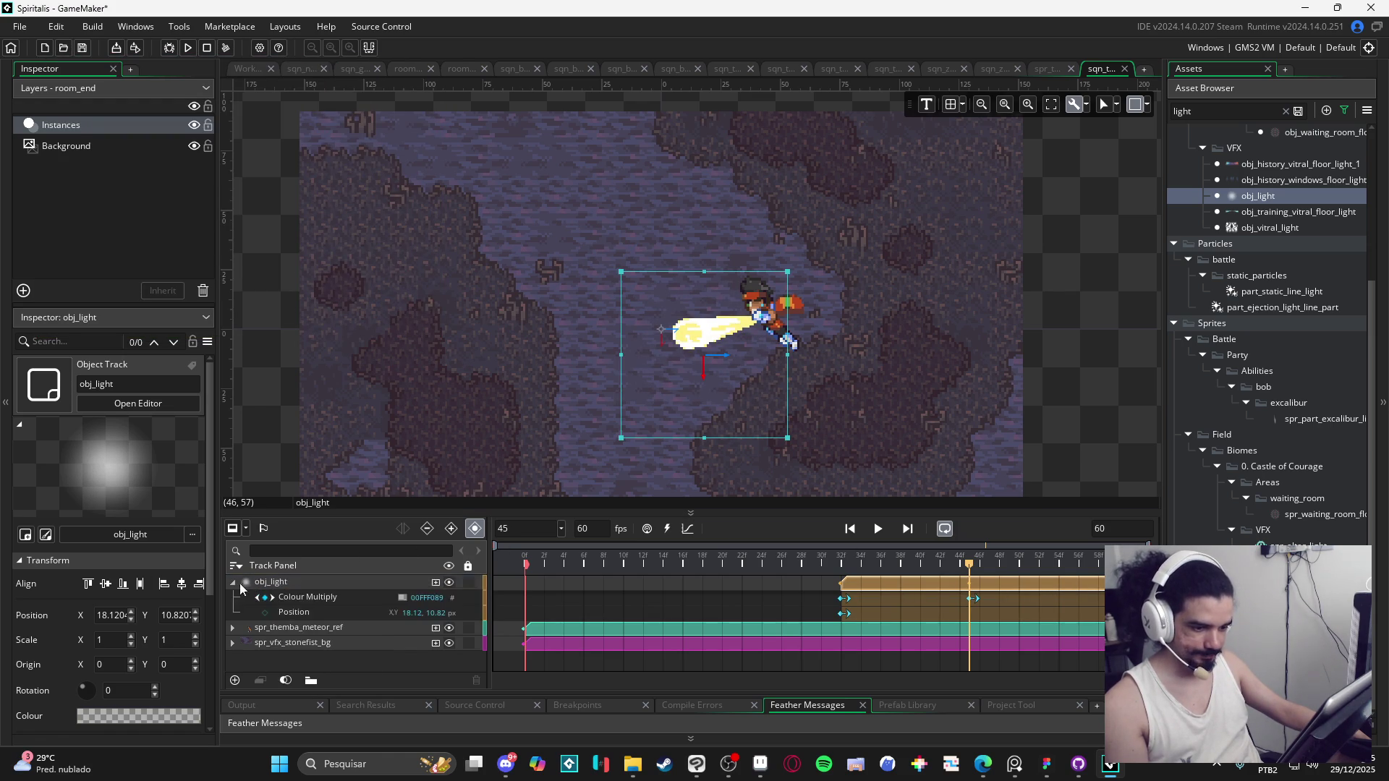
right_click(258, 583)
click(232, 583)
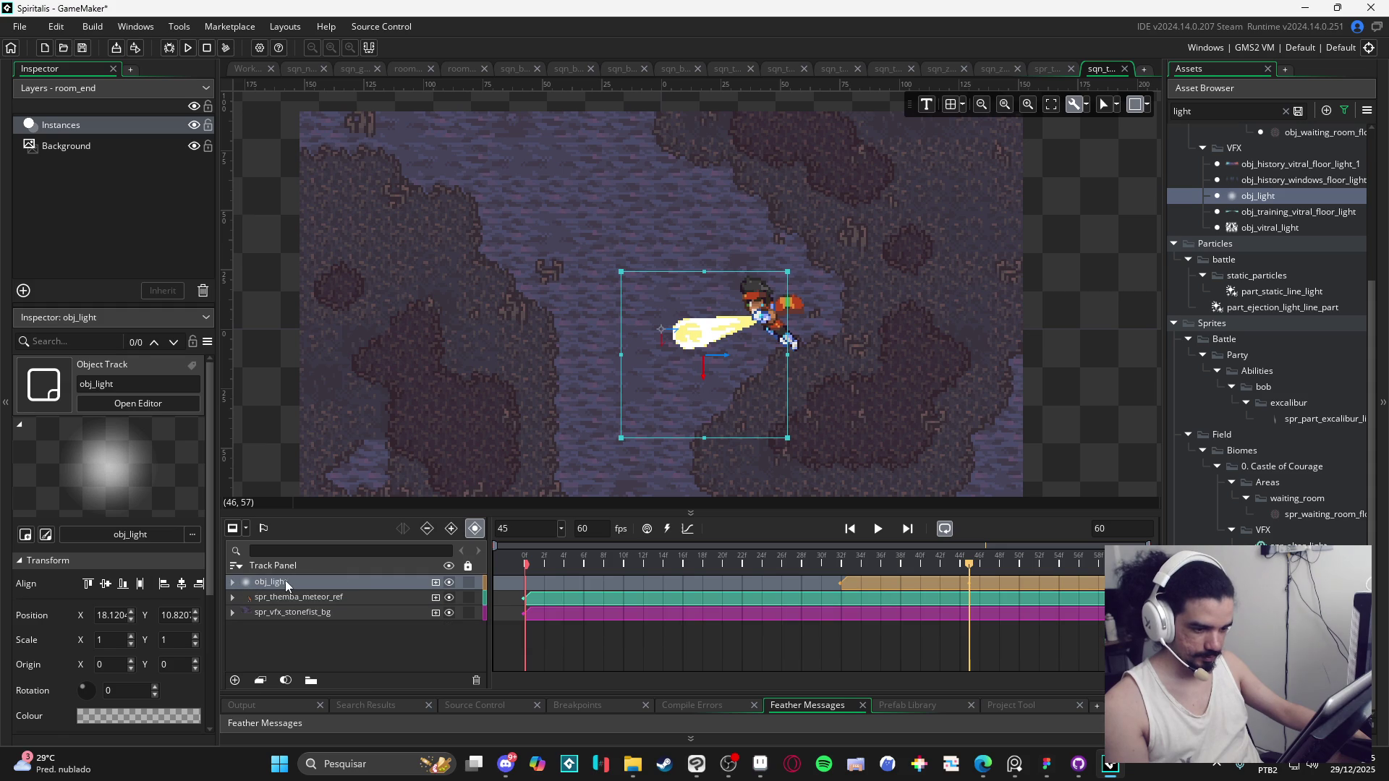
click(285, 593)
click(277, 585)
key(ctrl+d)
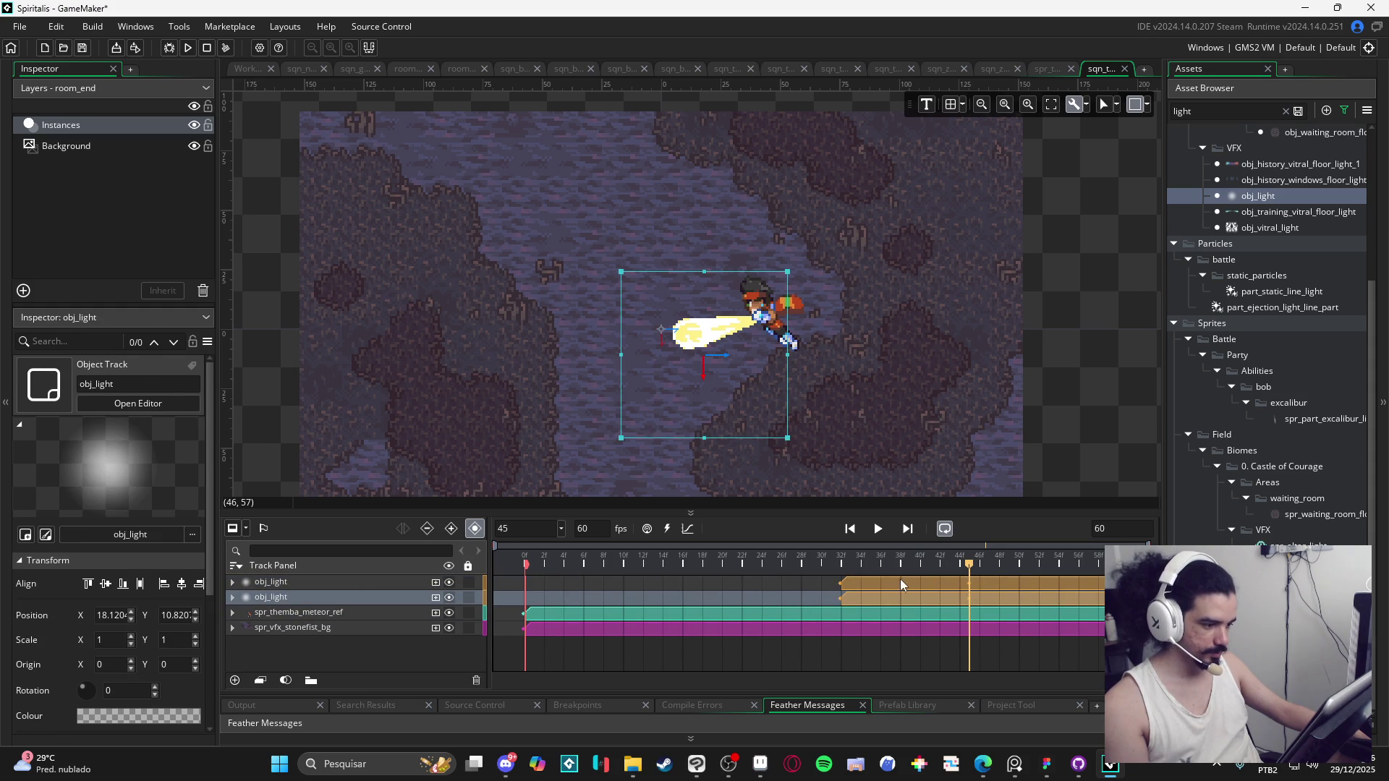
Step: Shift the copied light to start at frame 45 and move it up to Y 0
mouse_move(901, 585)
mouse_down()
mouse_move(879, 581)
mouse_move(1014, 588)
mouse_up()
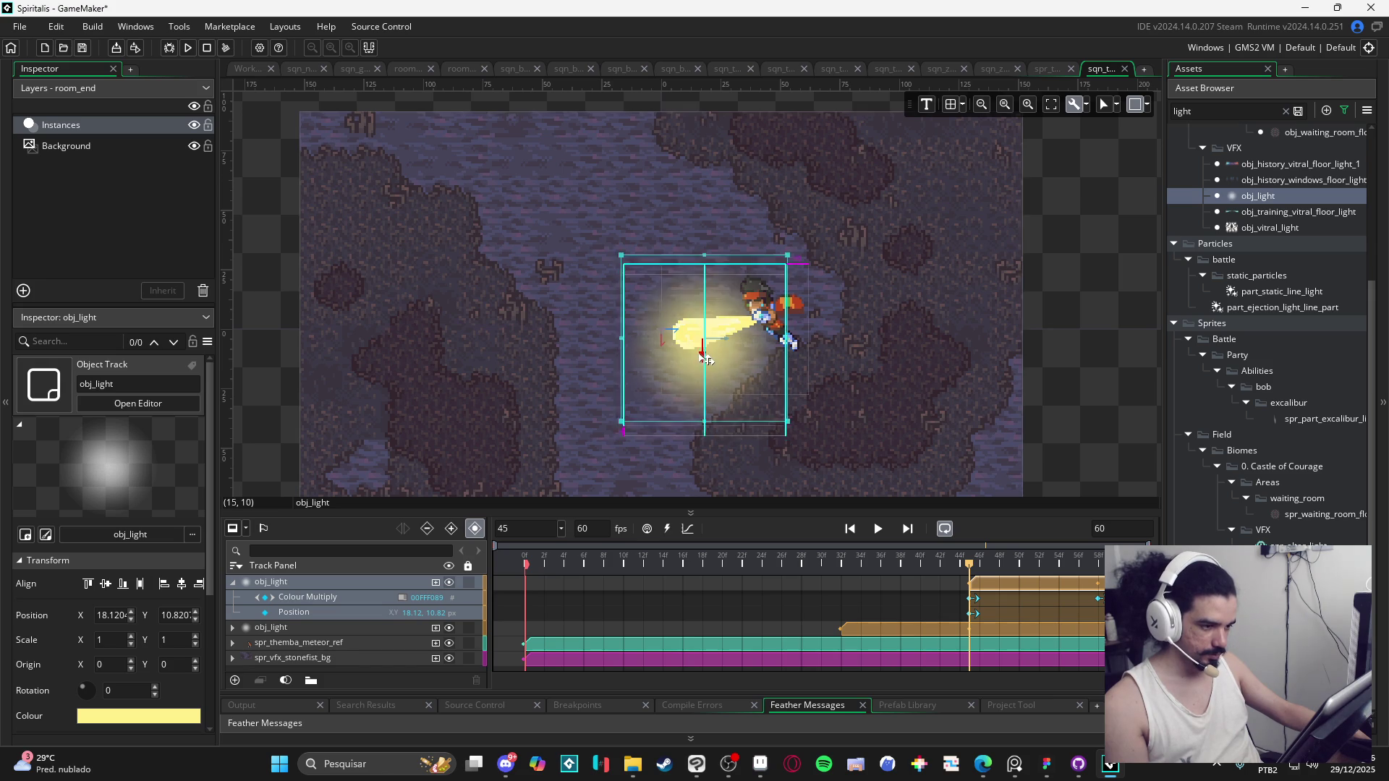
mouse_move(702, 355)
mouse_down()
mouse_move(710, 336)
mouse_move(696, 356)
mouse_up()
mouse_move(970, 568)
mouse_down()
mouse_move(1085, 587)
mouse_move(798, 570)
mouse_move(1027, 576)
mouse_move(522, 579)
mouse_up()
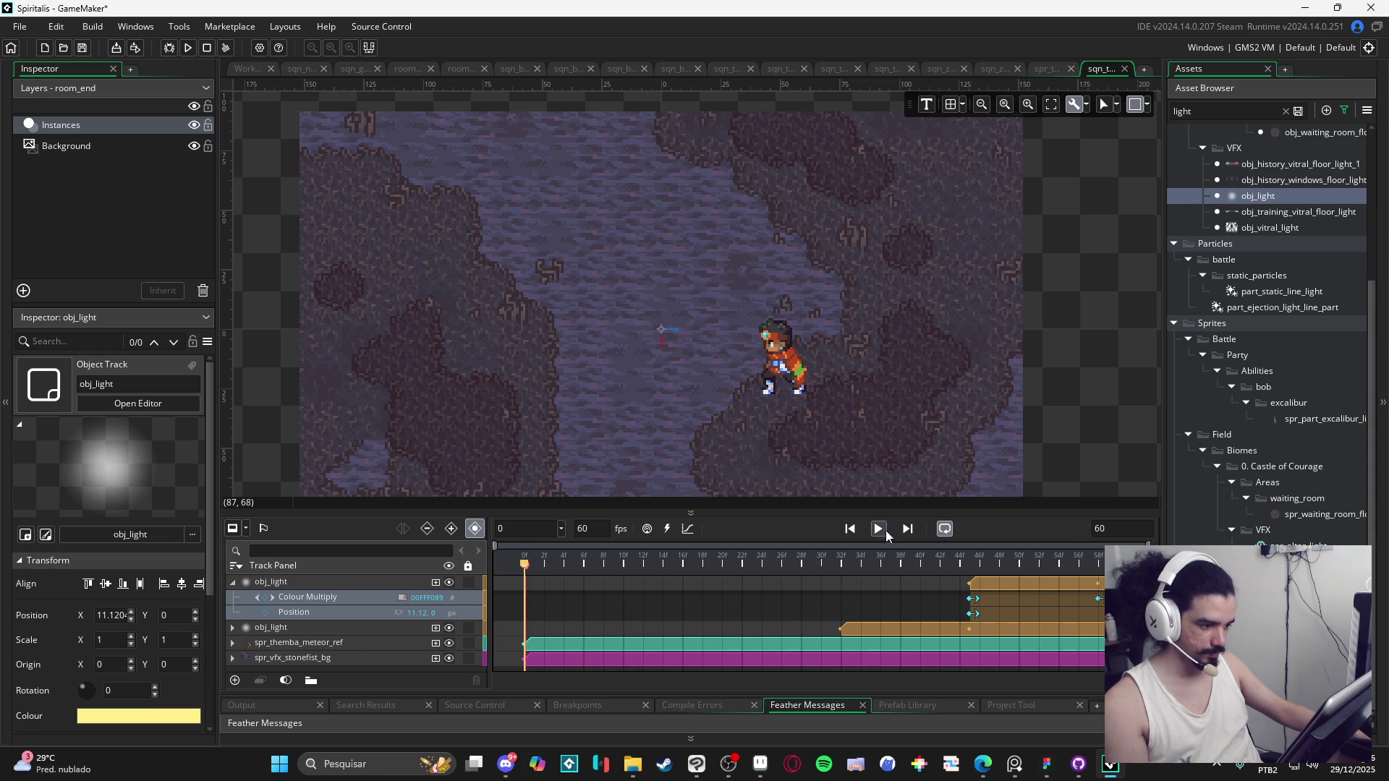
click(233, 583)
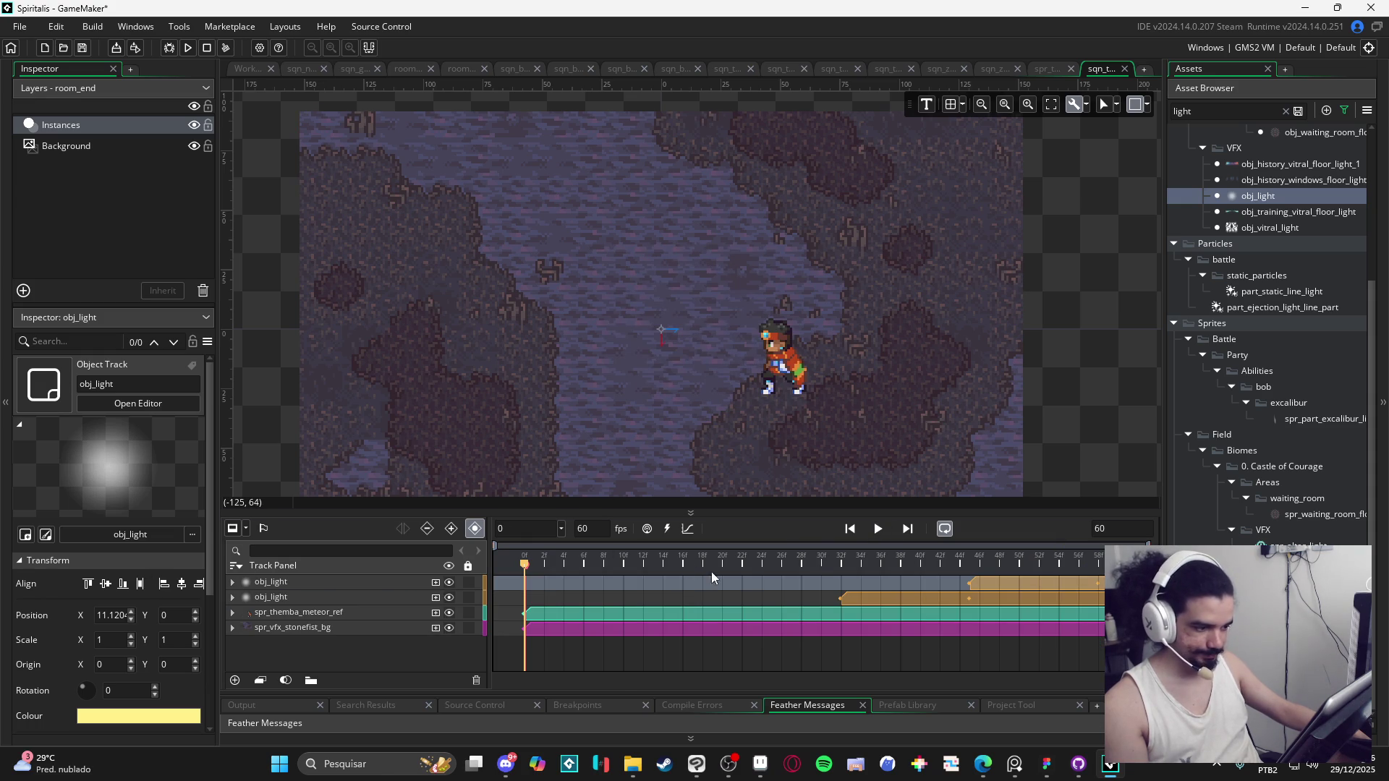
click(878, 529)
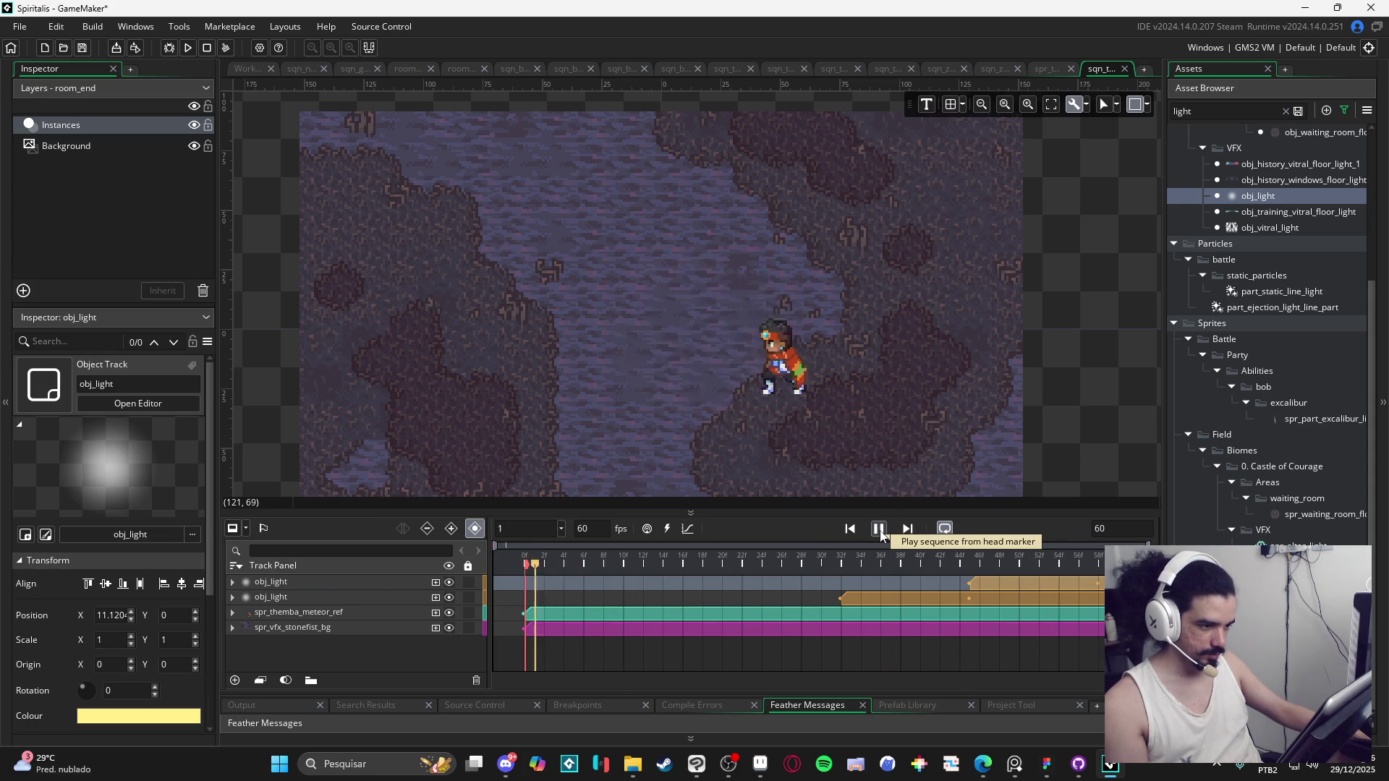
click(878, 528)
click(515, 462)
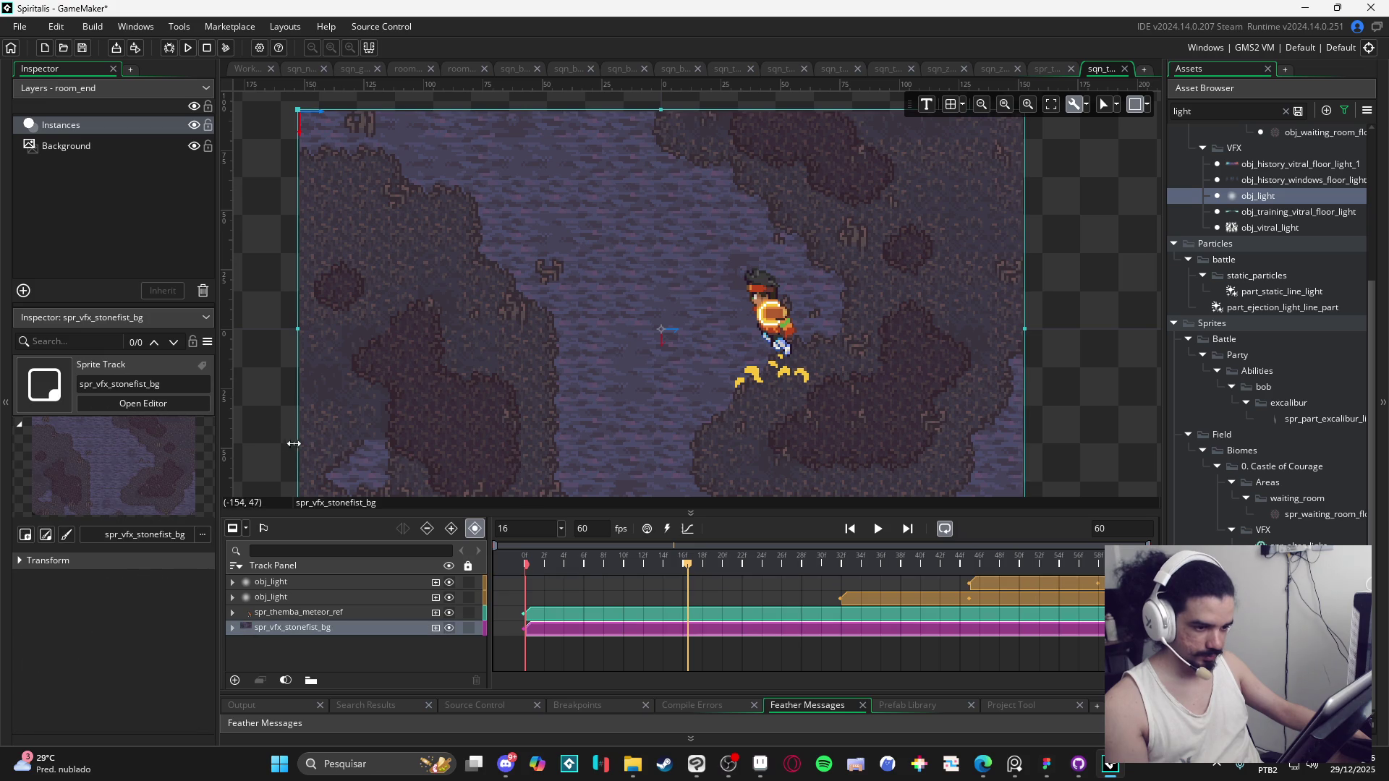
click(268, 452)
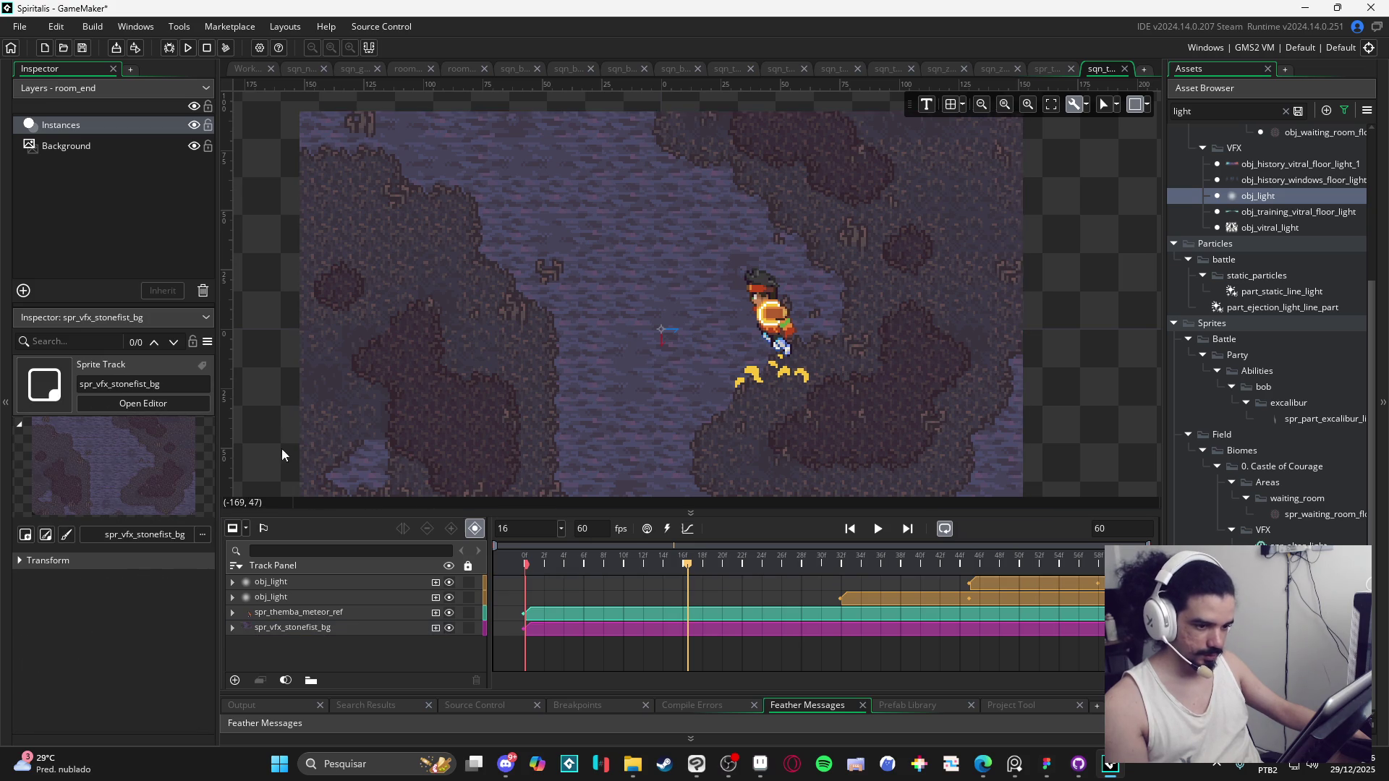
click(884, 535)
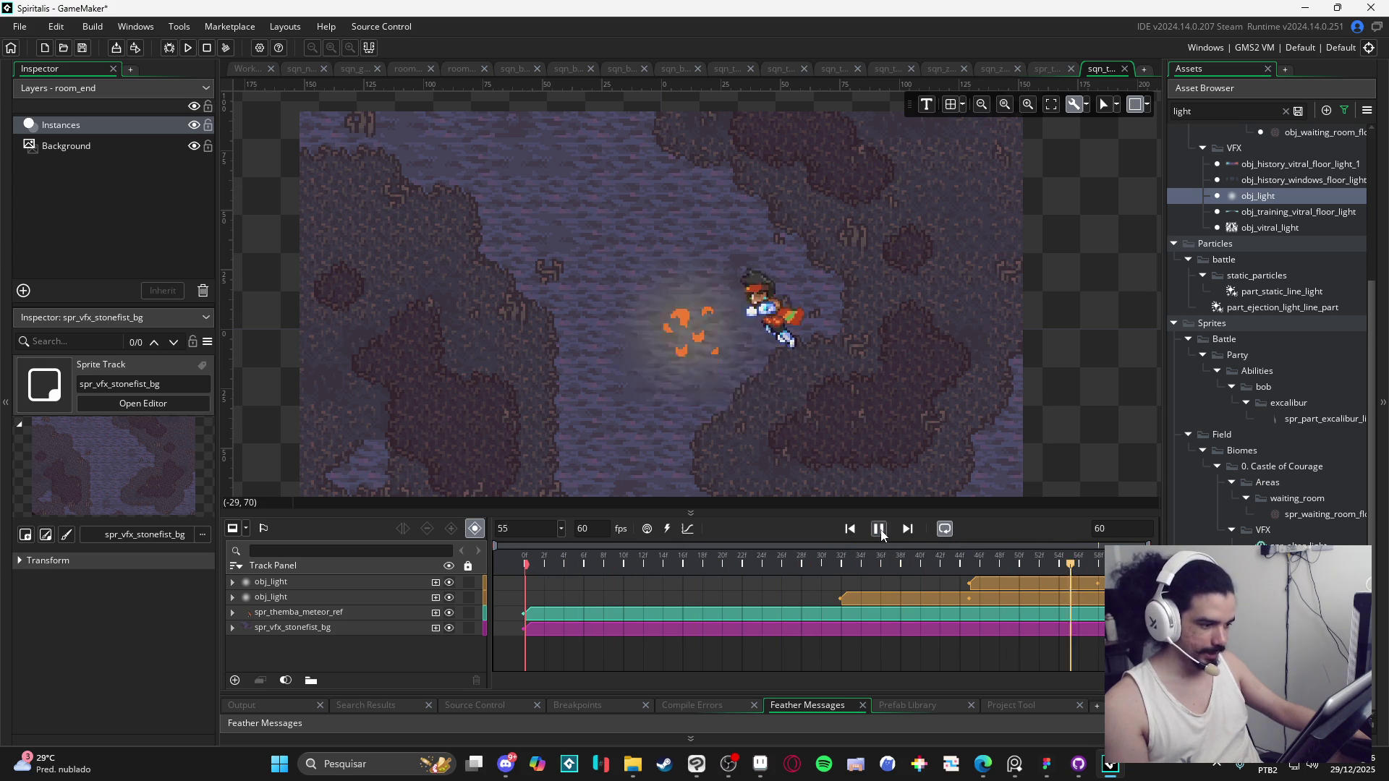
click(877, 529)
mouse_move(585, 570)
mouse_down()
mouse_move(529, 566)
mouse_move(665, 576)
mouse_move(598, 587)
mouse_move(620, 587)
mouse_up()
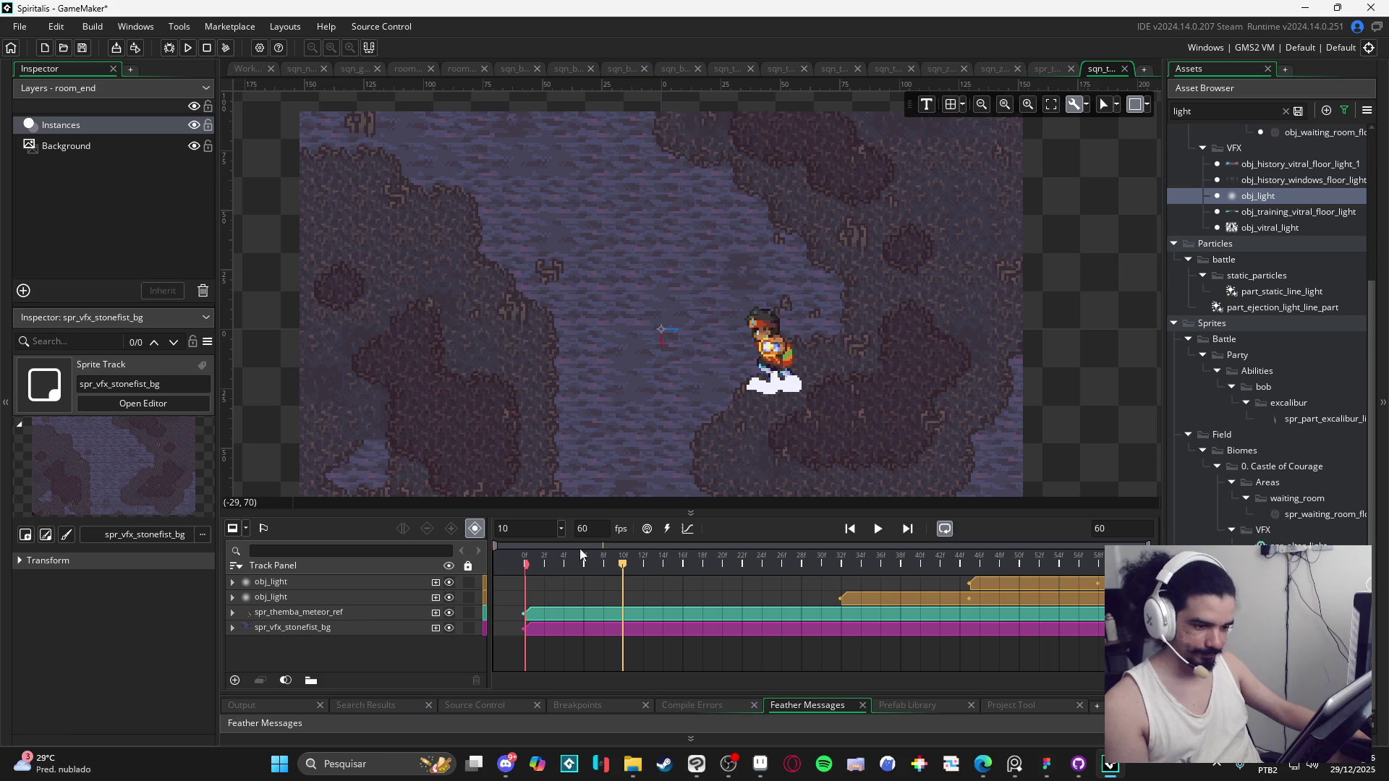
Step: Duplicate the second obj_light track, start the copy at frame 10, and move it lower
click(316, 596)
key(ctrl+d)
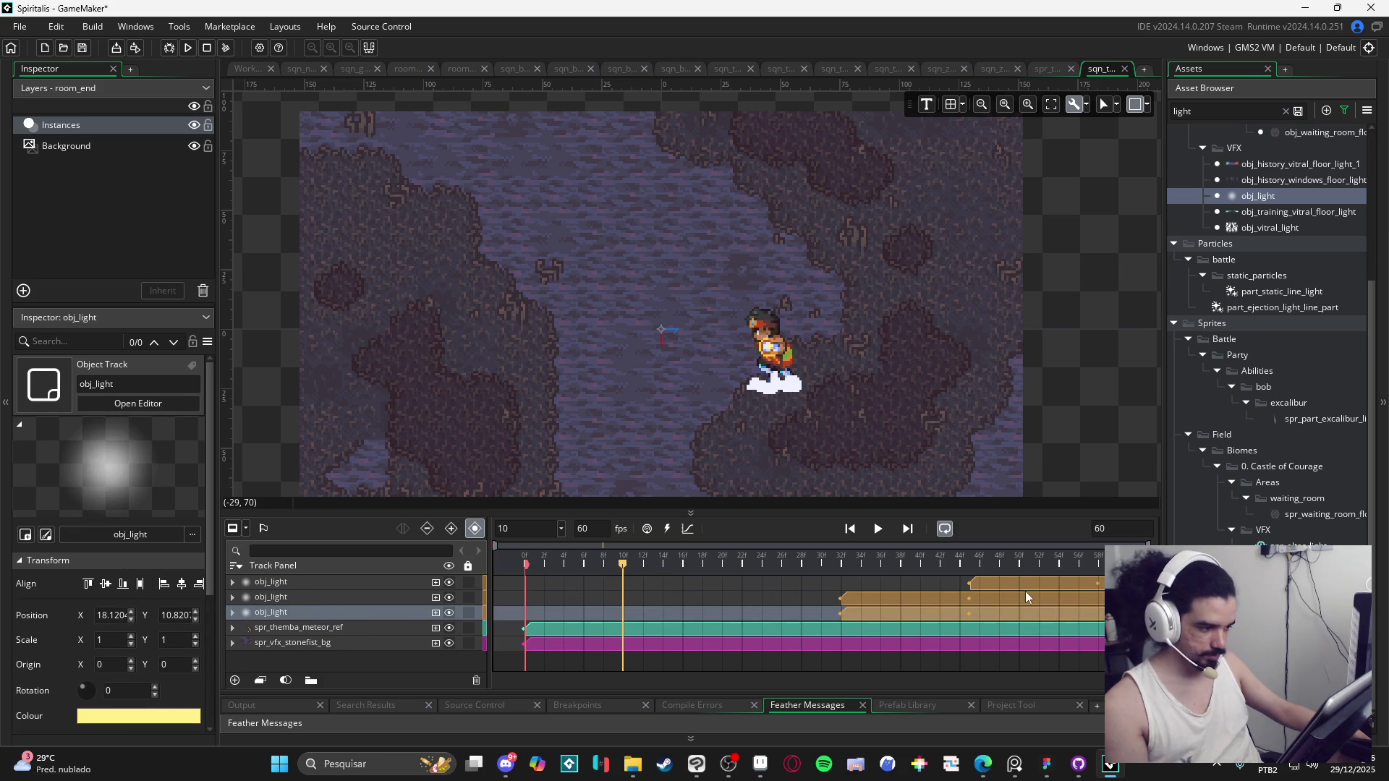
drag(1031, 583, 684, 583)
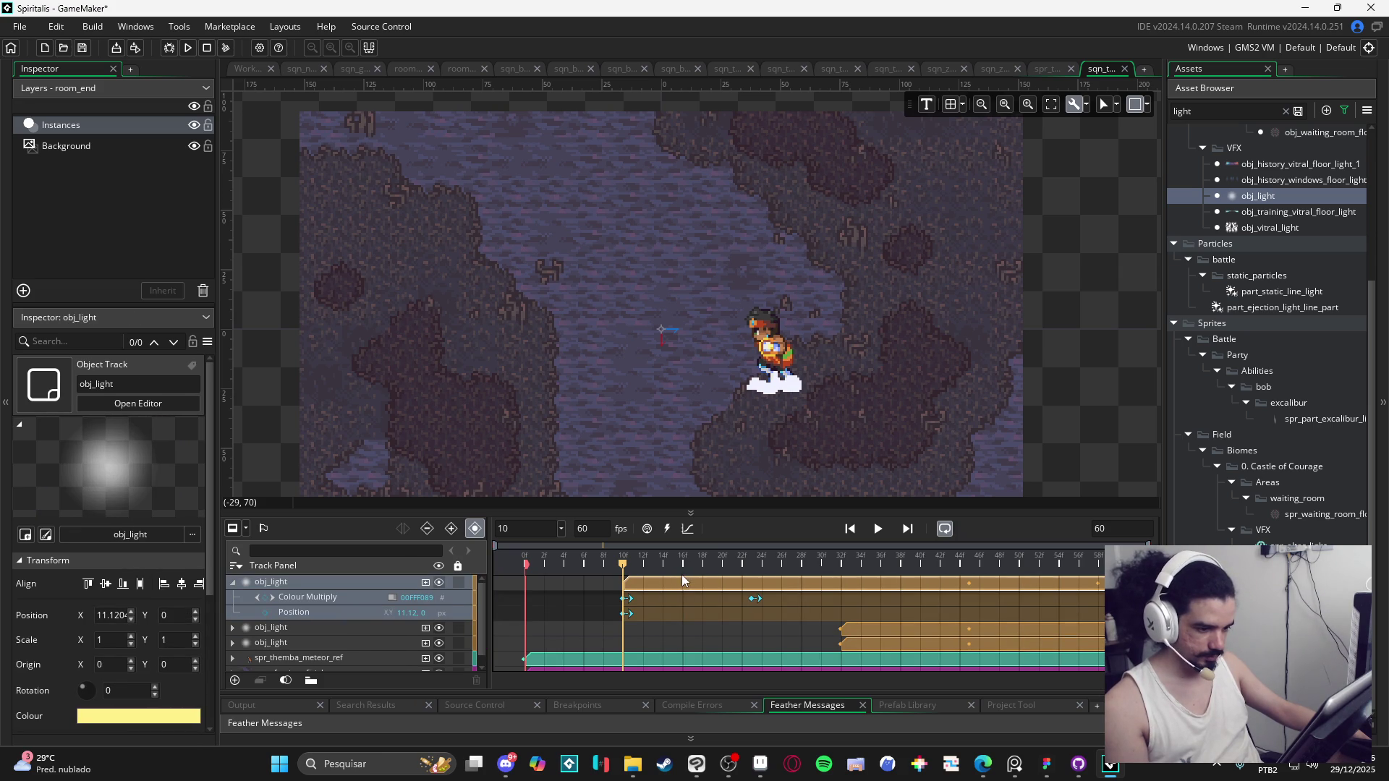
click(232, 582)
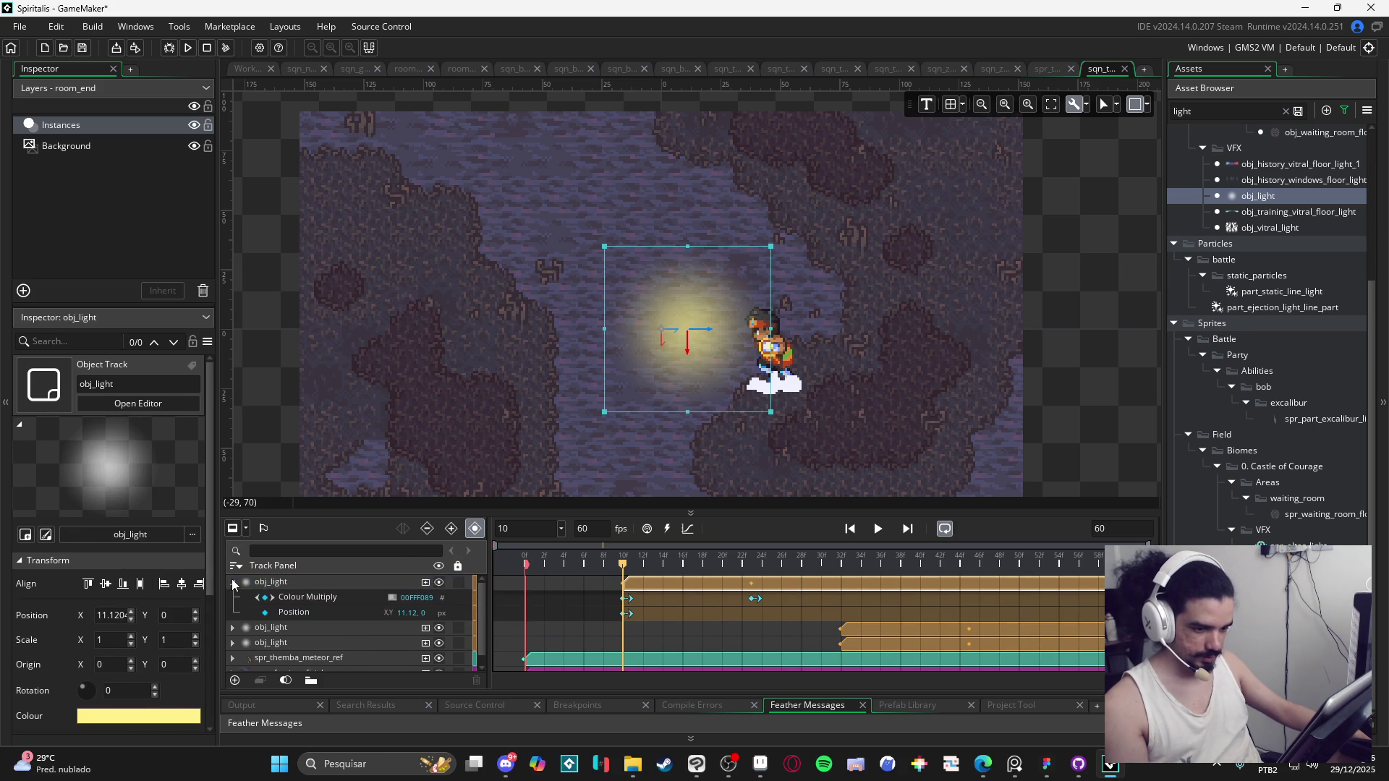
click(341, 584)
drag(351, 584, 351, 624)
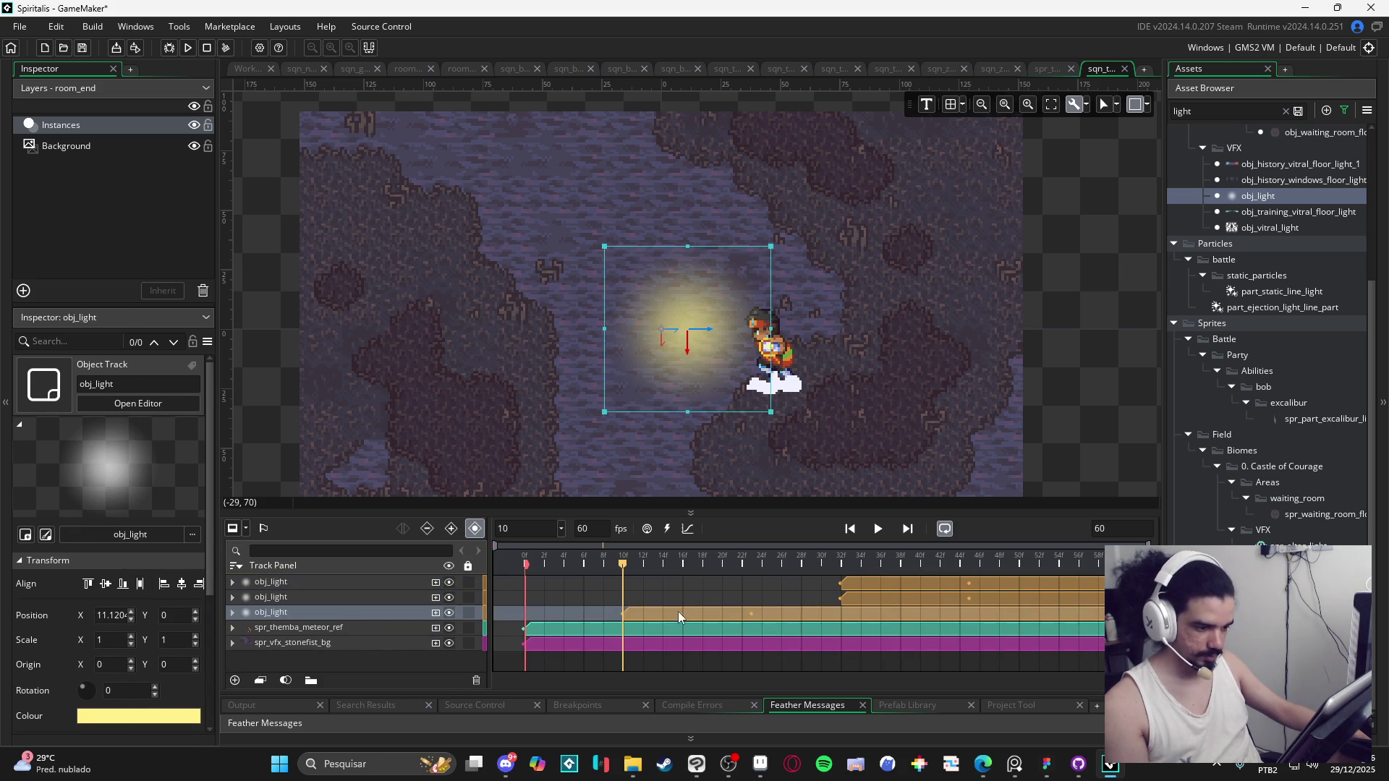
Step: Place the third light under the character's feet at about 47, 24, squashed to 0.38 Y scale
mouse_move(711, 348)
mouse_down()
mouse_move(747, 356)
mouse_move(799, 401)
mouse_up()
mouse_move(779, 300)
mouse_down()
mouse_move(781, 419)
mouse_move(822, 404)
mouse_up()
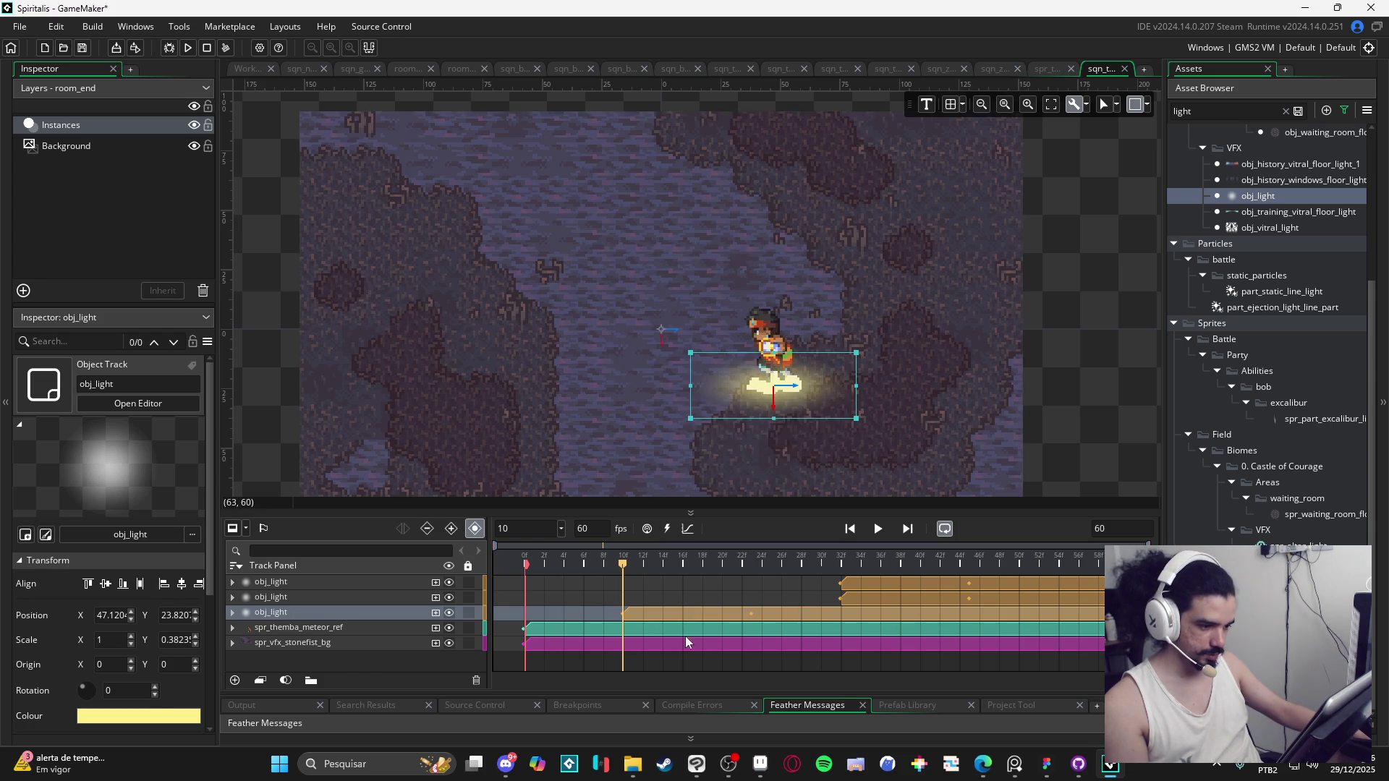
drag(626, 570, 754, 575)
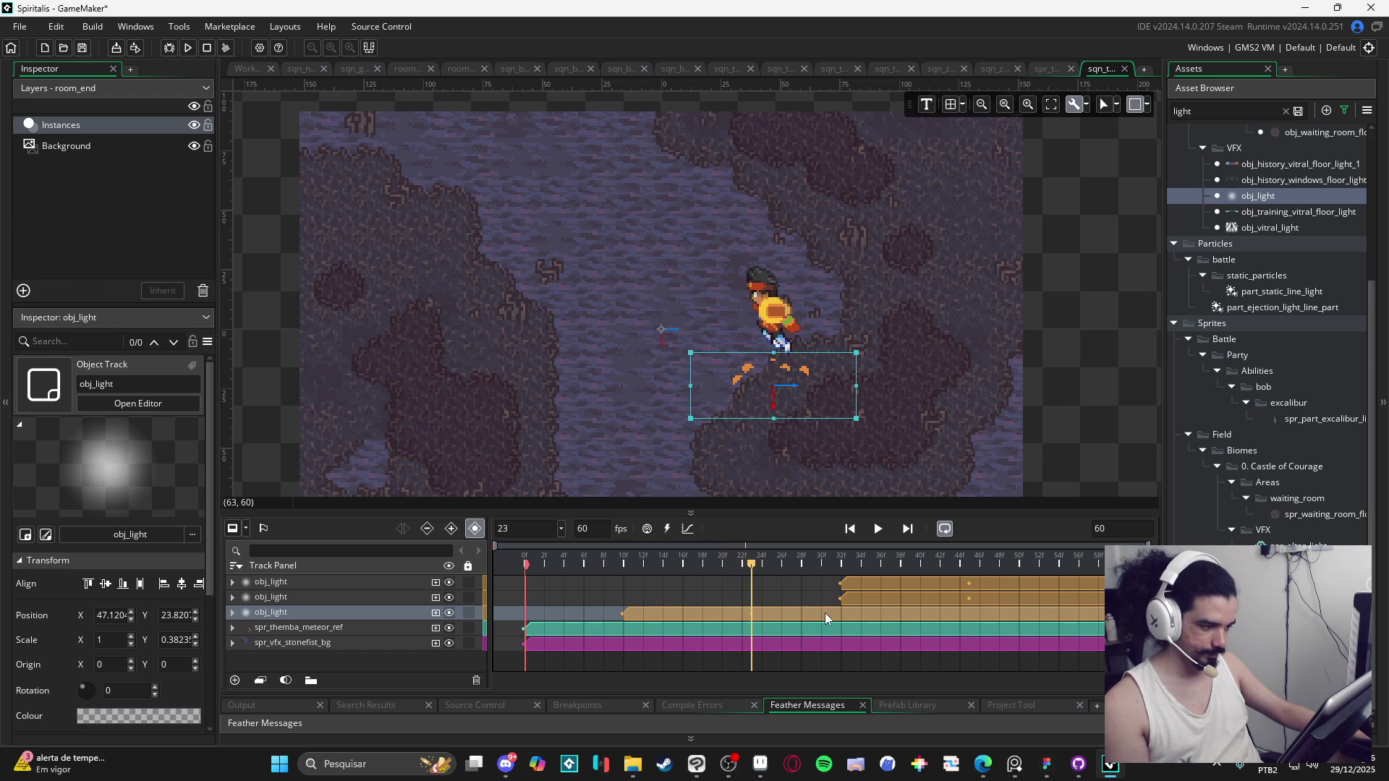
Step: Play the sequence from the start to preview the glow, pausing at frame 15
key(Home)
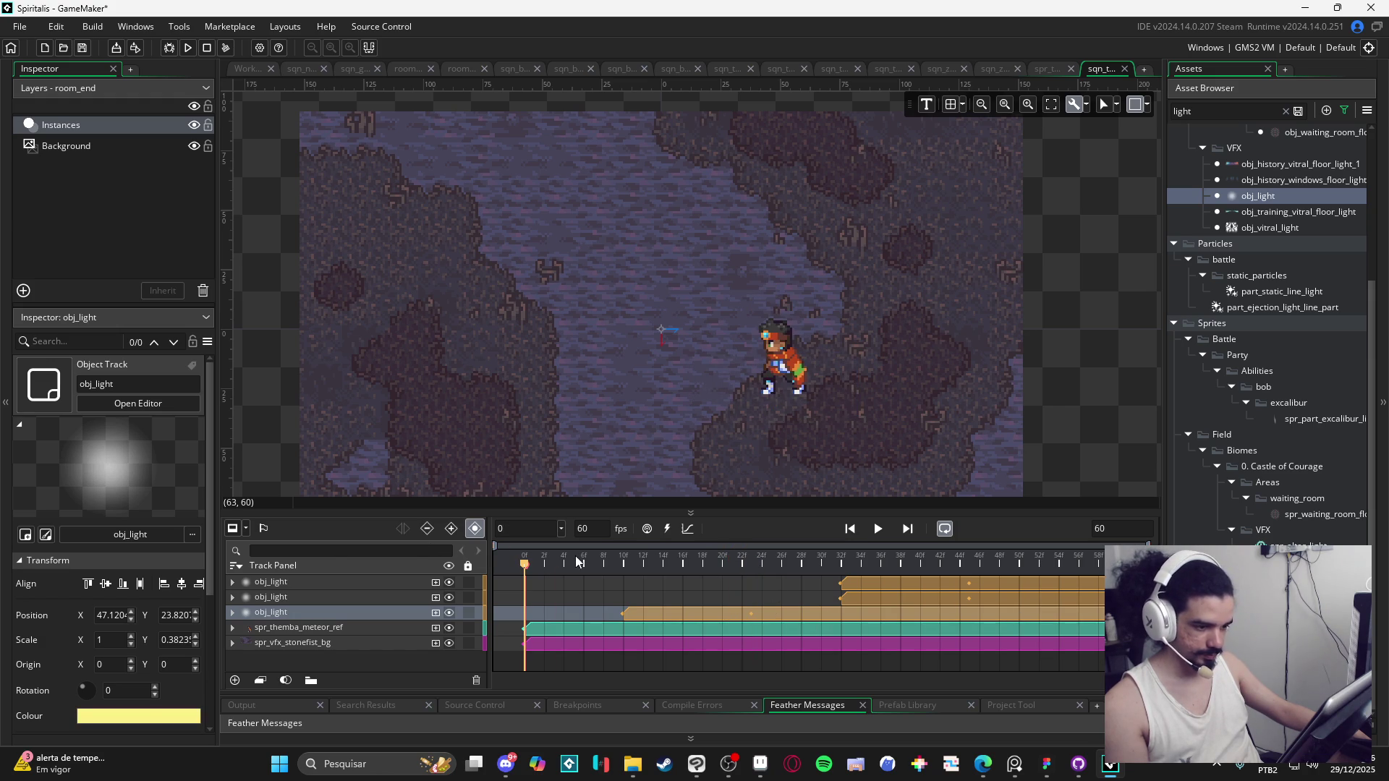
key(space)
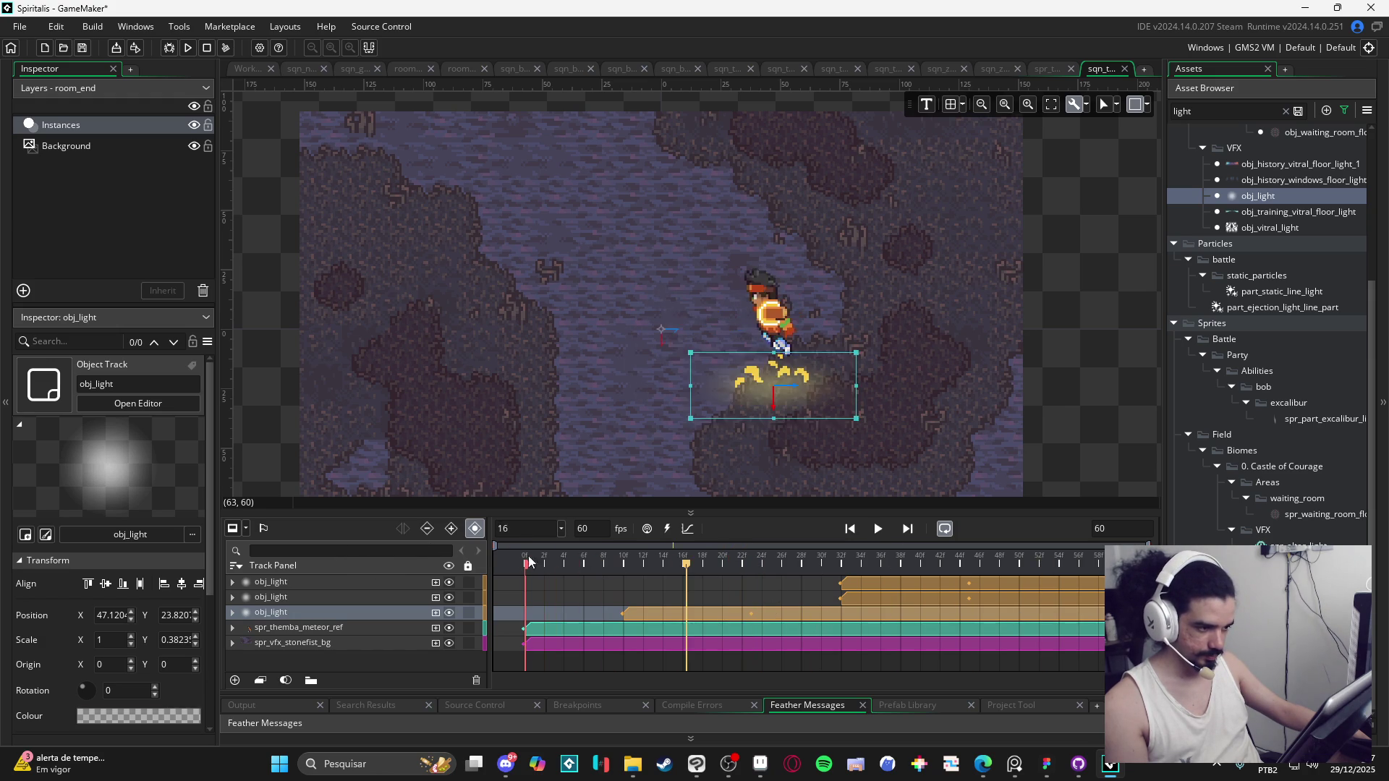
click(477, 426)
click(273, 420)
key(Home)
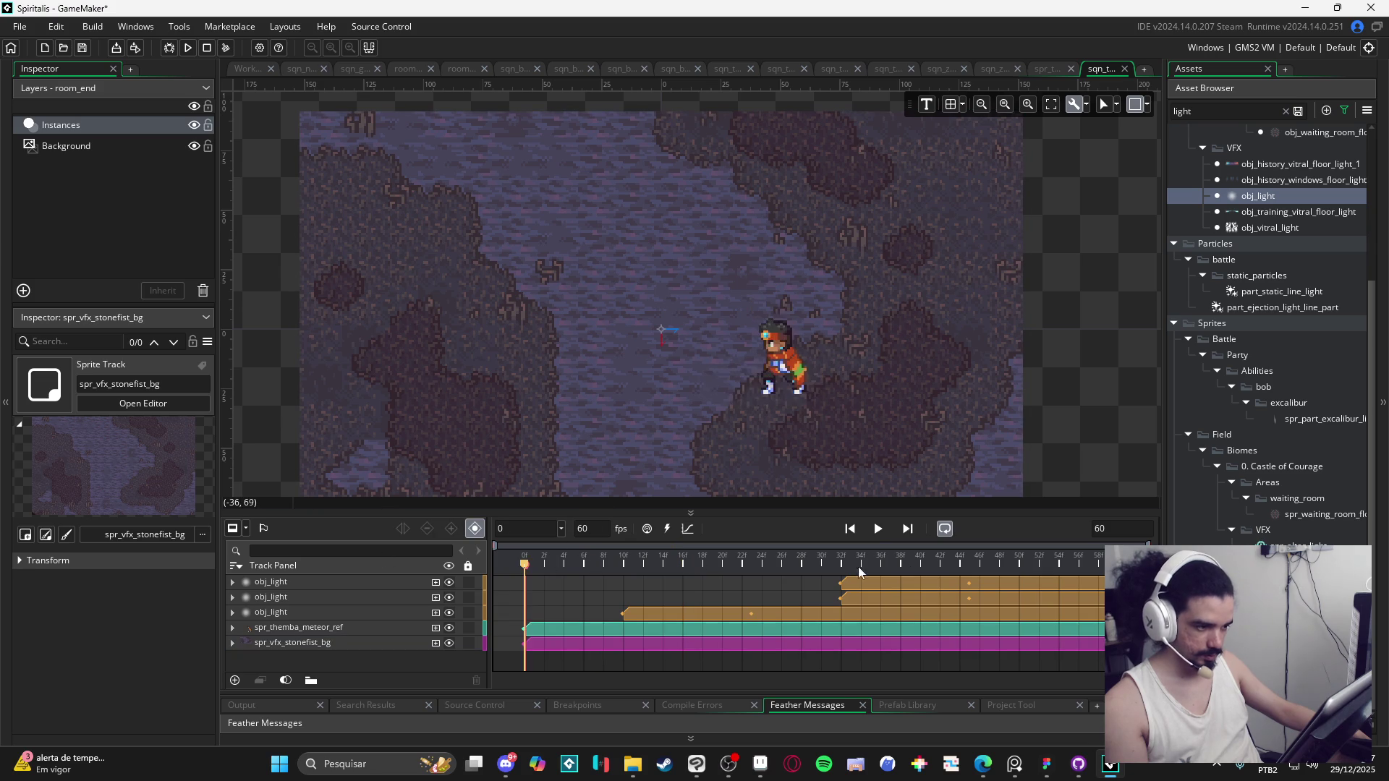
click(879, 529)
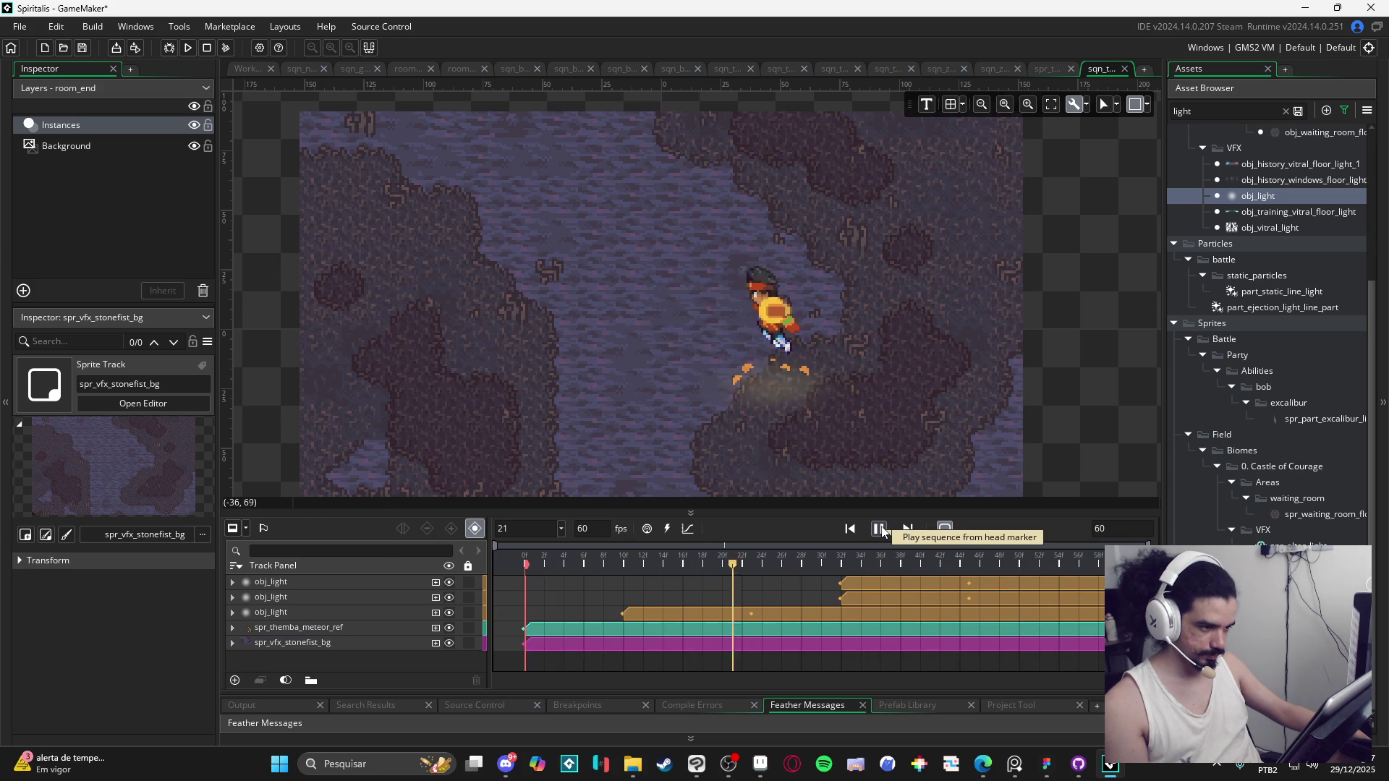
click(882, 531)
Step: Expand the two obj_light tracks to show their Colour Multiply and Position keys
click(904, 583)
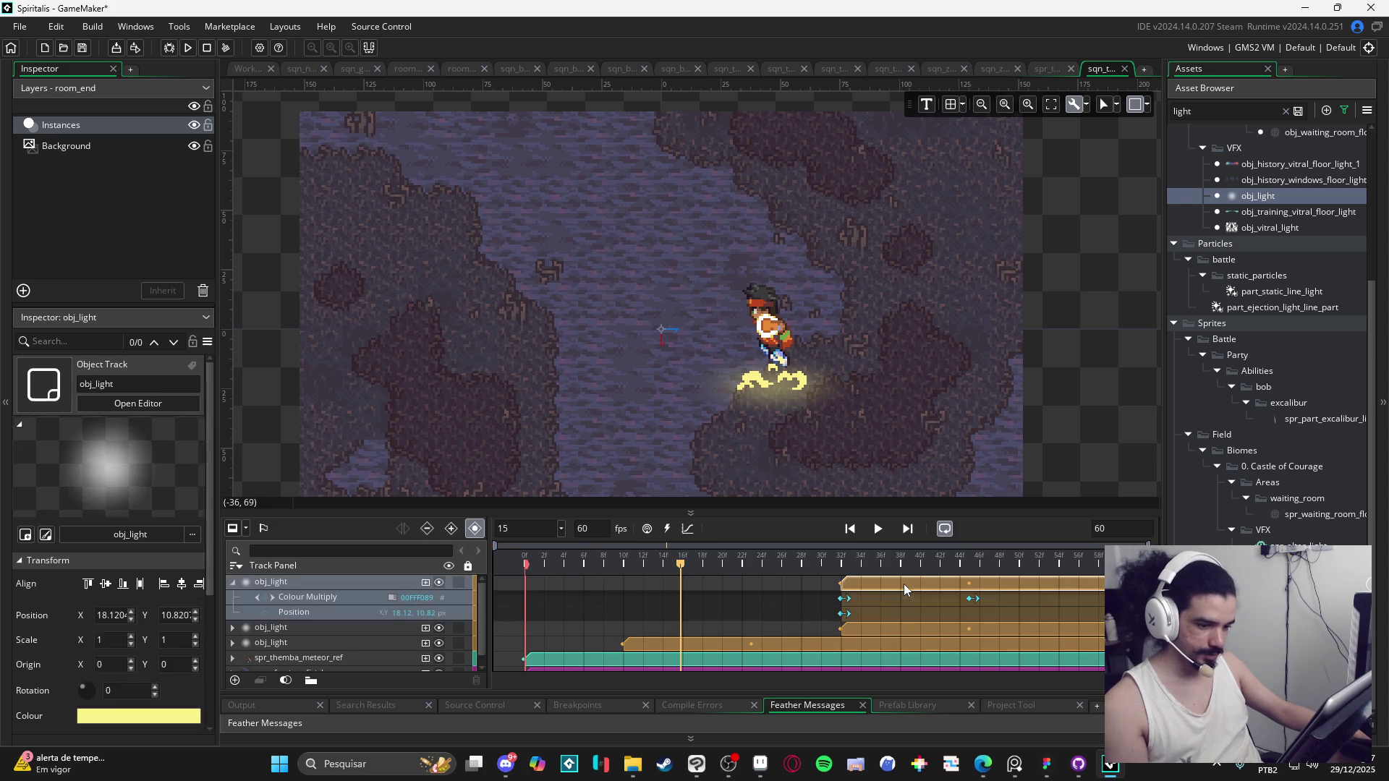
drag(673, 564, 995, 584)
click(882, 626)
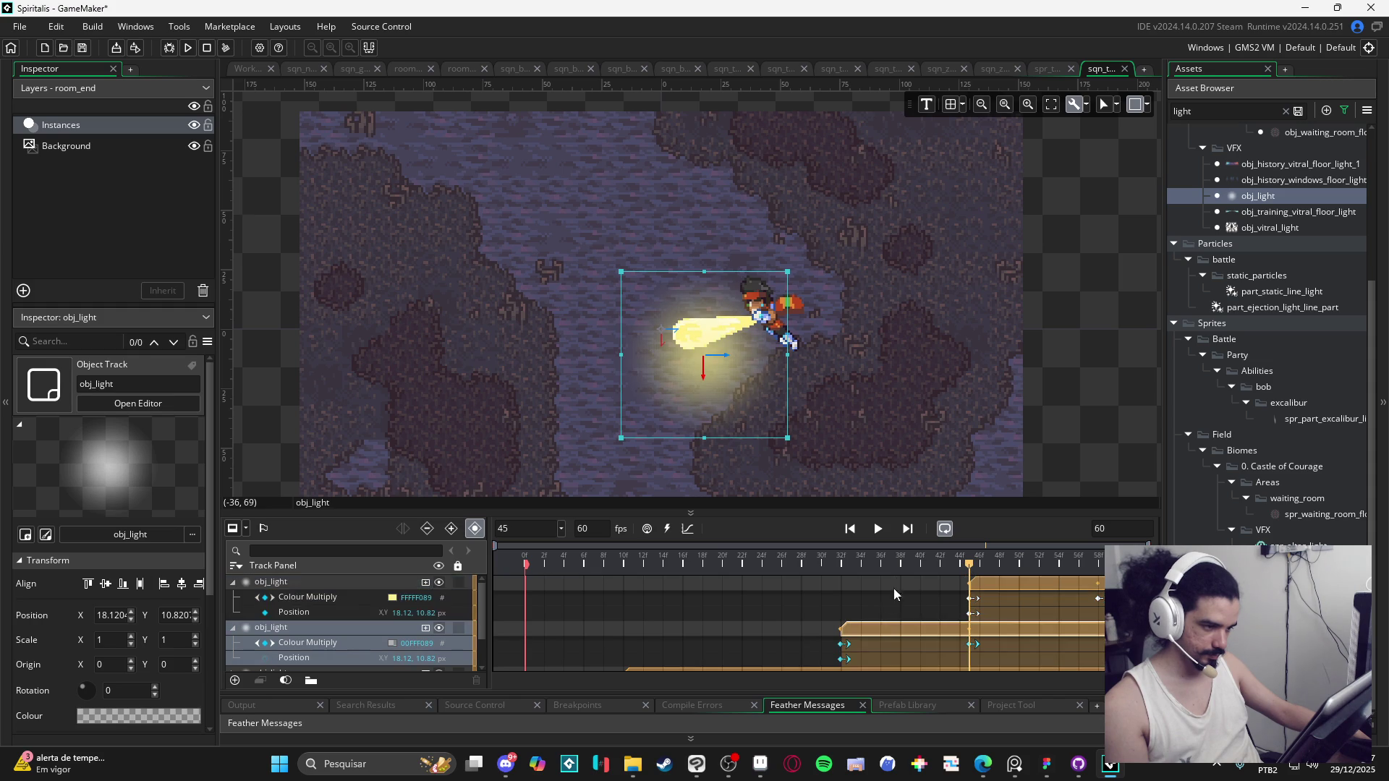
click(889, 564)
Step: At frame 45, drag both upper obj_light tracks up to Position 13.12, 0
click(967, 565)
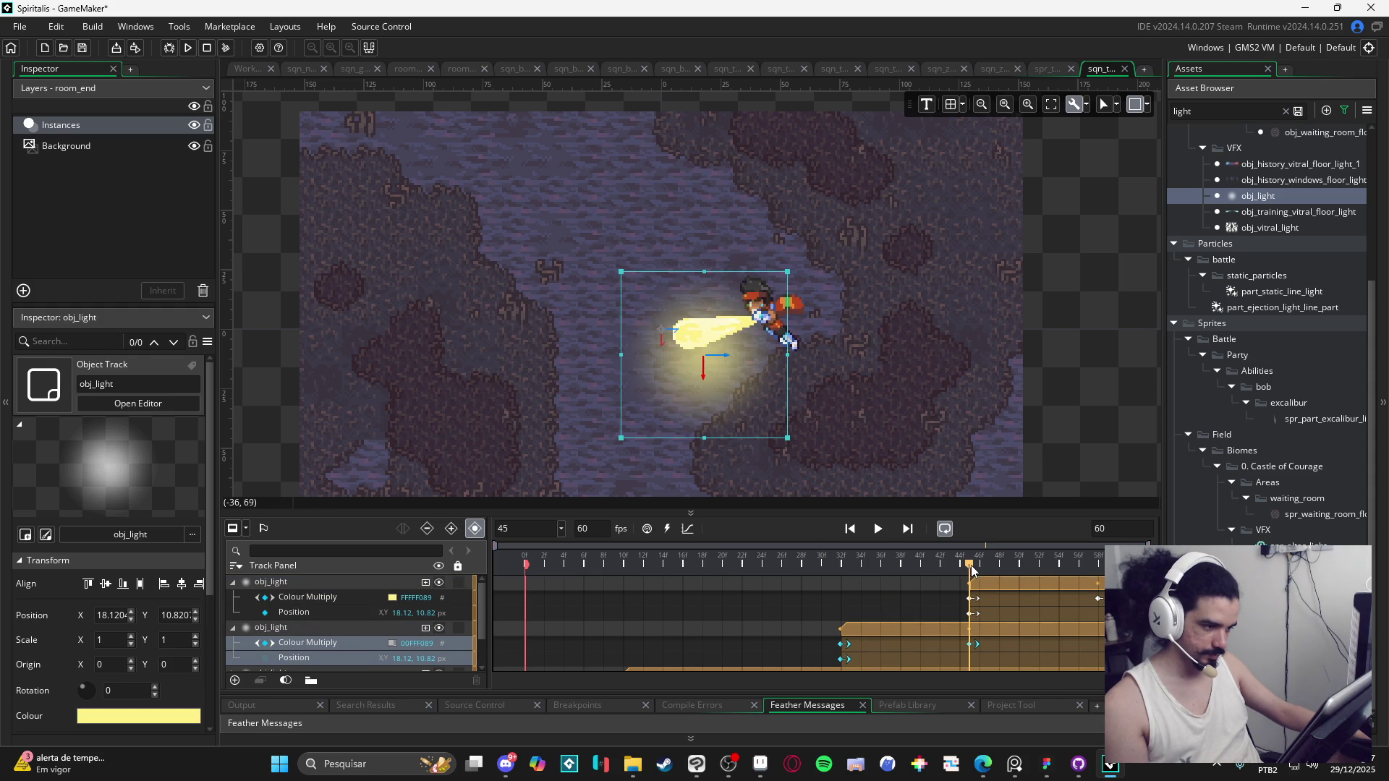
ctrl+click(1004, 584)
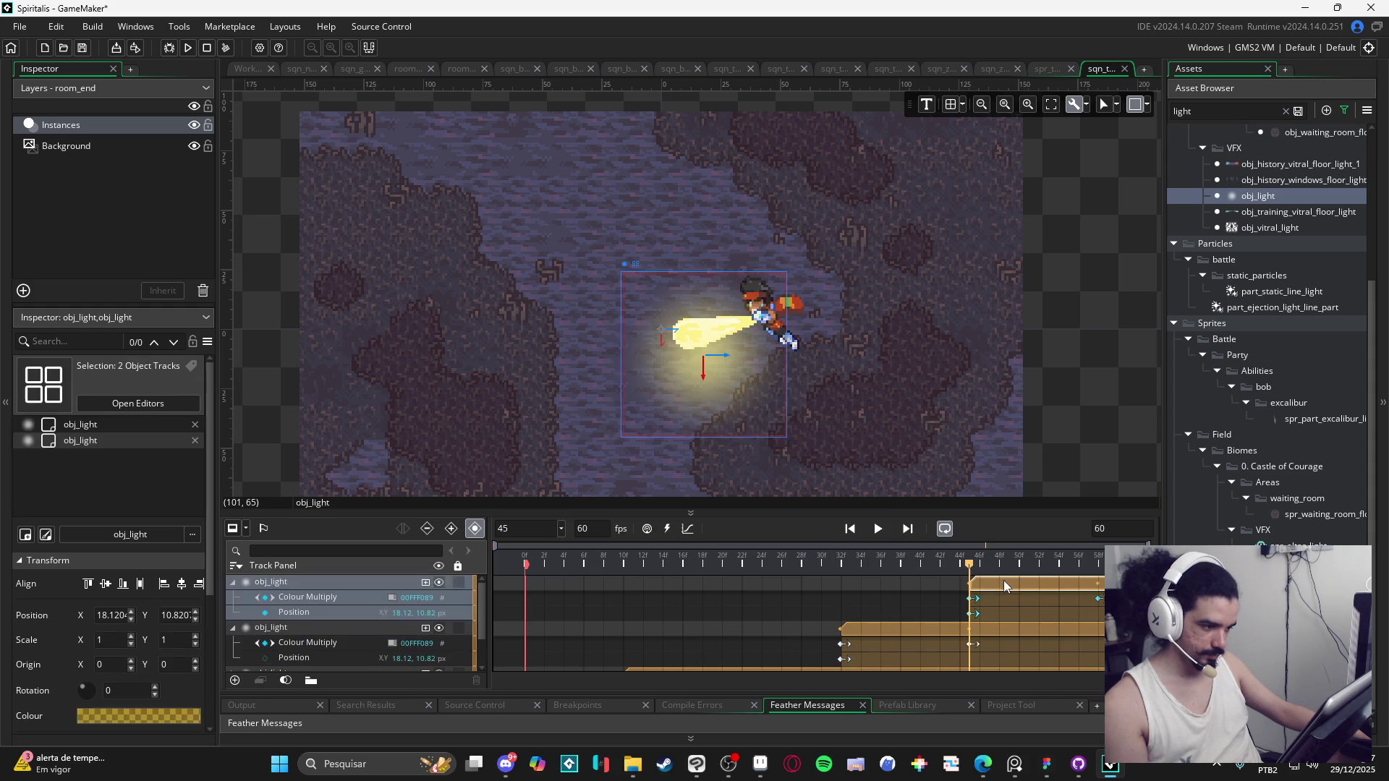
drag(709, 372, 708, 331)
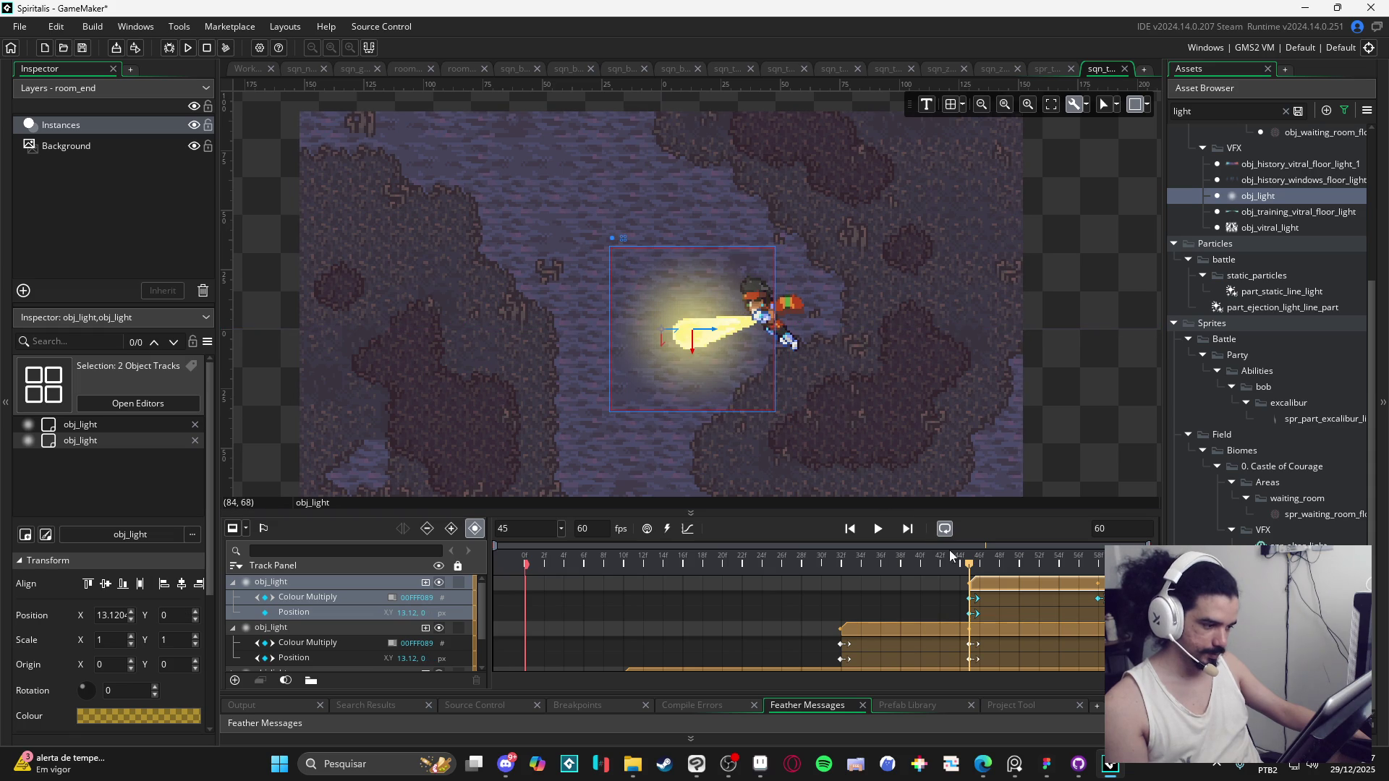
drag(964, 570, 403, 557)
click(233, 582)
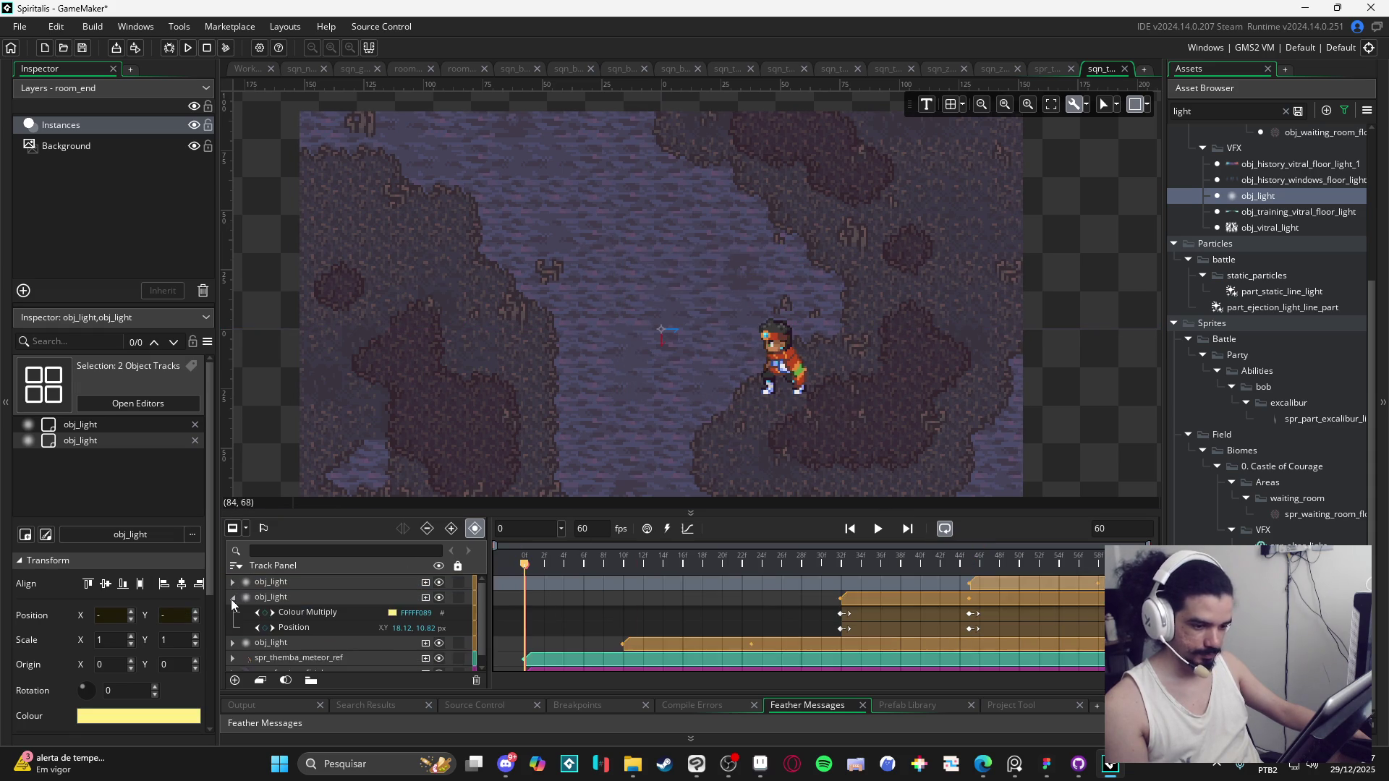
click(232, 597)
click(387, 446)
click(878, 536)
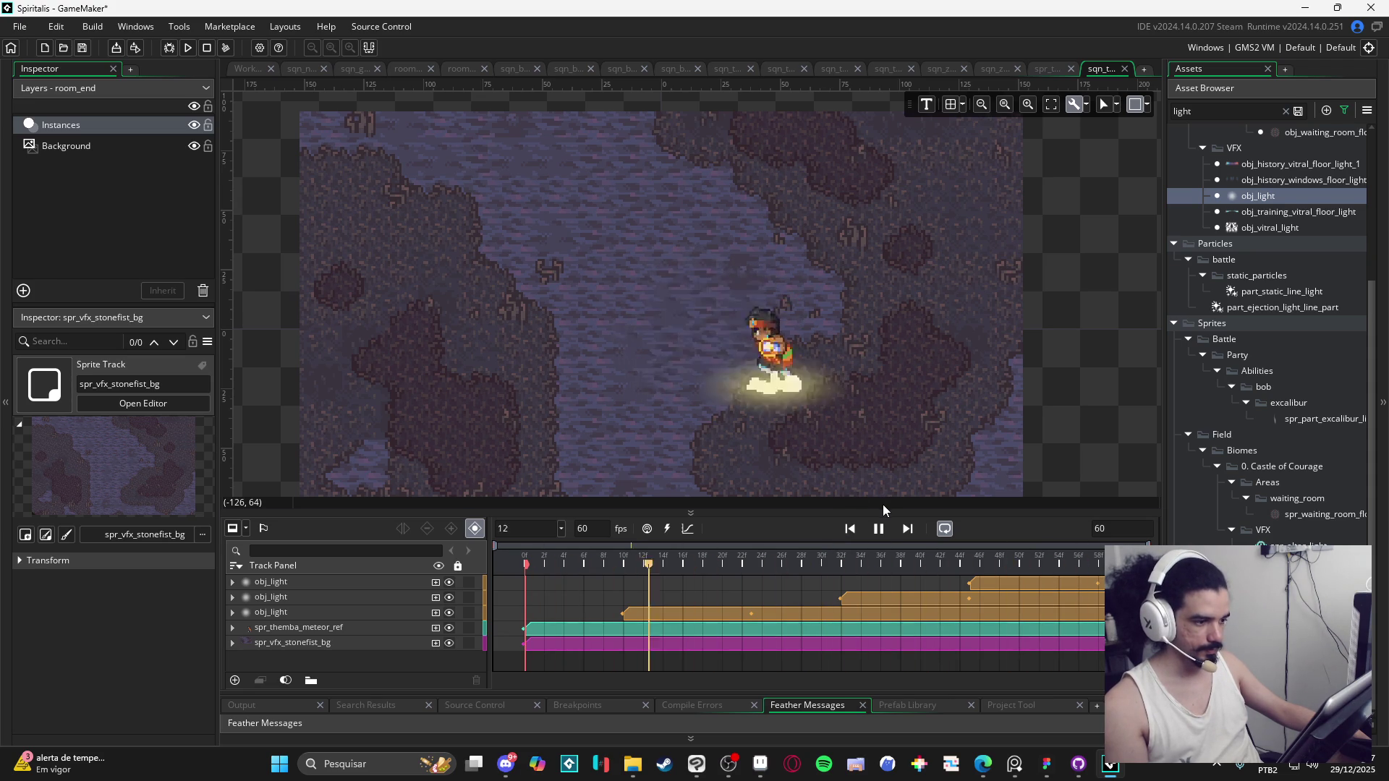
click(878, 528)
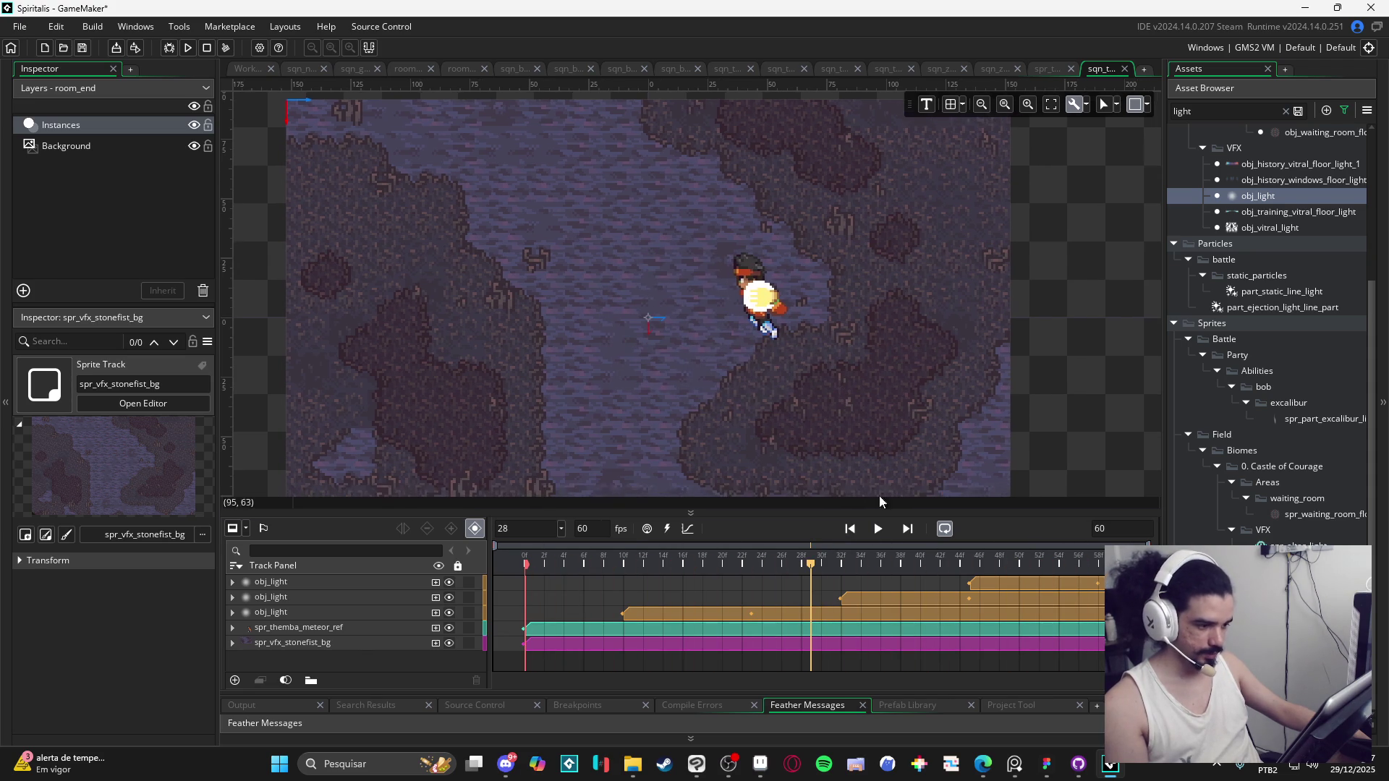
mouse_move(797, 564)
mouse_down()
mouse_move(493, 557)
mouse_move(692, 560)
mouse_up()
scroll(1230, 326, up, 5)
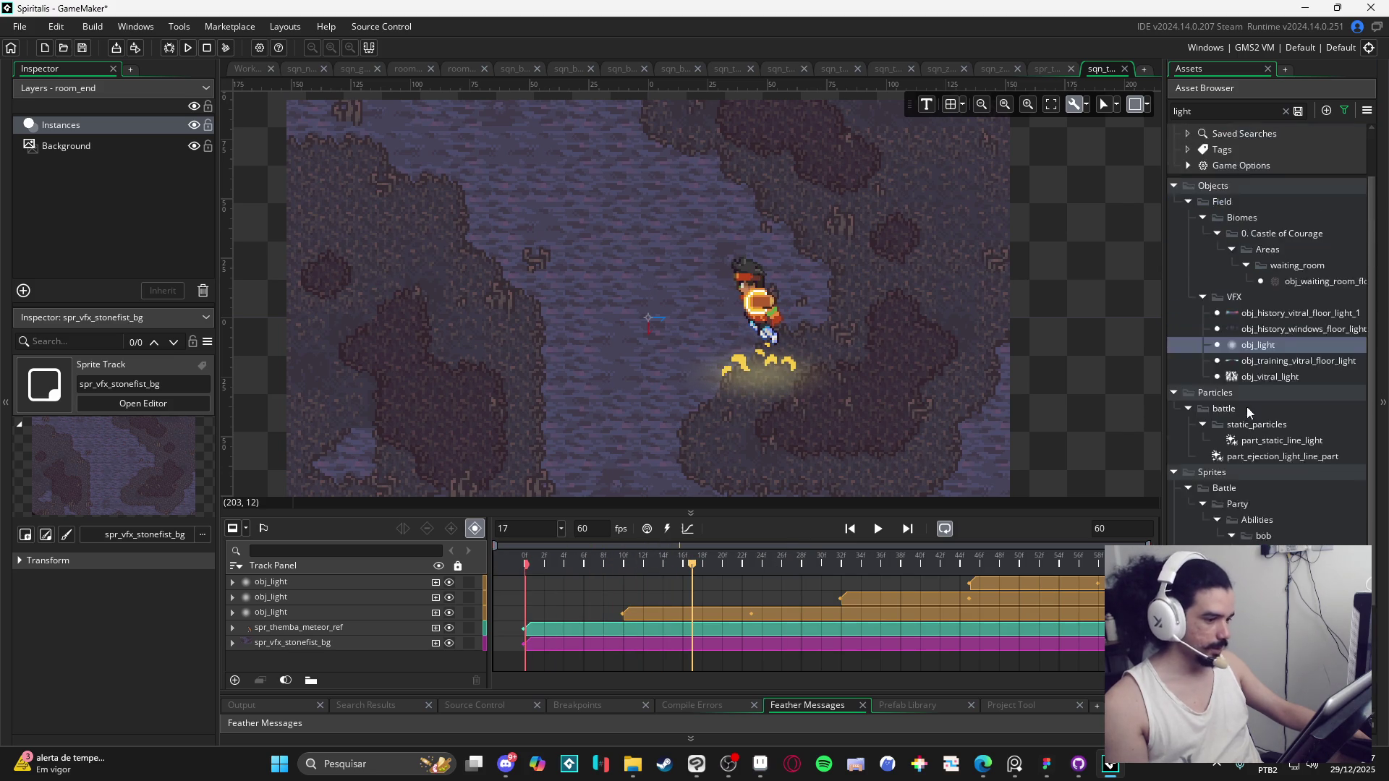
Step: Clear the asset search filter and expand Particles > battle in place of Objects
click(1285, 112)
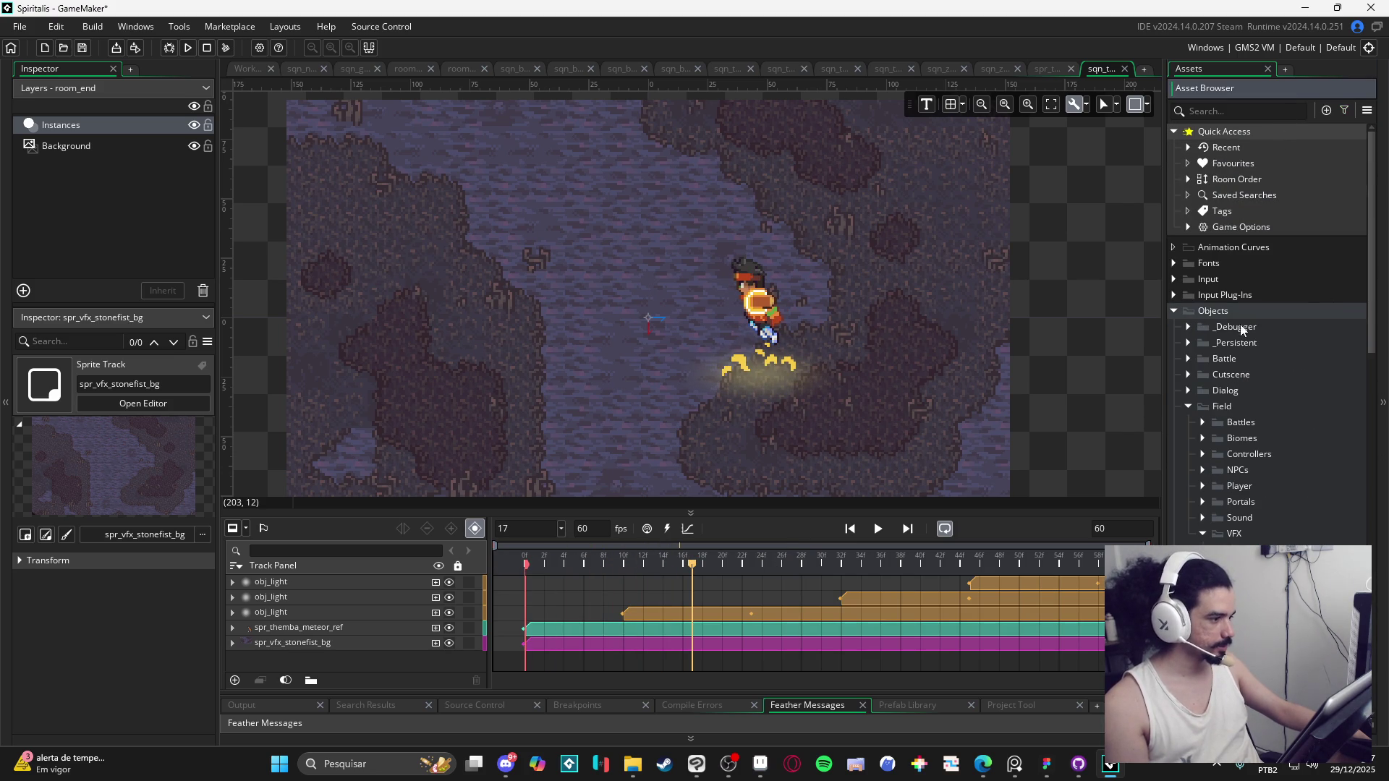
click(1167, 310)
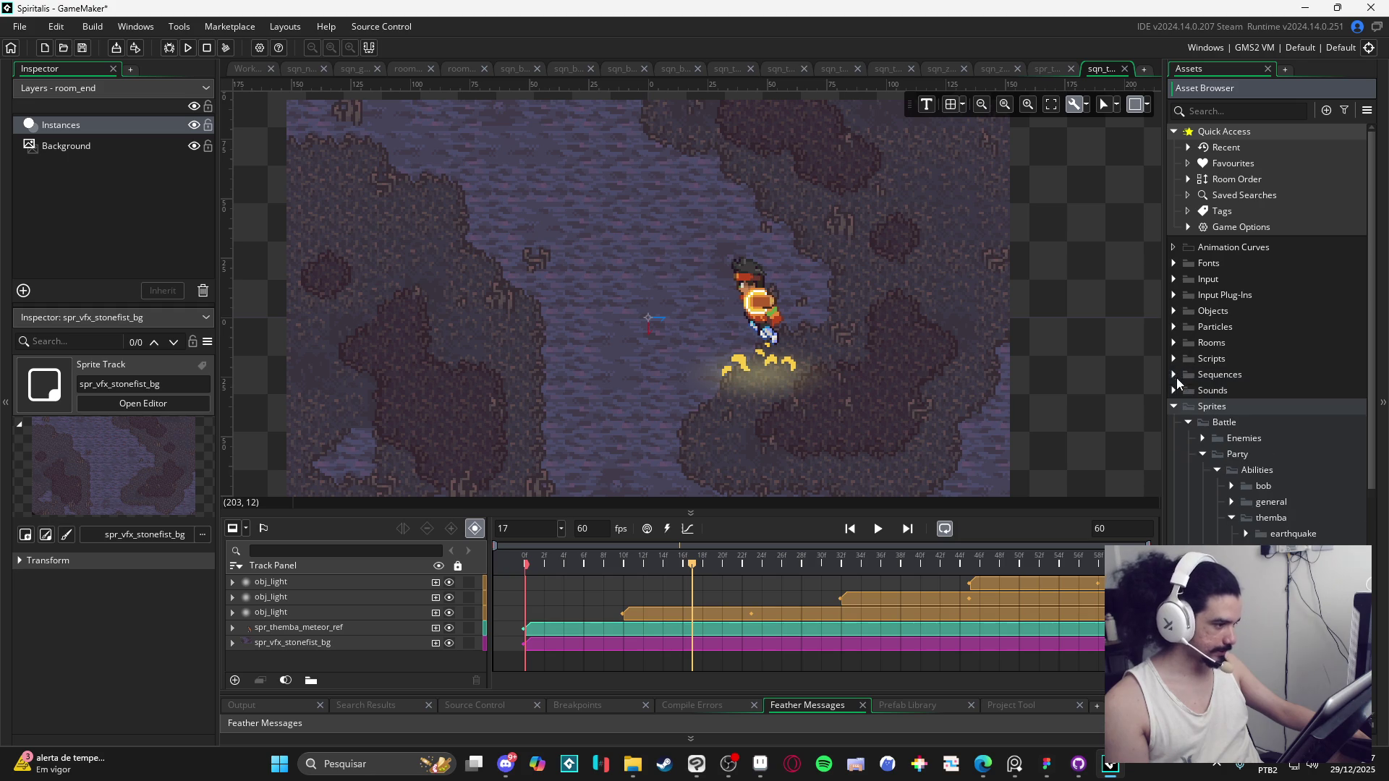
click(1177, 326)
click(1189, 343)
scroll(1283, 390, down, 2)
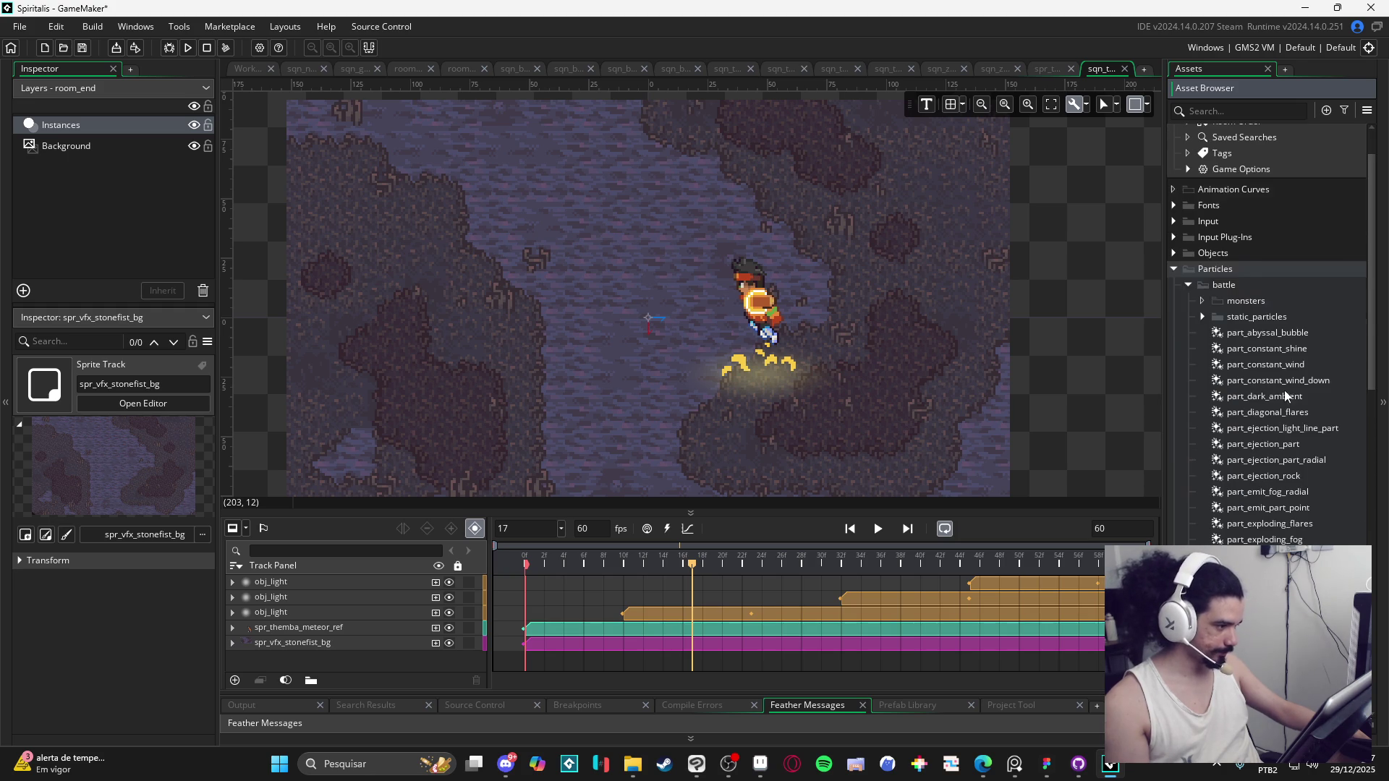
scroll(1260, 434, down, 2)
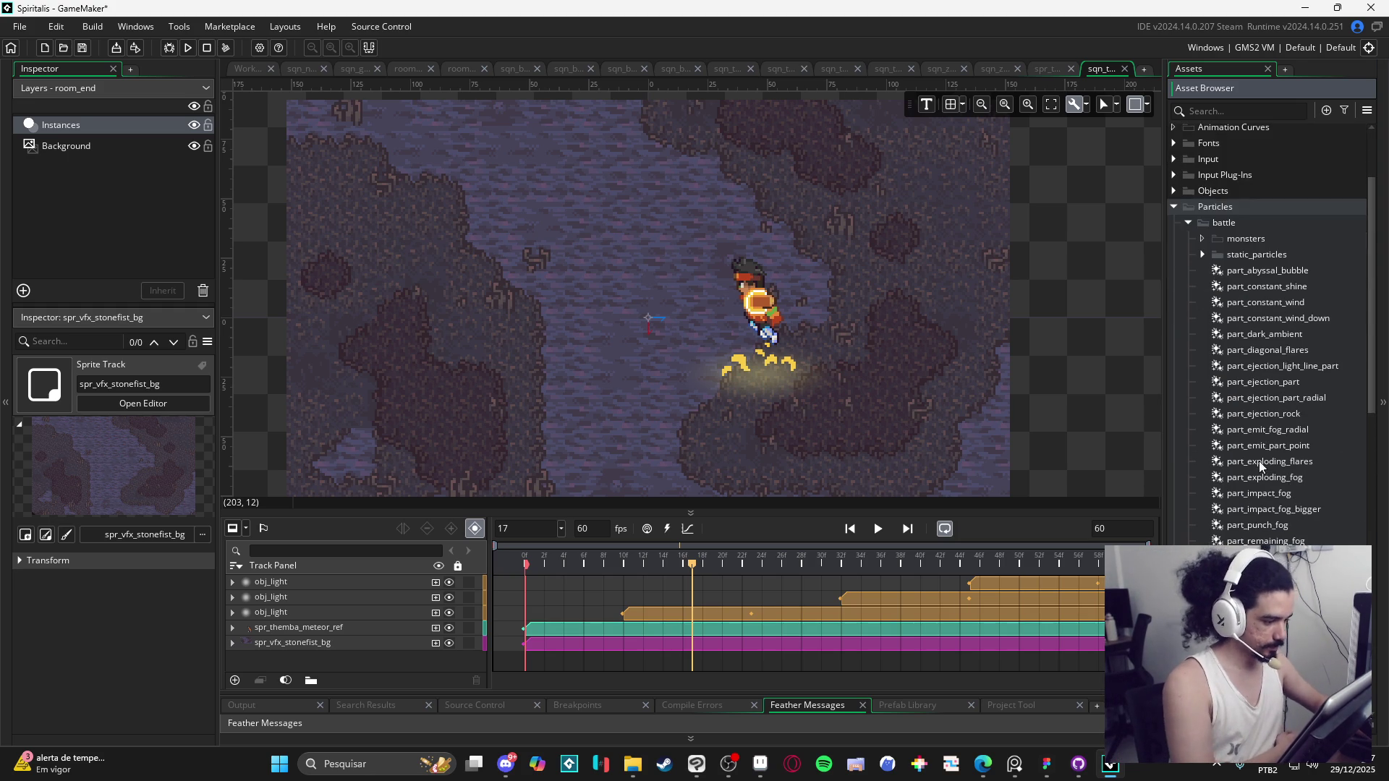
Step: Look through the battle fog systems and select part_remaining_fog
click(1300, 476)
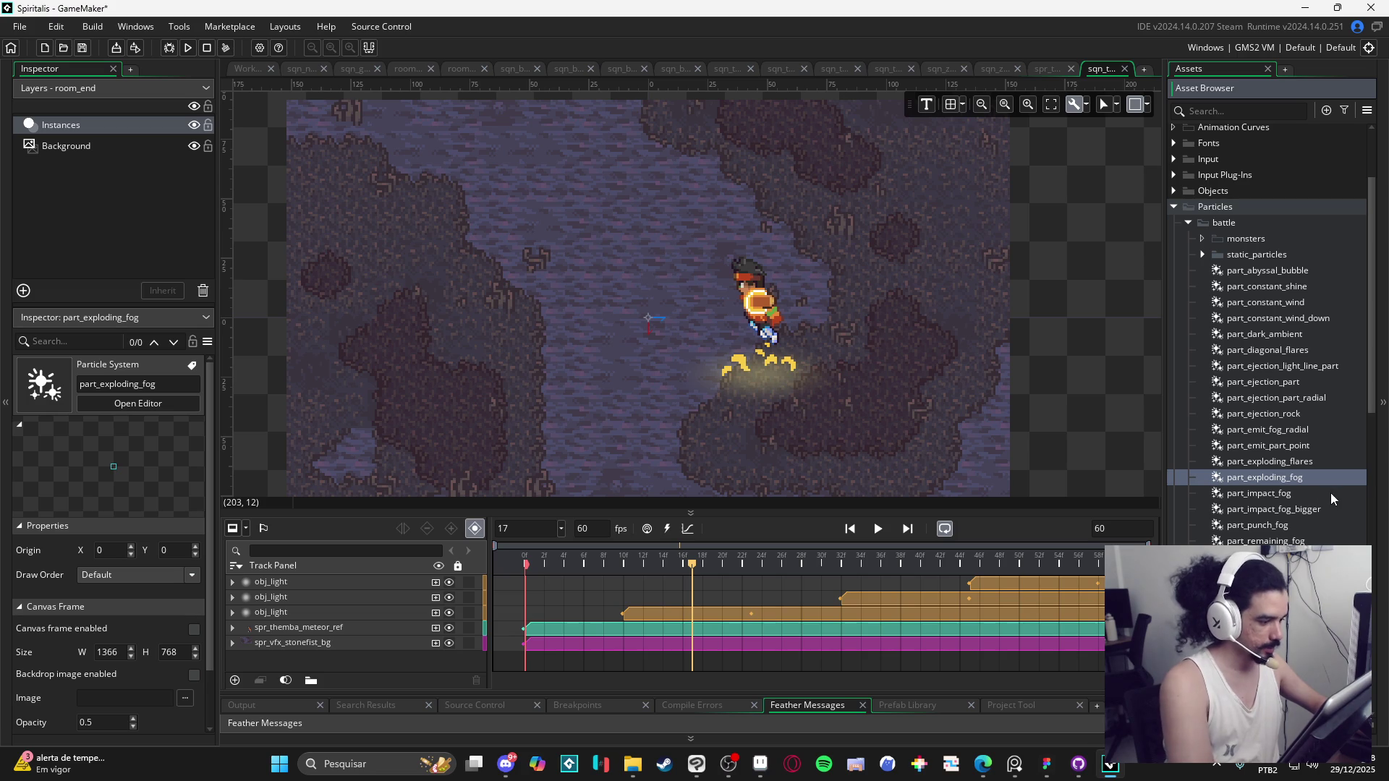
click(1297, 525)
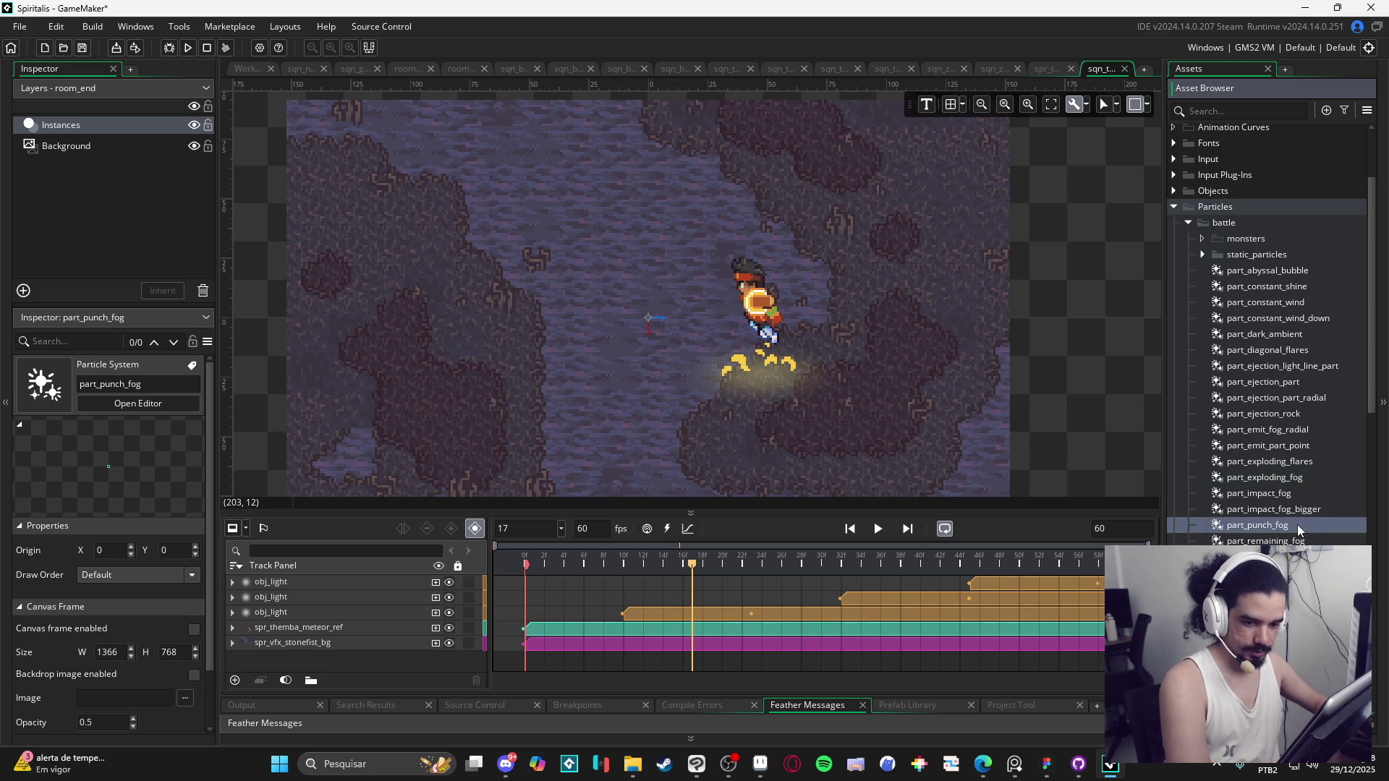
key(Escape)
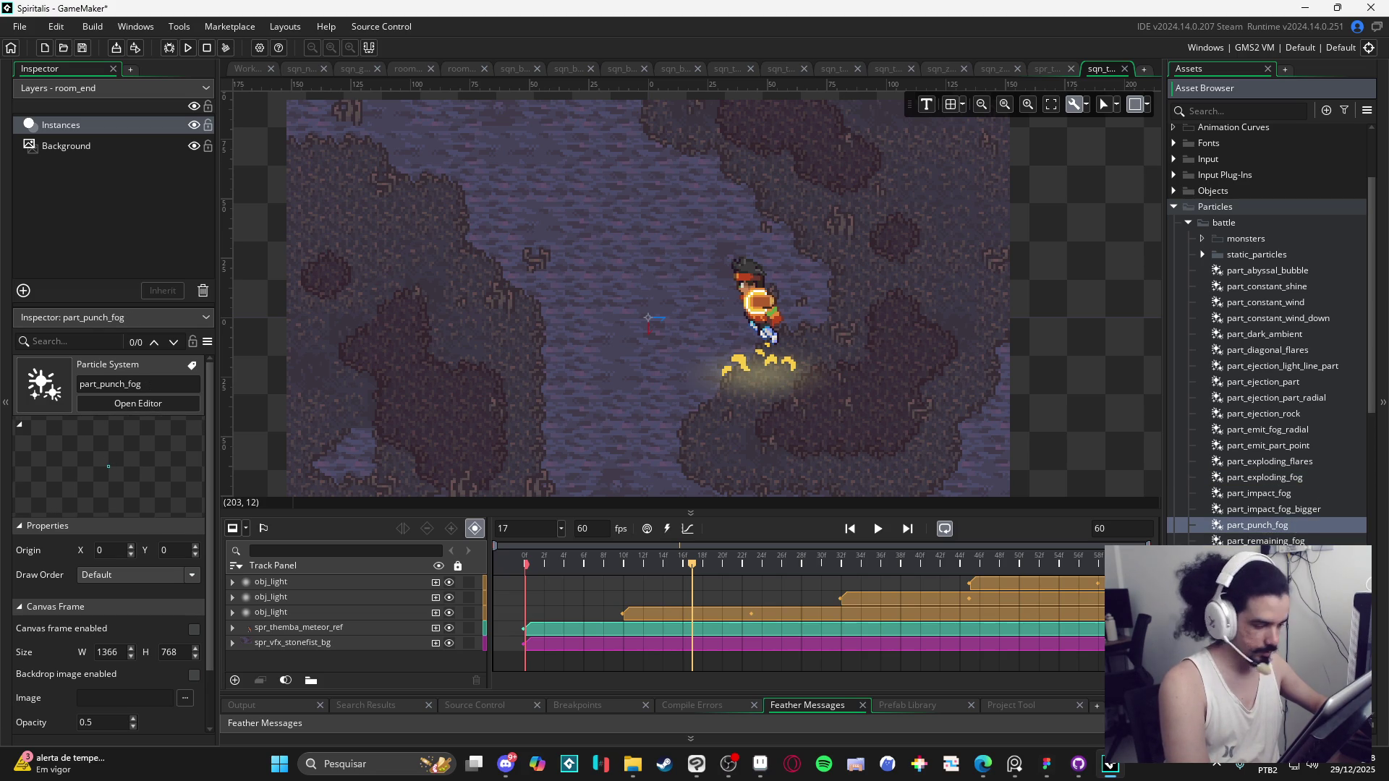
click(1314, 543)
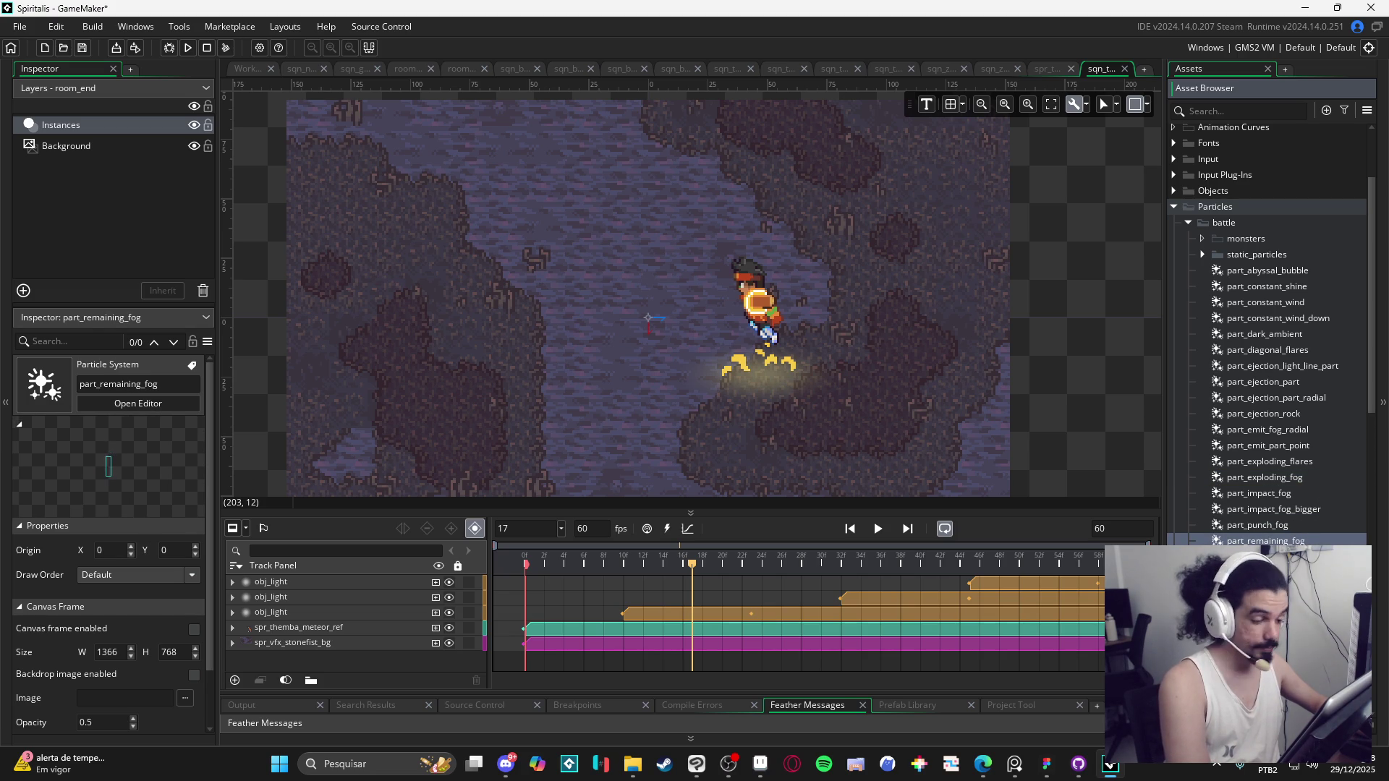
Step: Place part_remaining_fog at the impact point as a track, then shift and trim its clip earlier
mouse_move(1266, 541)
mouse_down()
mouse_move(830, 335)
mouse_move(748, 365)
mouse_move(763, 378)
mouse_up()
click(766, 375)
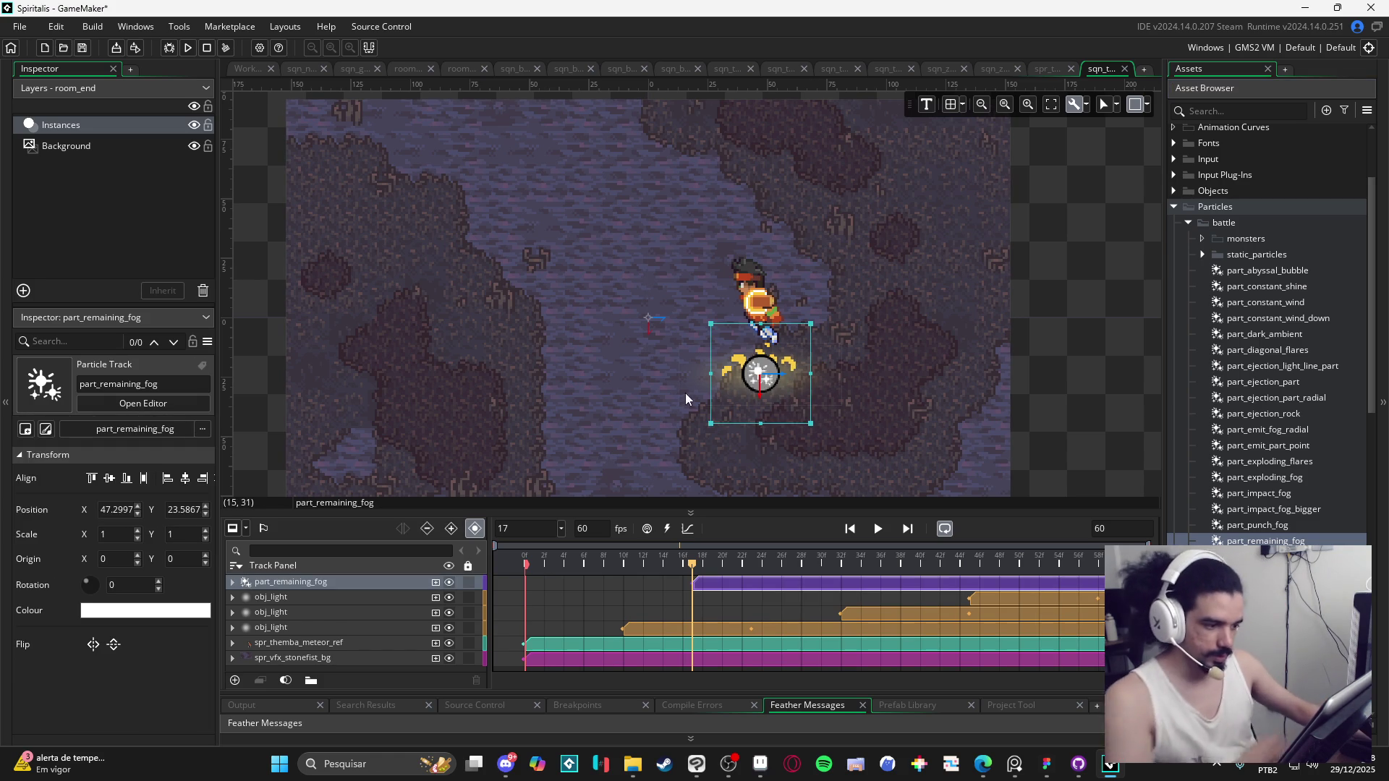
drag(850, 587, 651, 586)
mouse_move(1055, 582)
mouse_down()
mouse_move(637, 583)
mouse_move(835, 598)
mouse_move(793, 596)
mouse_up()
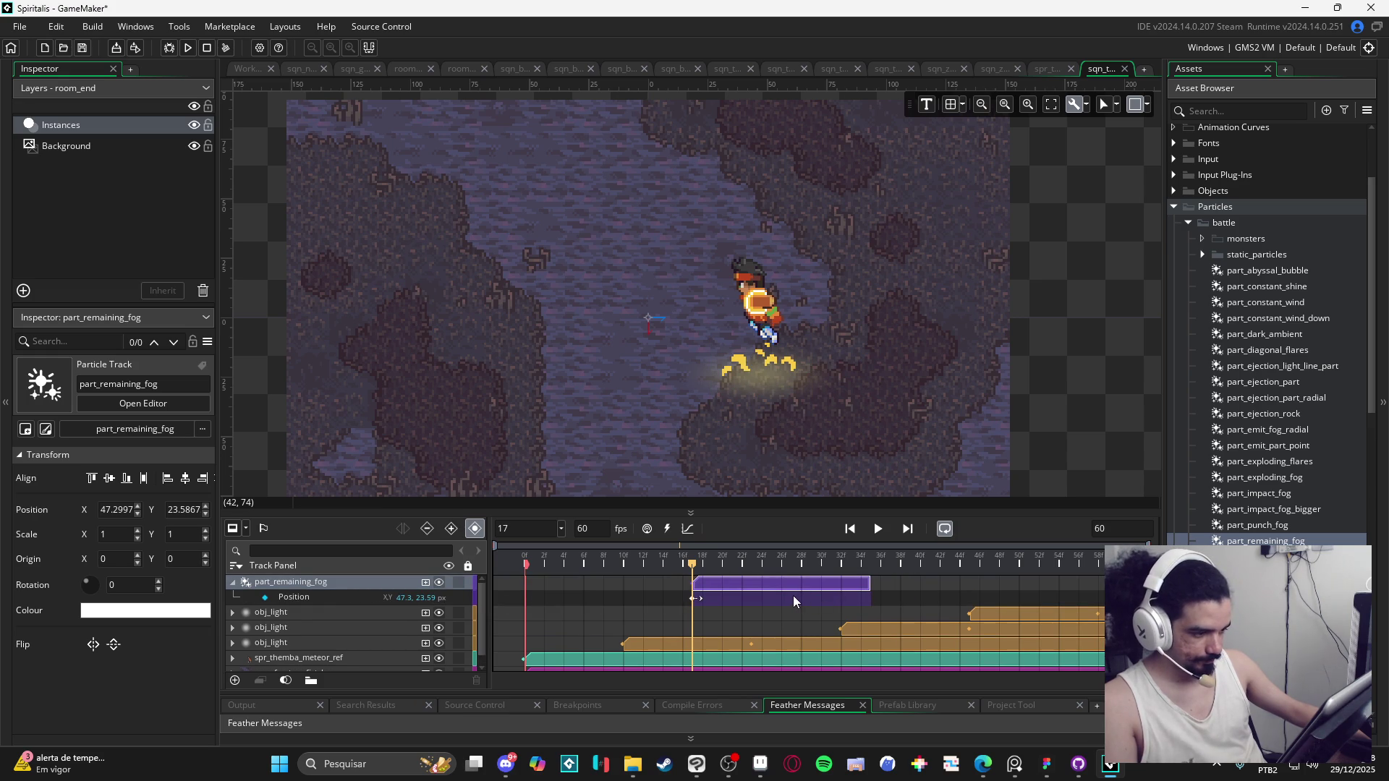
Step: Add a Colour Multiply property to the fog track, set to opaque black FF000000
click(427, 588)
click(479, 651)
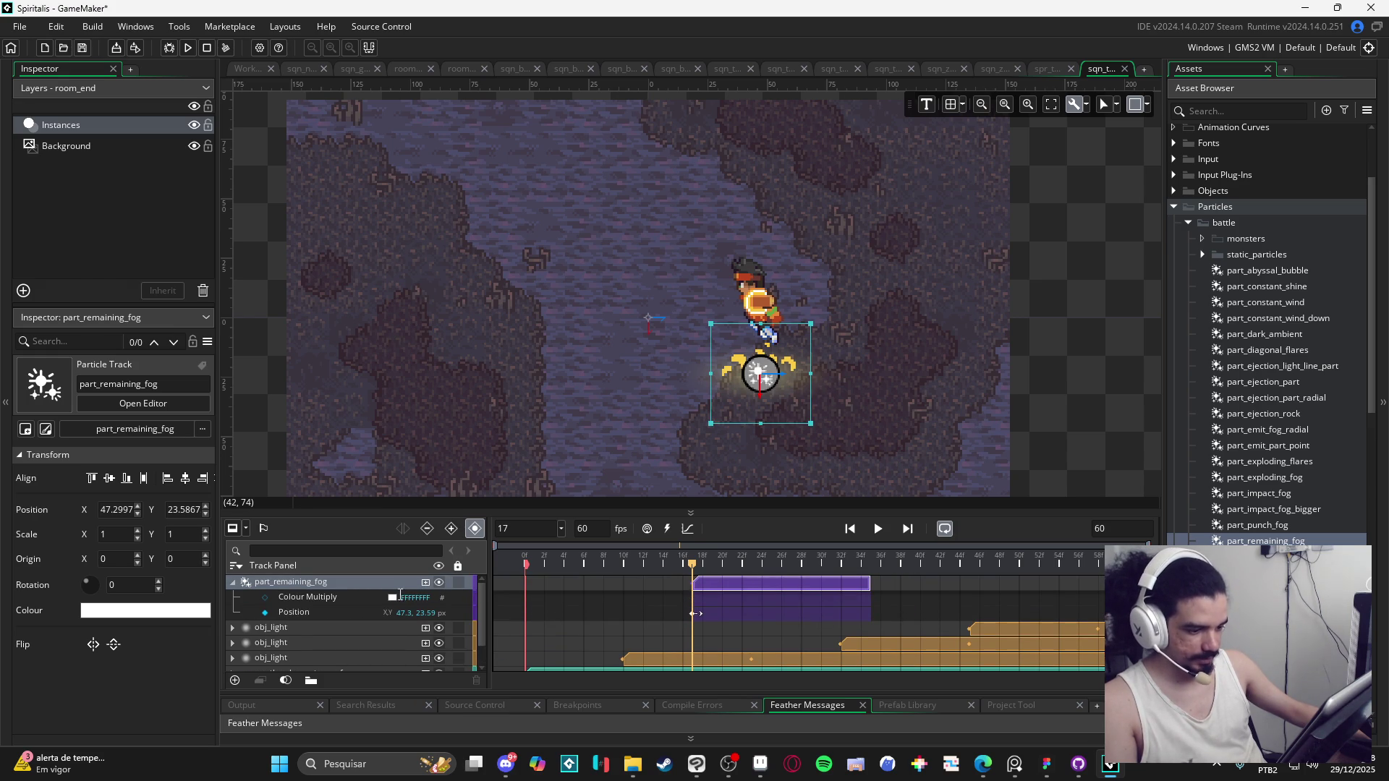
click(393, 598)
click(285, 247)
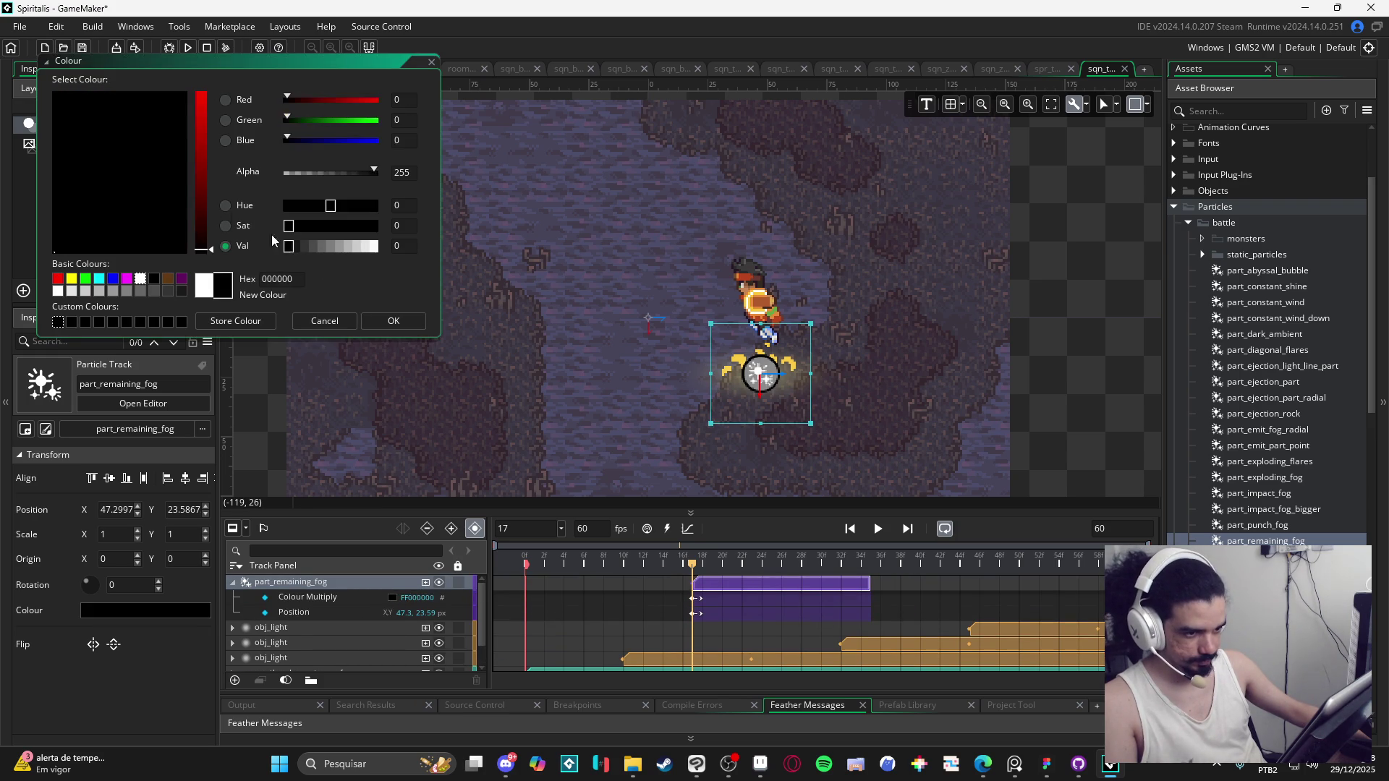
click(411, 322)
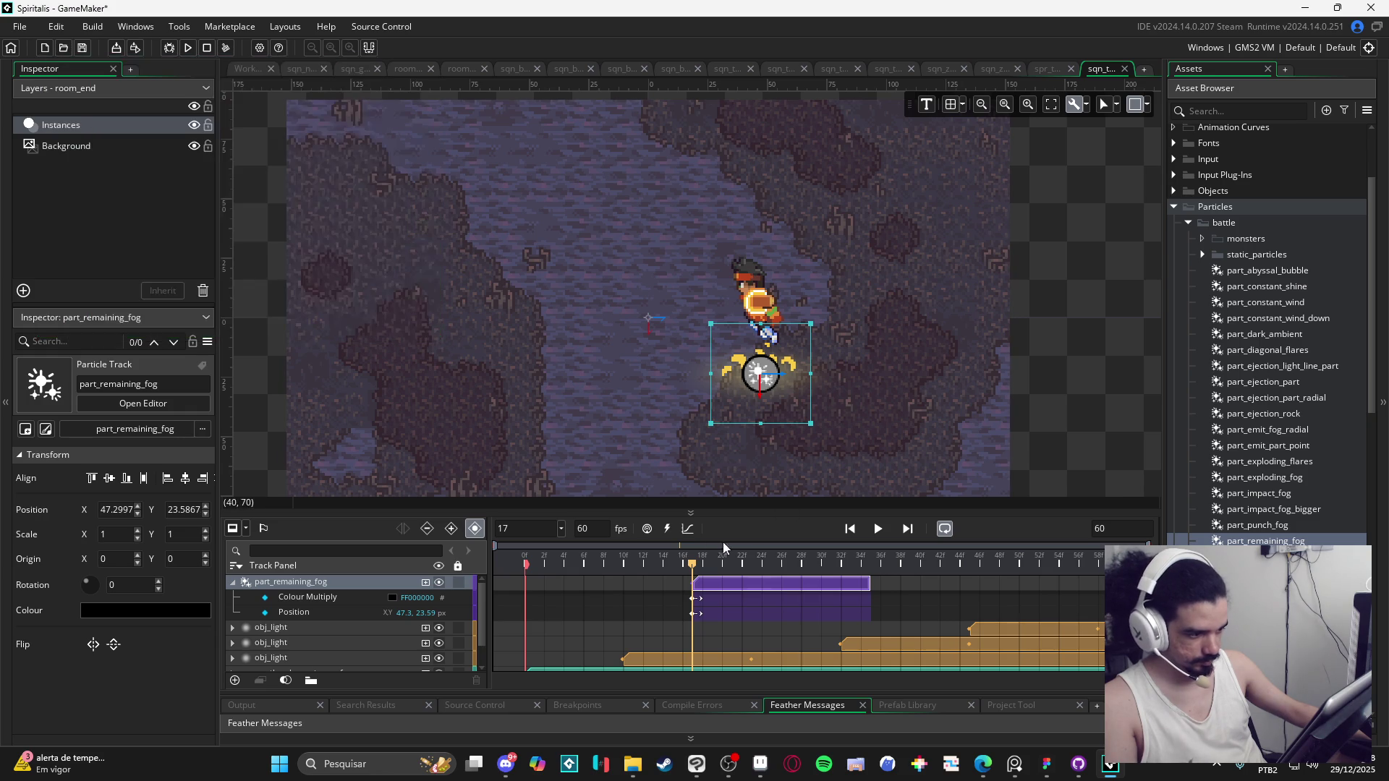
Step: Scrub to frame 20 and play the sequence to preview the impact
mouse_move(702, 571)
mouse_down()
mouse_move(760, 566)
mouse_move(697, 566)
mouse_move(719, 565)
mouse_up()
key(space)
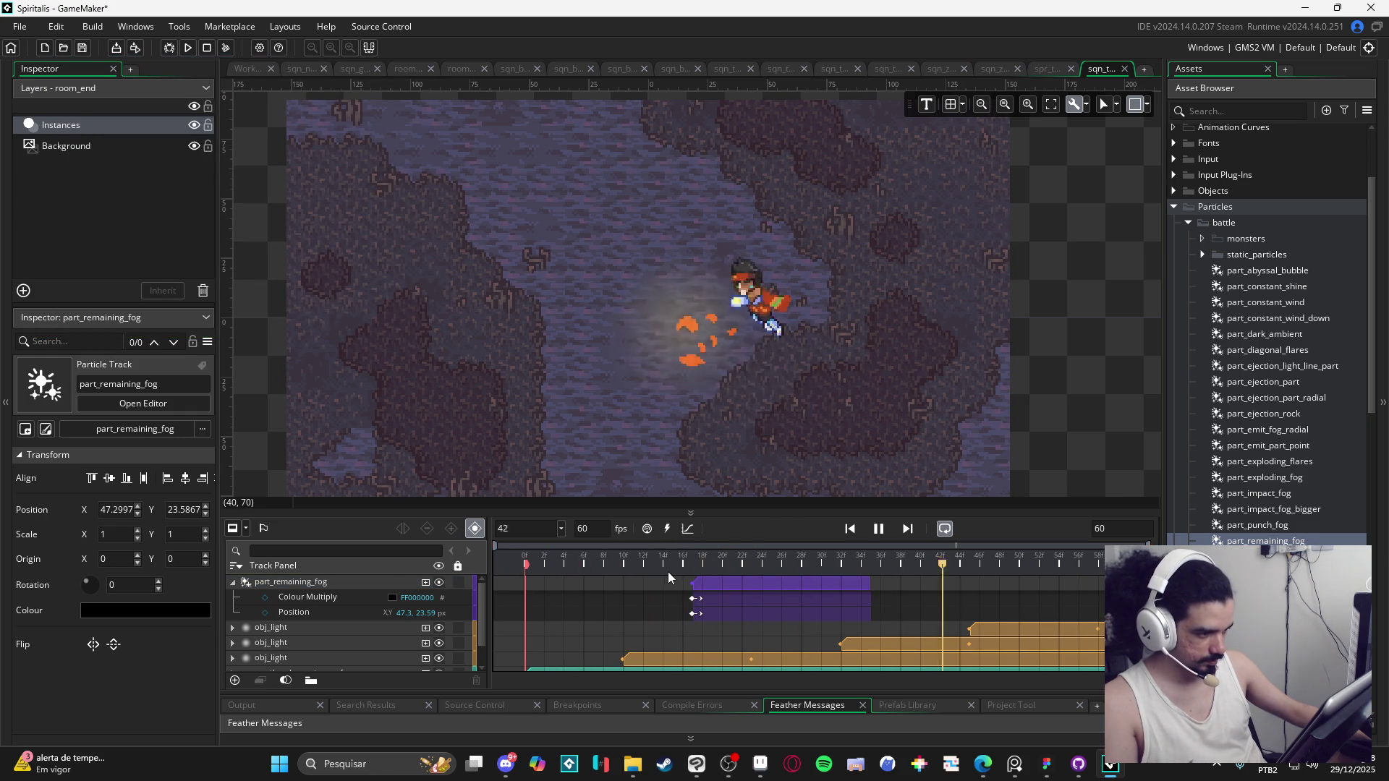
key(space)
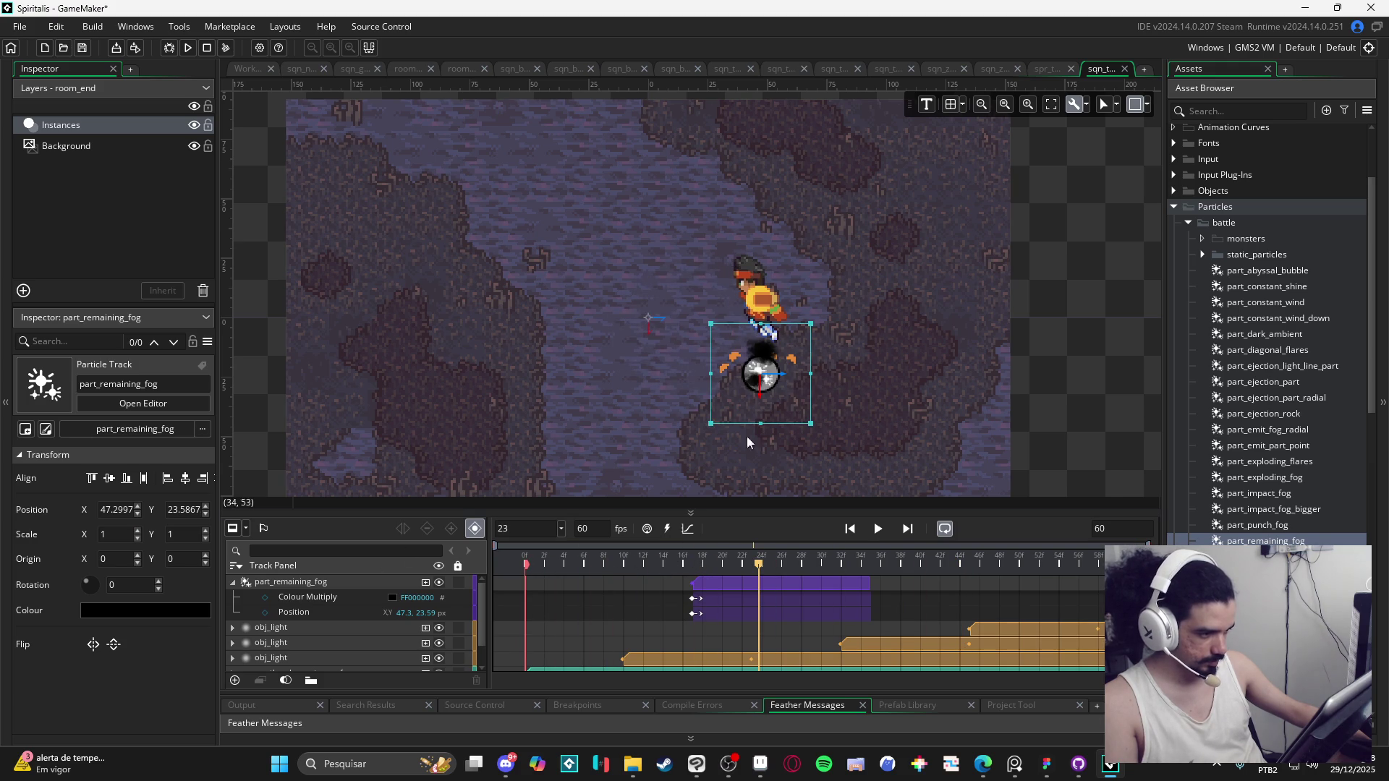
Step: Raise the fog particle to Y 14.59, keeping a single Position key at the clip start
drag(796, 397, 796, 377)
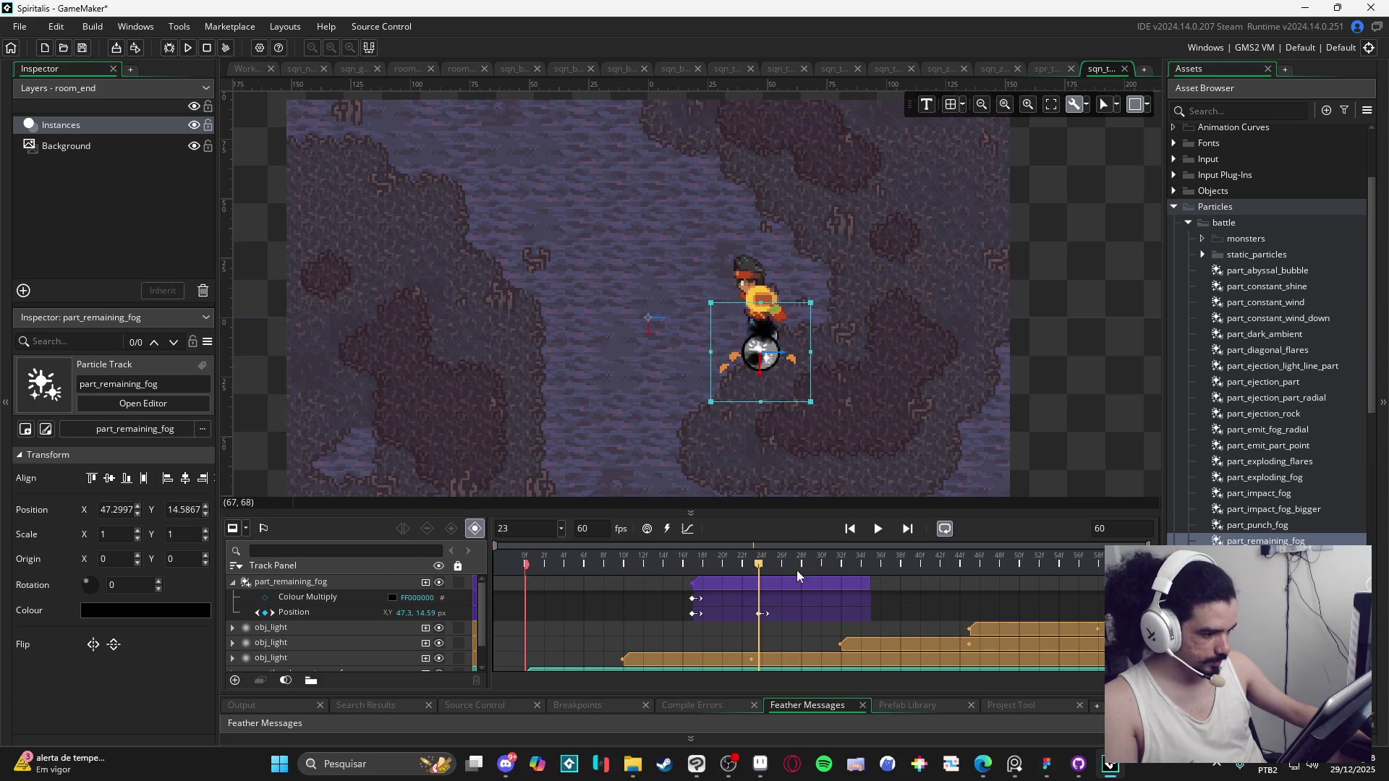
click(693, 614)
key(Delete)
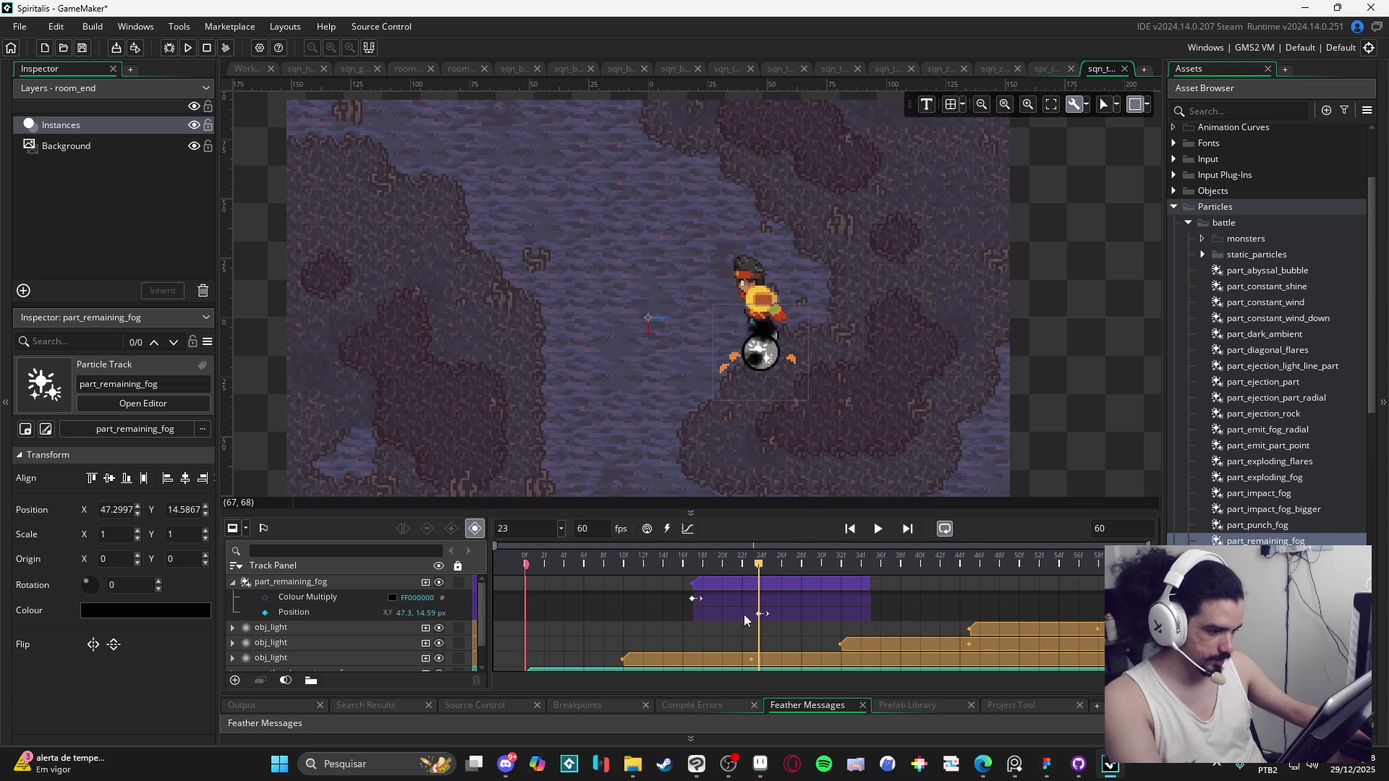
drag(758, 617, 696, 622)
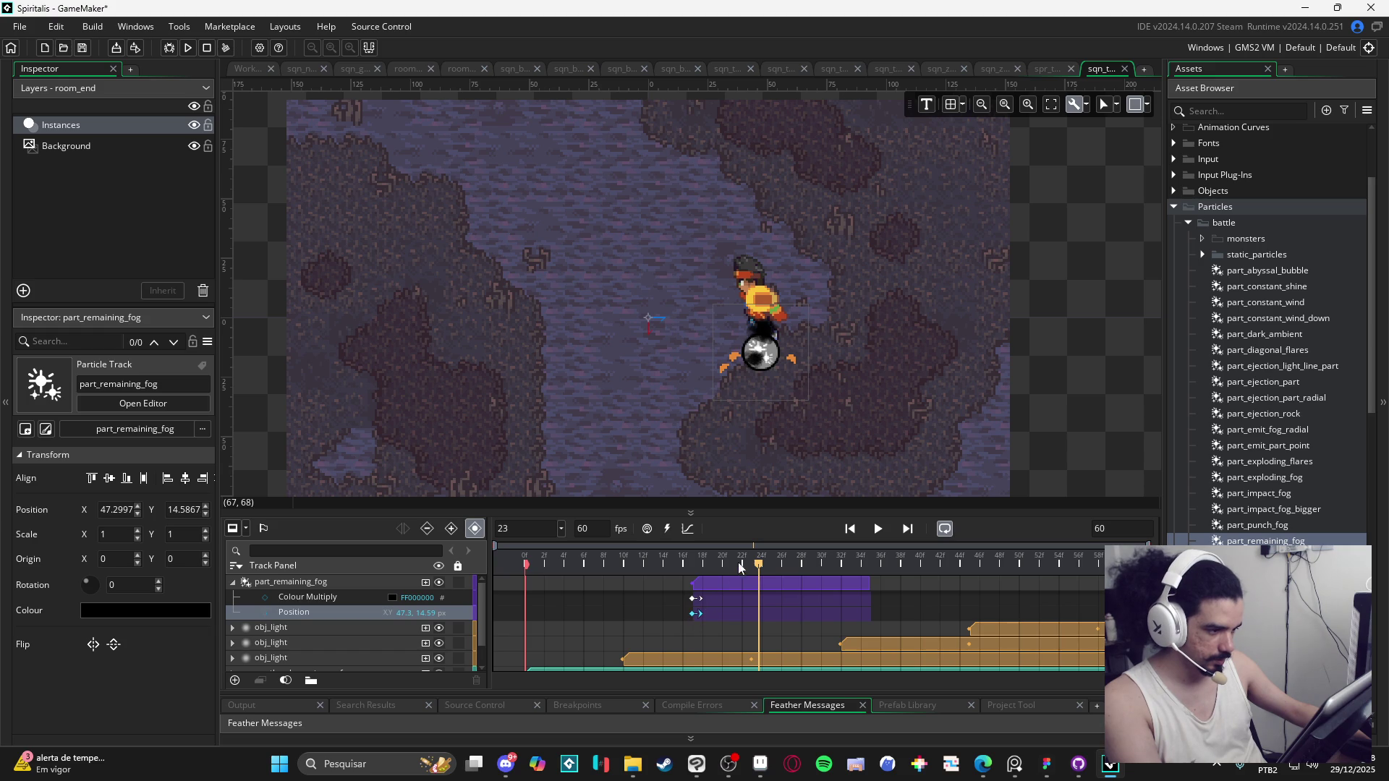
mouse_move(758, 569)
mouse_down()
mouse_move(691, 571)
mouse_move(746, 571)
mouse_move(693, 577)
mouse_move(730, 570)
mouse_up()
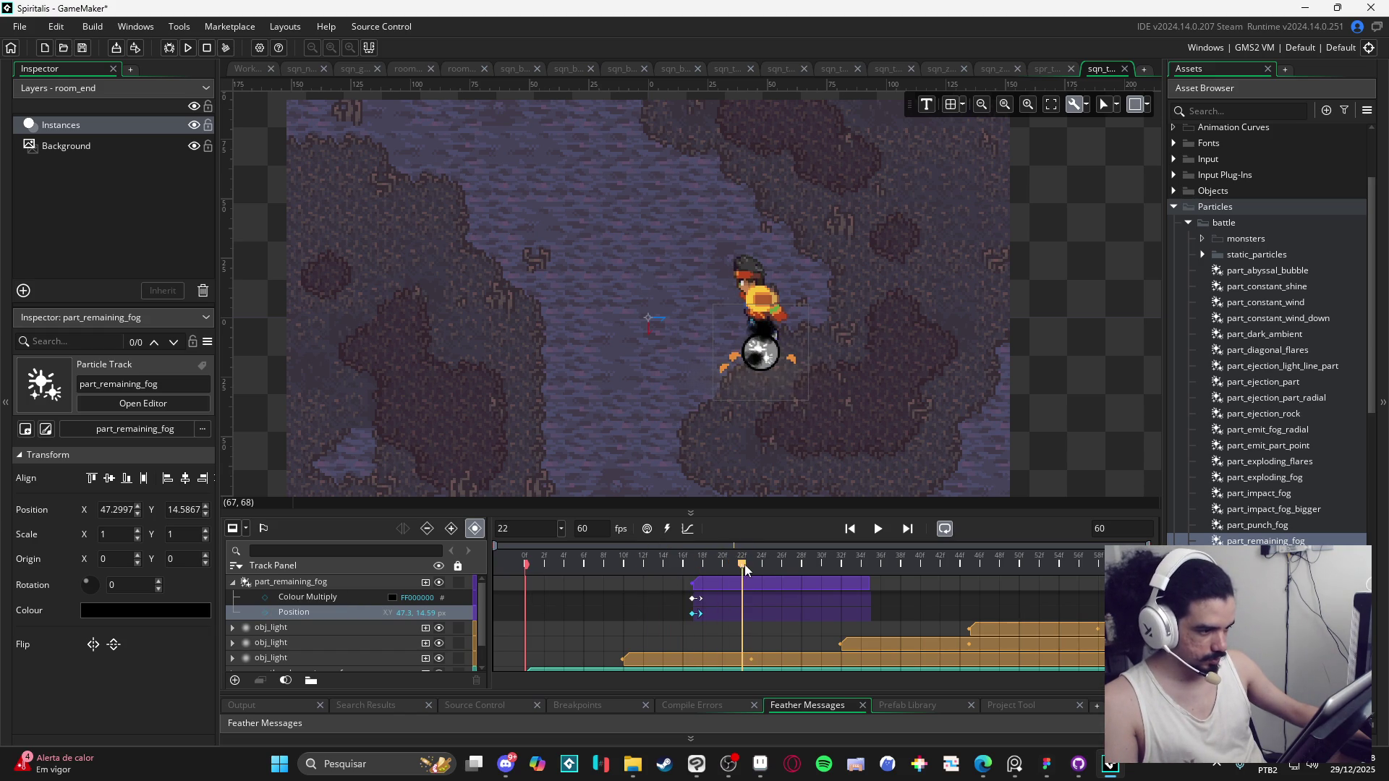
Step: Add a fog Colour Multiply key at frame 23 that is fully transparent (00000000)
click(393, 598)
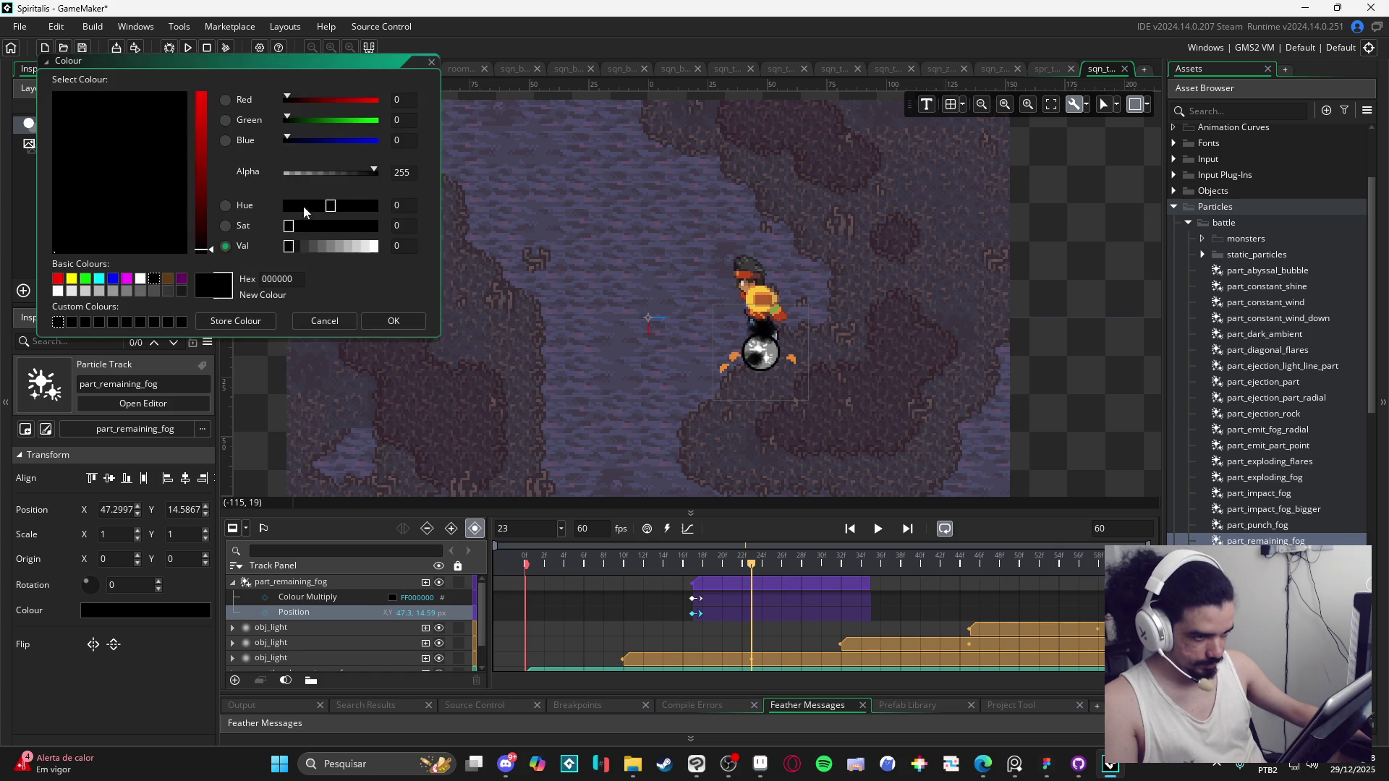
click(410, 321)
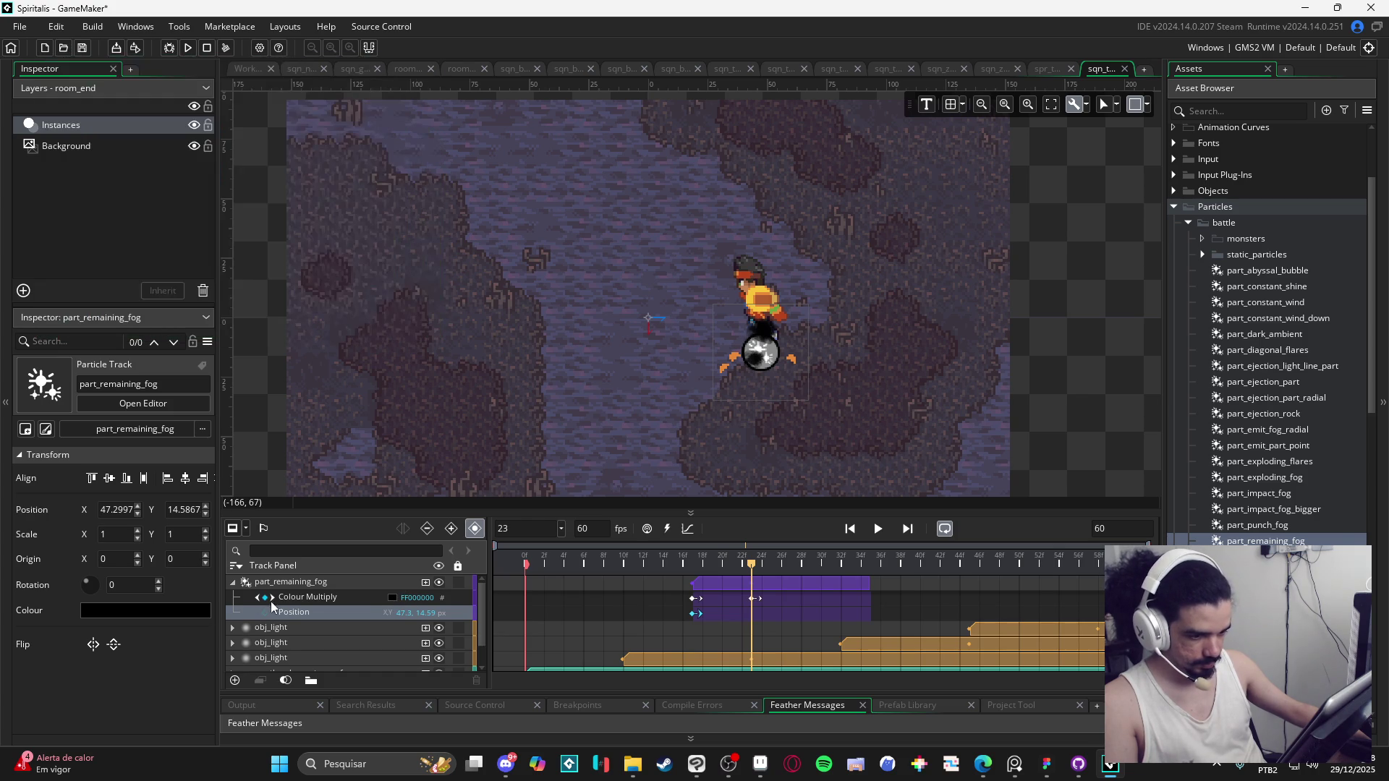
click(392, 598)
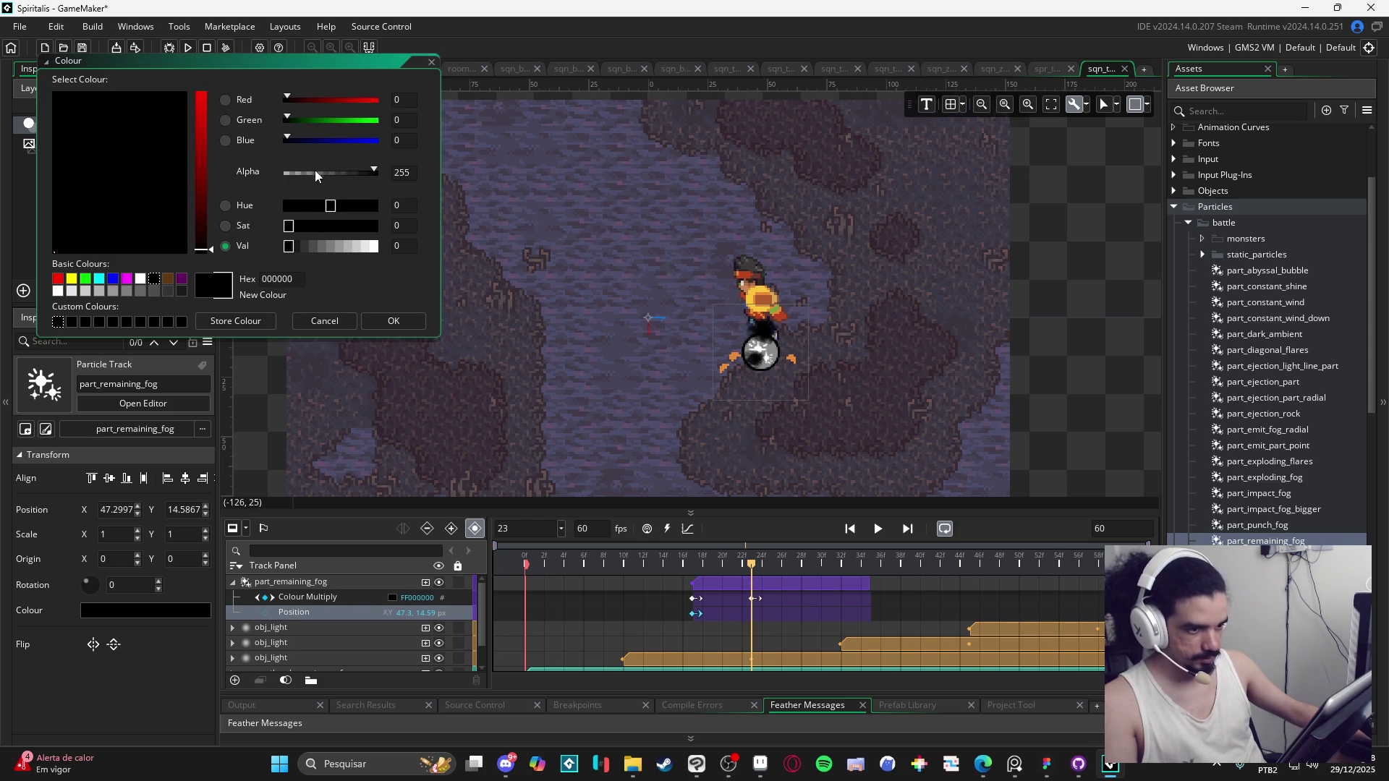
drag(314, 172, 239, 176)
click(400, 322)
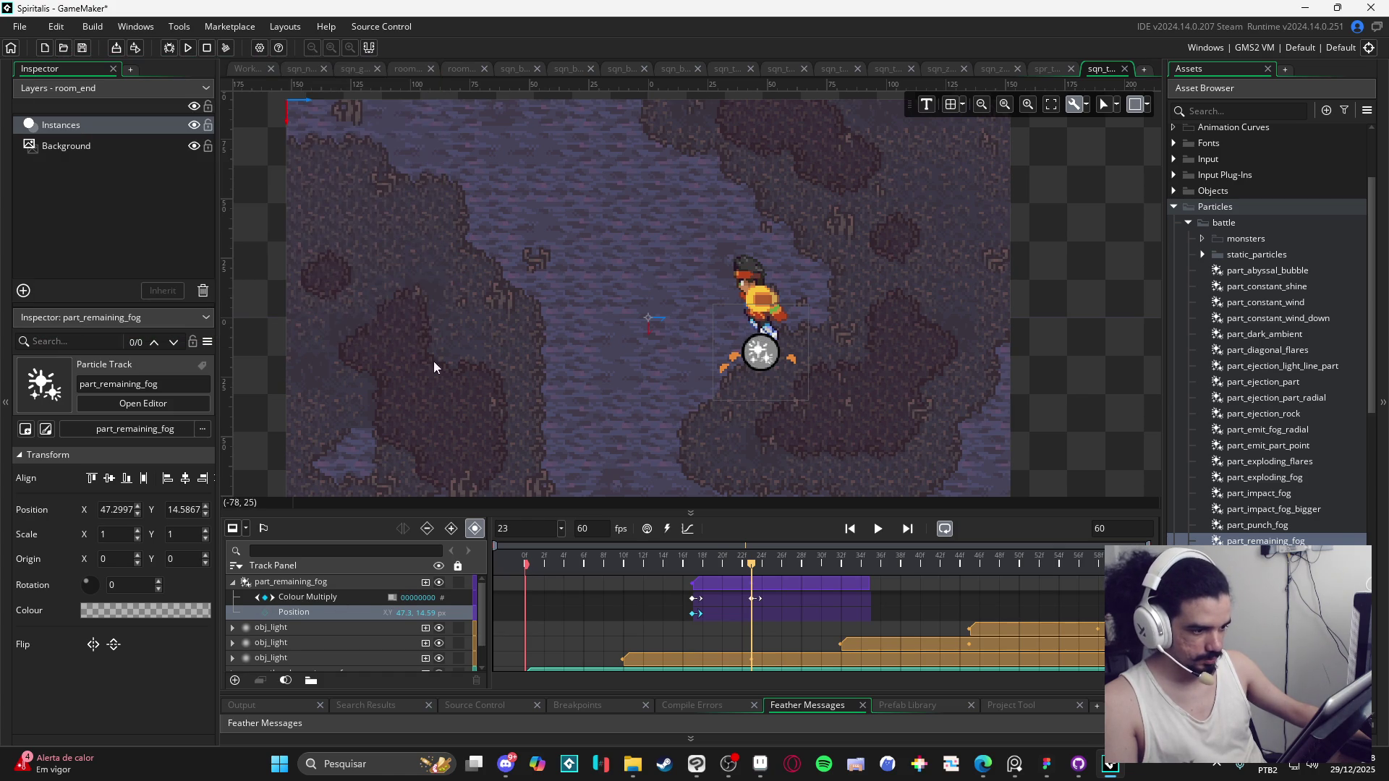
Step: Preview the fade, then move the transparent key to the clip's end
click(324, 418)
key(Return)
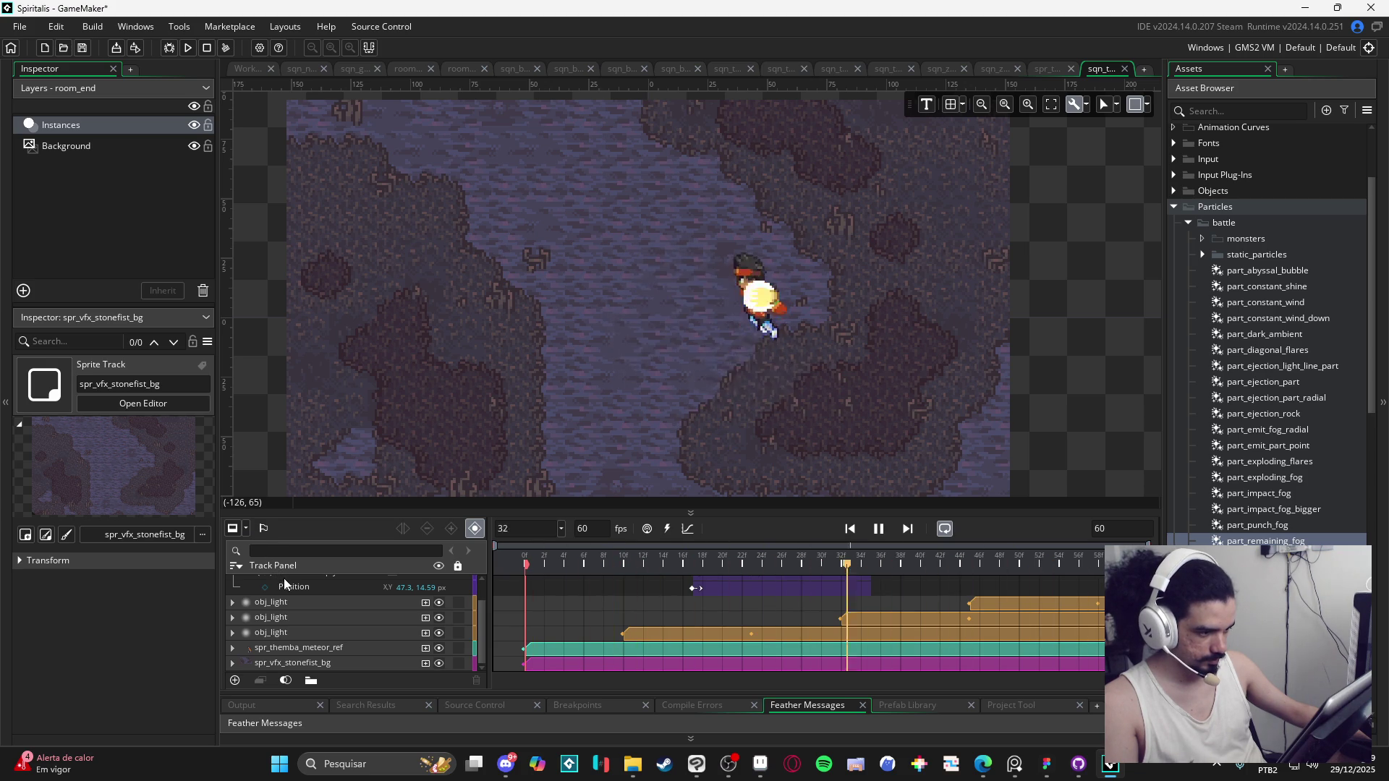
key(Return)
scroll(788, 575, up, 1)
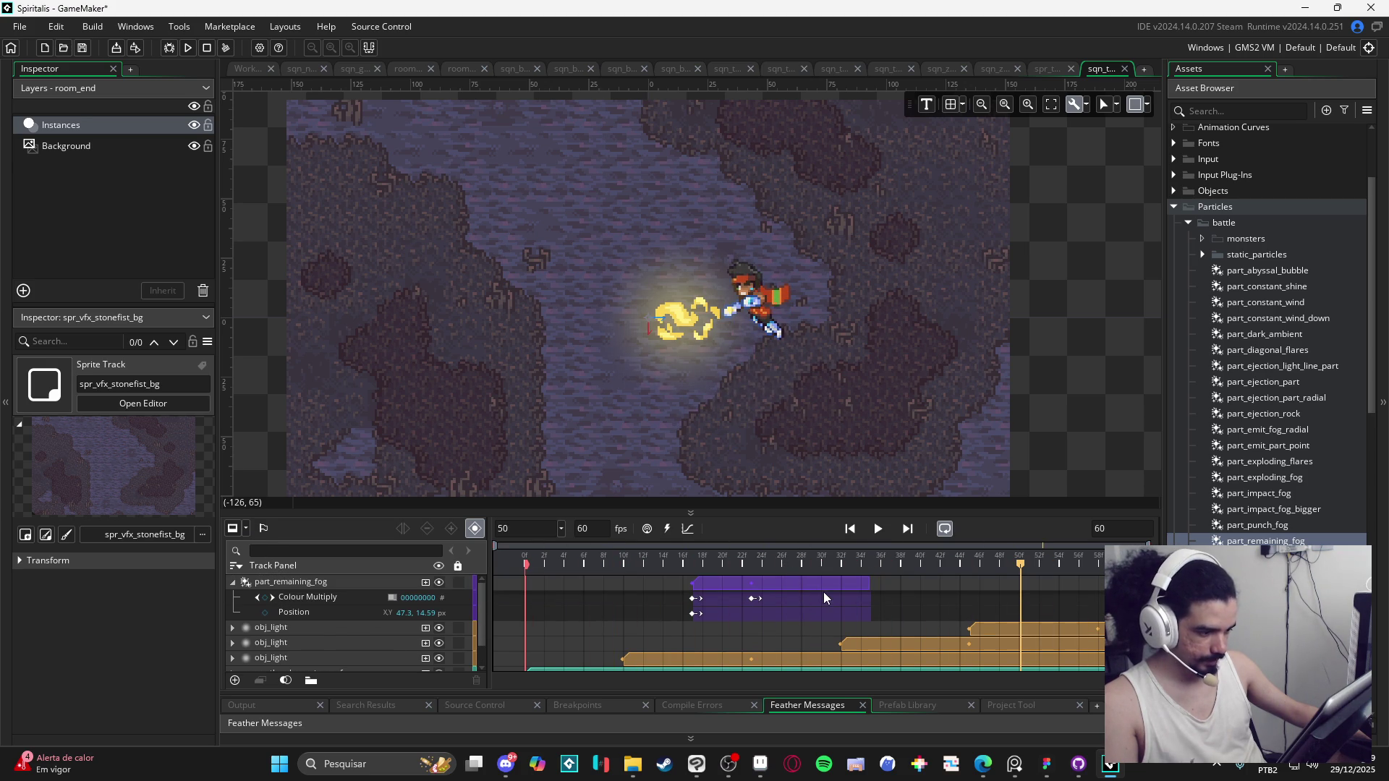
drag(752, 599, 848, 613)
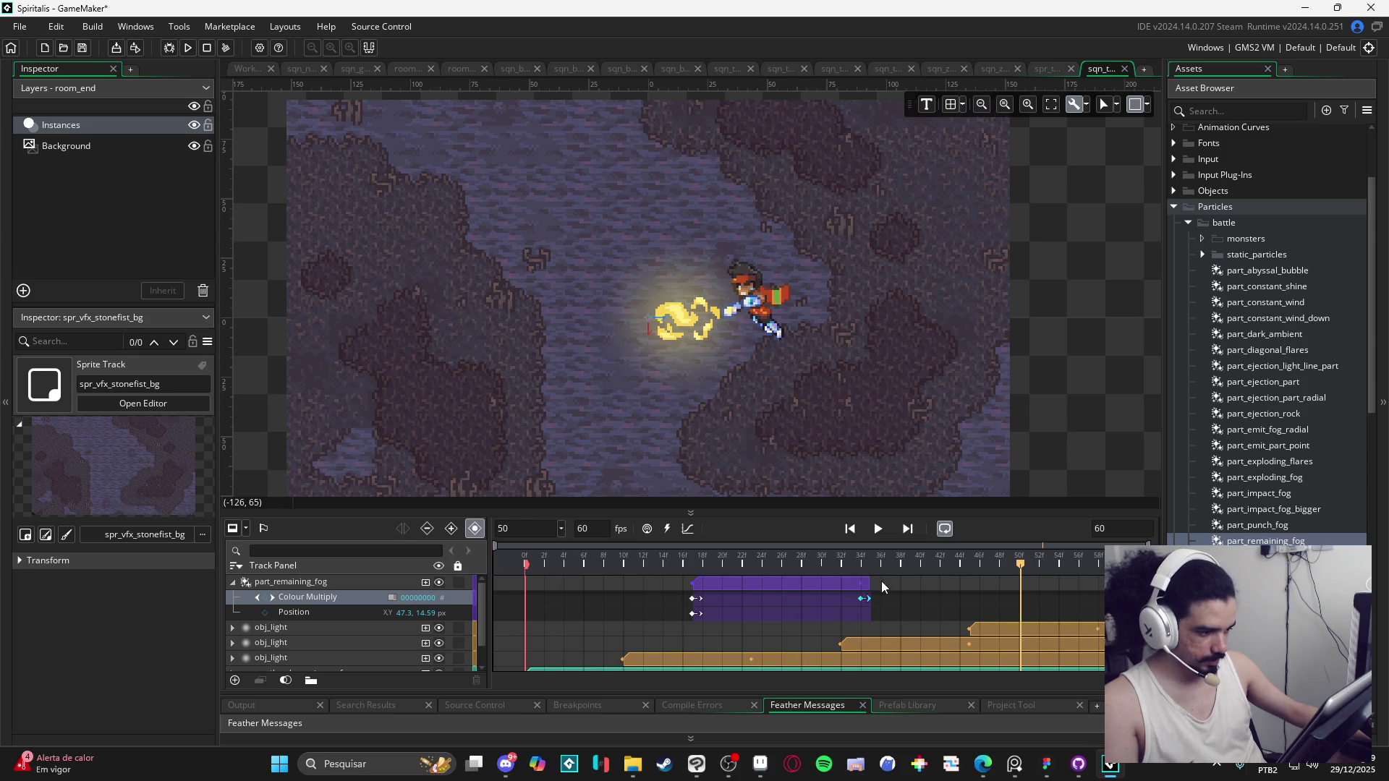
Step: Lengthen the part_remaining_fog clip and preview the sequence from the start
drag(870, 583, 1001, 588)
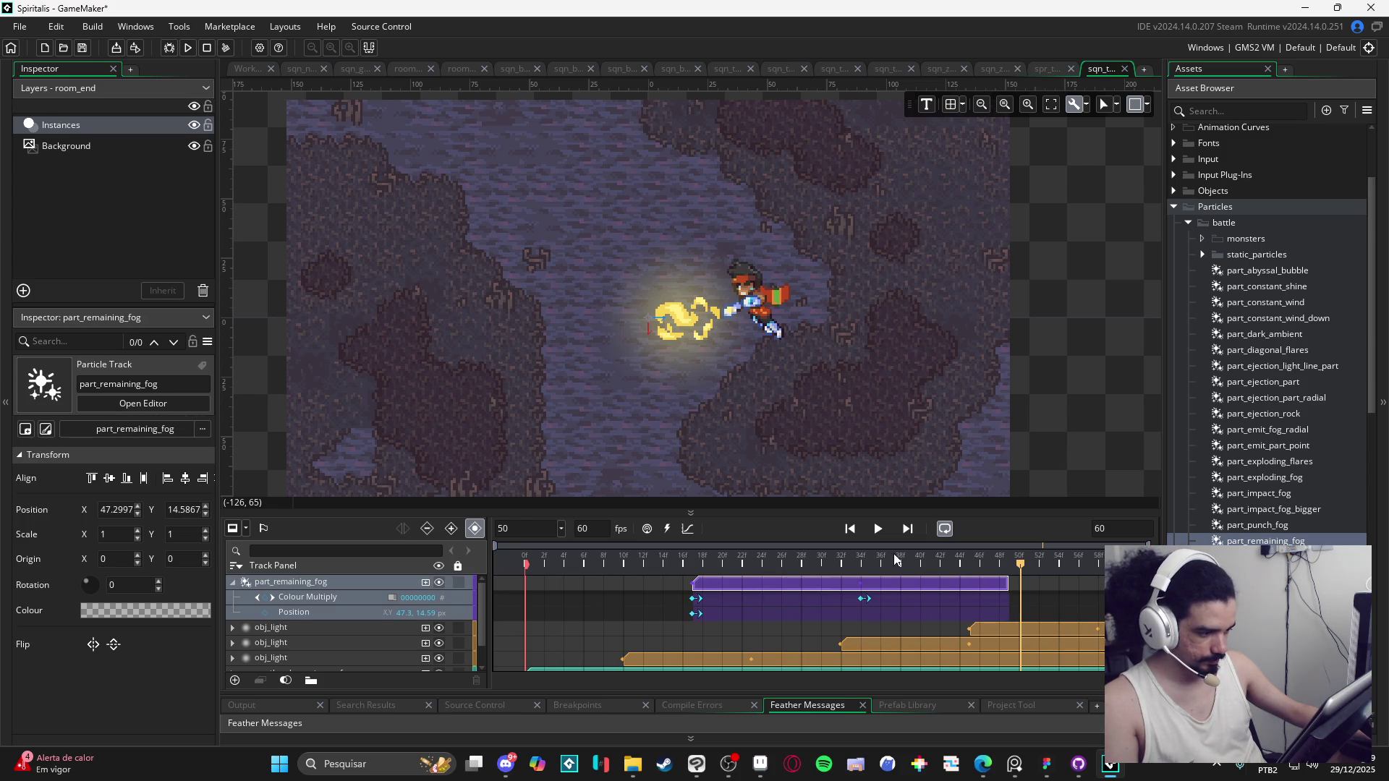
key(Home)
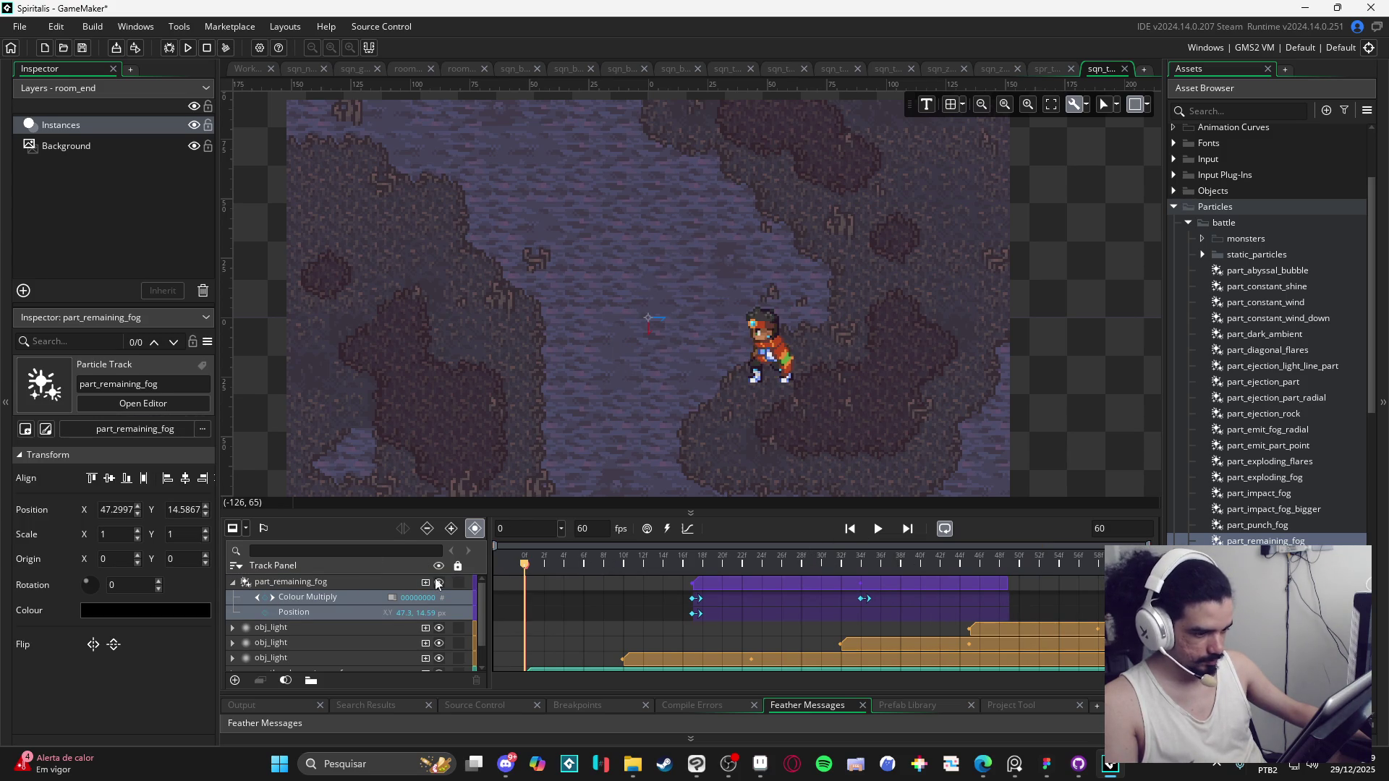
scroll(570, 622, down, 1)
click(651, 662)
key(space)
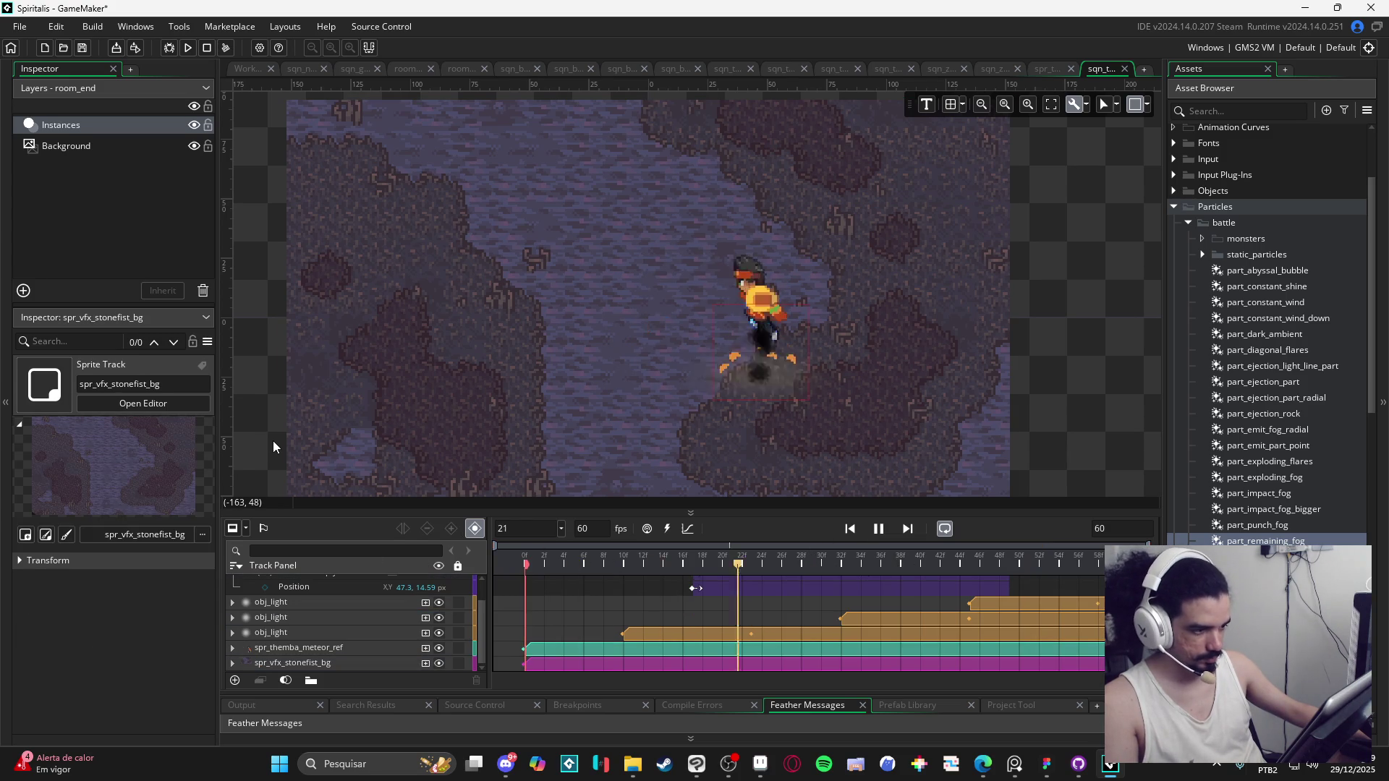
key(space)
scroll(268, 591, up, 1)
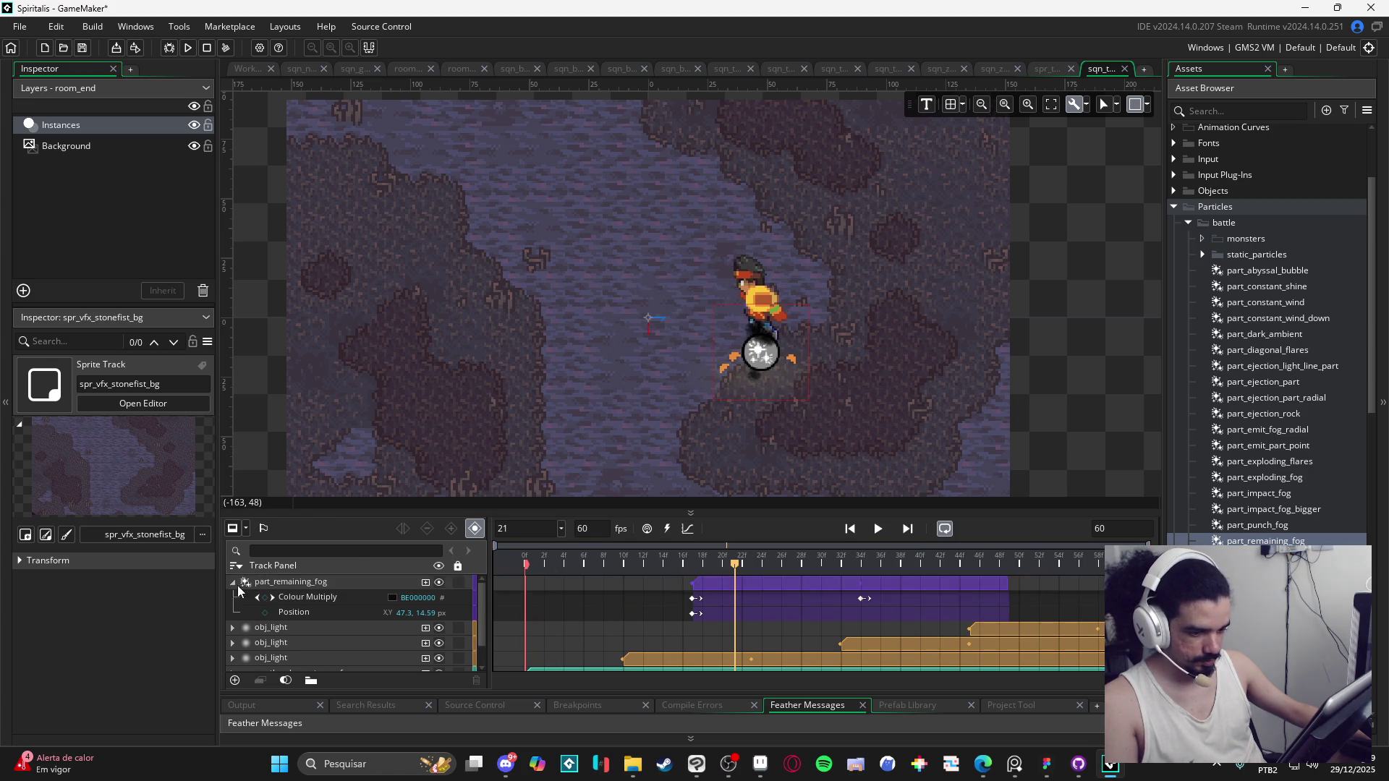
click(232, 583)
click(255, 466)
key(space)
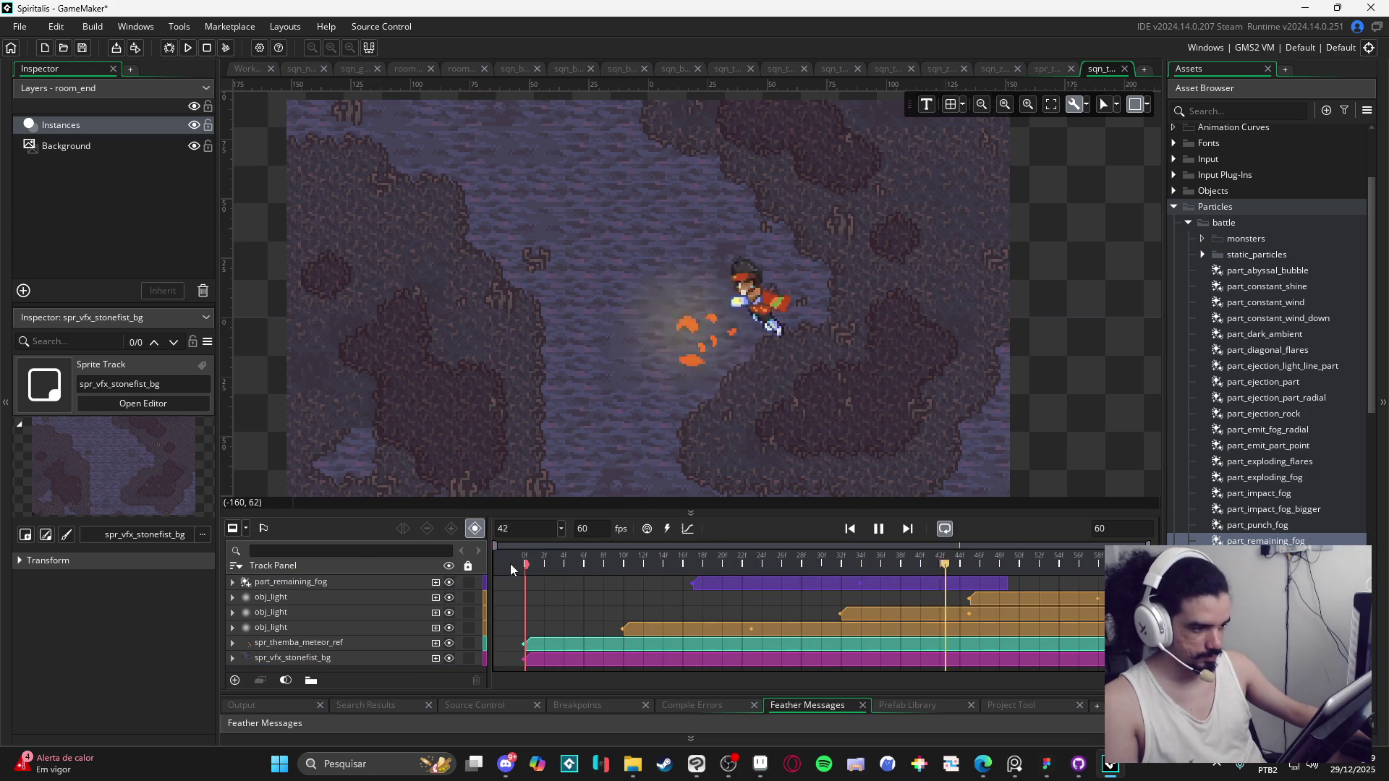
key(space)
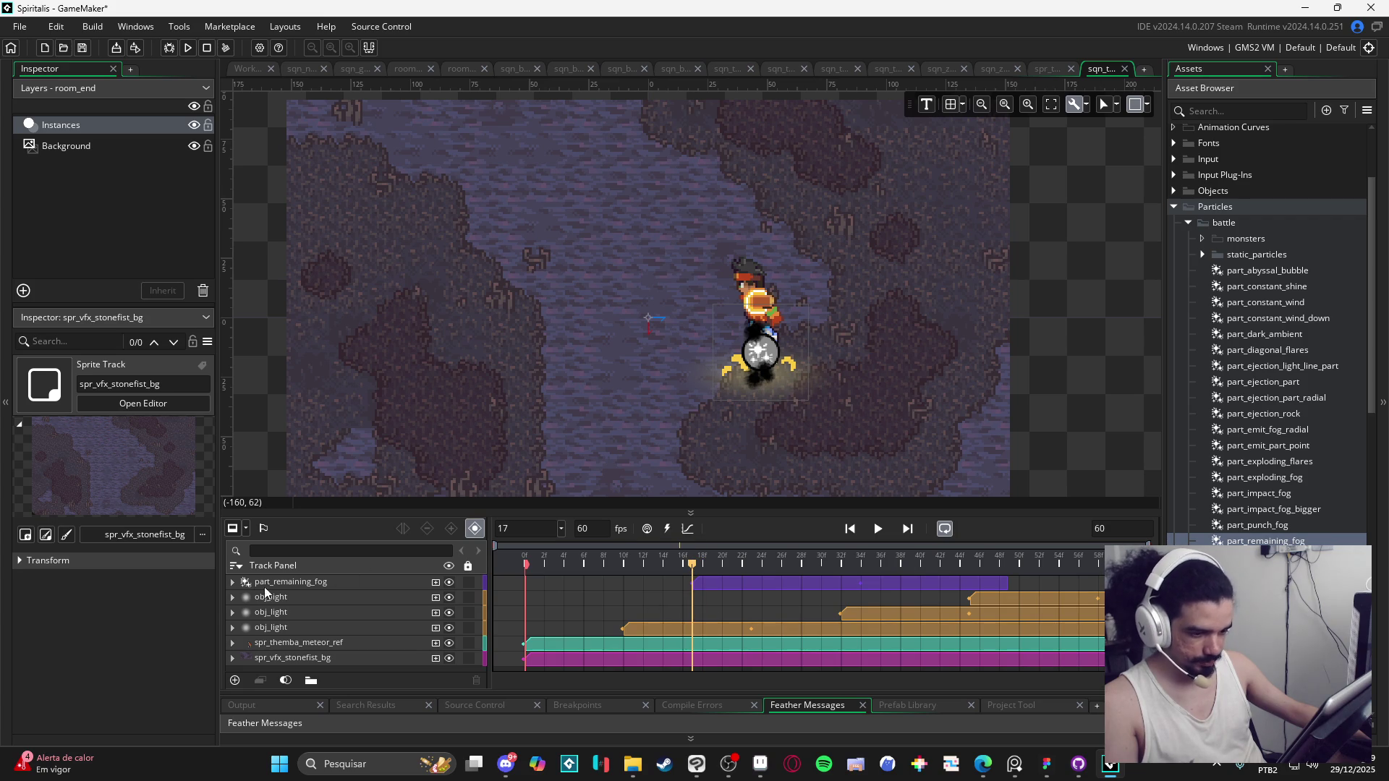
Step: Make the fog's starting Colour Multiply a semi-transparent black, 61000000 (alpha 97)
click(232, 583)
click(390, 598)
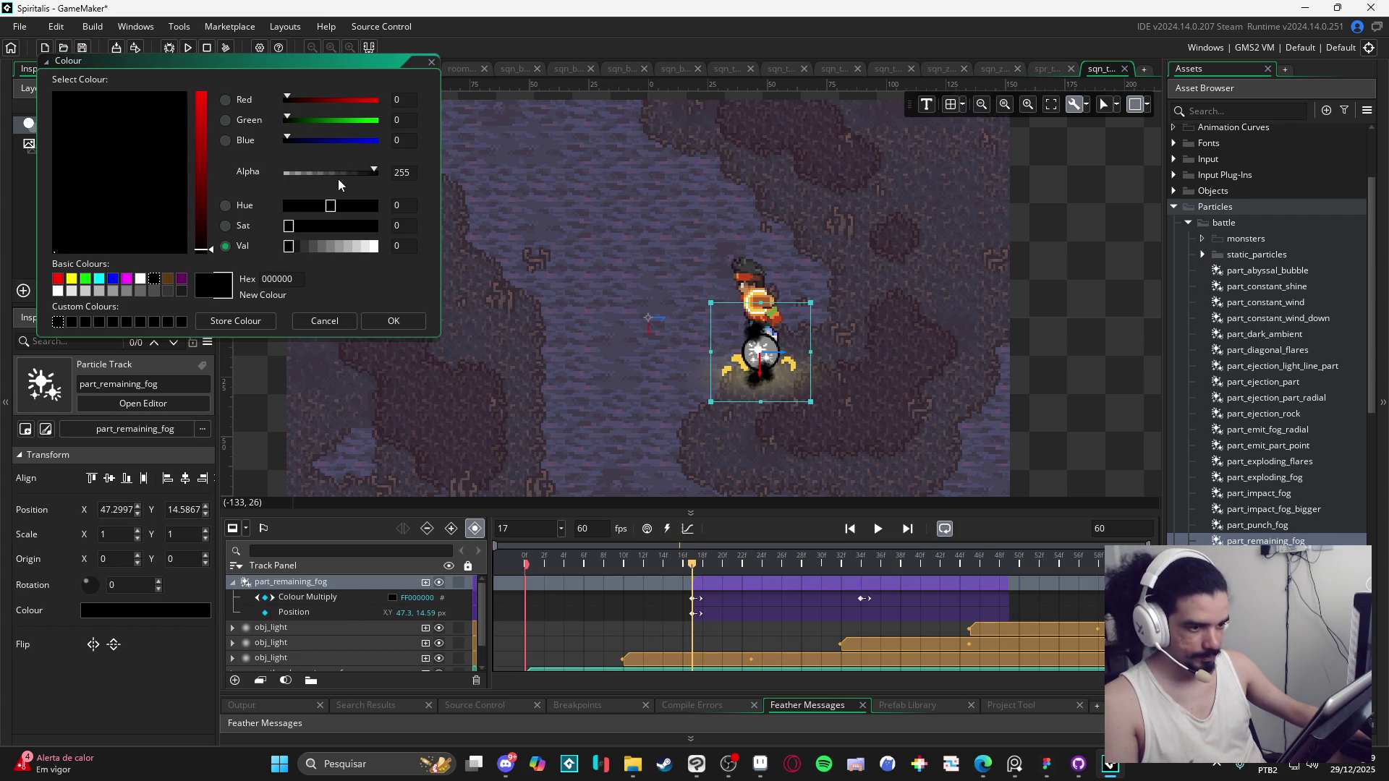
mouse_move(338, 180)
mouse_down()
mouse_move(305, 172)
mouse_move(320, 180)
mouse_up()
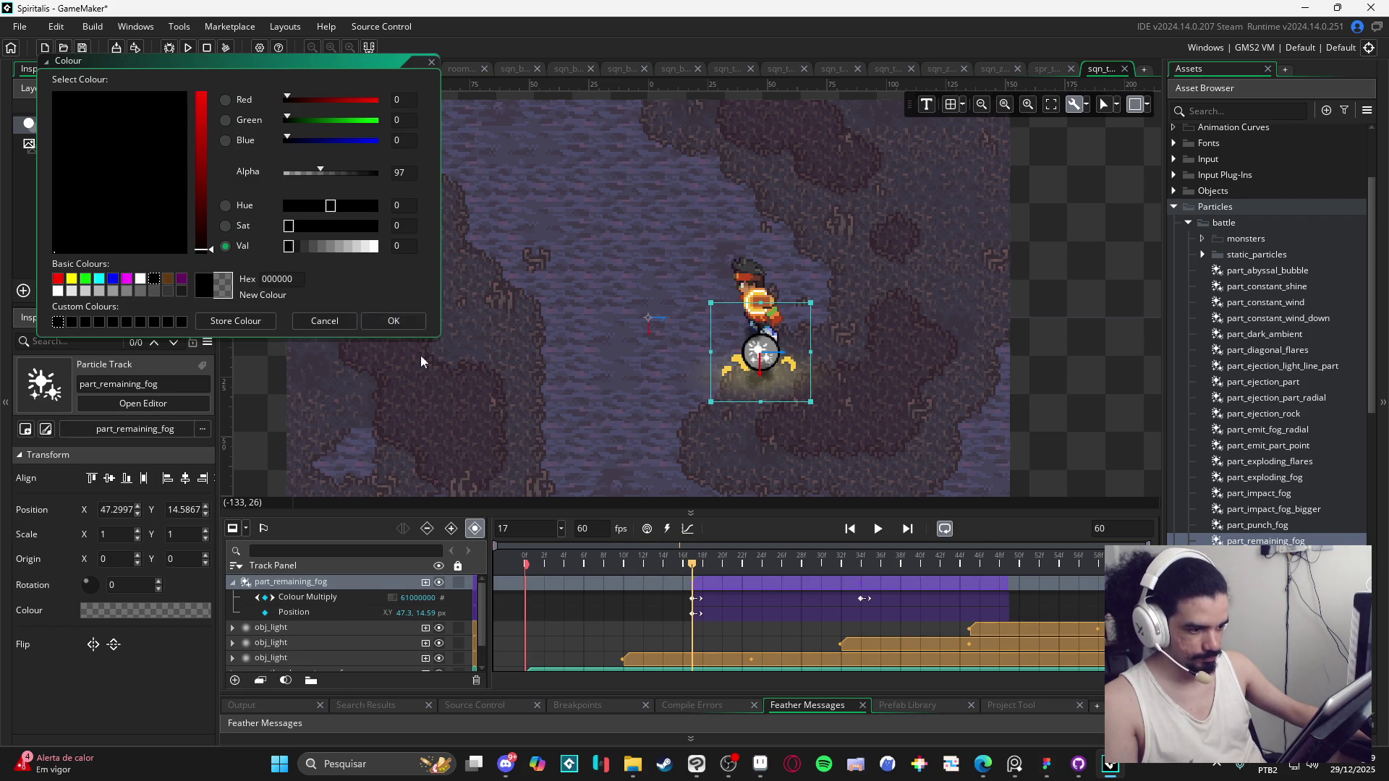
click(394, 321)
Step: Replay the sequence from the start and check the fog at frame 17
drag(618, 565, 526, 564)
click(232, 583)
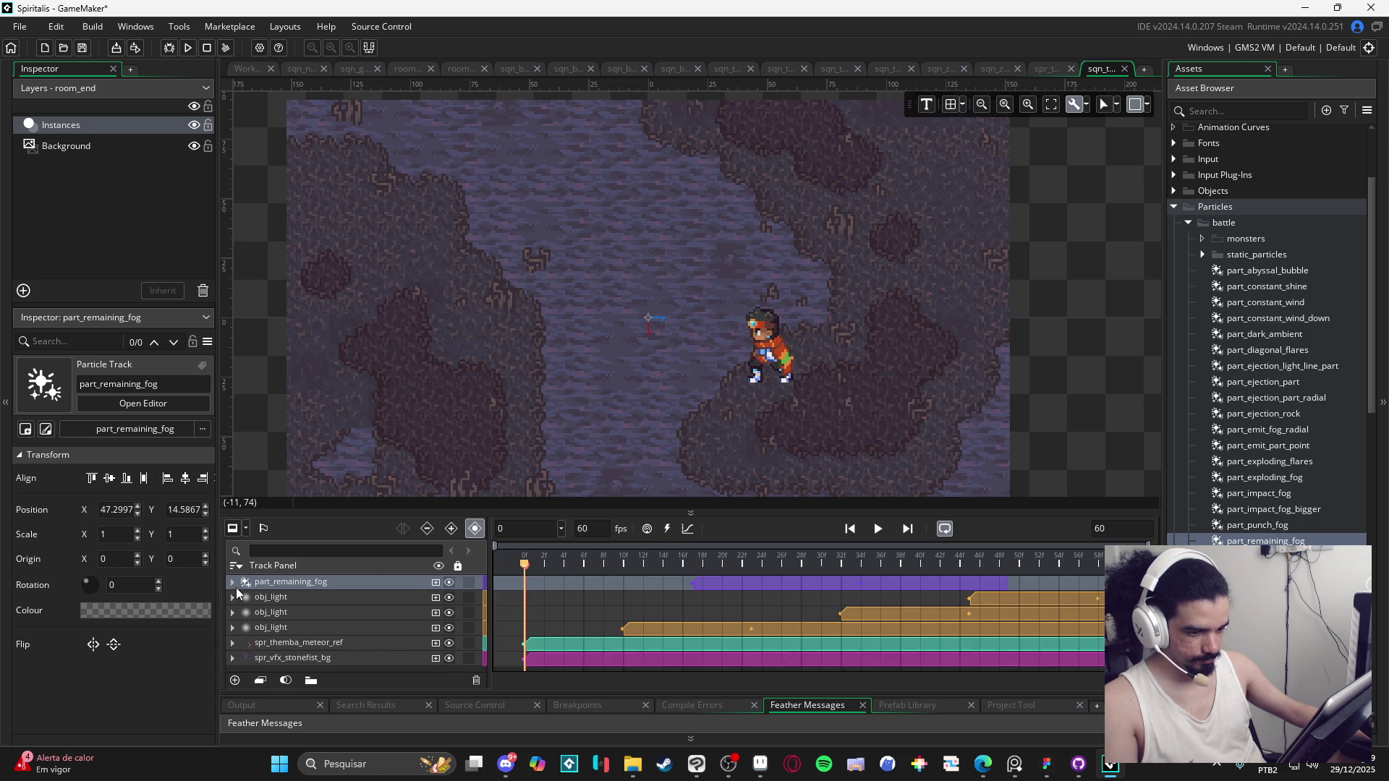
click(293, 657)
click(877, 529)
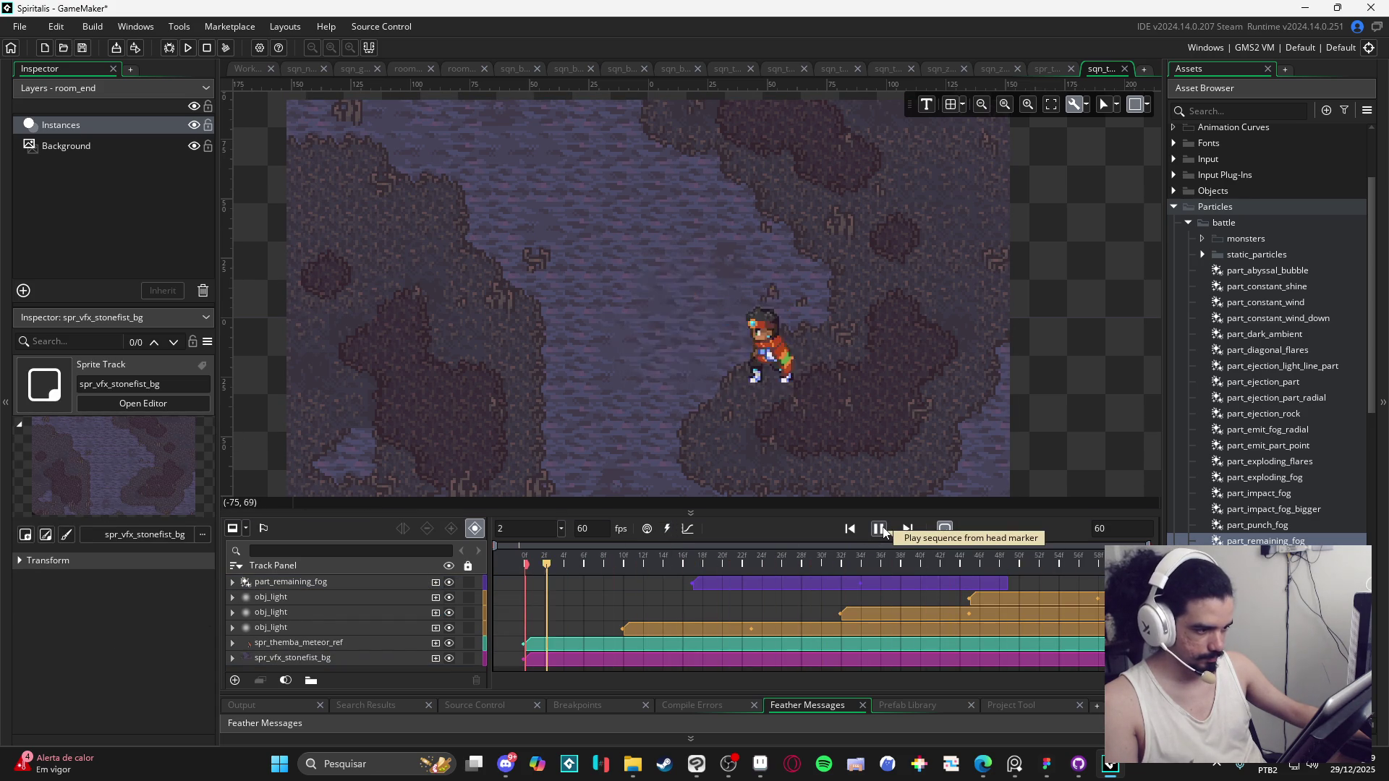
click(879, 529)
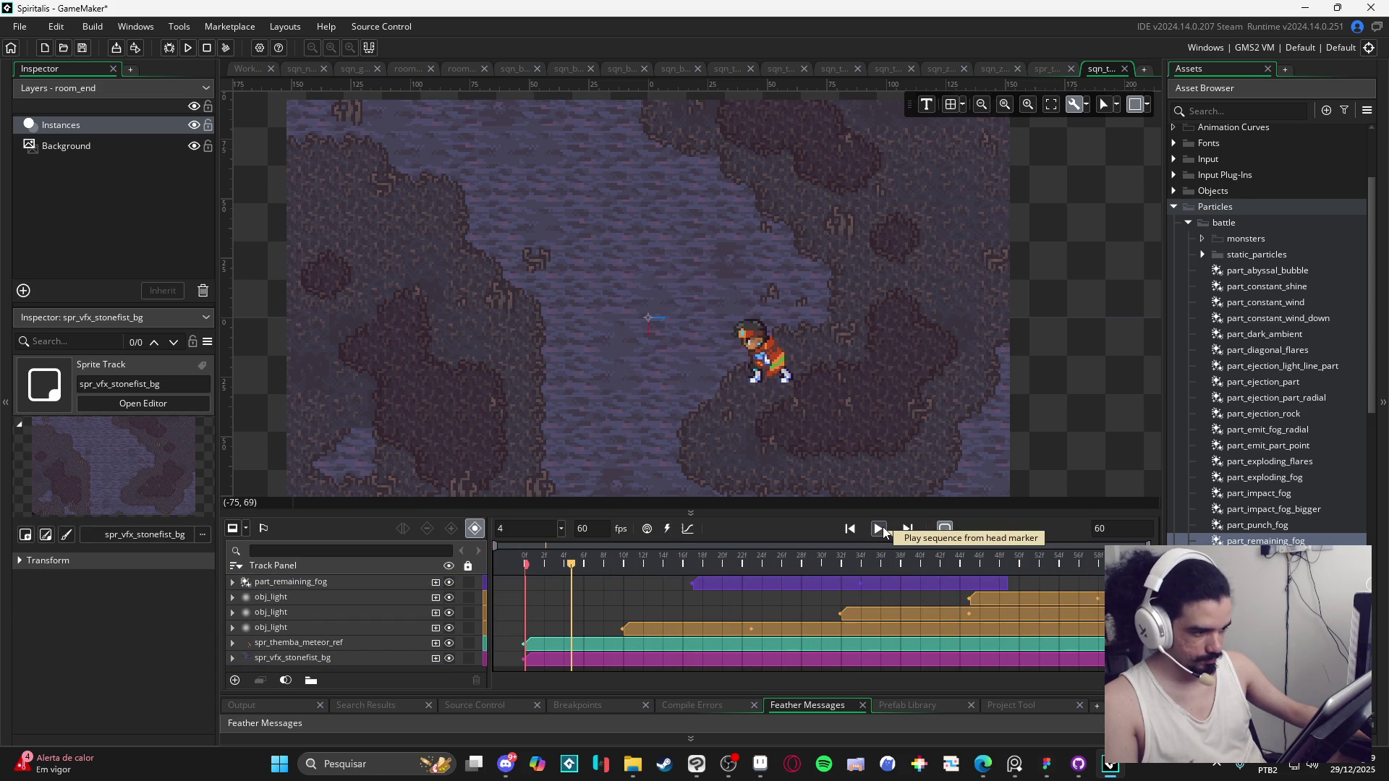
click(875, 583)
click(692, 571)
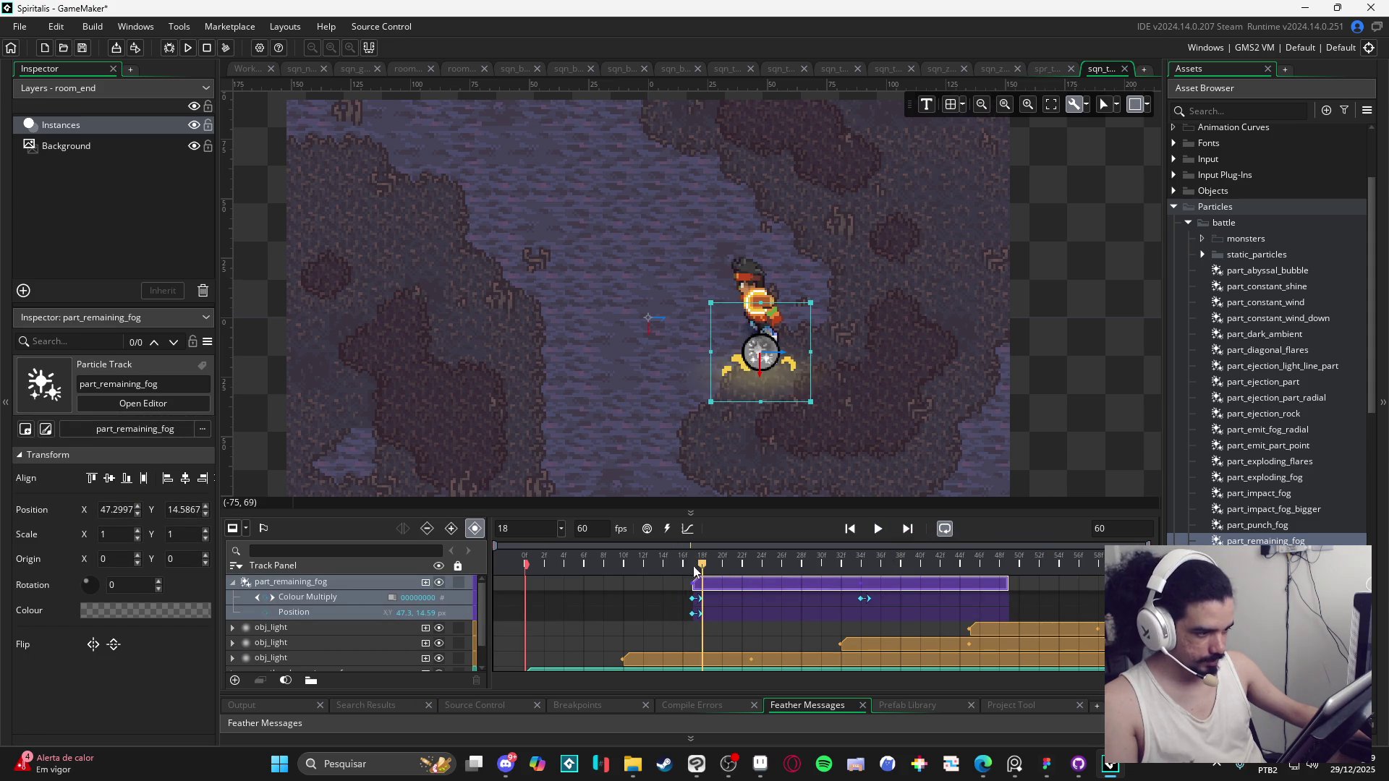